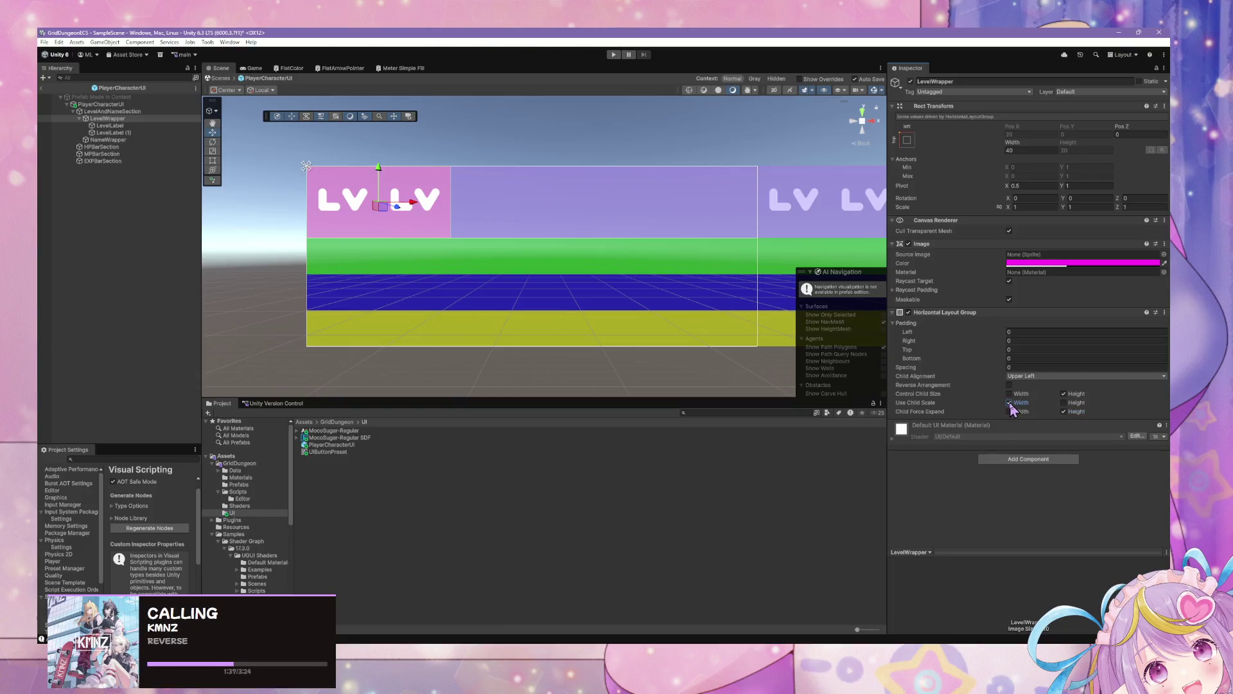
Replace LevelLabel (1)'s text with 00 so the header reads LV 00
click(111, 132)
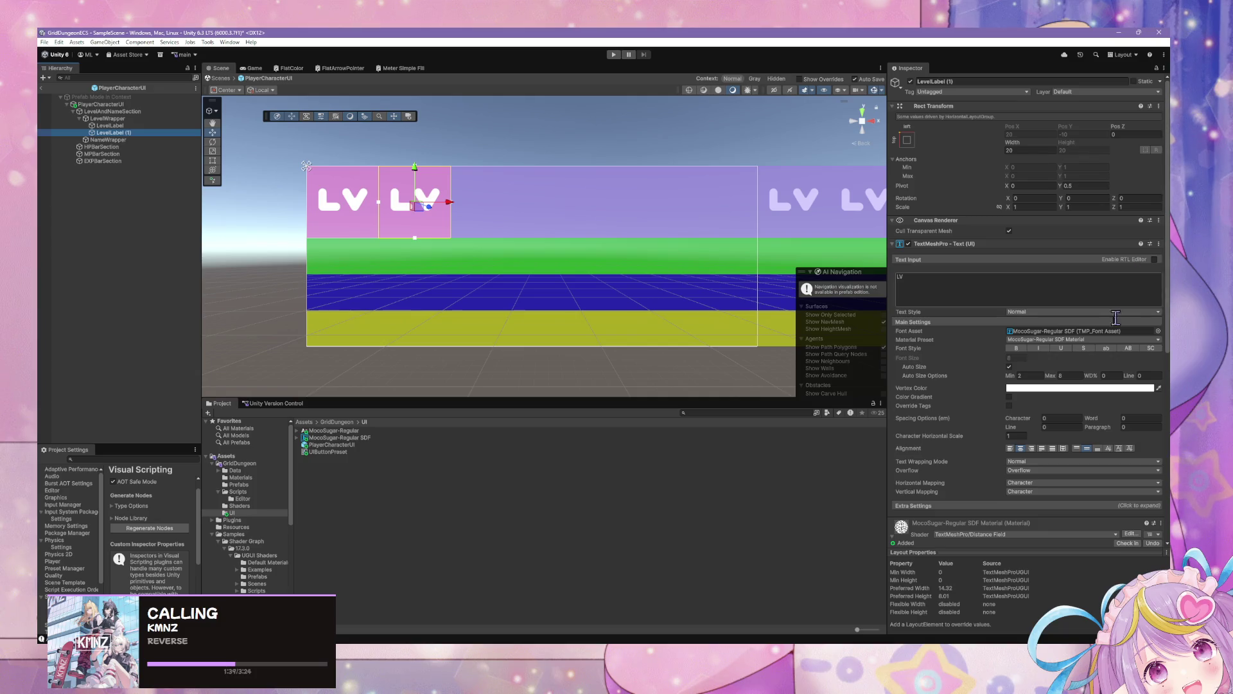
click(1010, 449)
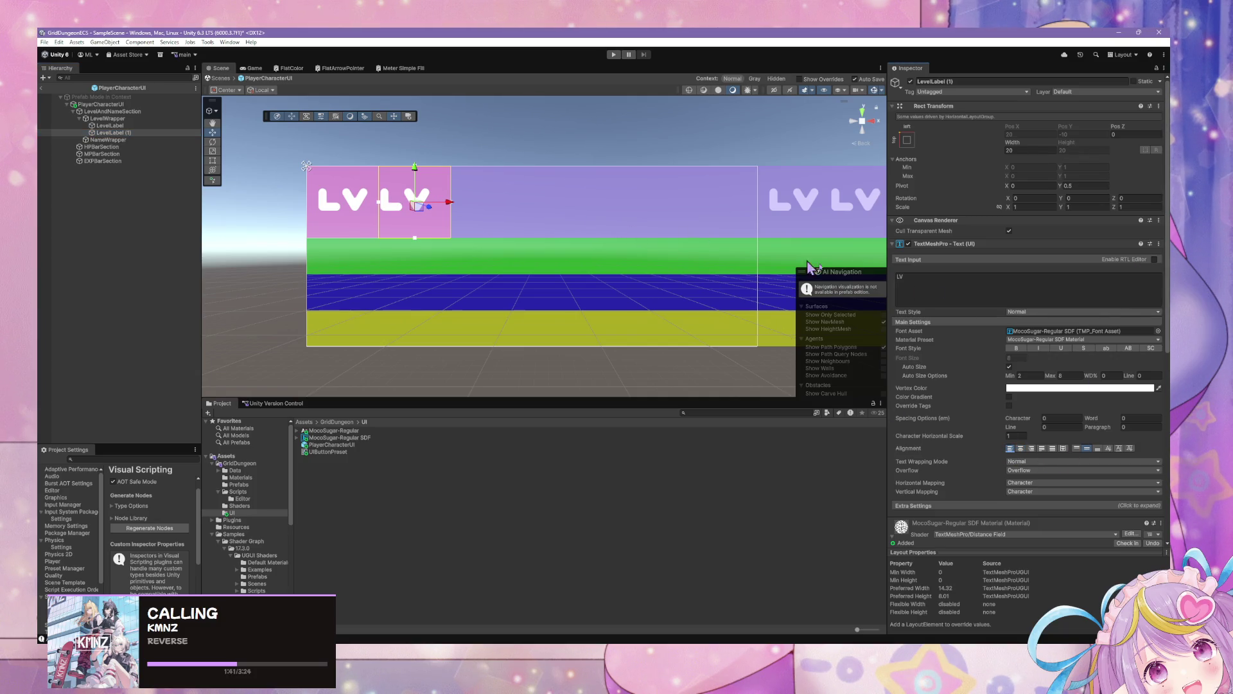
text(0)
key(BackSpace)
text(20)
key(BackSpace)
key(BackSpace)
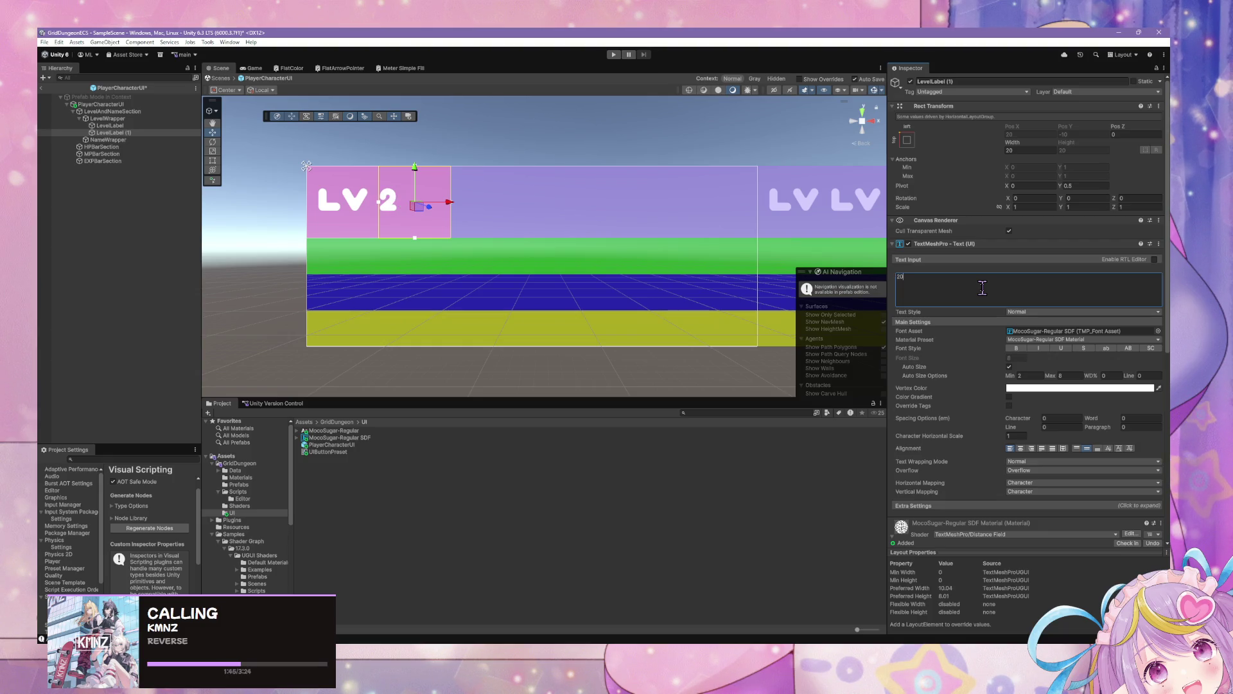
text(5)
key(BackSpace)
text(00)
Nudge the LV label's maximum auto size up slightly, then reselect the 00 label
scroll(498, 225, up, 2)
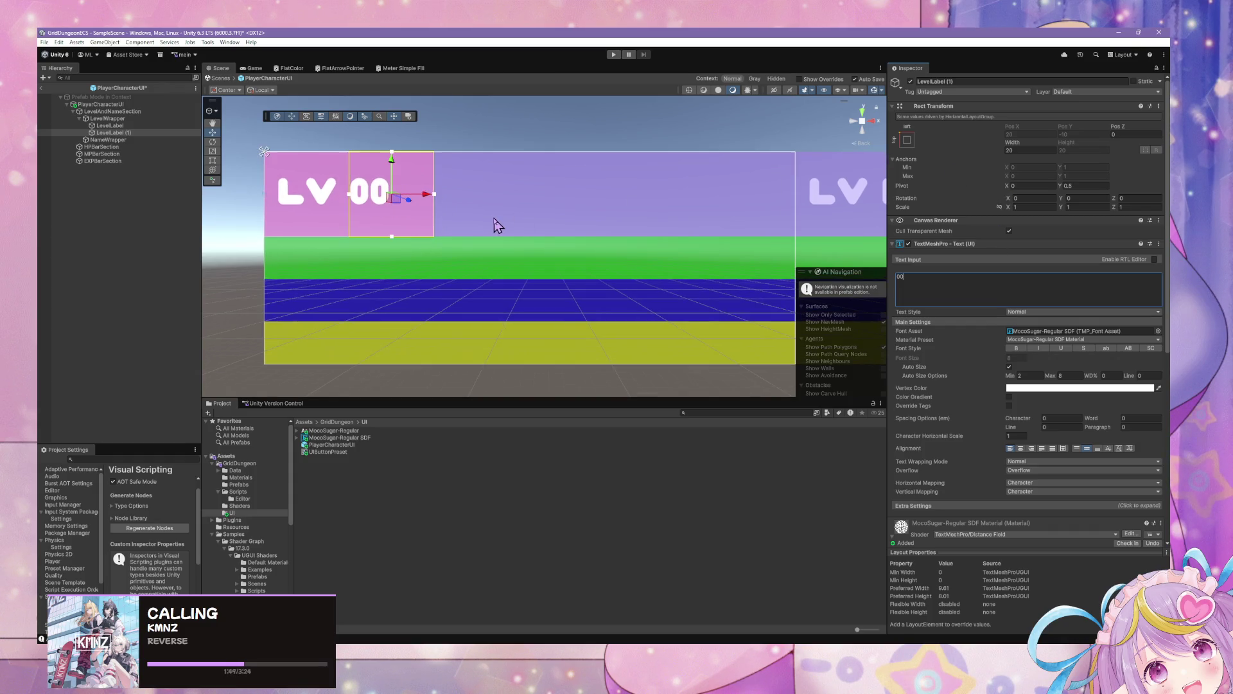
click(113, 126)
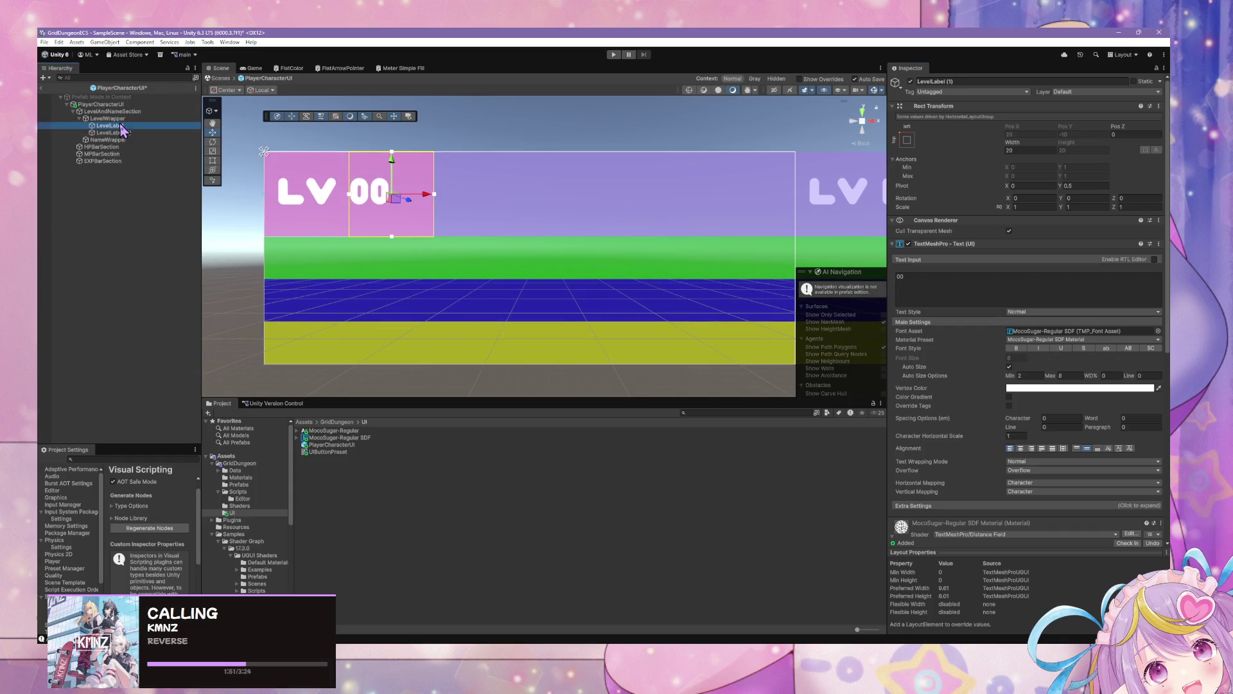
mouse_move(1052, 376)
mouse_down()
mouse_move(1081, 381)
mouse_move(1053, 380)
mouse_up()
click(149, 132)
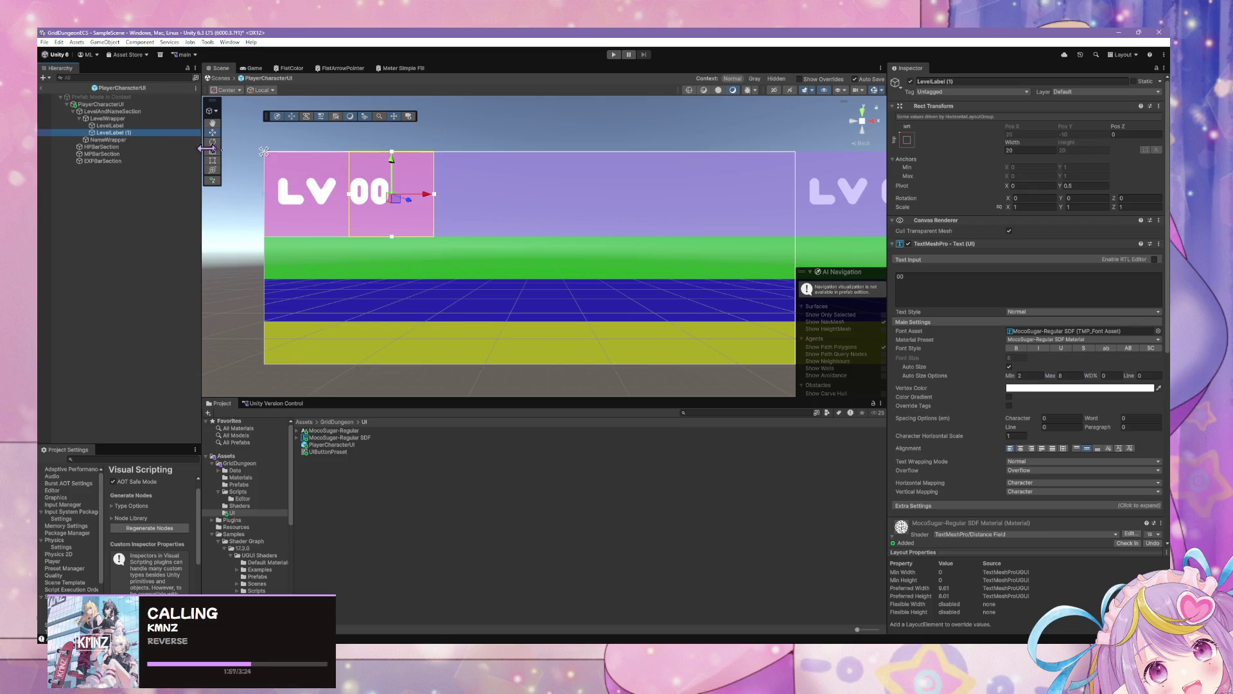
Set the 00 number's Auto Size Max to 15 and align it vertically to the middle
drag(1052, 376, 1095, 383)
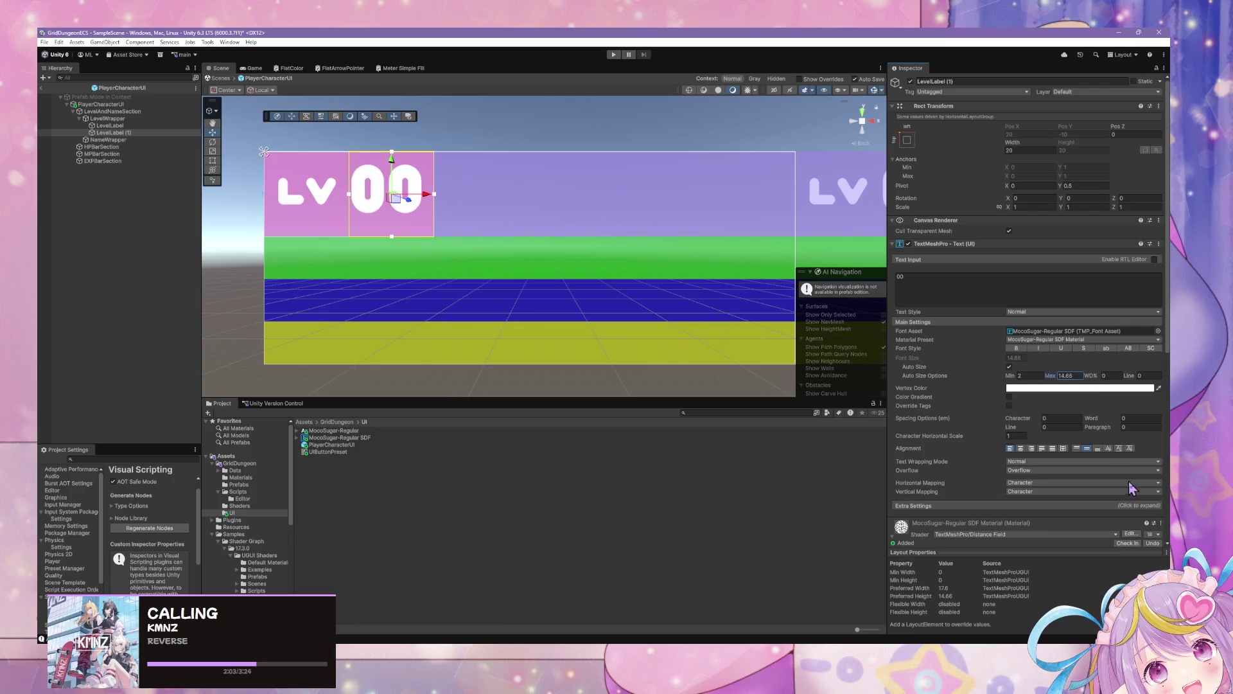
click(1086, 448)
text(15)
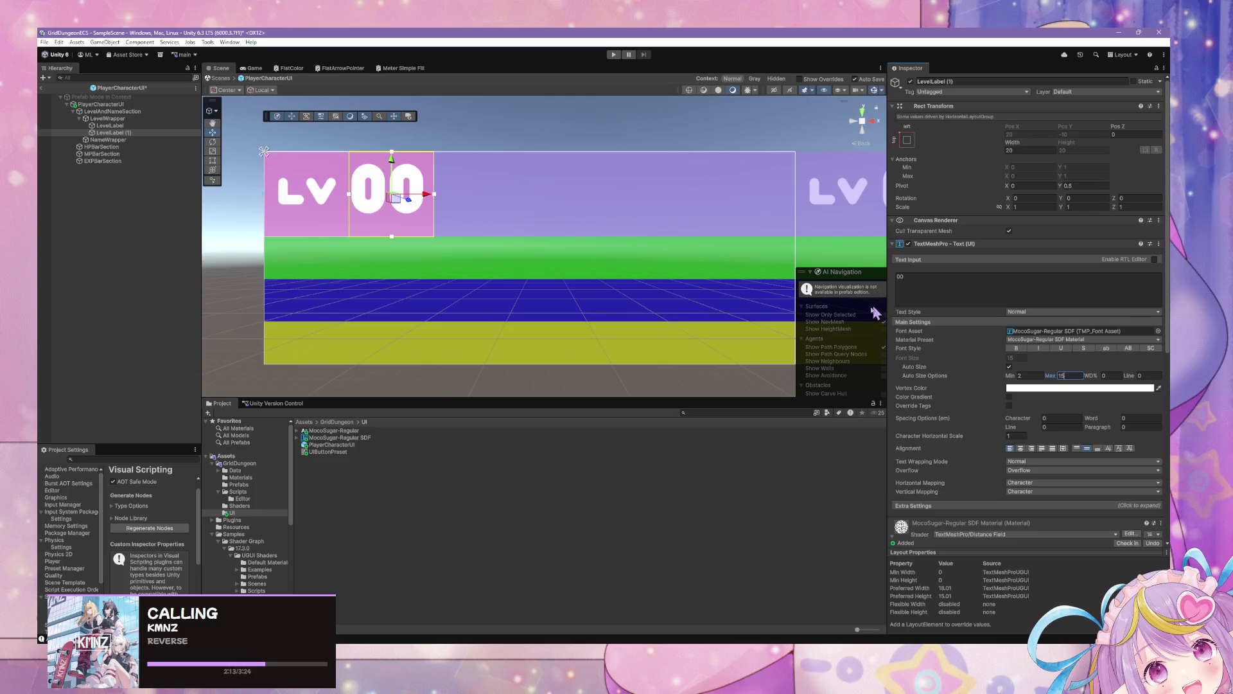
scroll(1146, 482, down, 6)
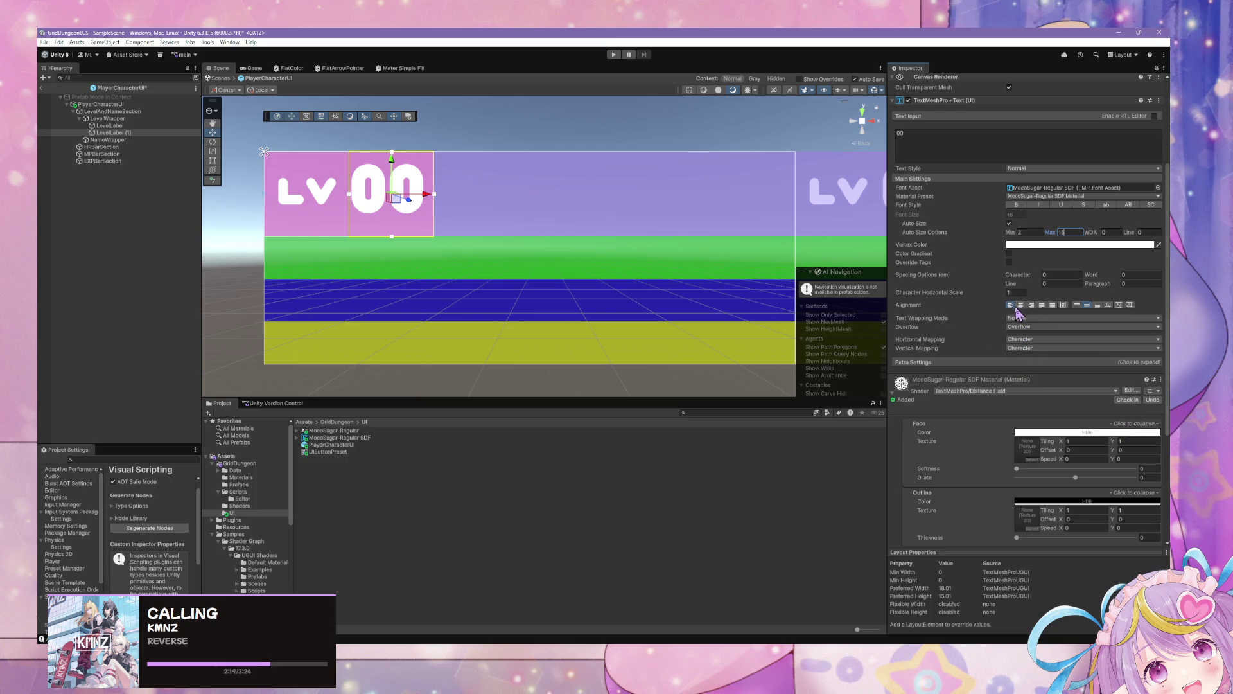
Review the LV label and LevelWrapper layout settings, leaving the LV label selected
click(132, 126)
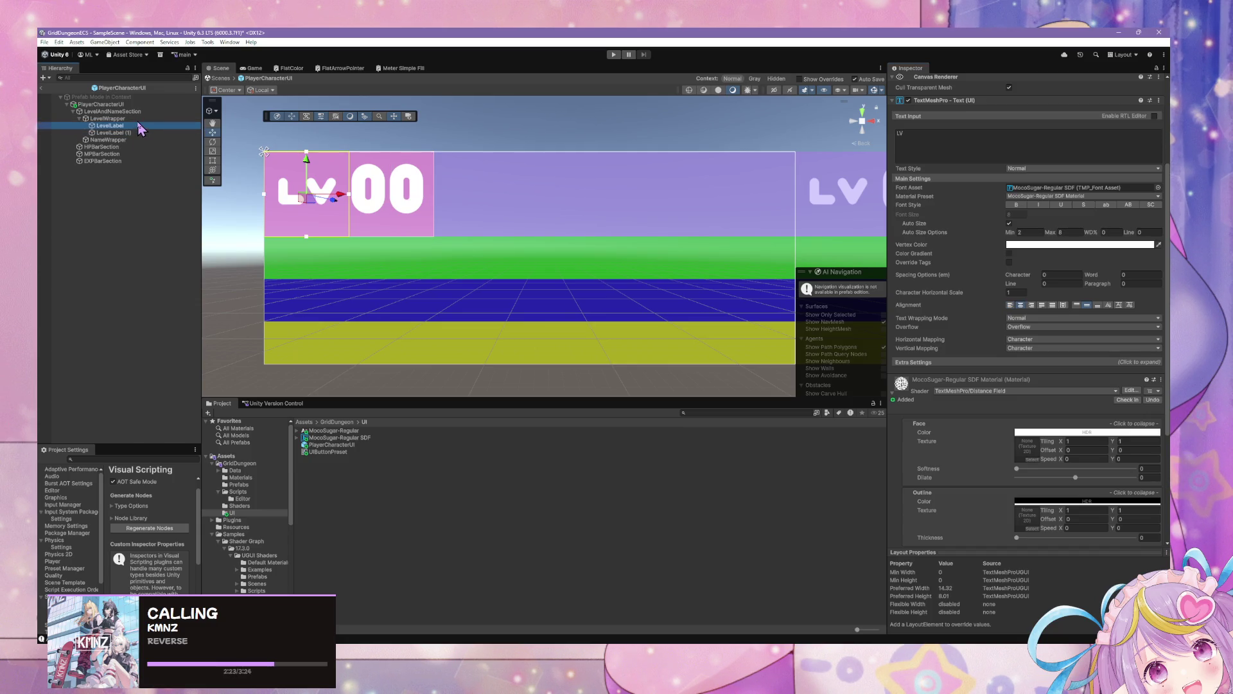
click(108, 119)
scroll(766, 198, up, 2)
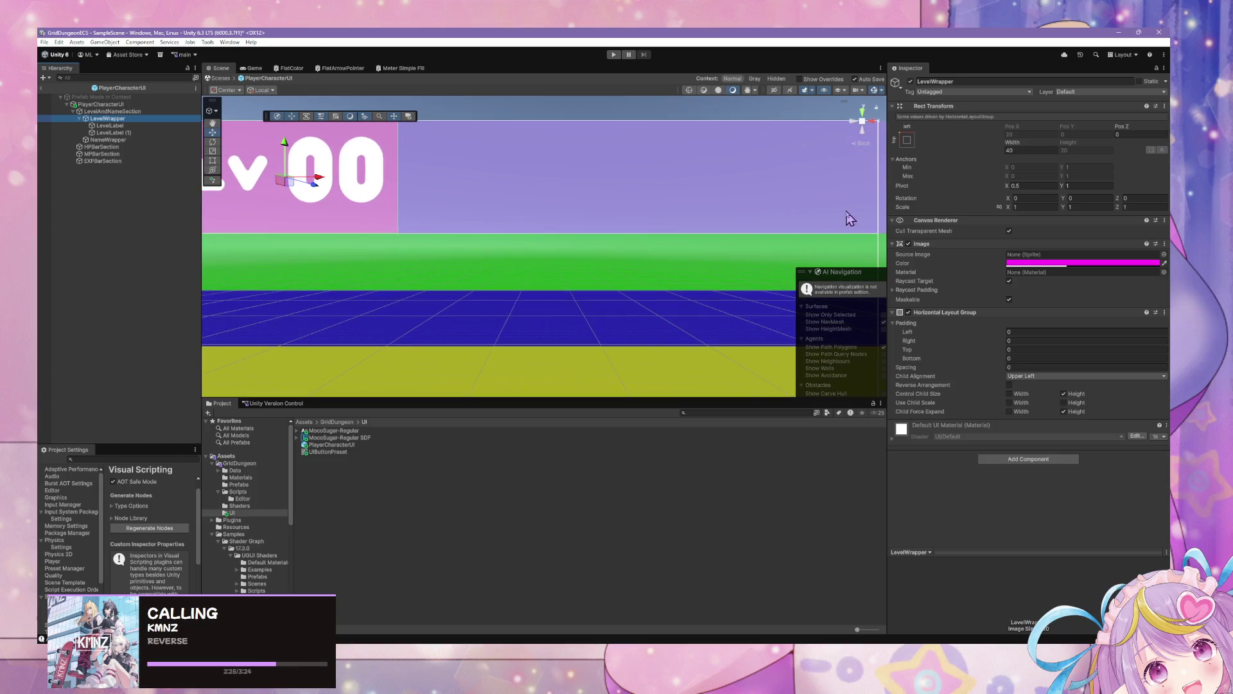
scroll(581, 169, down, 2)
click(101, 126)
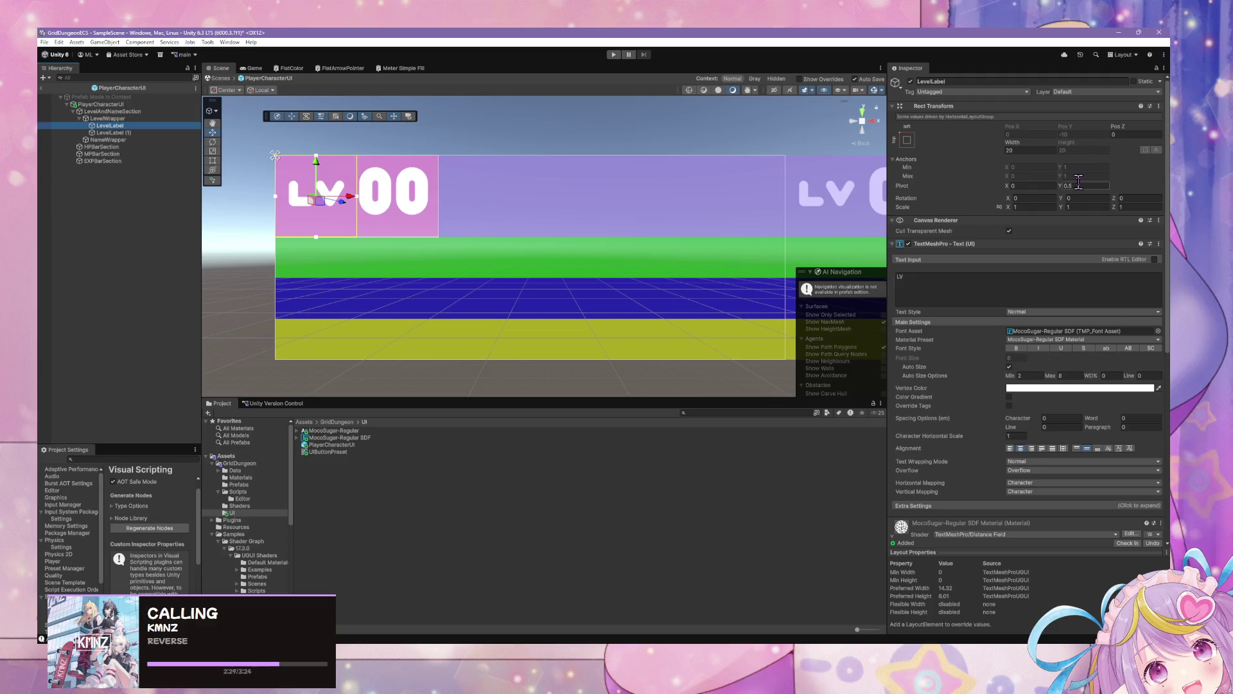
click(160, 133)
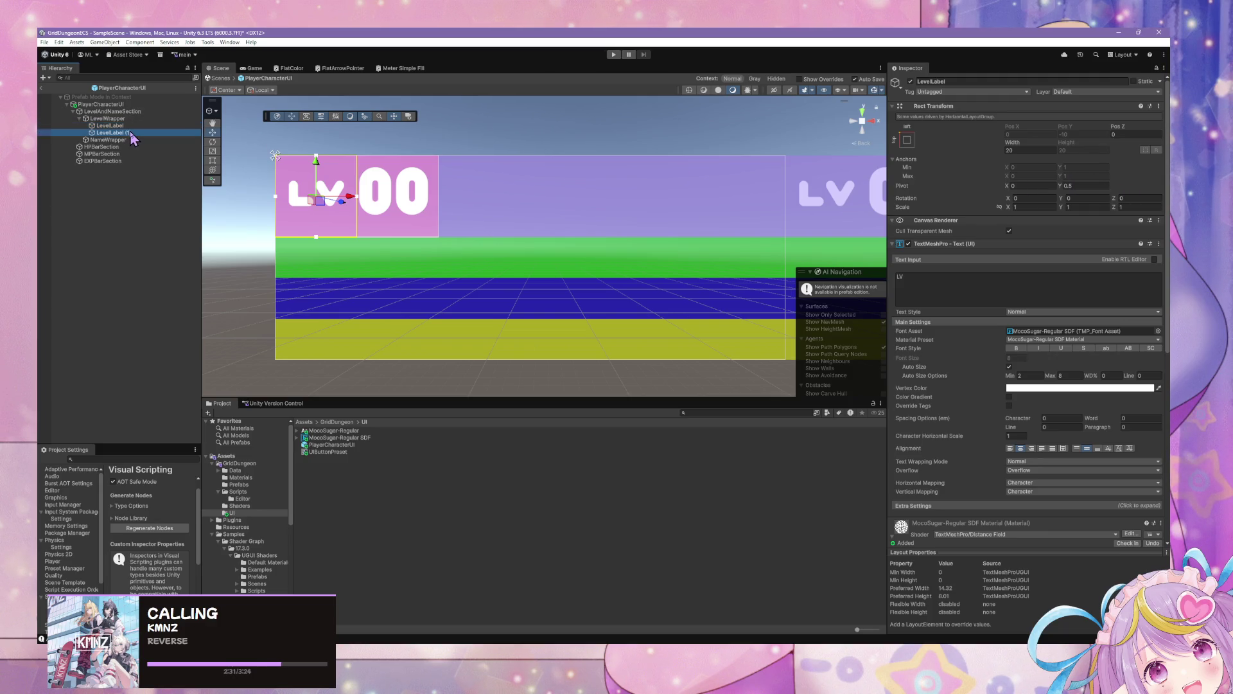
click(534, 137)
scroll(535, 140, down, 5)
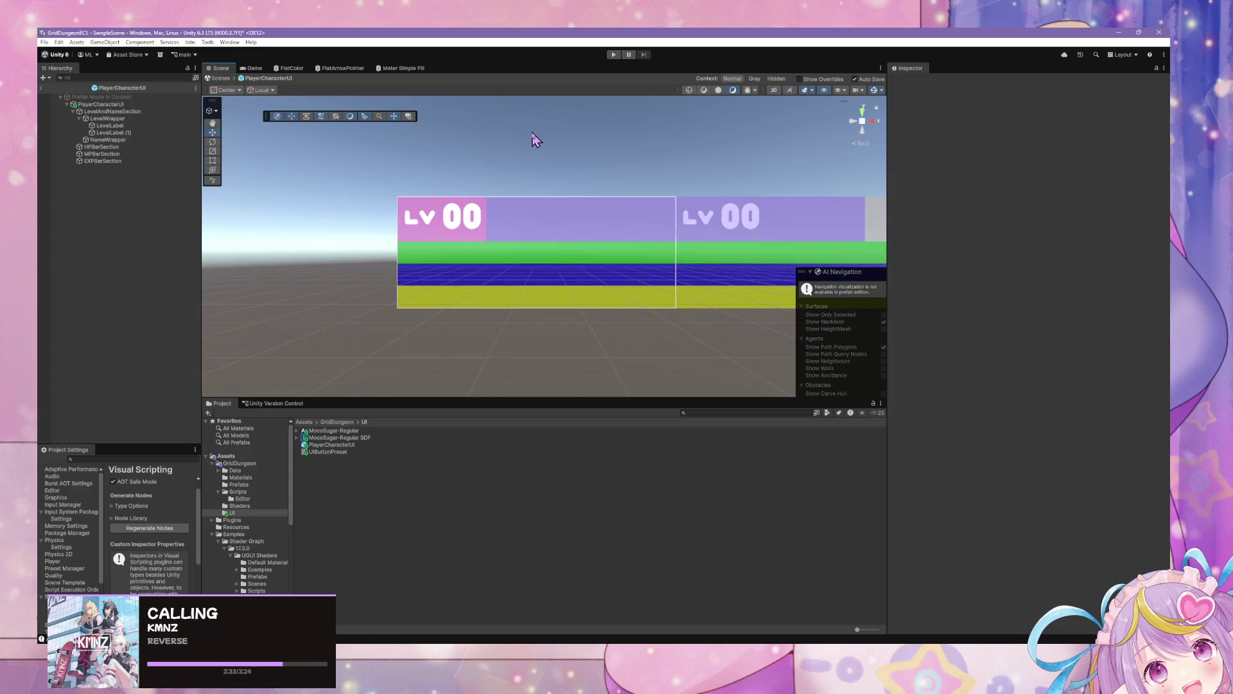
scroll(535, 135, up, 8)
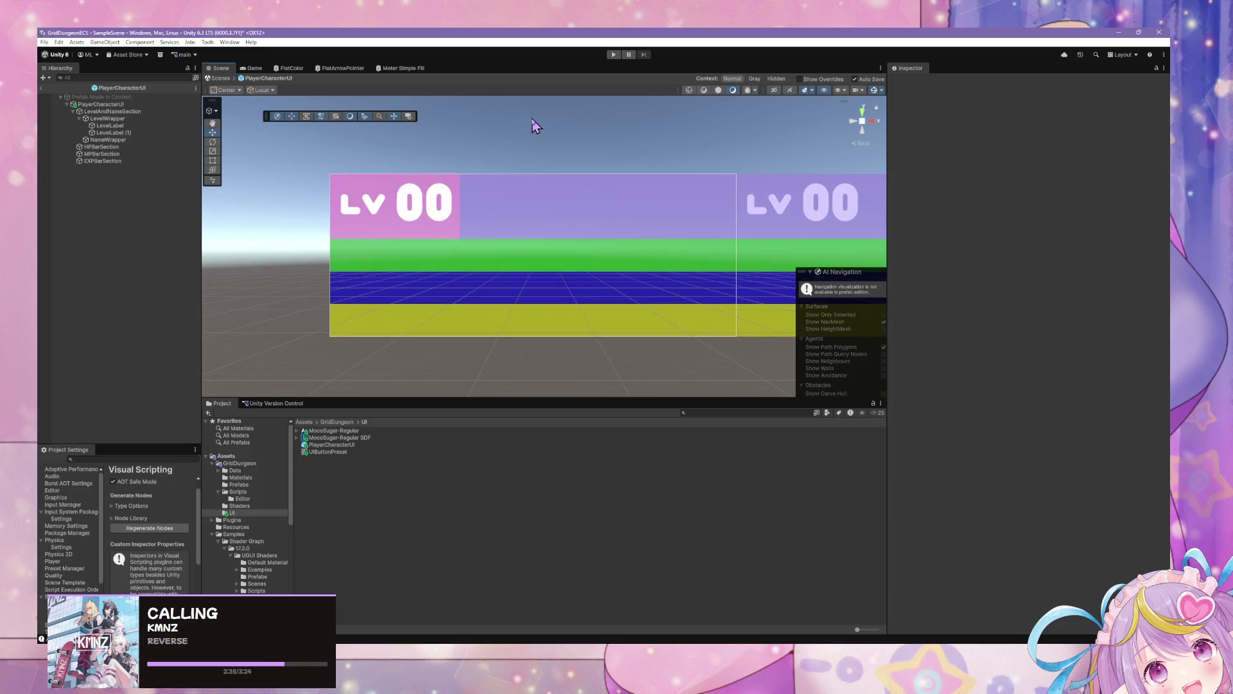
scroll(535, 125, down, 3)
click(107, 125)
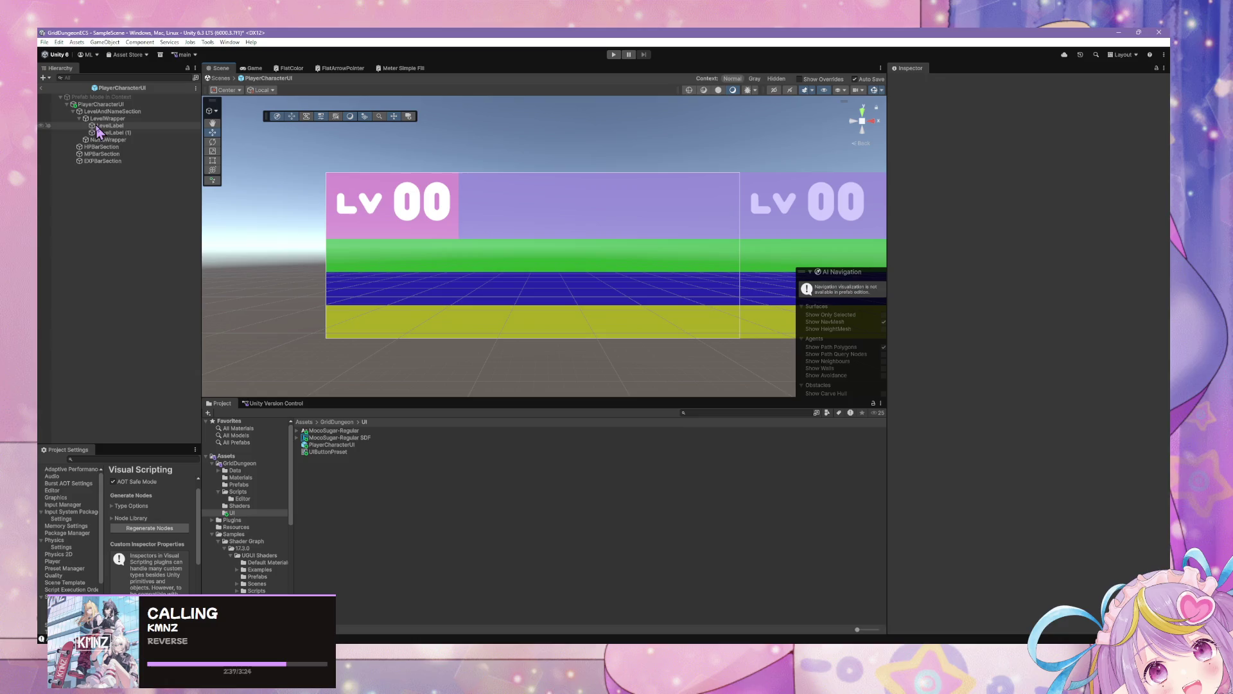
Rename the level number object to LevelText
key(F2)
text(LevelTextg)
key(Return)
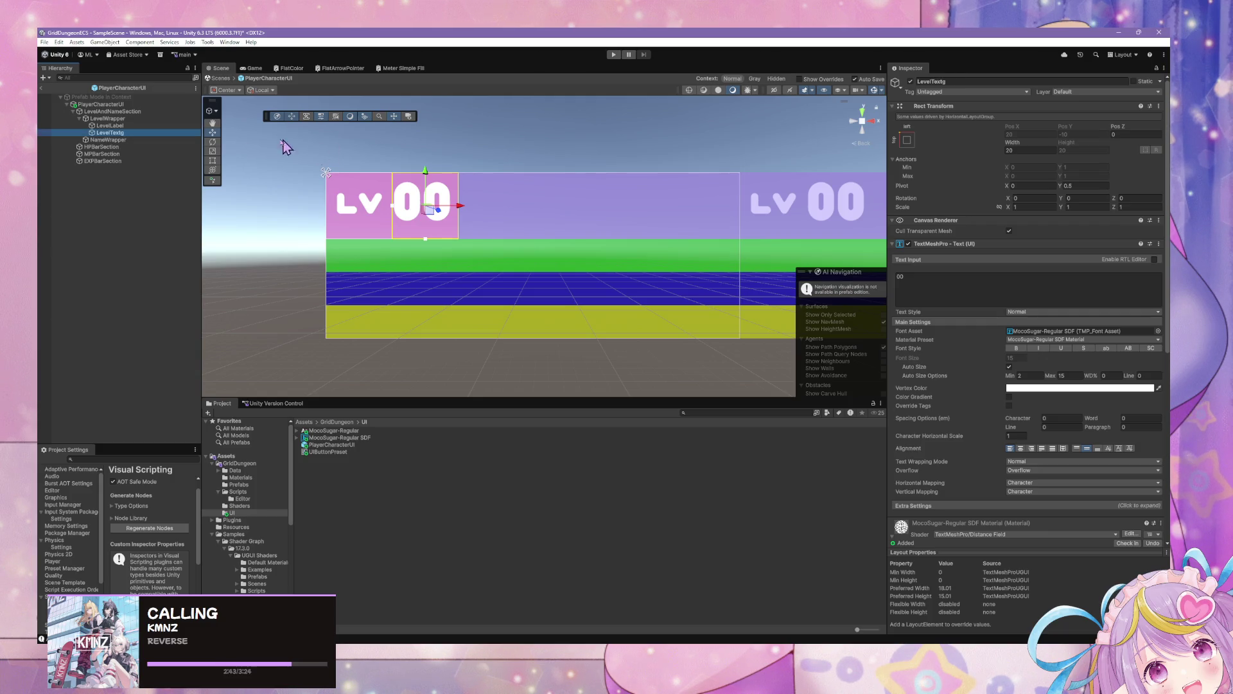
key(Return)
Duplicate LevelText and move the copy inside NameWrapper
scroll(543, 190, down, 2)
scroll(499, 172, up, 1)
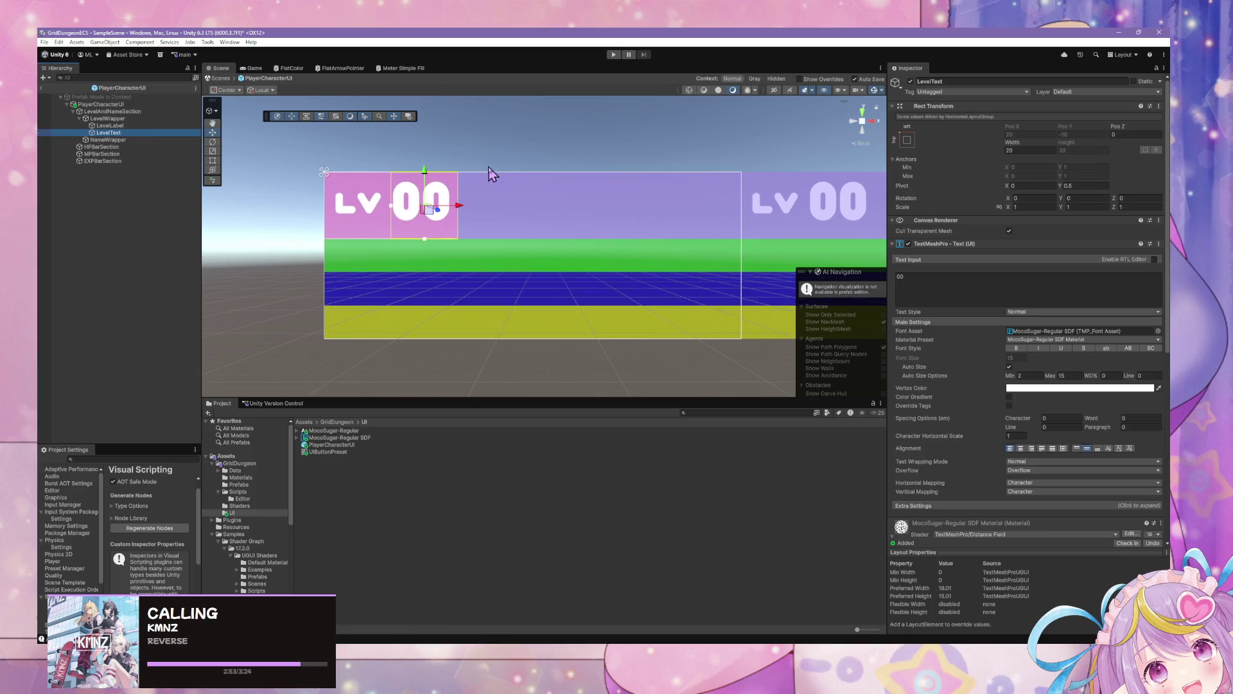
click(133, 139)
click(139, 126)
click(128, 119)
click(116, 133)
click(134, 126)
click(130, 133)
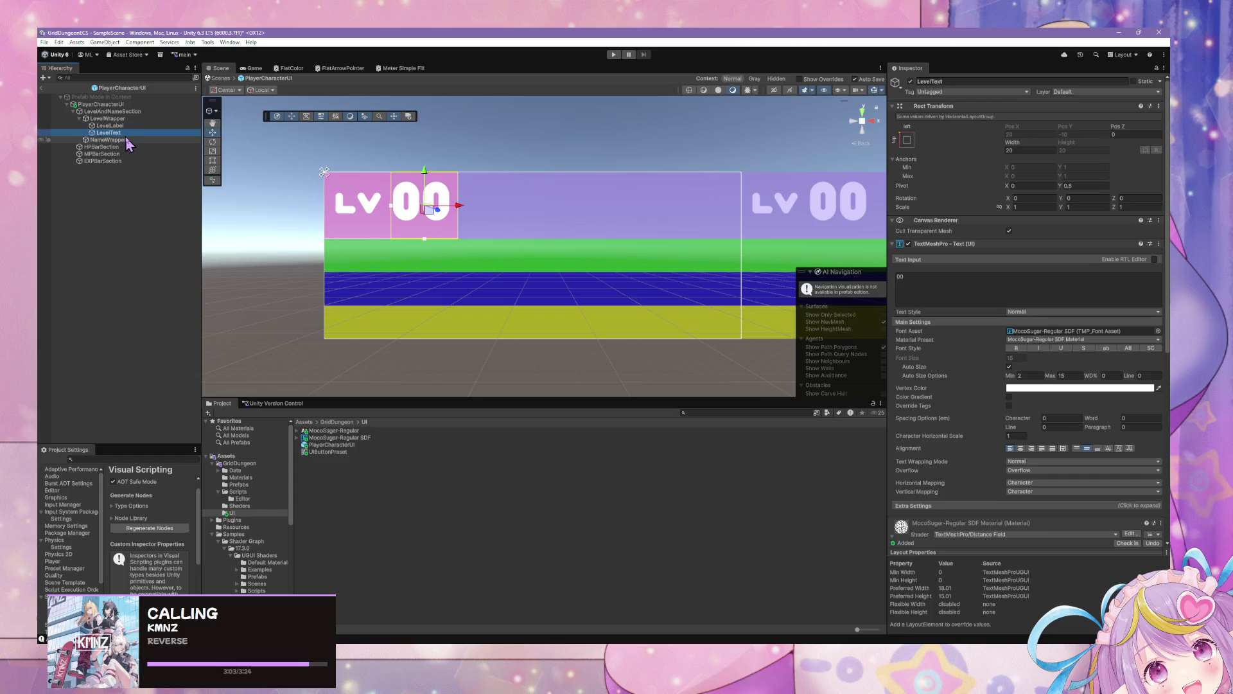
key(ctrl+d)
drag(109, 140, 106, 146)
Copy LevelWrapper's Horizontal Layout Group and paste it as a new component on NameWrapper
click(80, 139)
click(107, 118)
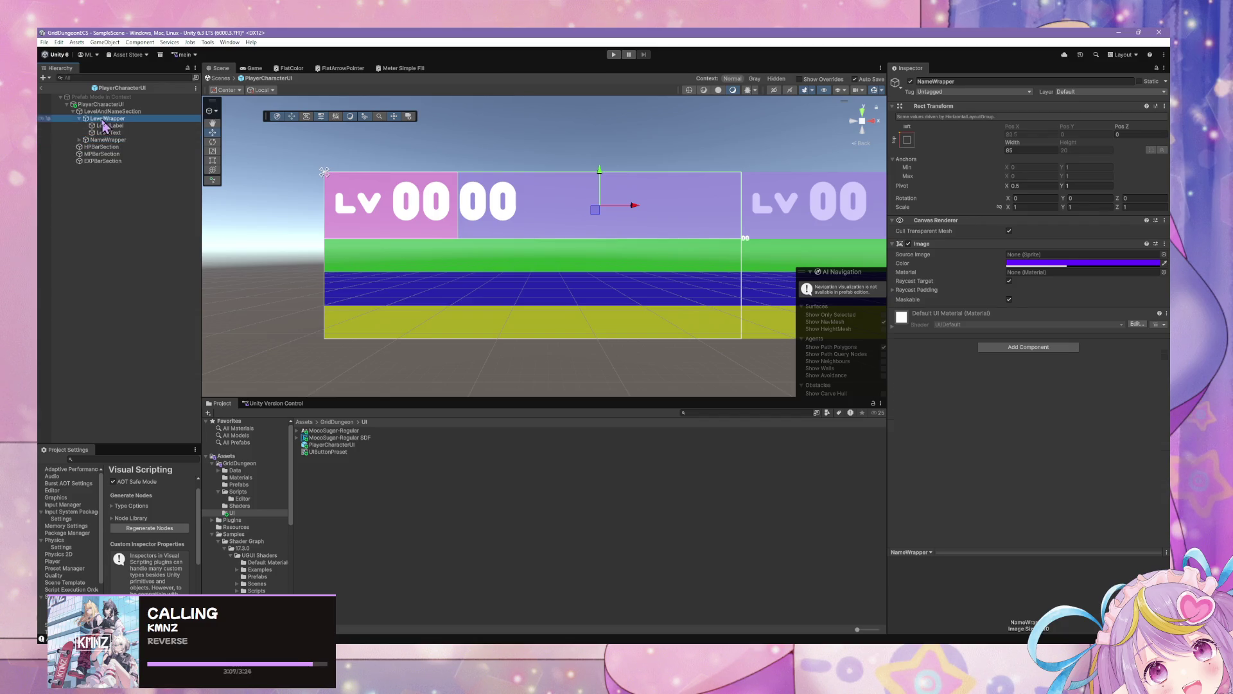
click(1164, 313)
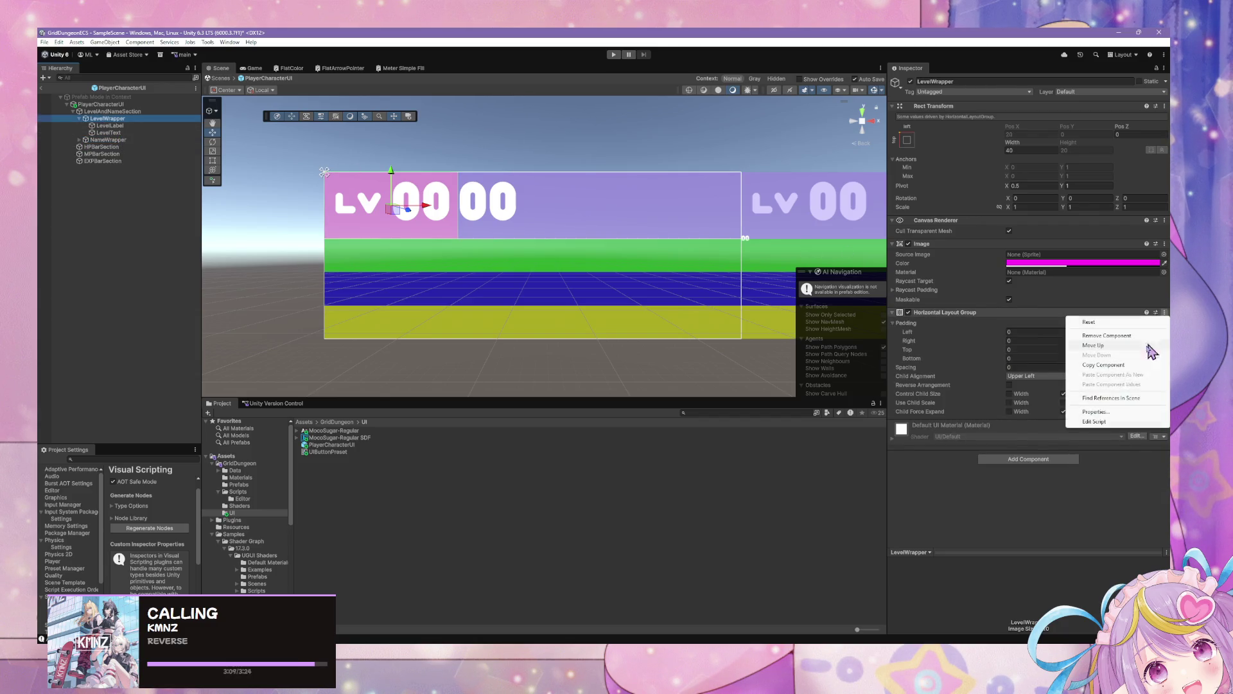
click(1118, 365)
click(79, 139)
click(103, 139)
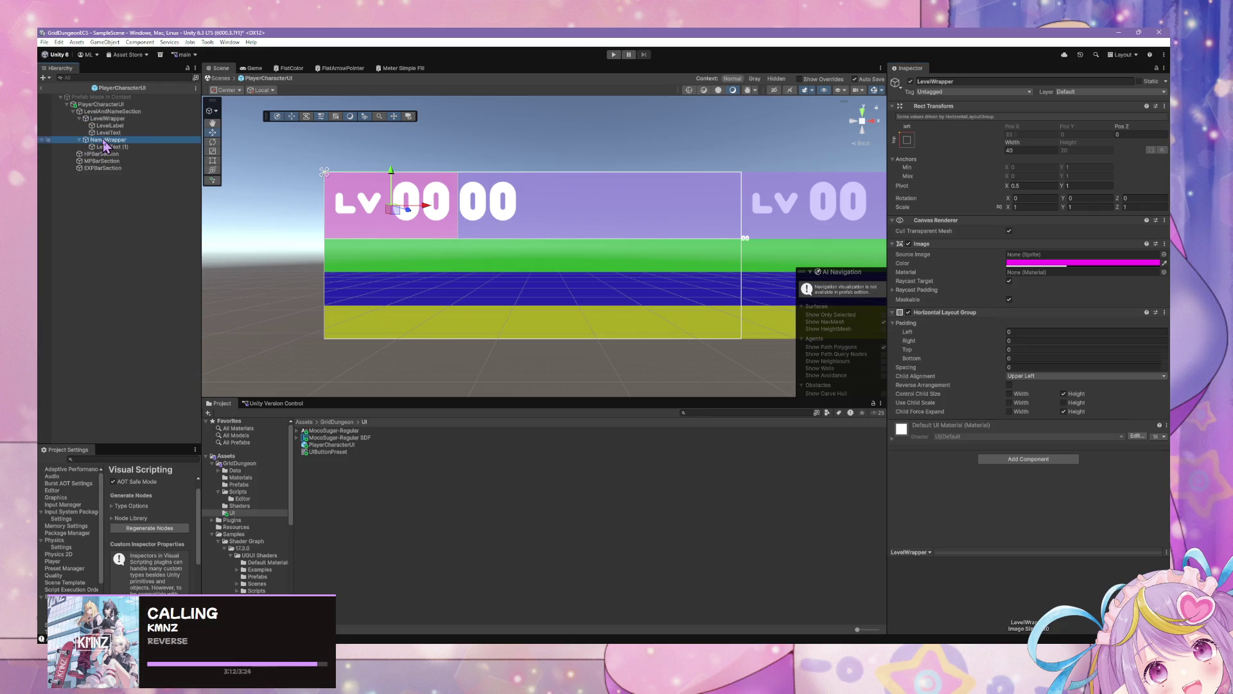
click(1166, 313)
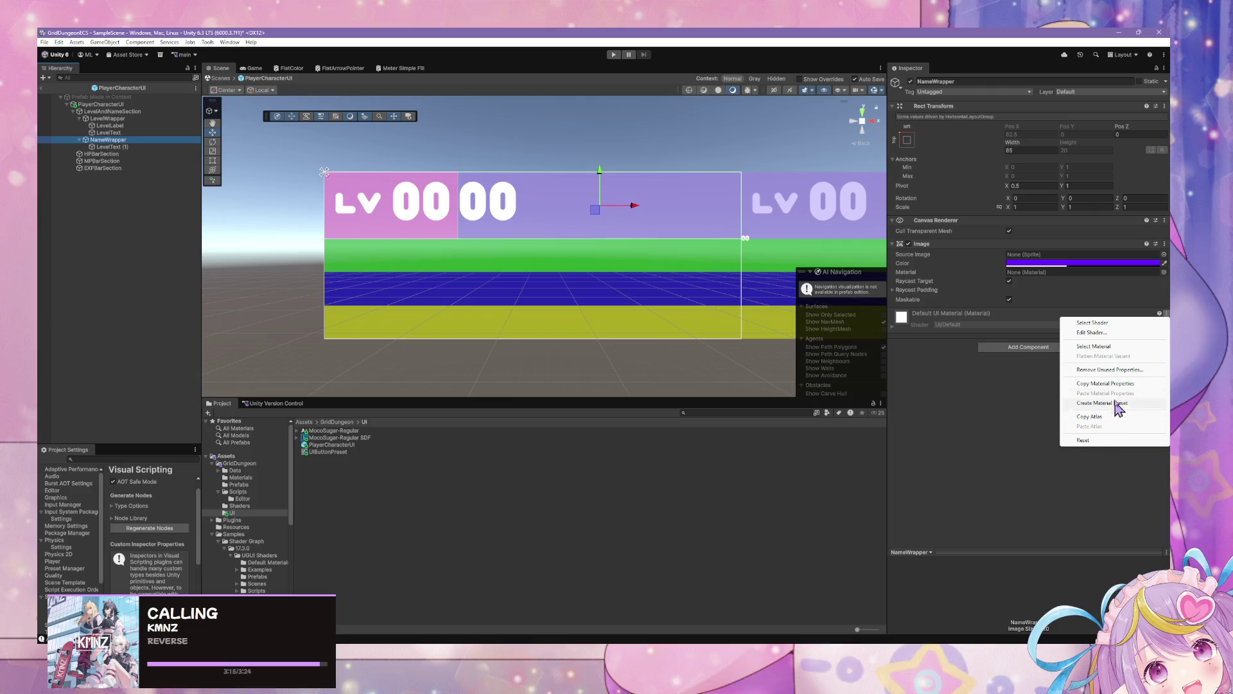
click(1013, 399)
click(1164, 220)
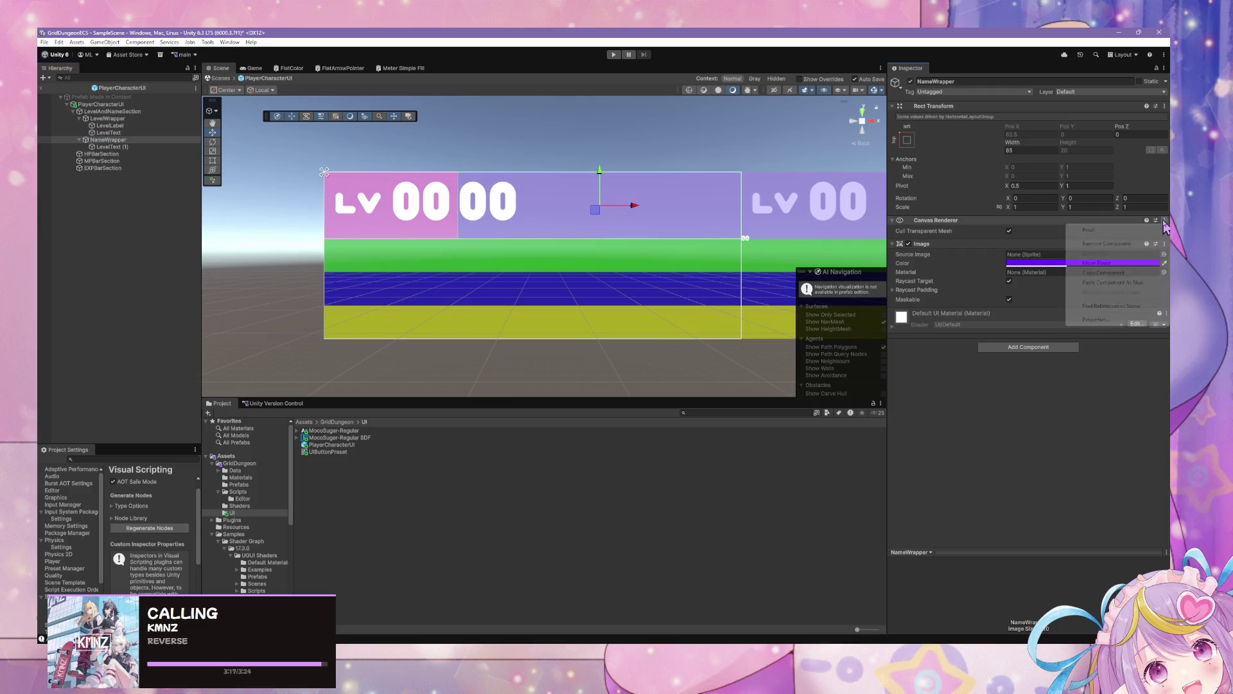
click(1137, 284)
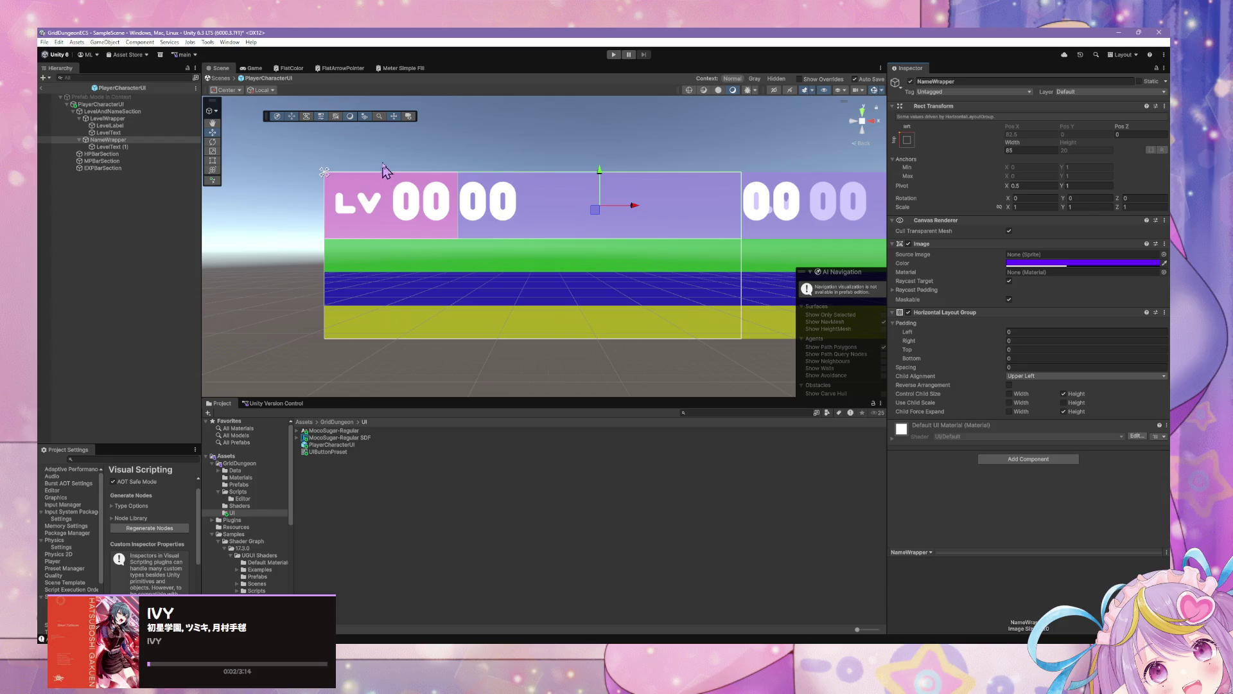
Rename the copied LevelText (1) object to NameText
scroll(385, 157, down, 3)
scroll(386, 157, down, 4)
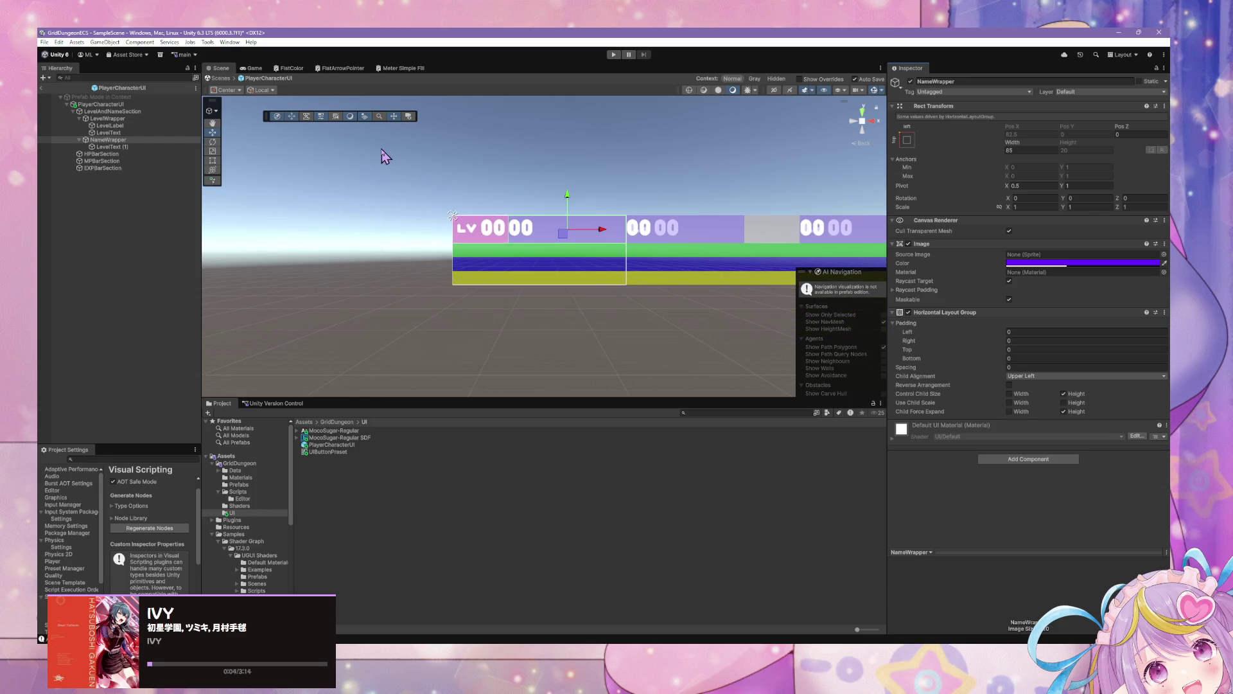
scroll(390, 157, up, 4)
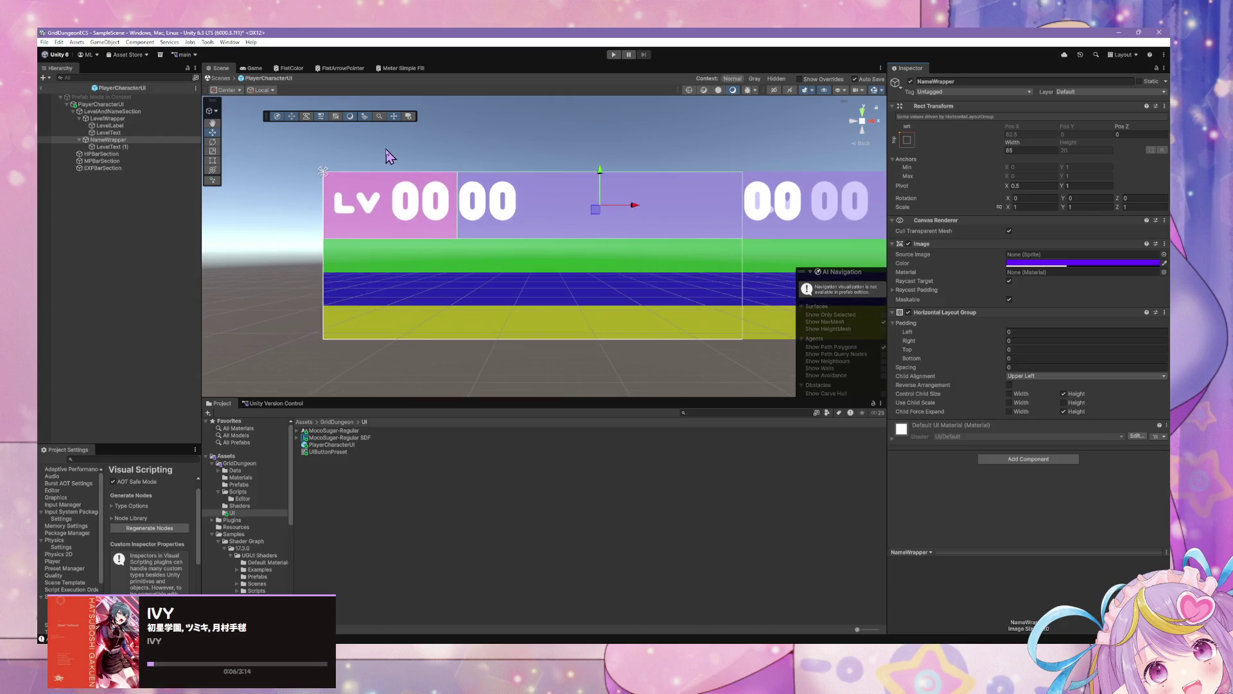
click(142, 146)
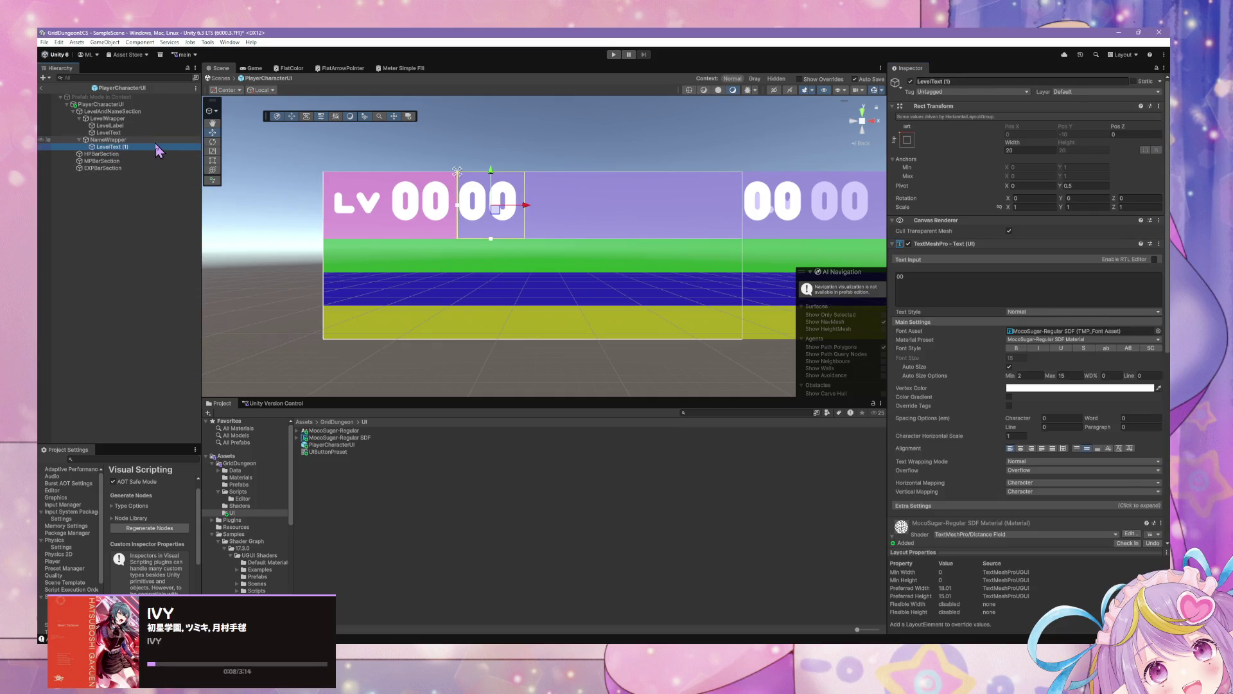
text(NameT)
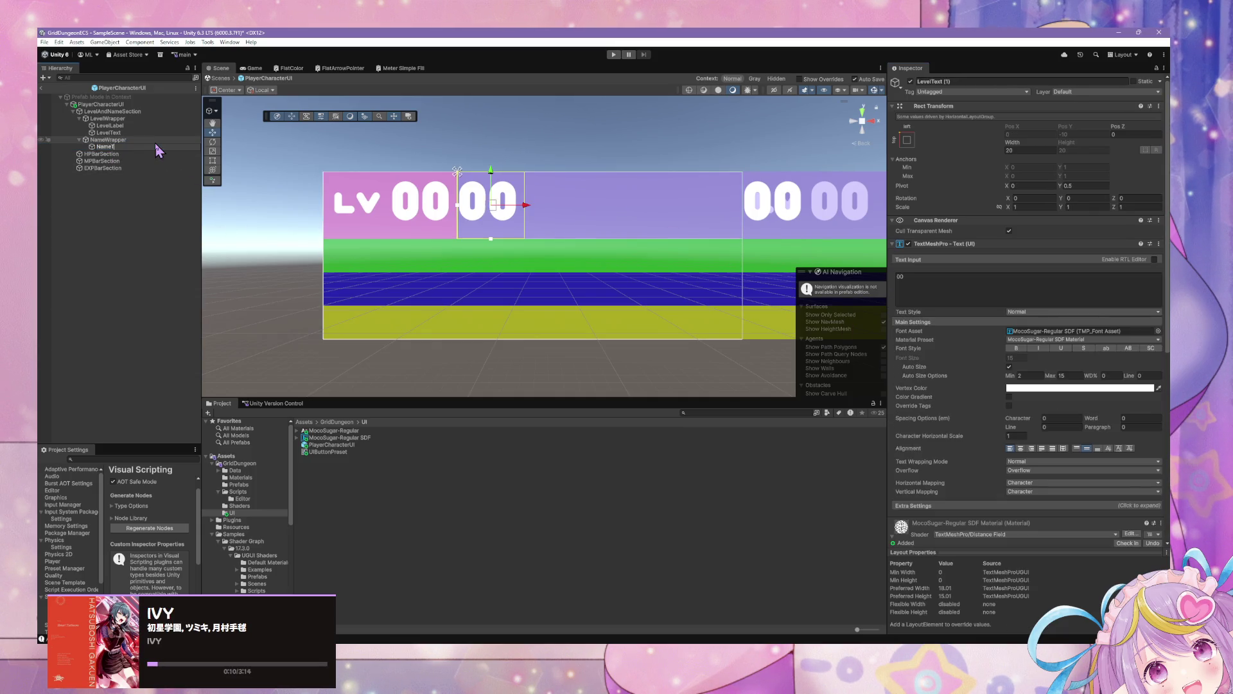
key(Return)
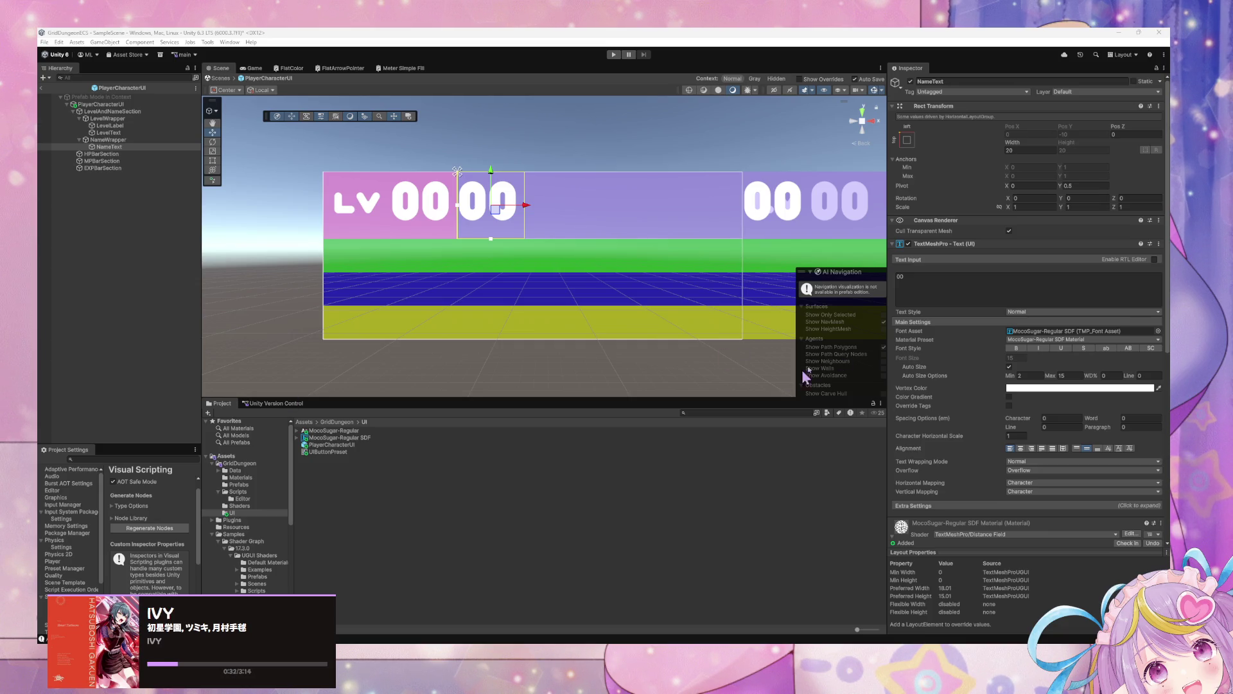
Change NameText's text from 00 to CHARAC
click(925, 286)
text(CHA)
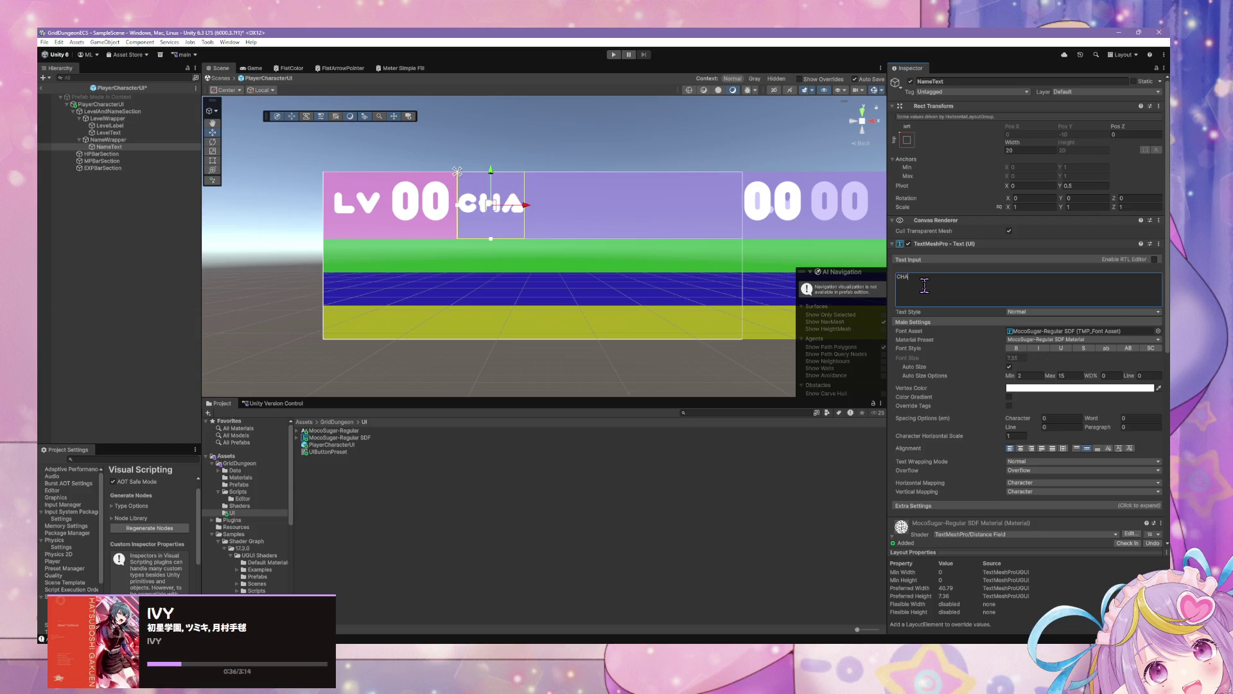
text(RAC)
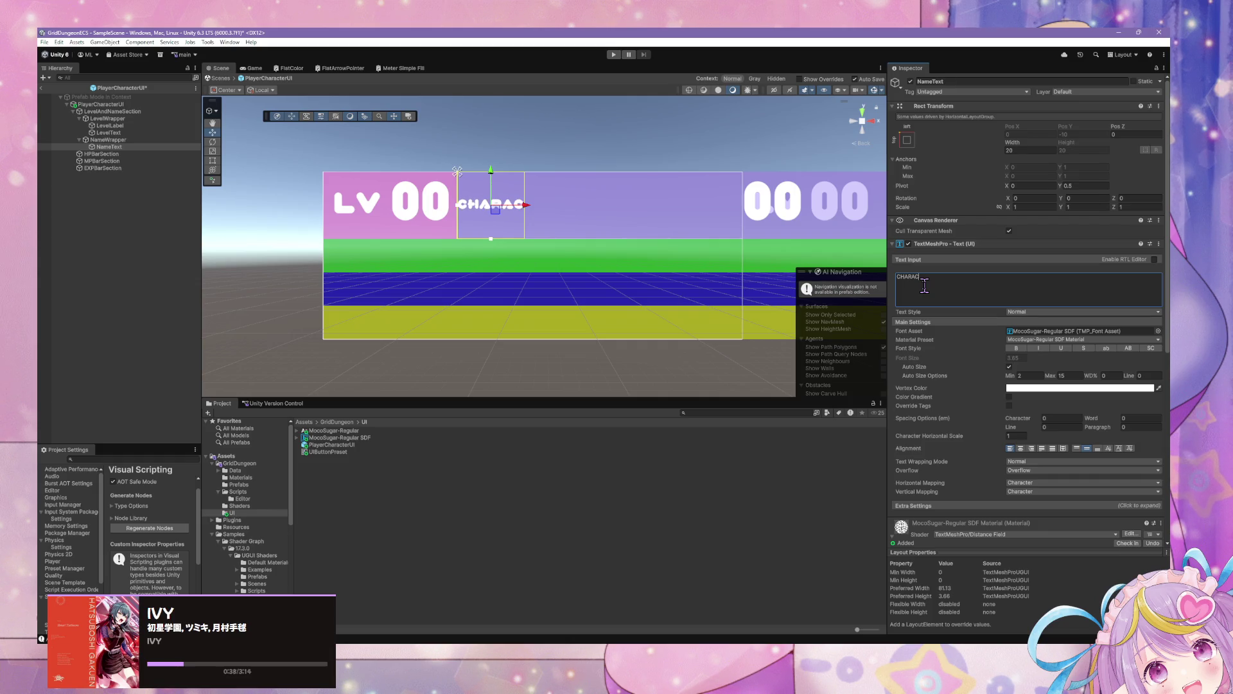
click(119, 139)
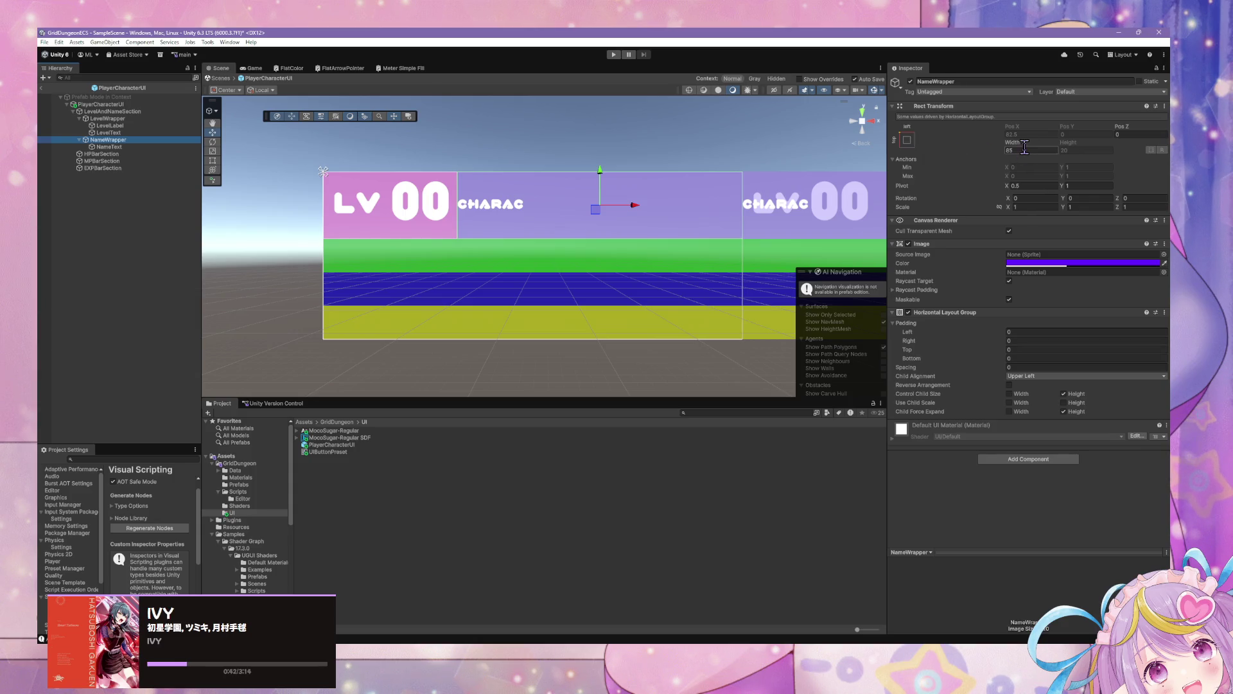
Apply stretch anchor presets to NameWrapper and a top-stretch preset to NameText
click(907, 140)
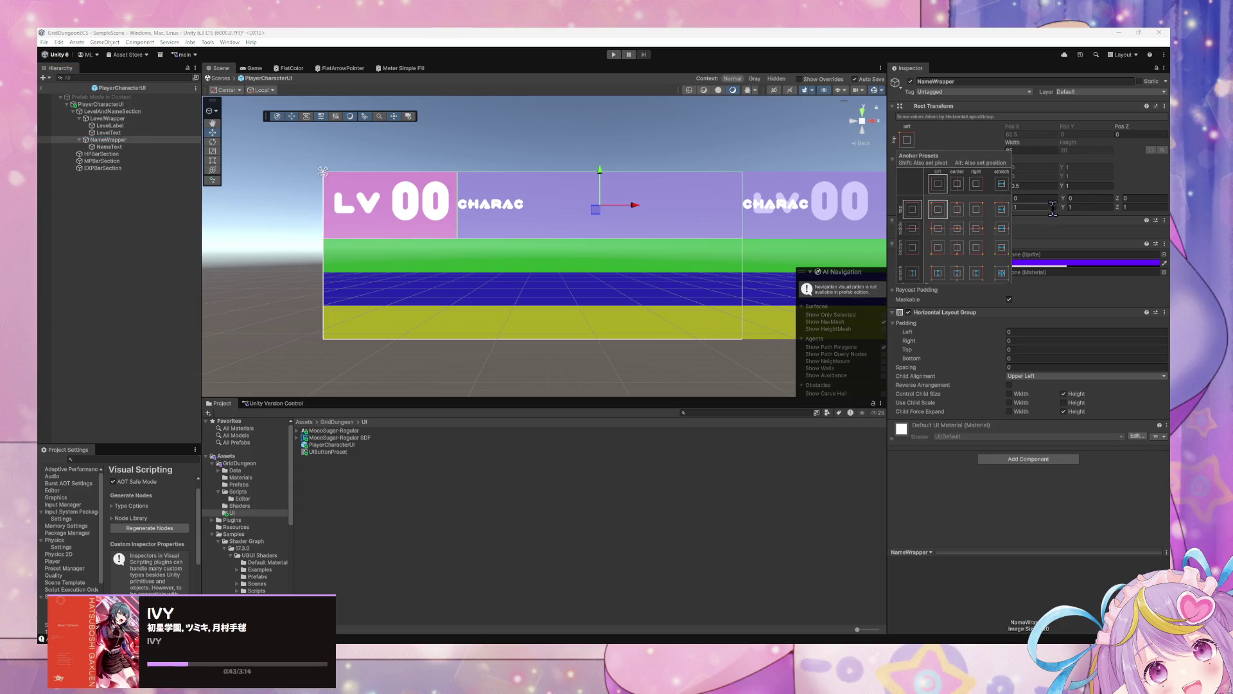
click(1002, 273)
click(1002, 273)
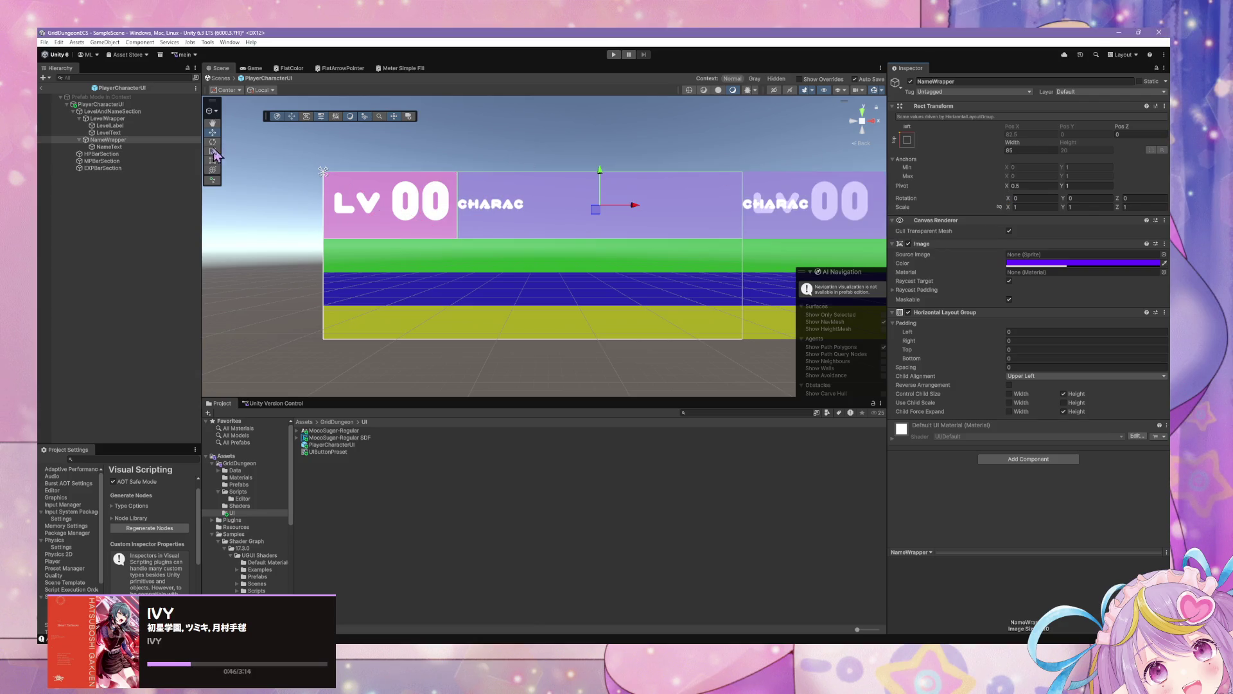
click(151, 119)
click(141, 118)
click(145, 141)
click(131, 147)
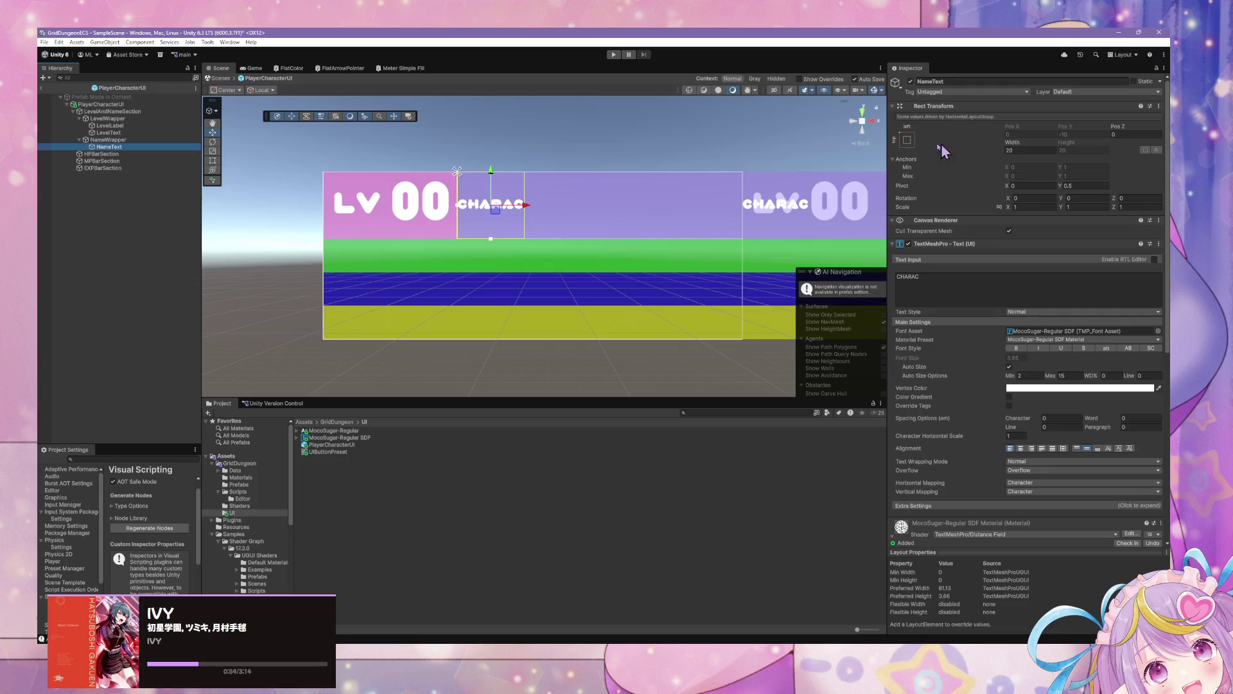
click(909, 142)
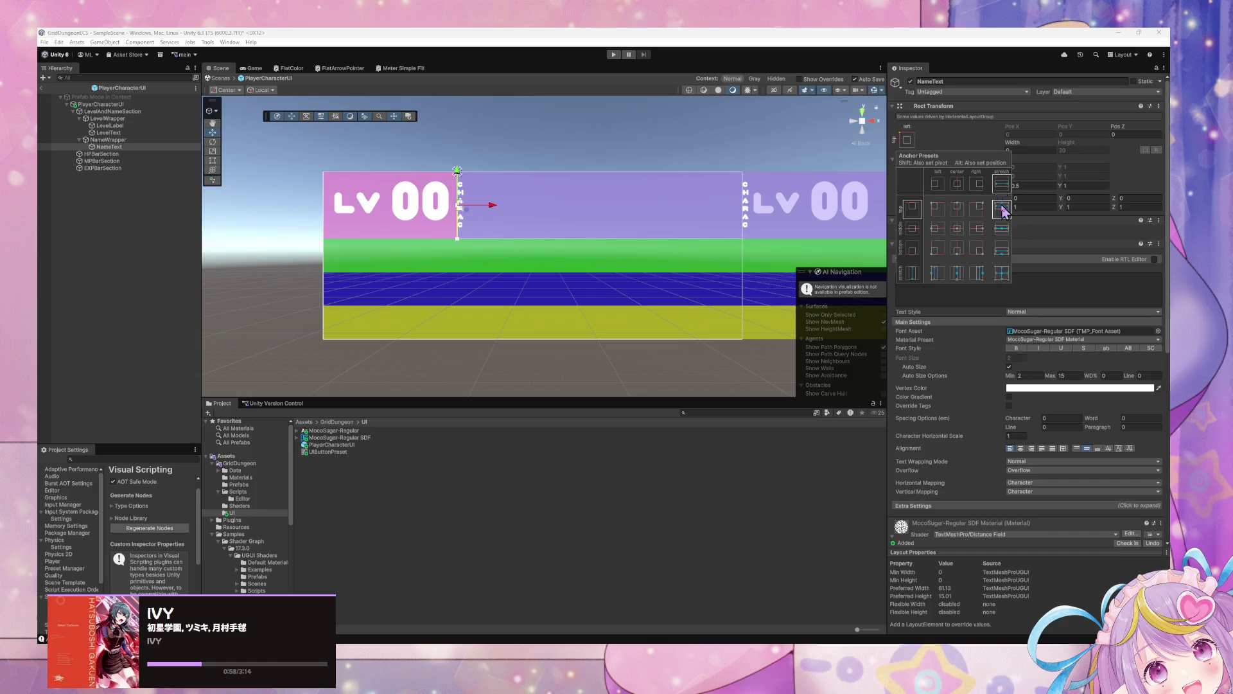
click(1001, 209)
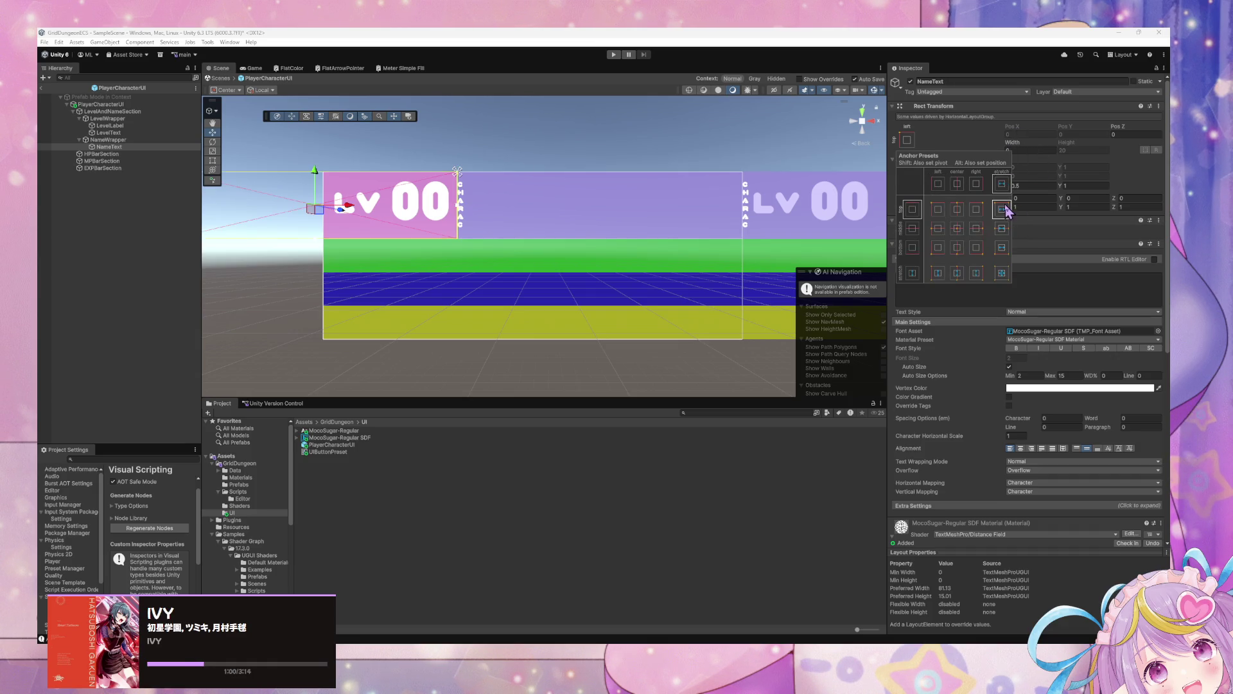
Make NameWrapper's layout control child width but not child height
click(108, 139)
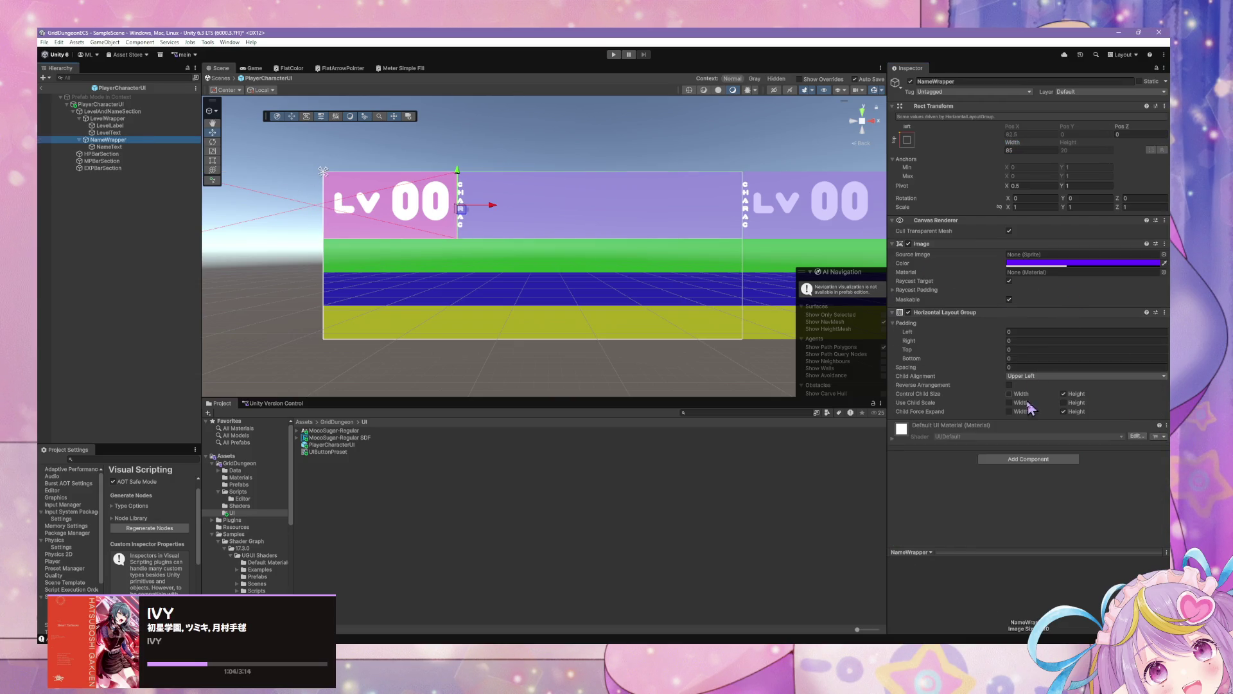
click(1064, 394)
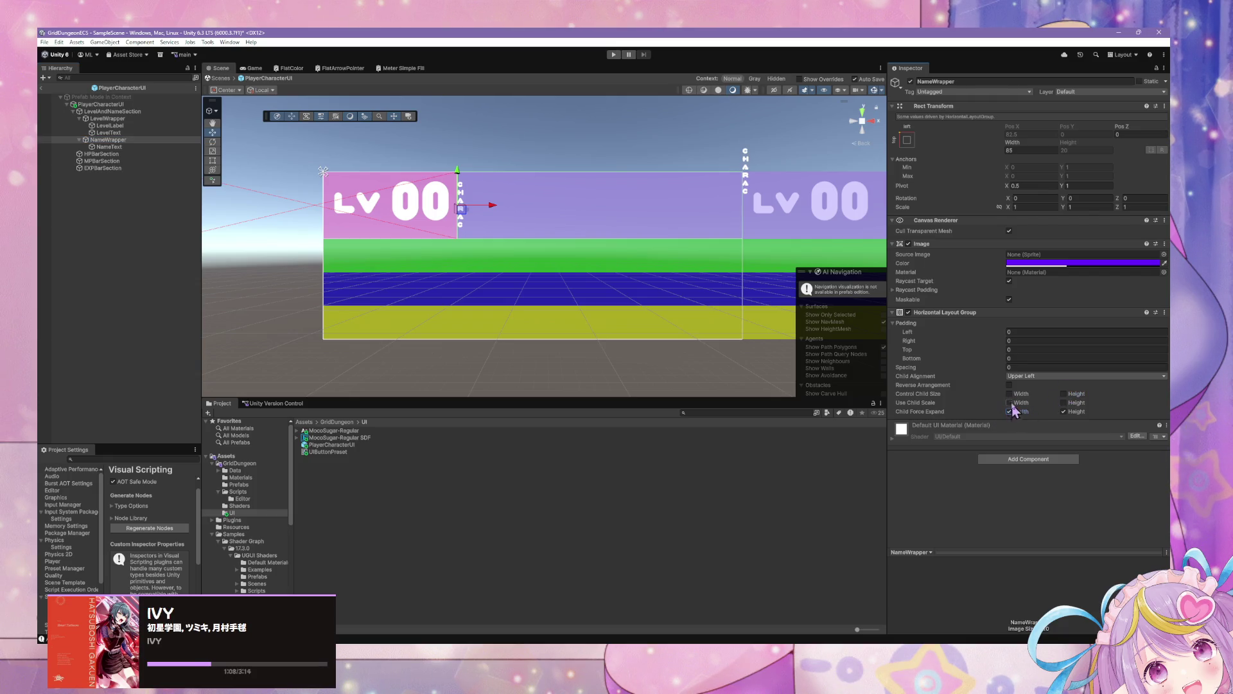
click(1009, 394)
scroll(601, 237, down, 1)
scroll(603, 238, down, 1)
scroll(609, 240, up, 1)
Shrink NameText's height, entering 10 in the Height field
click(159, 140)
click(150, 147)
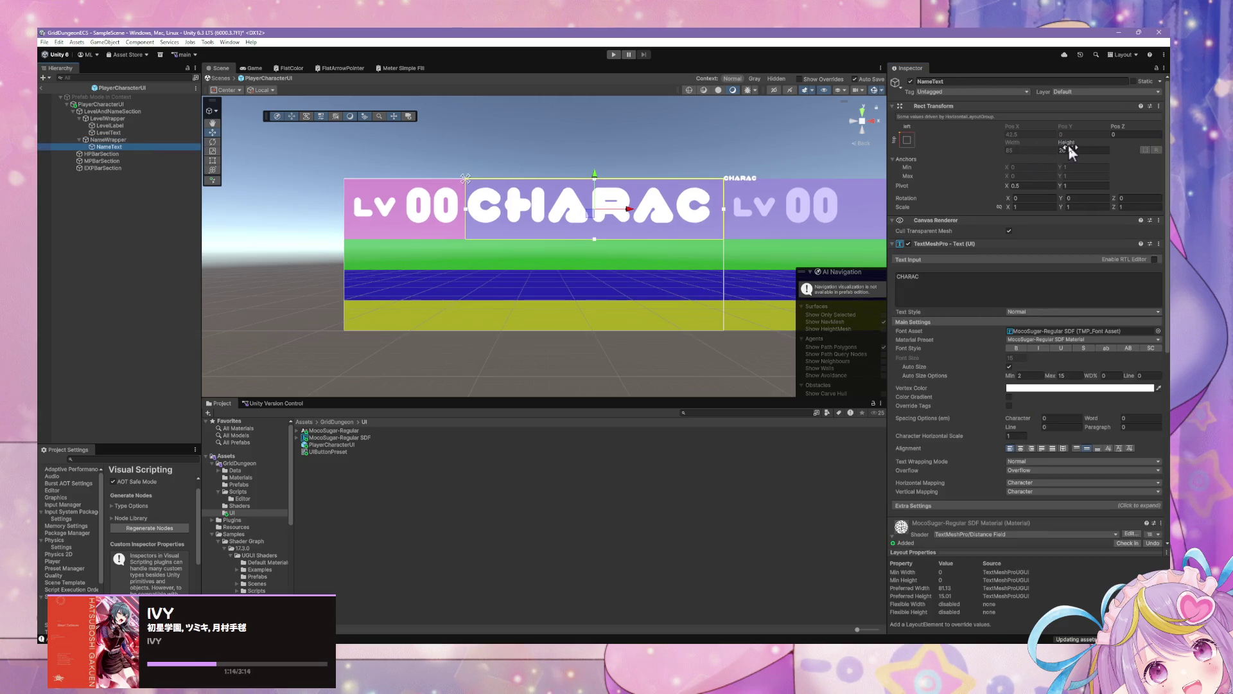
drag(1072, 151, 1056, 151)
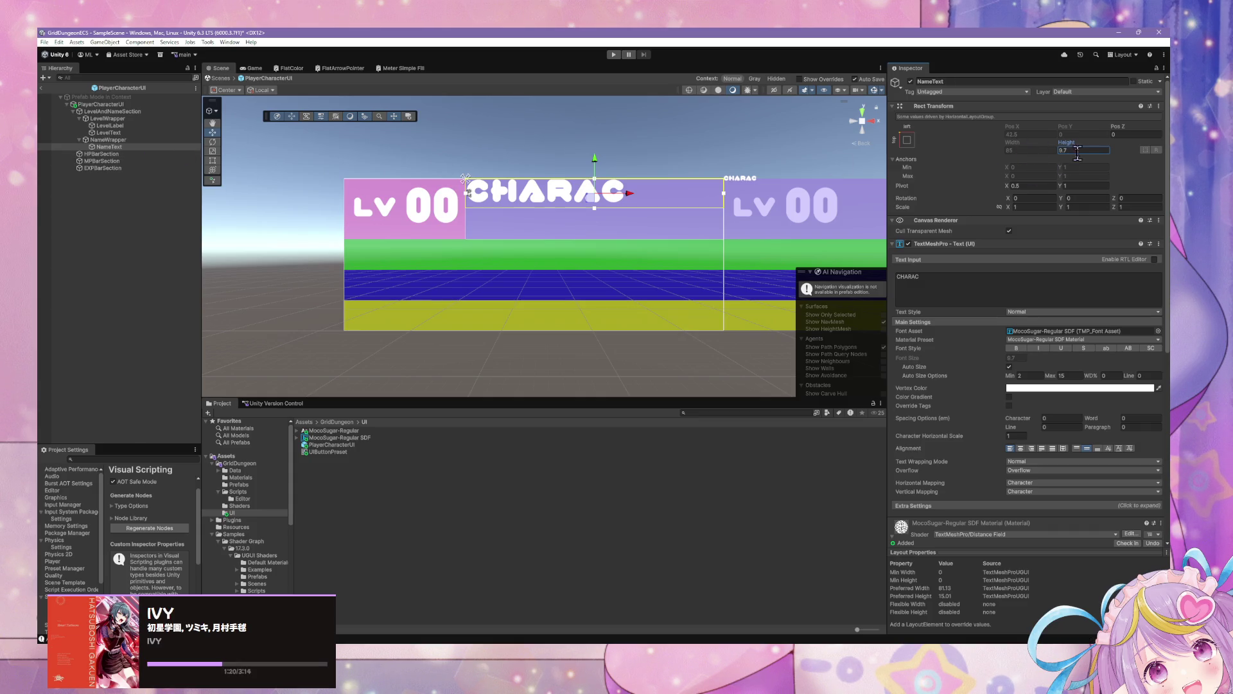
text(1)
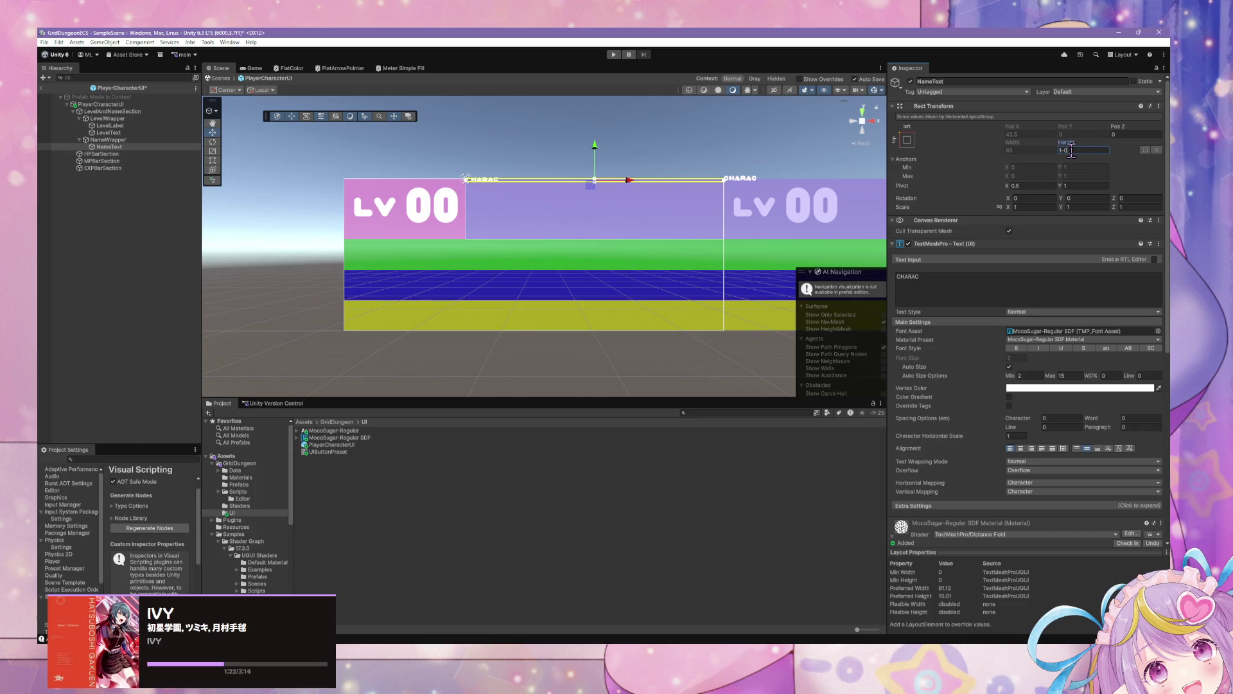
text(0)
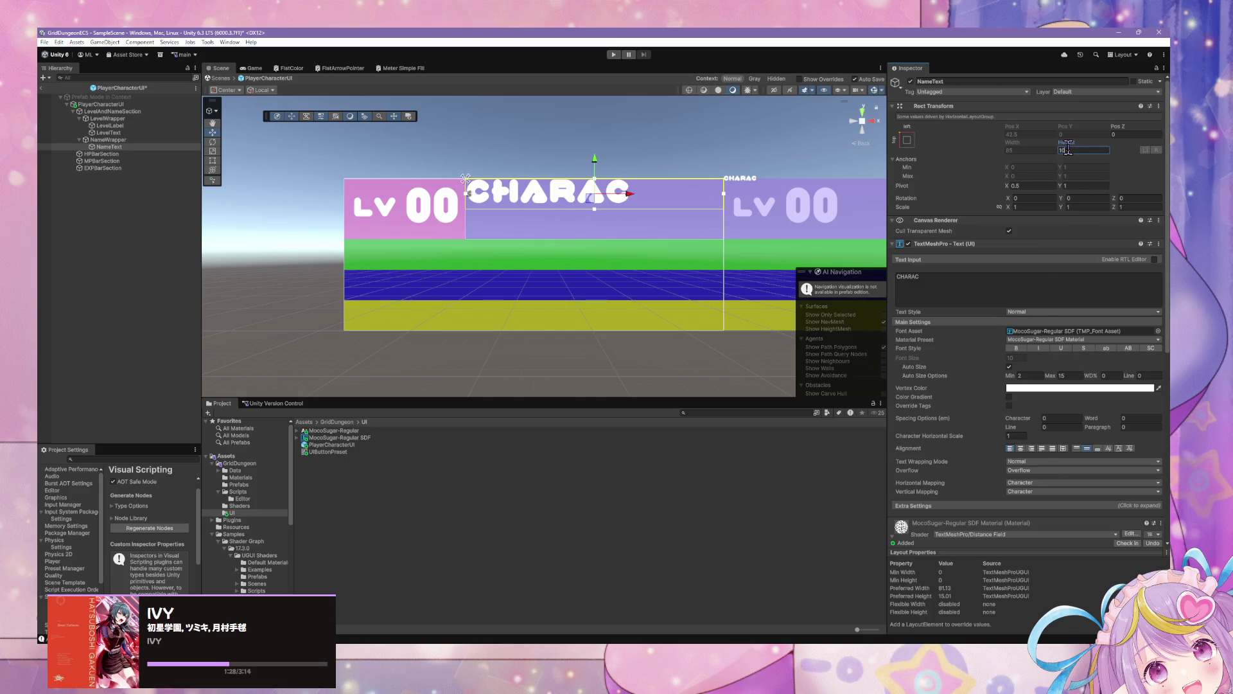
Set NameText's Rect Transform Height to 15
key(BackSpace)
text(5)
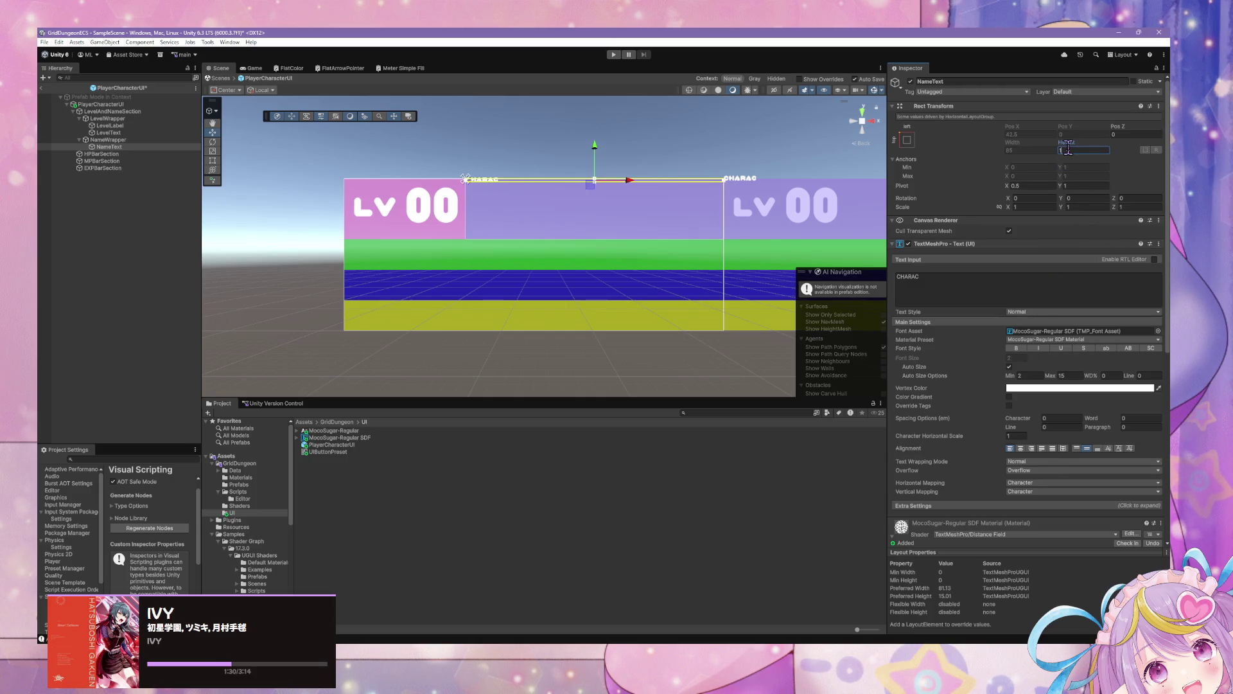
text(5)
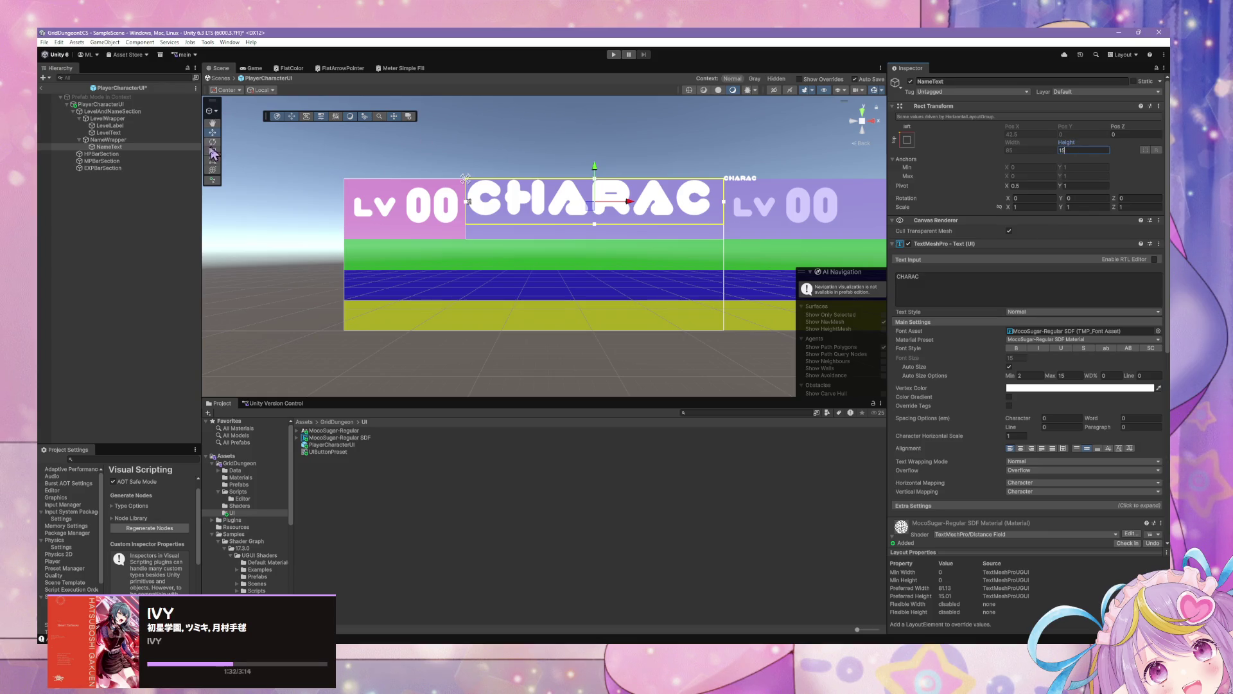
Replace NameText's text with CHARACTER NAME
click(939, 281)
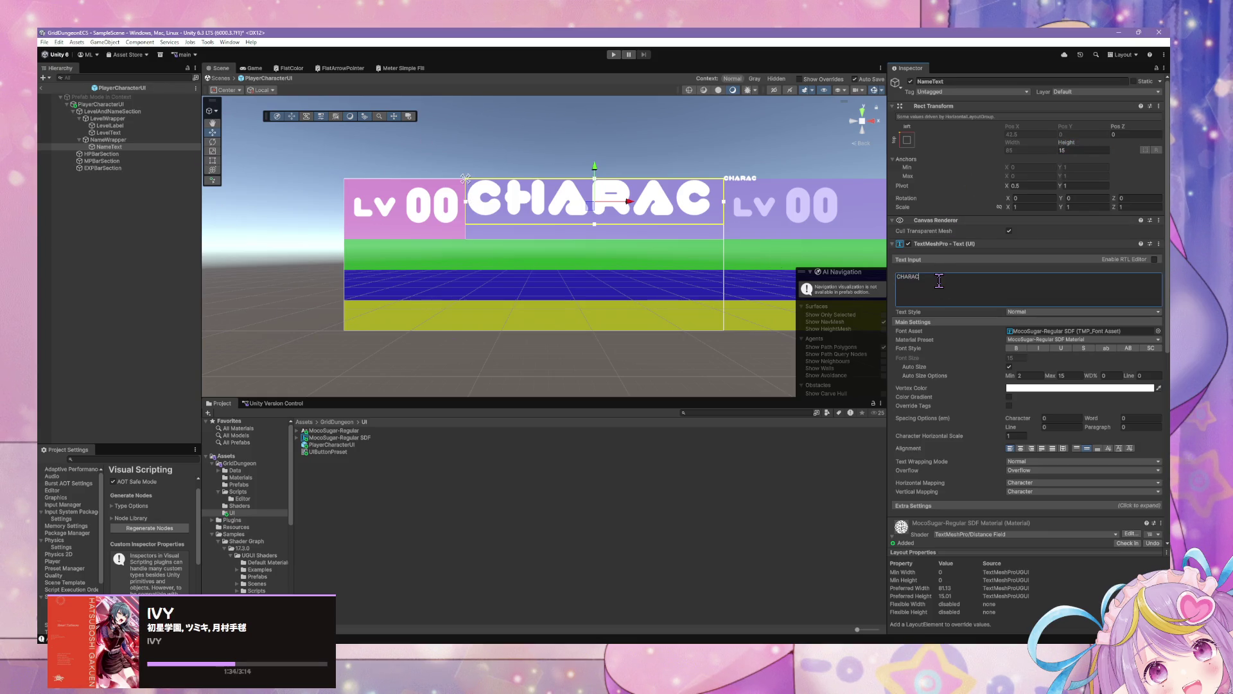
text(ter)
key(BackSpace)
key(BackSpace)
key(BackSpace)
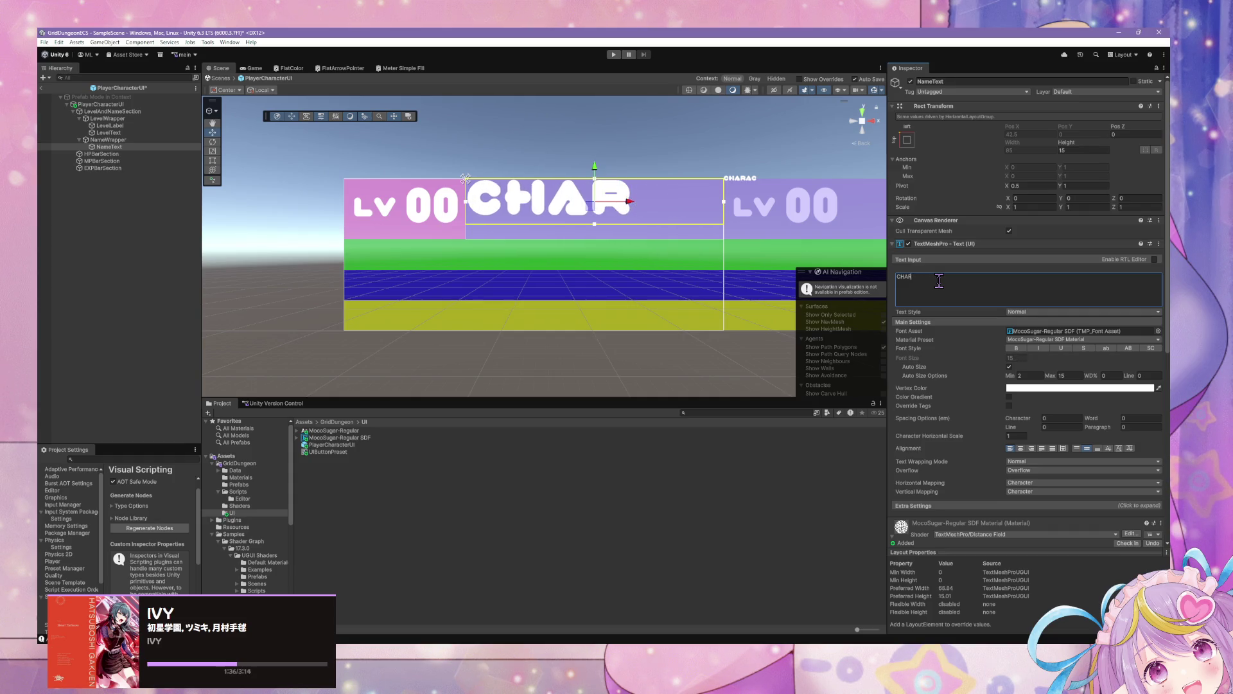
text(C)
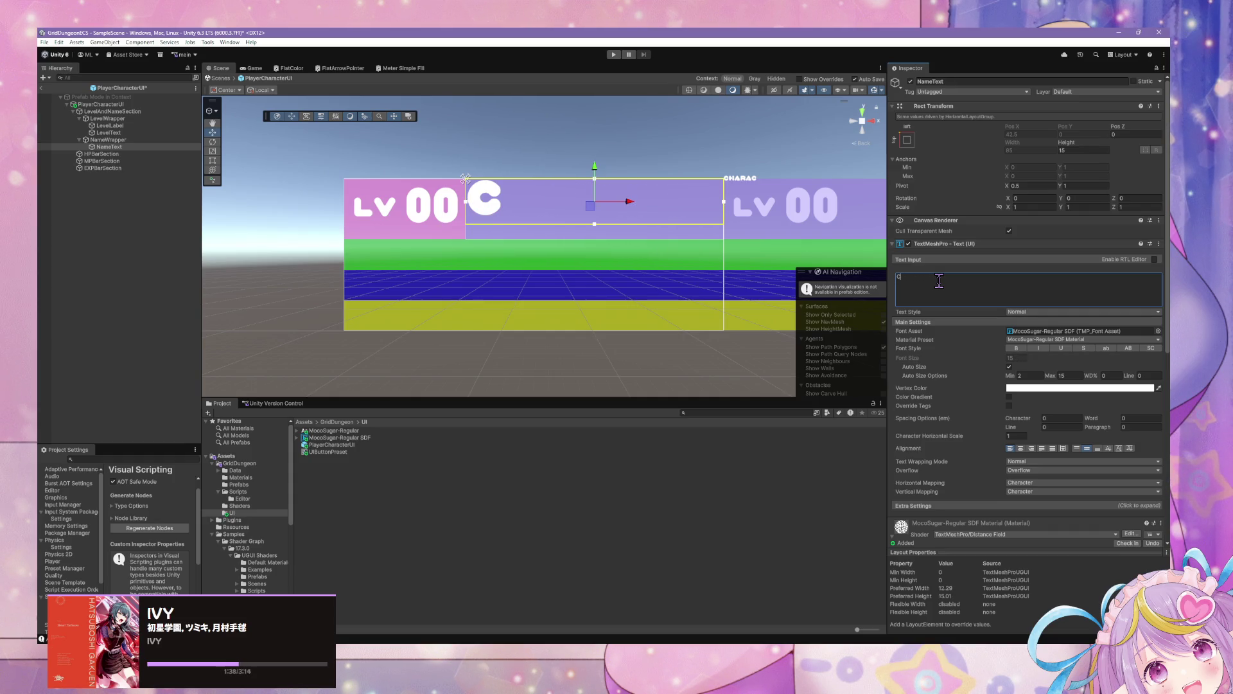
text(HA)
key(BackSpace)
key(BackSpace)
key(BackSpace)
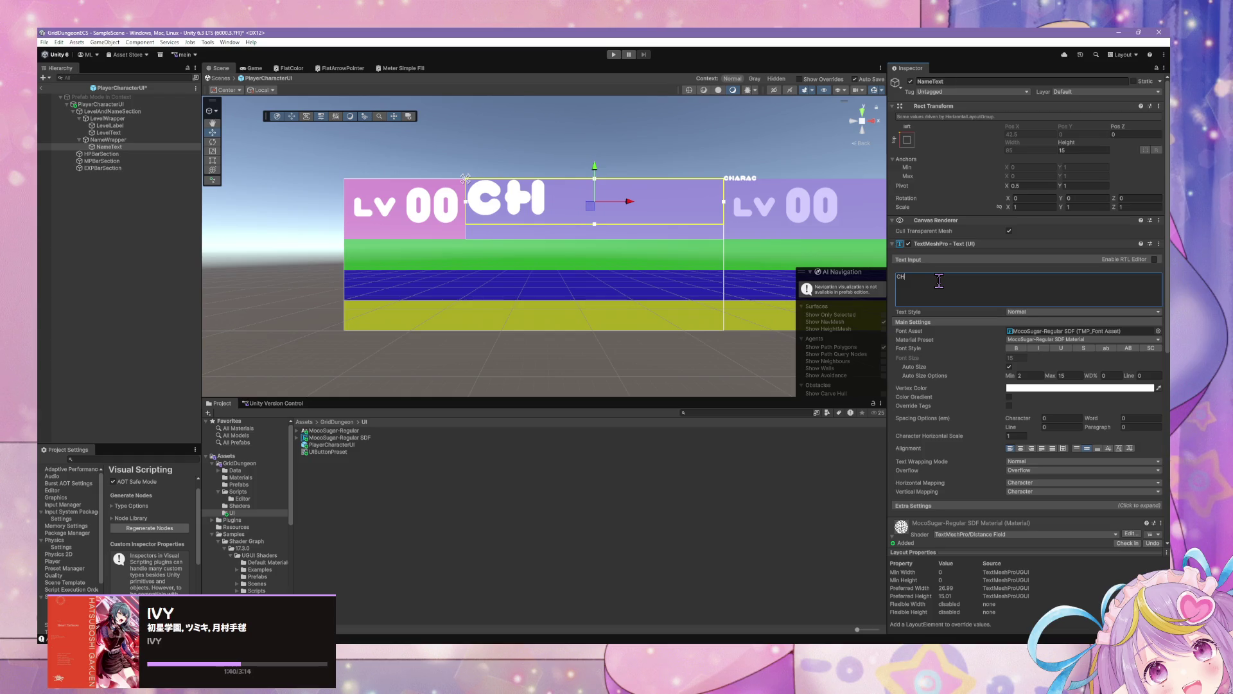
text(CHARACTER NAME)
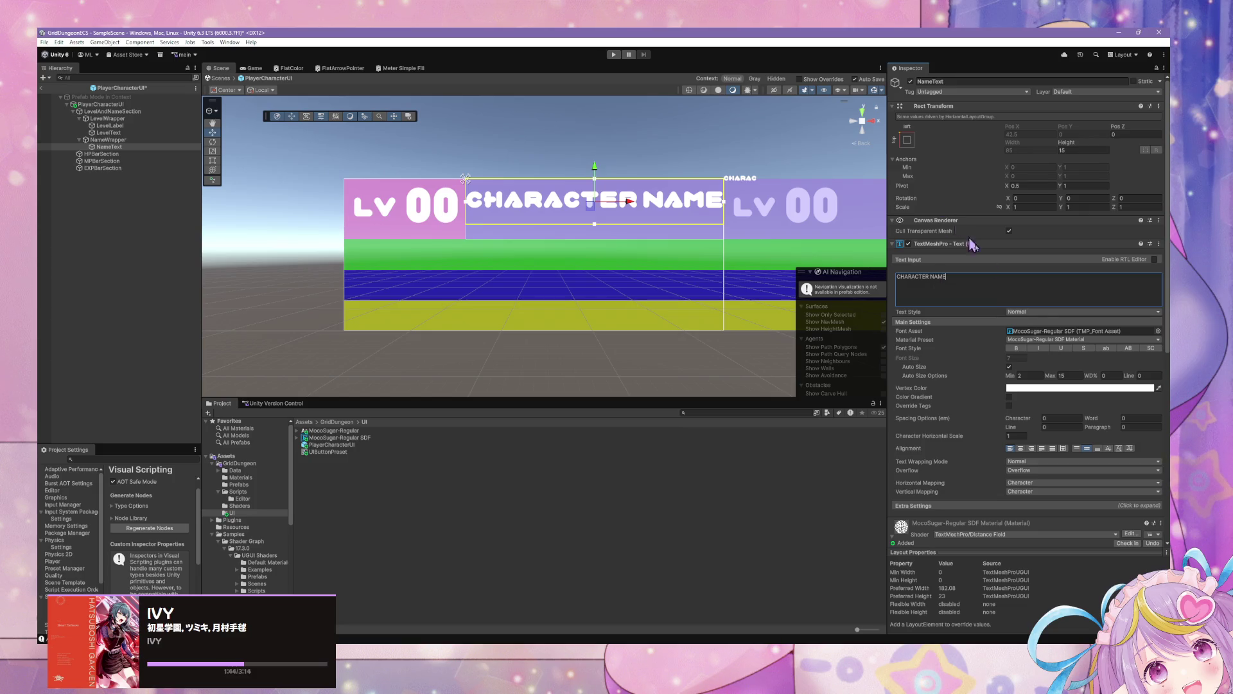
Try a fixed font size of 6 for CHARACTER NAME, then switch Auto Size back on
click(1010, 367)
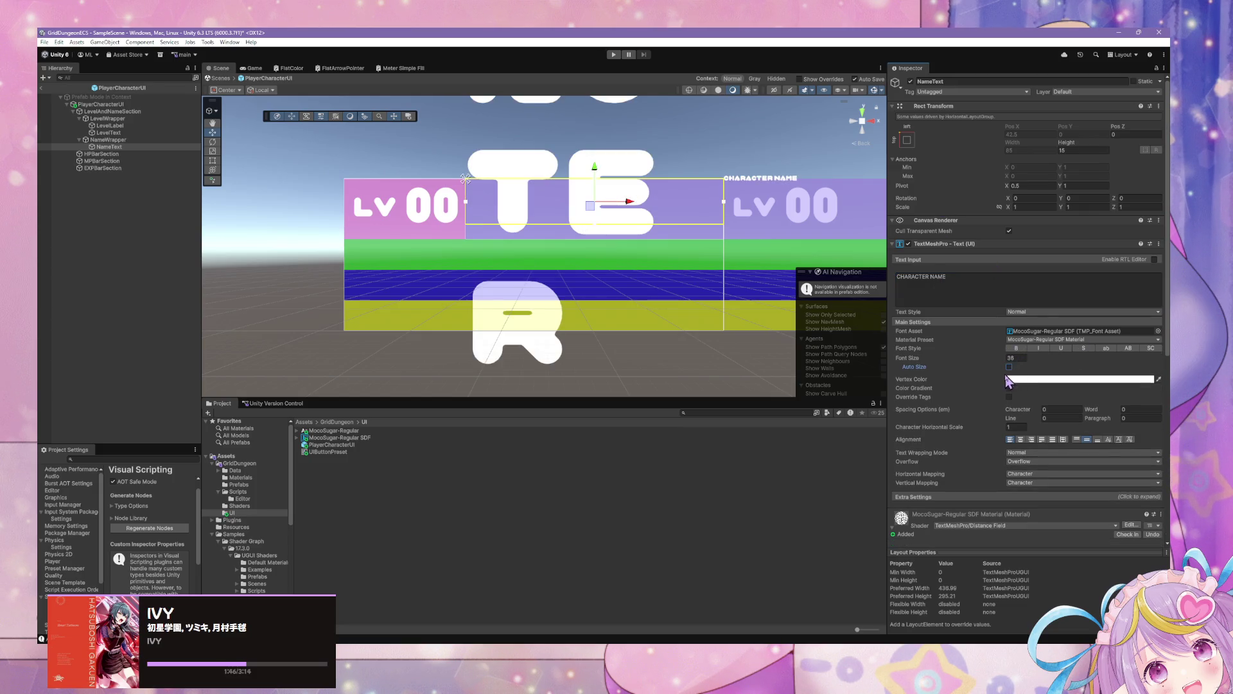
drag(1006, 365, 861, 364)
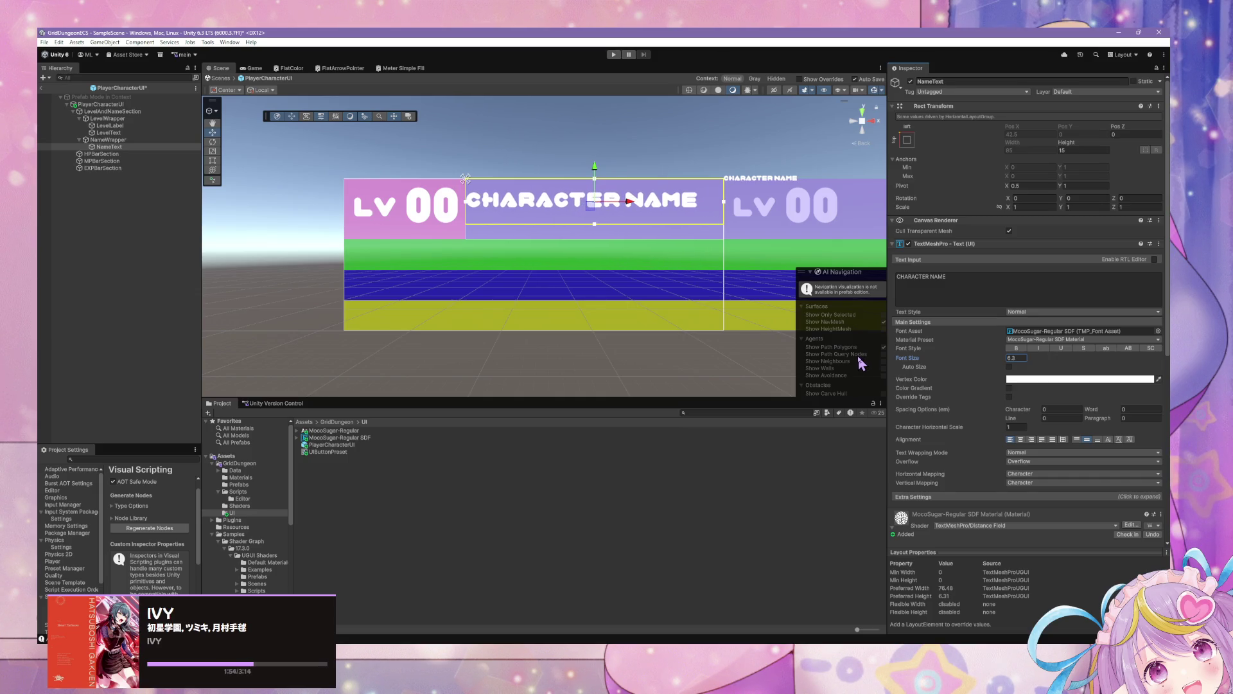
click(1017, 358)
text(6)
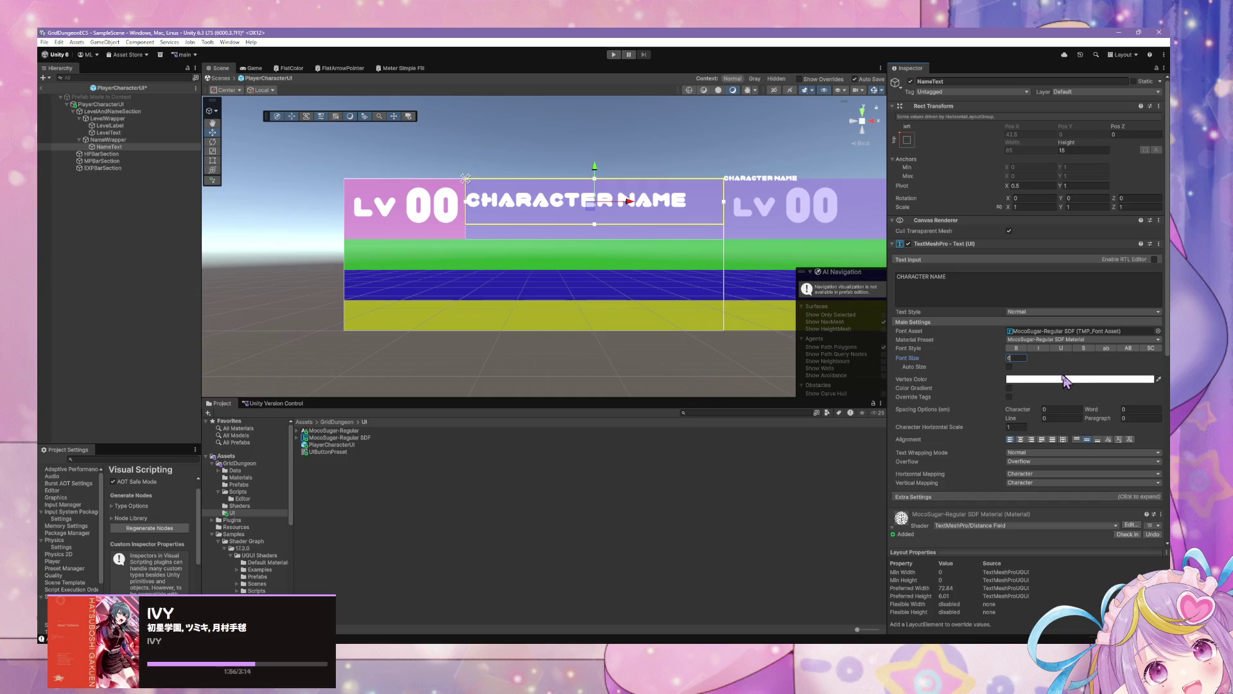
scroll(611, 238, up, 1)
scroll(614, 238, down, 2)
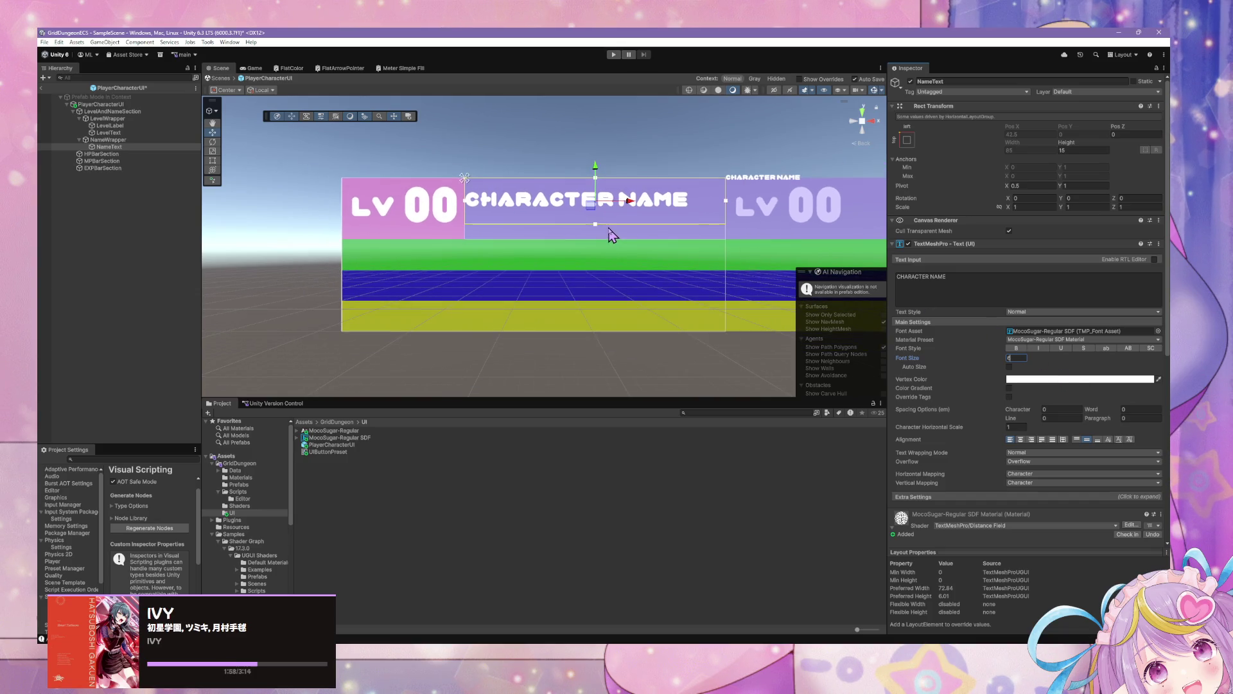
scroll(661, 243, up, 2)
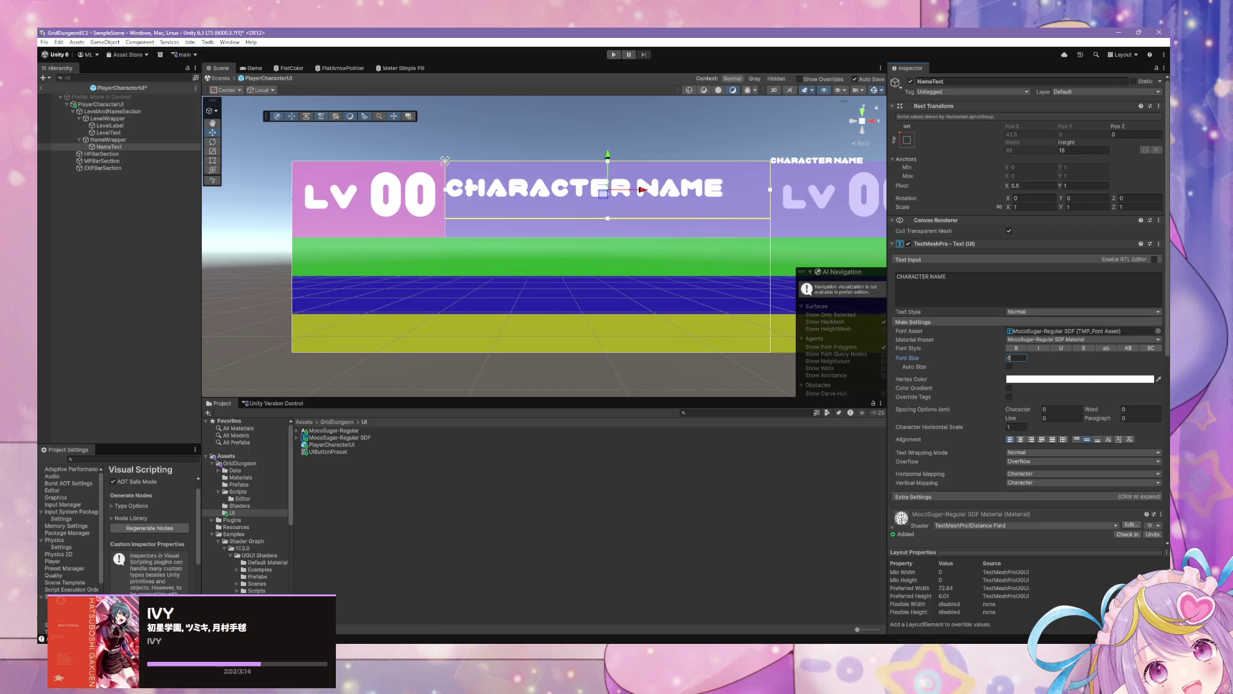
key(Return)
scroll(488, 208, down, 2)
scroll(502, 218, up, 1)
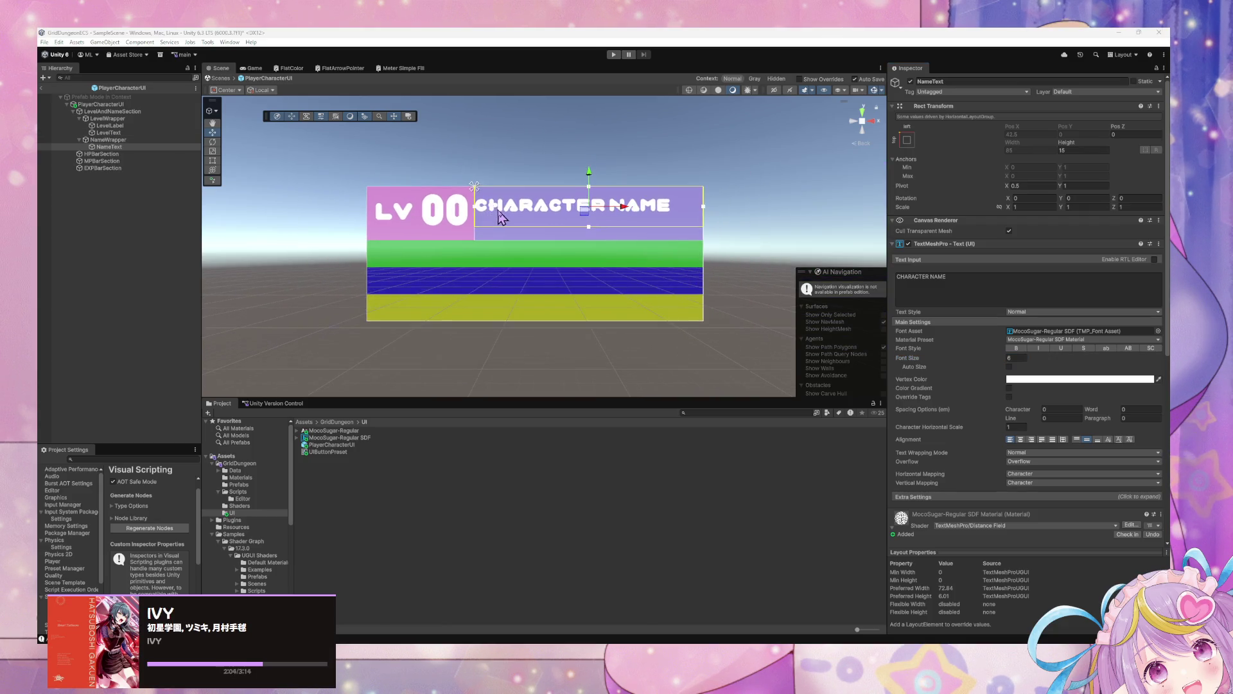
scroll(501, 218, up, 2)
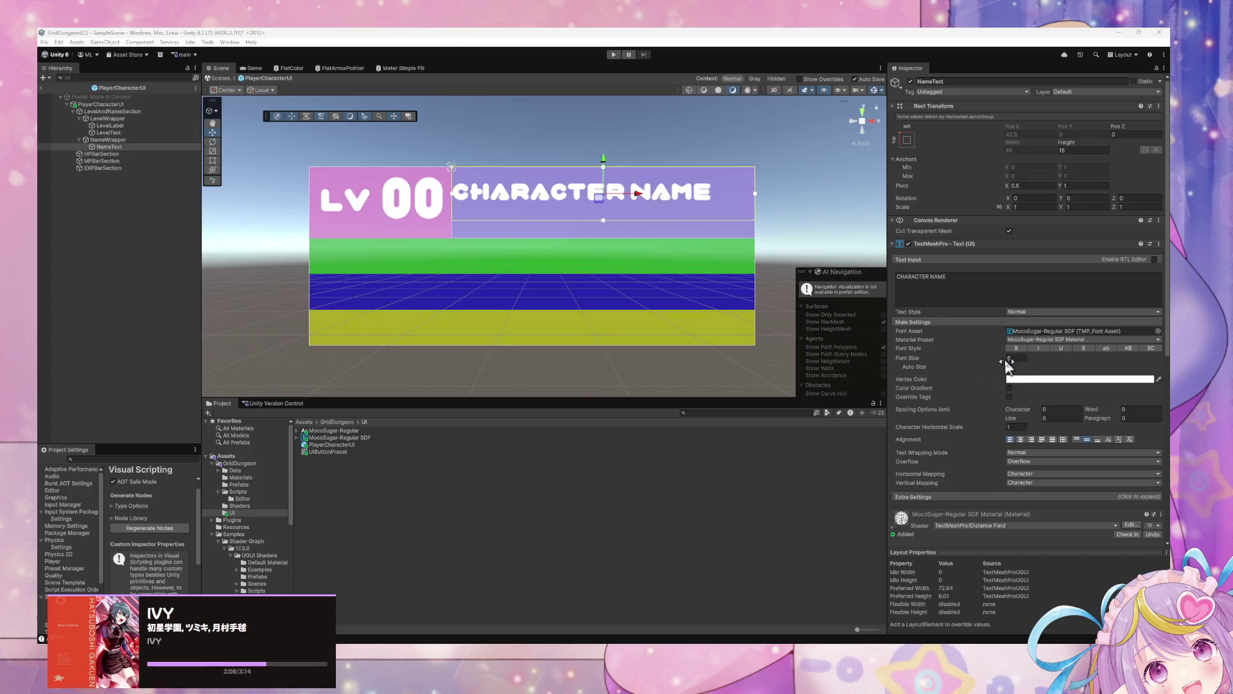
click(1009, 366)
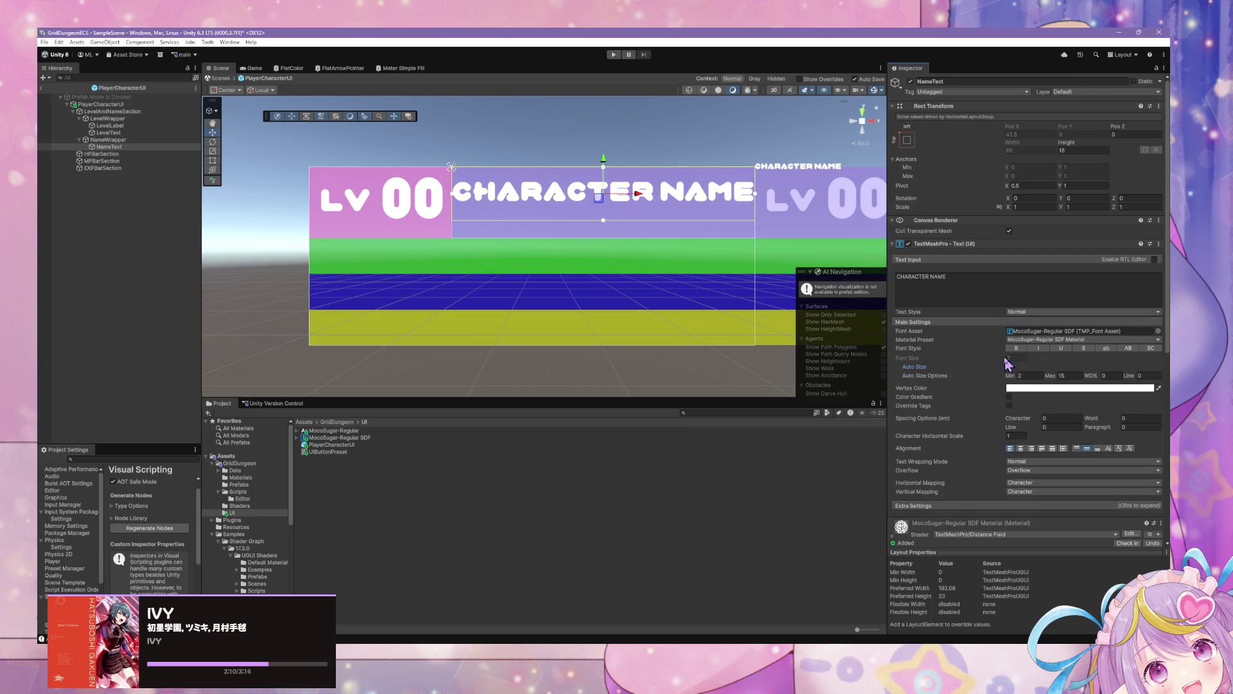
Set NameText's Auto Size range to Min 2 and Max 6
click(1024, 379)
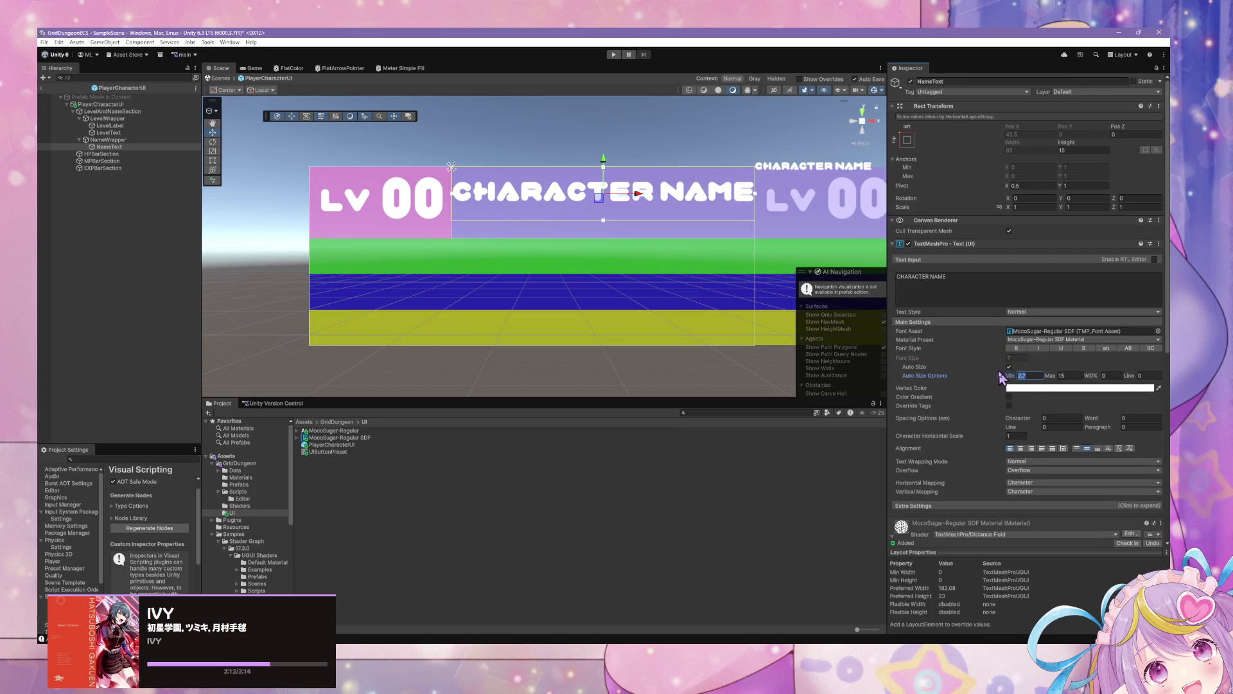
click(1072, 379)
text(6)
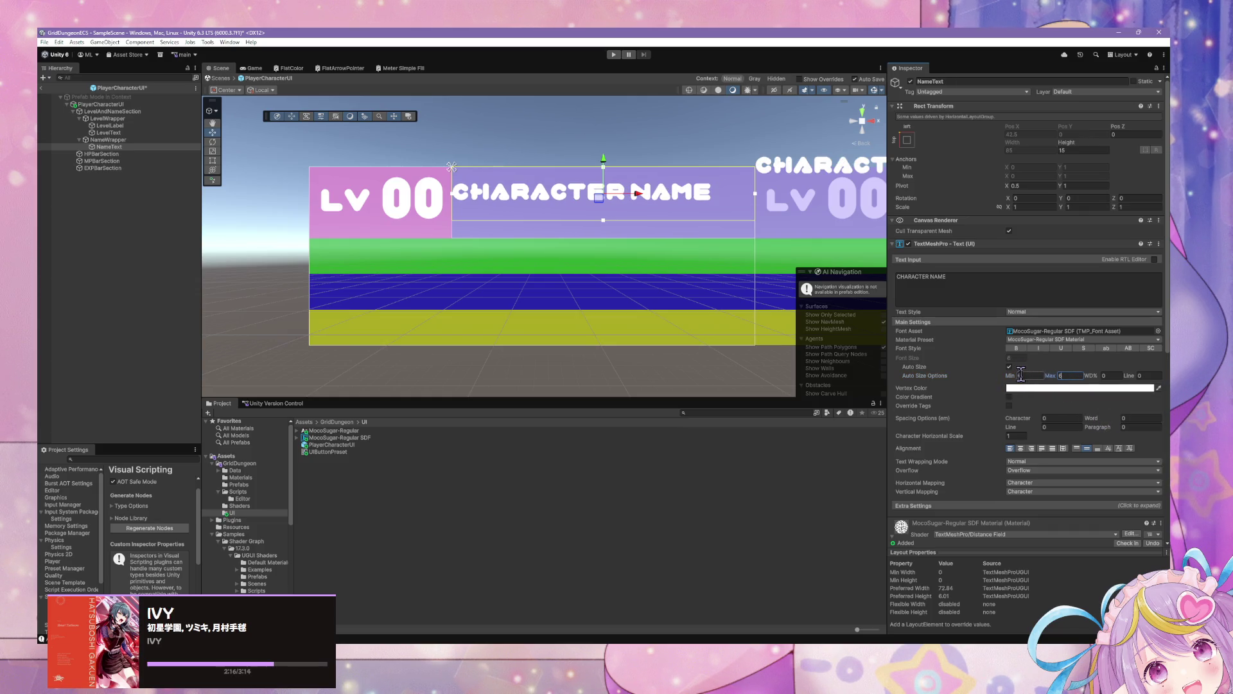
click(1021, 376)
text(2)
Fill NameText with a long test string, keeping Overflow mode and Normal wrapping
click(970, 282)
text(tasdfsd)
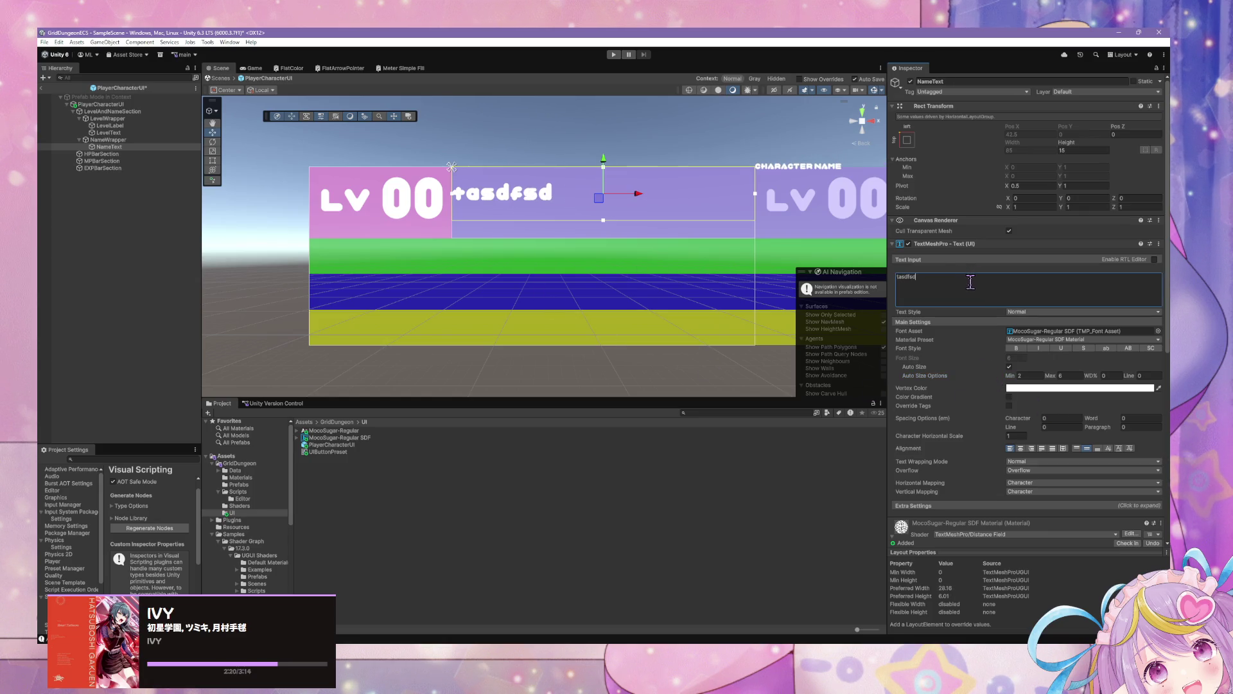
text(fsdfsdafsdfsdfsdfasssdafsdfs)
click(1060, 471)
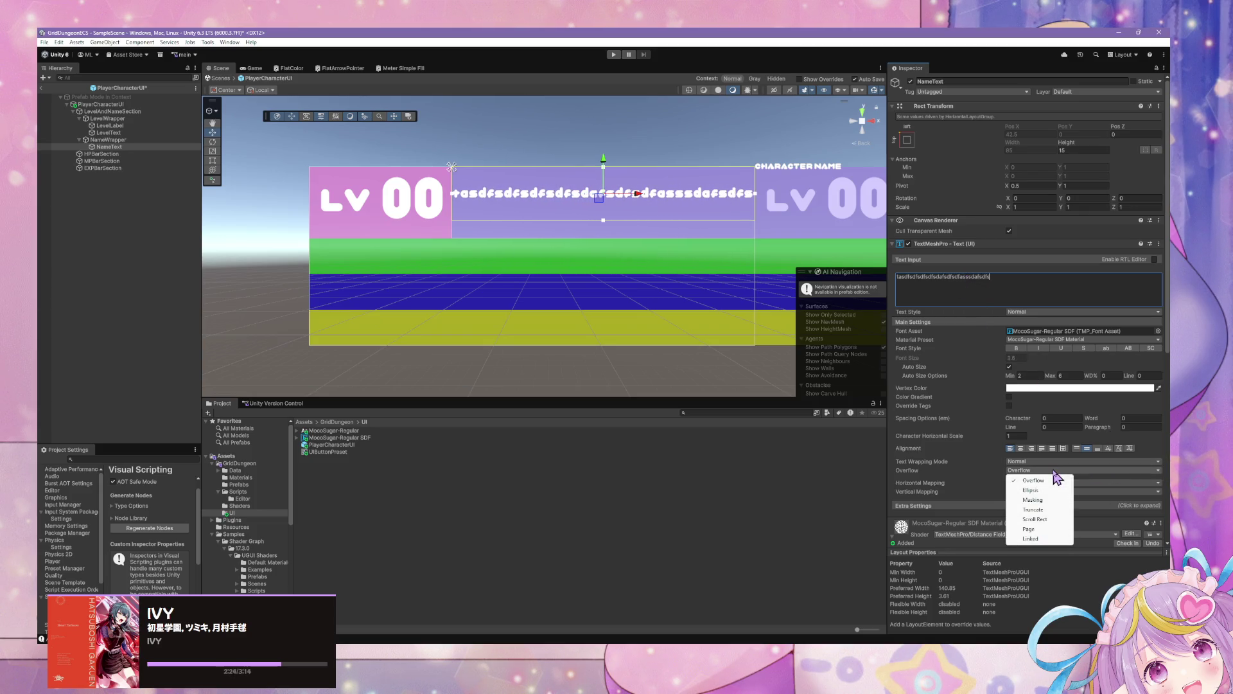
click(1057, 481)
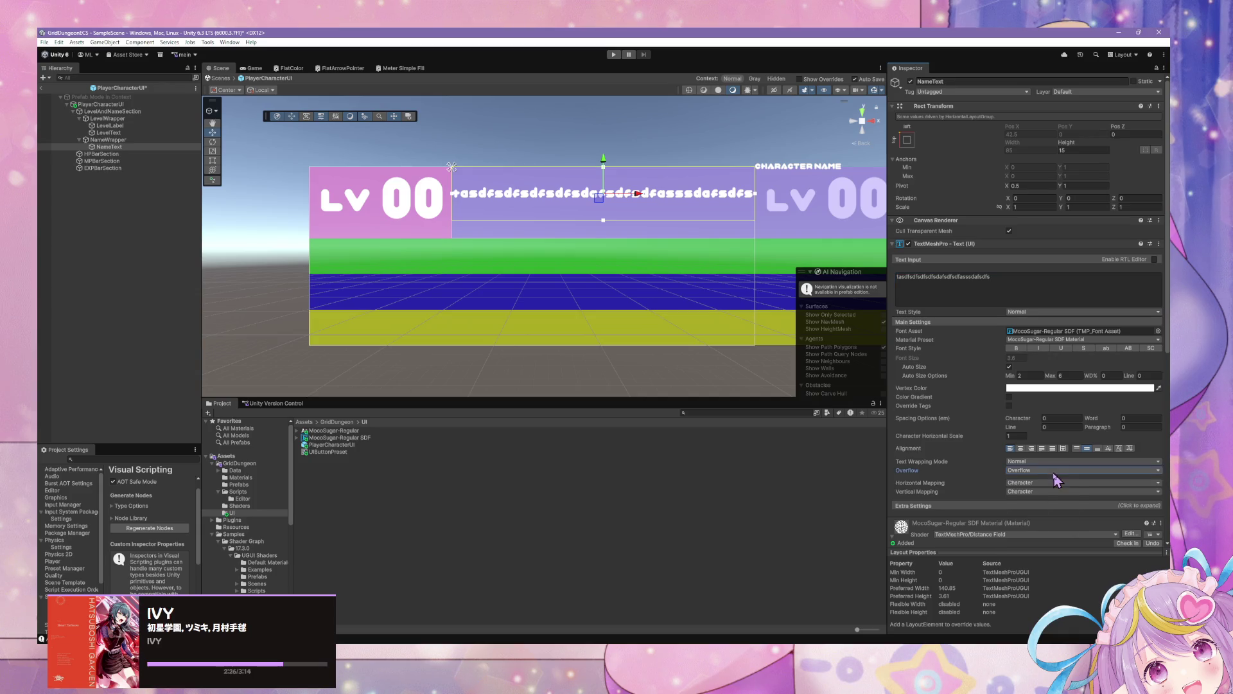
click(1033, 463)
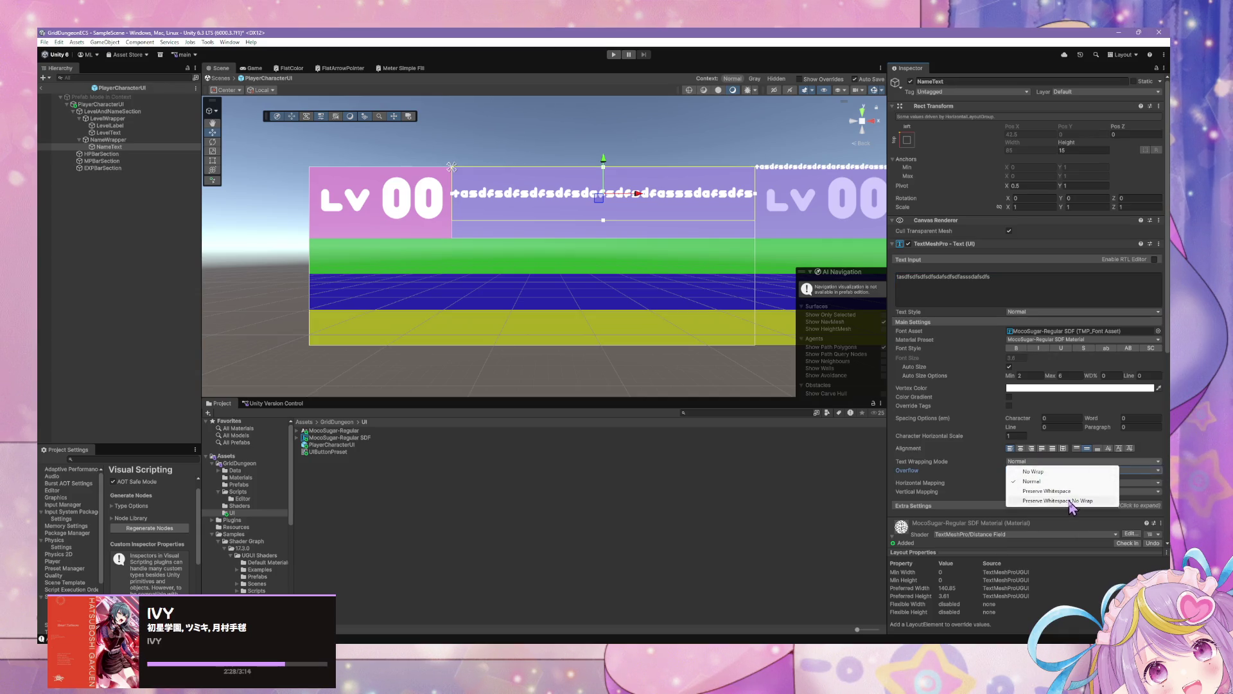
click(1071, 483)
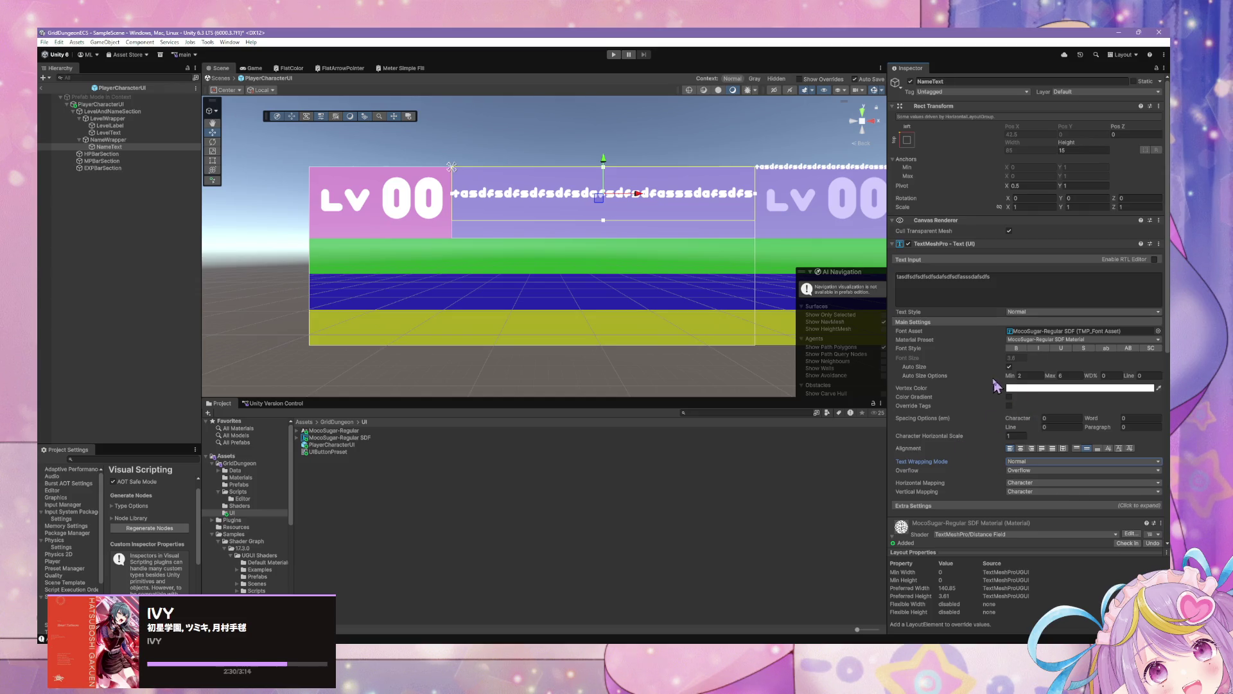
click(1019, 284)
key(ctrl+a)
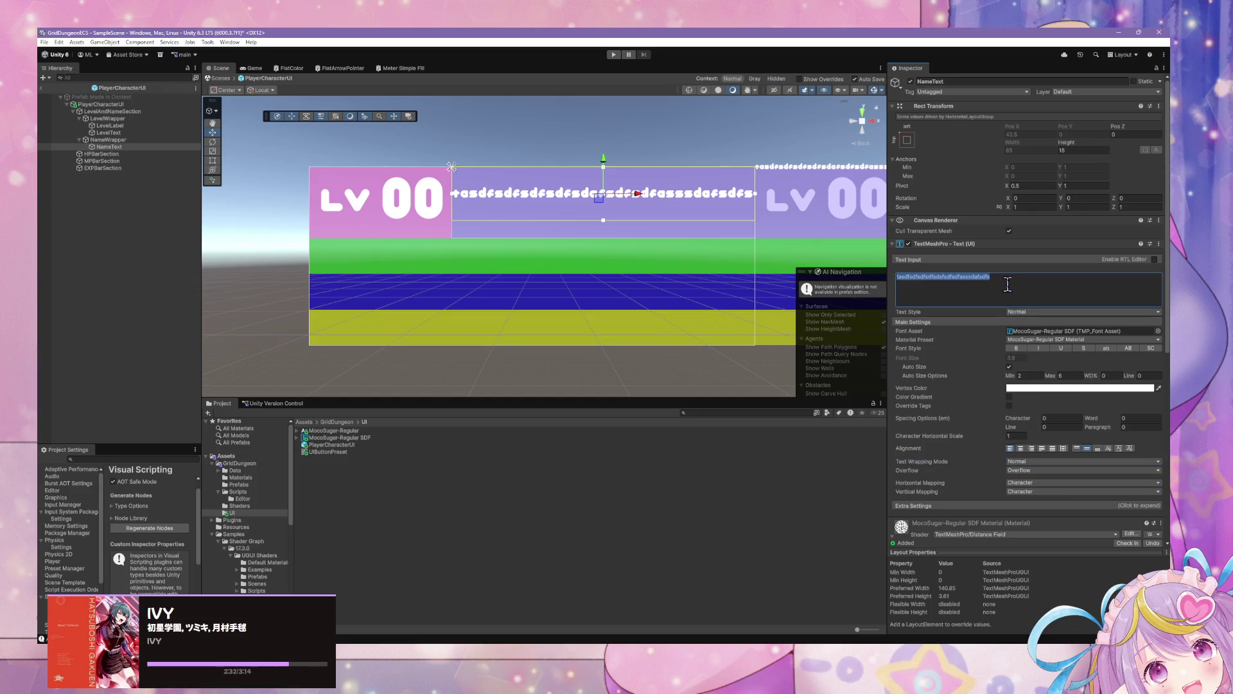
Replace the text with a long 'aaaa' string and set Auto Size Min to 5
text(saaaaaaaaaaaaaaaaaaaaaaaaaaaaaaaaaaaaaaaaaaaaaaaaaaaaaaaaaaaaaaa)
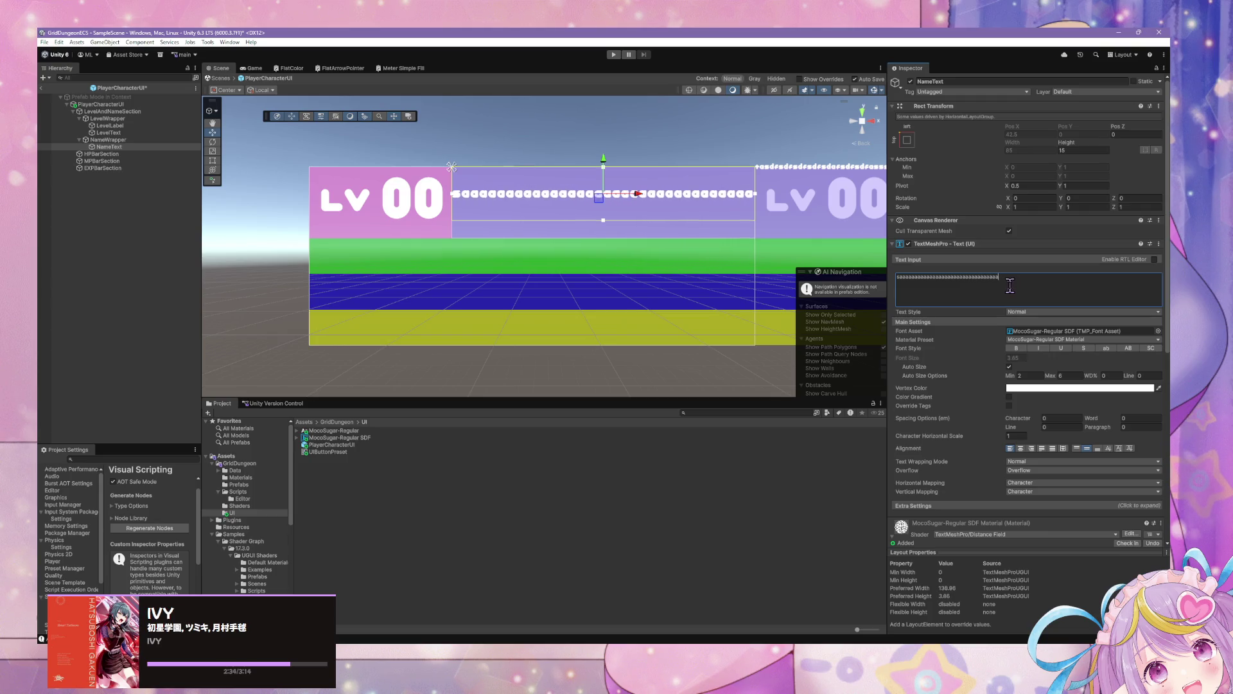
text(aaaaaaaaaaaaaaaaaaaaaaaaaaaaaaaaaaaaaaaaaaaaaaaaaaaaa)
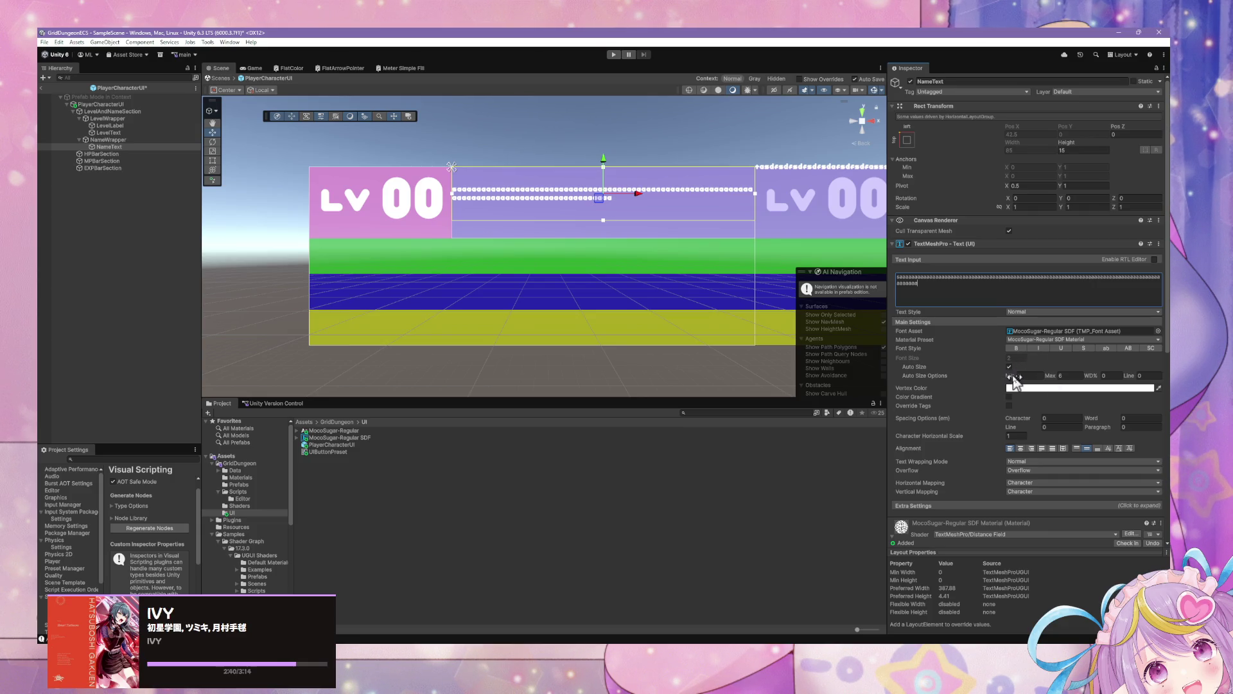
drag(1014, 379, 1031, 384)
click(1040, 377)
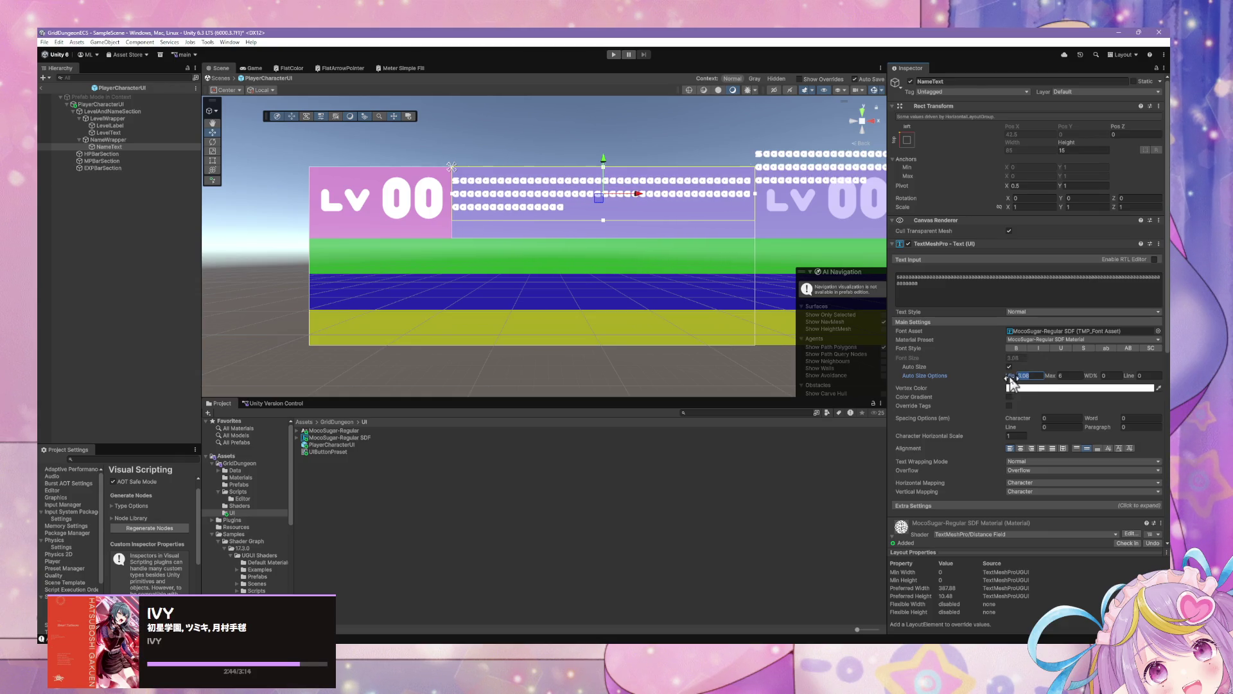
text(4)
key(BackSpace)
text(5)
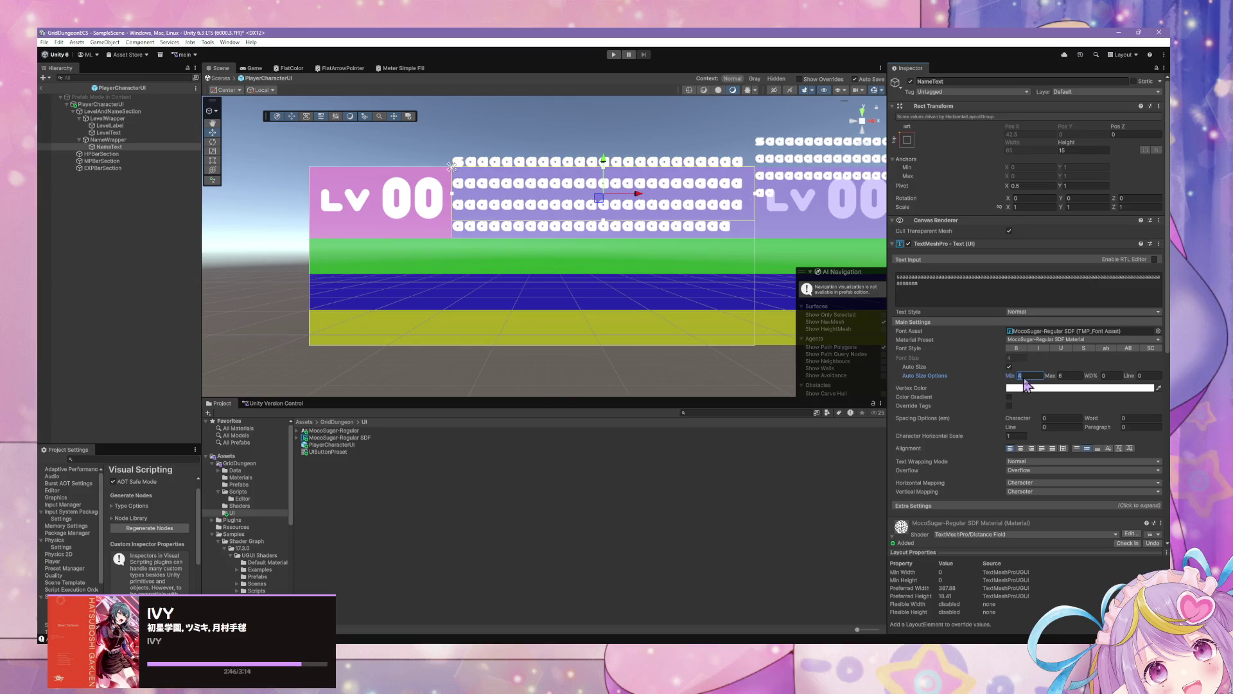
drag(1012, 381, 997, 383)
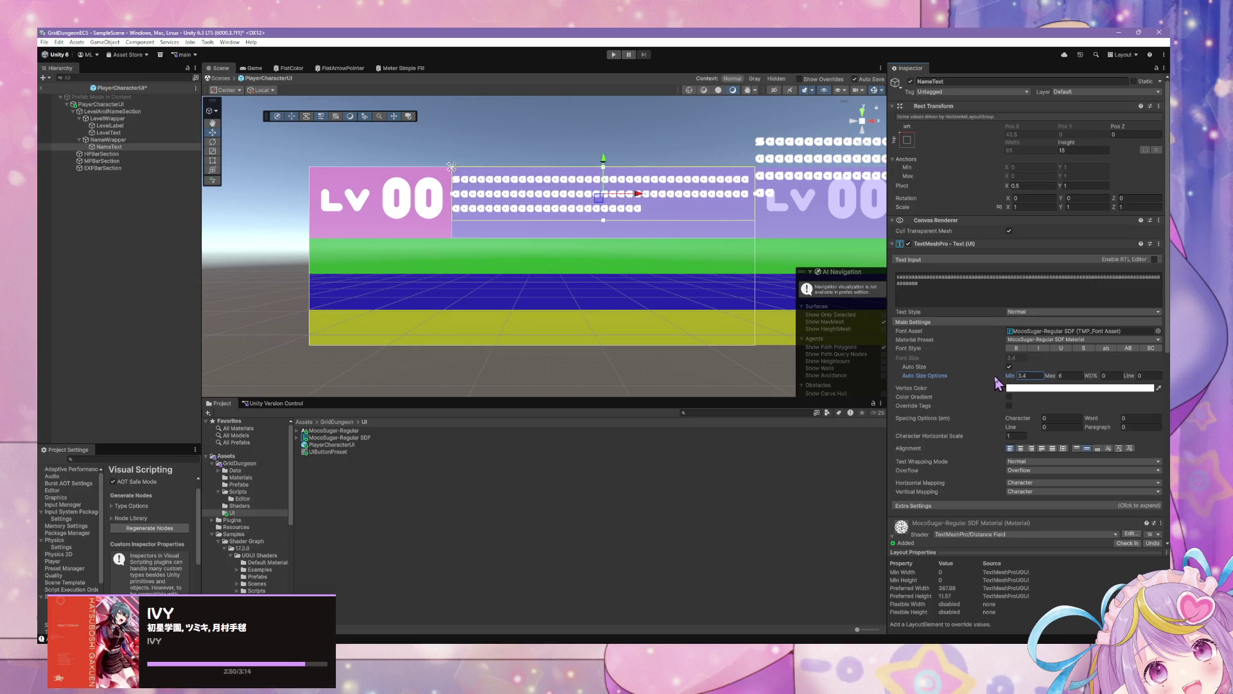
click(1033, 376)
text(5)
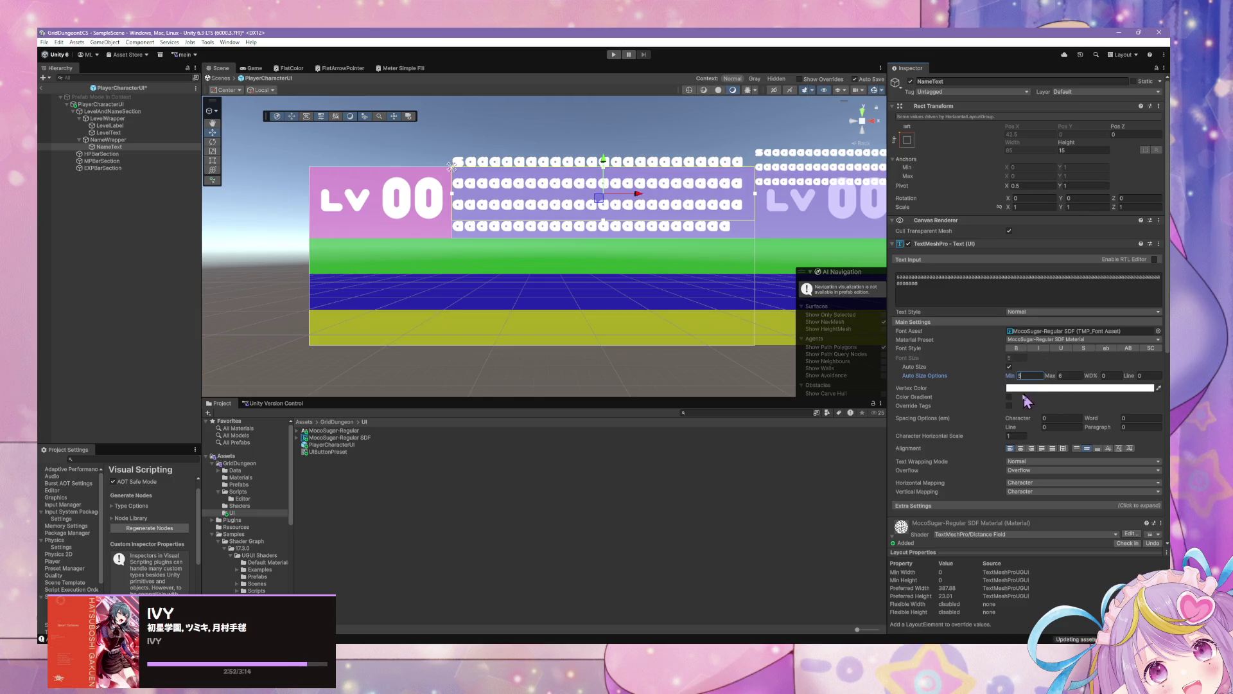
click(1022, 297)
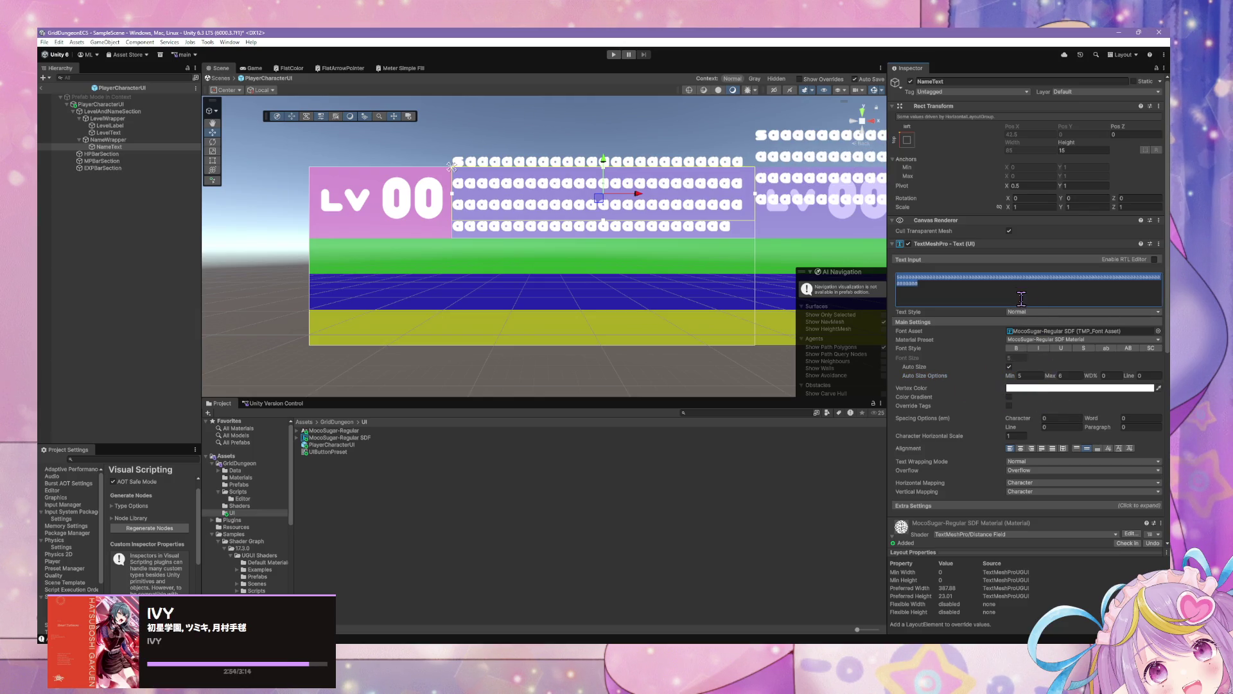
Set NameText's Overflow to Ellipsis so long names end with '...'
click(1025, 473)
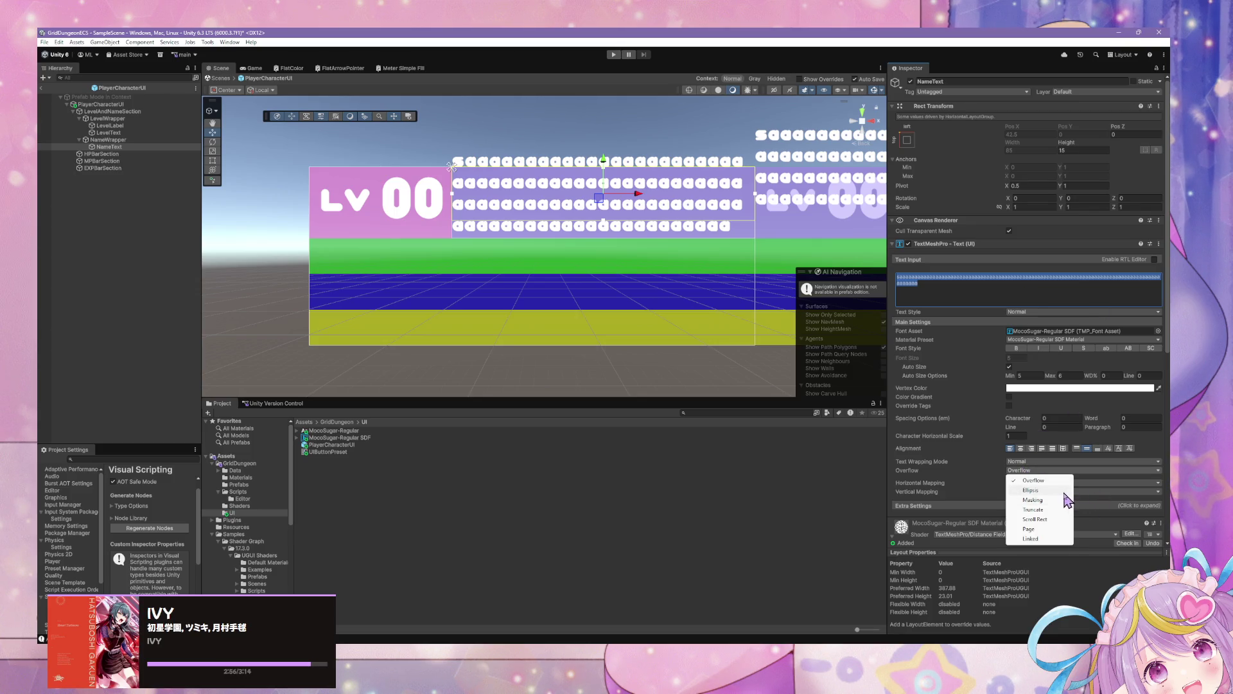
click(1070, 490)
click(963, 286)
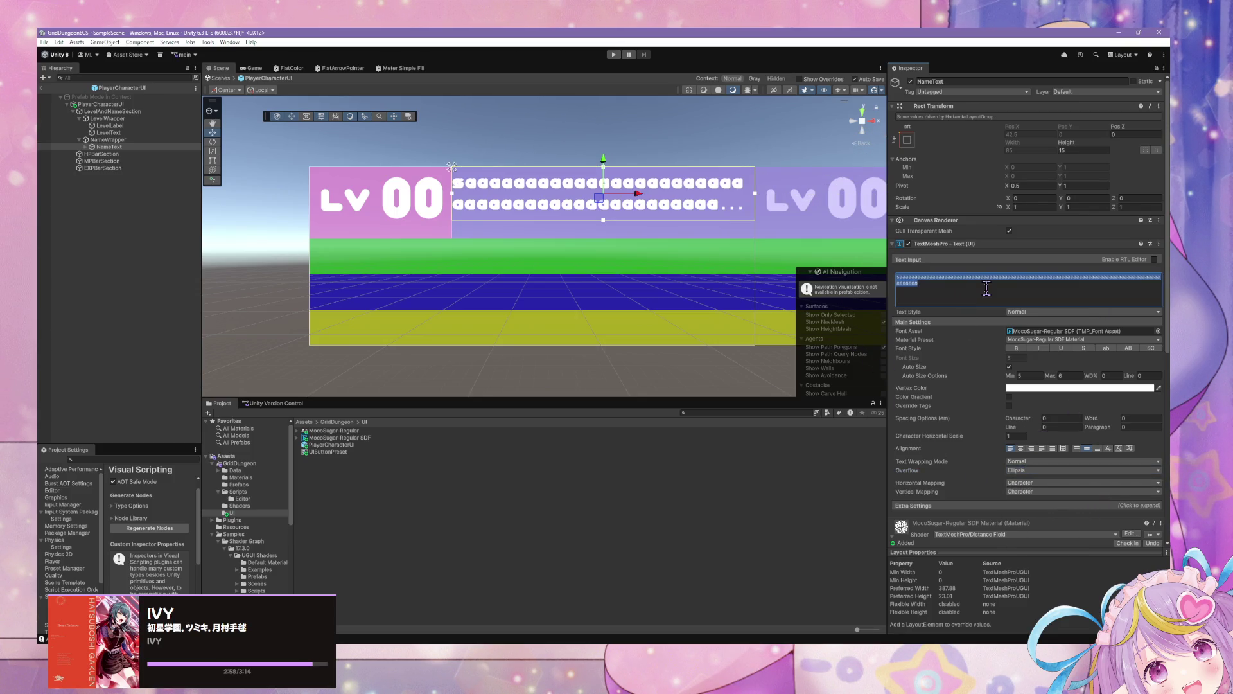
Test the name text with 'SUPER LONG LONG LONG LONG NAME' and 'LONG NAME', then leave it as 'NAME'
text(SUPER LONG L)
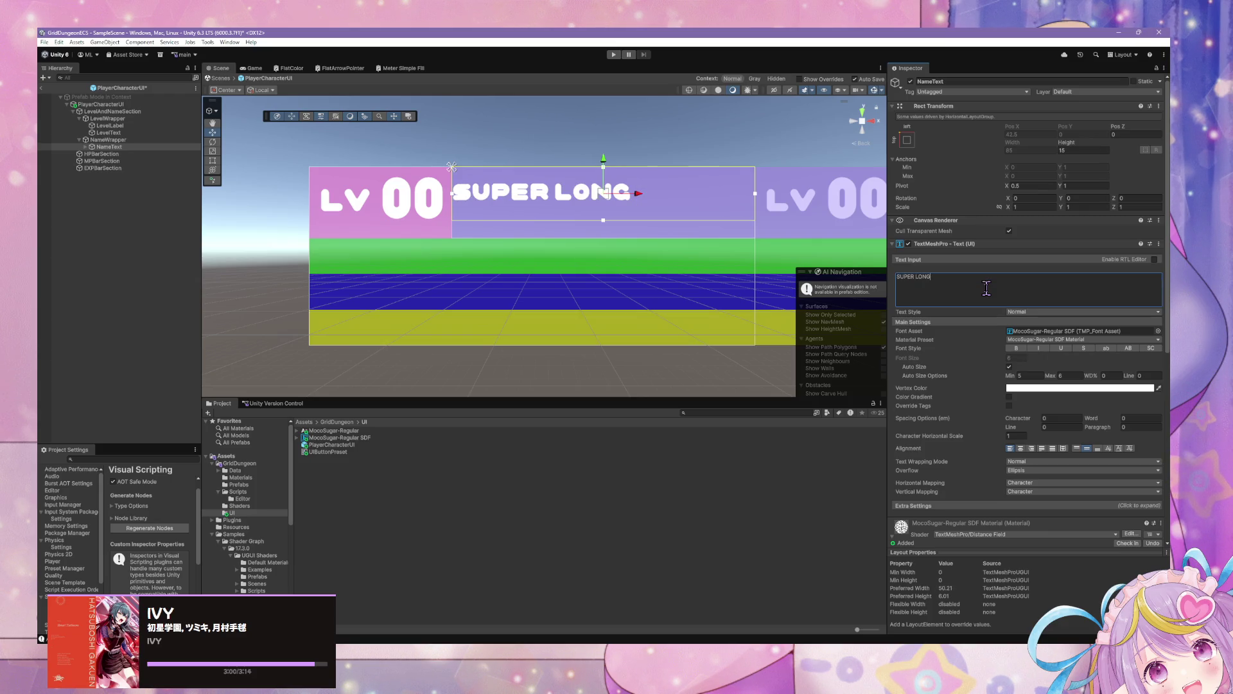
text(ONG LONG LONG L)
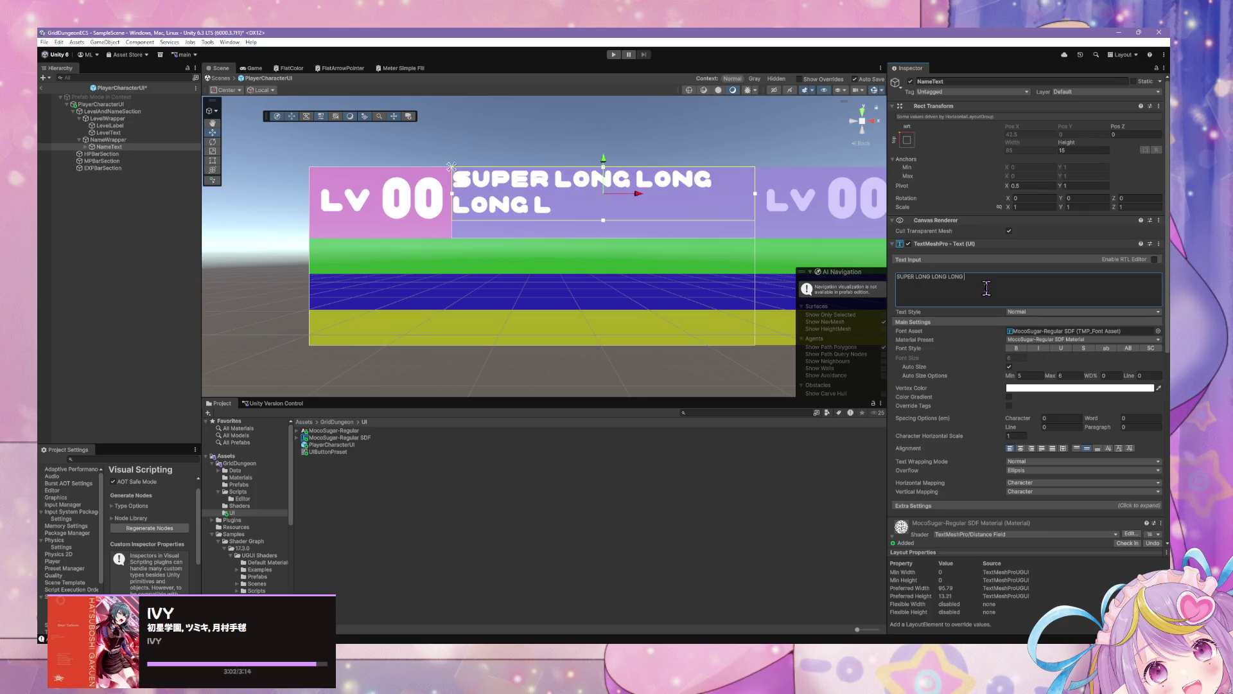
text( NAME)
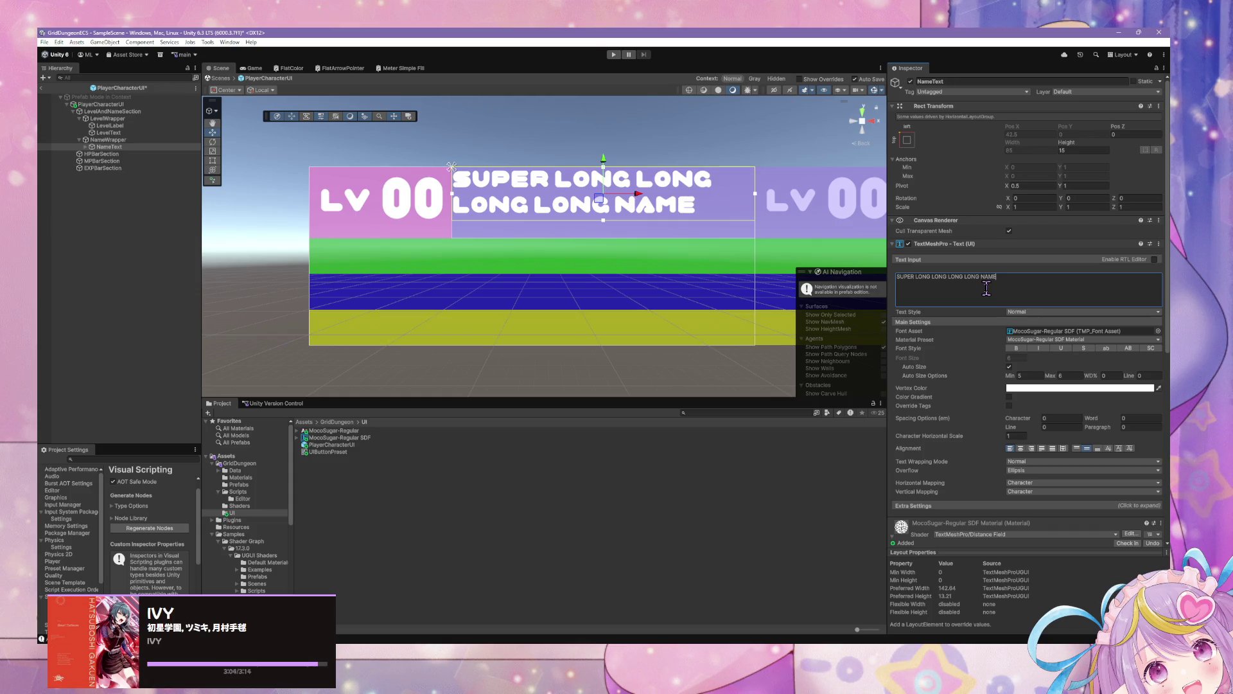
key(BackSpace)
key(BackSpace)
key(BackSpace)
key(BackSpace)
key(BackSpace)
key(BackSpace)
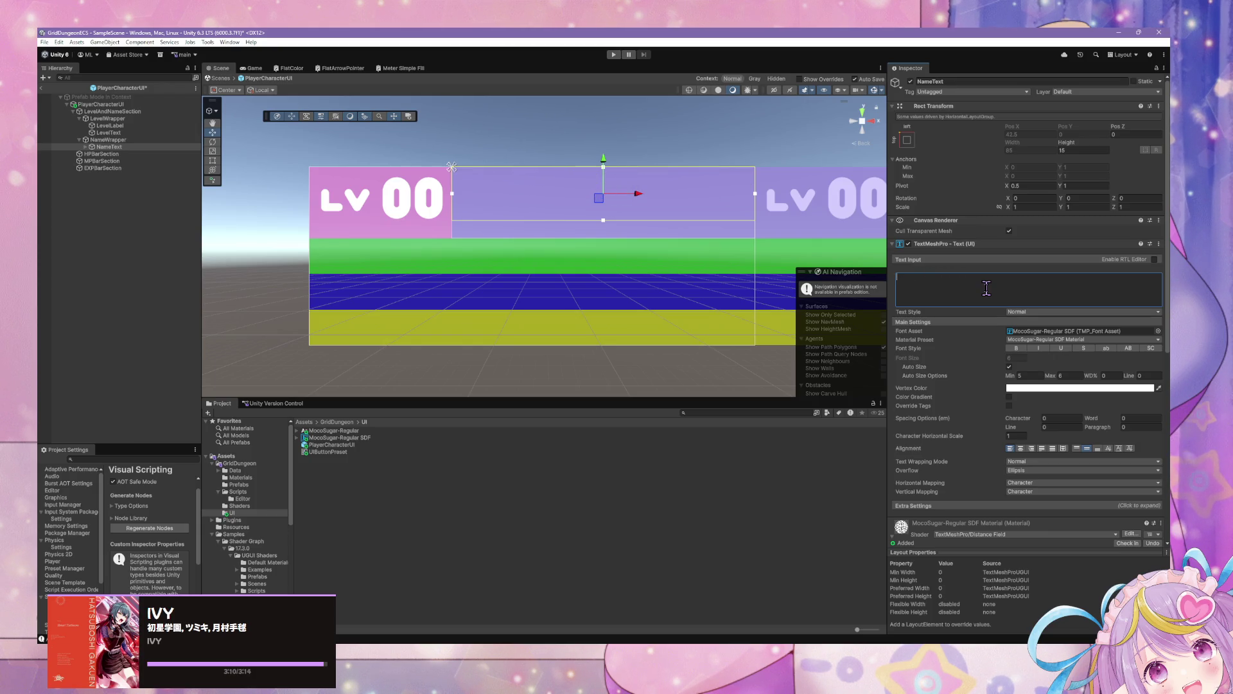
text(LONG NAME)
key(BackSpace)
key(BackSpace)
key(BackSpace)
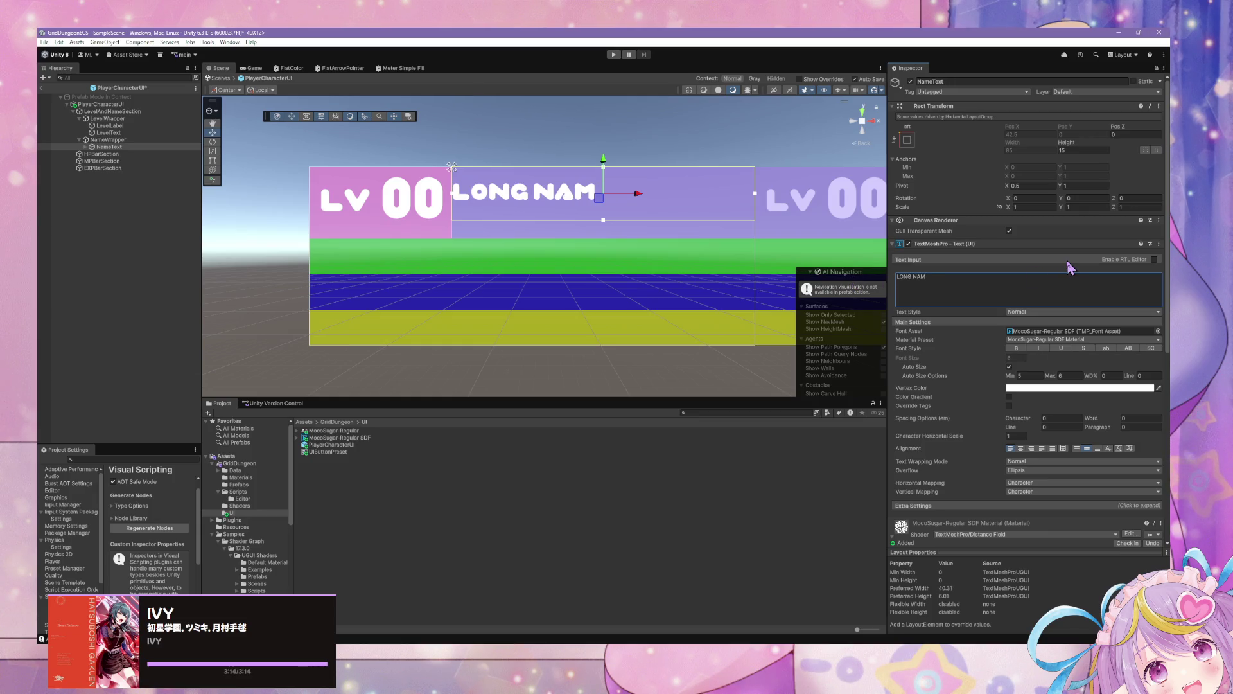
text(NAMCE)
key(BackSpace)
key(BackSpace)
text(E)
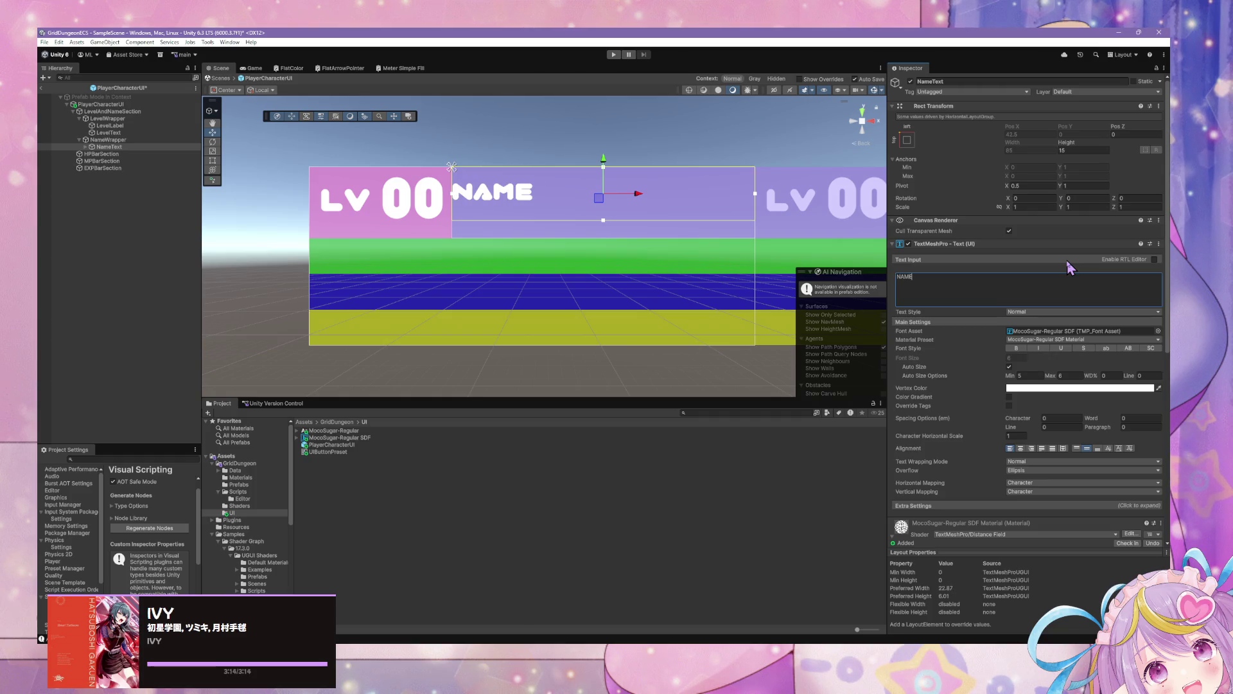
Bottom-align the name text and set its box height to 12.25
click(1097, 448)
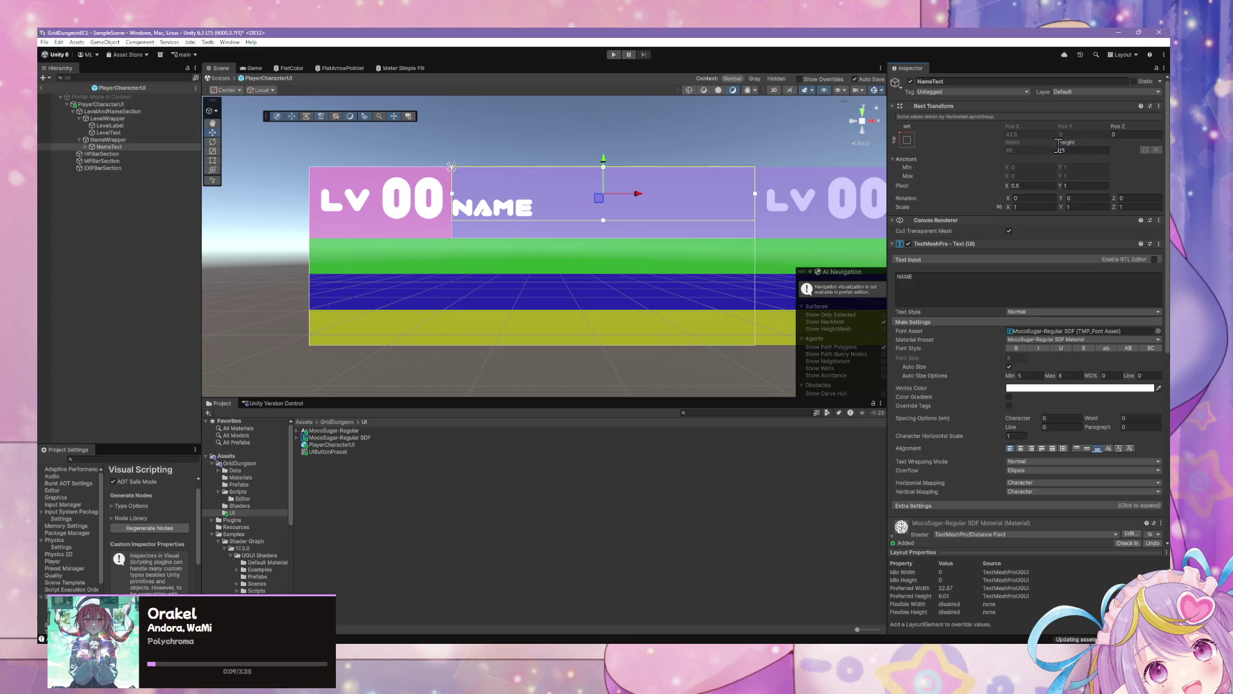
mouse_move(1066, 145)
mouse_down()
mouse_move(1042, 146)
mouse_move(1079, 158)
mouse_up()
text(12.25)
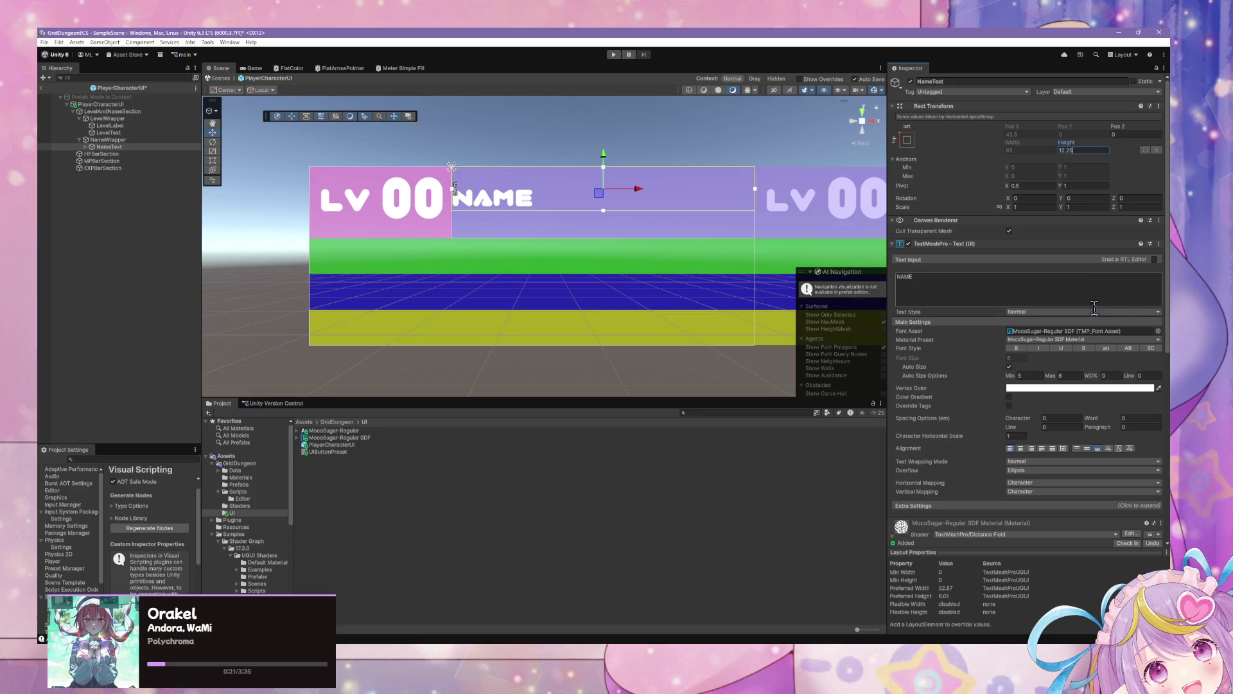
Change the name text to 'CHARACTER NAME', check the fit in the Scene view, then bring up the code editor
click(933, 277)
text(CHARACTER)
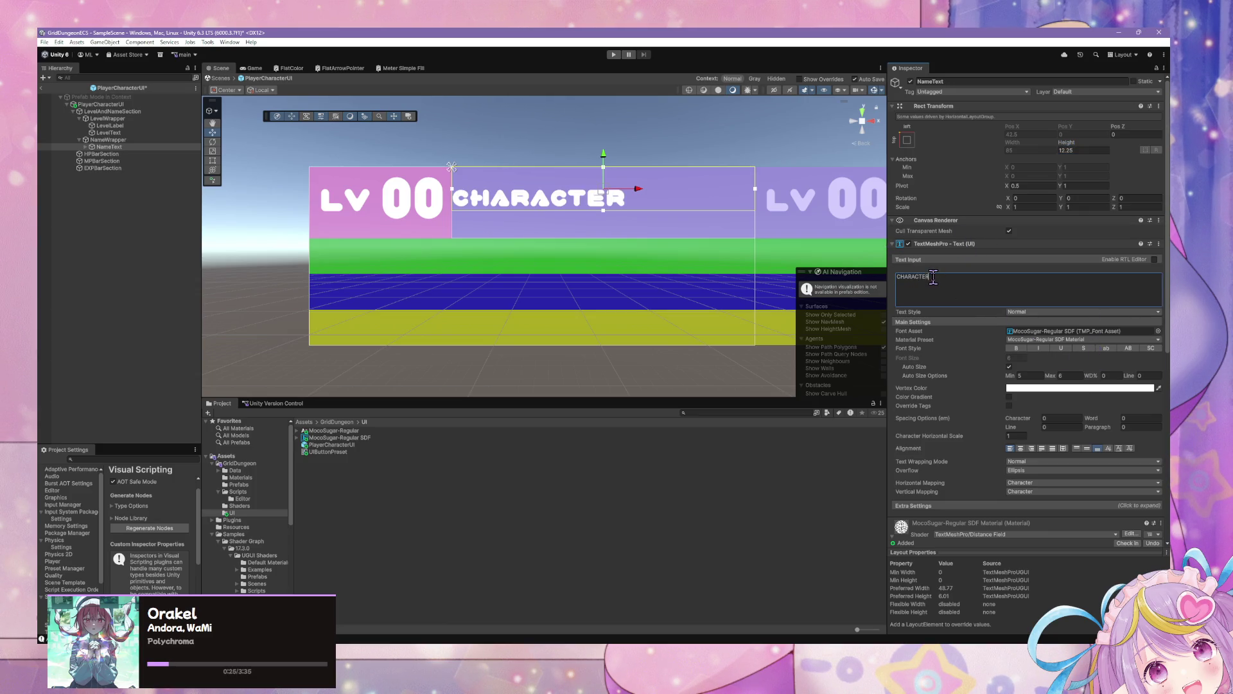
text( NAME)
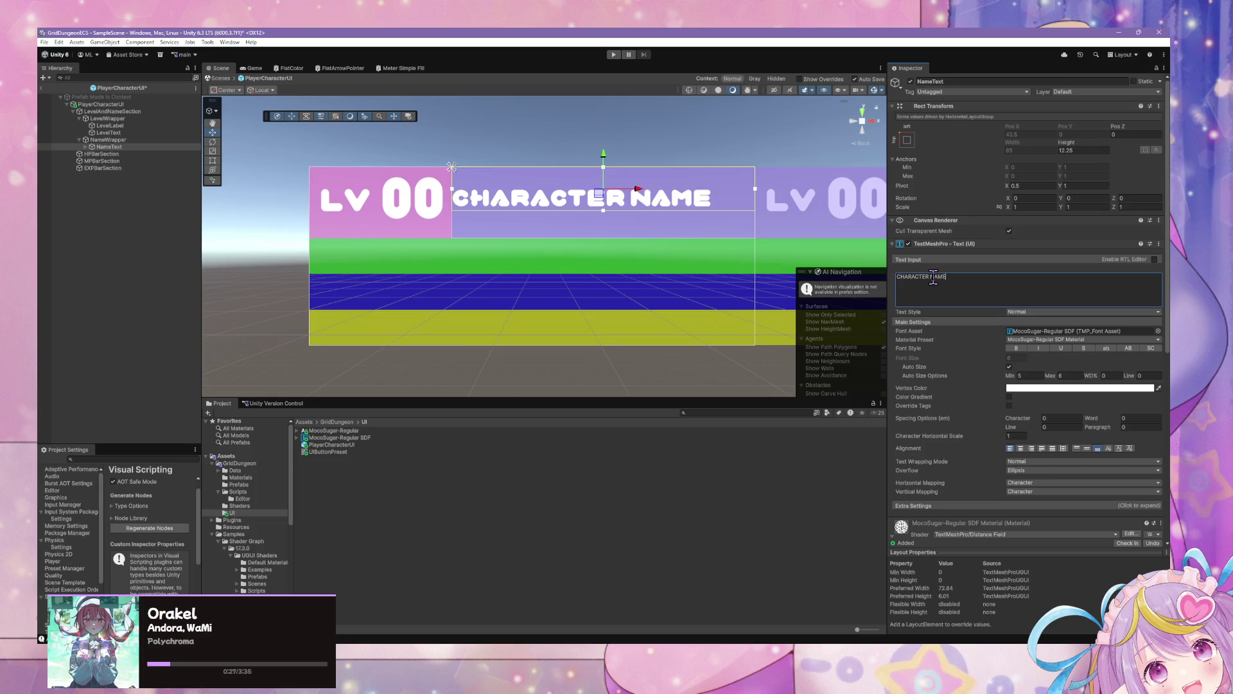
scroll(713, 212, down, 5)
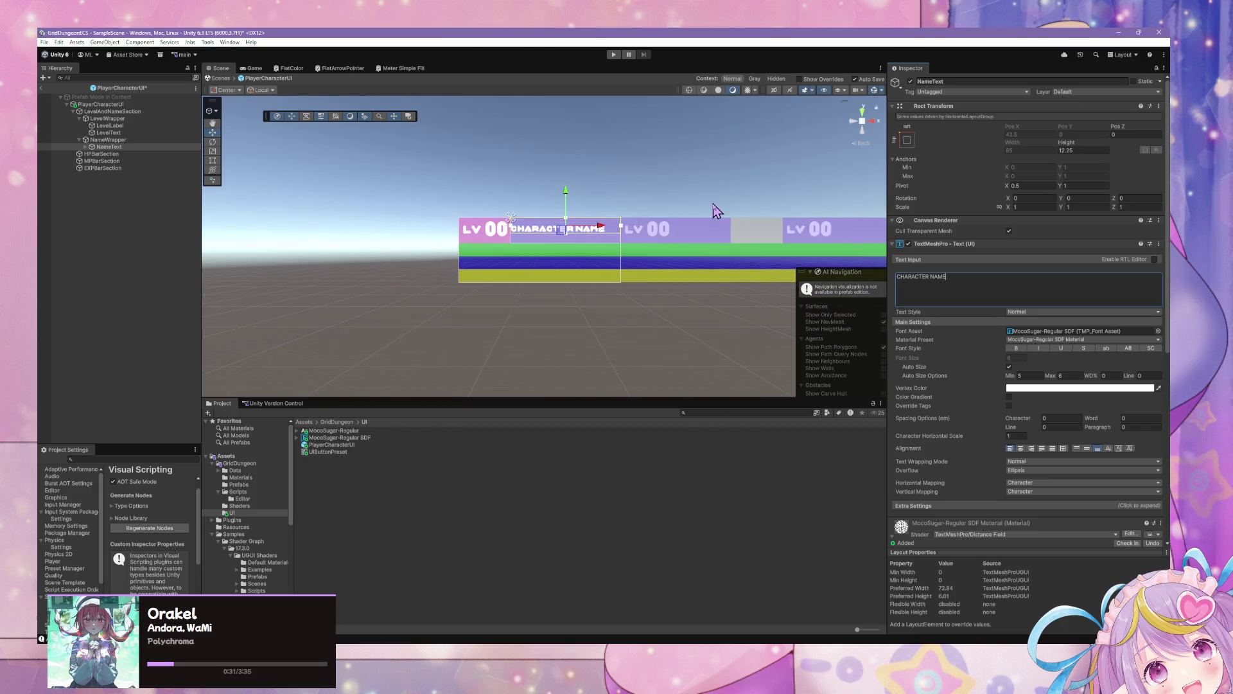
scroll(716, 211, up, 5)
scroll(717, 211, up, 3)
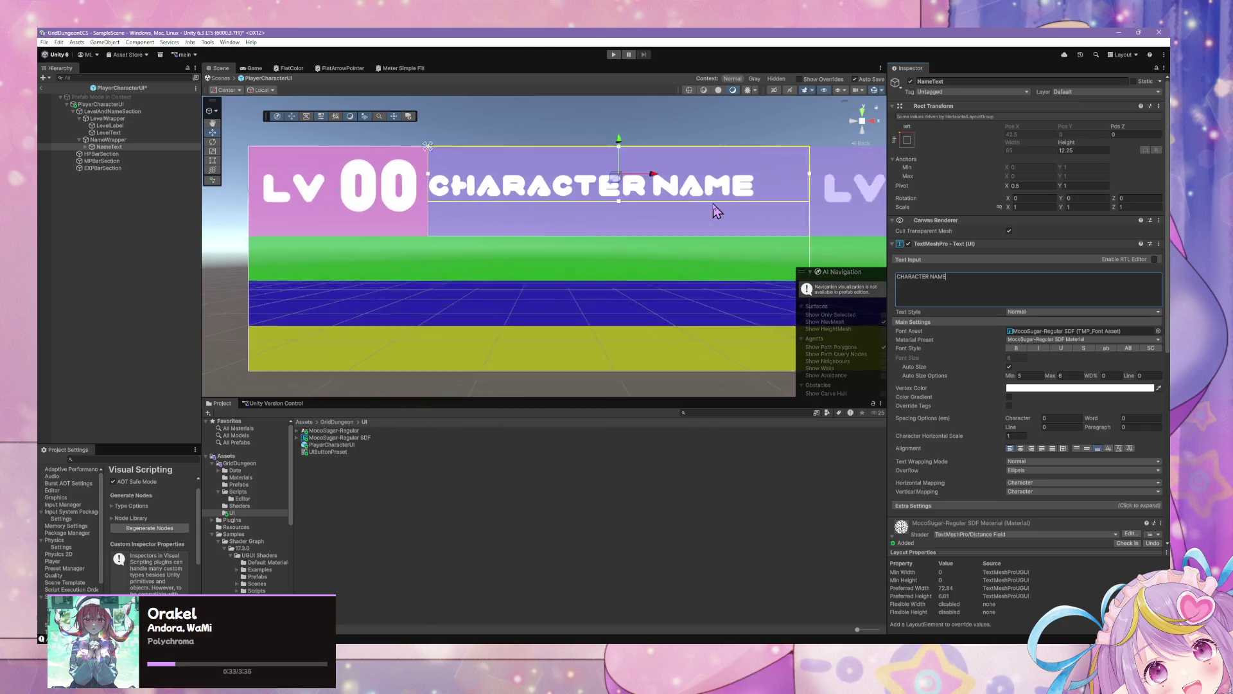
scroll(717, 207, down, 3)
click(686, 147)
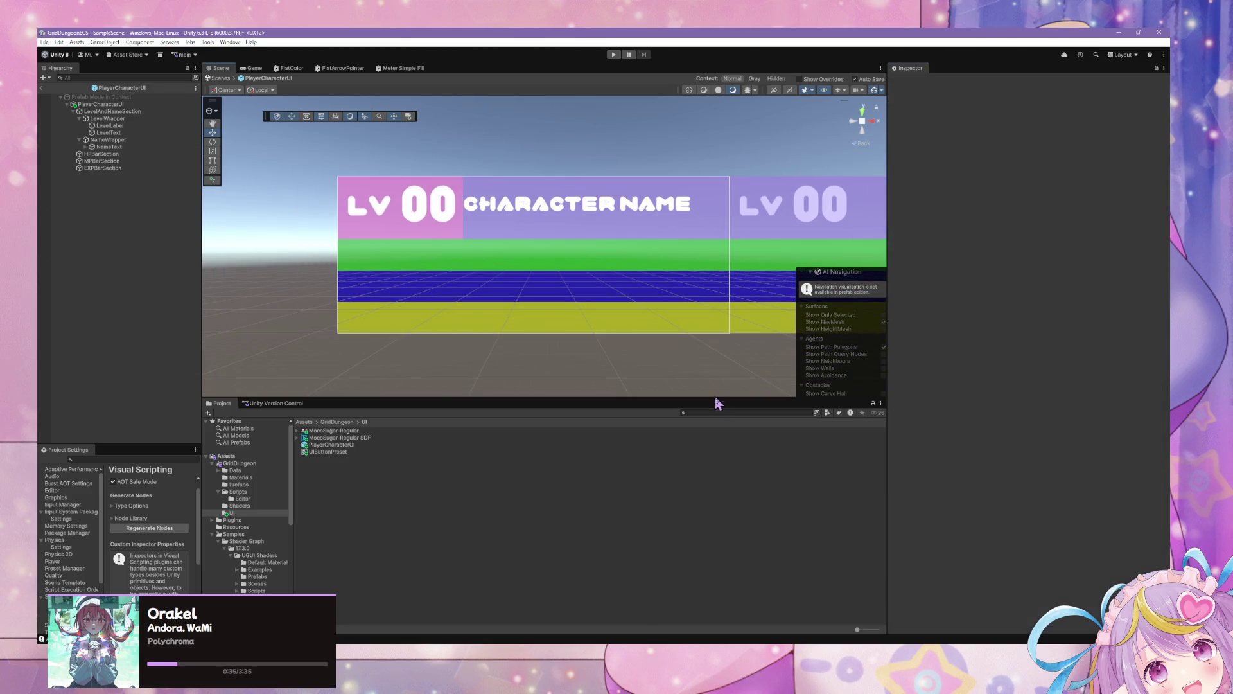
scroll(633, 219, down, 3)
scroll(630, 218, up, 4)
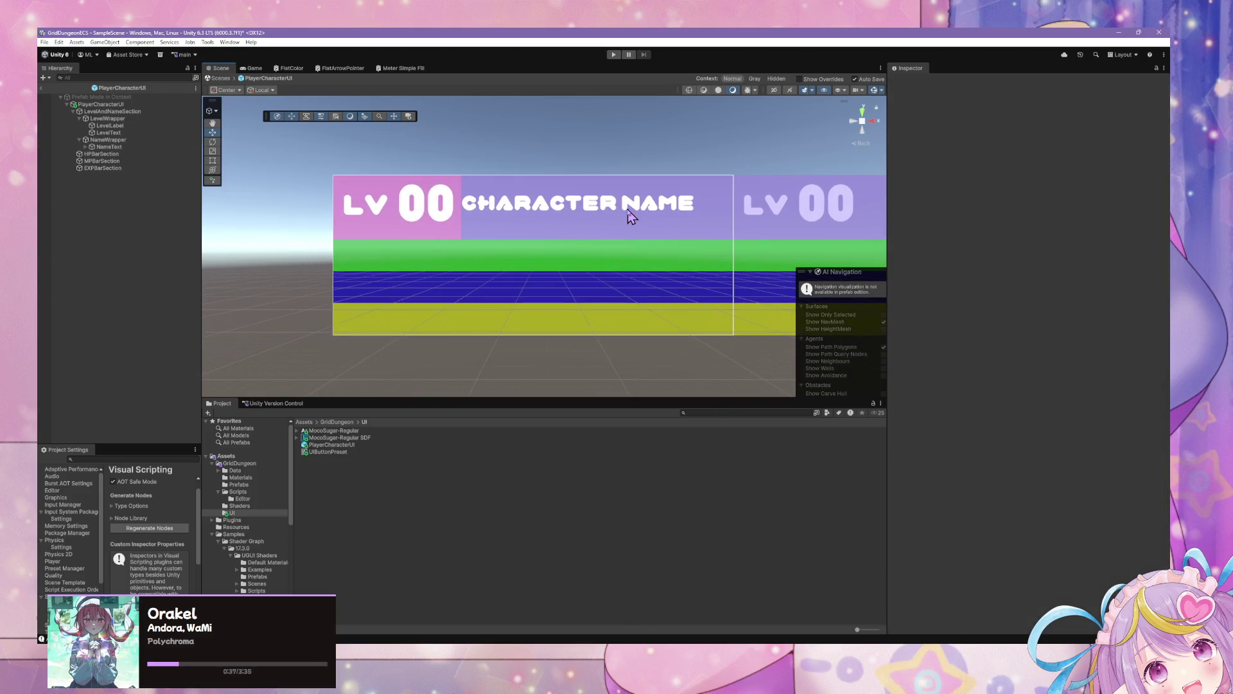
scroll(630, 217, down, 2)
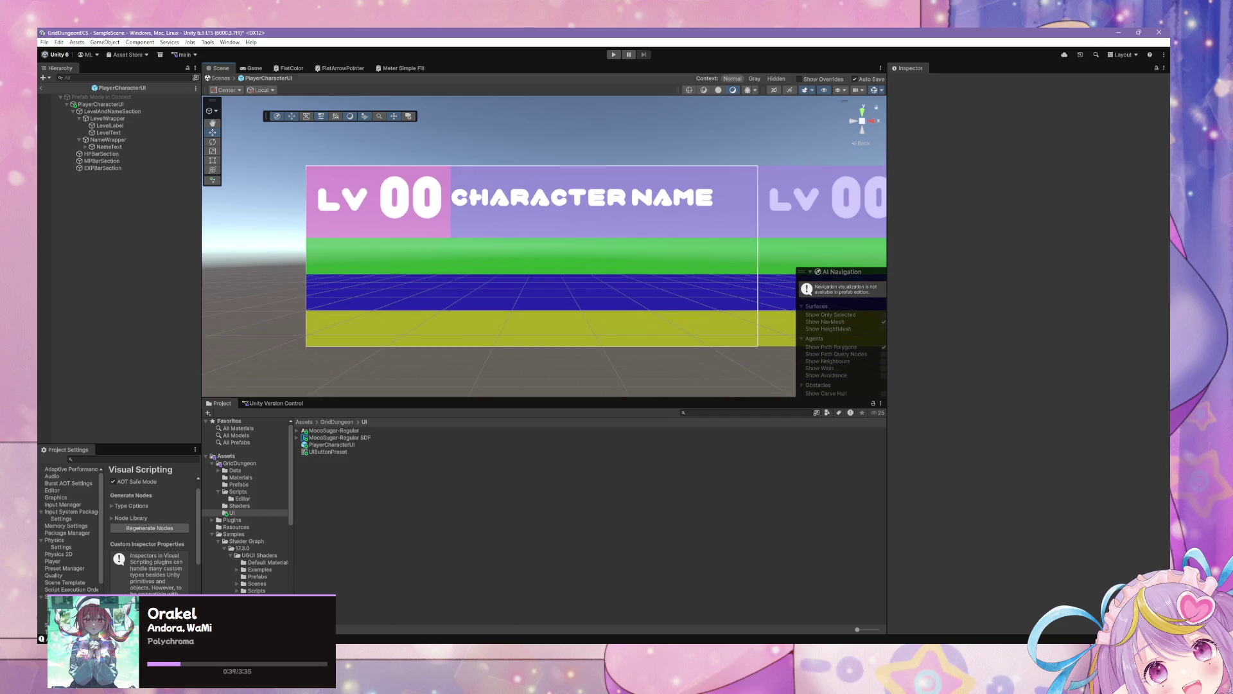
key(alt+Tab)
mouse_move(418, 512)
mouse_down()
mouse_move(337, 185)
mouse_move(366, 196)
mouse_up()
Scroll through CharacterInstanceDrawer.cs in the code editor
scroll(531, 329, up, 20)
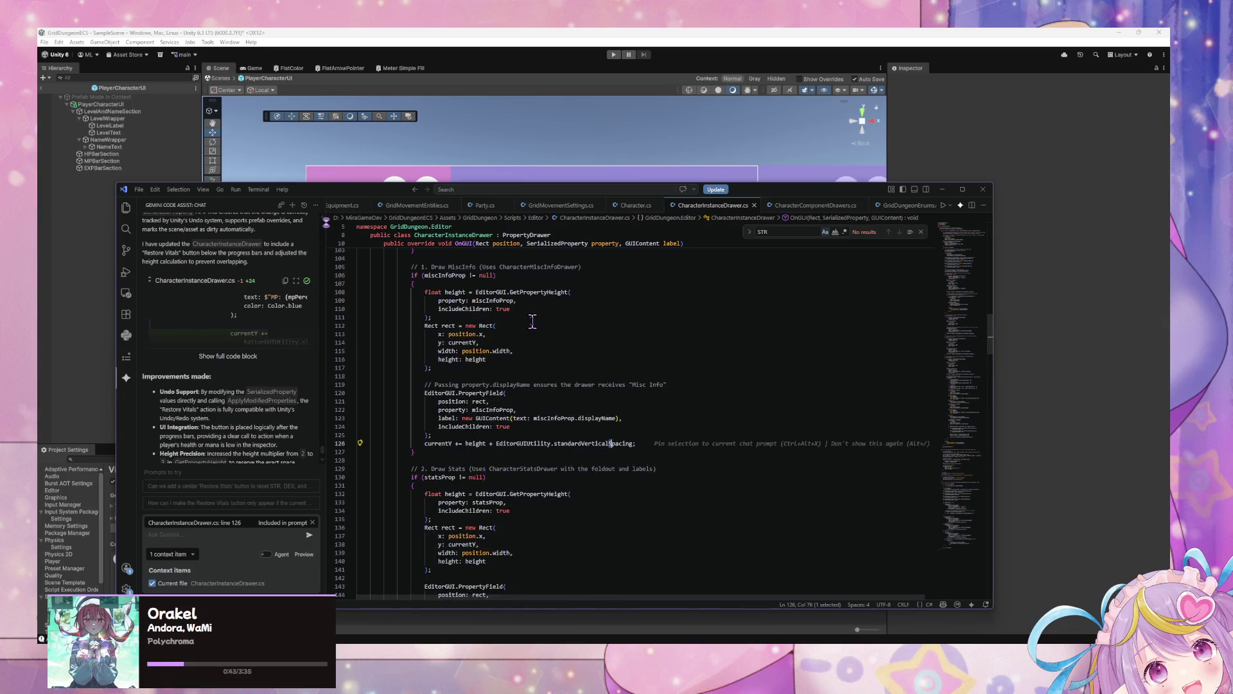
scroll(531, 314, up, 20)
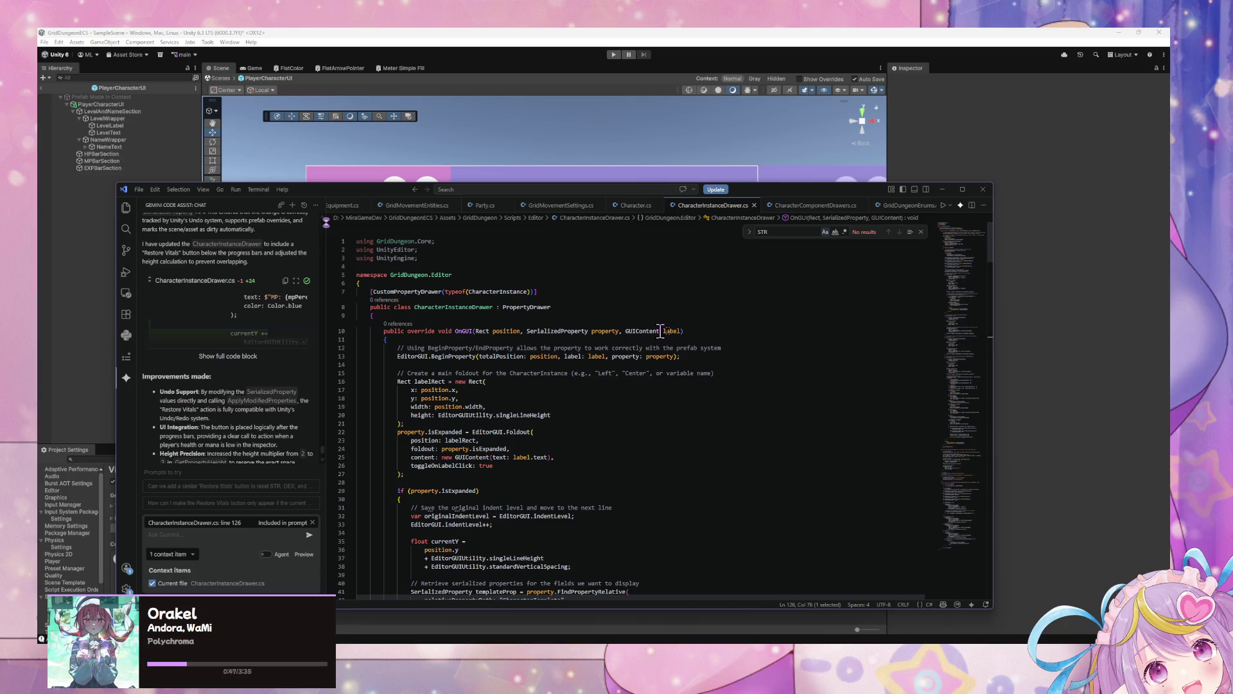
scroll(631, 330, down, 6)
click(942, 189)
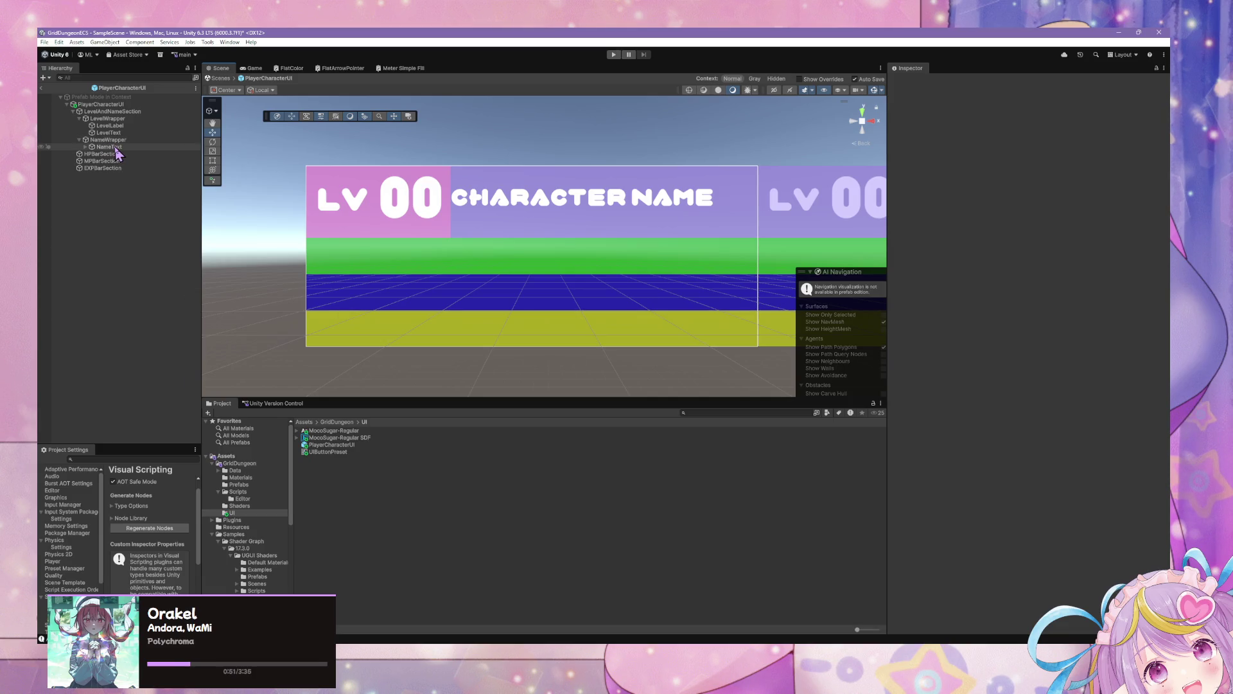
click(760, 642)
scroll(835, 360, down, 5)
mouse_move(982, 311)
mouse_down()
mouse_move(987, 565)
mouse_move(988, 517)
mouse_up()
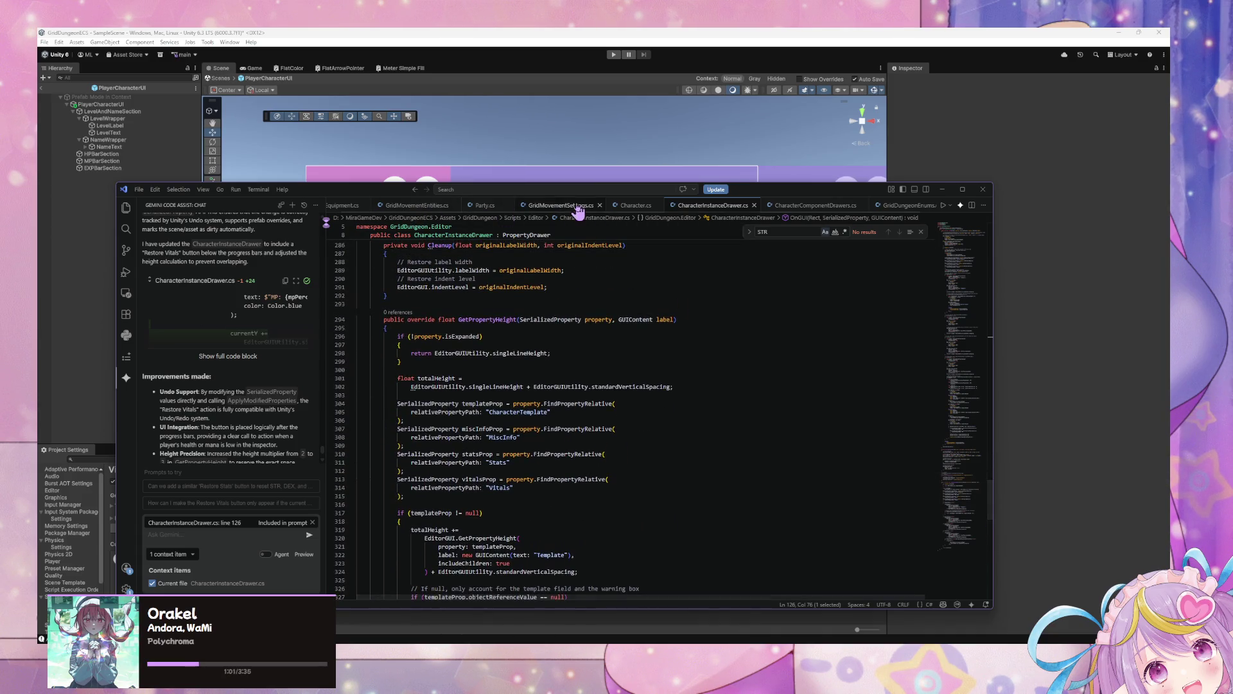
Review the CharacterInstance code in Character.cs, then return to Unity
click(634, 206)
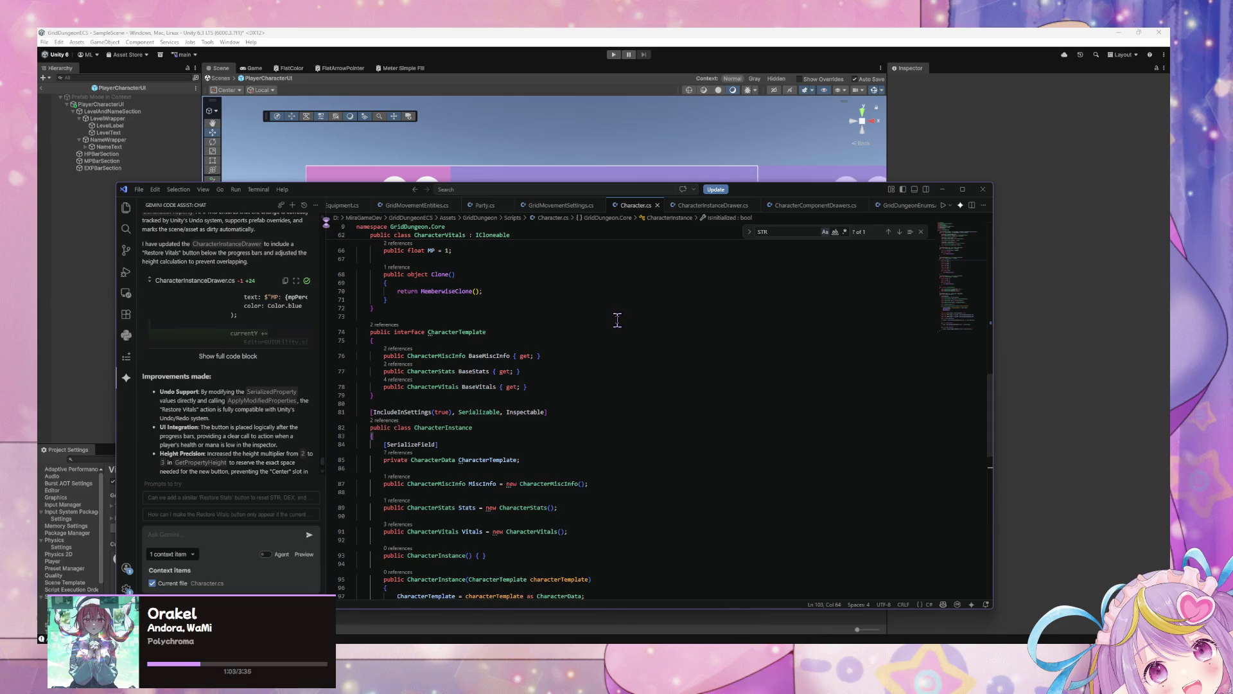
scroll(618, 314, up, 3)
scroll(618, 309, up, 10)
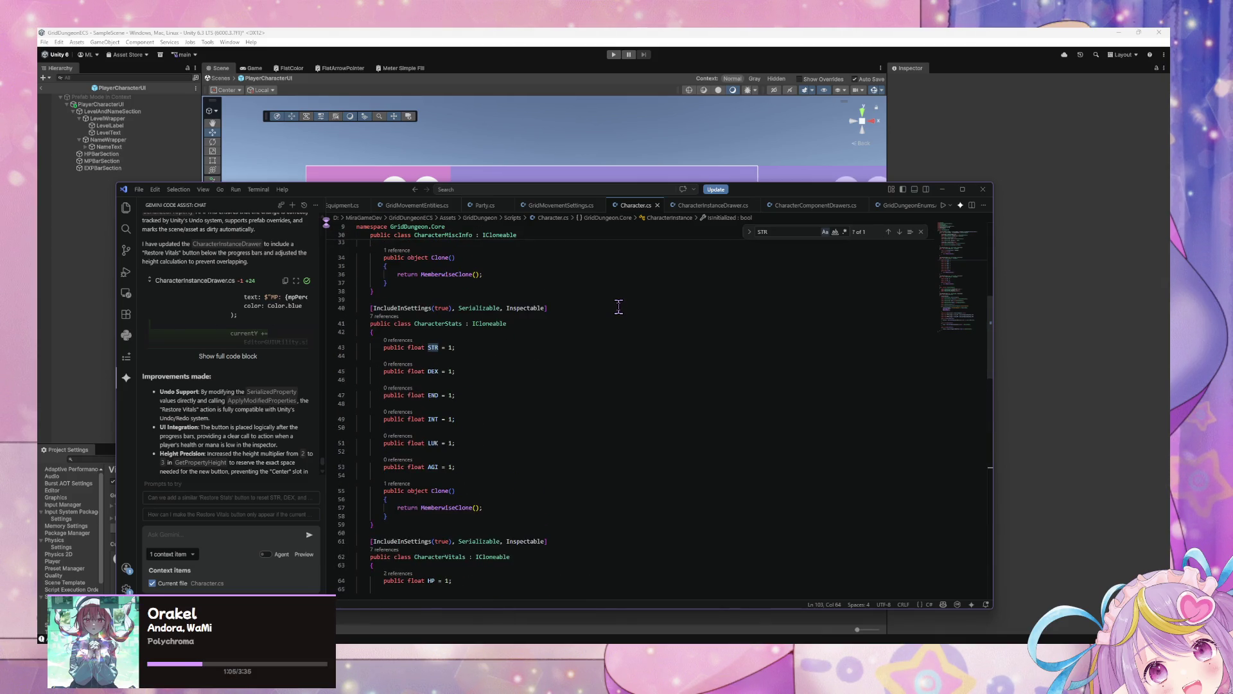
scroll(619, 304, down, 15)
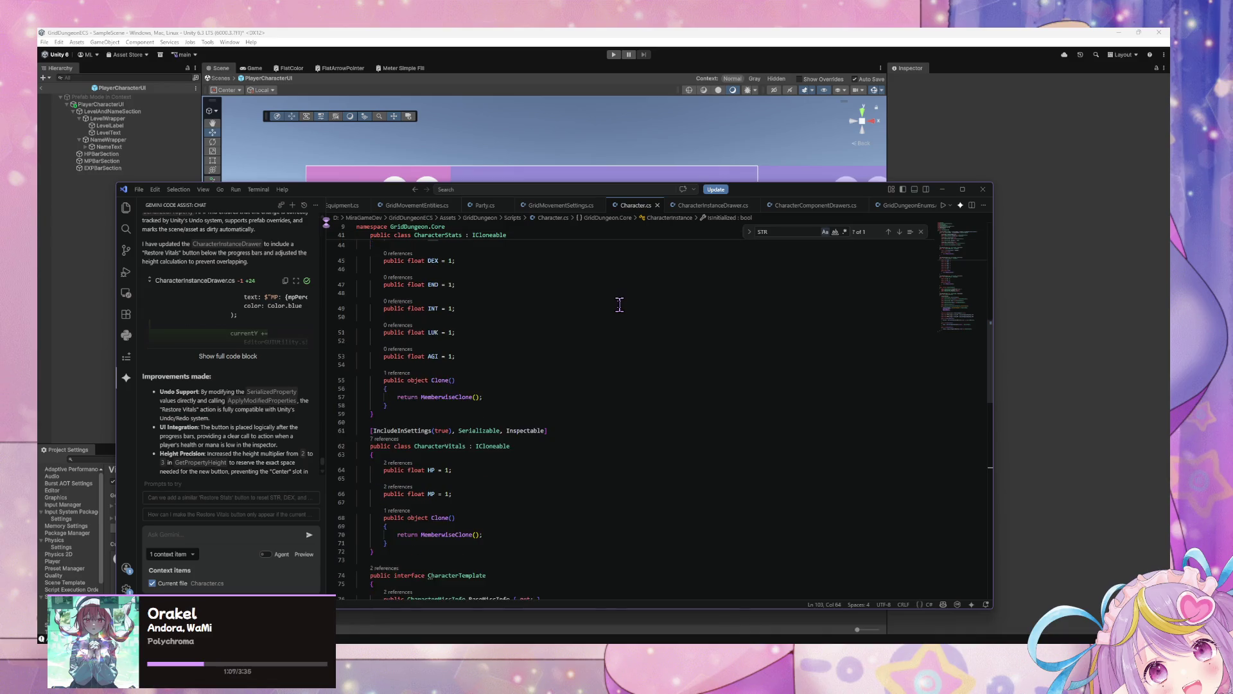
scroll(619, 304, down, 5)
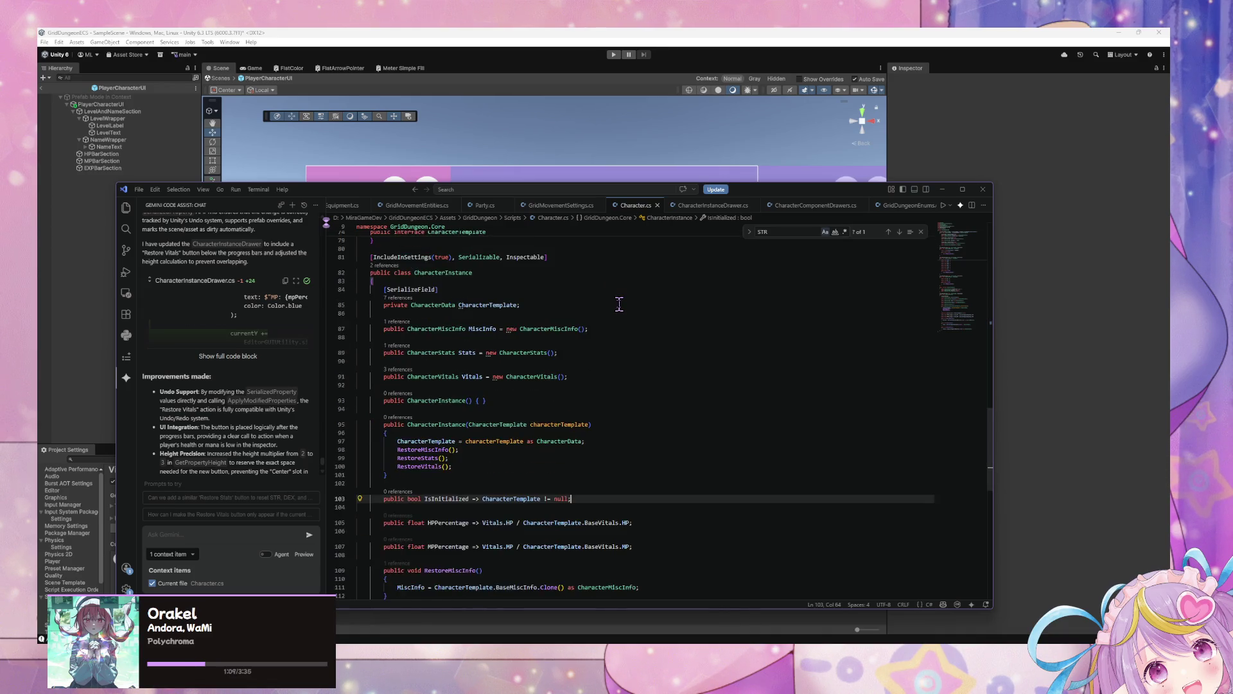
scroll(620, 304, up, 3)
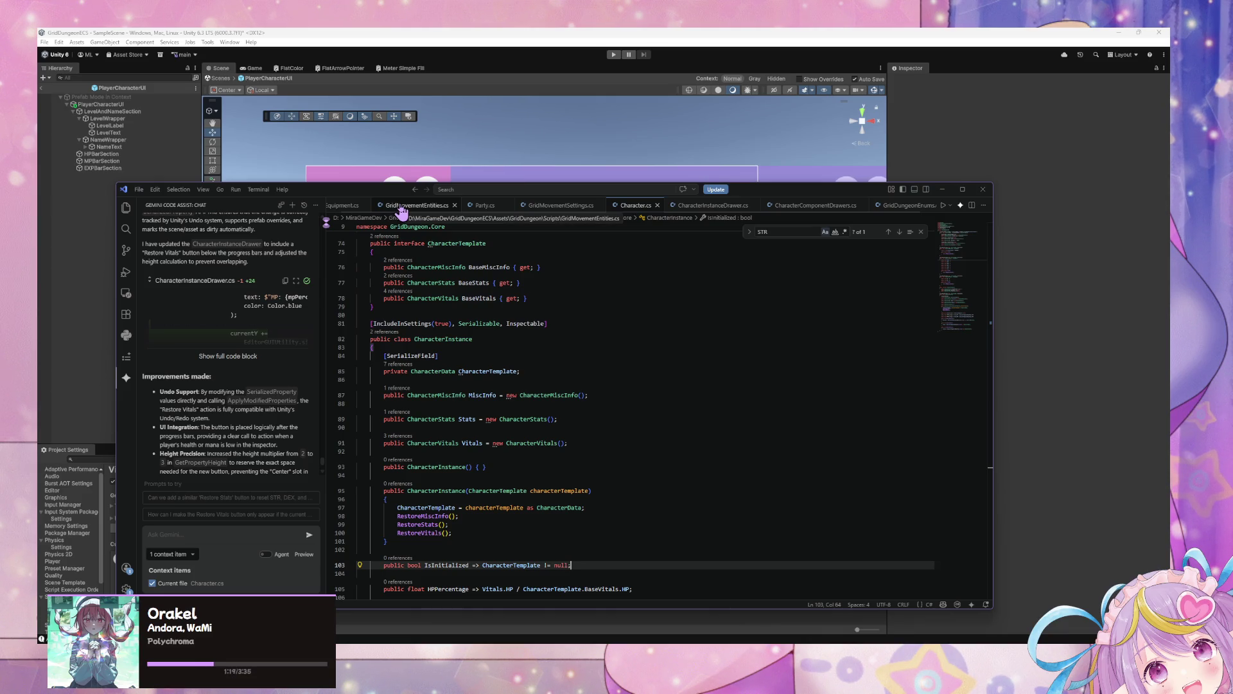
mouse_move(371, 190)
mouse_down()
mouse_move(371, 328)
mouse_move(373, 280)
mouse_move(434, 183)
mouse_up()
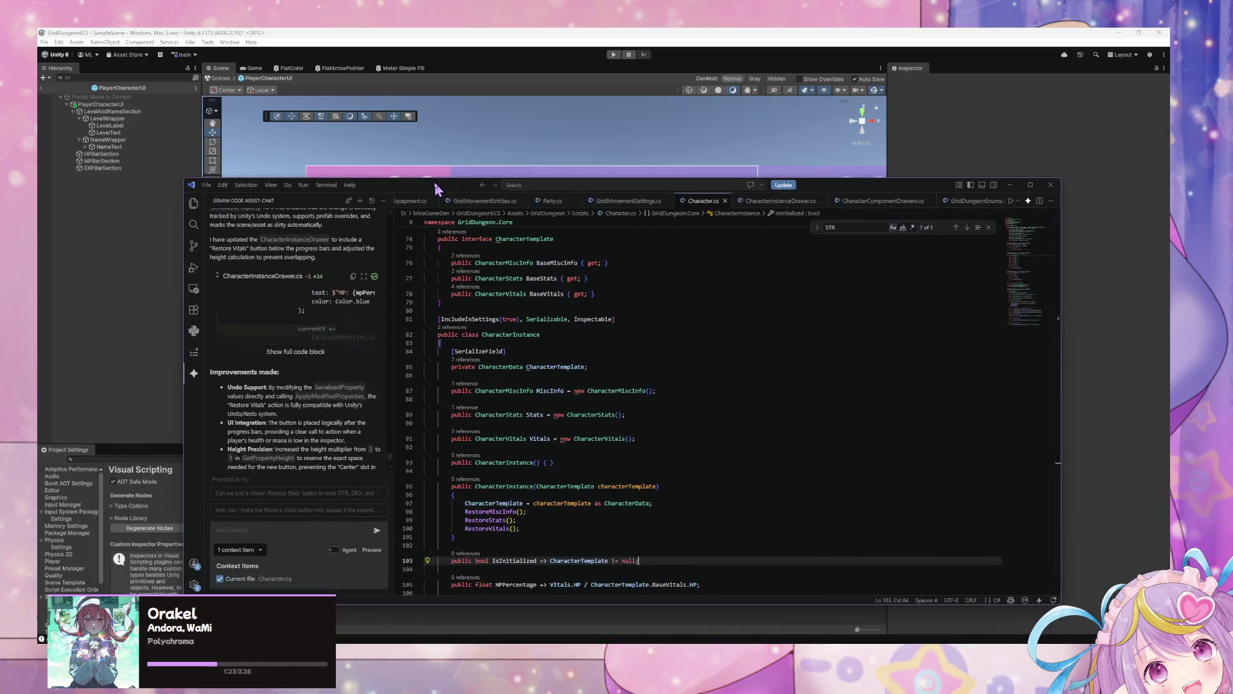
scroll(649, 348, down, 5)
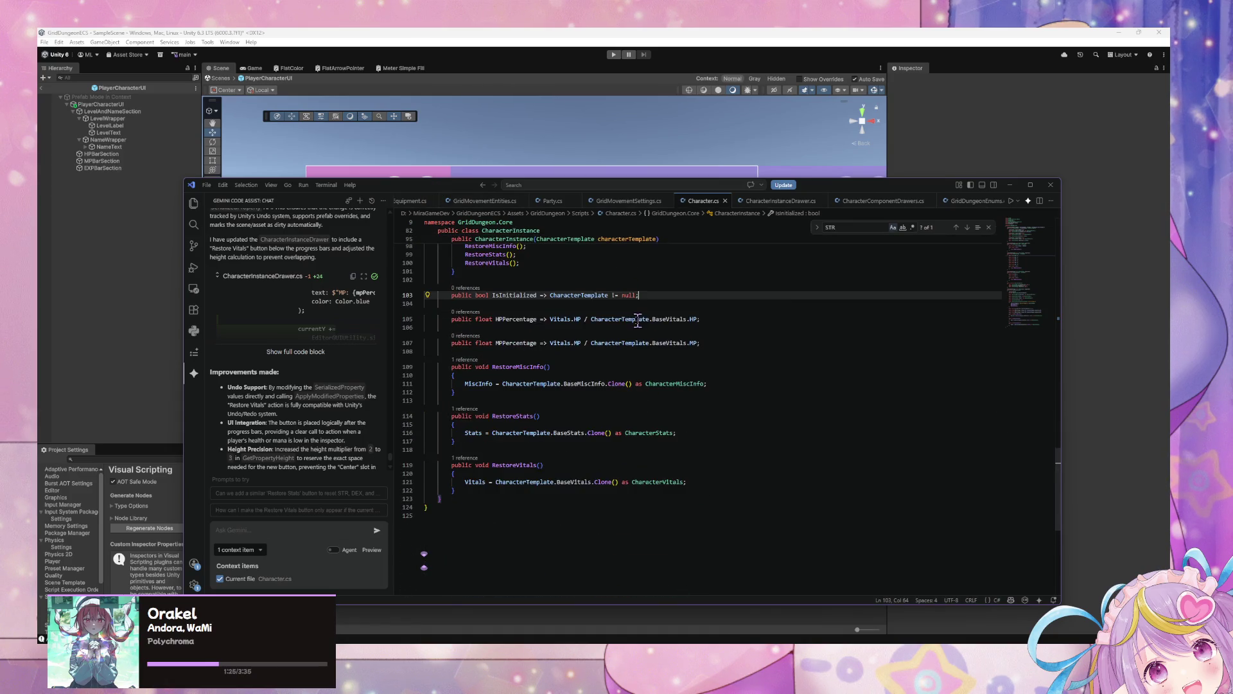
scroll(663, 317, up, 8)
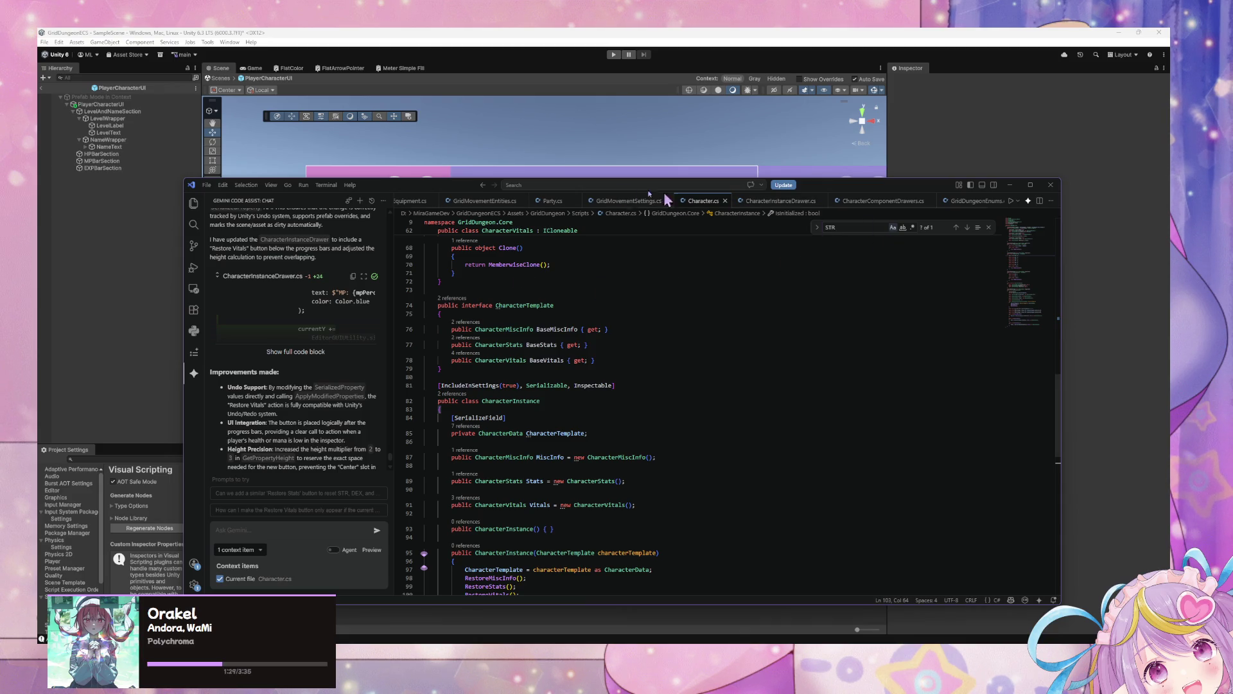
click(483, 35)
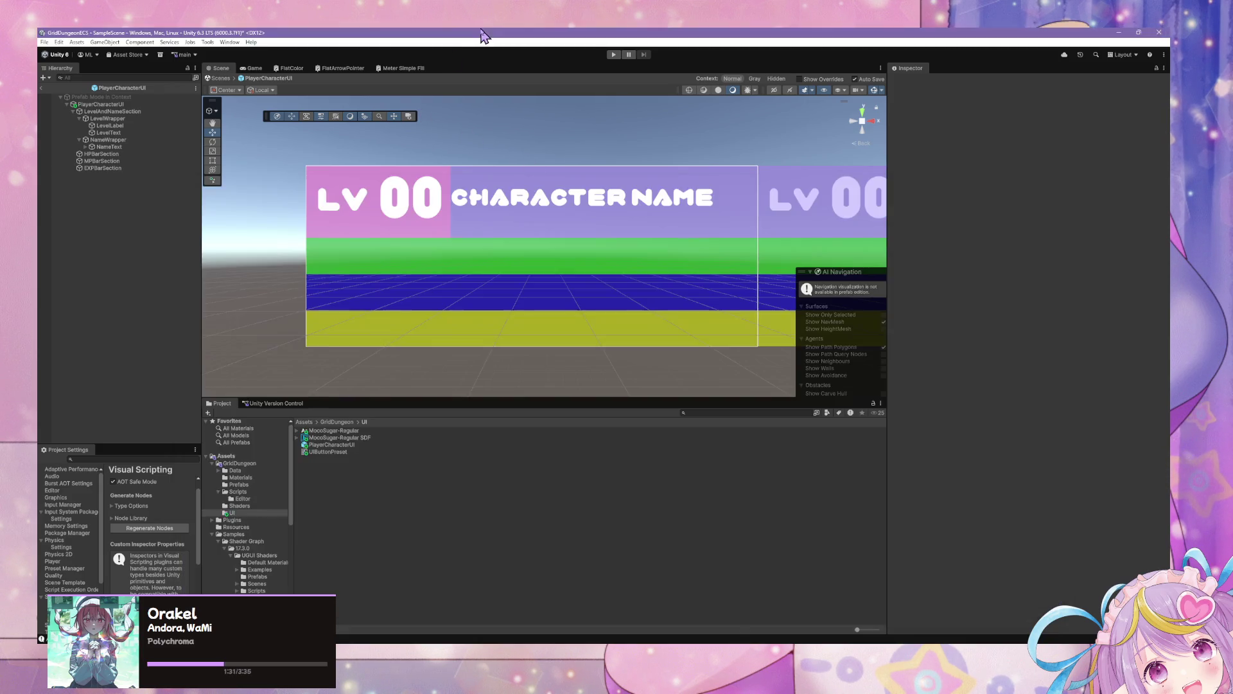
Expand NameText and disable its TMP SubMeshUI child object
click(108, 147)
click(86, 148)
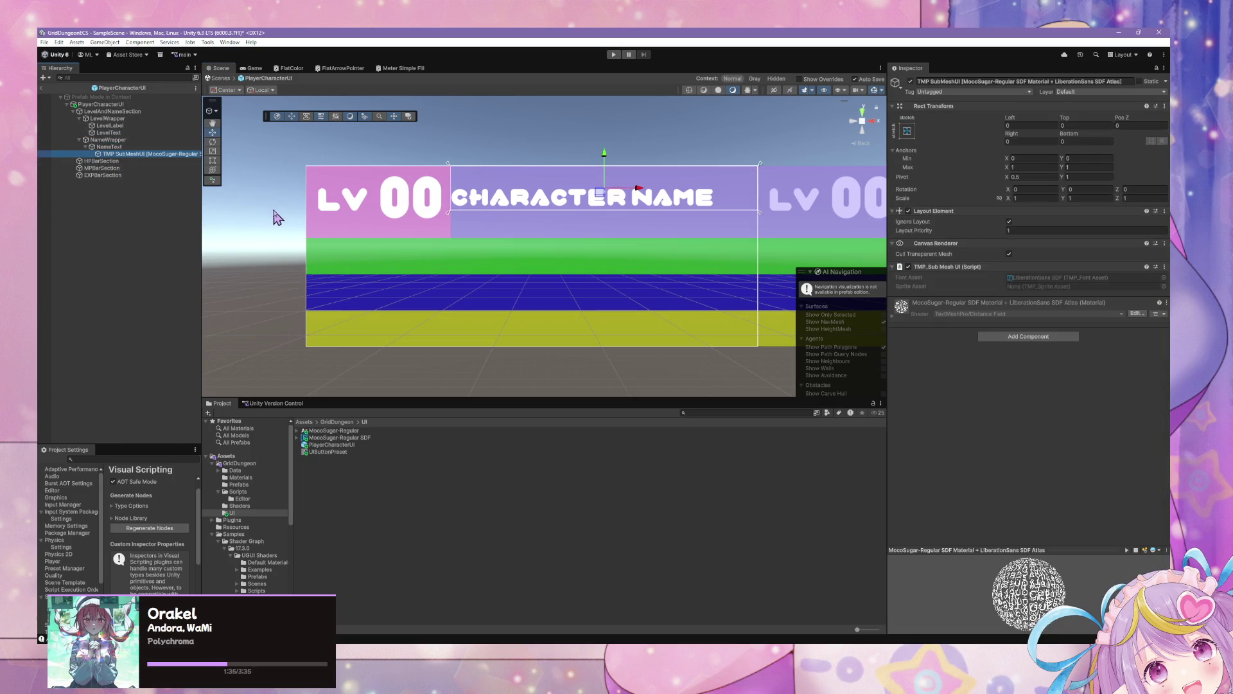
click(911, 82)
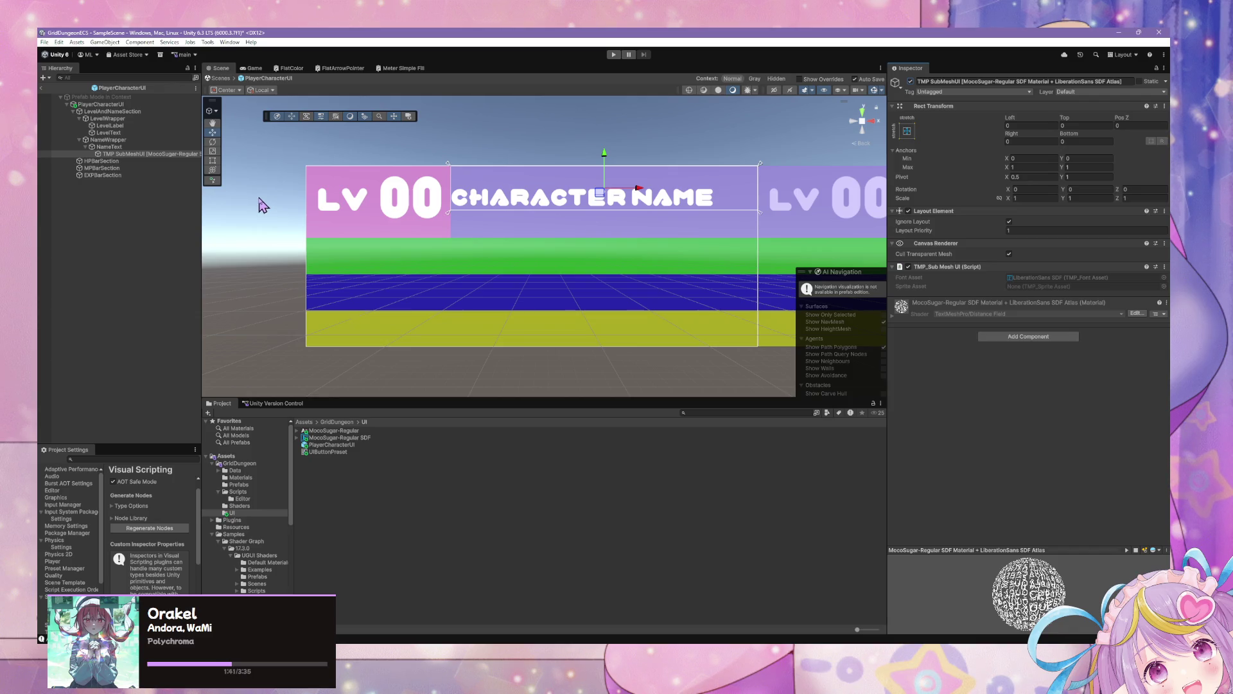
click(146, 155)
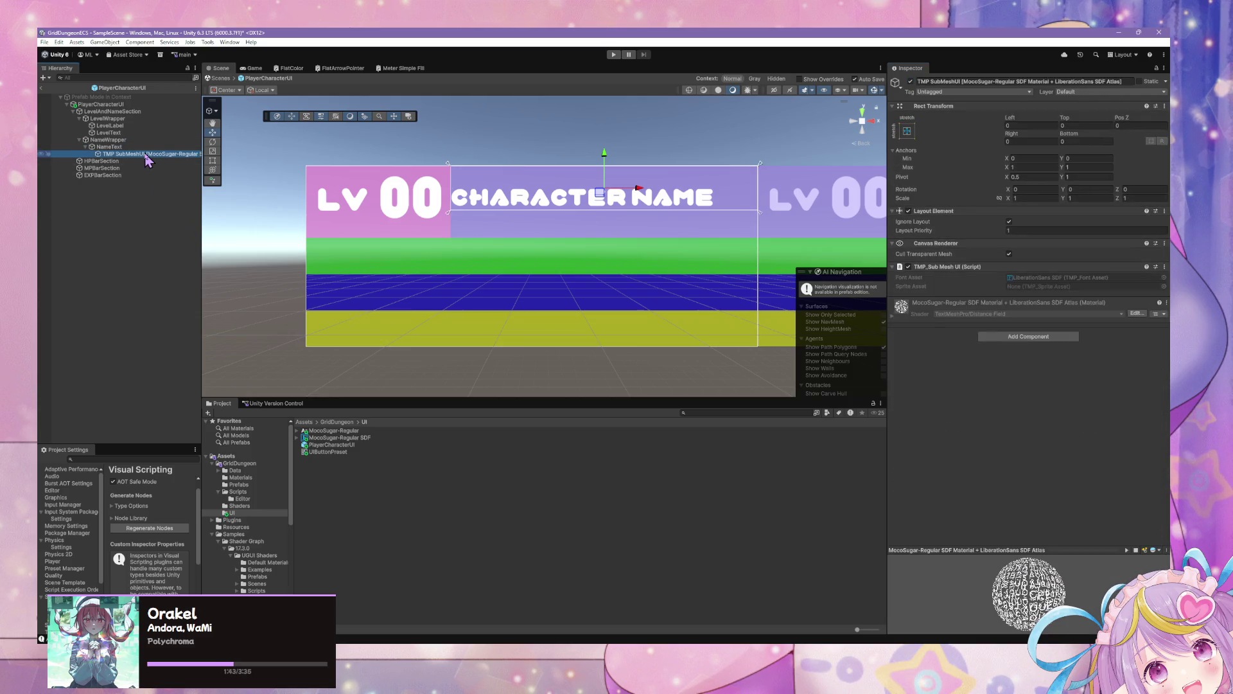
click(132, 155)
key(Up)
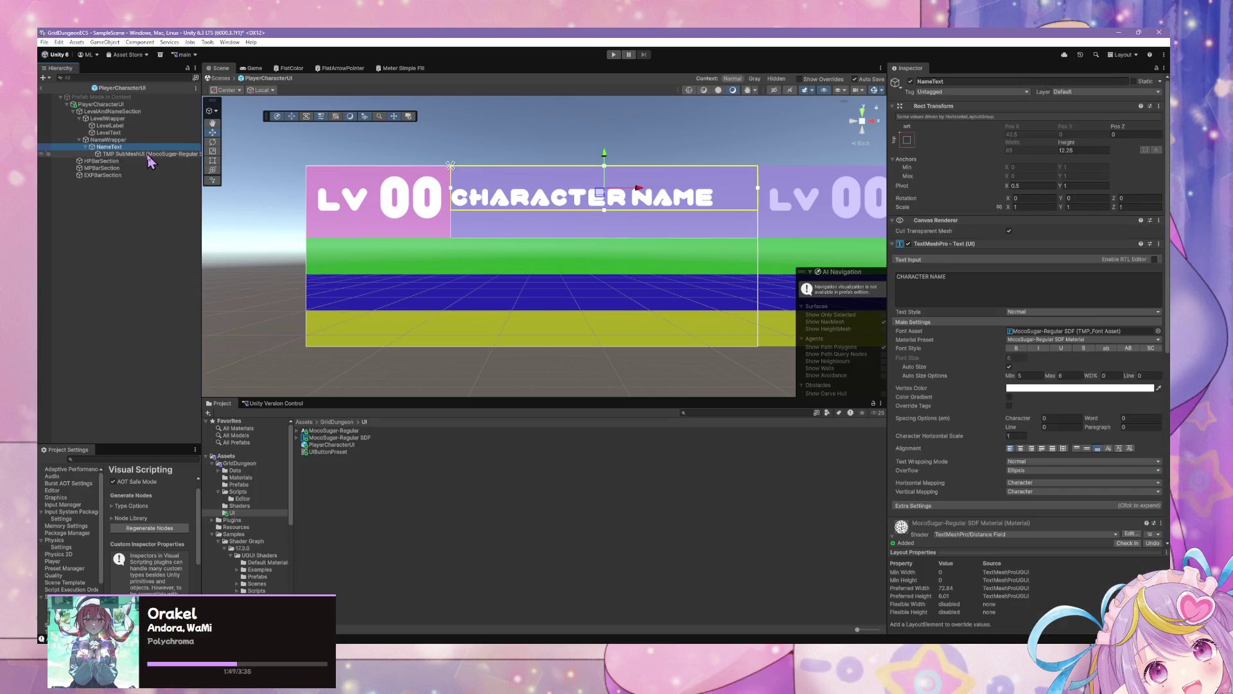
click(149, 155)
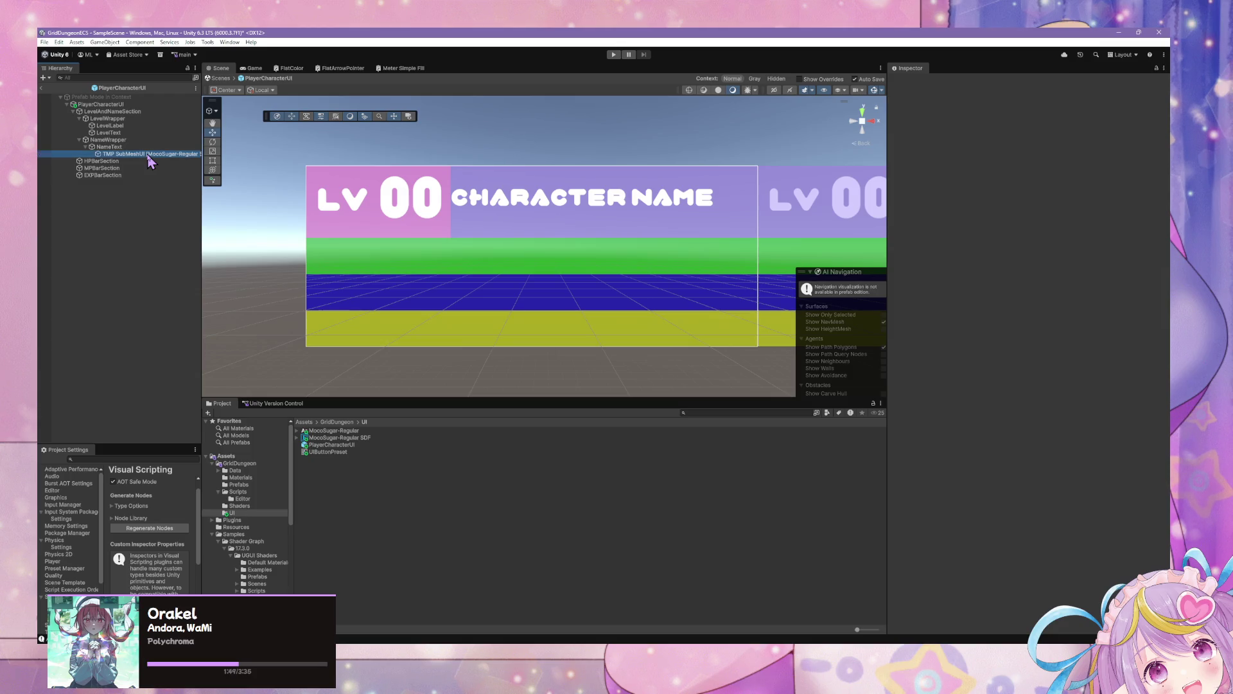
ctrl+click(148, 156)
click(149, 156)
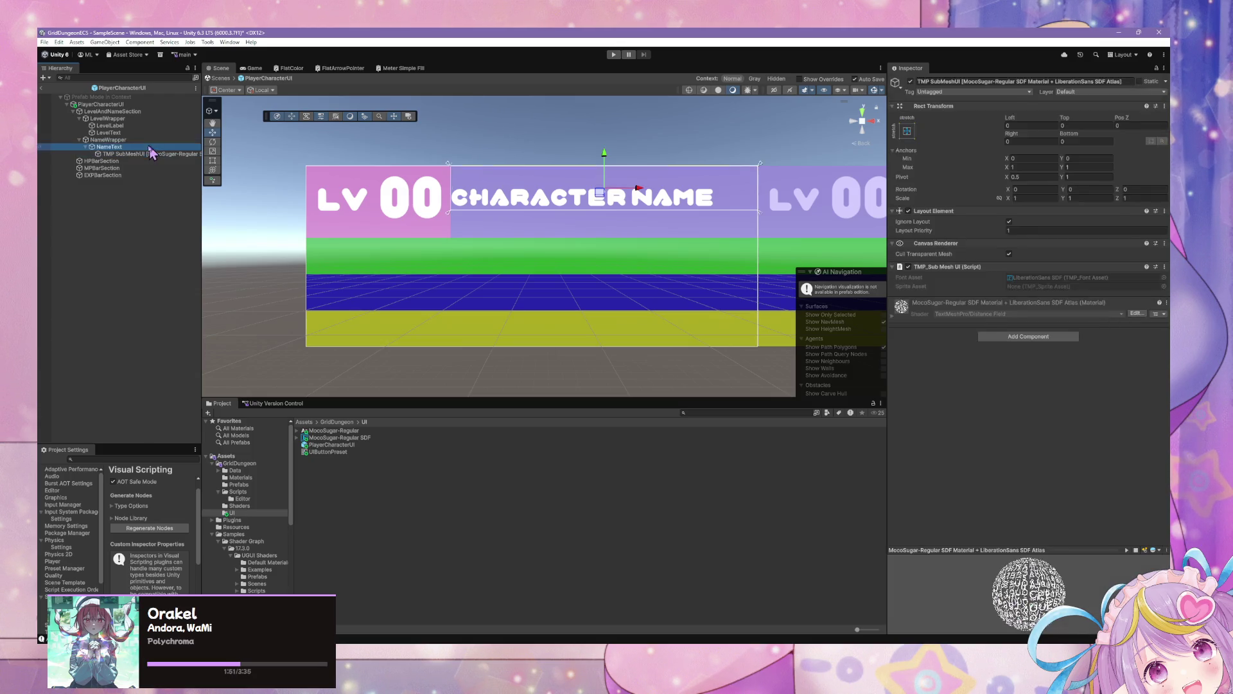
Compare the LevelText and TMP SubMeshUI settings, then toggle the TMP SubMeshUI's active state again
click(106, 133)
click(105, 154)
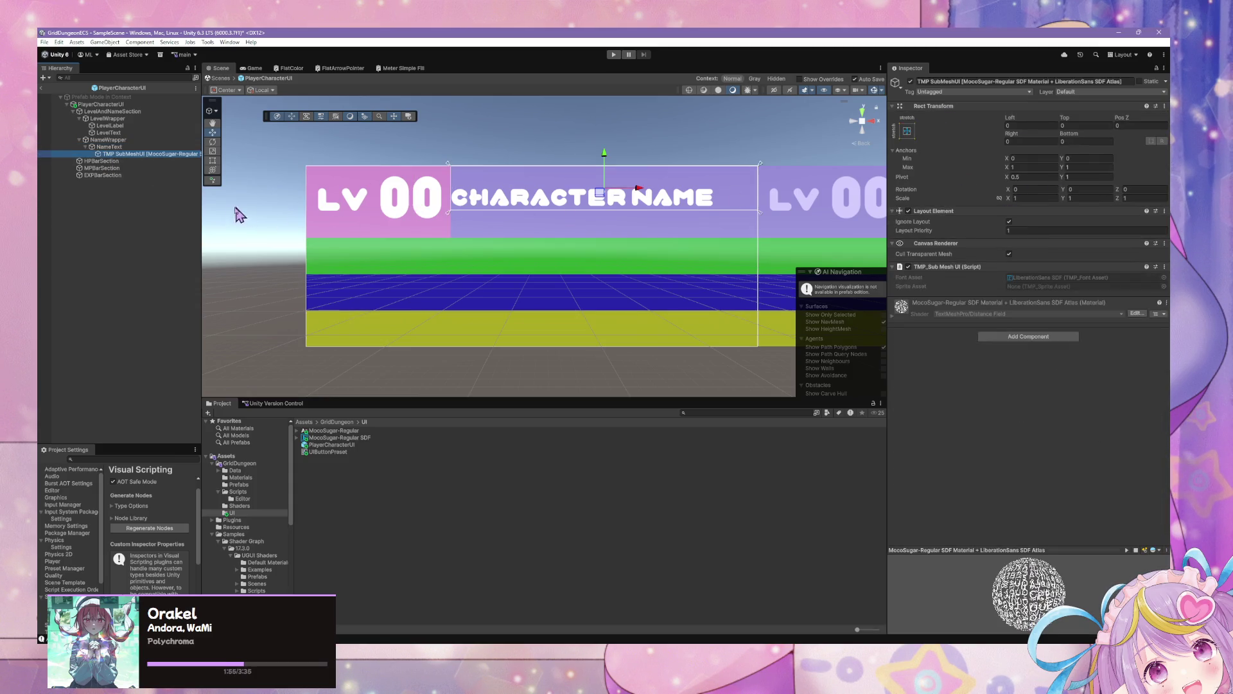
click(125, 148)
click(125, 155)
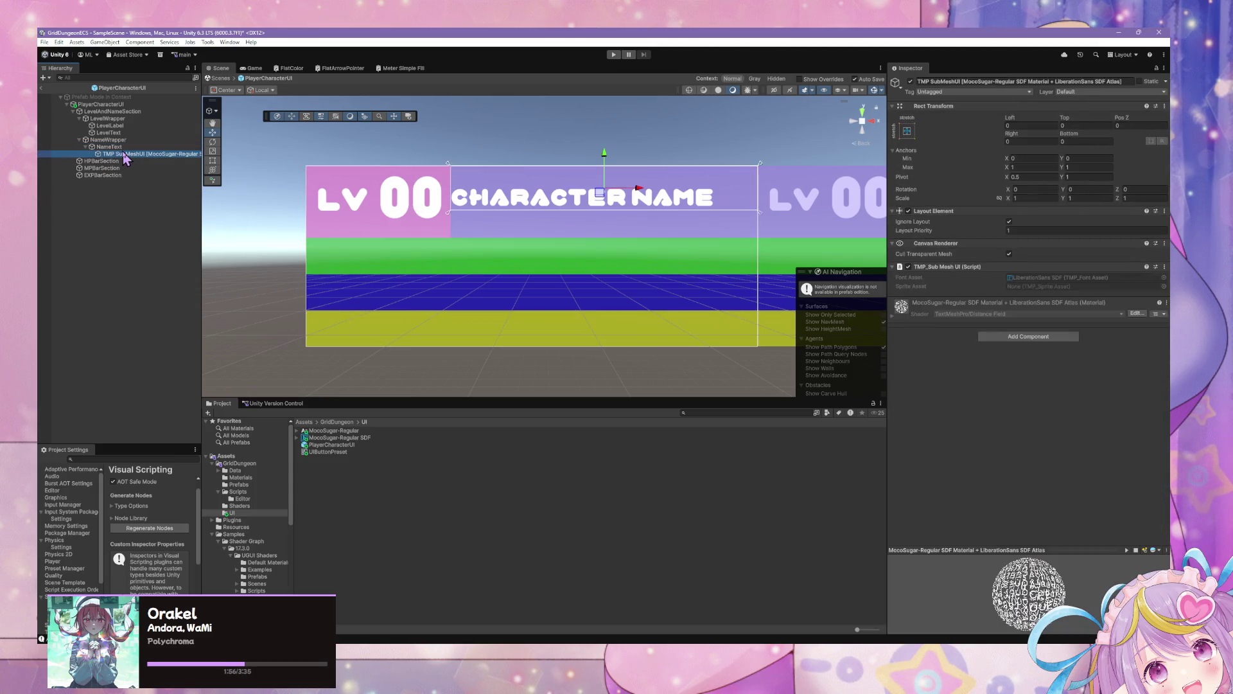
click(469, 206)
click(156, 156)
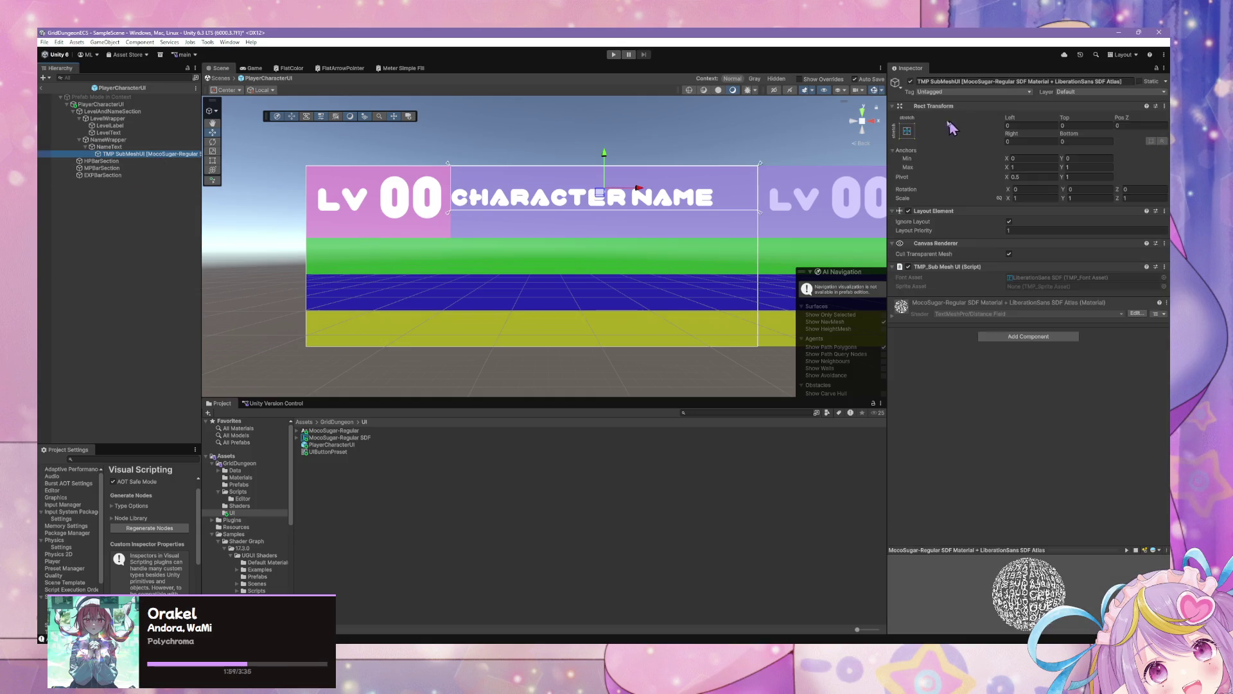
click(911, 82)
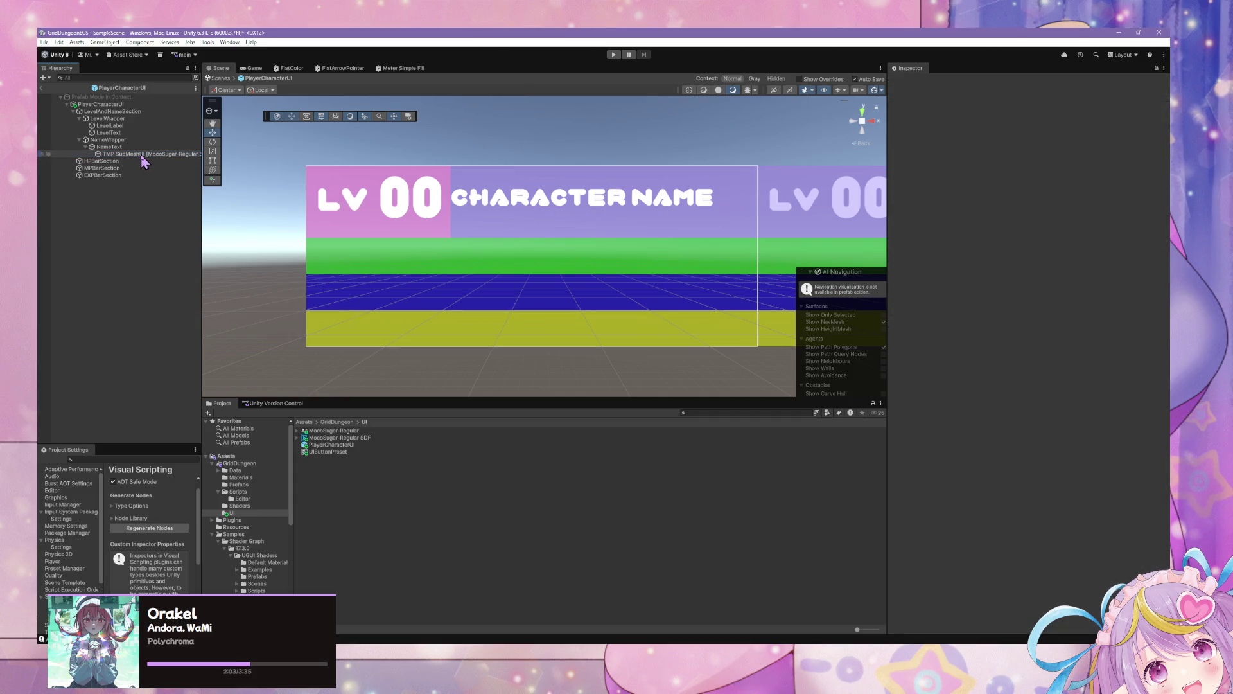
Enable Cull Transparent Mesh on NameText's Canvas Renderer and inspect NameWrapper's layout
click(108, 133)
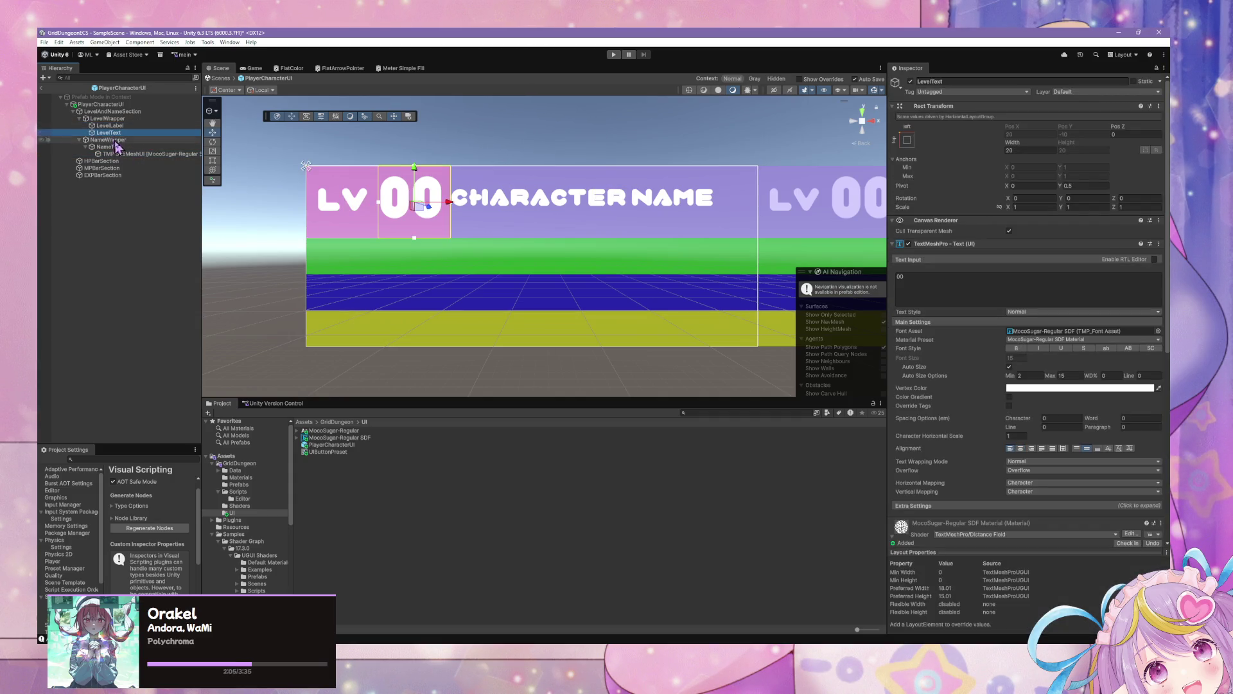
click(144, 154)
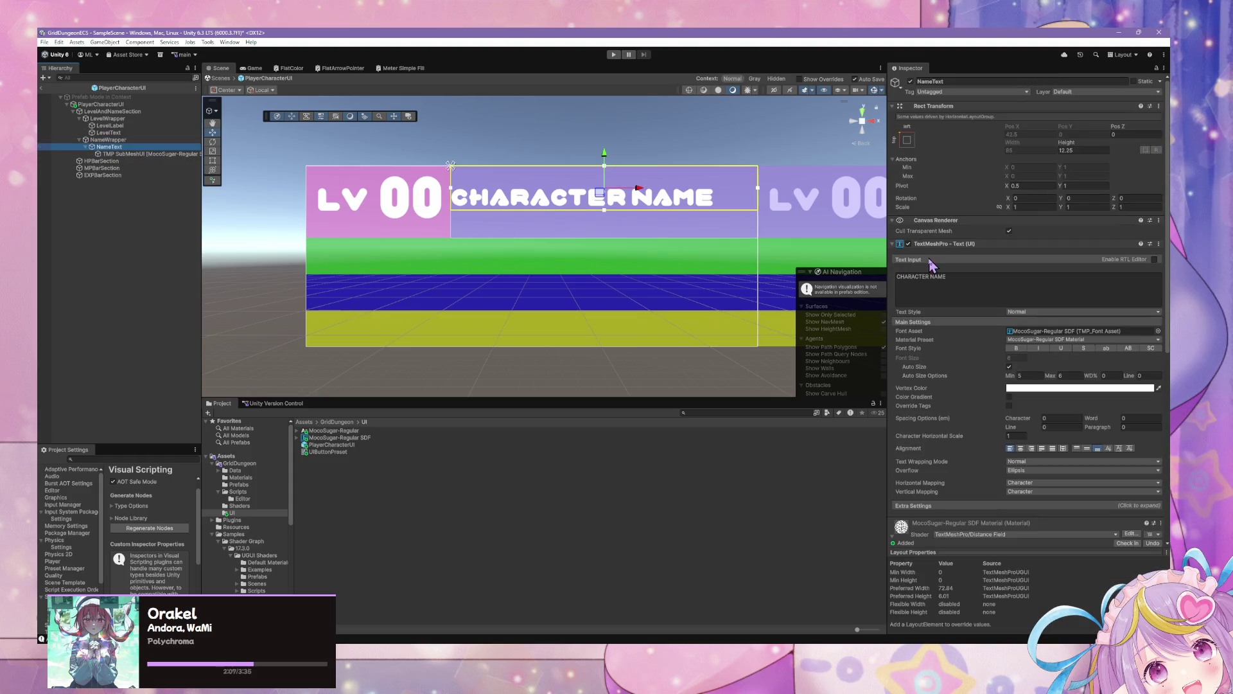
click(1009, 231)
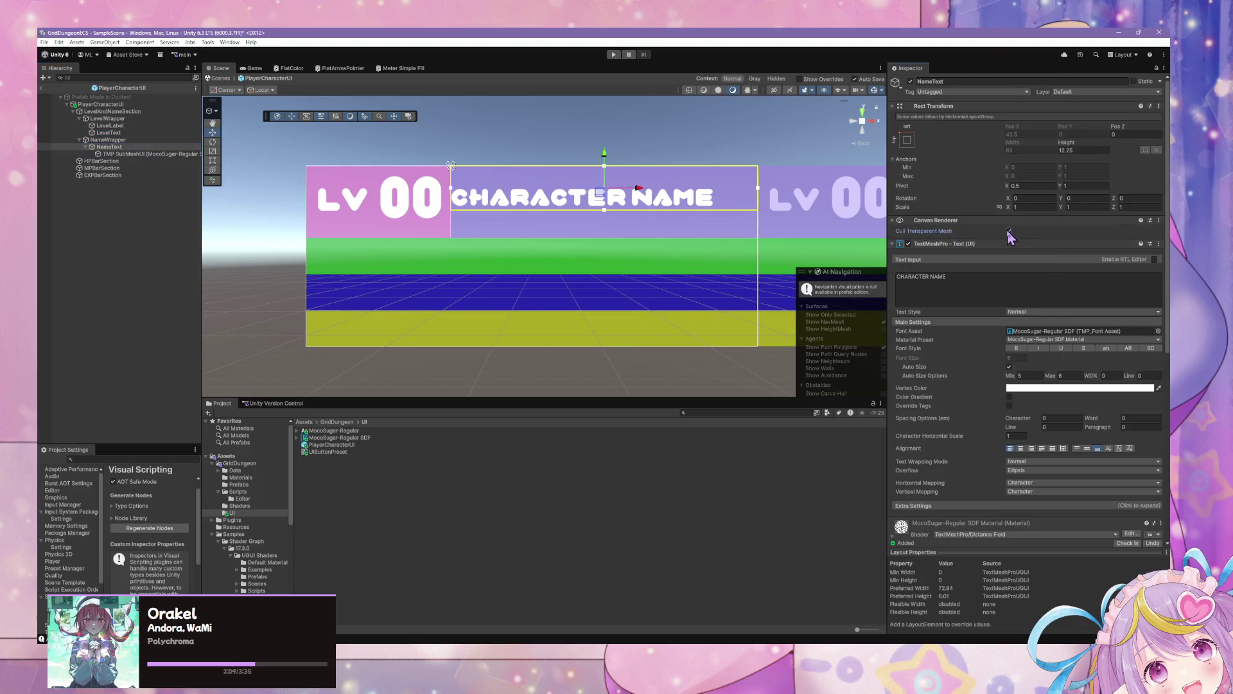
click(175, 154)
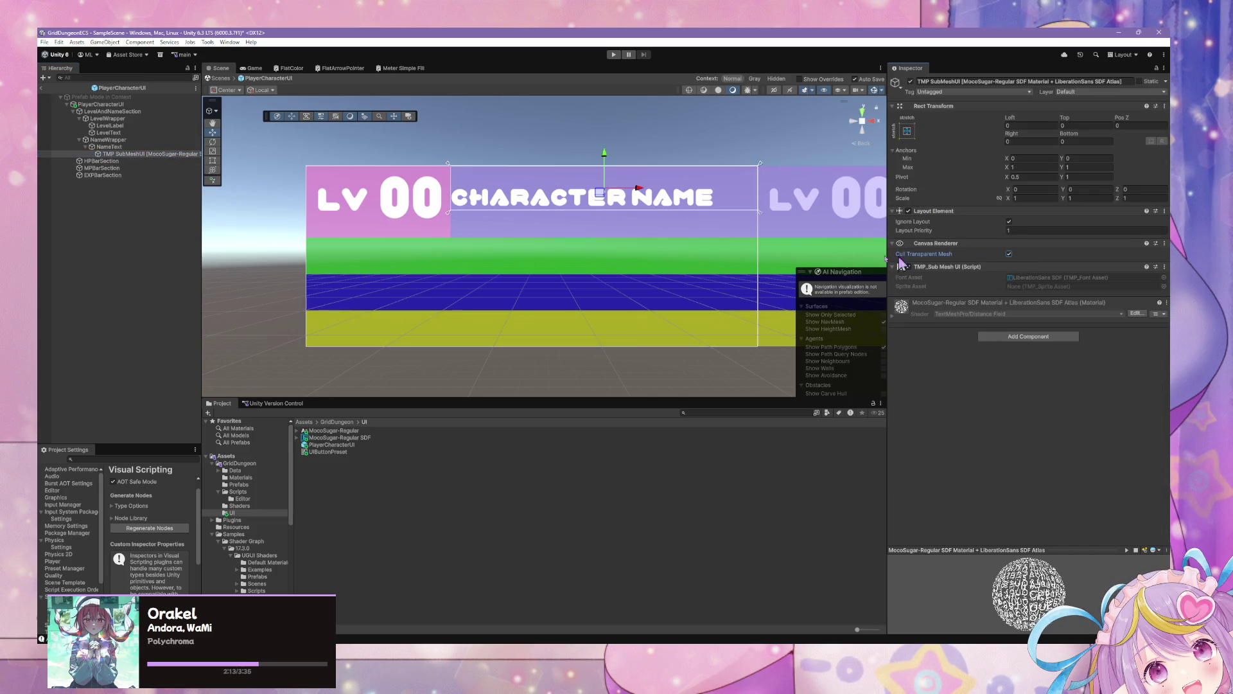
click(109, 146)
click(1010, 231)
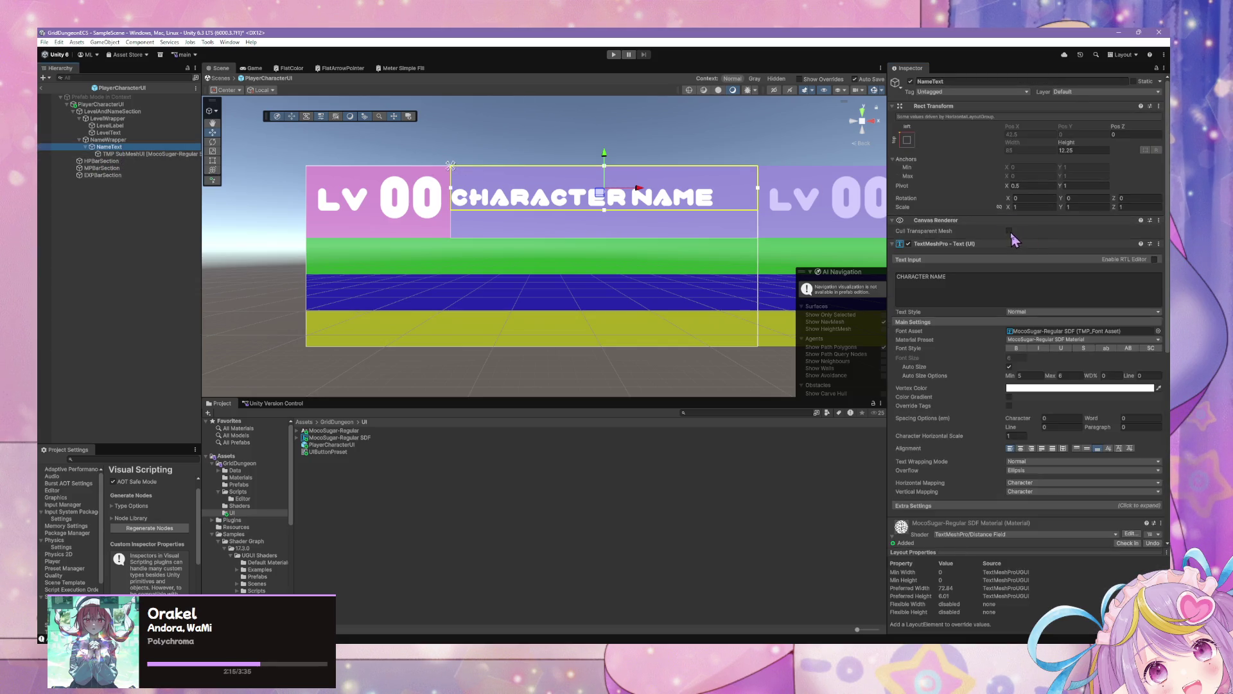
scroll(1026, 302, down, 3)
scroll(1026, 301, down, 2)
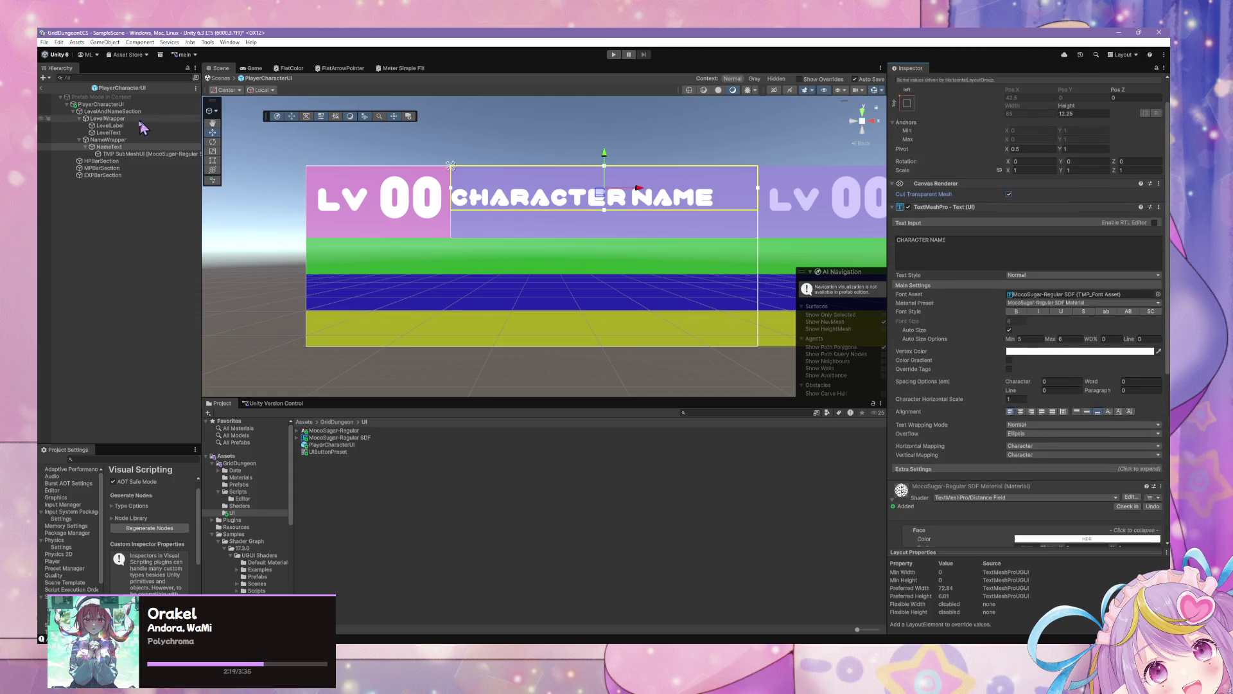
click(111, 140)
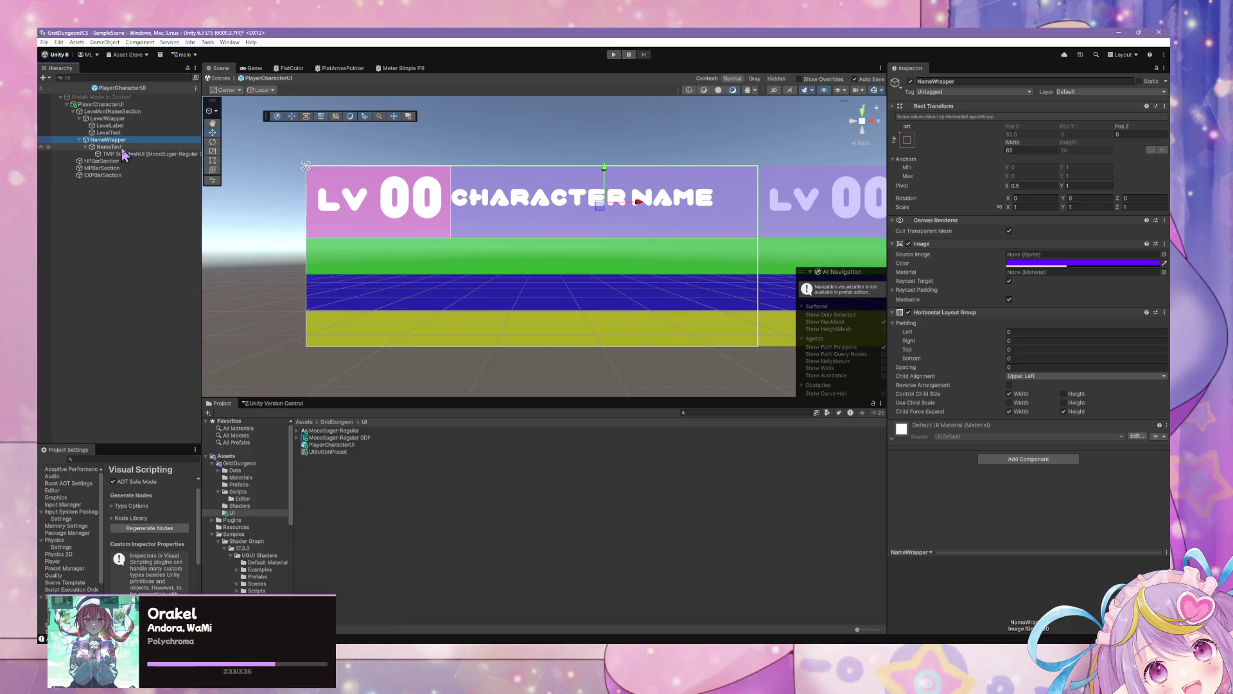
Set NameText's height to 12.5 and duplicate it with Ctrl+D
click(124, 149)
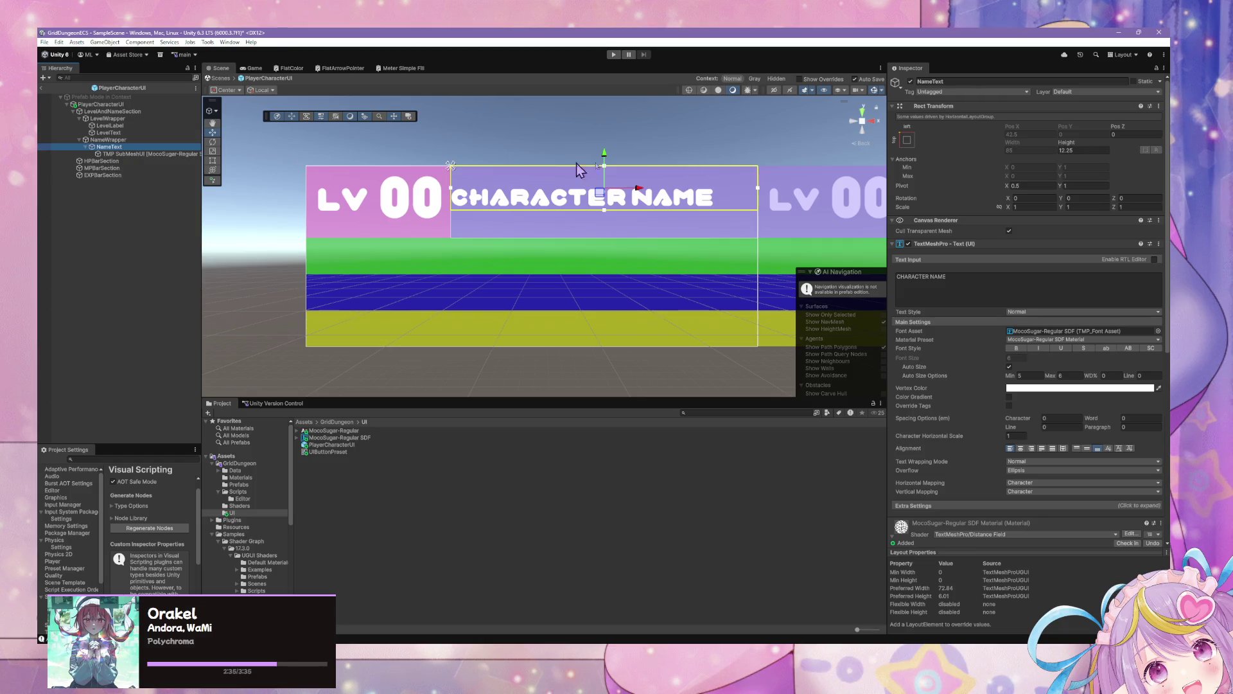
click(1091, 150)
text(12.5)
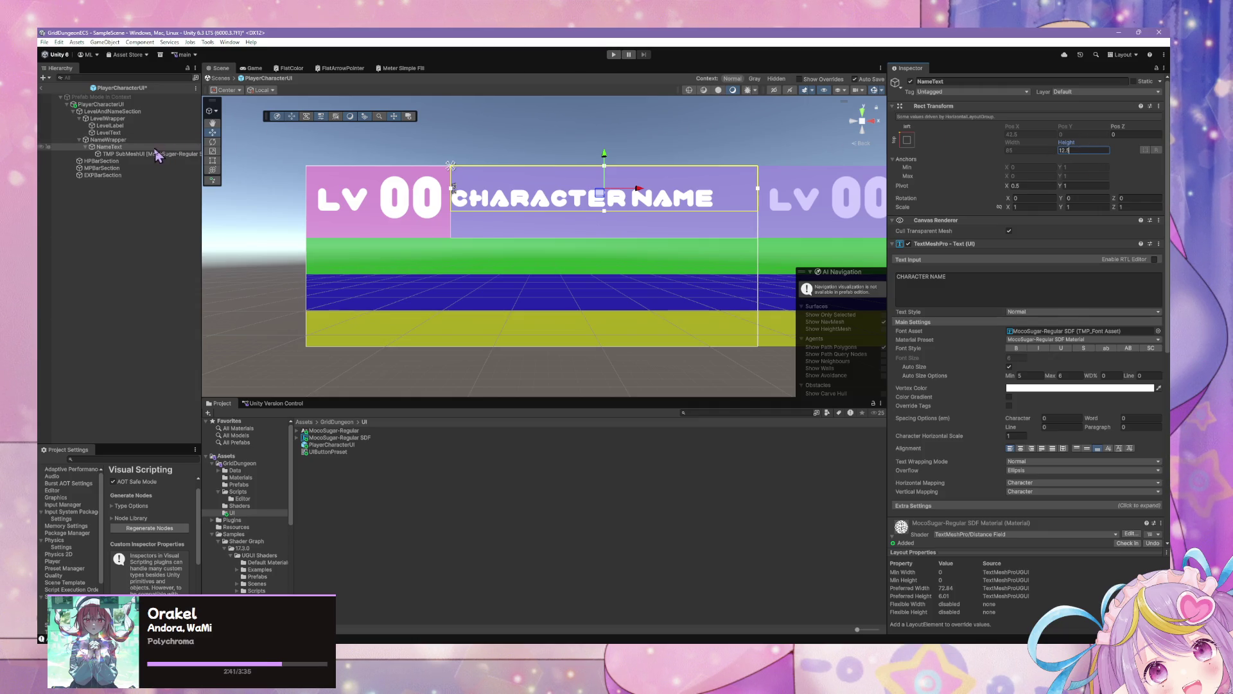
click(113, 147)
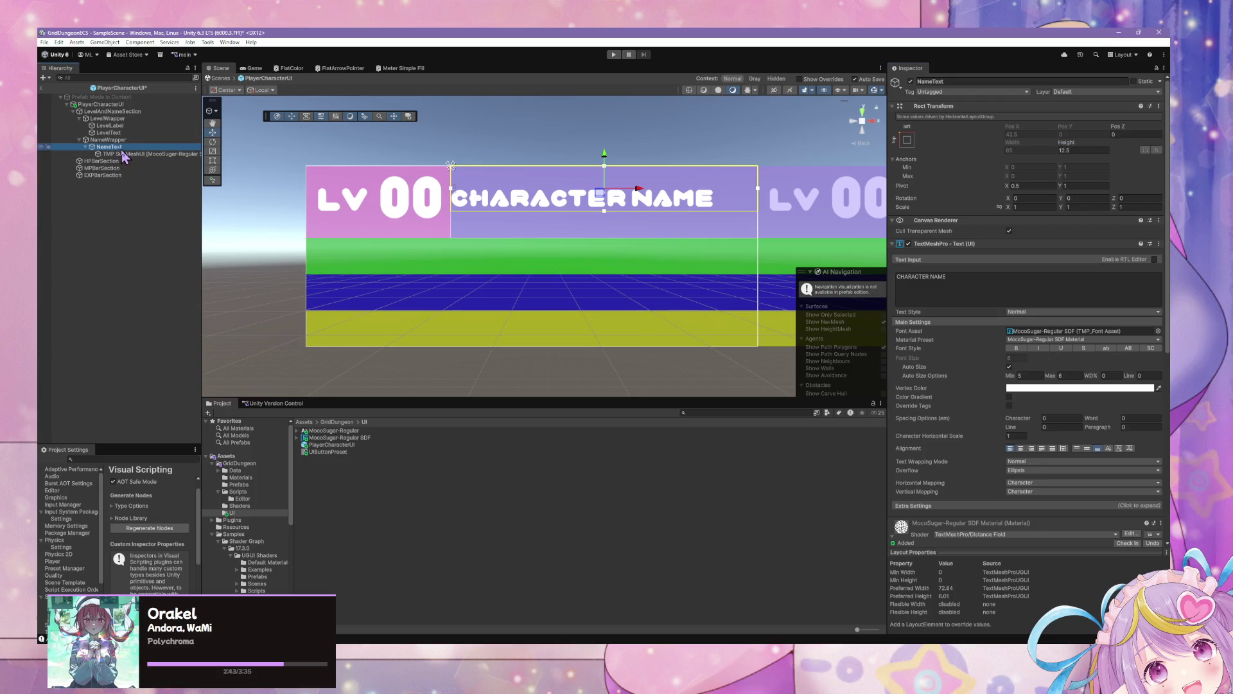
key(ctrl+d)
click(111, 140)
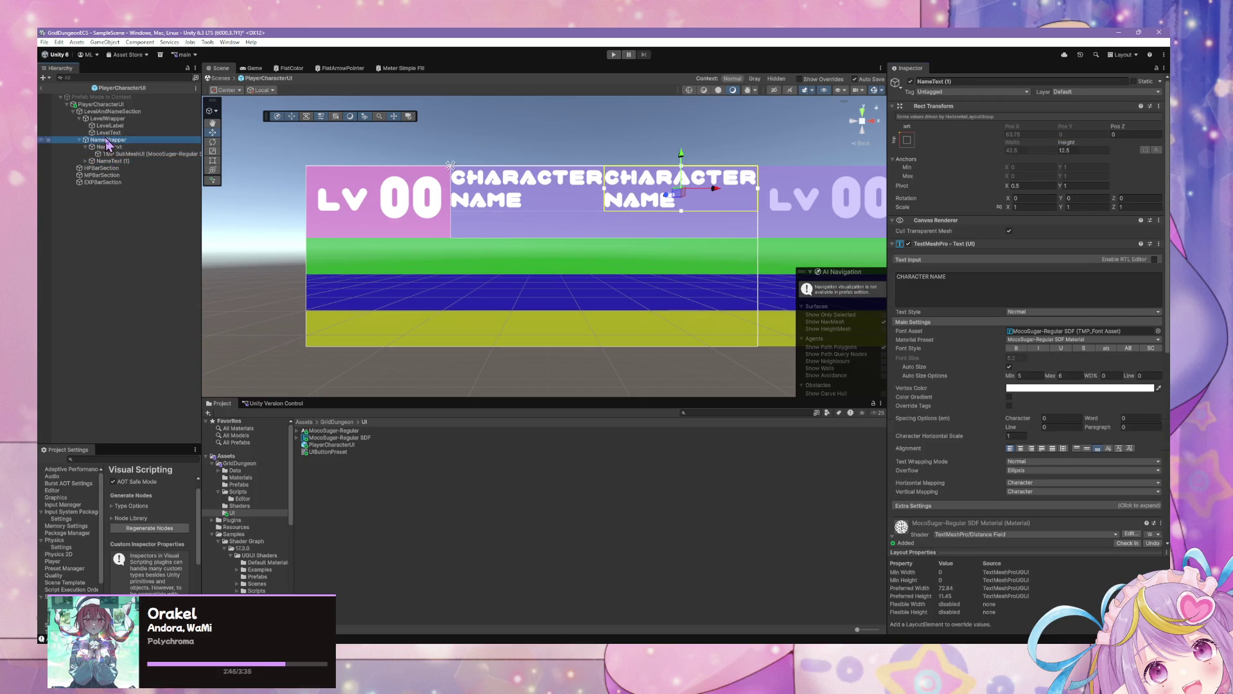
Rename the duplicate to ClassText, delete its extra TMP SubMeshUI child, and compare NameWrapper with LevelWrapper
click(118, 160)
text(ClassText)
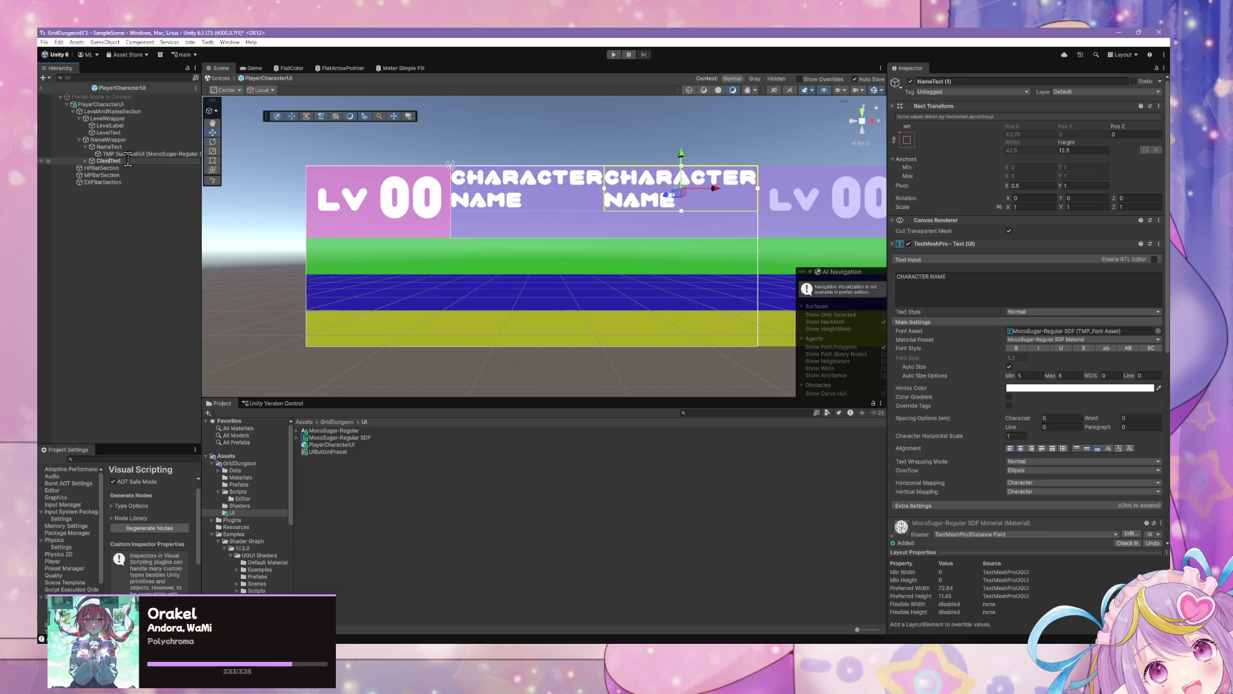
key(Return)
key(Right)
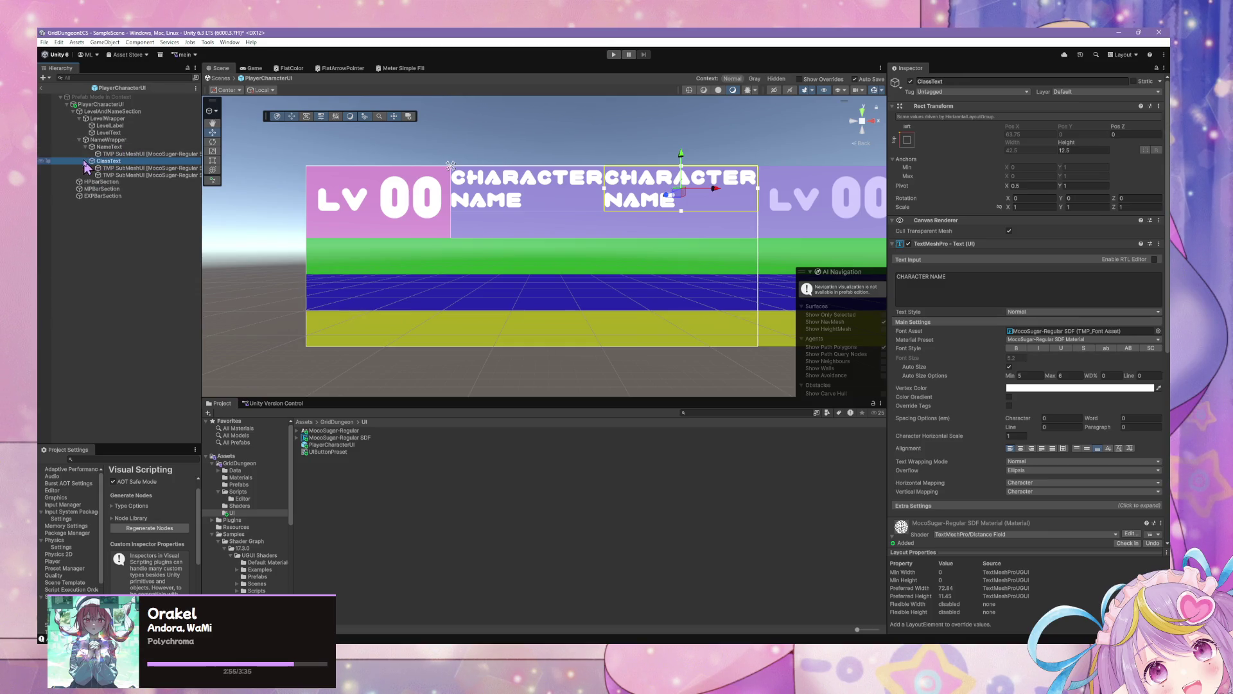
click(132, 174)
key(Delete)
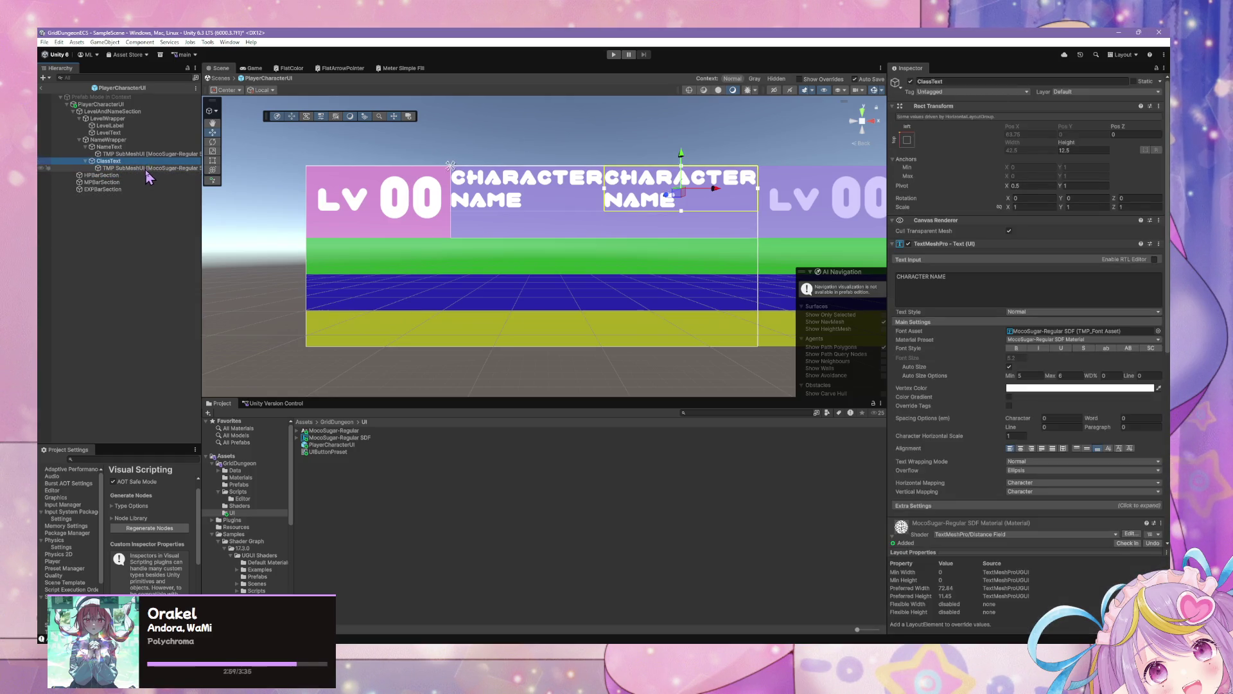
click(129, 139)
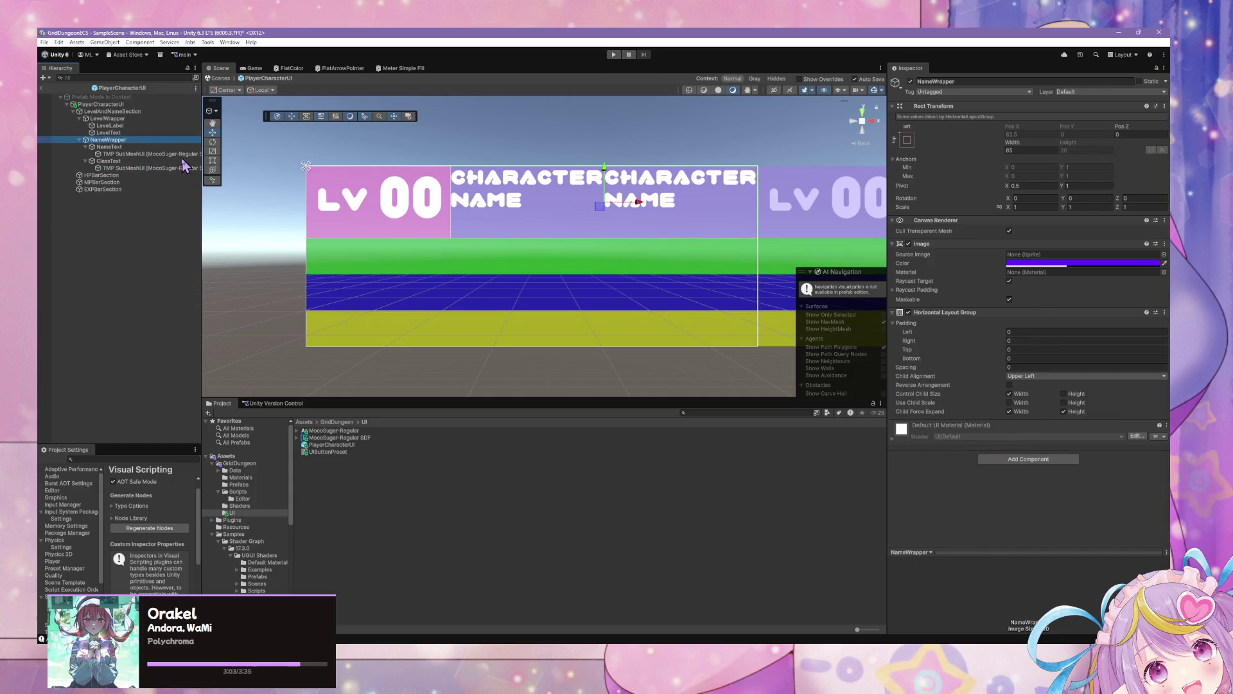
click(126, 119)
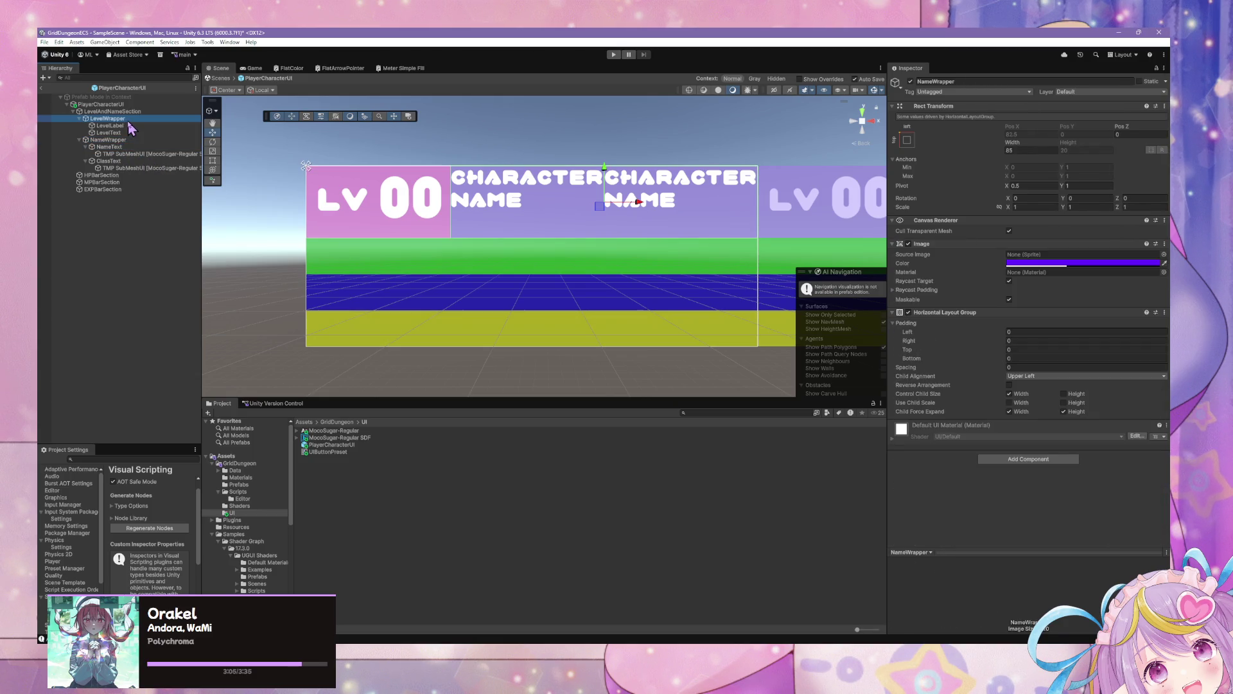
click(99, 140)
Replace NameWrapper's Horizontal Layout Group with a Vertical Layout Group
click(1165, 312)
click(1148, 337)
click(1022, 347)
text(hor)
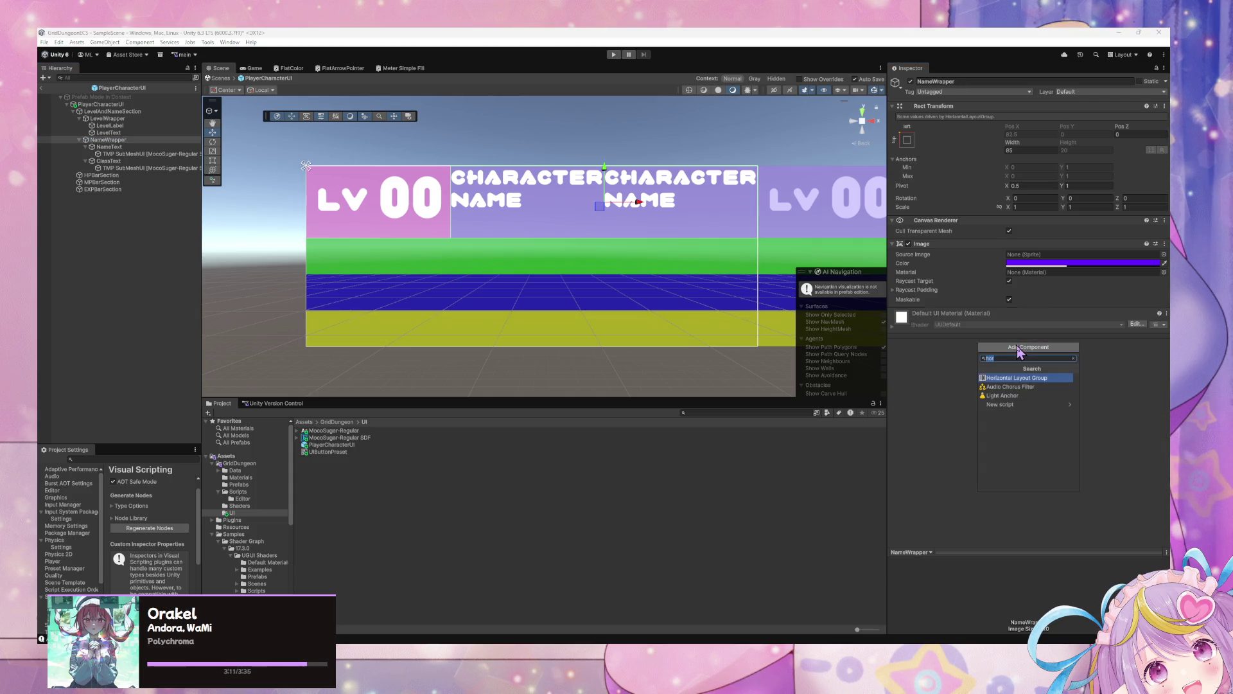
text(vert)
key(Return)
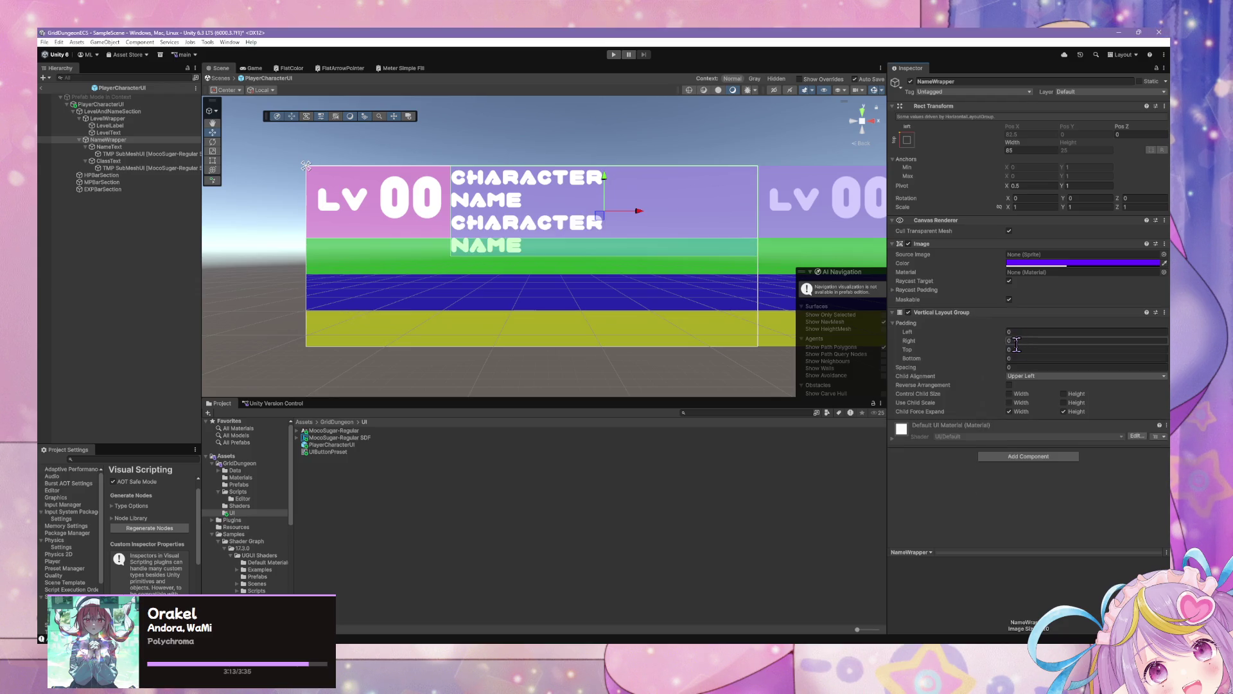
Set the Vertical Layout Group to control child width only, with Child Force Expand Height off
click(1068, 395)
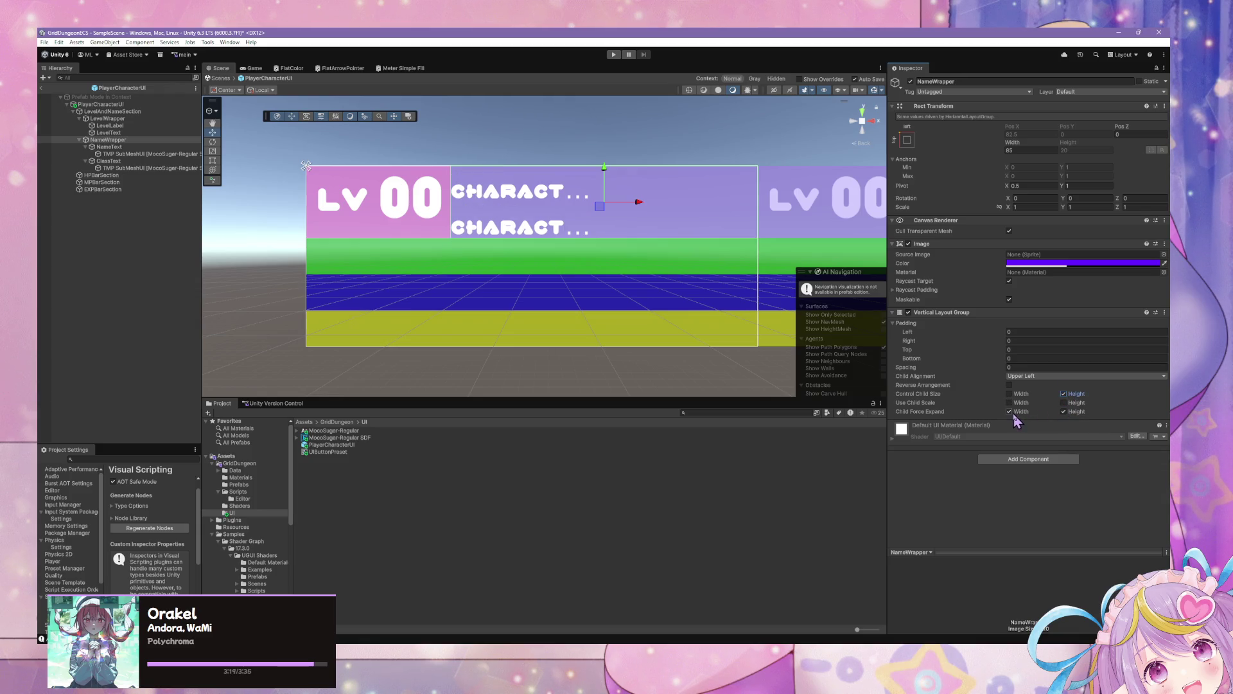
click(1065, 412)
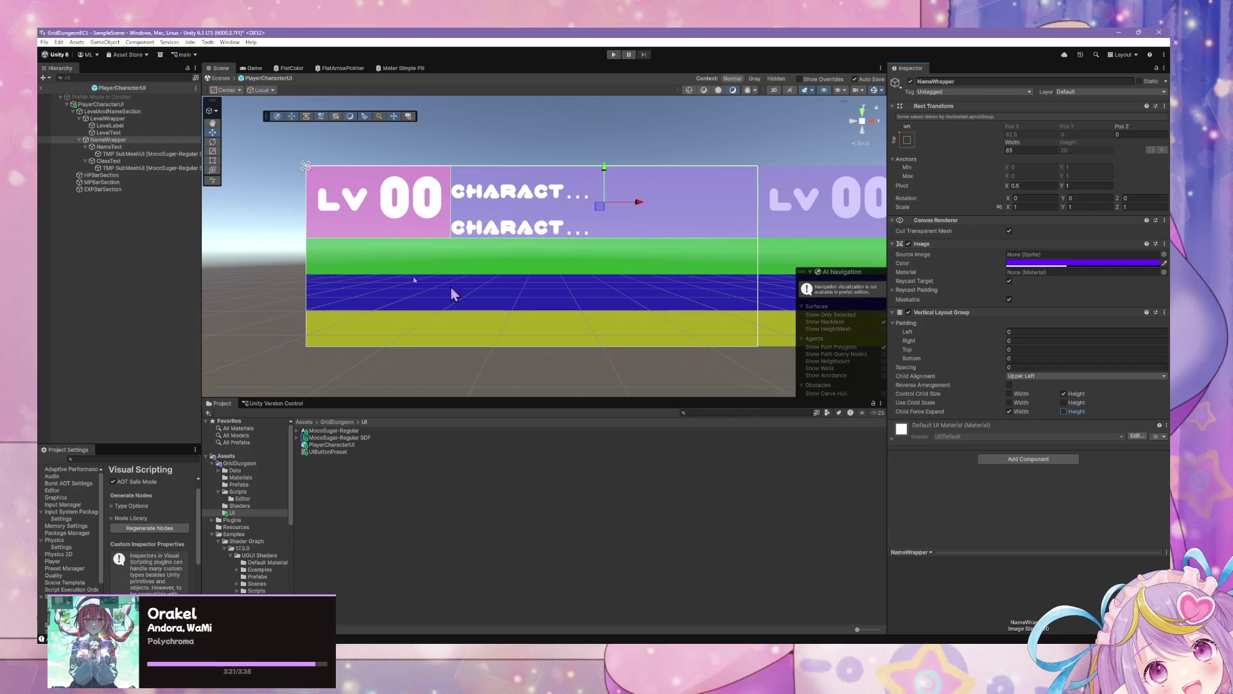
click(143, 148)
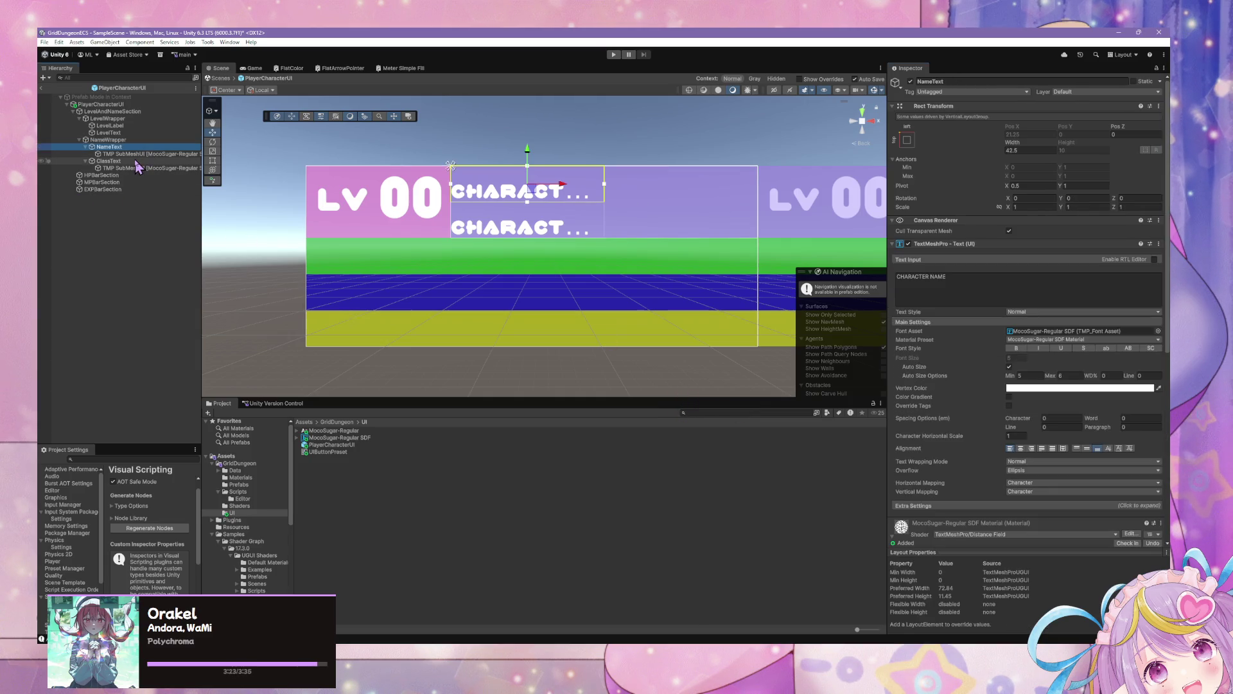
click(135, 140)
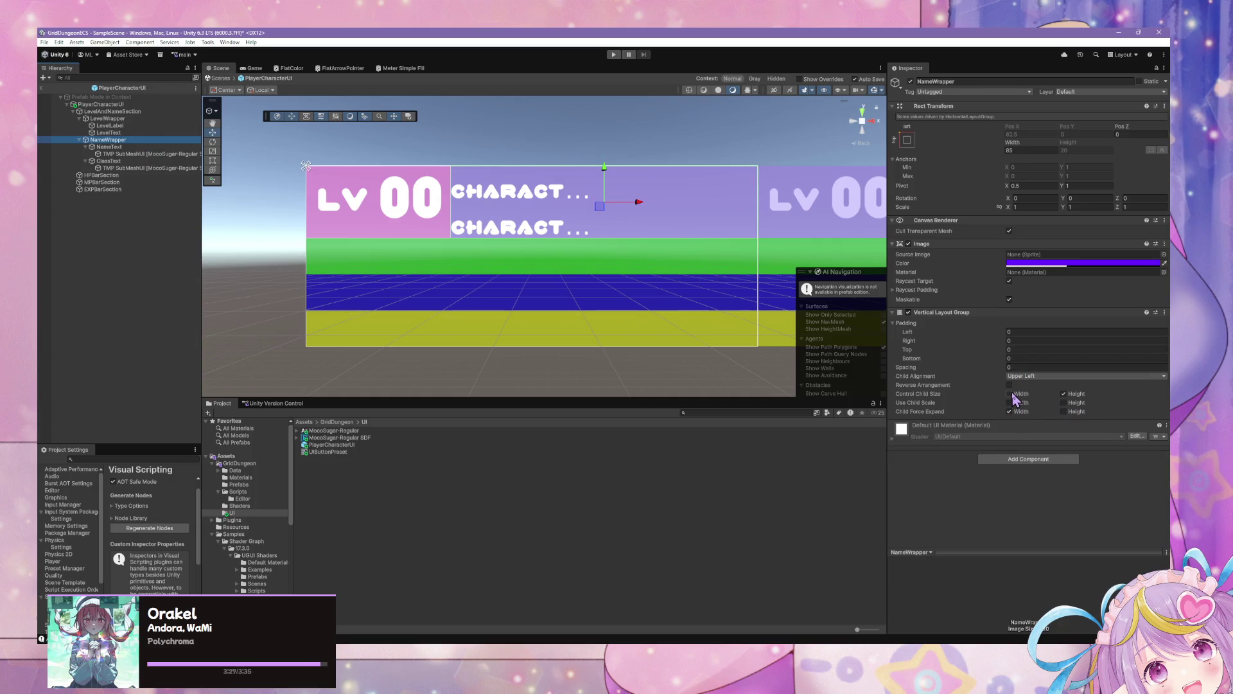
click(1010, 394)
click(1064, 394)
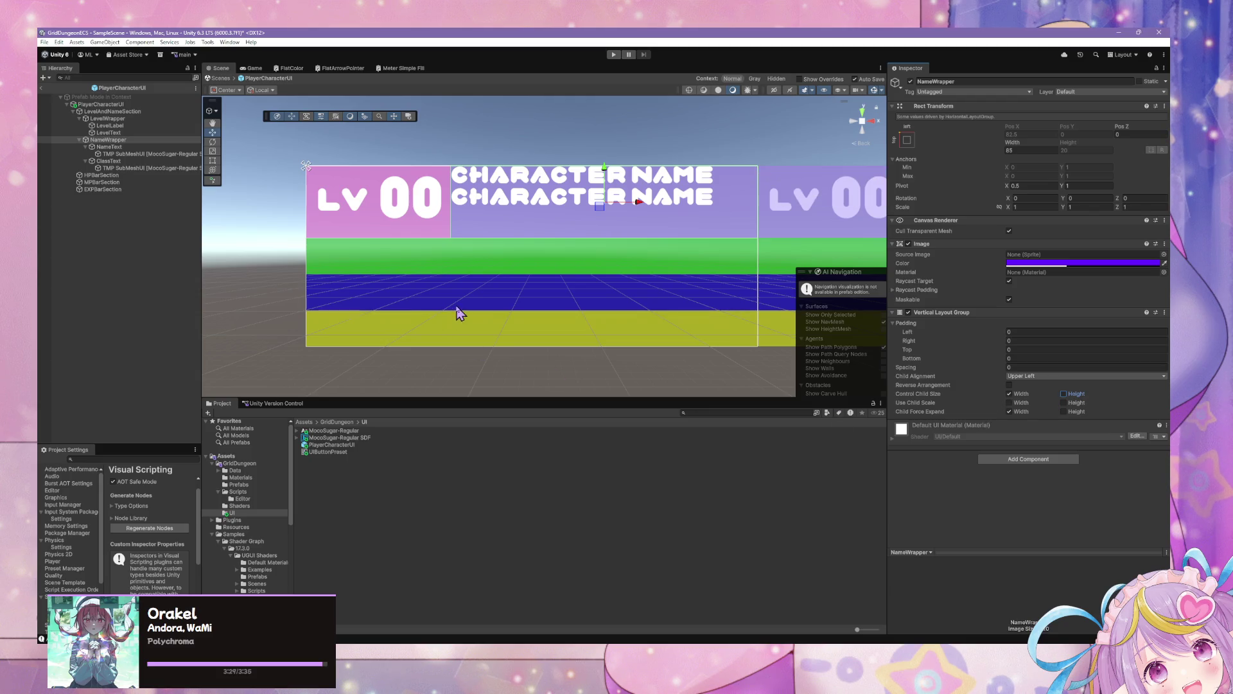
click(122, 161)
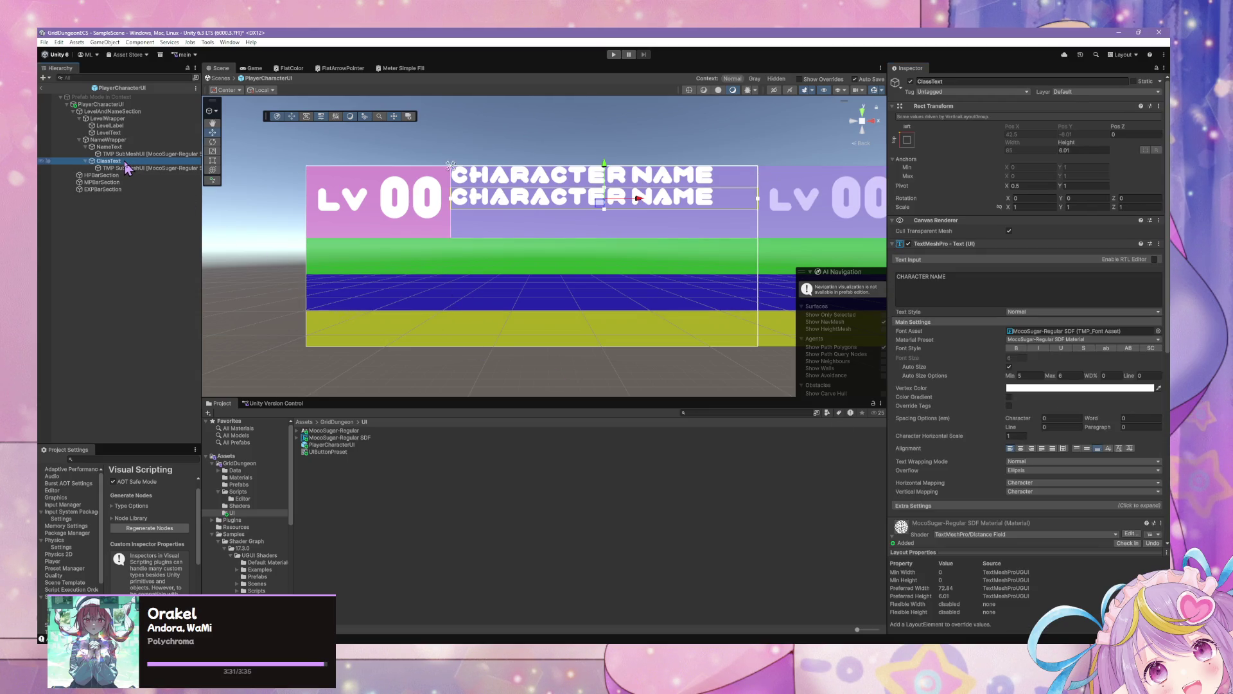
Set NameText's height to 12.5 and compare it against NameWrapper's settings
click(119, 147)
click(1077, 150)
text(12.5)
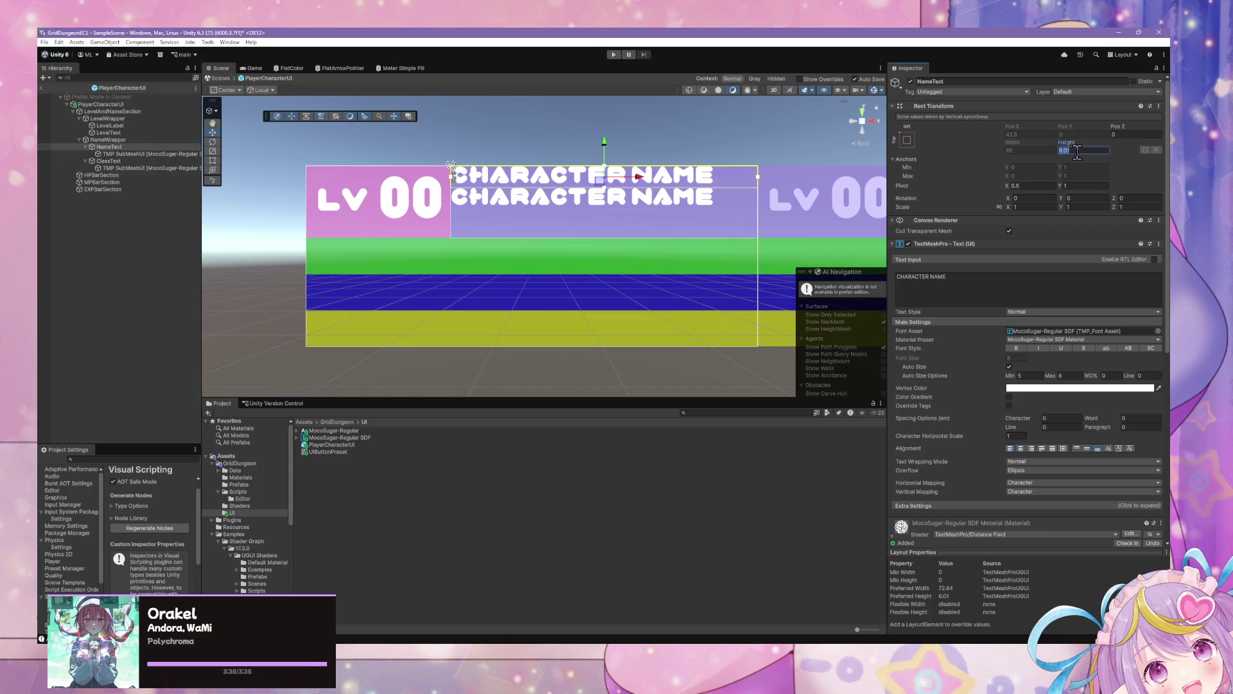
click(149, 161)
click(1092, 150)
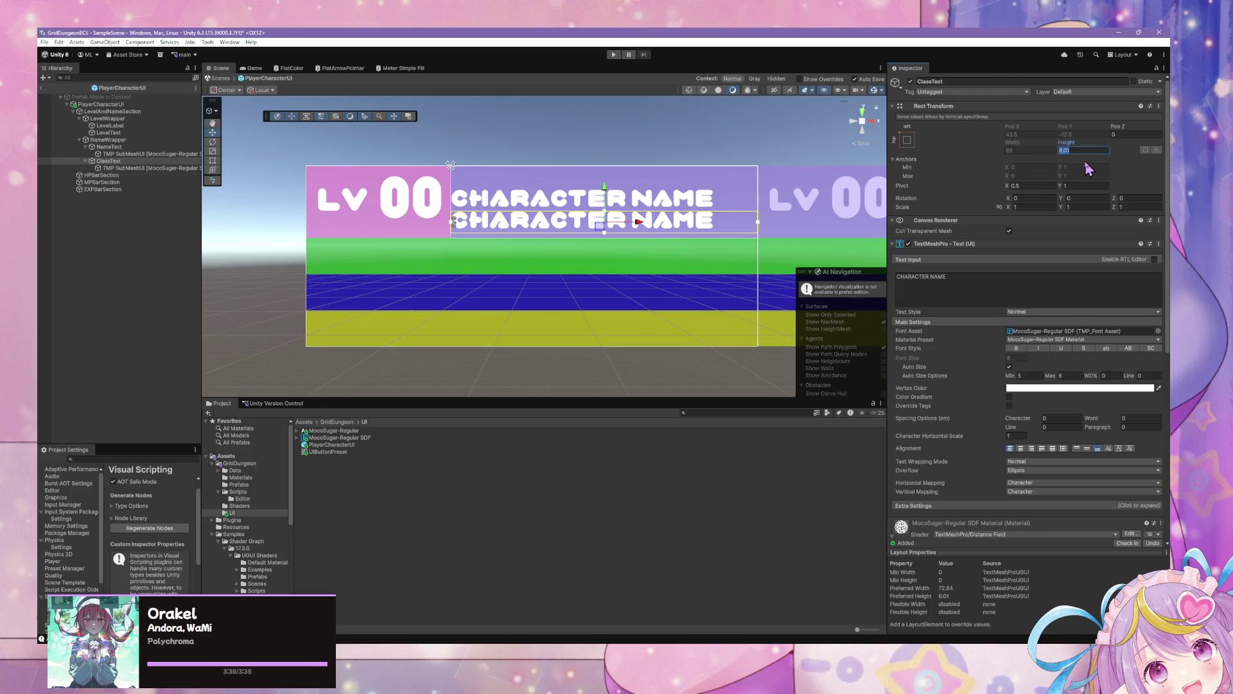
click(117, 147)
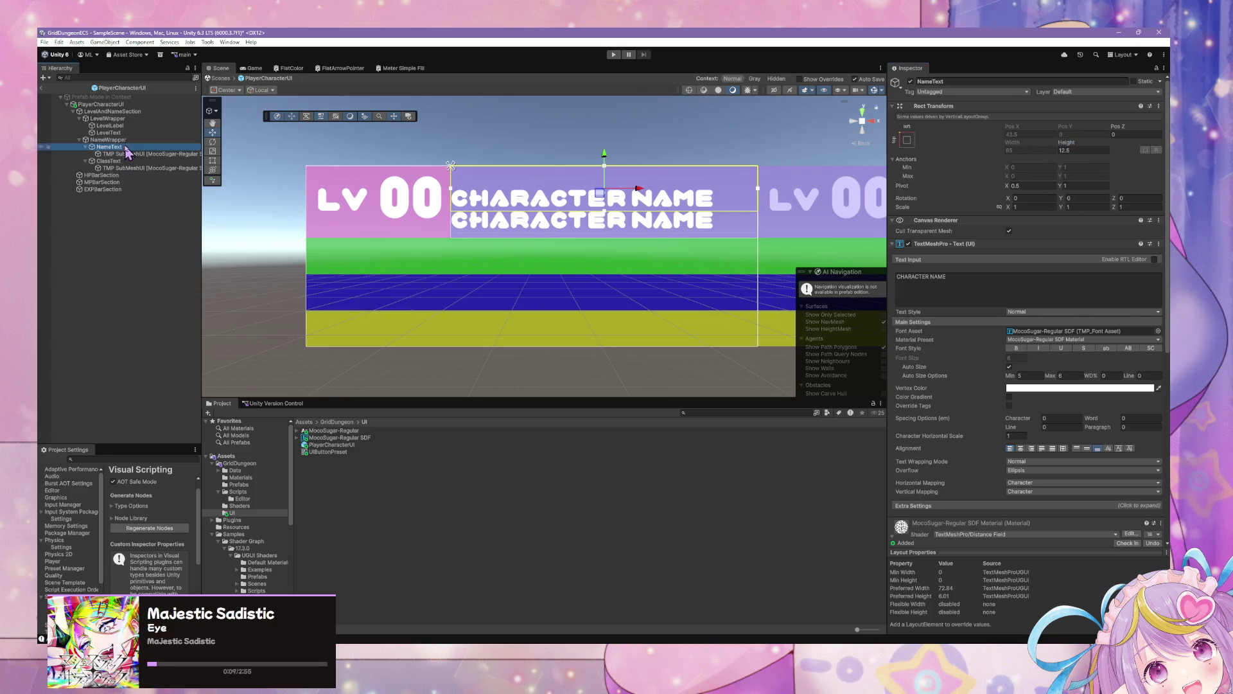
key(Up)
key(Down)
key(Up)
key(Down)
key(Up)
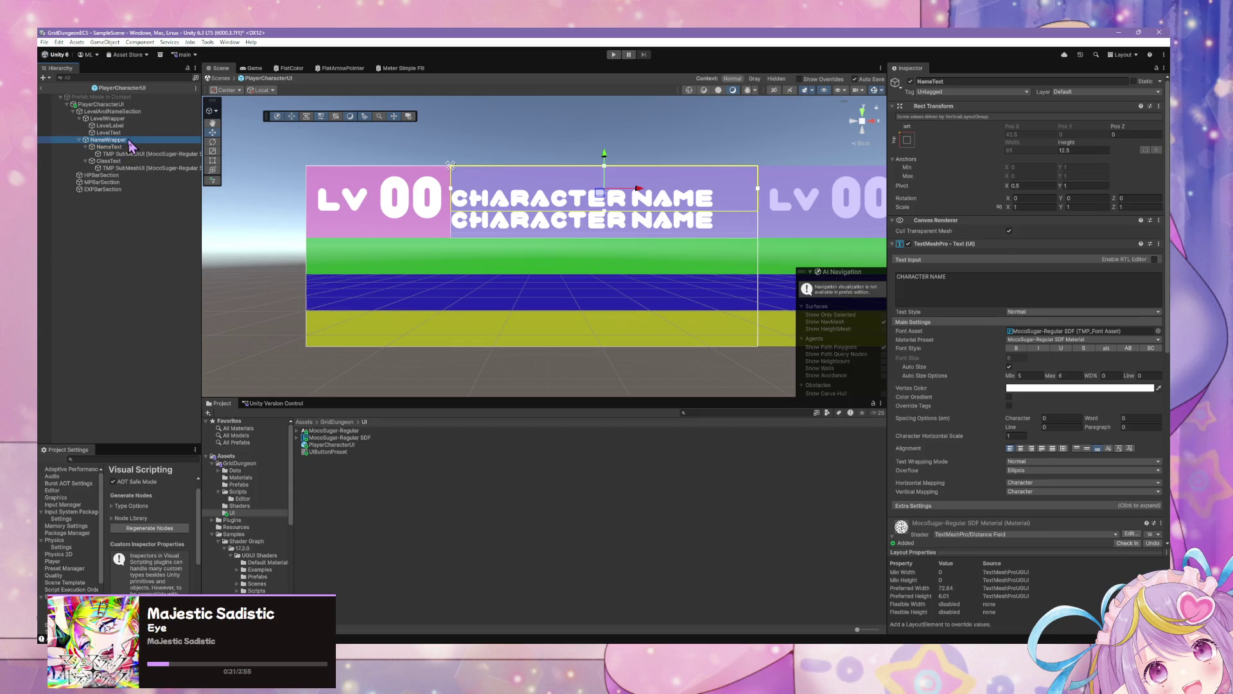
key(Down)
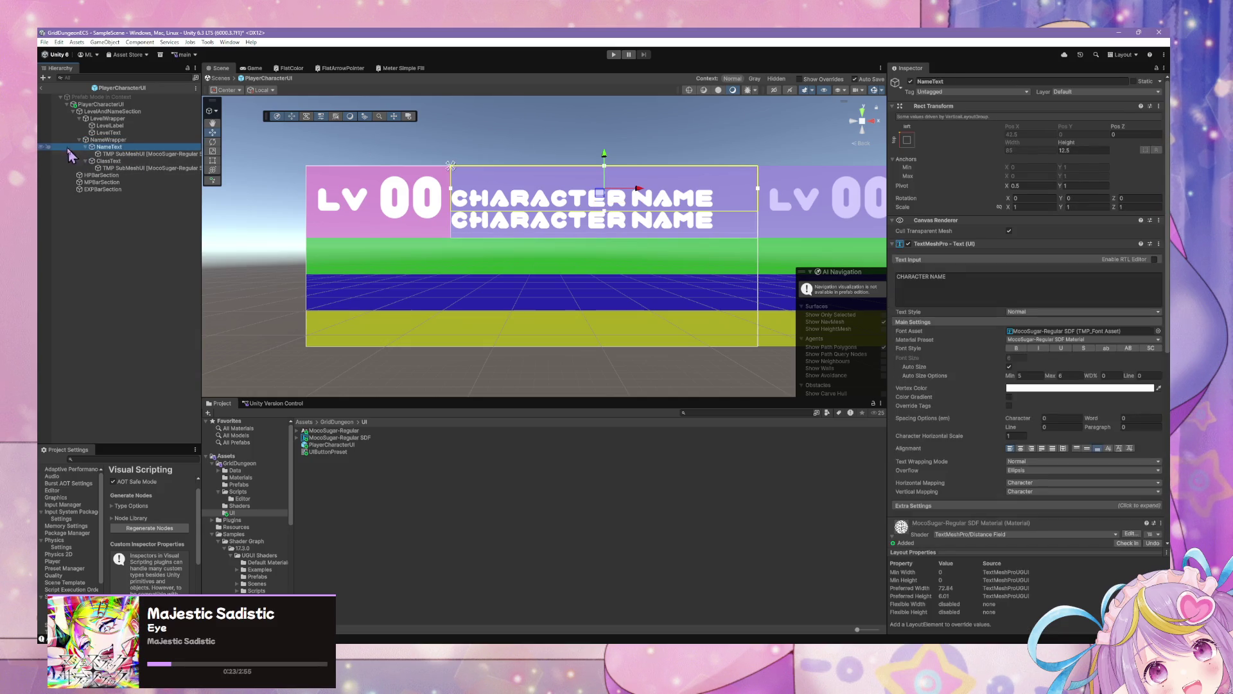
Set ClassText's height to 20-12.5 (7.5) and top-align its text
click(106, 161)
click(1081, 150)
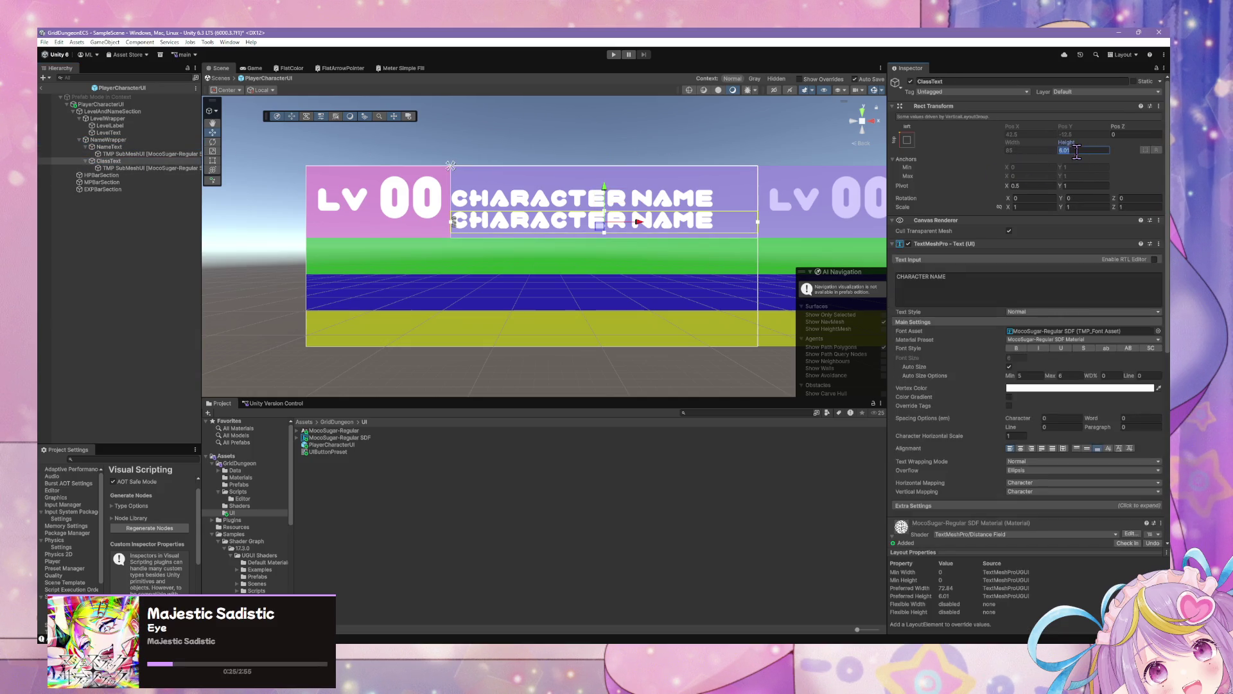
text(20)
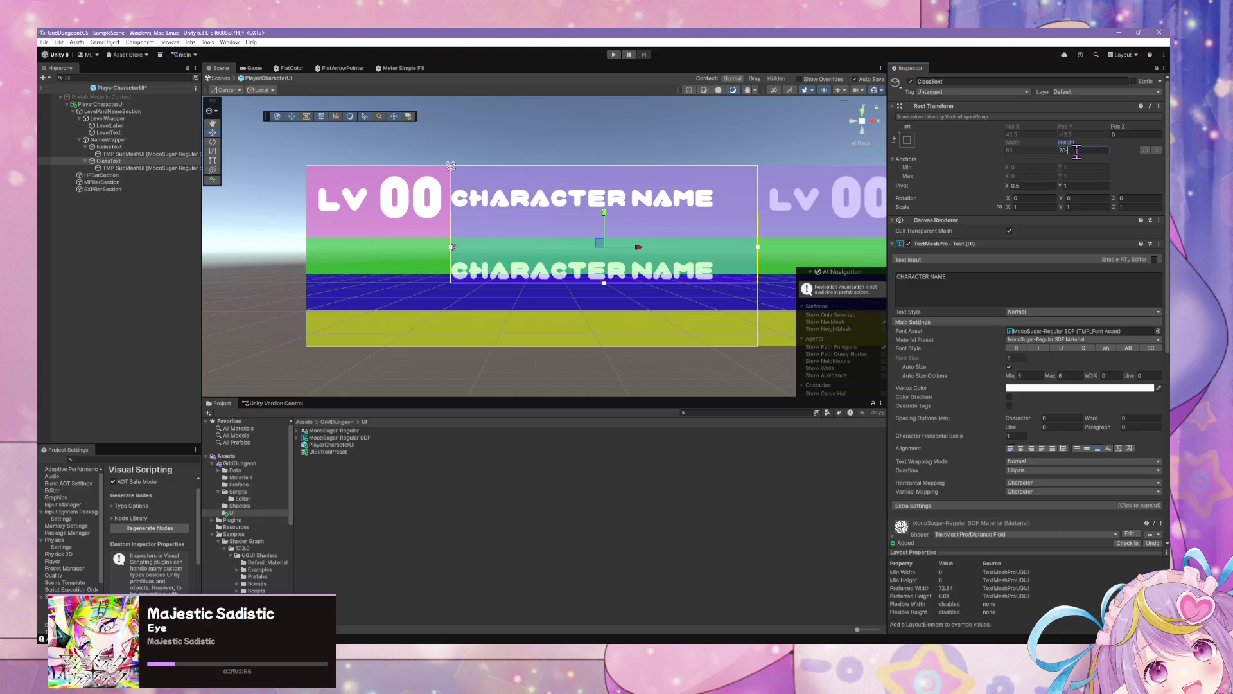
text(12.)
text(5)
key(Return)
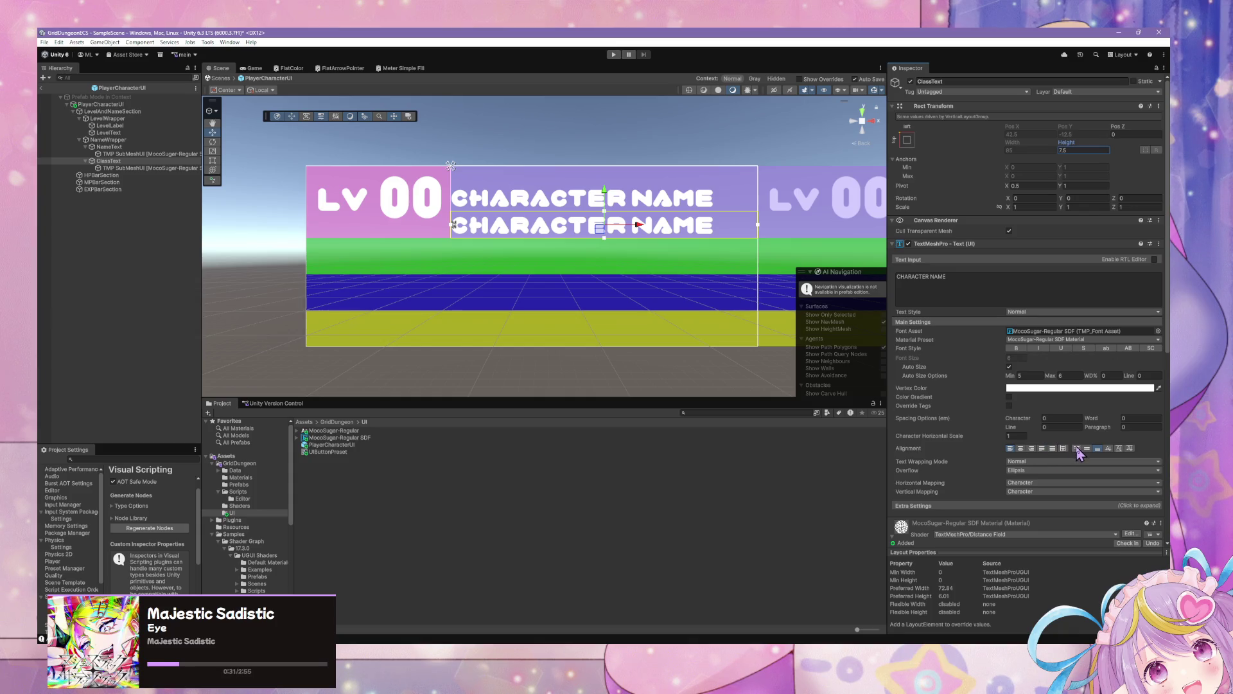
click(1077, 448)
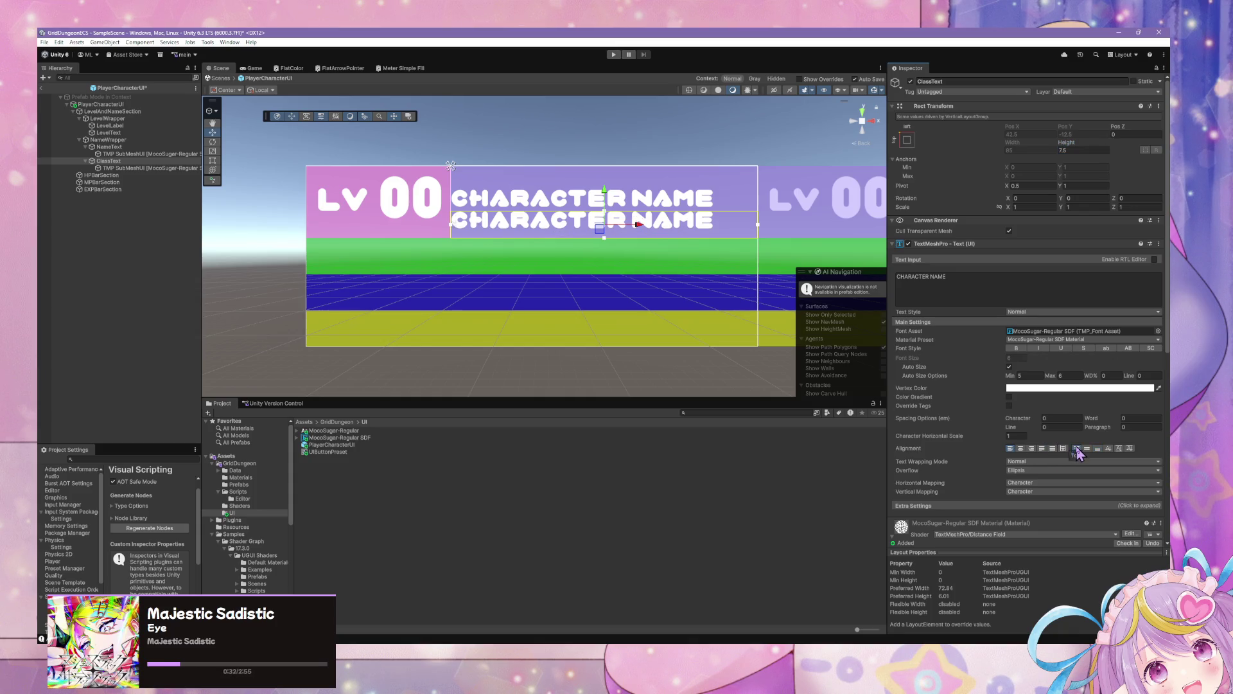
Try Baseline alignment on NameText, settle on Bottom, then select ClassText's text
click(120, 155)
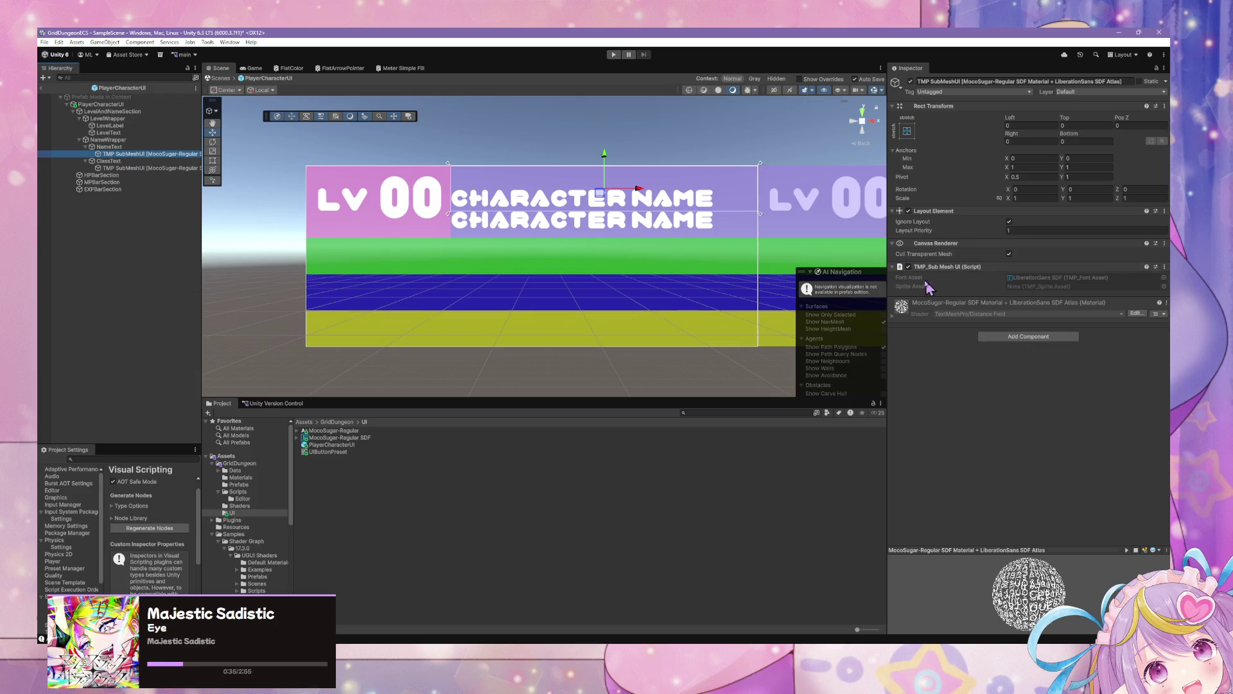
click(894, 267)
click(893, 267)
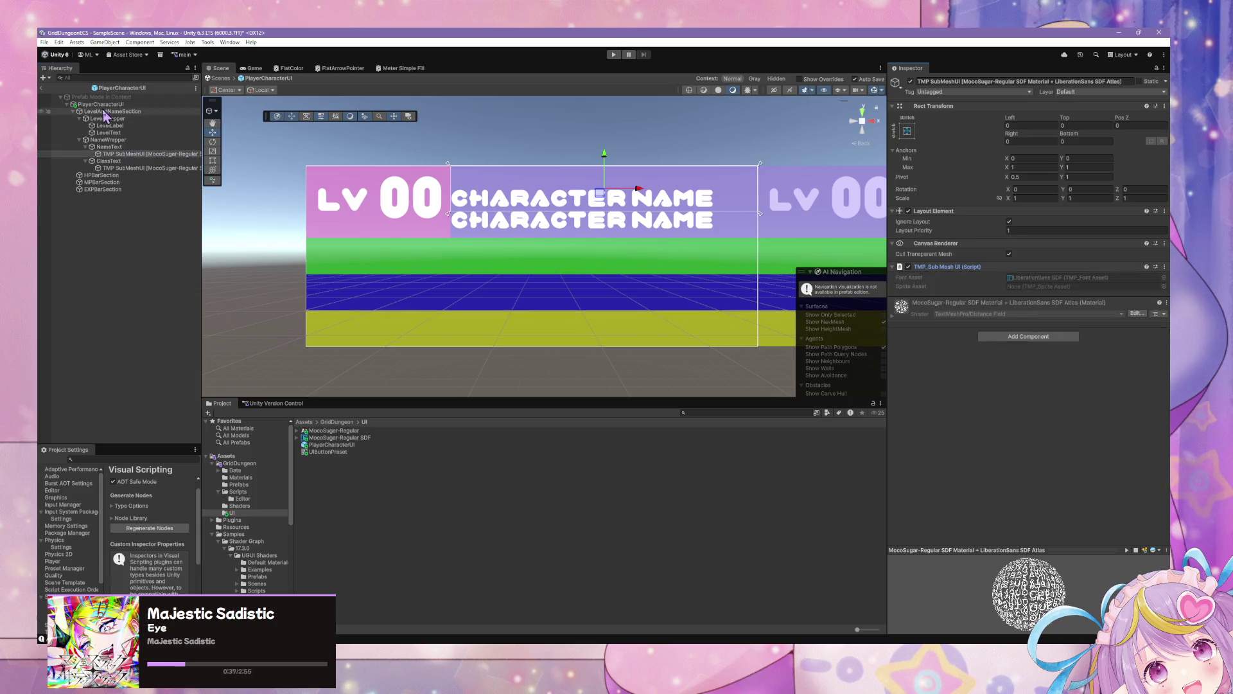
click(109, 147)
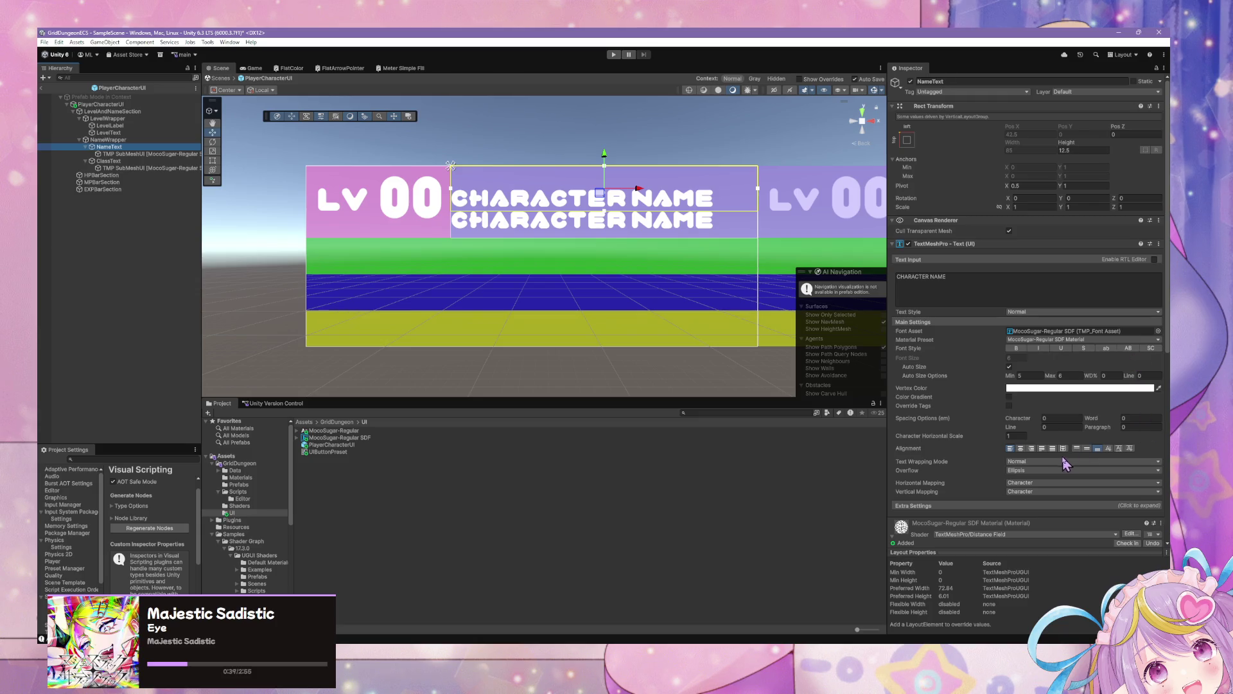
click(1109, 449)
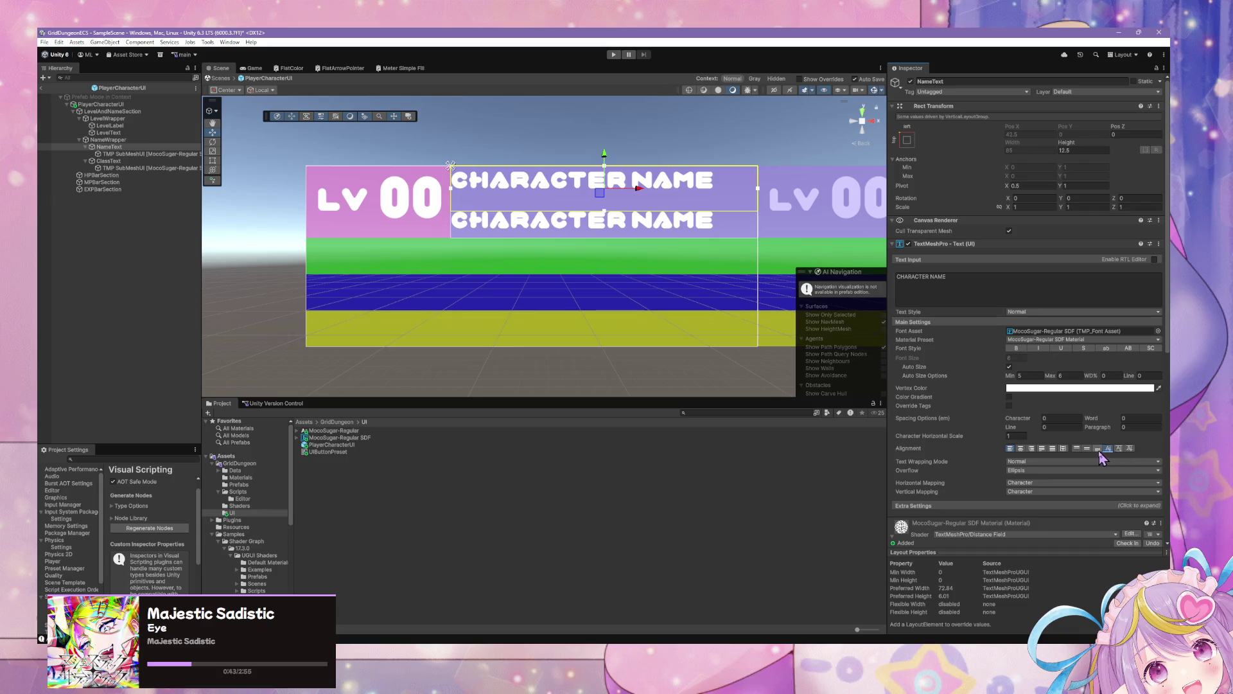
click(1098, 448)
click(1125, 448)
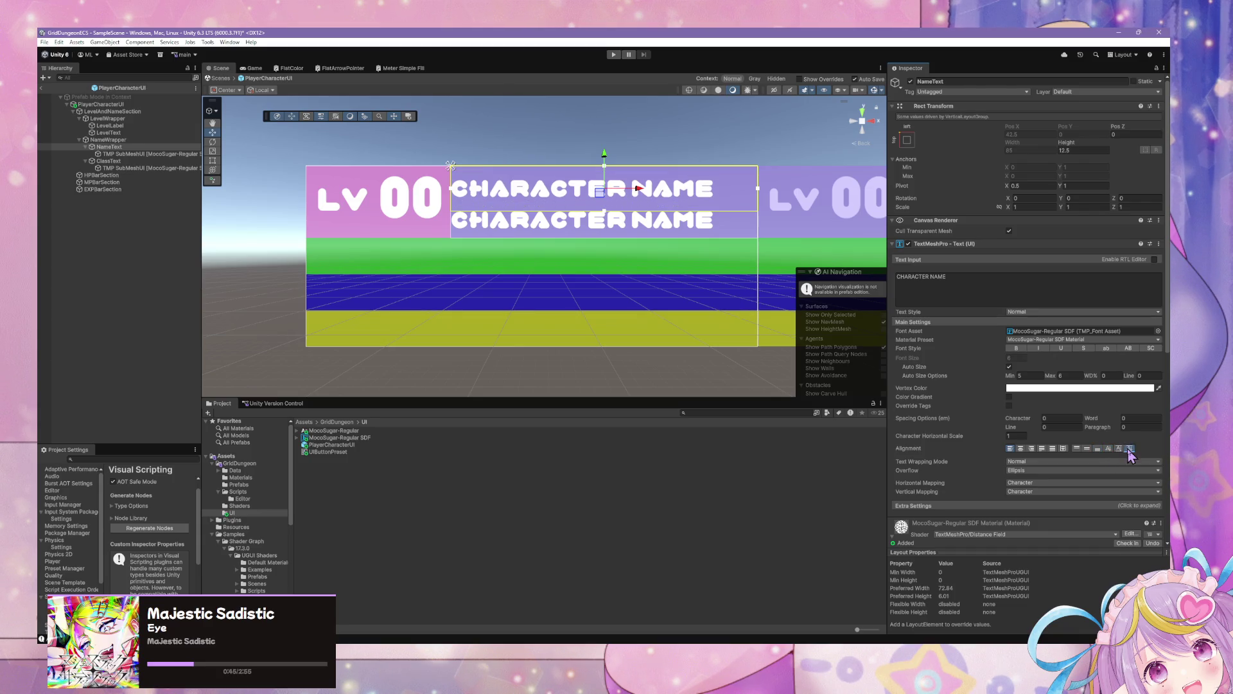
click(1109, 448)
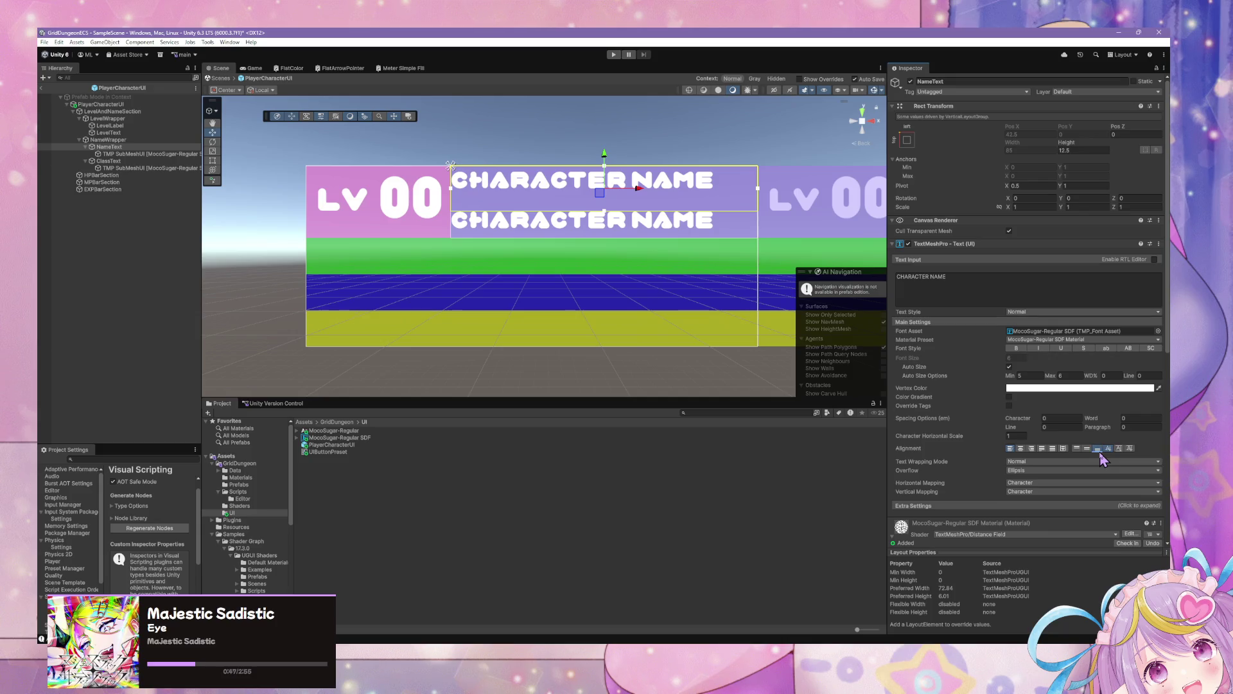
click(1099, 451)
click(108, 161)
click(1002, 289)
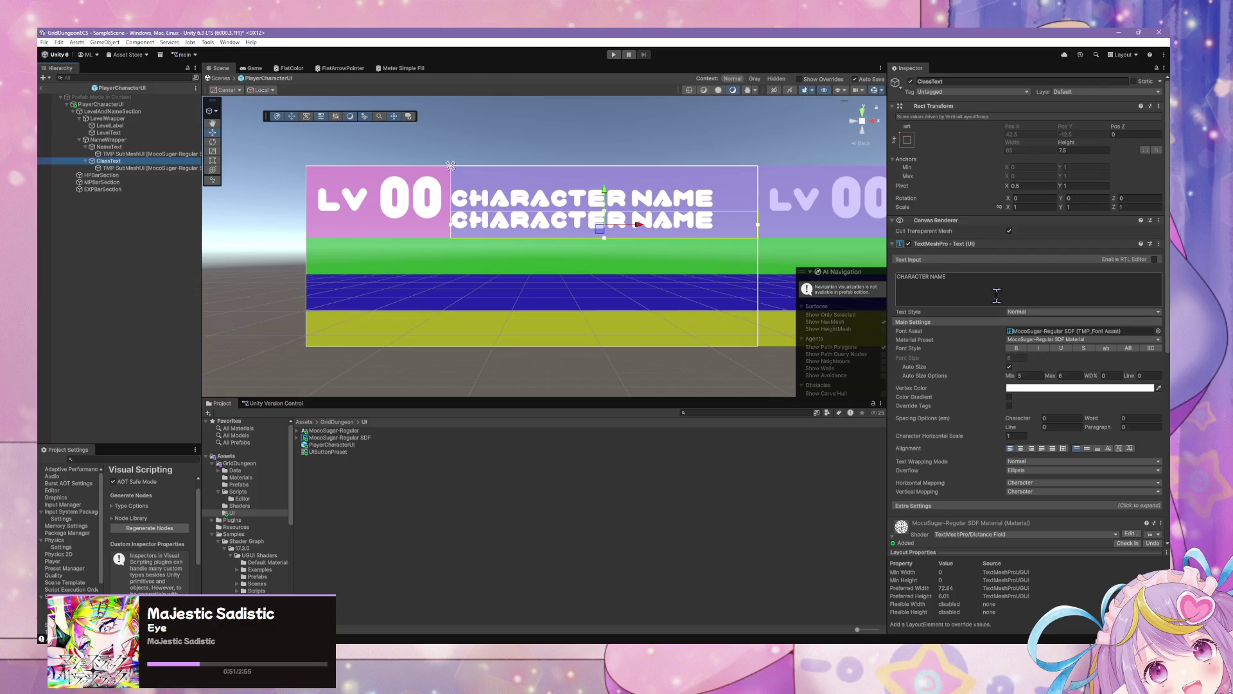
Change ClassText to 'CLASS NAME' and set its auto-size minimum to 4
text(CLASS NAM<E)
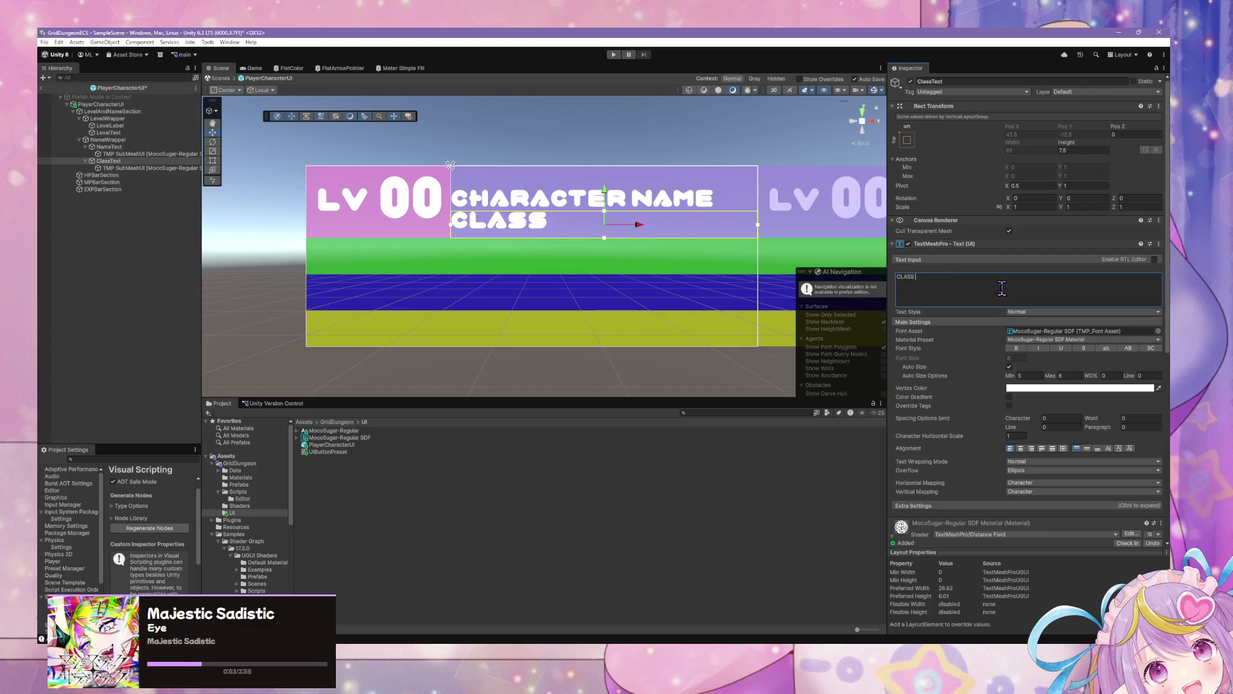
key(BackSpace)
key(BackSpace)
text(E)
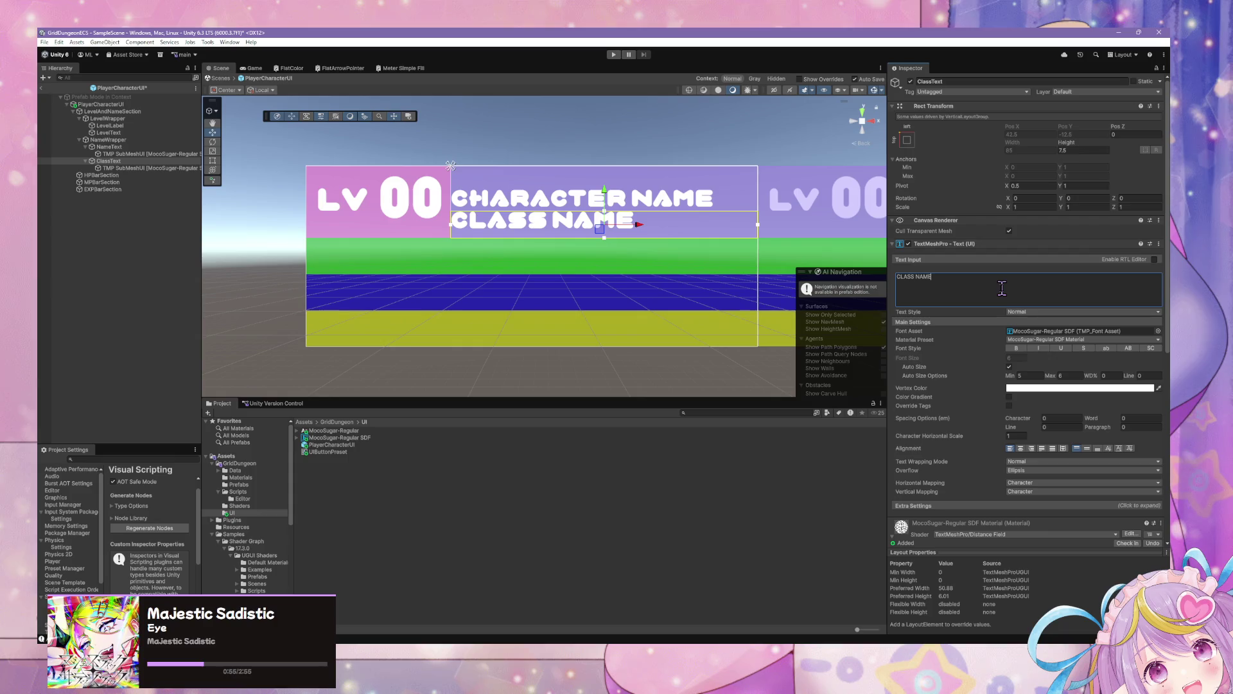
click(1025, 376)
text(4)
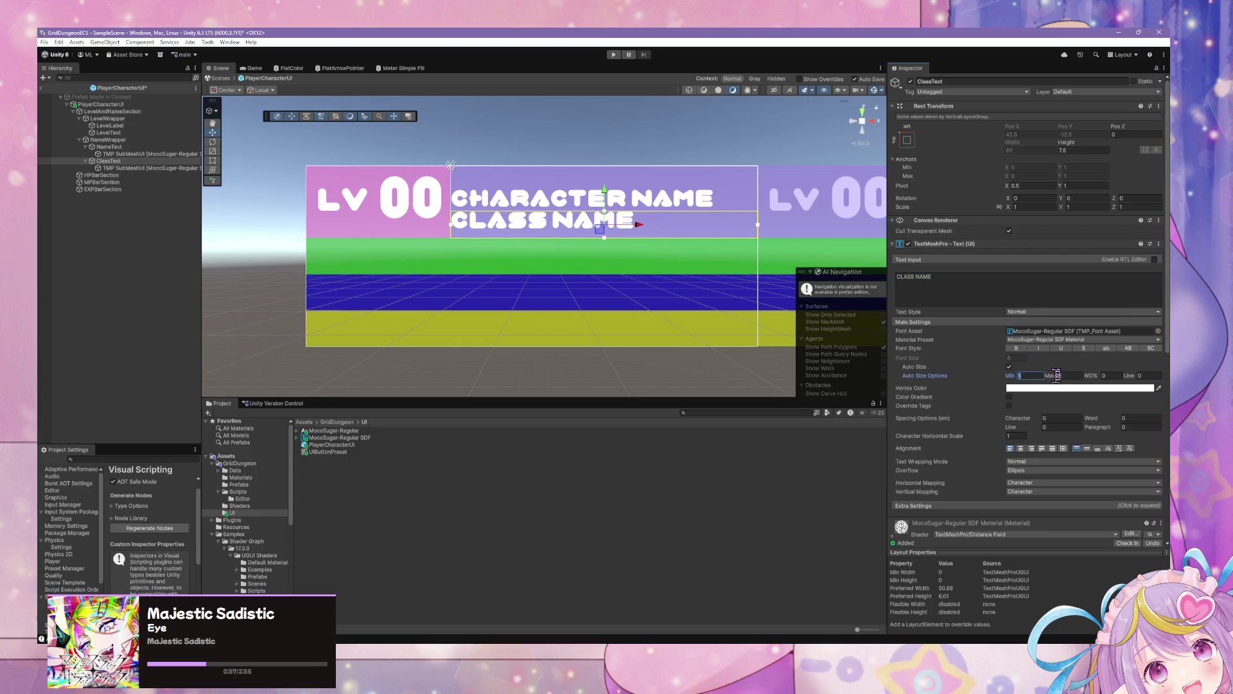
click(1059, 376)
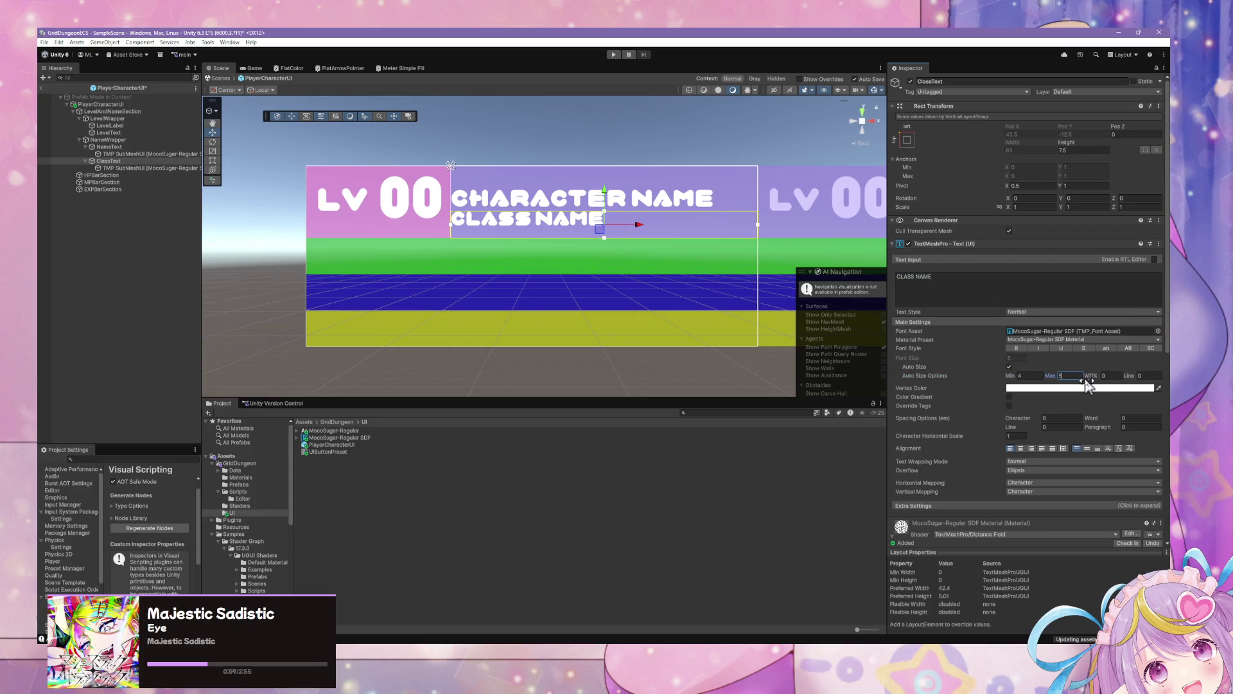
click(1026, 376)
Reframe the Scene view around the panel to check the result, then select the LV level label
scroll(627, 186, down, 4)
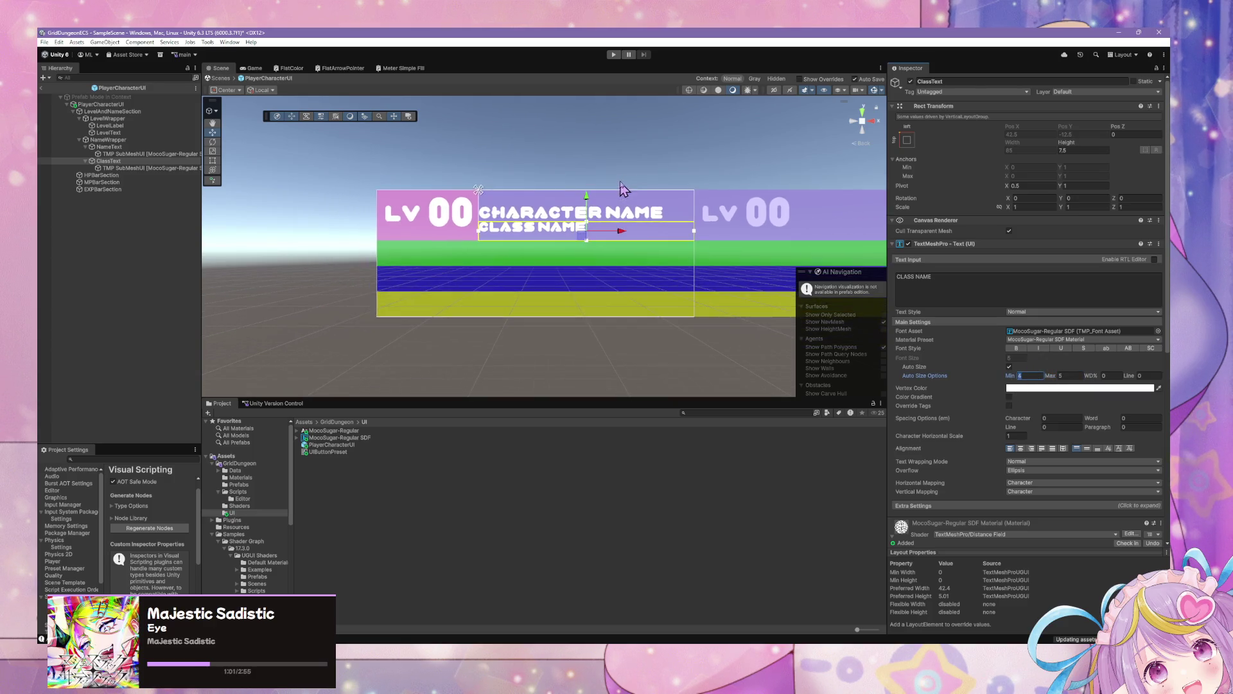
scroll(626, 186, up, 1)
click(638, 168)
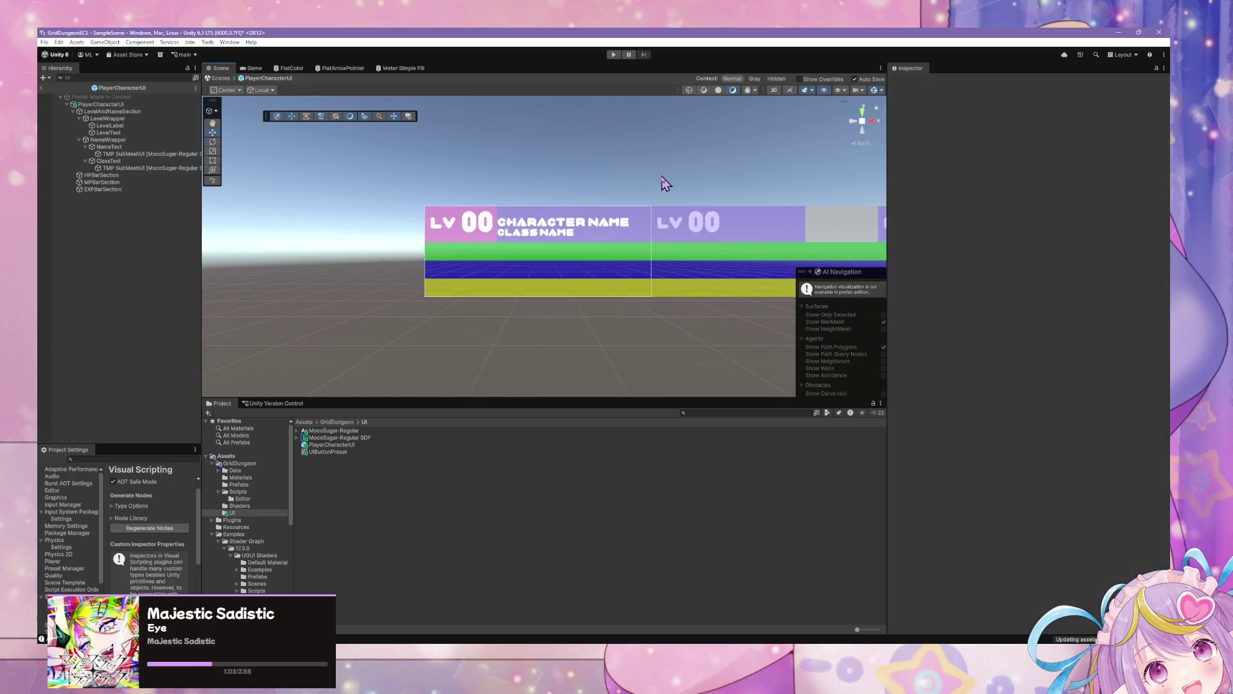
scroll(642, 170, up, 5)
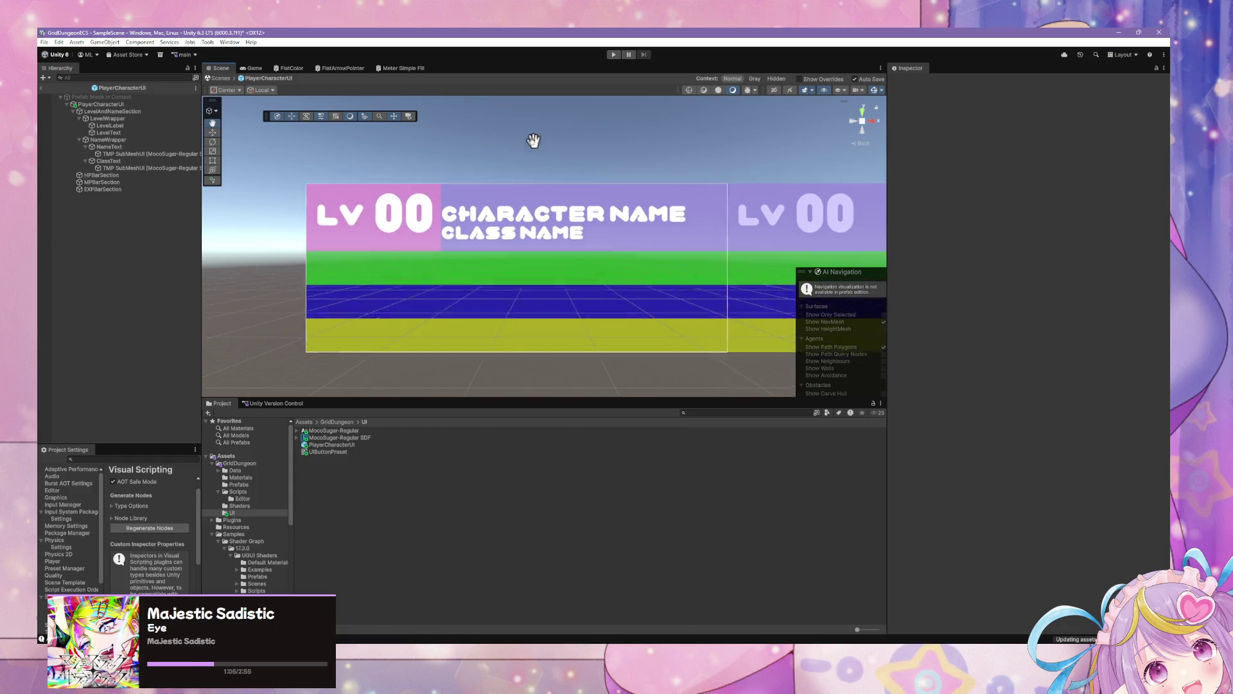
click(152, 161)
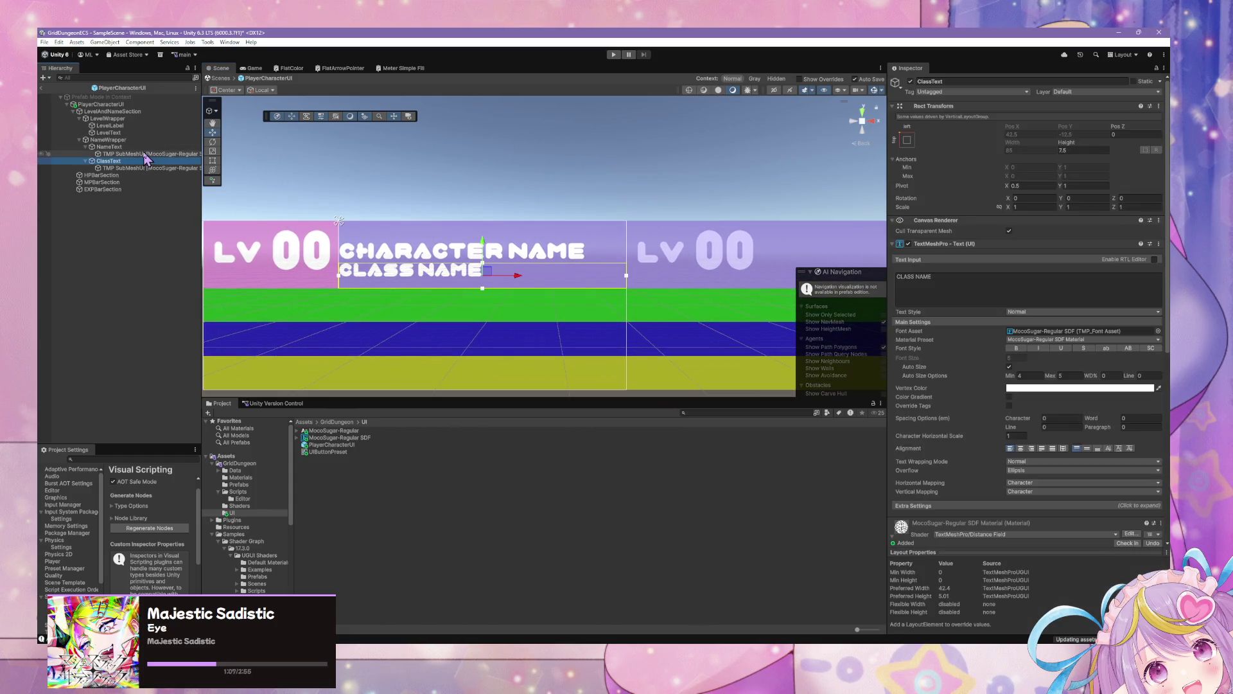
mouse_move(521, 189)
mouse_down()
mouse_move(687, 186)
mouse_move(659, 180)
mouse_up()
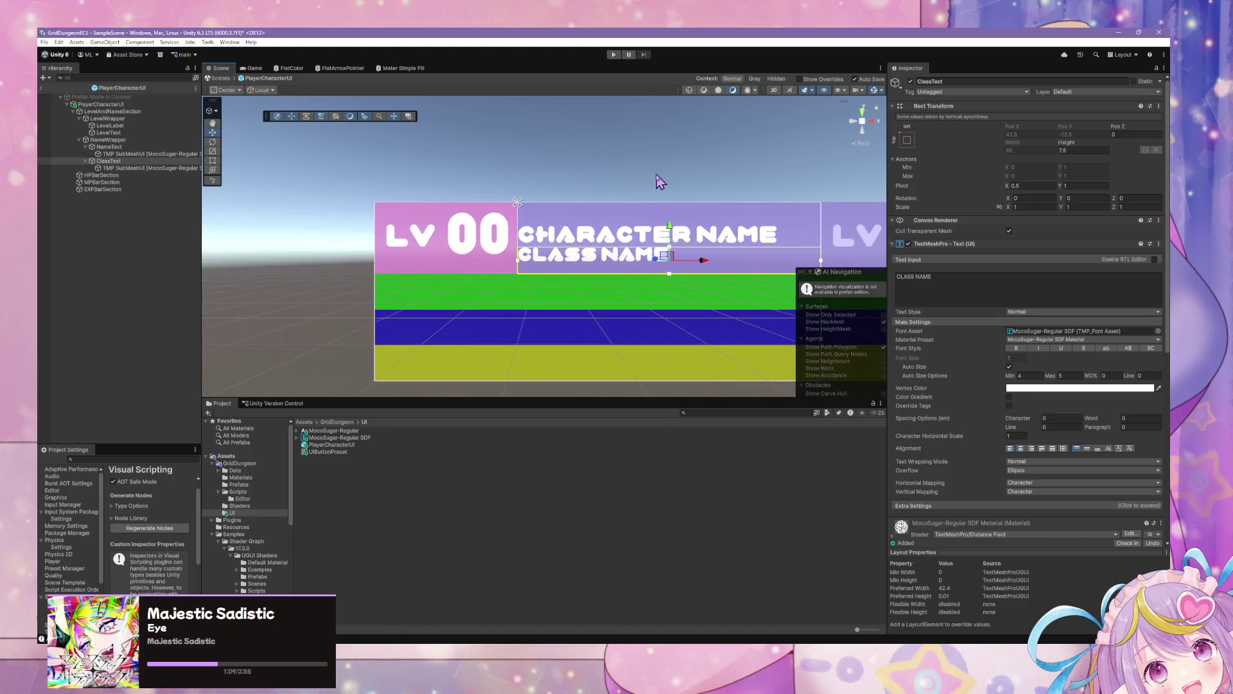
scroll(659, 181, up, 3)
scroll(658, 180, down, 3)
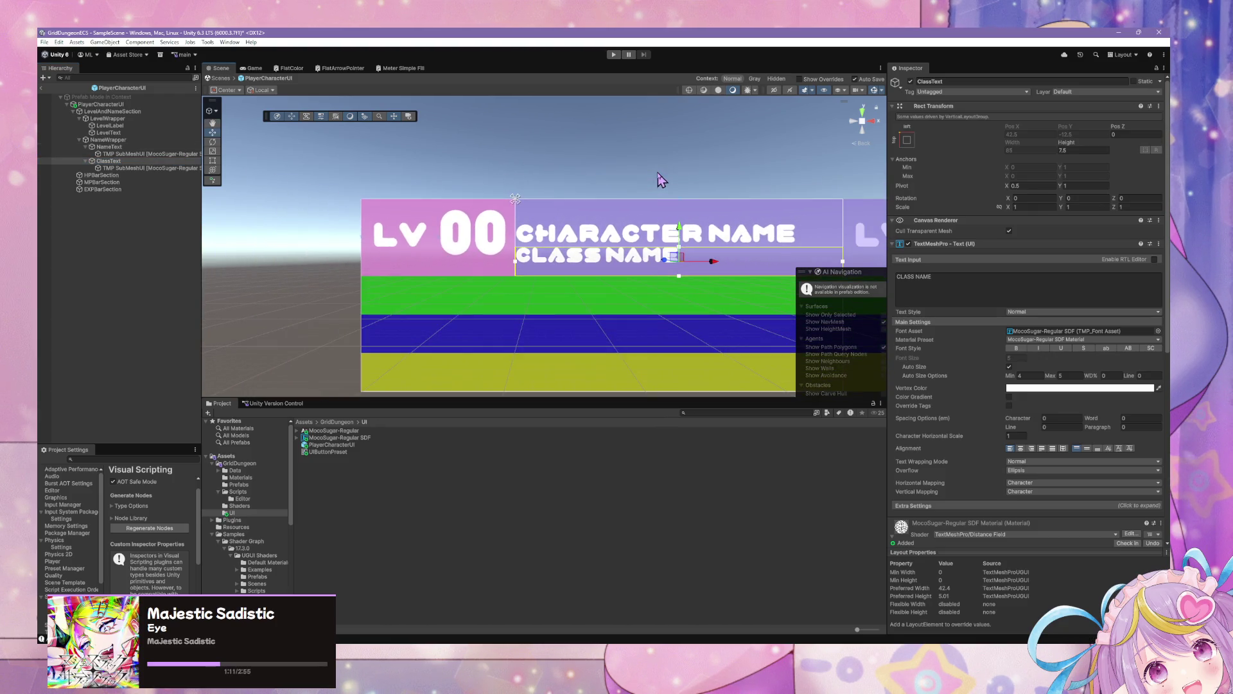
click(119, 126)
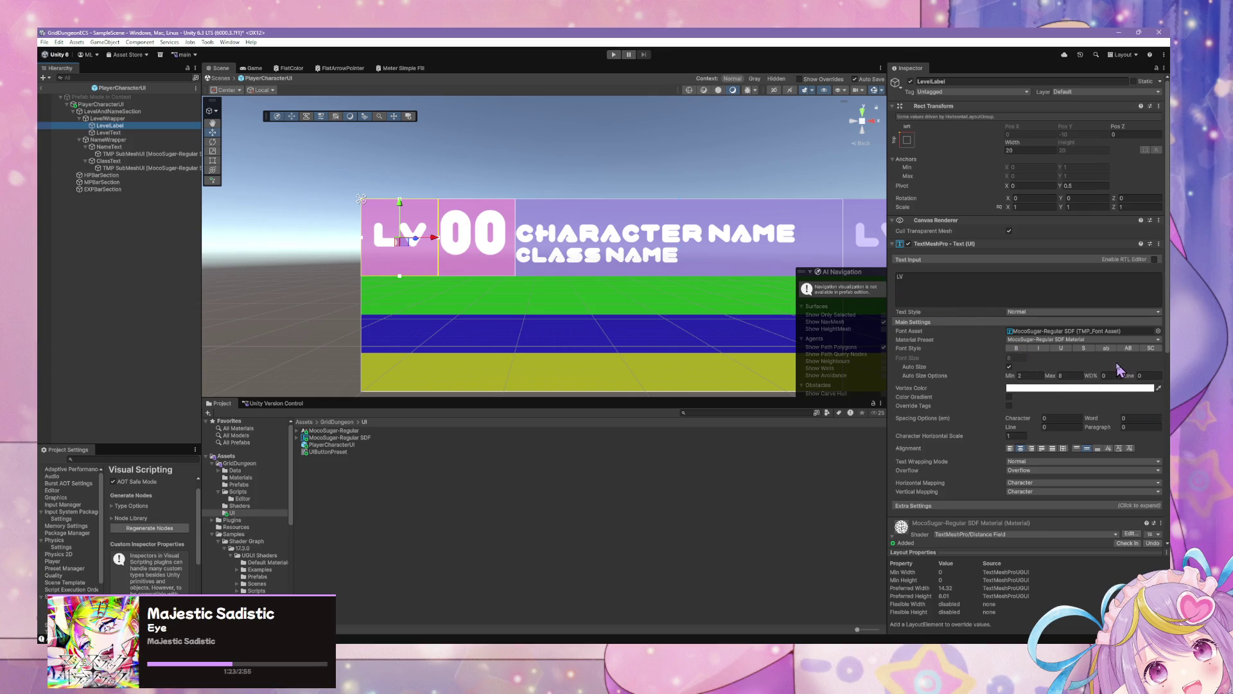
Enable Underlay on the LV label's font material with Offset X 0.6 and Offset Y -0.5
scroll(1118, 481, down, 2)
scroll(1115, 461, down, 10)
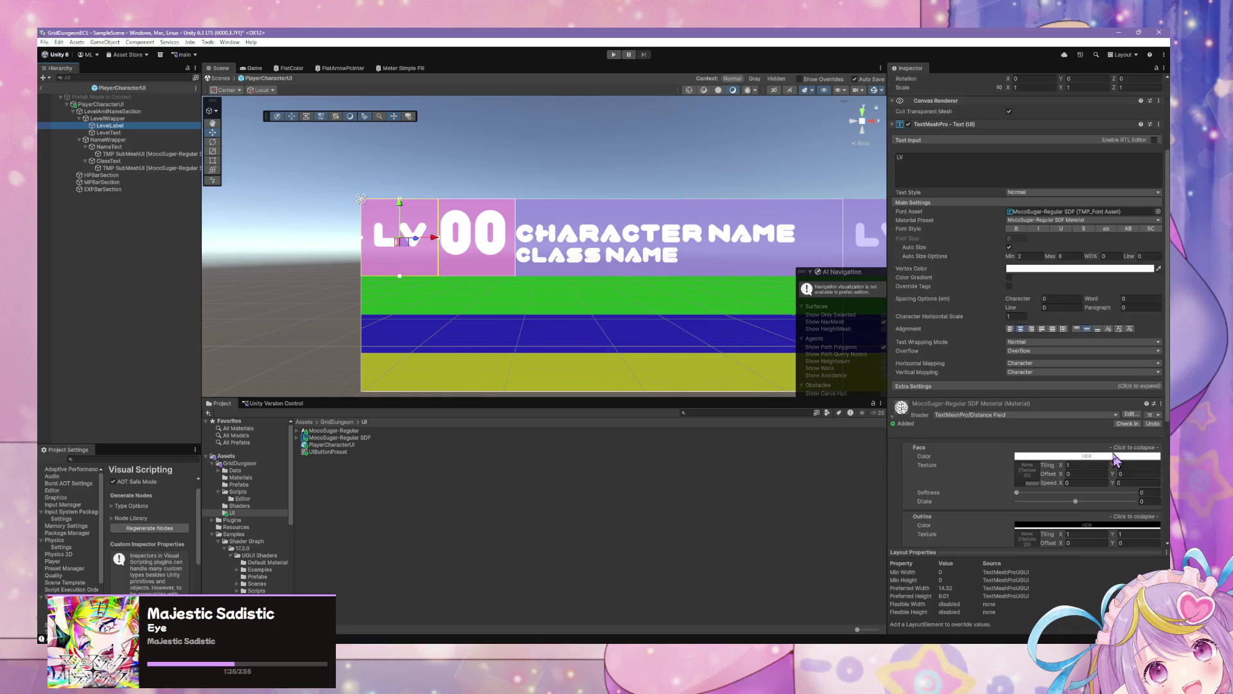
scroll(1114, 456, up, 6)
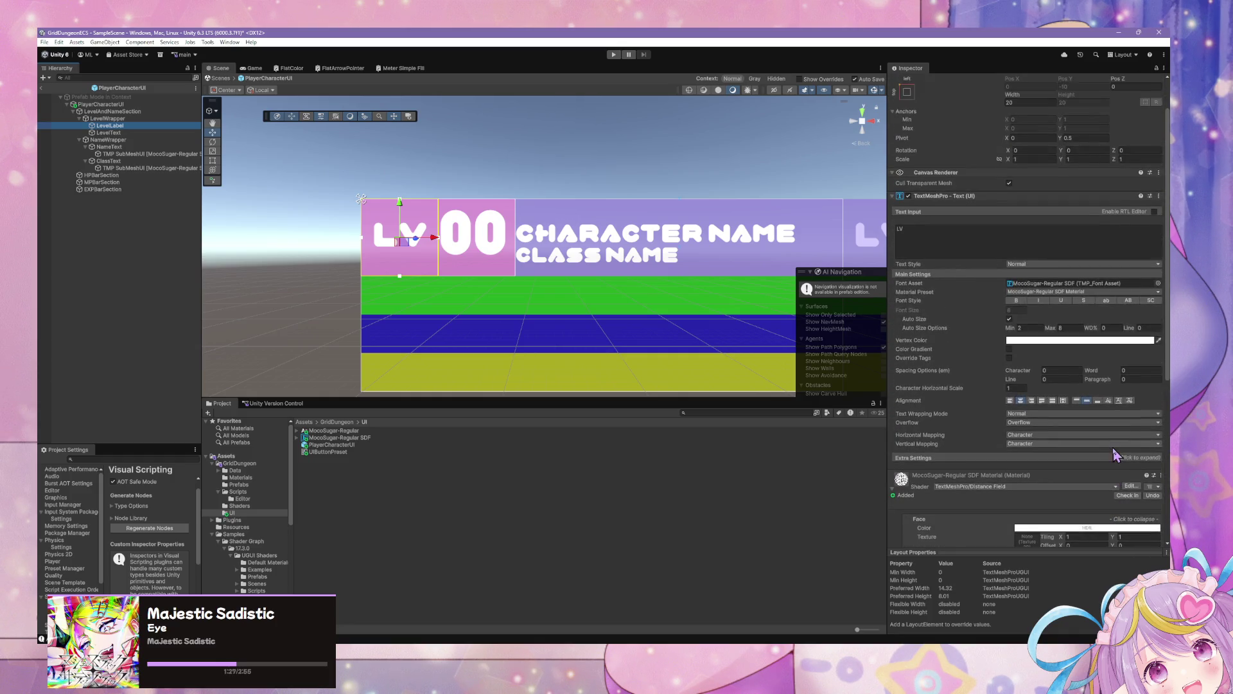
scroll(916, 395, down, 6)
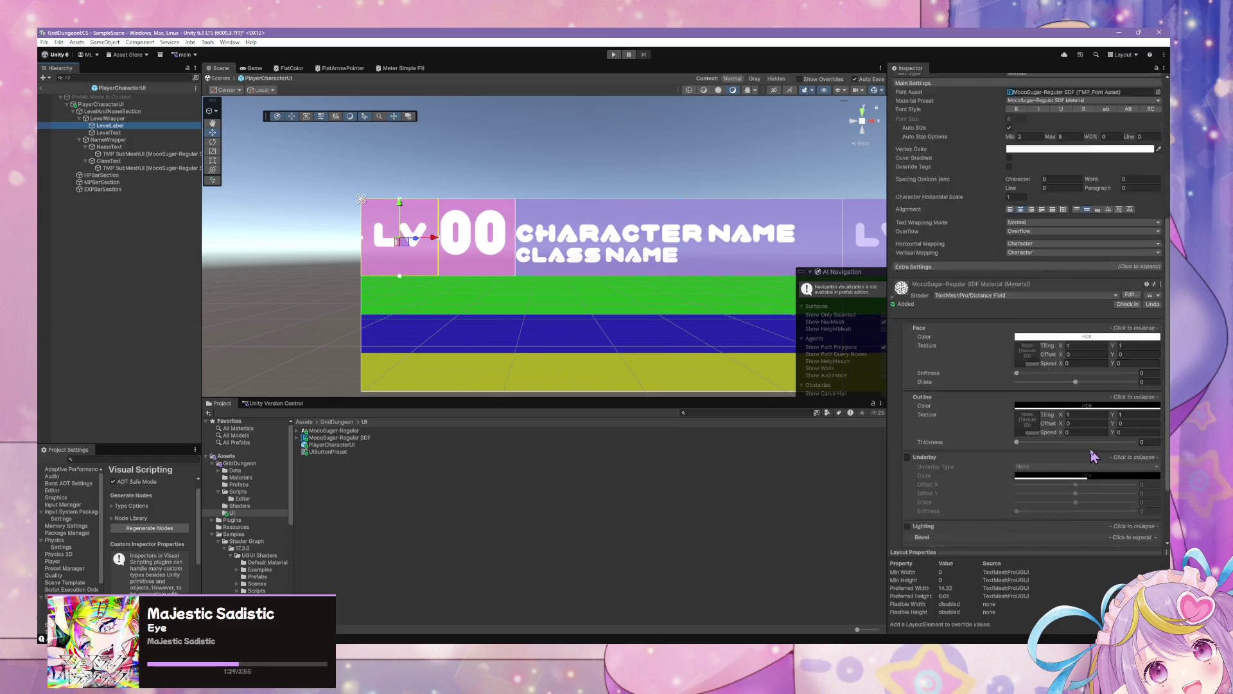
click(907, 409)
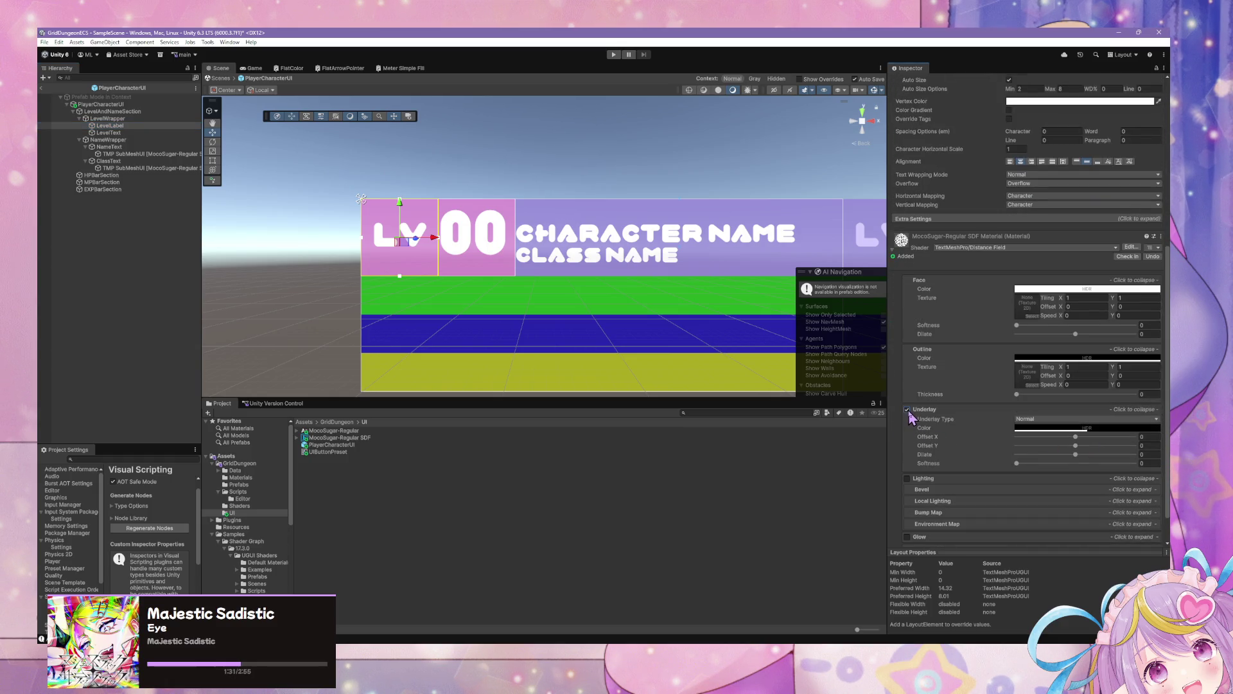
click(1077, 420)
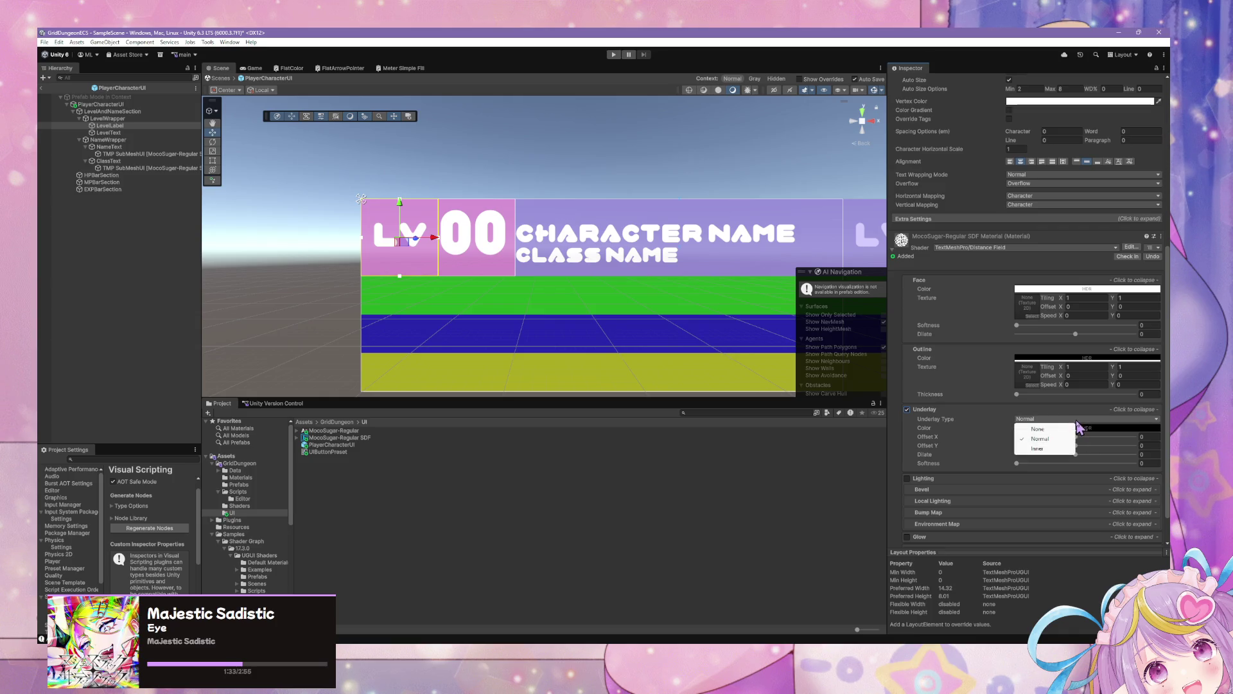
mouse_move(1076, 437)
mouse_down()
mouse_move(1037, 439)
mouse_move(1143, 445)
mouse_up()
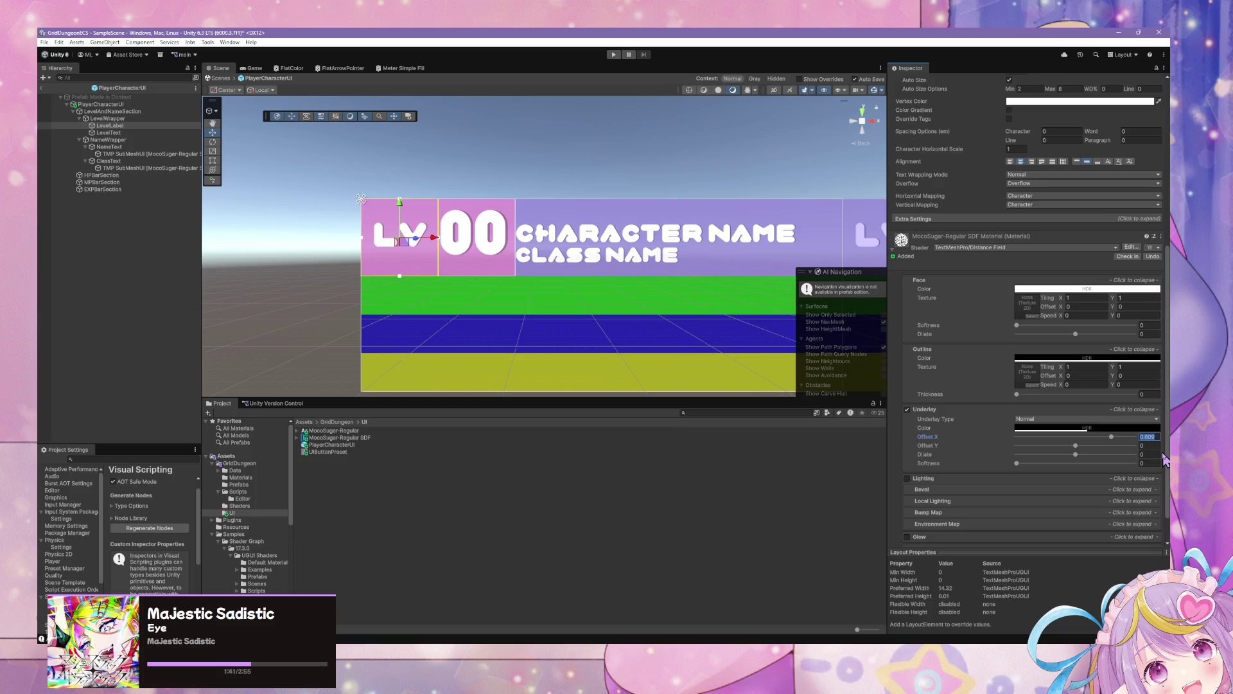
text(0.6)
mouse_move(1077, 448)
mouse_down()
mouse_move(1092, 448)
mouse_move(1052, 448)
mouse_up()
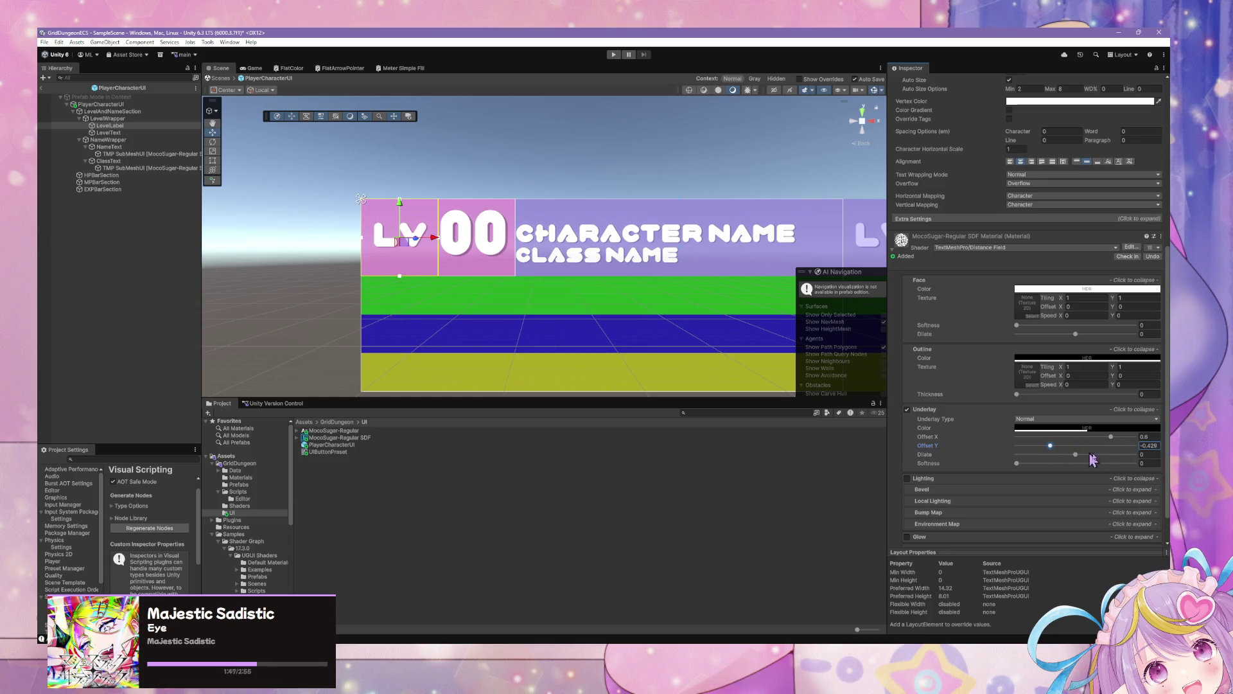
text(.5)
scroll(578, 189, down, 6)
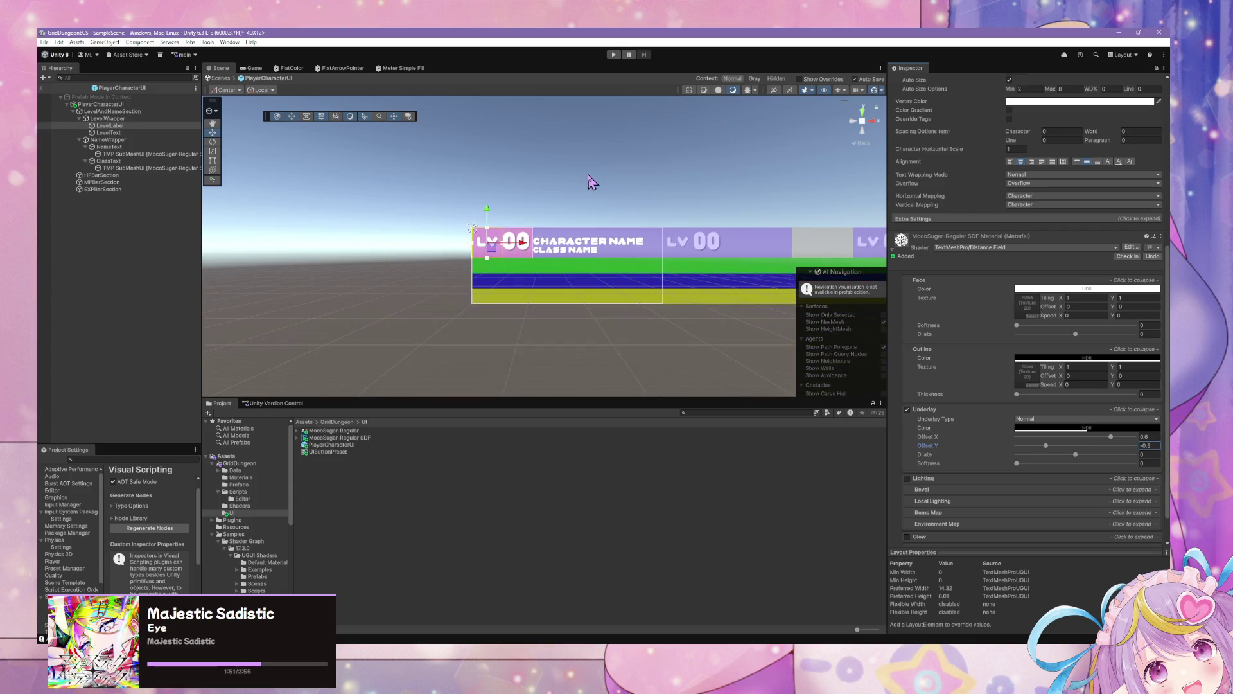
Deselect, then select the sub-mesh object under NameText in the Hierarchy
click(616, 183)
scroll(668, 215, up, 5)
scroll(682, 219, up, 2)
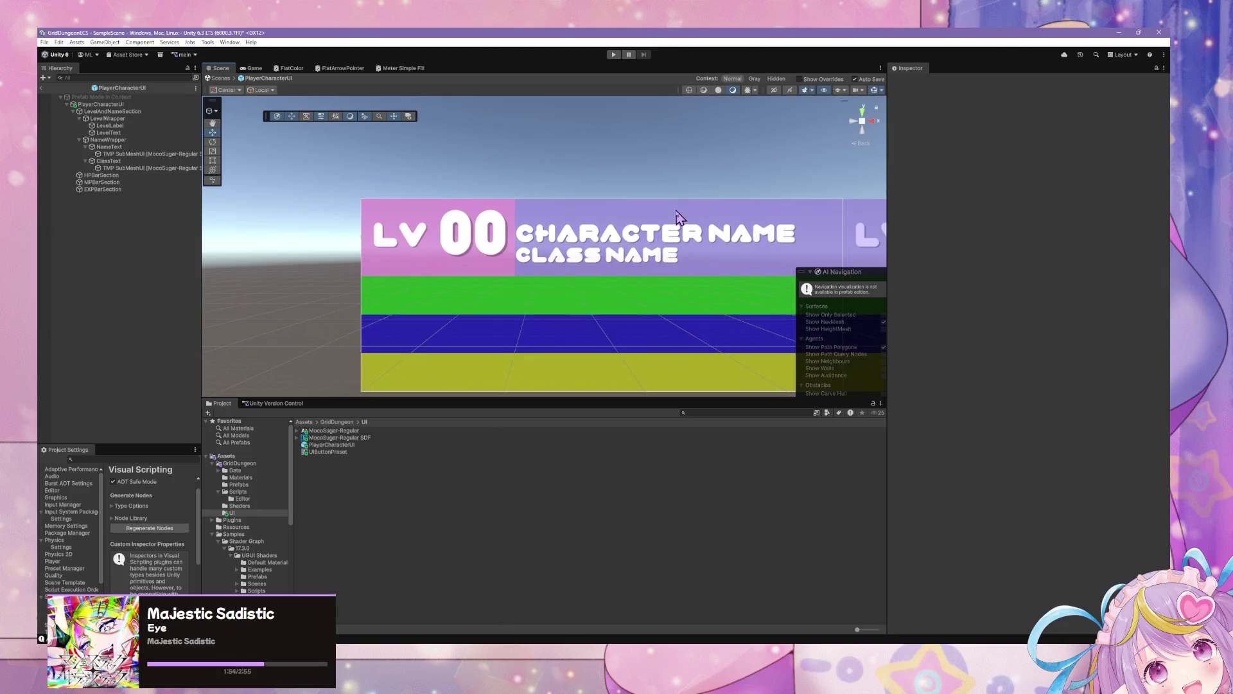
click(128, 154)
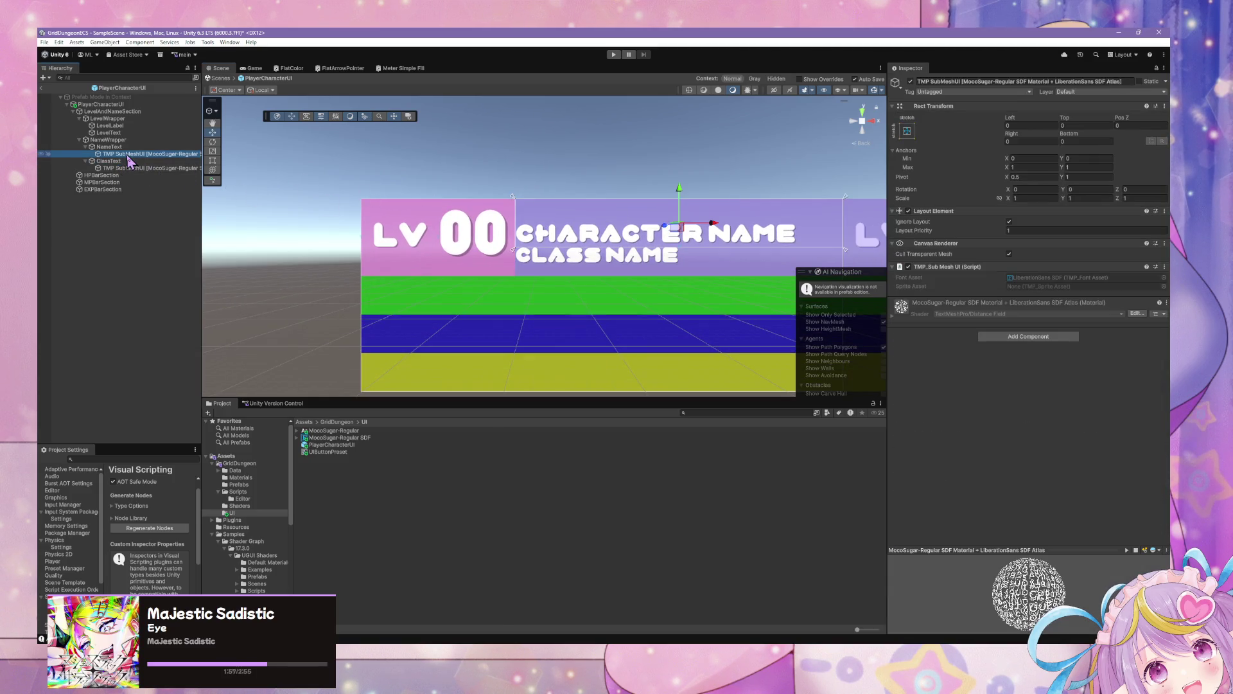
Set NameText's Rect Transform height to 10, then inspect ClassText beneath it
click(143, 146)
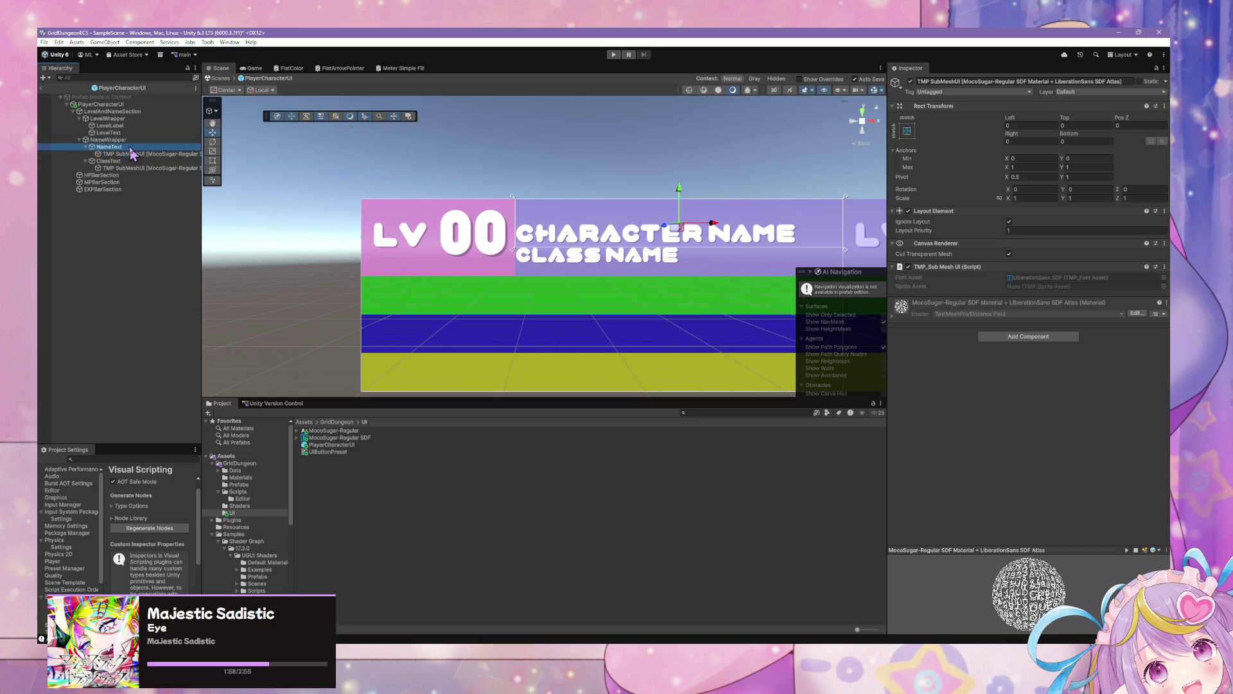
drag(1071, 143, 1058, 143)
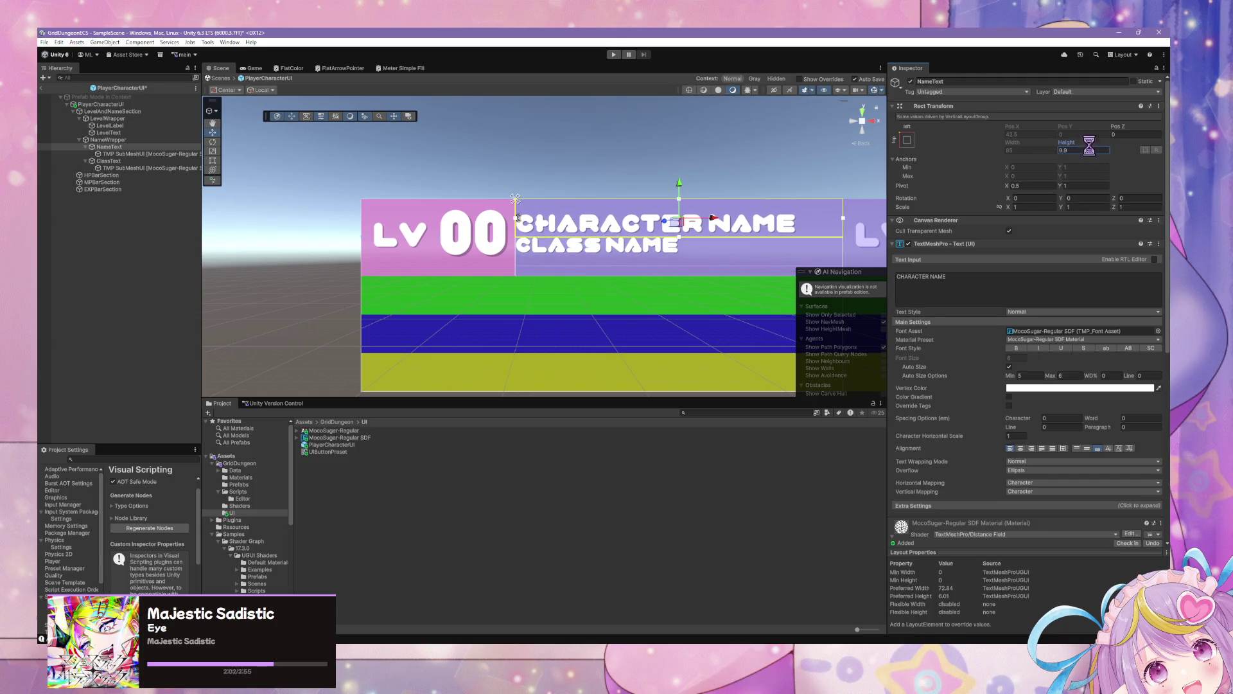
text(10)
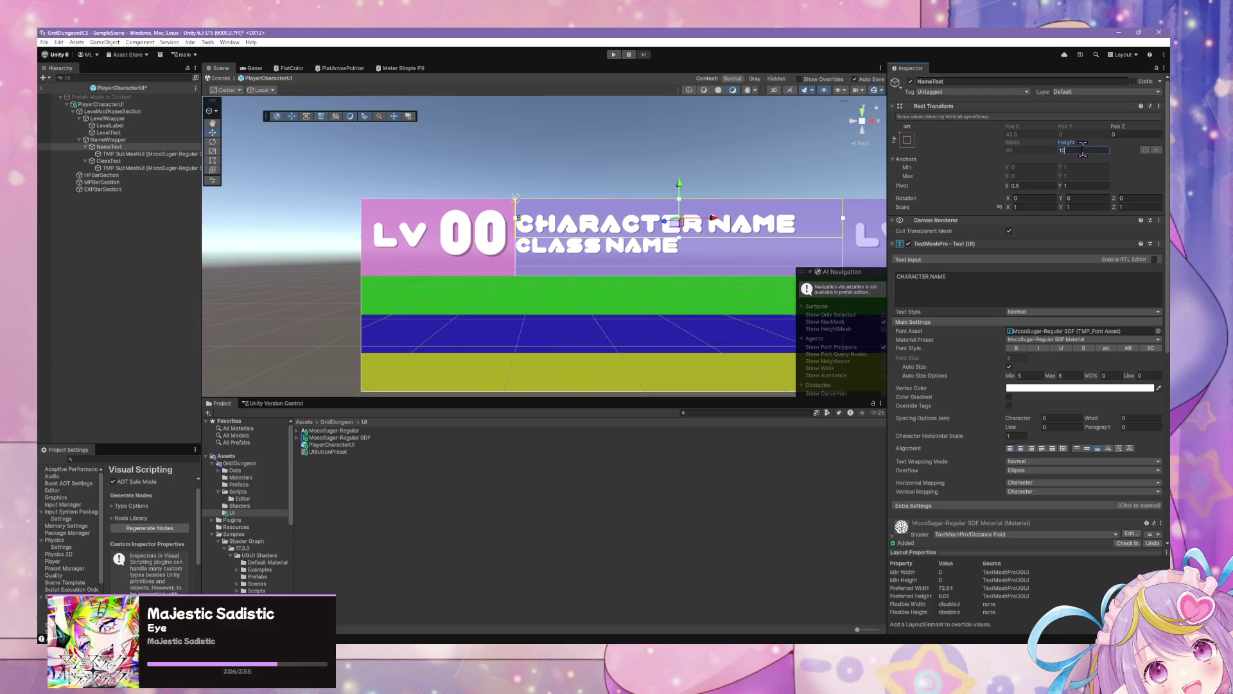
scroll(642, 202, down, 3)
scroll(642, 201, down, 4)
scroll(643, 201, up, 5)
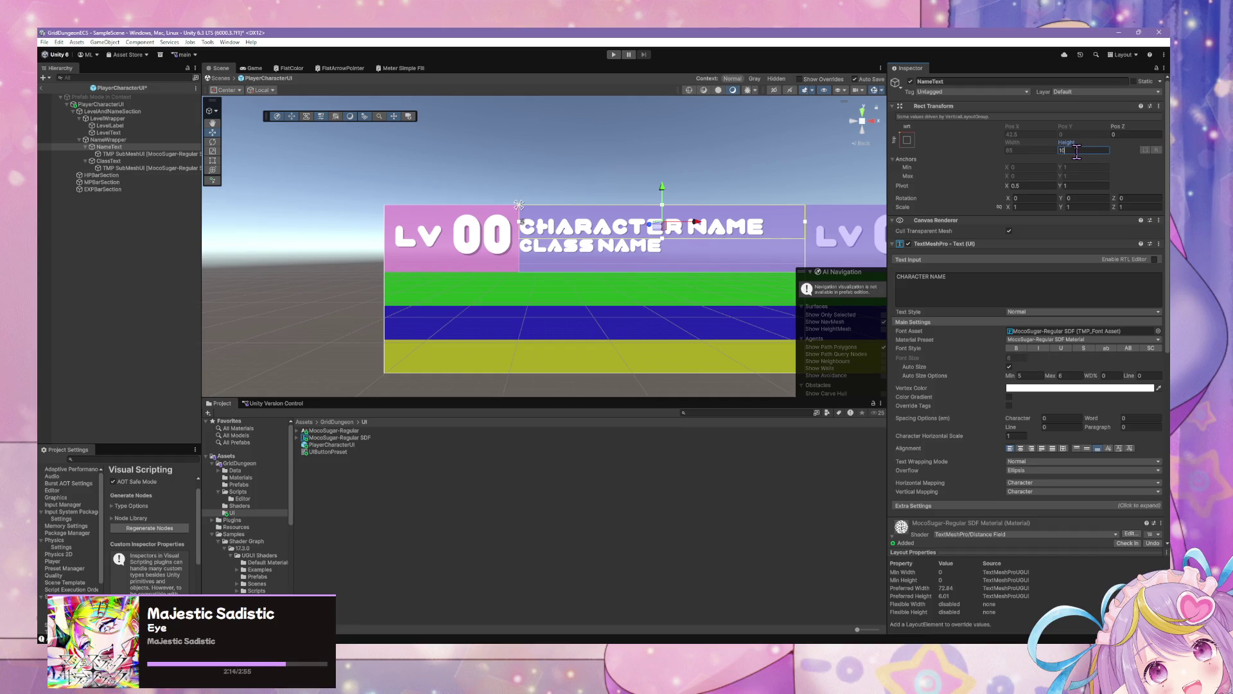
click(104, 140)
click(107, 148)
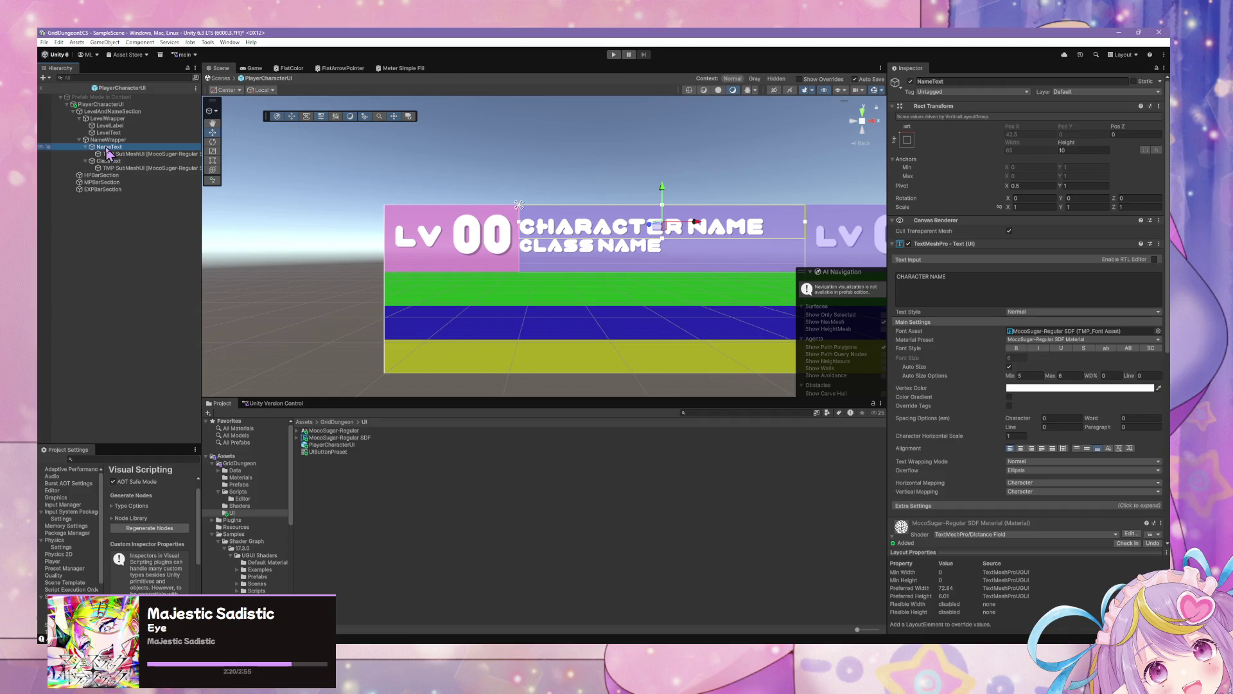
click(110, 161)
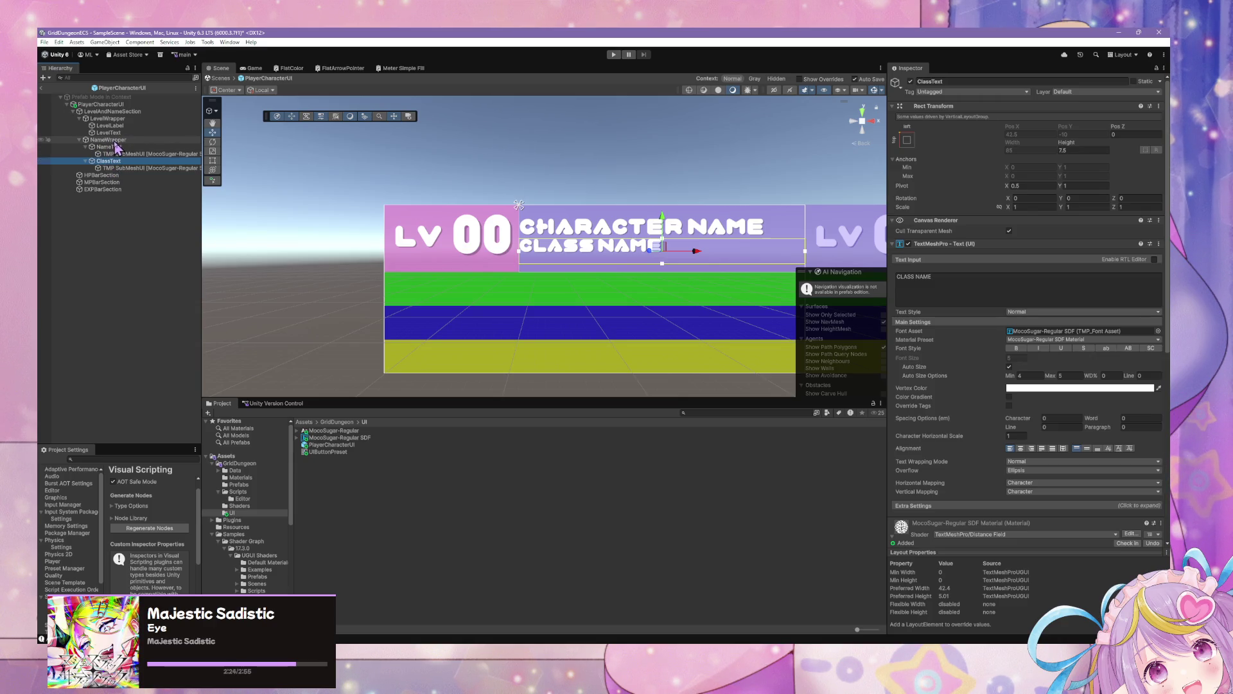
Step up from NameText through NameWrapper and LevelWrapper to select LevelAndNameSection
click(115, 140)
click(114, 147)
click(109, 161)
click(128, 140)
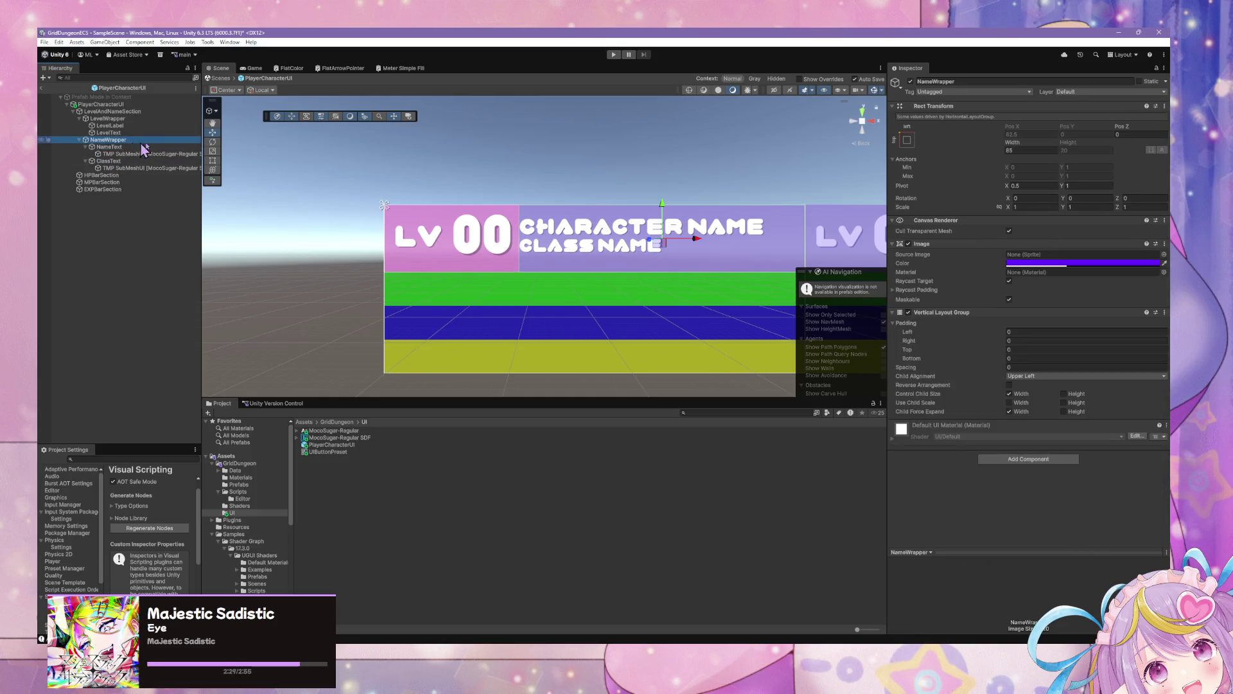
click(127, 119)
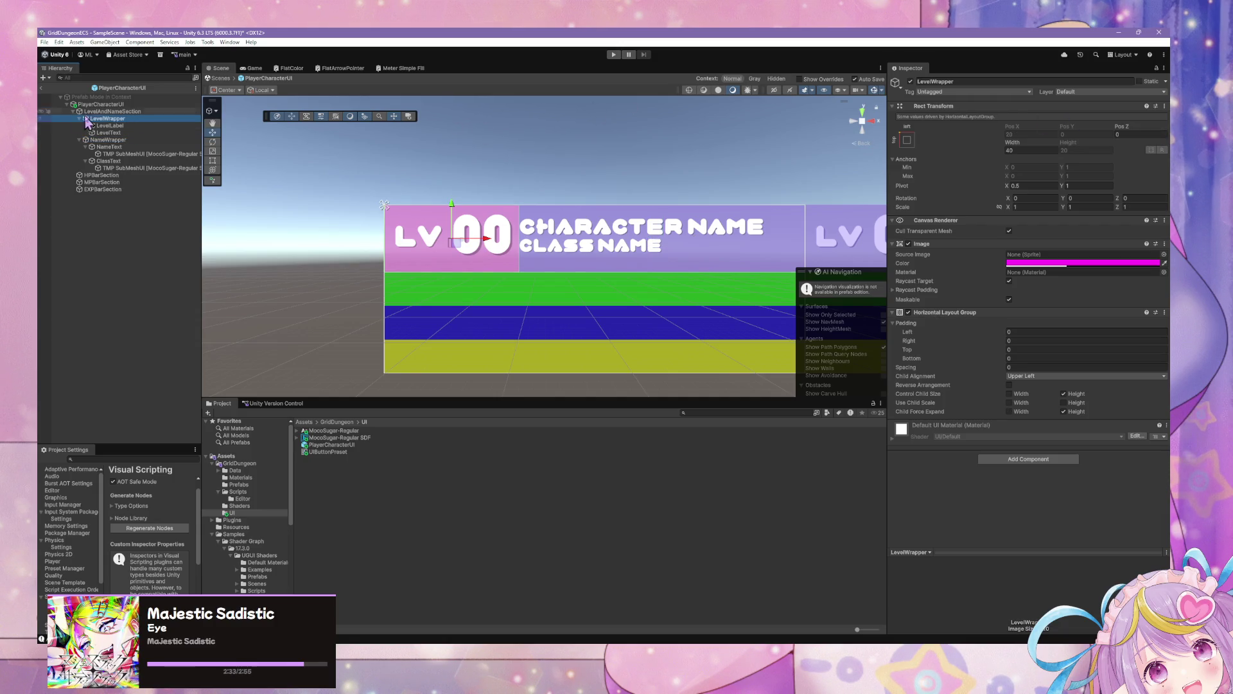
click(110, 111)
Change LevelAndNameSection's height to 17.5 and recentre the view on the UI bars
click(1087, 150)
text(17.5)
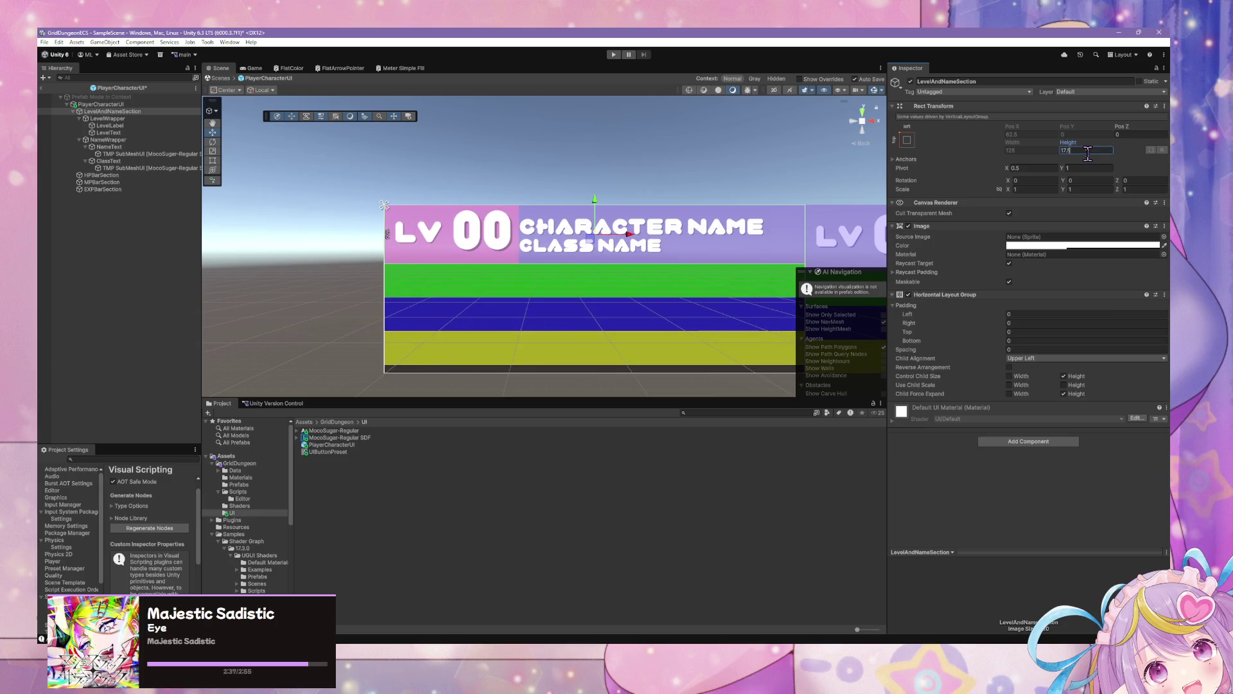
scroll(677, 135, down, 5)
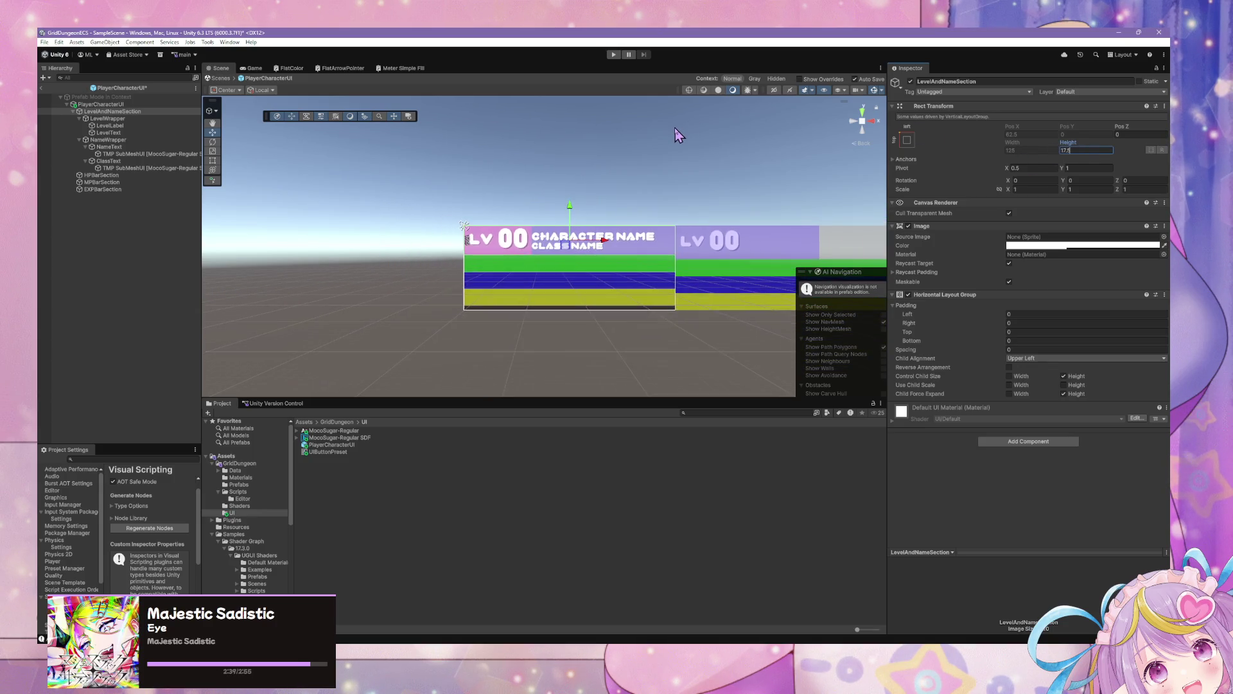
click(688, 160)
mouse_move(711, 165)
mouse_down()
mouse_move(473, 174)
mouse_move(531, 177)
mouse_up()
scroll(507, 175, up, 4)
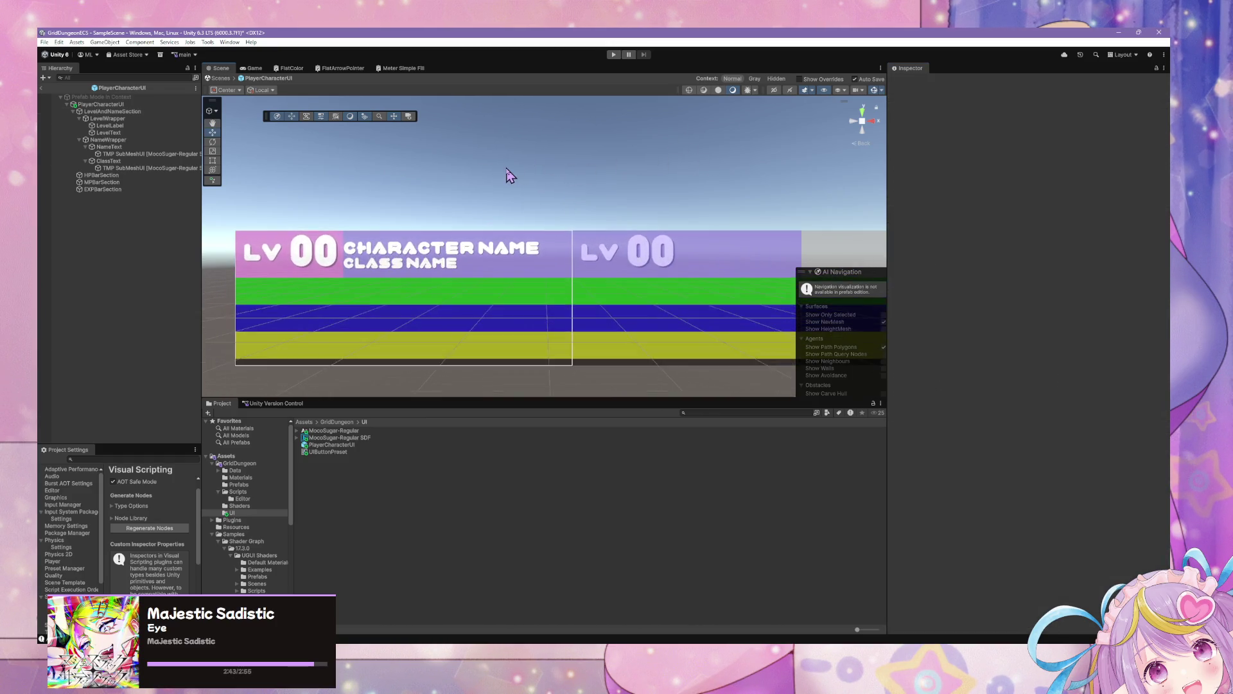
drag(394, 173, 629, 171)
scroll(560, 163, down, 2)
scroll(561, 160, down, 2)
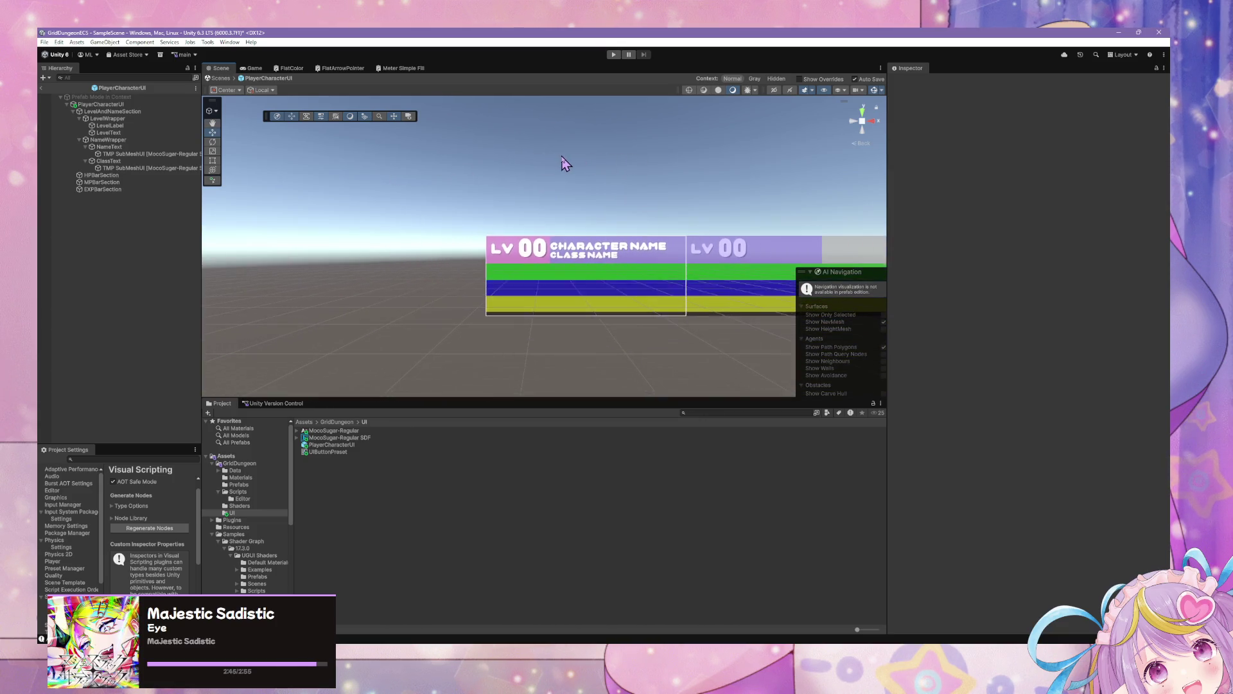
scroll(562, 161, up, 3)
scroll(514, 157, down, 3)
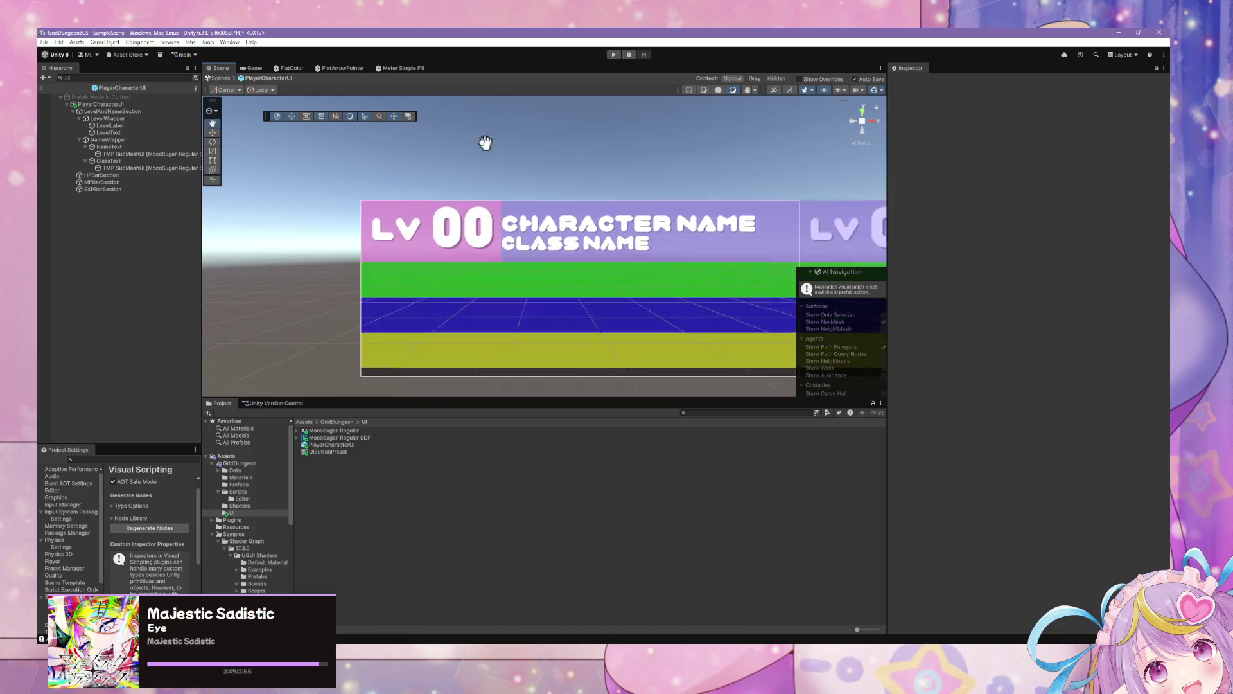
click(109, 146)
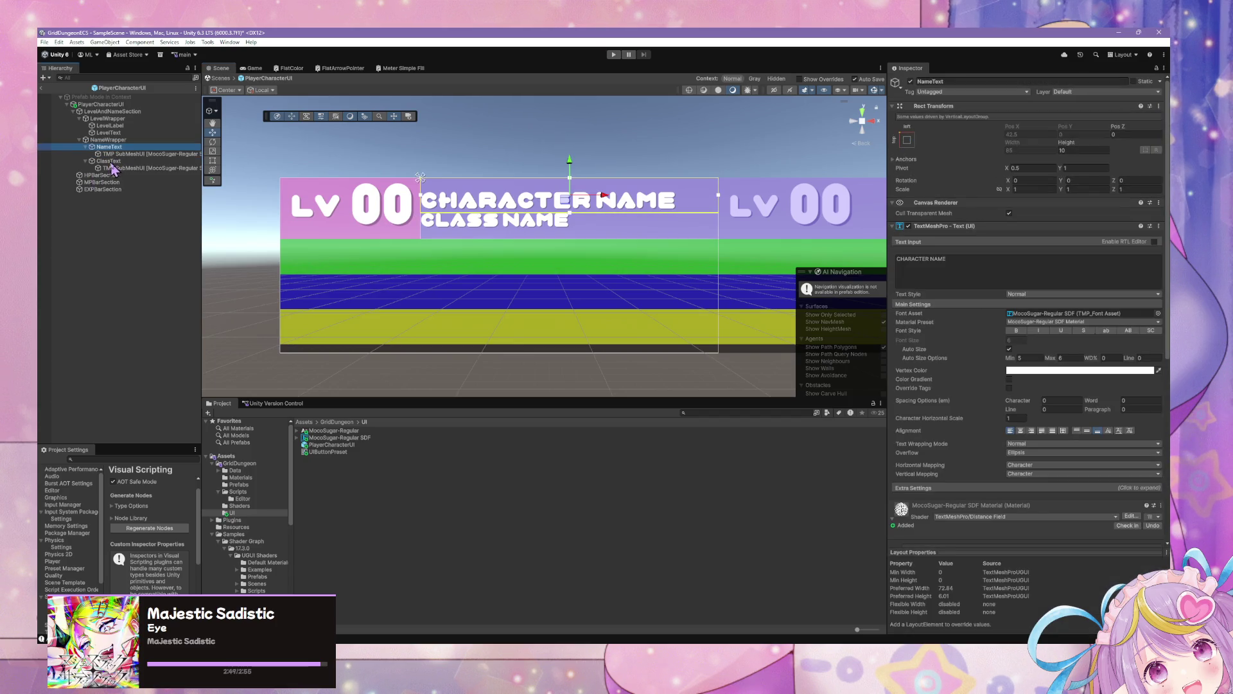
click(154, 154)
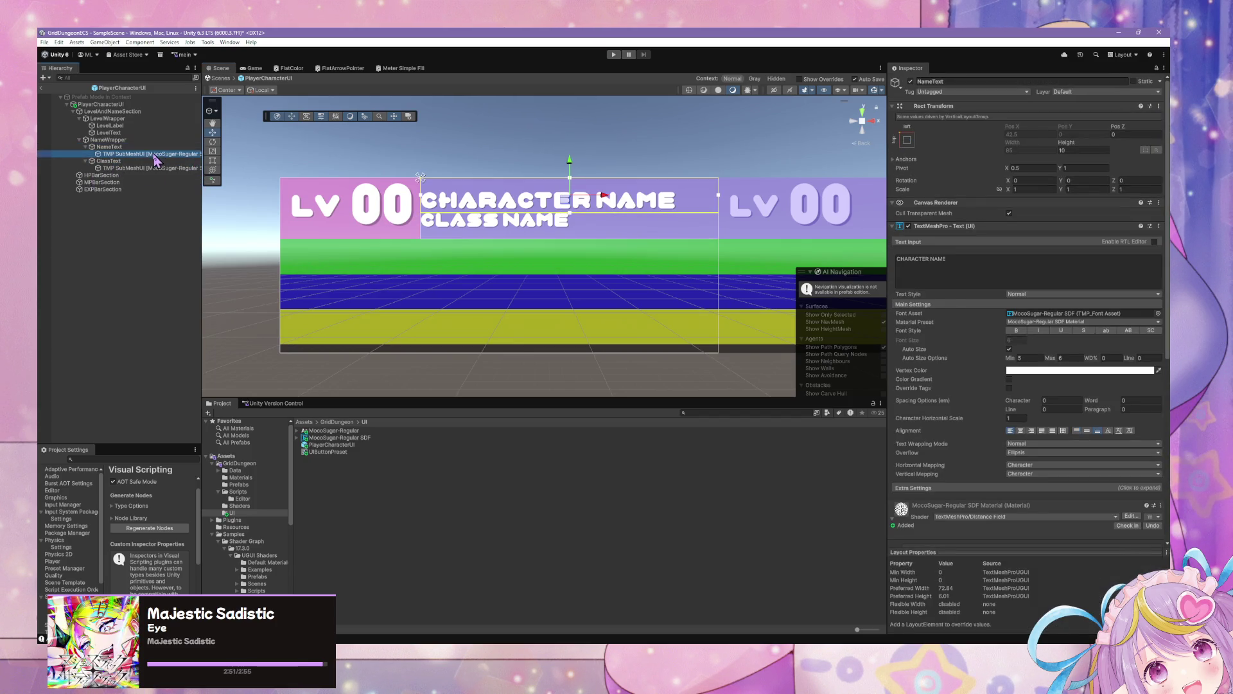
click(108, 139)
scroll(636, 191, down, 2)
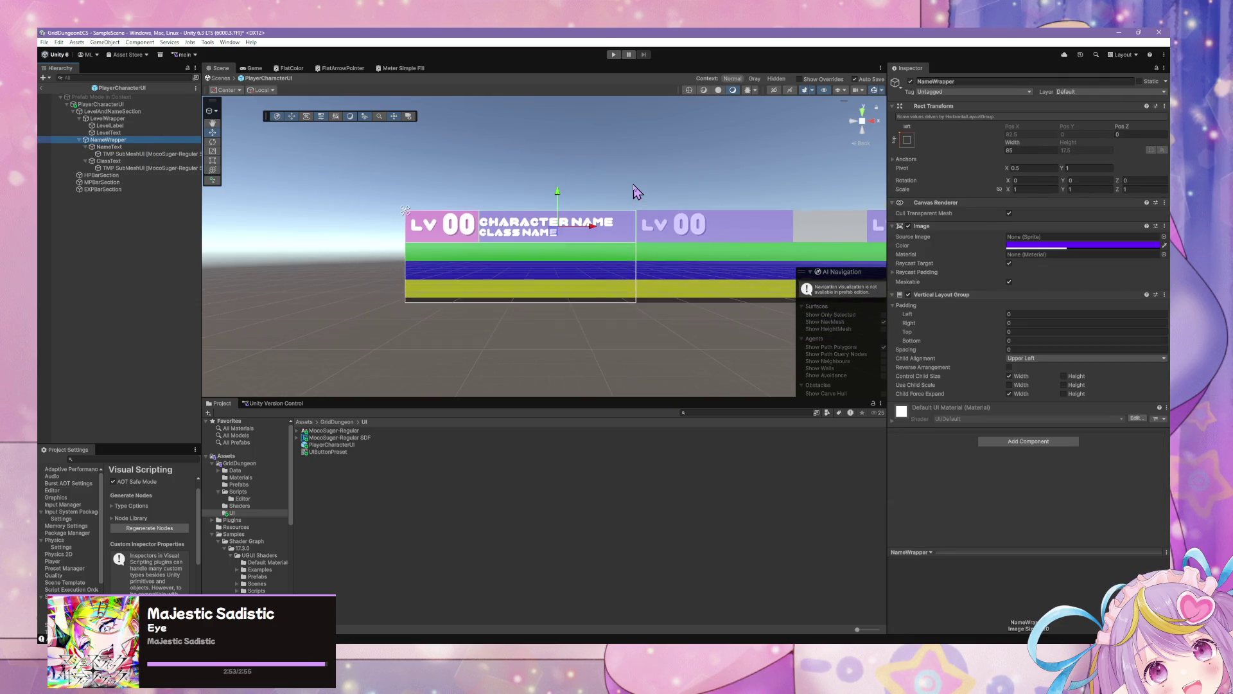
click(257, 68)
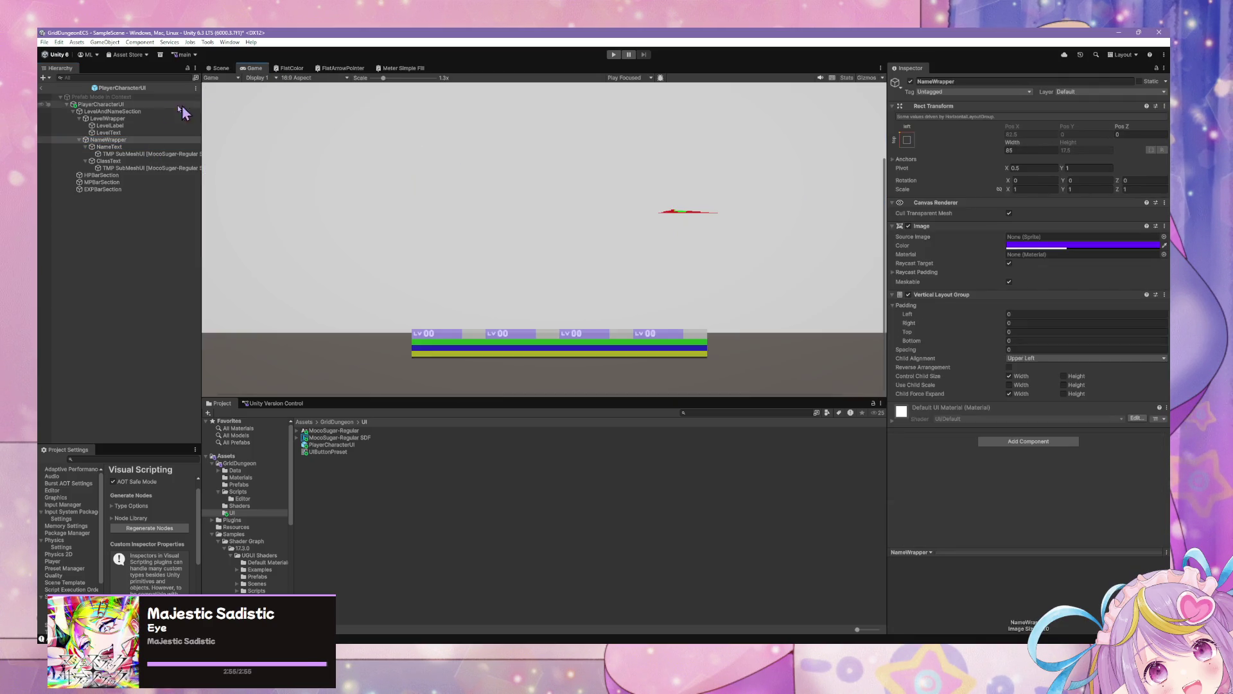
click(226, 69)
scroll(341, 135, up, 1)
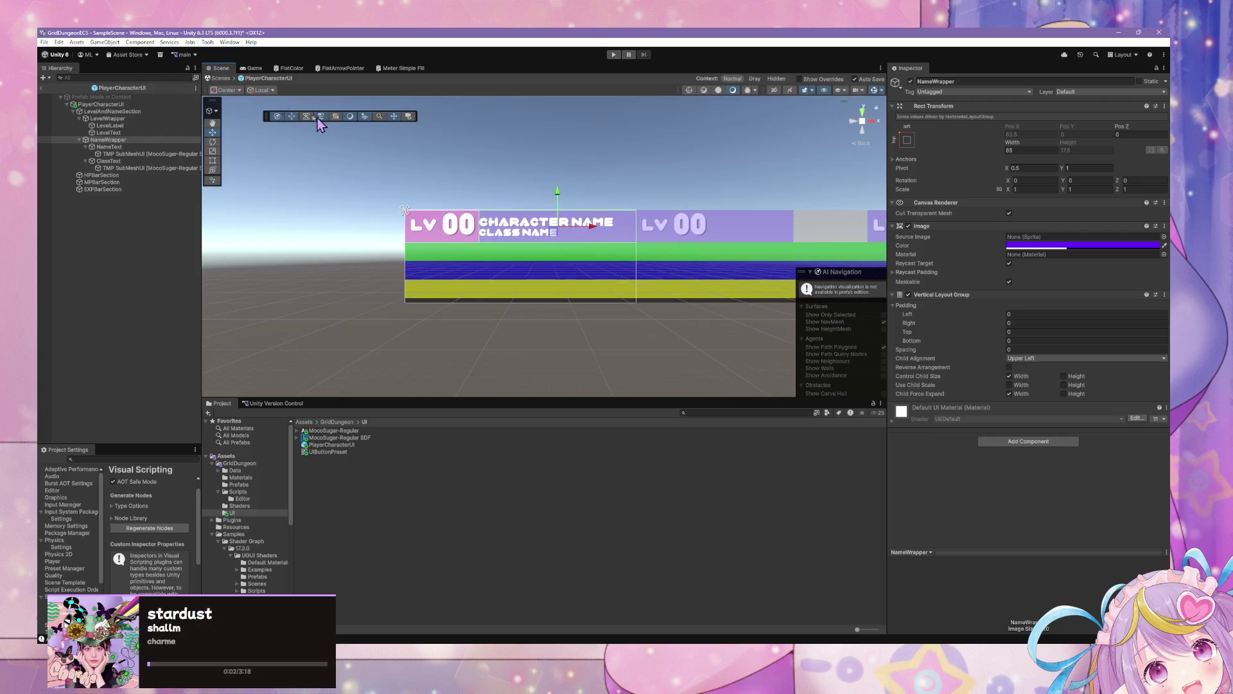
Exit prefab mode and delete the Left, Center, Right and Extra player panels
click(225, 79)
click(226, 79)
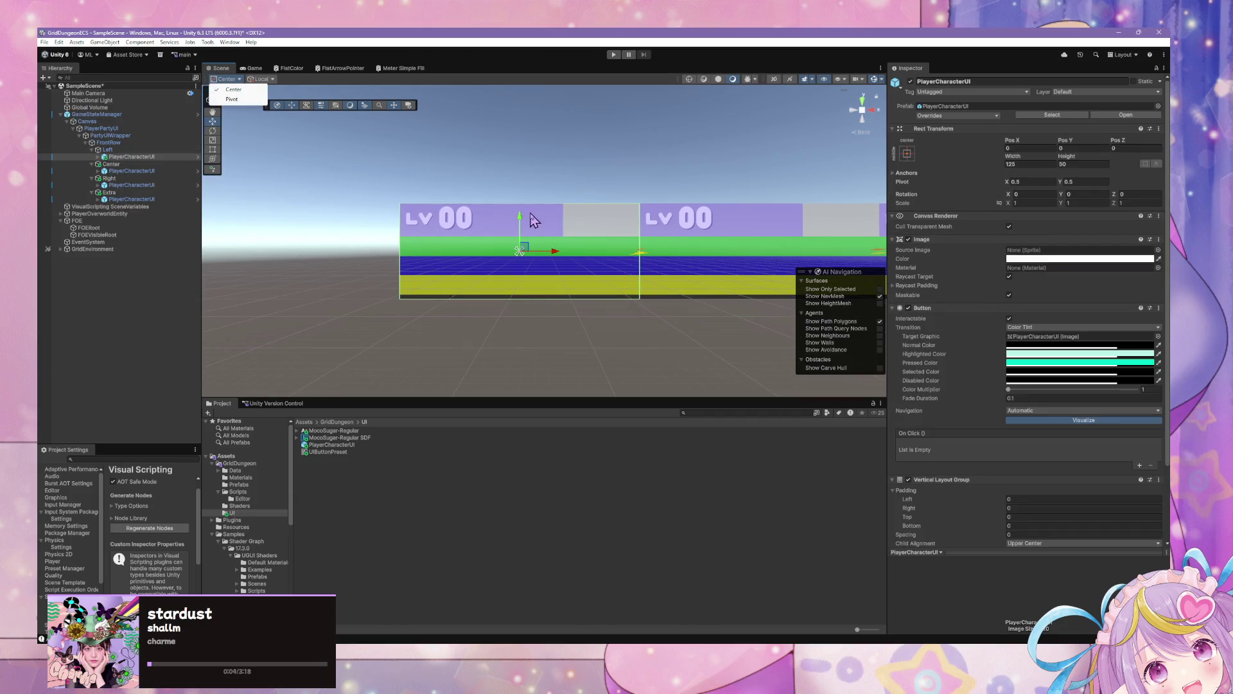
click(138, 157)
click(138, 171)
click(138, 156)
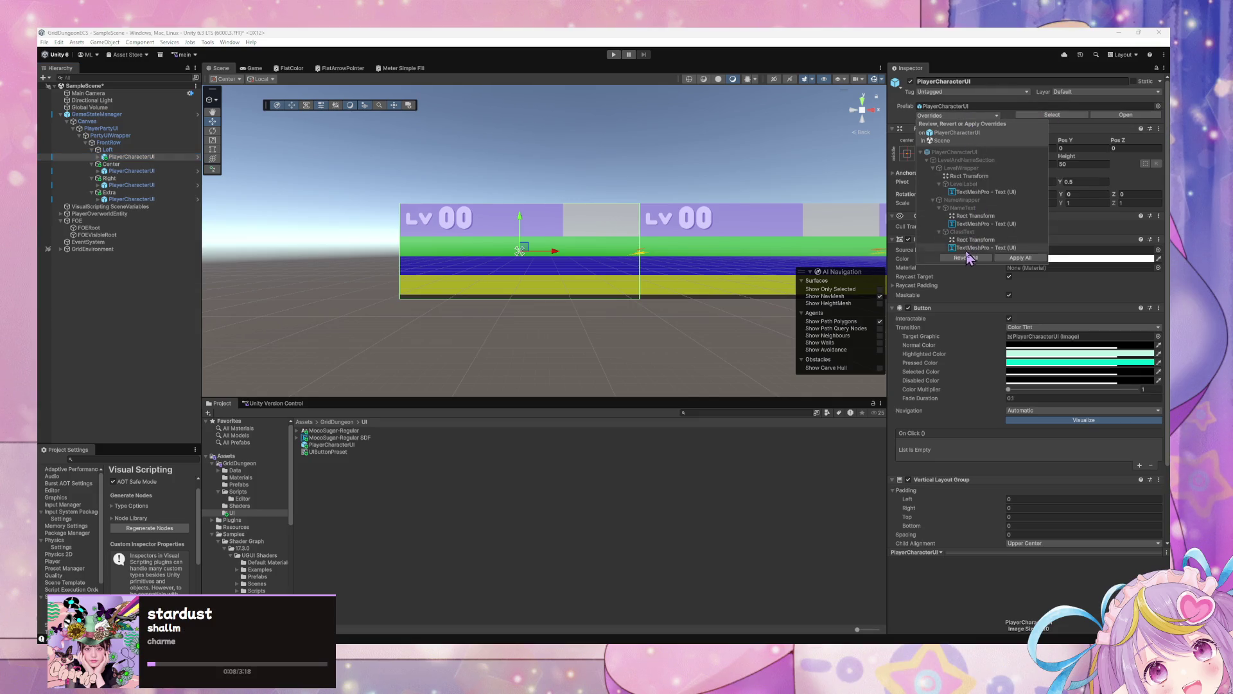
click(132, 171)
ctrl+click(132, 185)
ctrl+click(131, 199)
ctrl+click(132, 157)
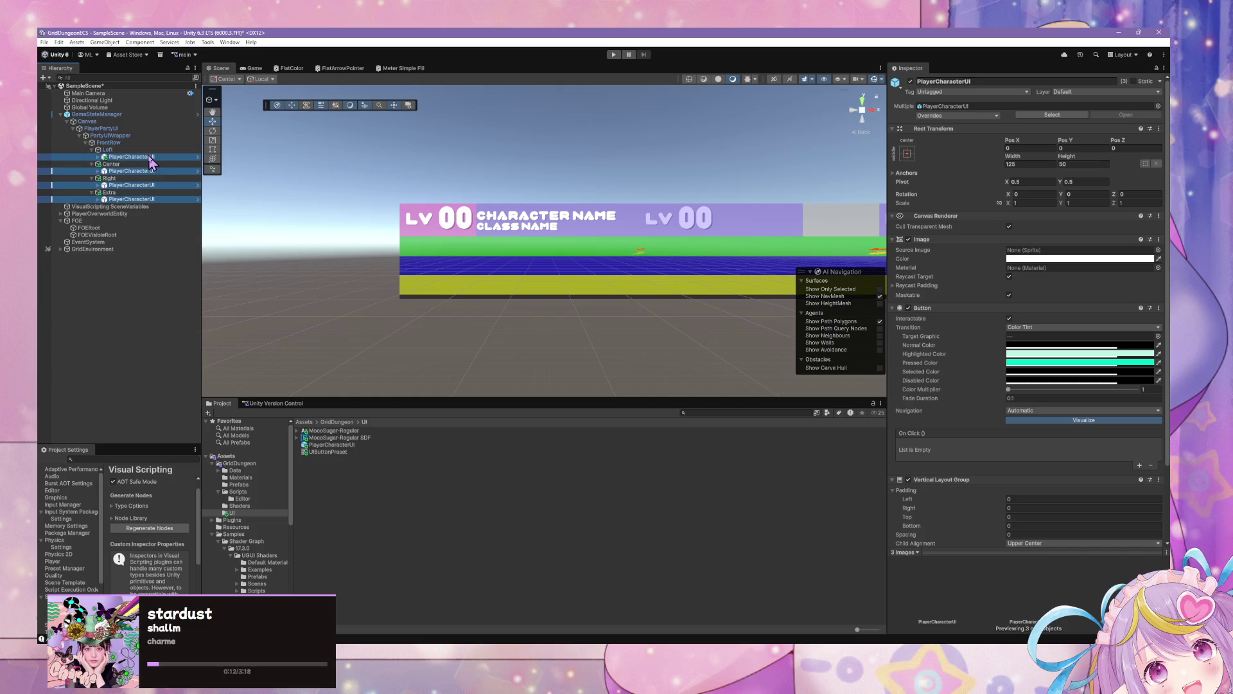
key(Delete)
Add a fresh PlayerCharacterUI prefab under Left at position 0, 0
mouse_move(347, 445)
mouse_down()
mouse_move(211, 304)
mouse_move(108, 157)
mouse_up()
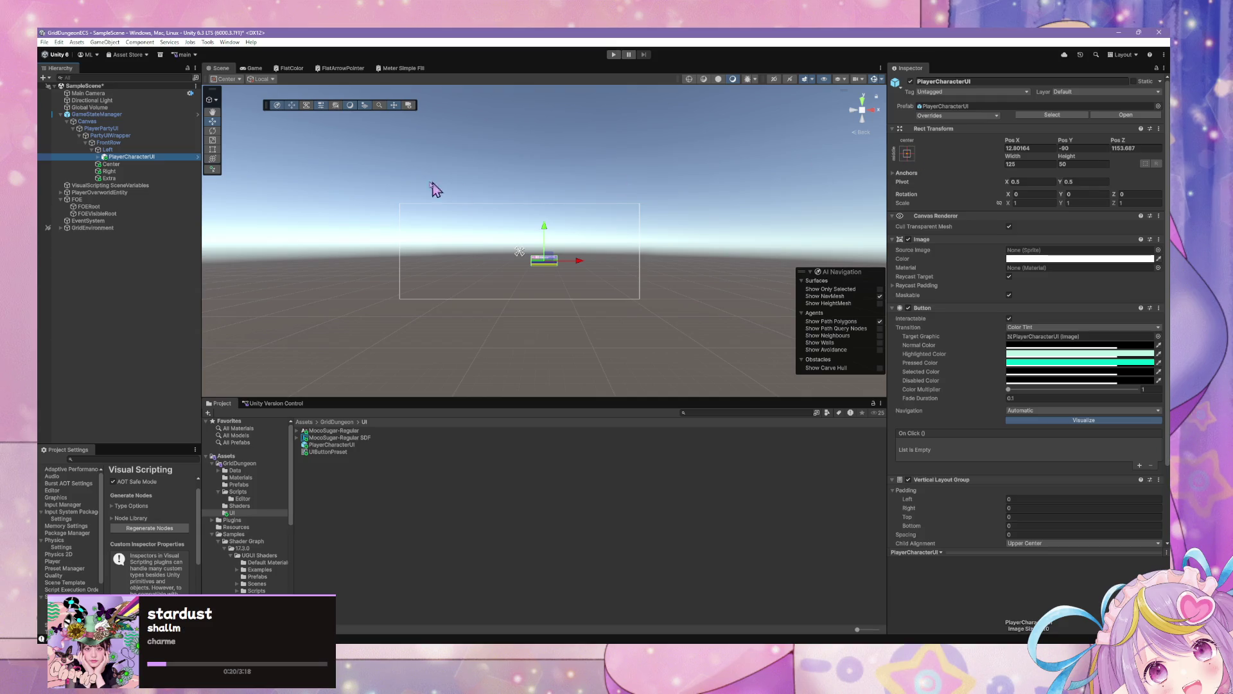
click(1046, 149)
text(0)
key(Tab)
text(0)
key(Tab)
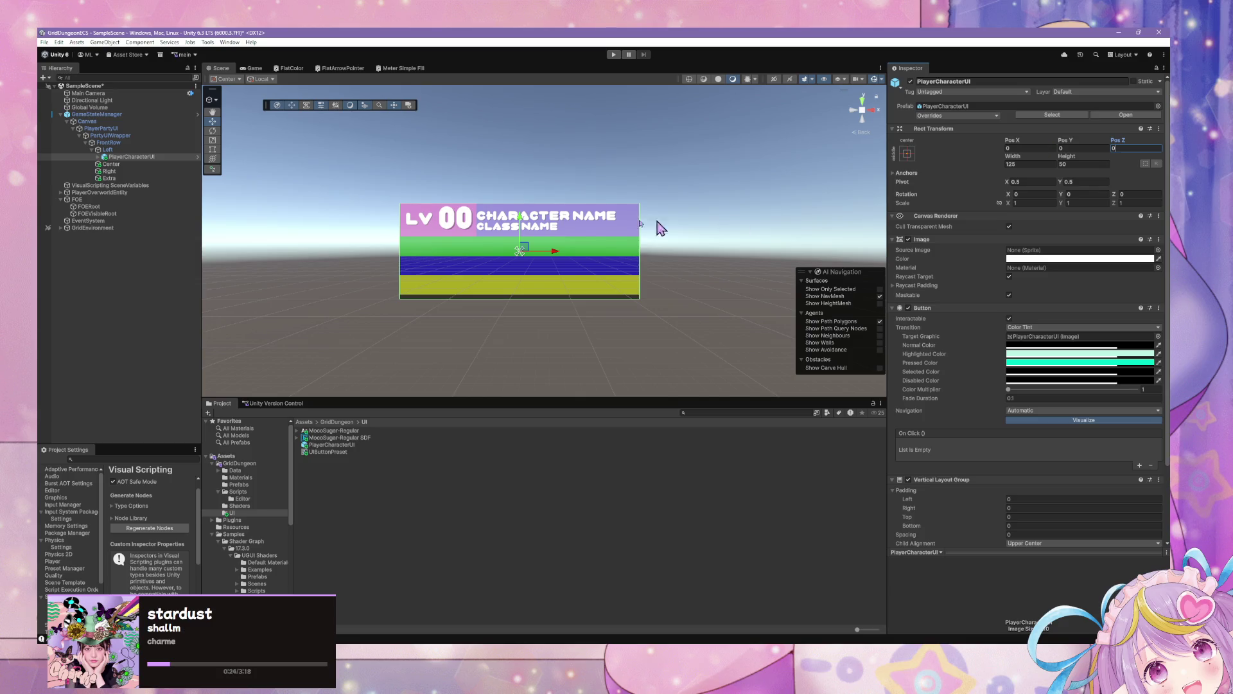
Preview the new PlayerCharacterUI panel in the Game view
scroll(688, 226, up, 5)
scroll(548, 182, down, 8)
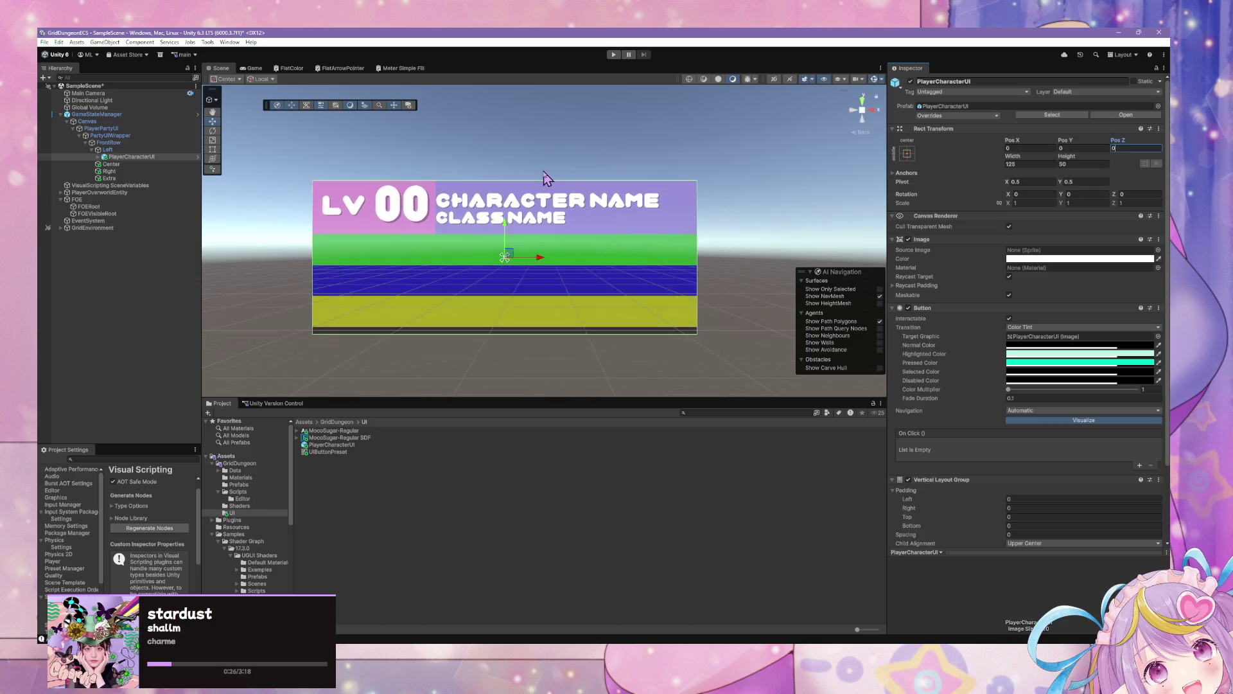
scroll(548, 181, down, 3)
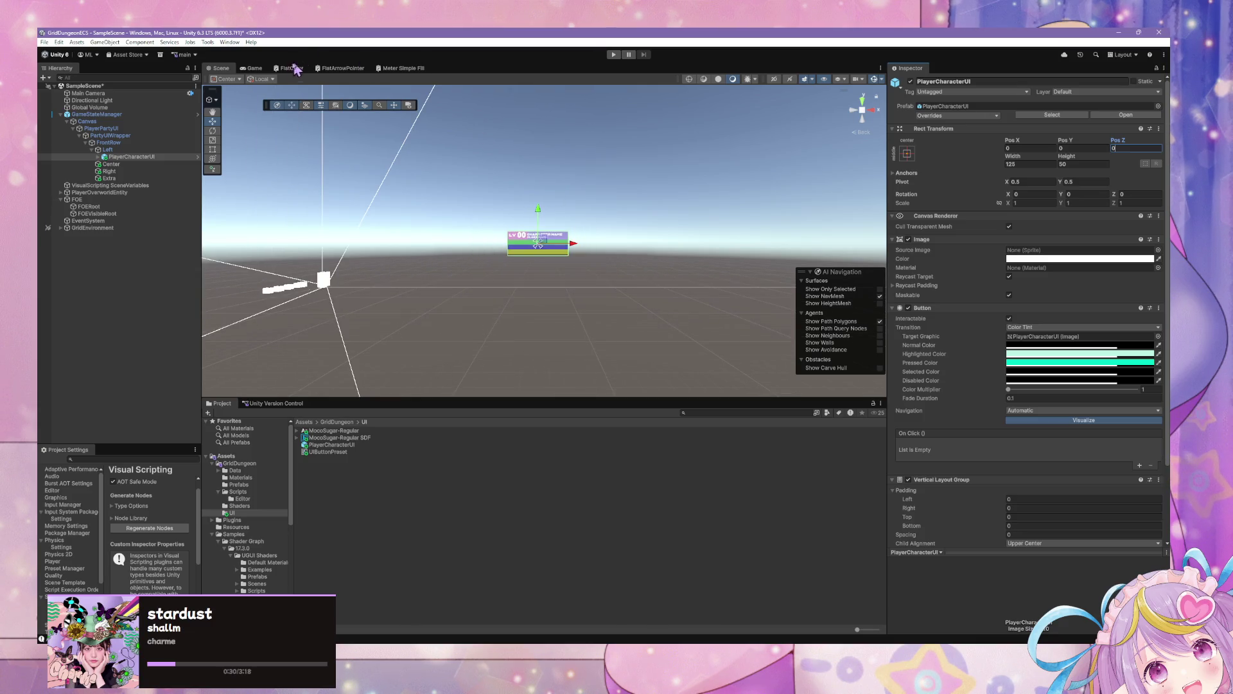
click(255, 68)
scroll(510, 326, down, 3)
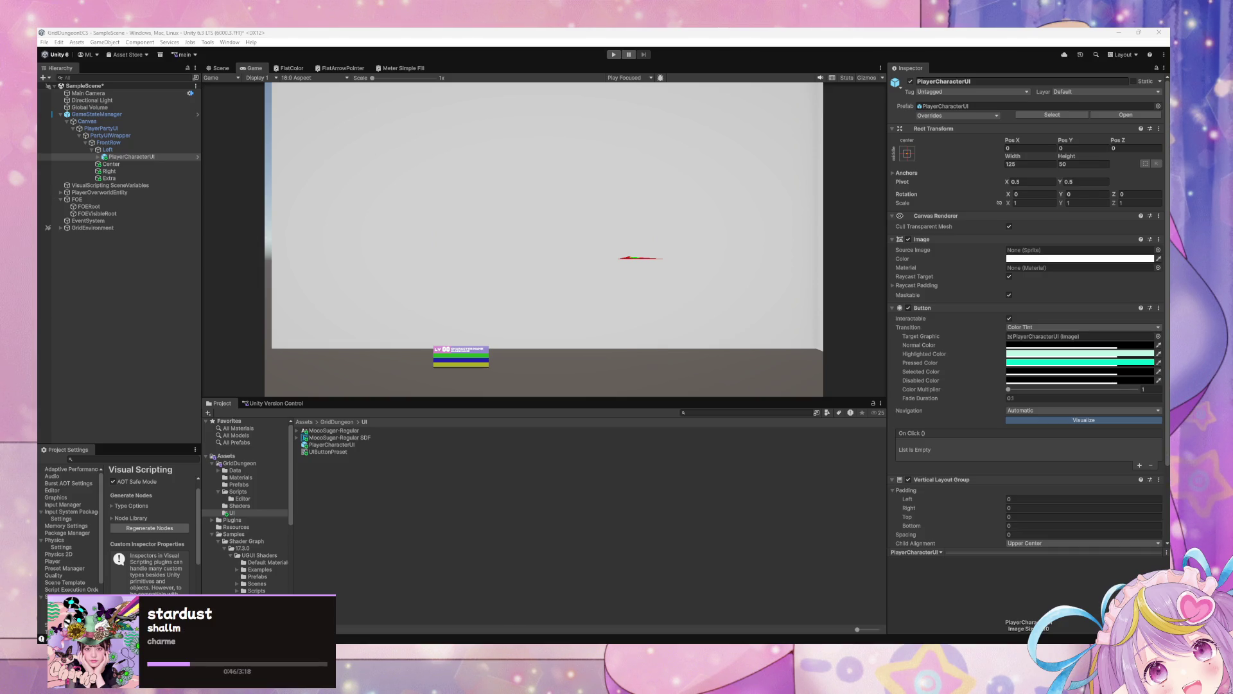
Duplicate the PlayerCharacterUI panel into the Center slot with X position 0
click(131, 157)
click(1110, 115)
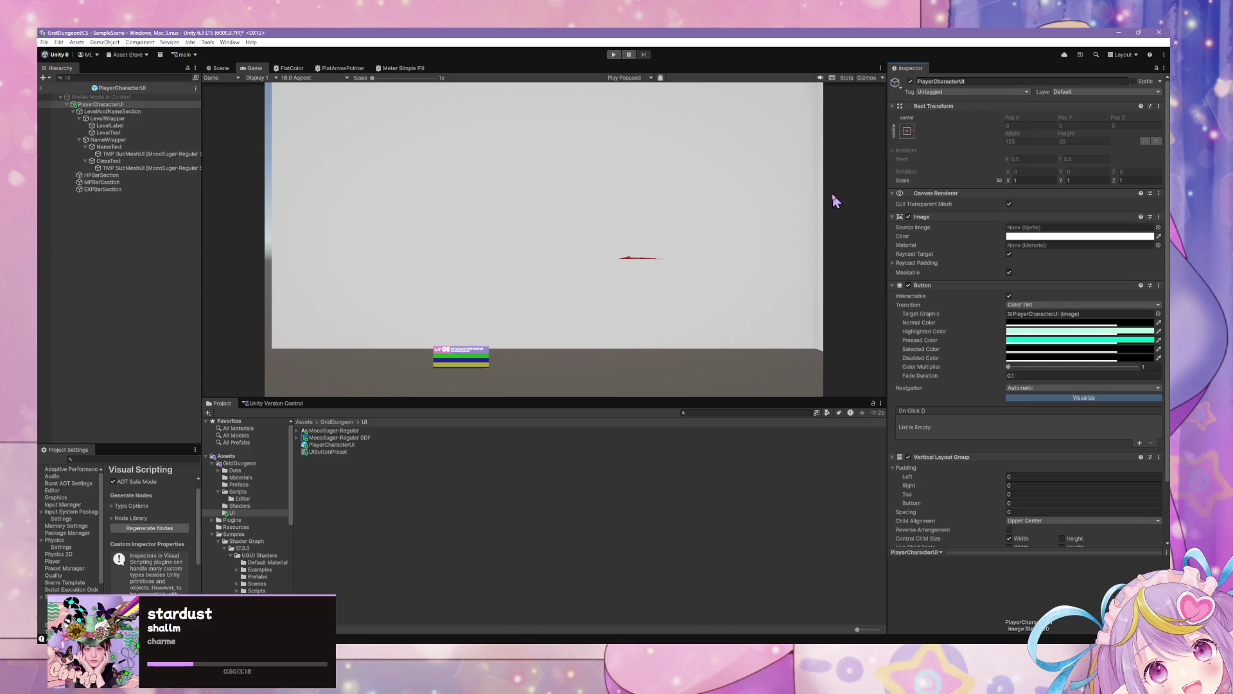
click(221, 68)
click(41, 88)
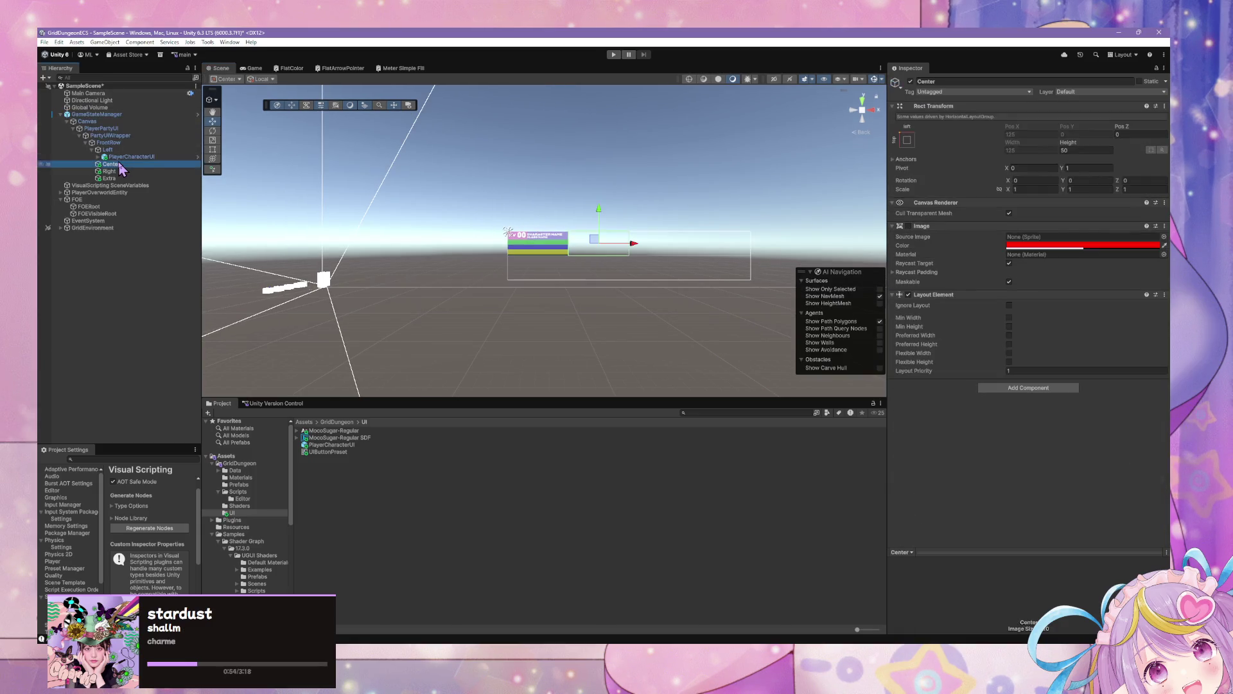
key(ctrl+d)
mouse_move(128, 165)
mouse_down()
mouse_move(117, 175)
mouse_move(136, 177)
mouse_up()
click(1024, 148)
text(0)
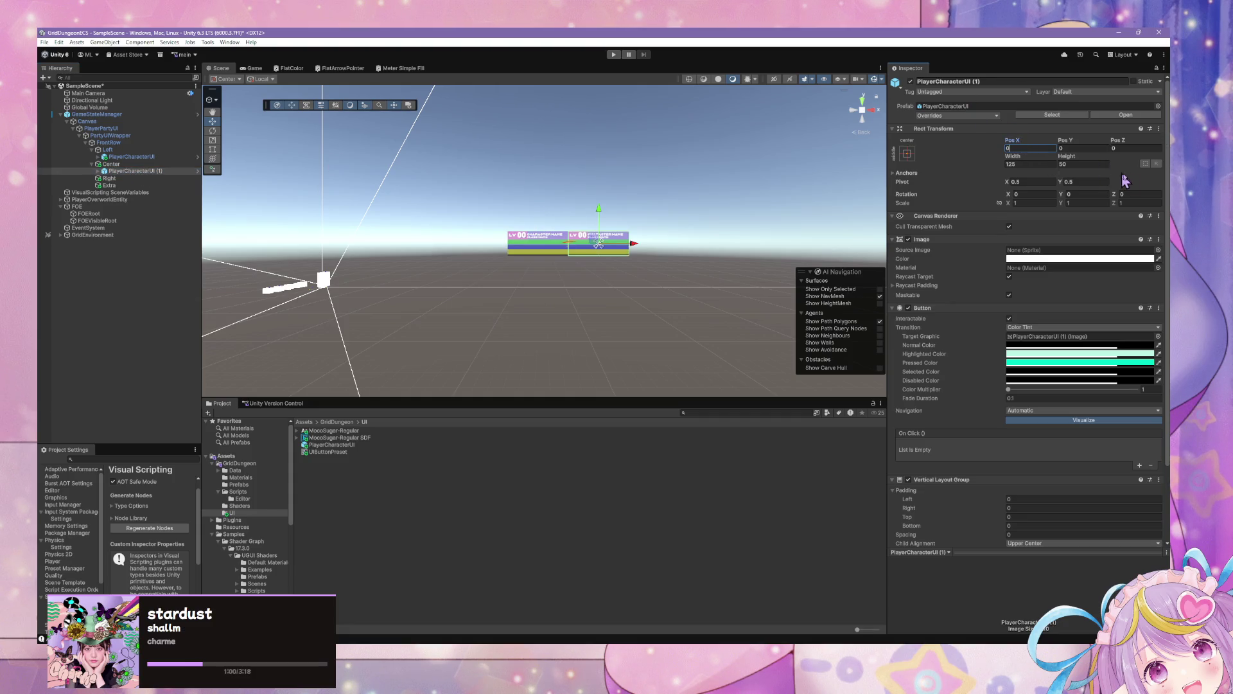
Rename the copy PlayerCharacterUI, move it under Right, and zero its X, Y, Z position
click(113, 178)
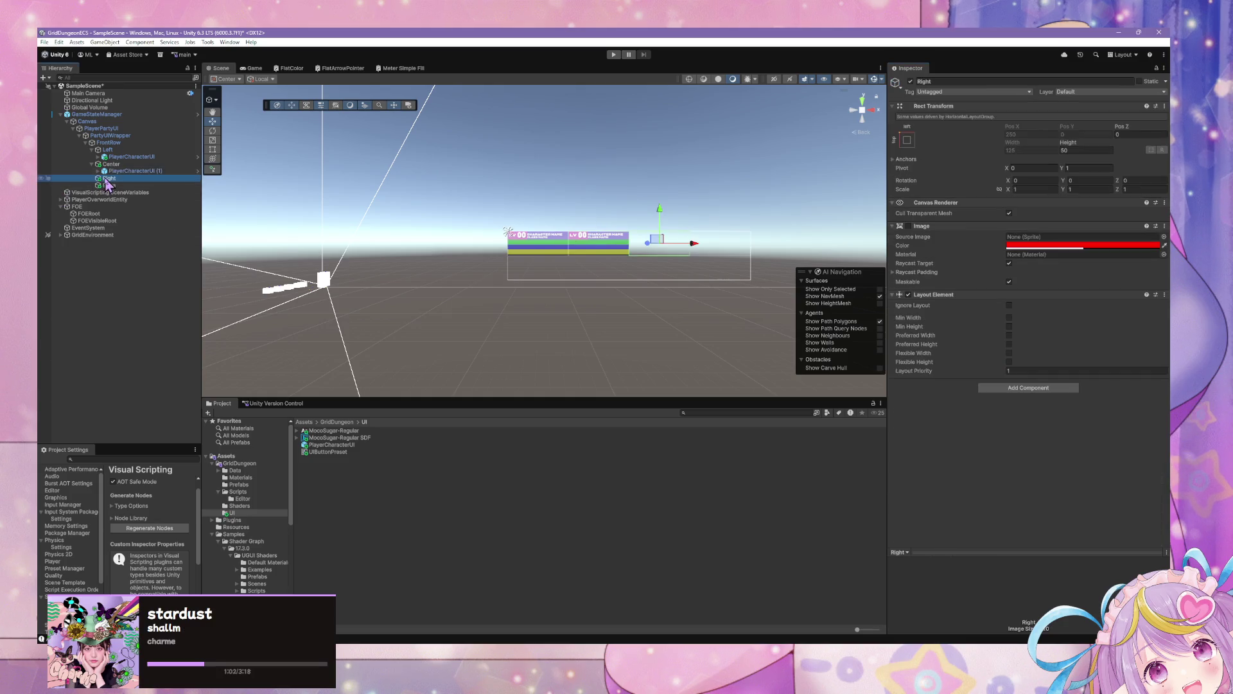
click(132, 171)
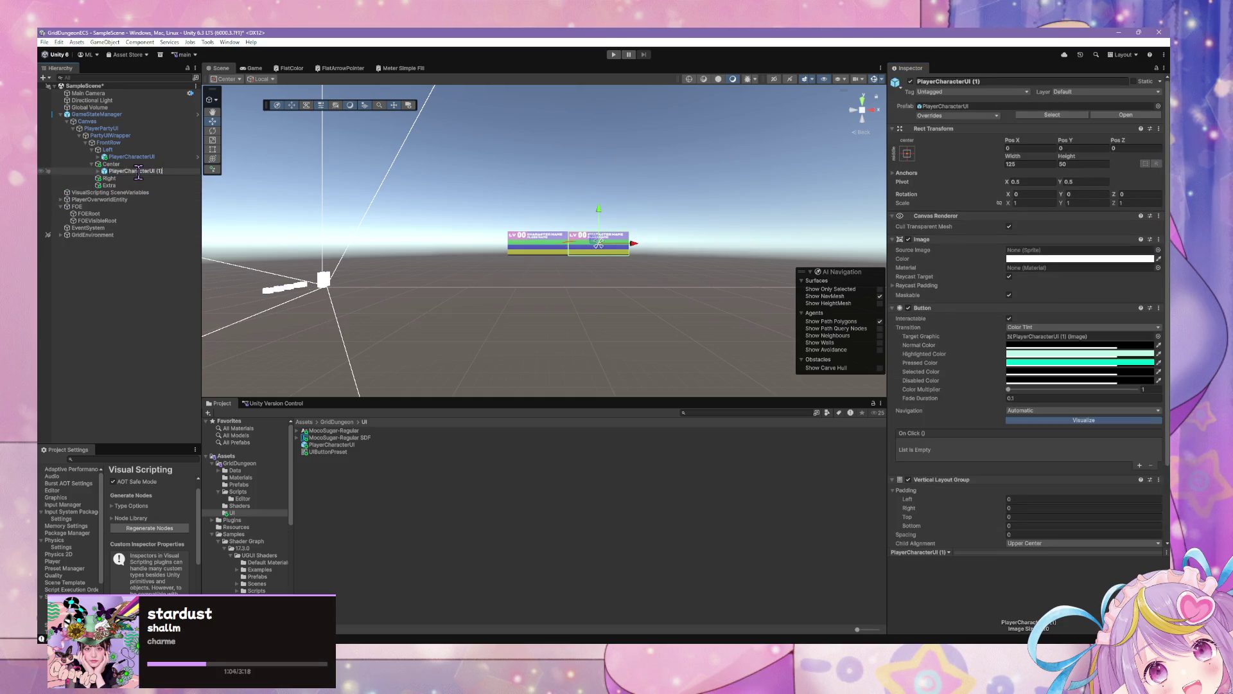
key(Return)
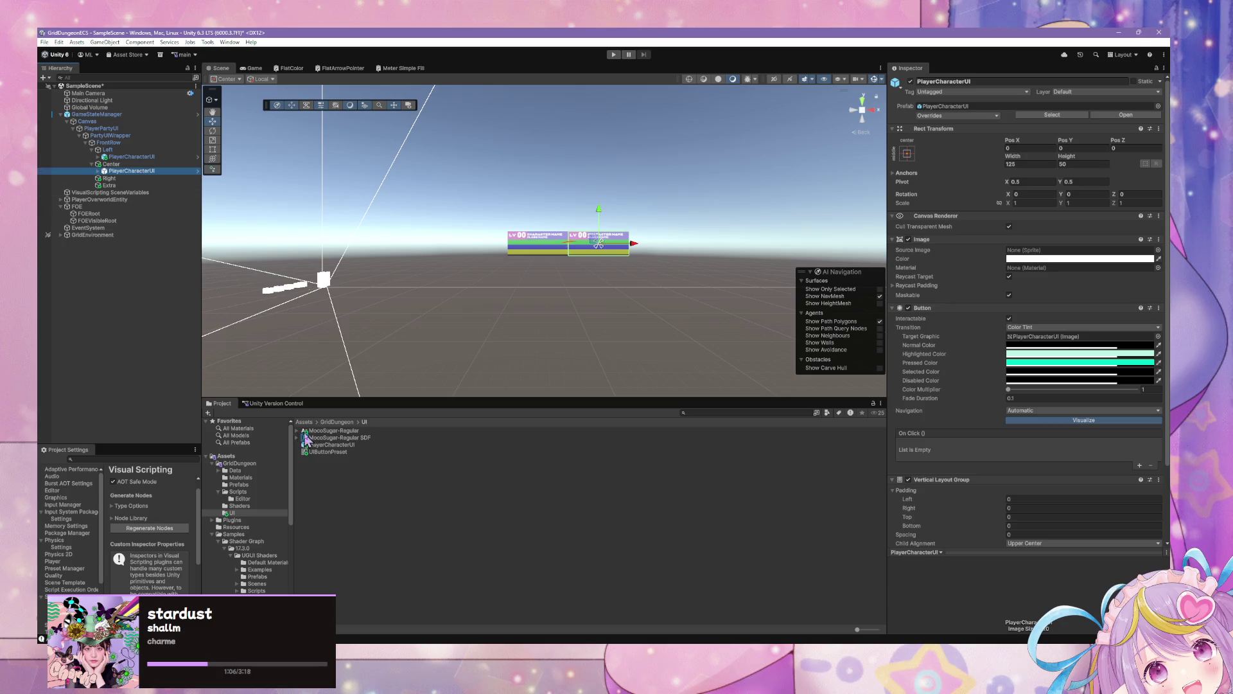
drag(106, 171, 110, 179)
click(1028, 146)
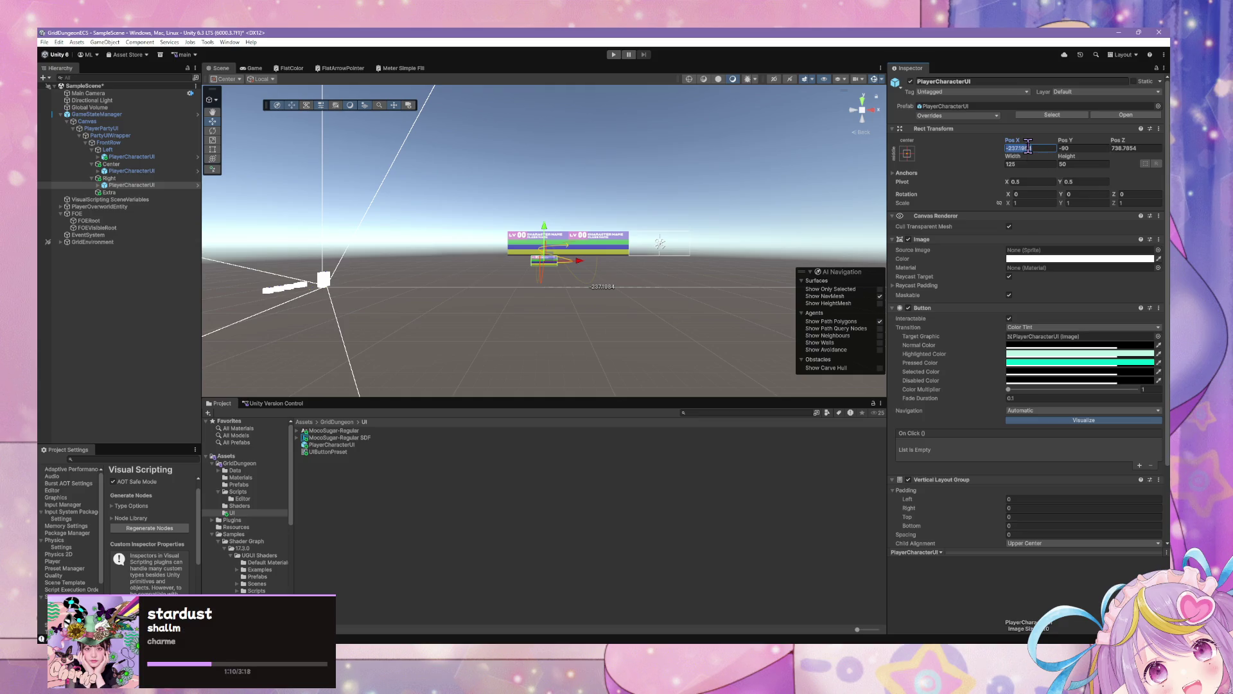
text(0)
key(Tab)
text(0)
key(Tab)
text(0)
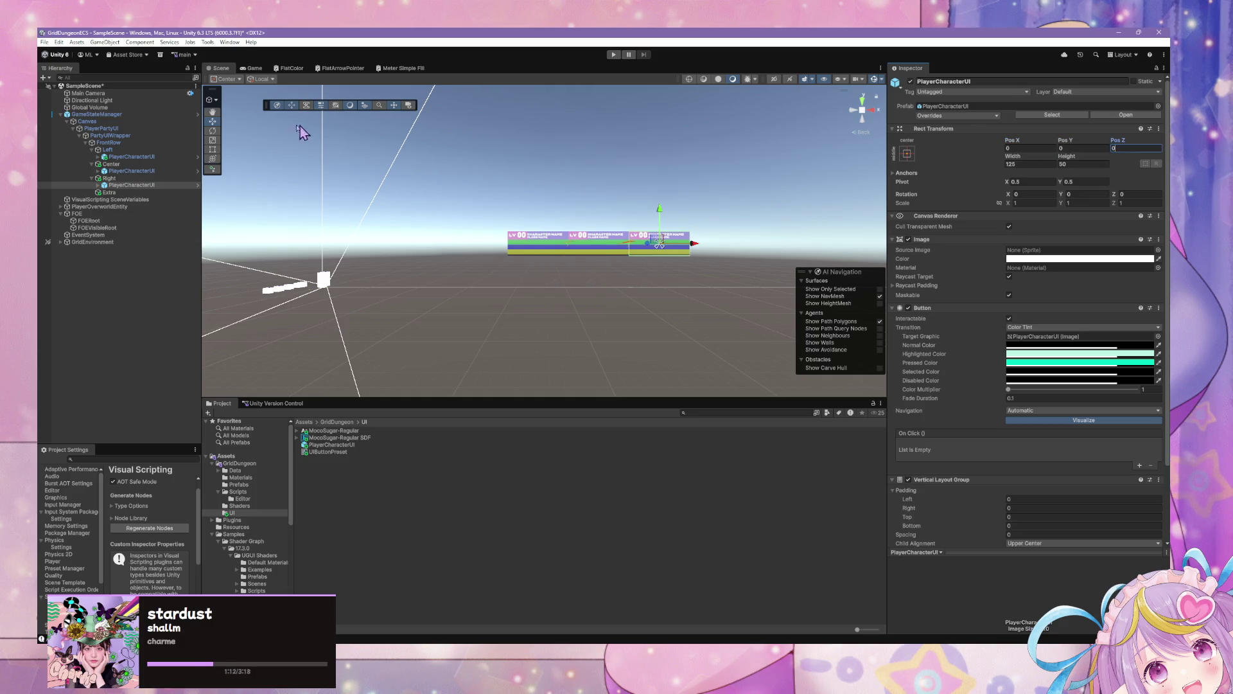
Add a PlayerCharacterUI prefab under Extra at position 0 and frame the party UI bar
click(130, 193)
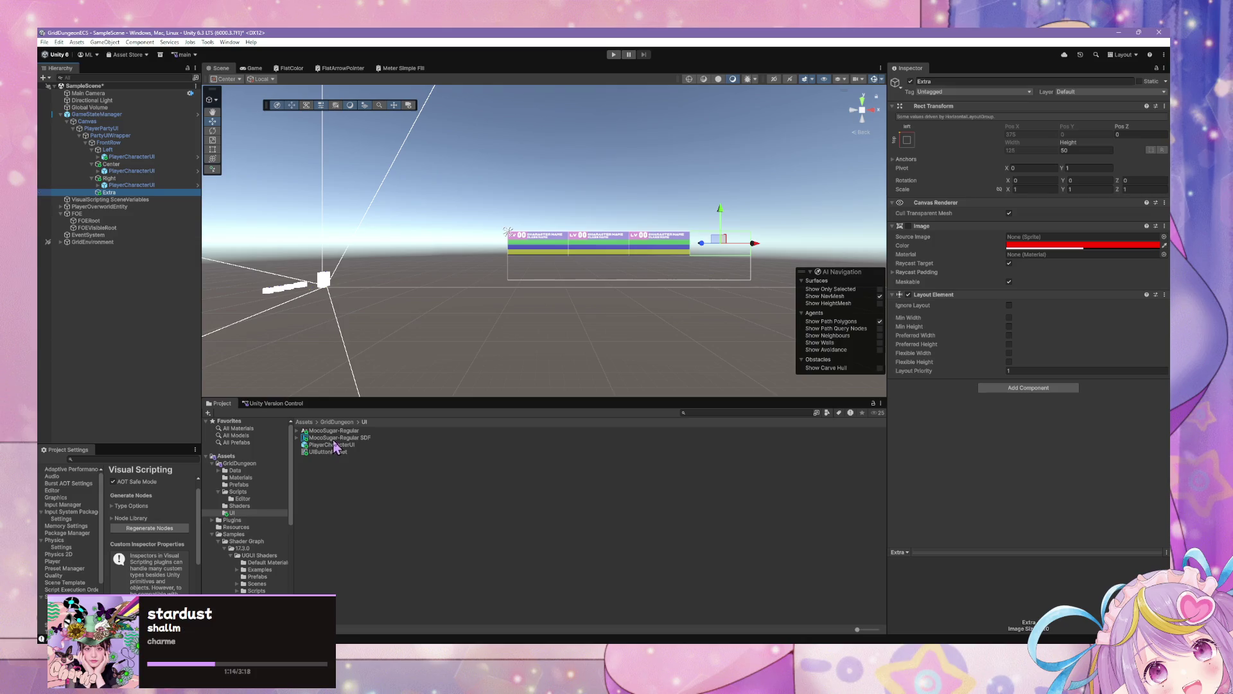
drag(326, 445, 114, 202)
click(1028, 148)
text(0)
key(Tab)
text(0)
key(Tab)
text(0)
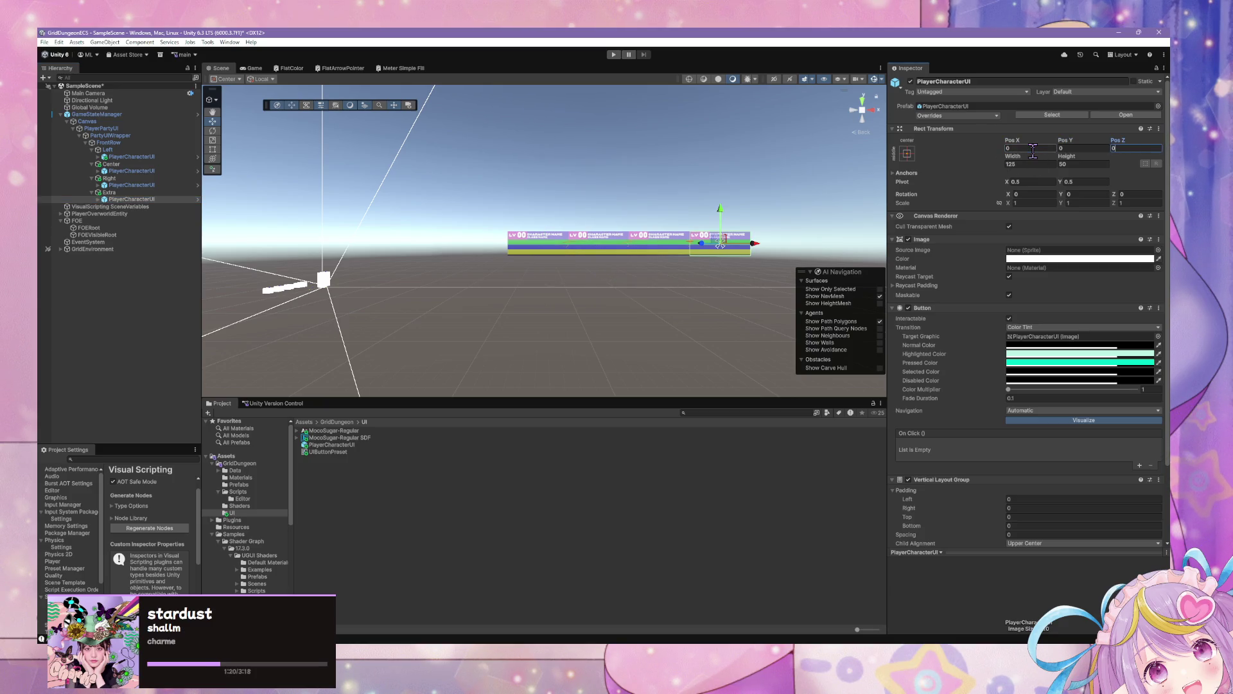
click(640, 208)
key(f)
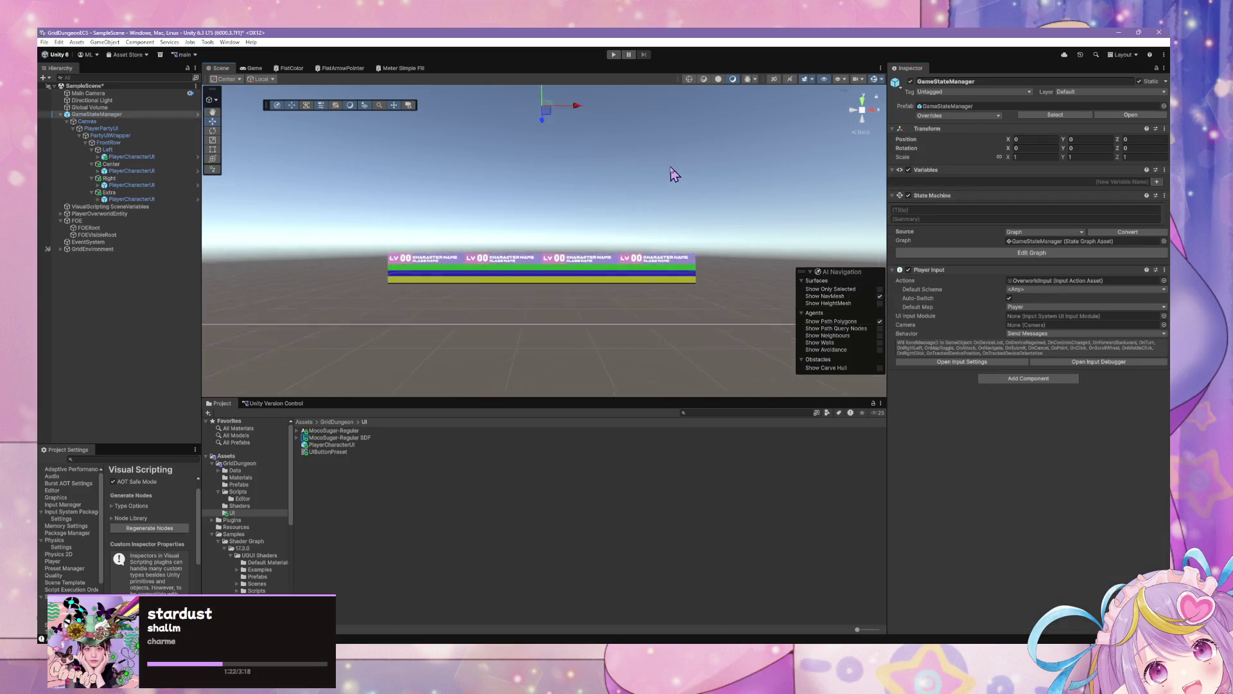
scroll(671, 186, down, 5)
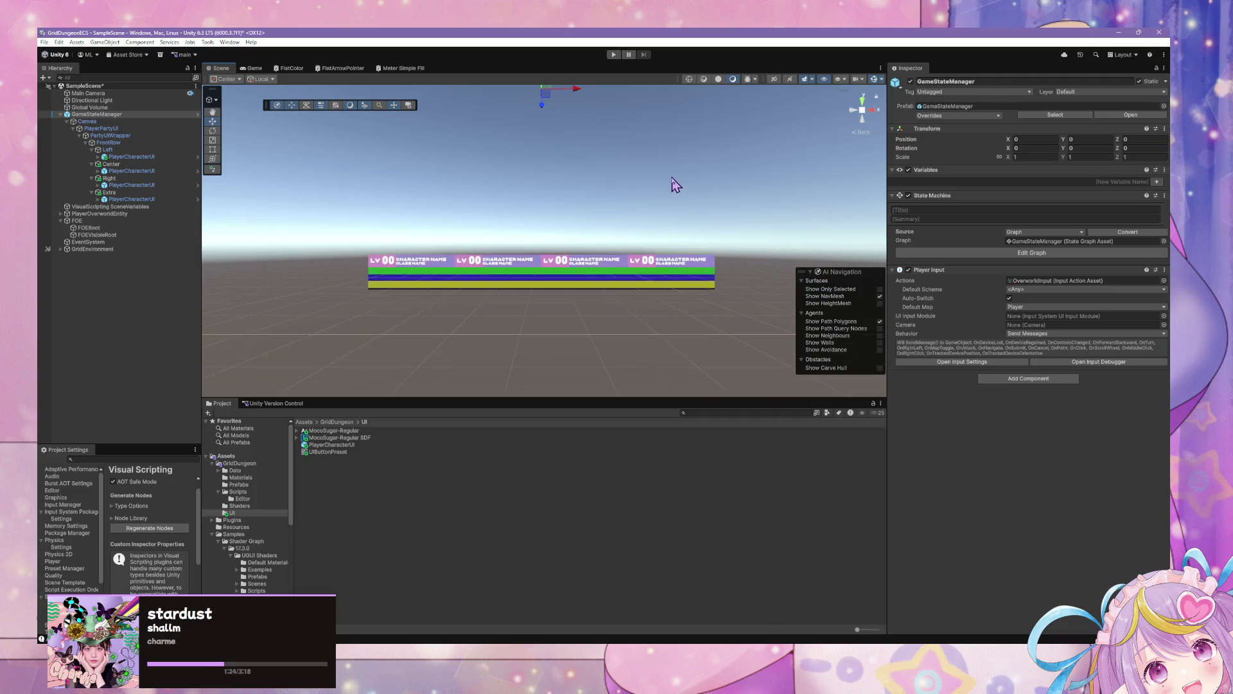
click(251, 69)
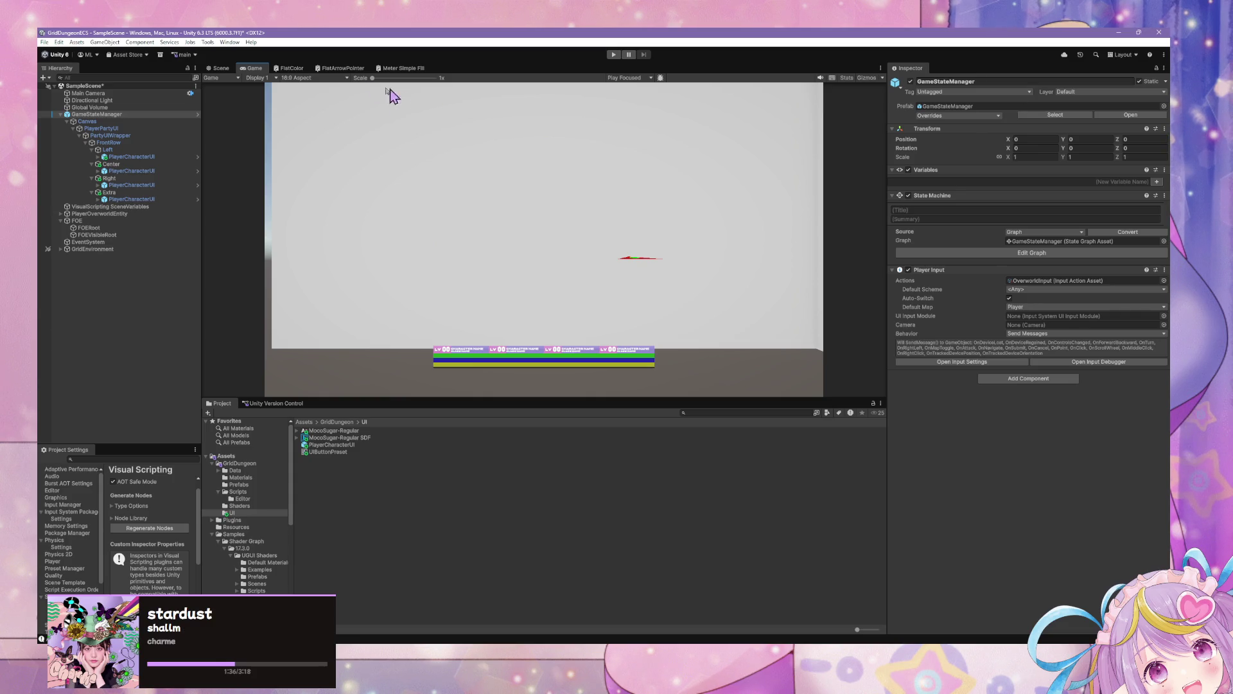
click(120, 157)
click(197, 157)
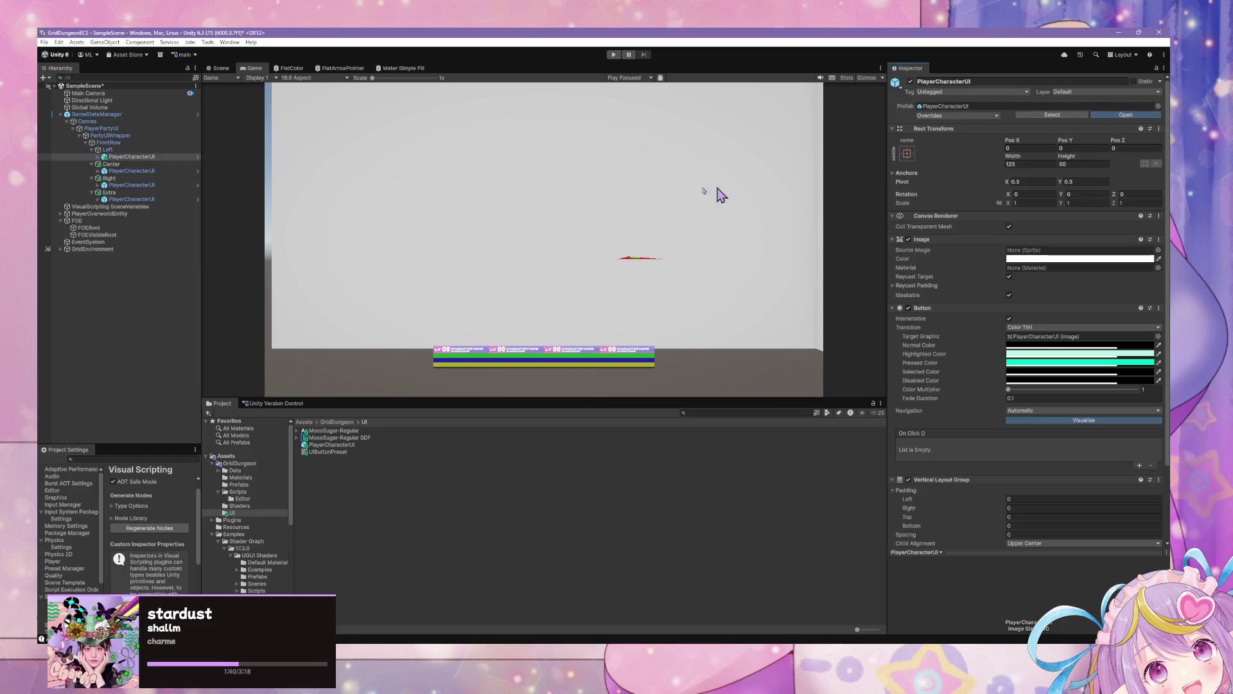
click(219, 68)
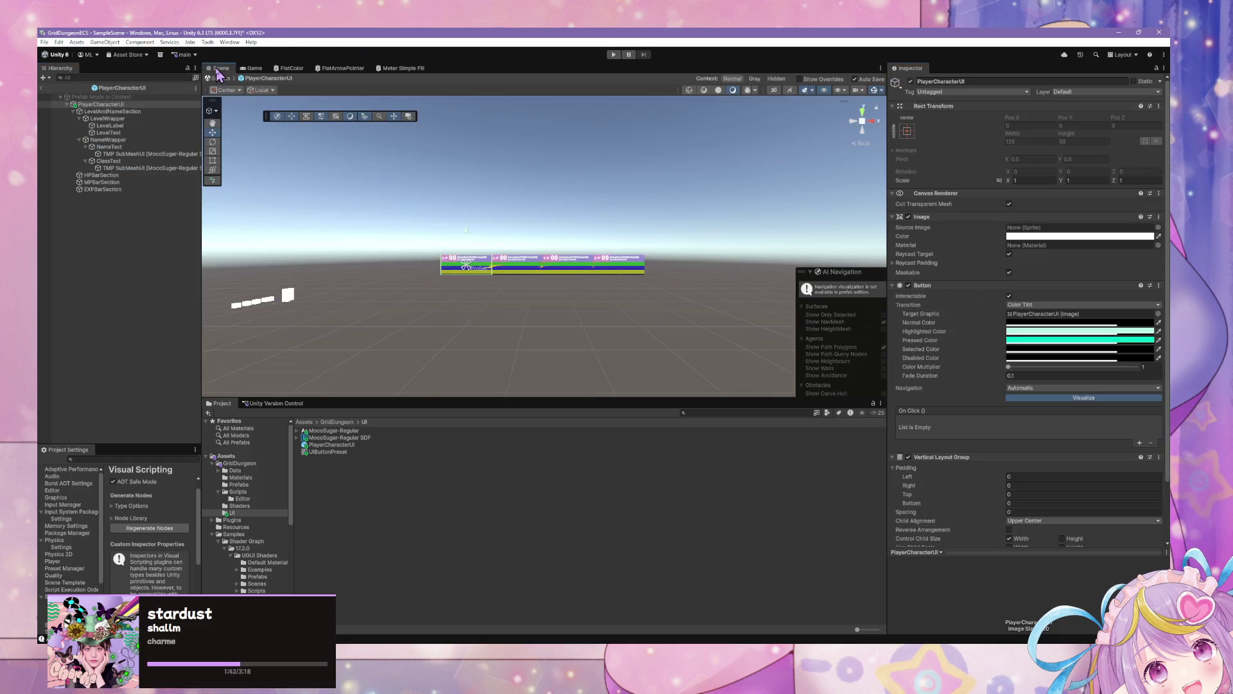
key(f)
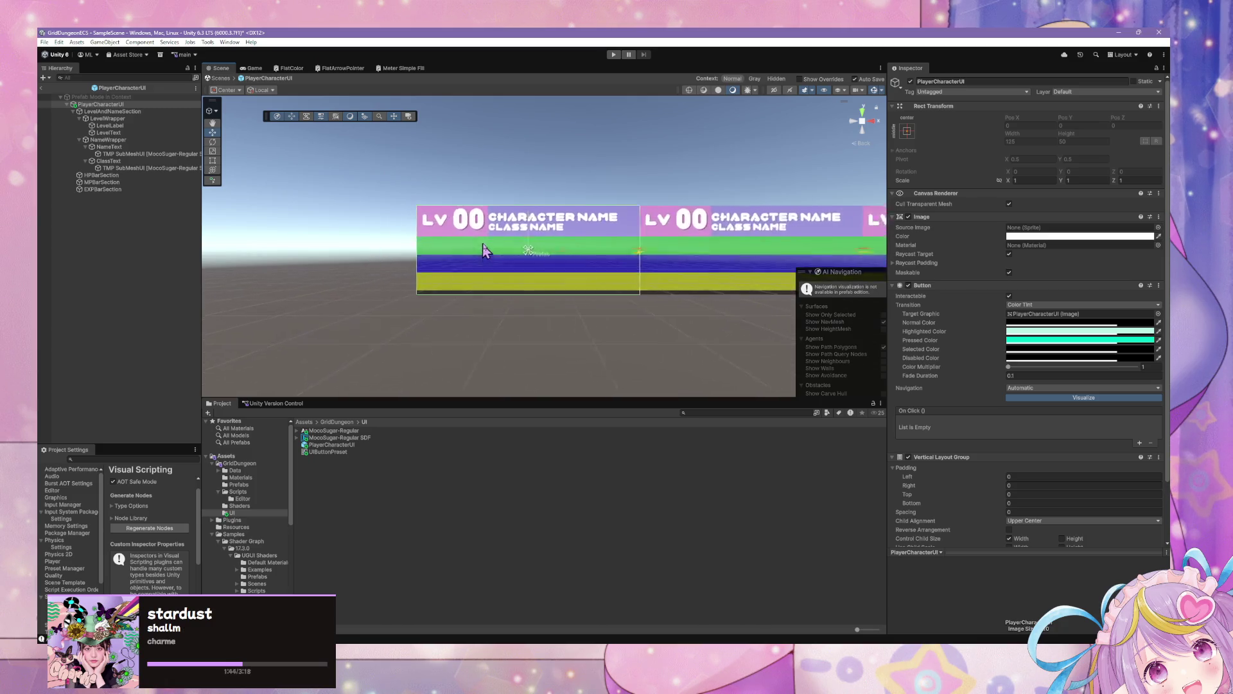
click(170, 147)
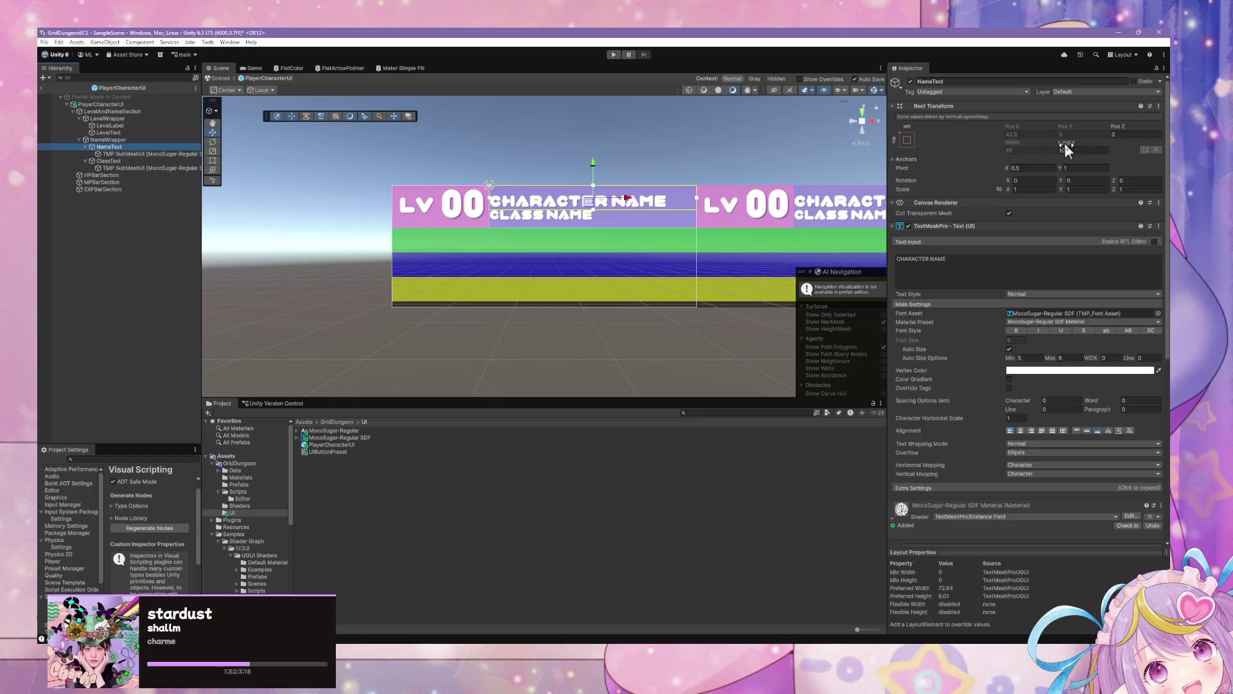
mouse_move(1065, 147)
mouse_down()
mouse_move(1077, 147)
mouse_move(1032, 147)
mouse_up()
key(ctrl+z)
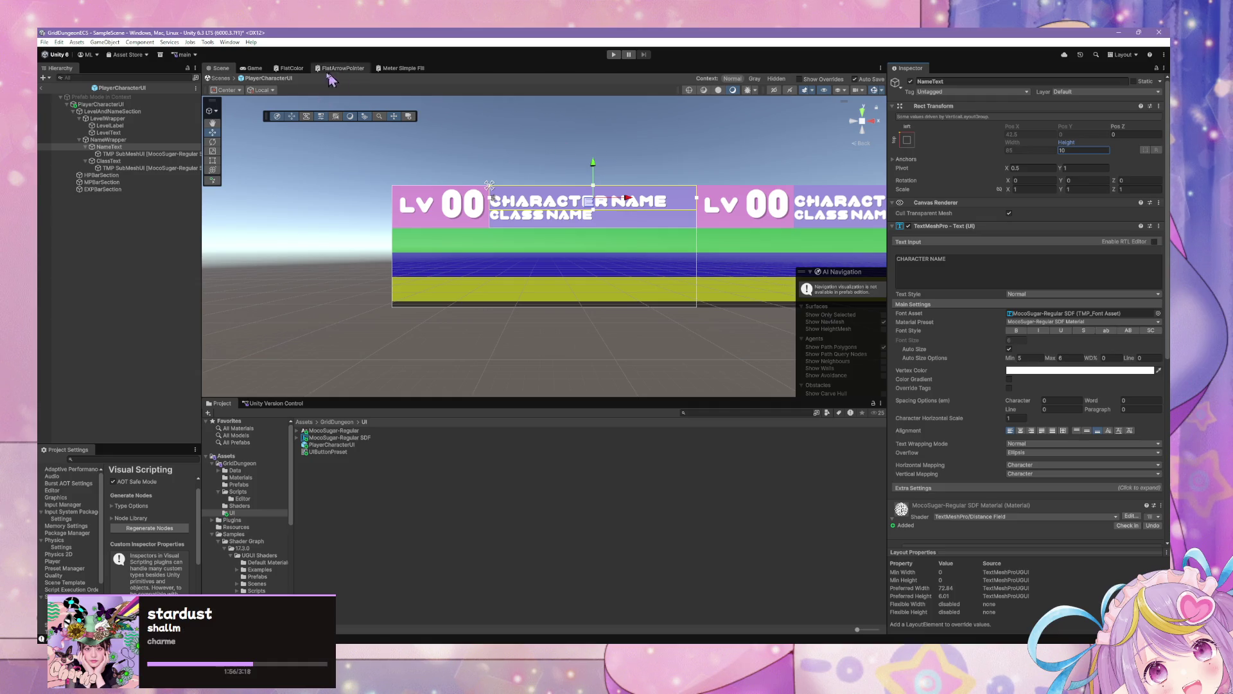
click(256, 69)
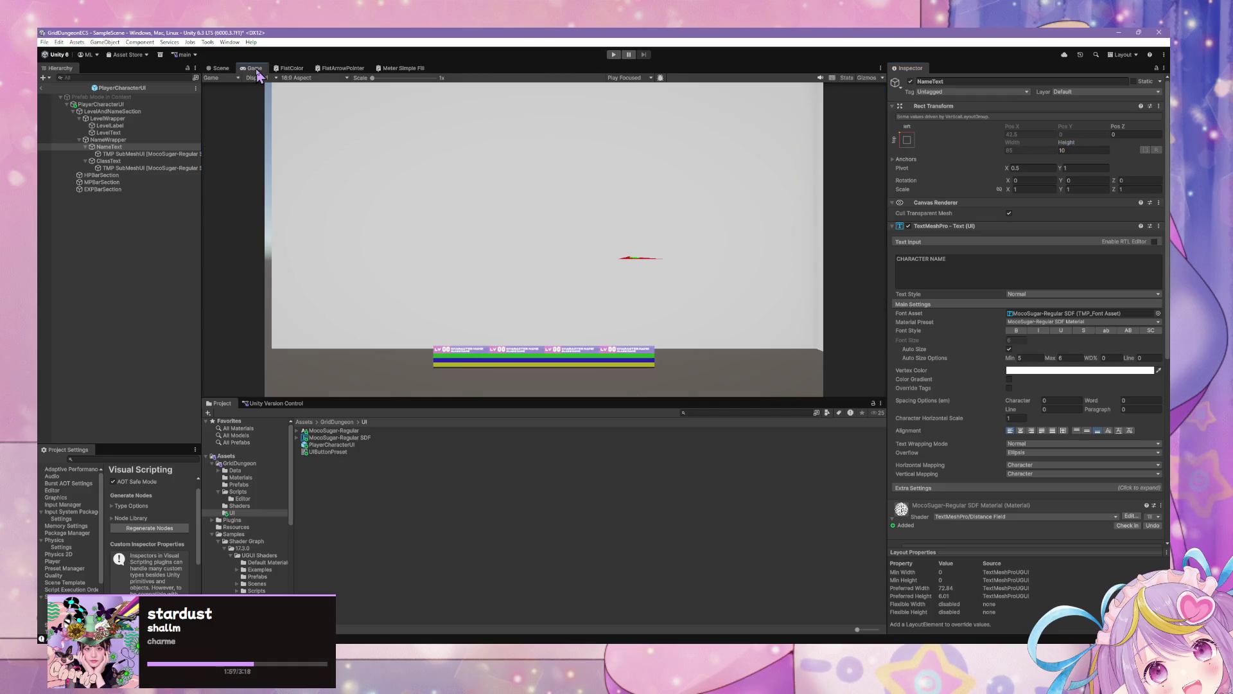
click(143, 105)
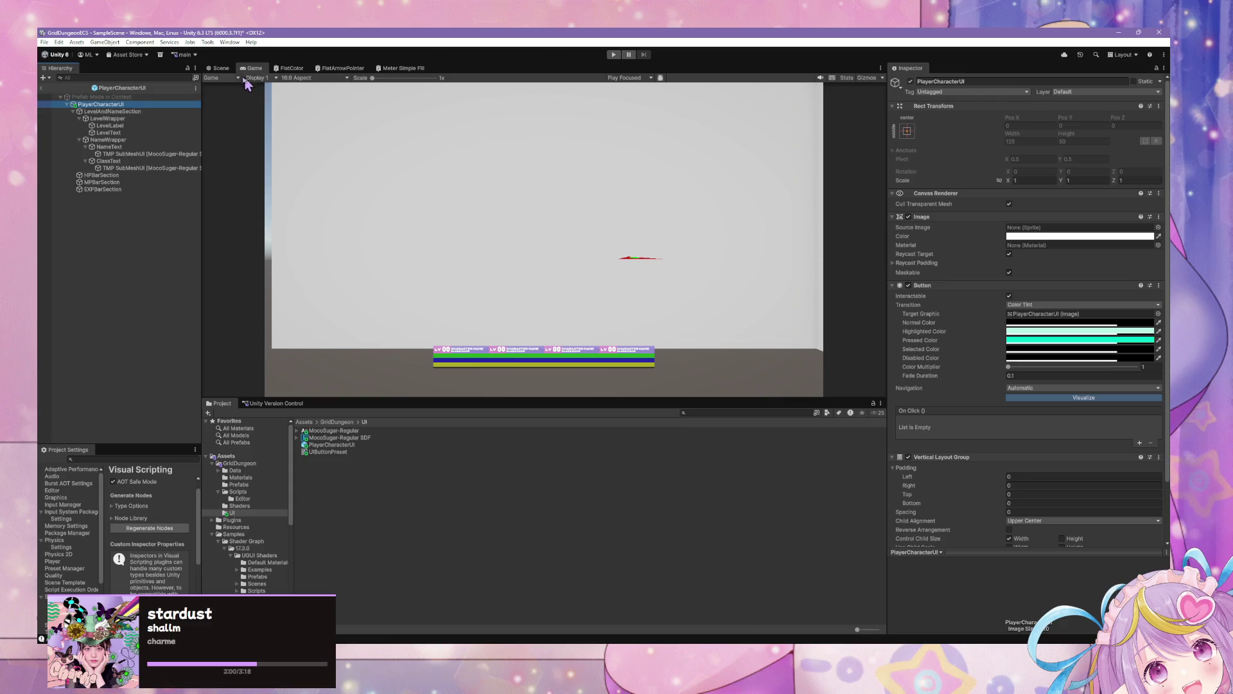
double_click(140, 105)
click(155, 111)
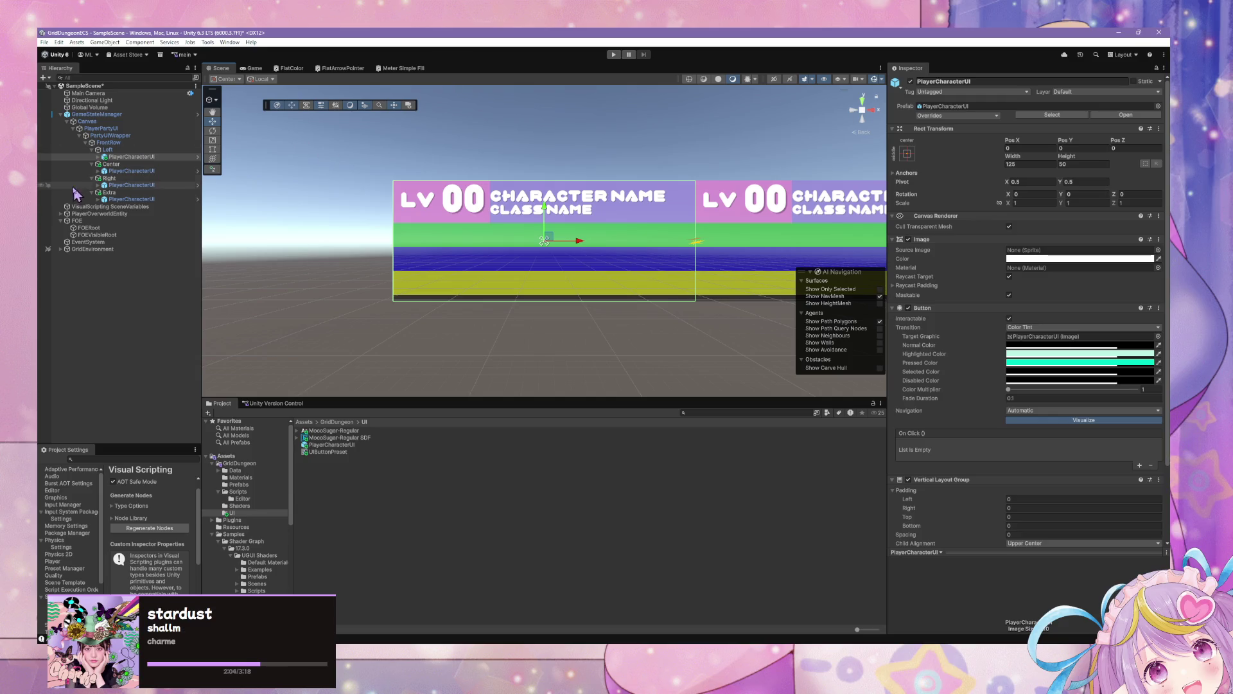
Return to the scene and select PartyUIWrapper under the Canvas
click(141, 144)
click(129, 136)
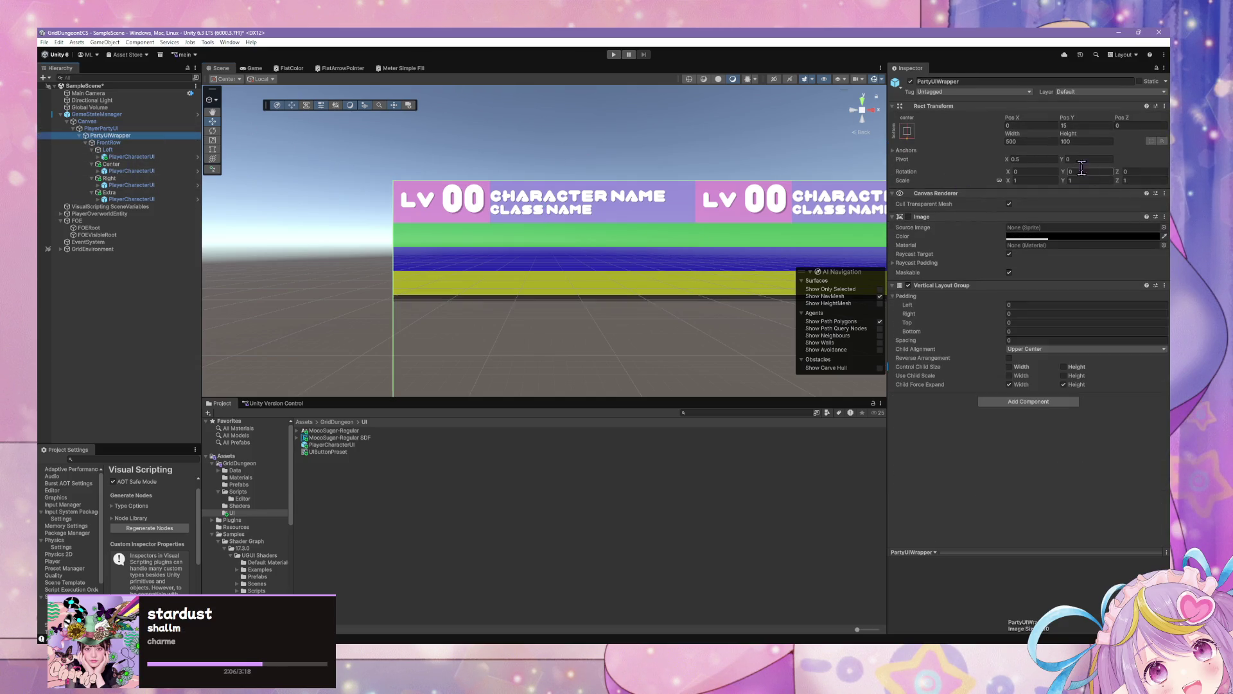
key(f)
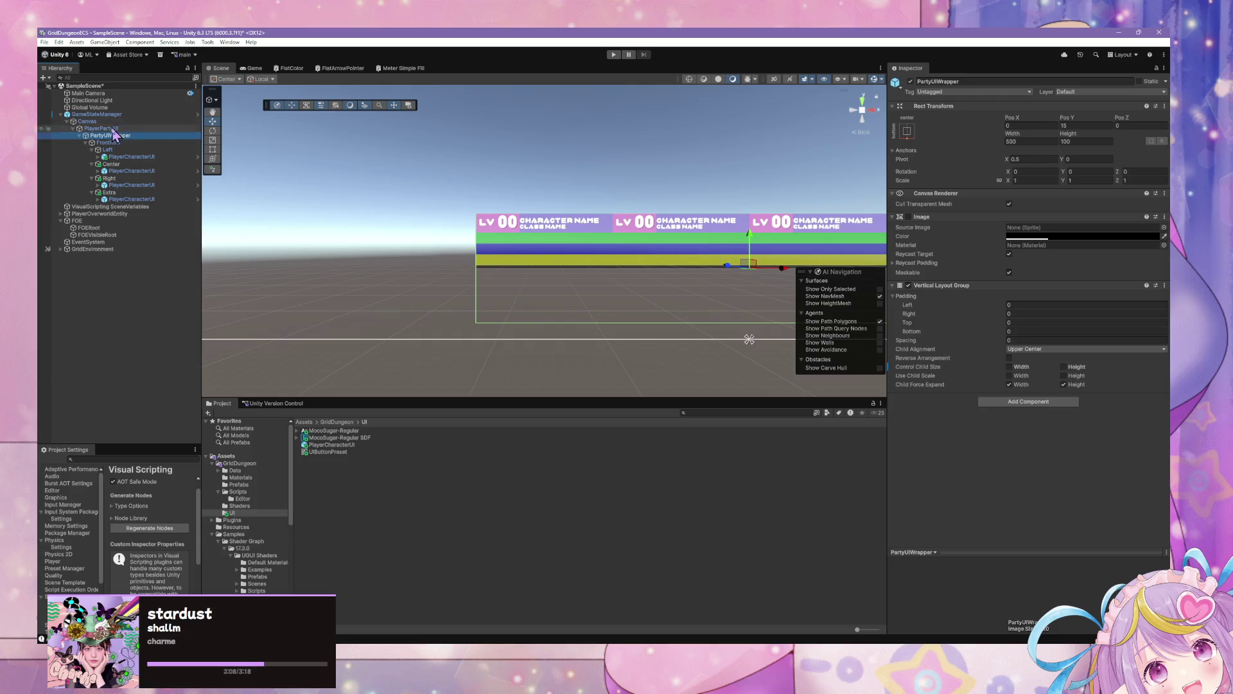
click(96, 114)
click(108, 122)
click(109, 136)
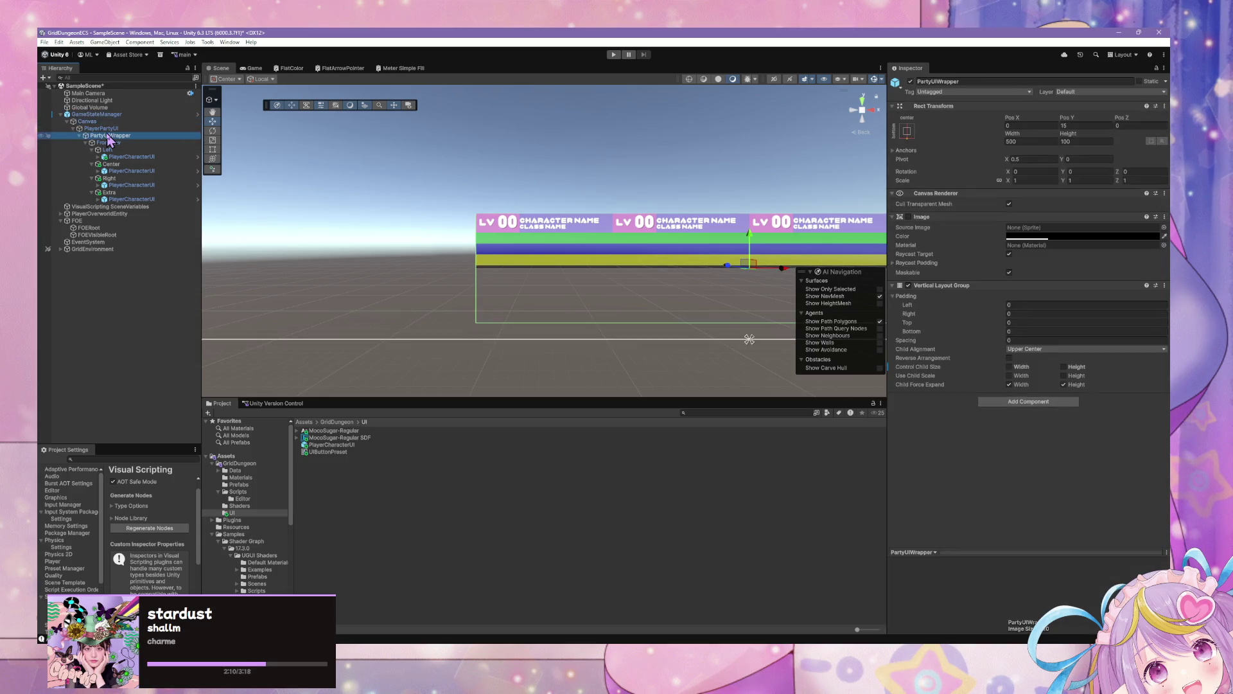
Scale PartyUIWrapper up to 1.64, checking the result in an enlarged Game view
click(1022, 181)
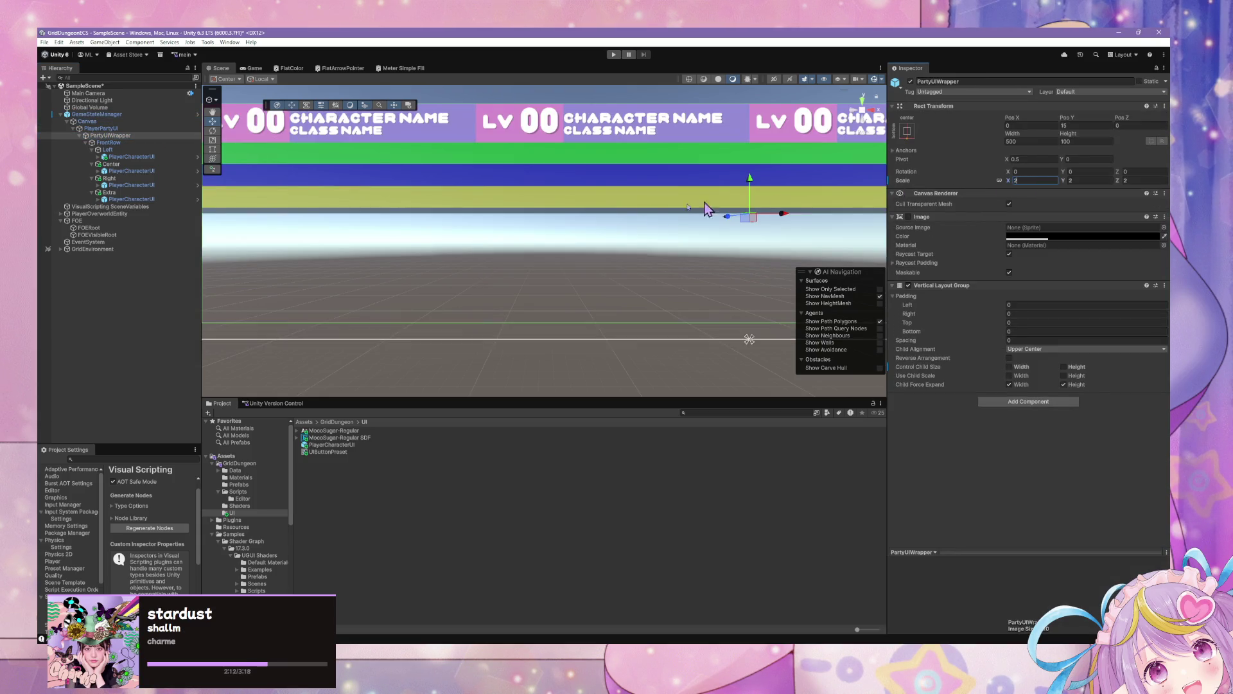
scroll(776, 205, down, 6)
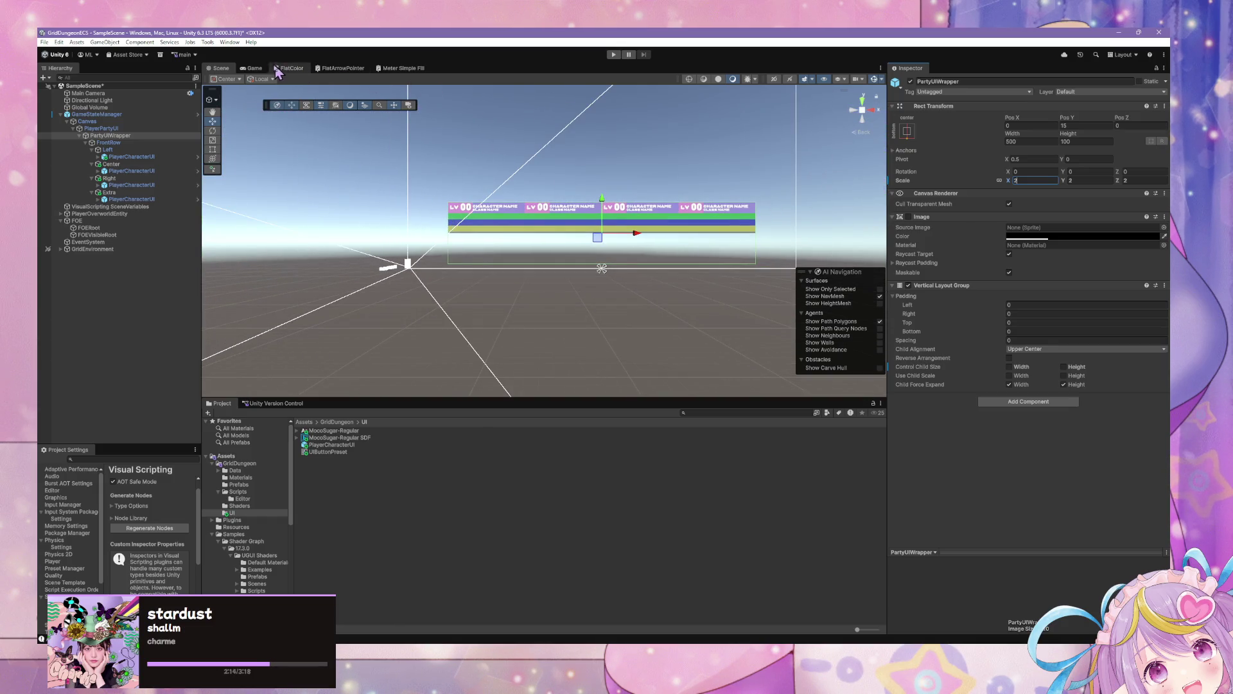
click(252, 68)
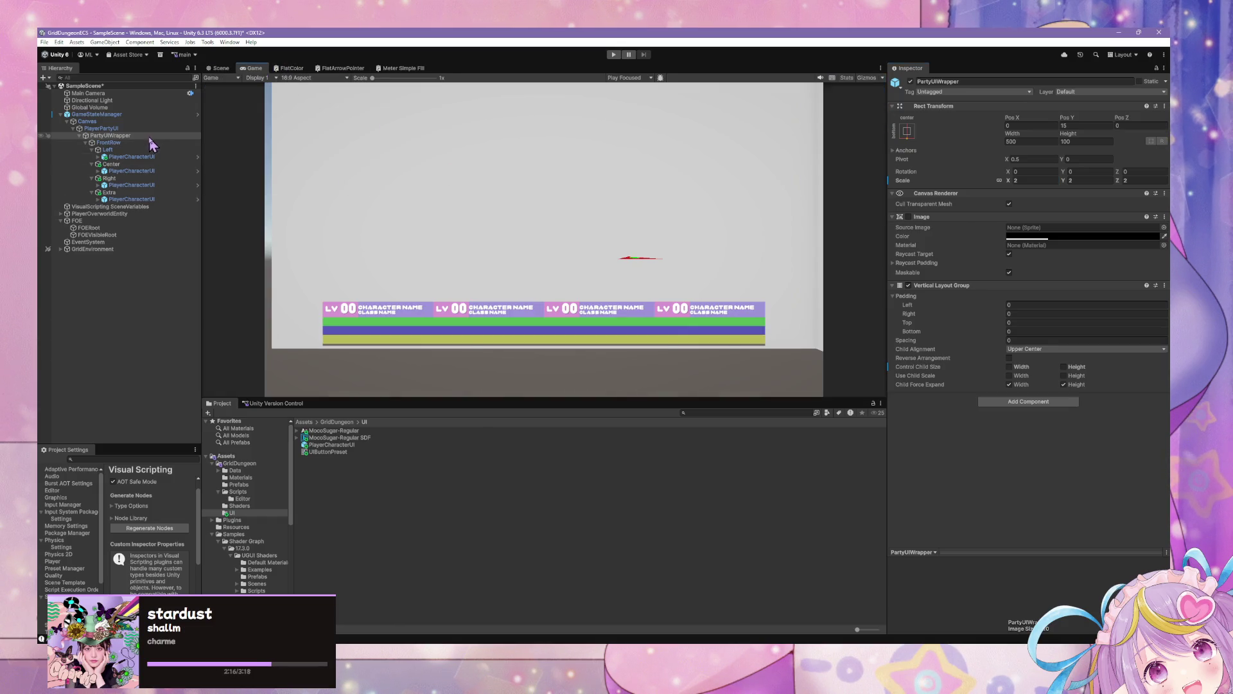
mouse_move(1007, 180)
mouse_down()
mouse_move(993, 184)
mouse_move(1006, 184)
mouse_up()
text(2)
key(BackSpace)
text(1)
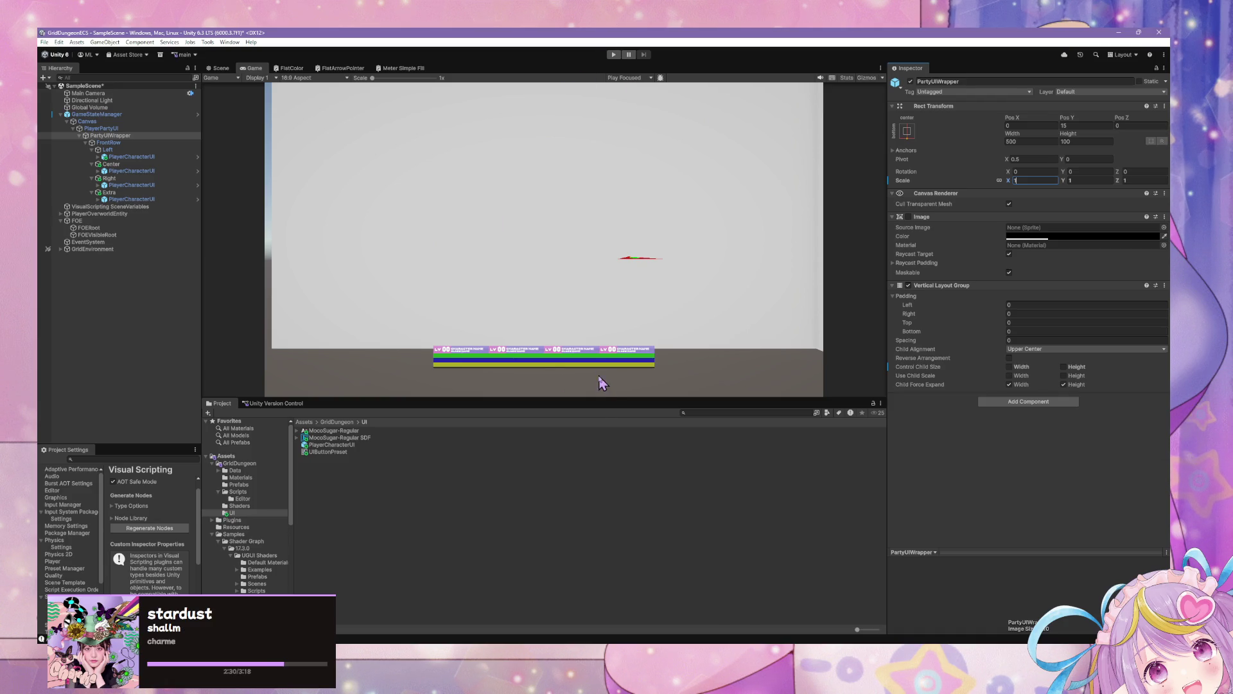
click(591, 412)
mouse_move(534, 398)
mouse_down()
mouse_move(540, 531)
mouse_move(546, 516)
mouse_up()
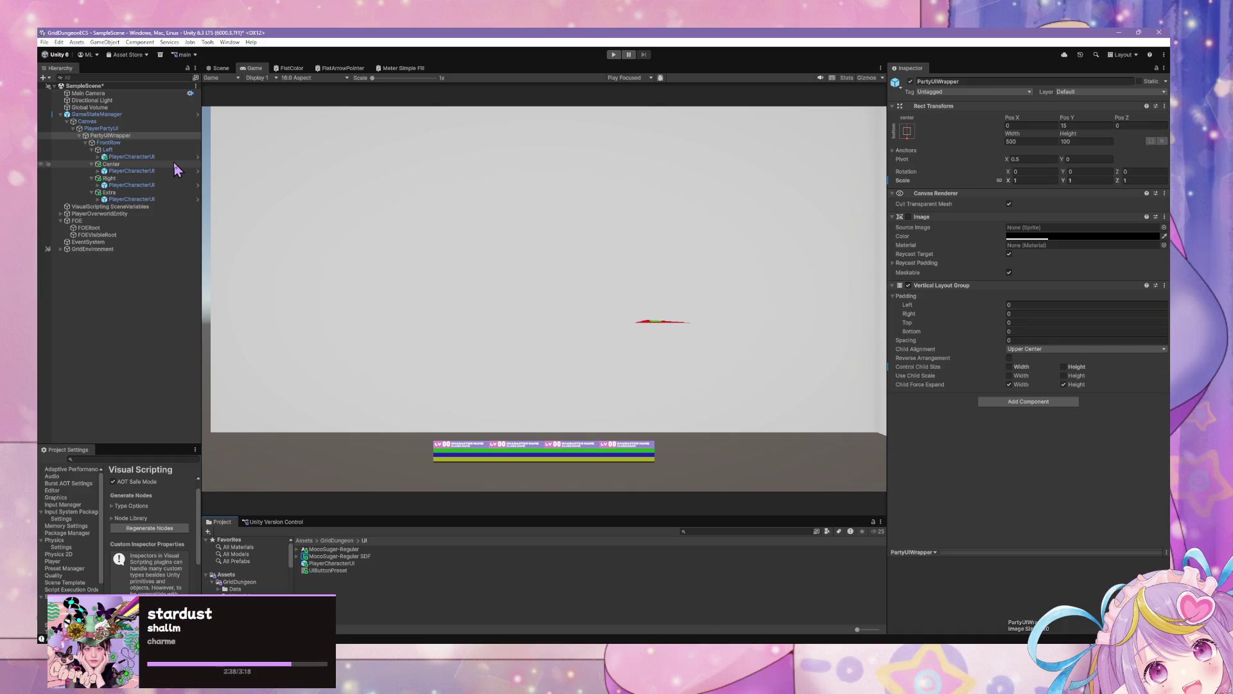
click(109, 136)
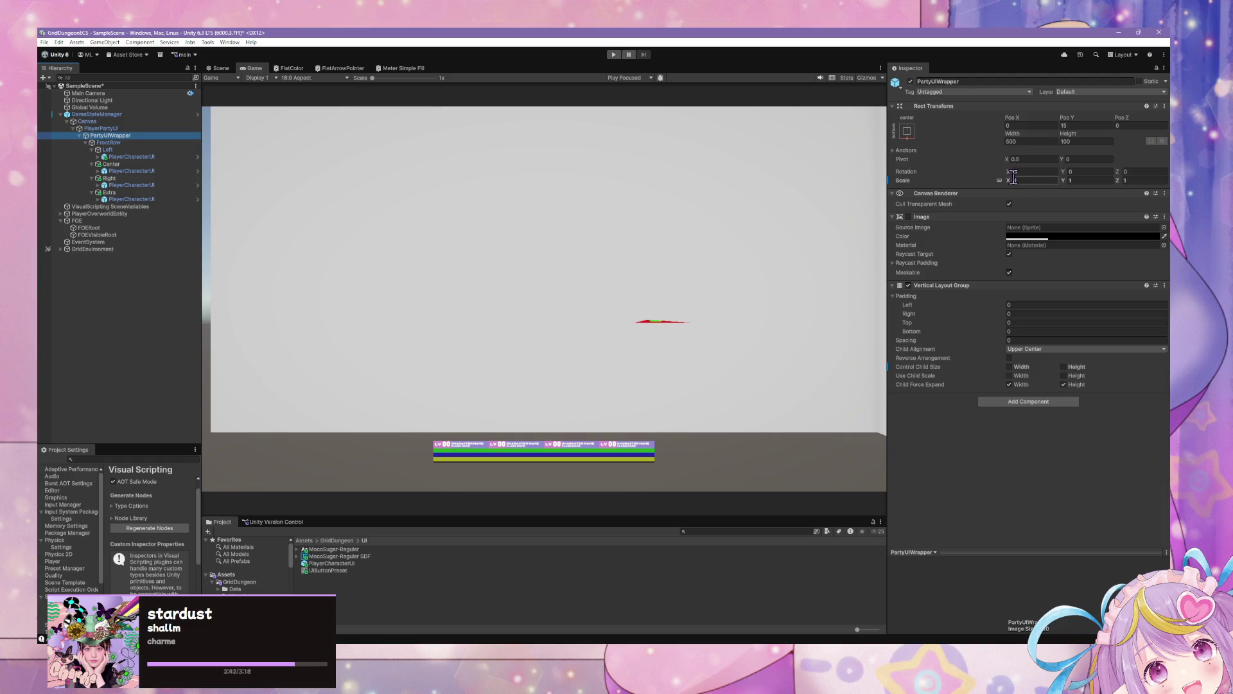
drag(1013, 182, 1024, 186)
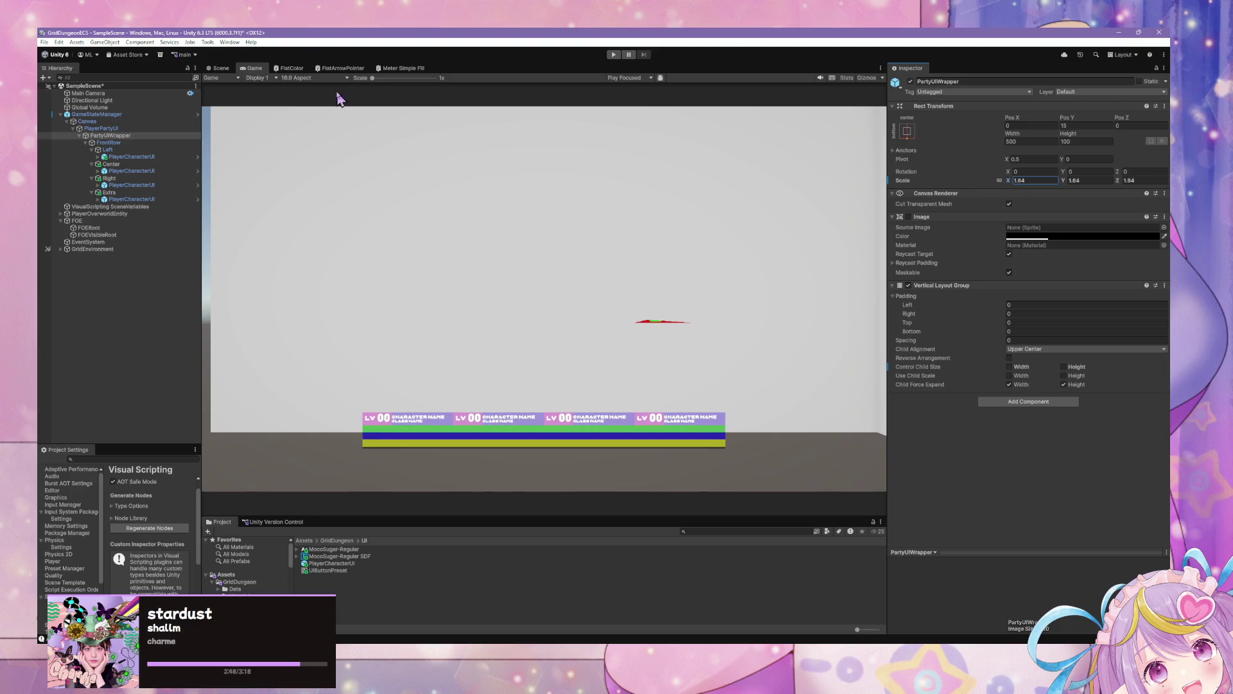
Set the Game view to Free Aspect and float it as a smaller separate window
click(292, 79)
click(305, 125)
click(296, 78)
click(307, 110)
drag(253, 68, 473, 253)
mouse_move(818, 496)
mouse_down()
mouse_move(601, 327)
mouse_move(802, 514)
mouse_move(837, 512)
mouse_move(654, 402)
mouse_move(853, 528)
mouse_up()
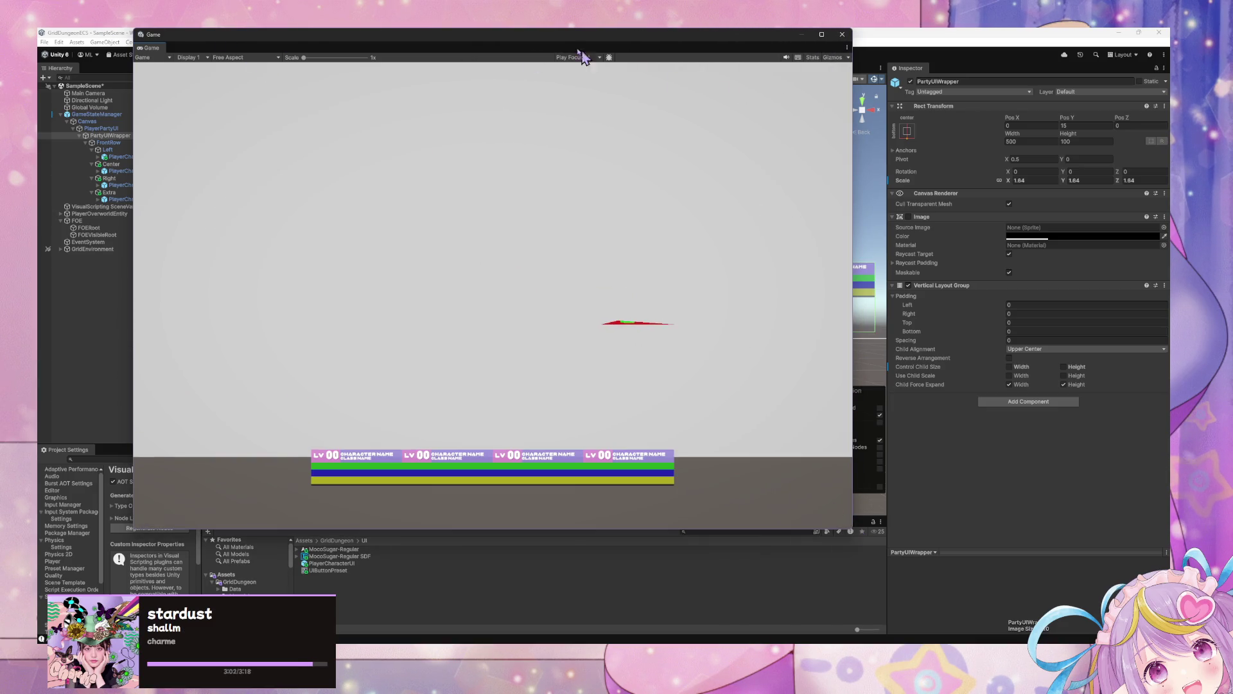
Close the floating Game window and open the Left slot's PlayerCharacterUI prefab
mouse_move(366, 43)
mouse_down()
mouse_move(793, 116)
mouse_move(742, 104)
mouse_up()
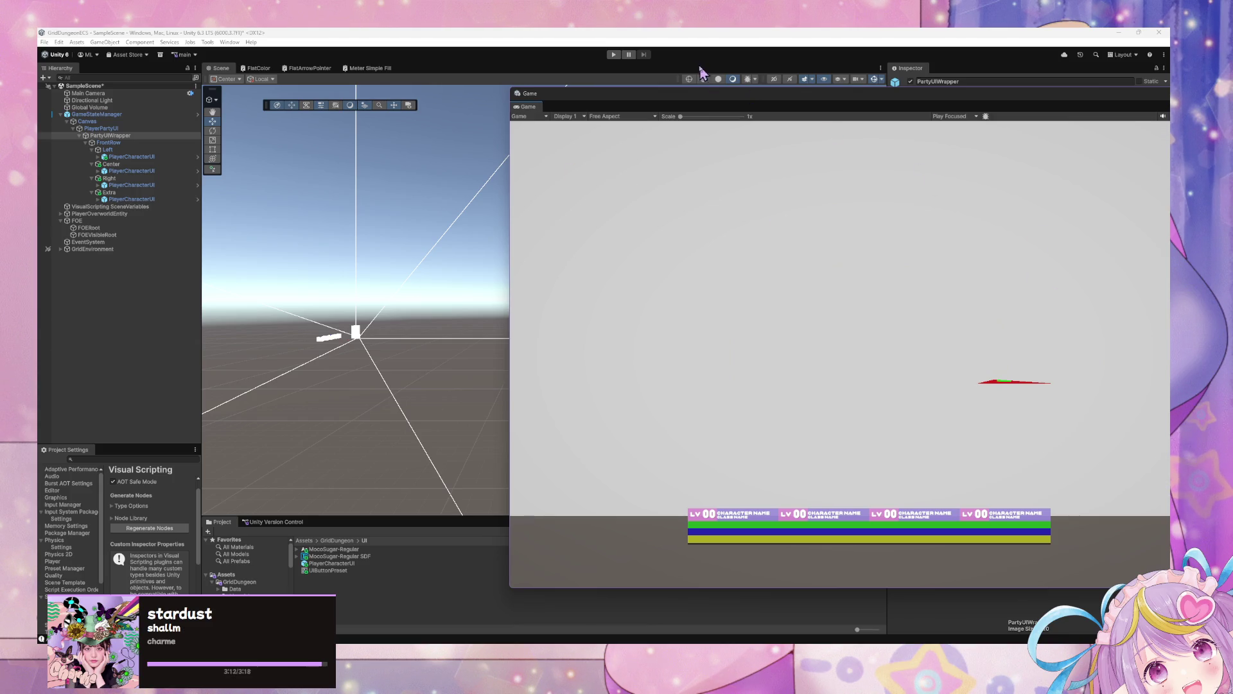
mouse_move(828, 94)
mouse_down()
mouse_move(628, 151)
mouse_move(475, 414)
mouse_move(545, 297)
mouse_move(530, 122)
mouse_move(475, 116)
mouse_up()
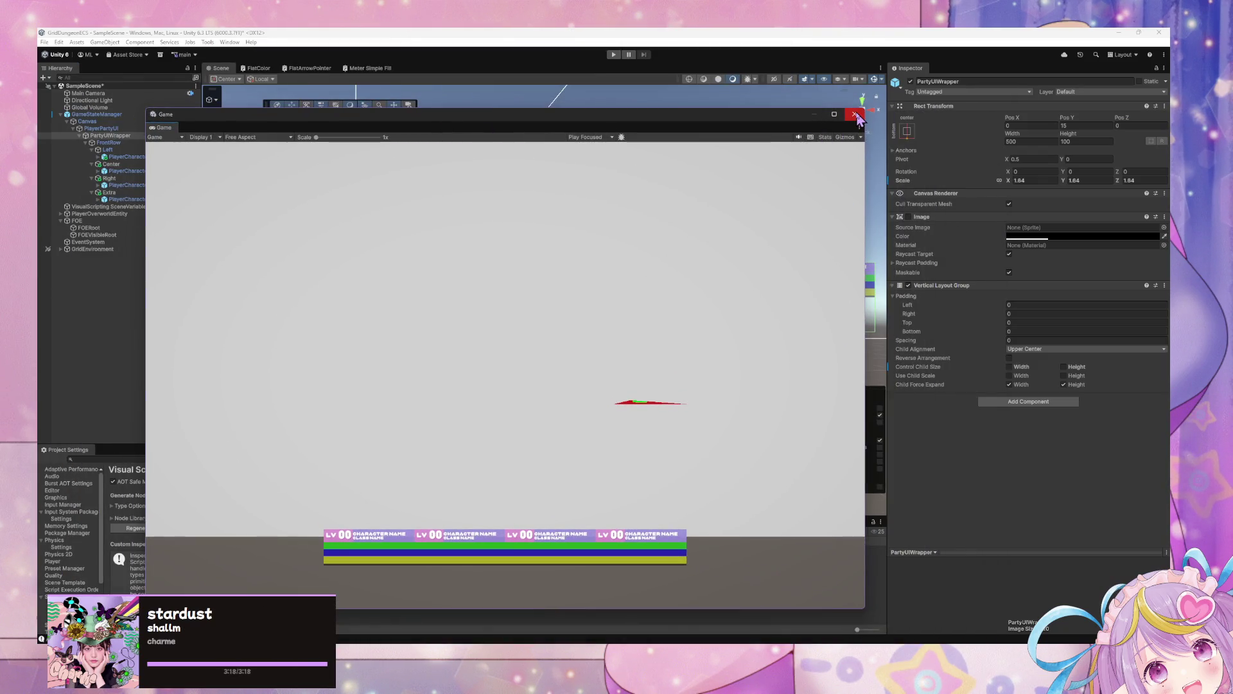
click(855, 115)
scroll(589, 255, up, 5)
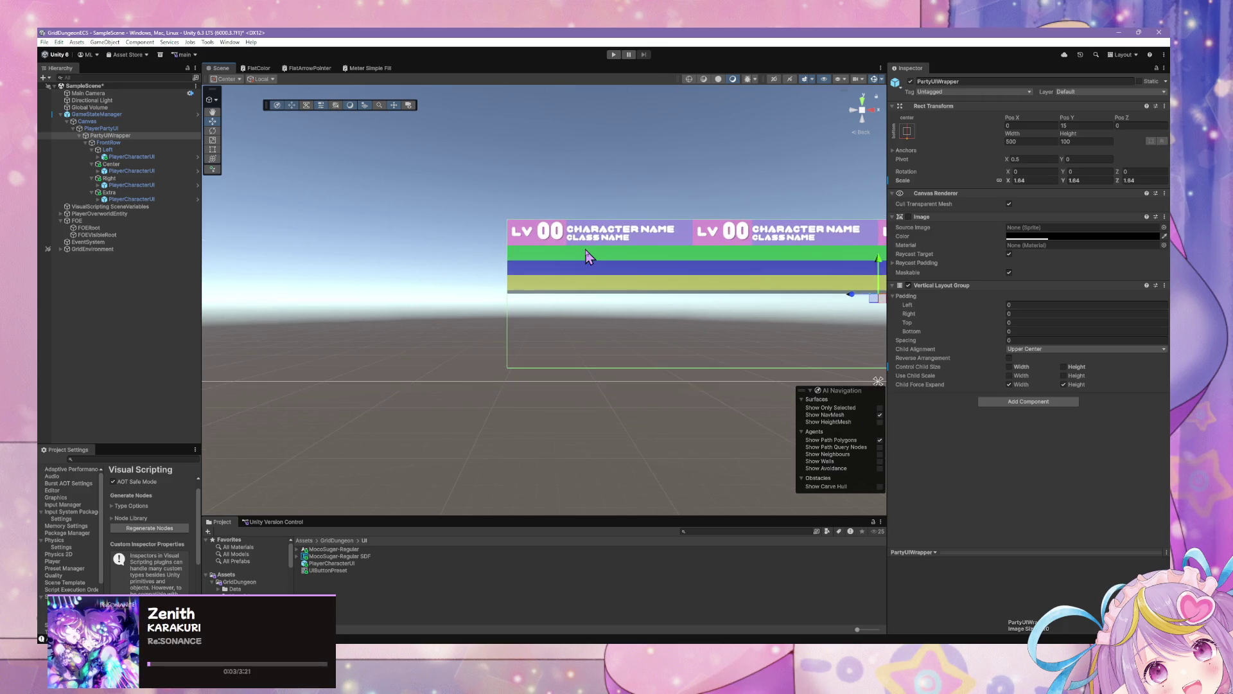
mouse_move(623, 267)
mouse_down()
mouse_move(386, 292)
mouse_move(468, 303)
mouse_up()
scroll(467, 305, down, 2)
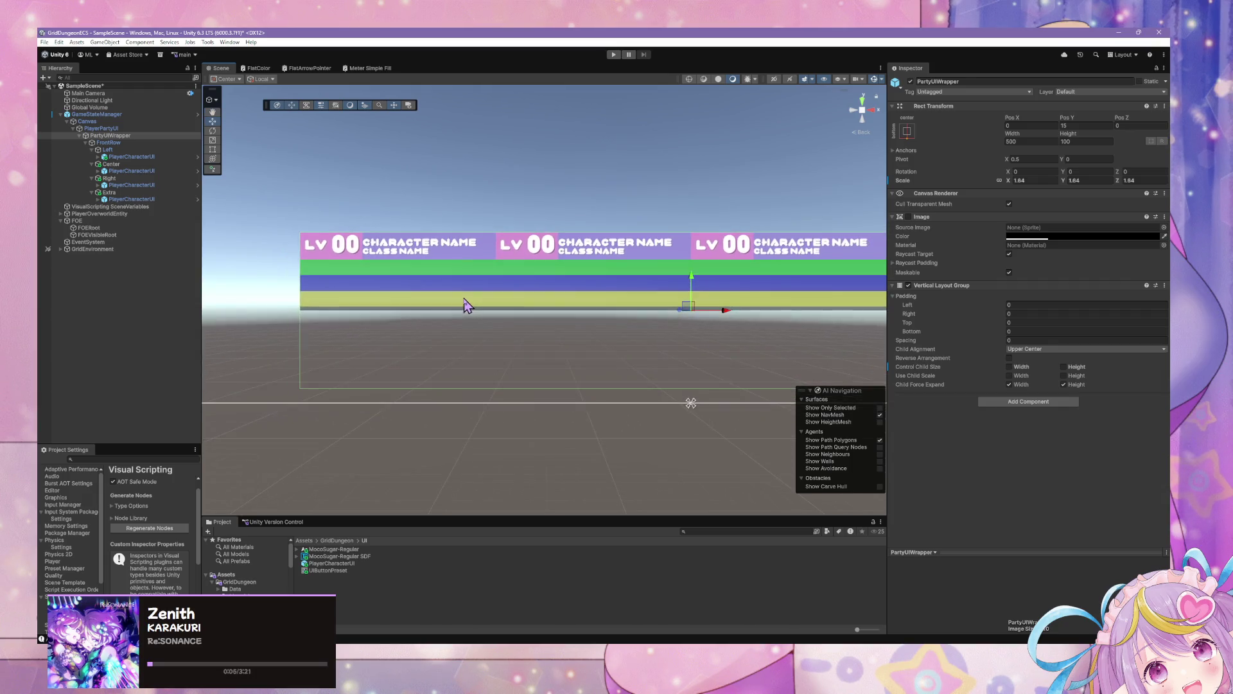
scroll(467, 304, down, 2)
click(132, 157)
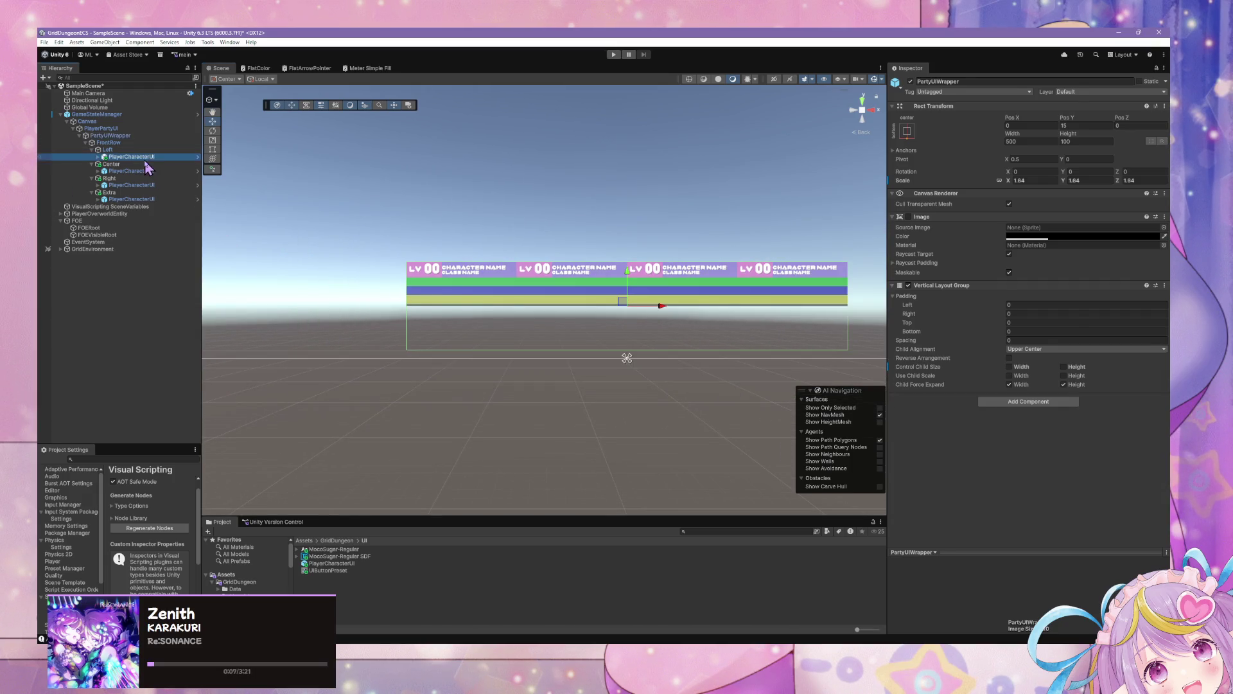
click(1107, 116)
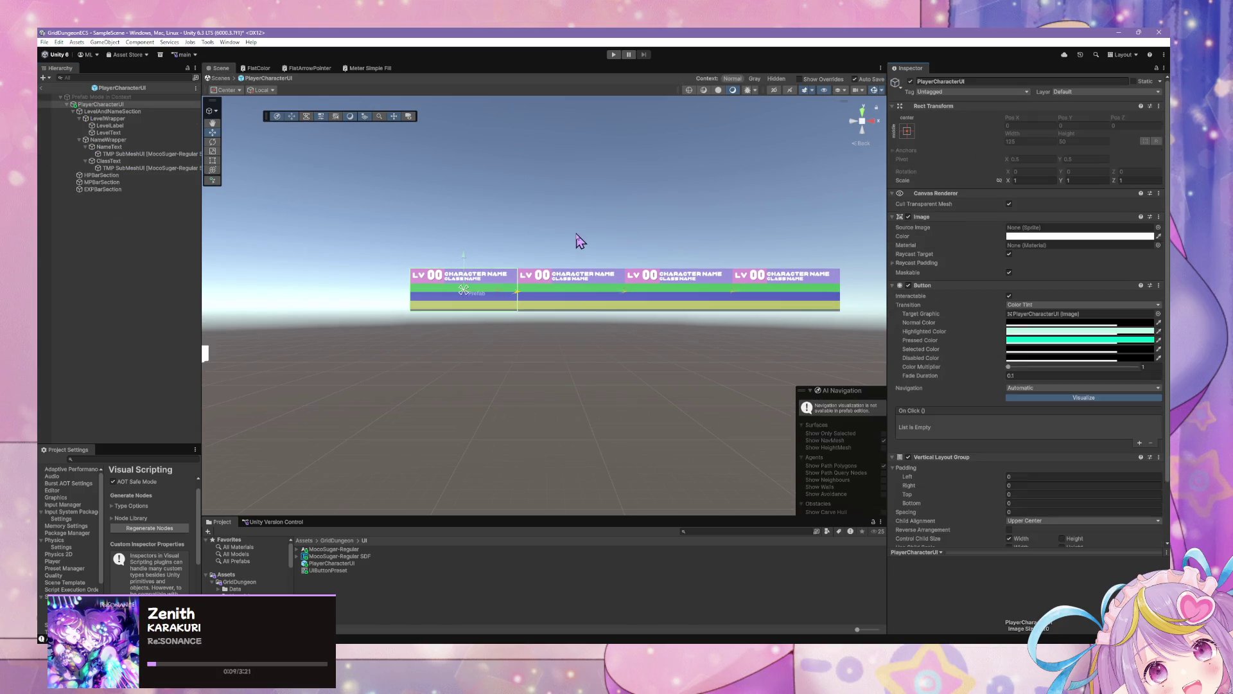
click(232, 42)
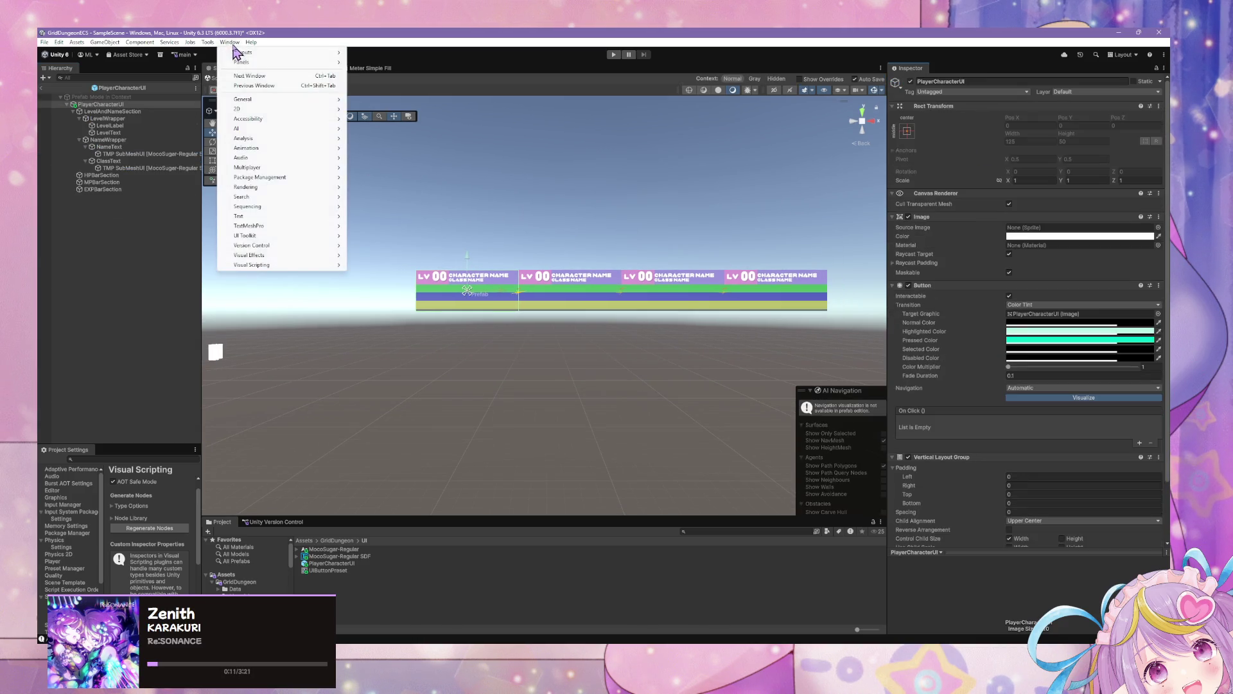
mouse_move(273, 100)
click(392, 110)
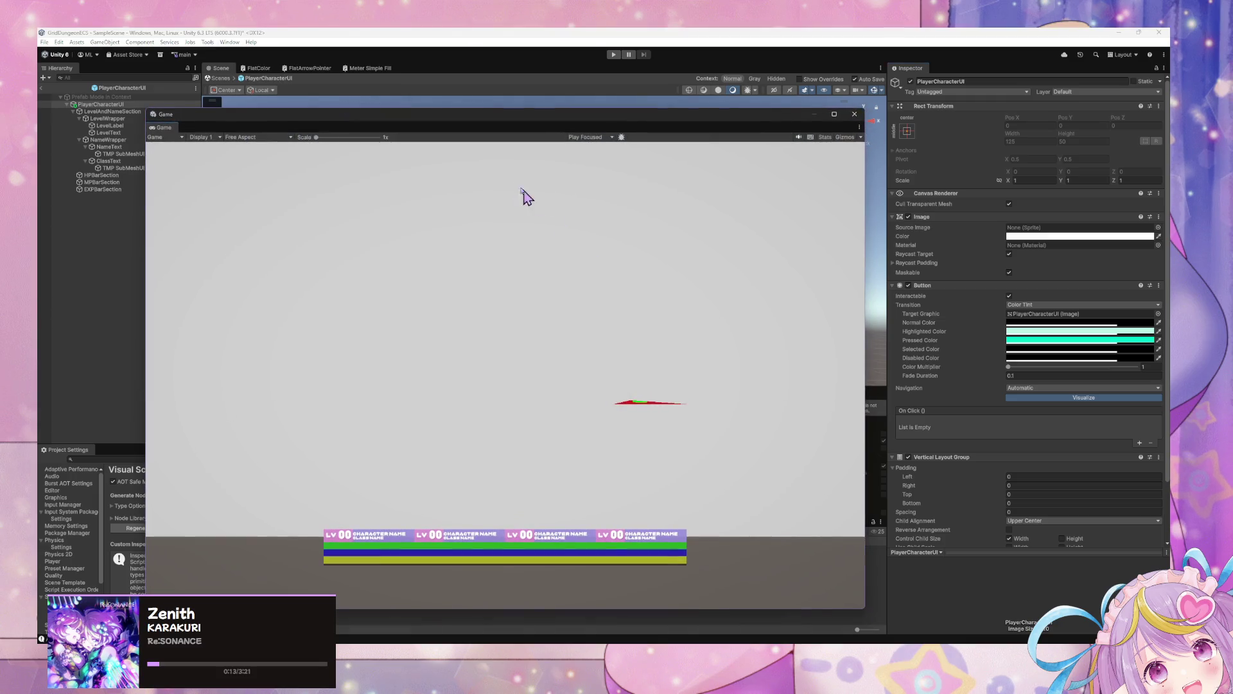
drag(506, 119, 511, 118)
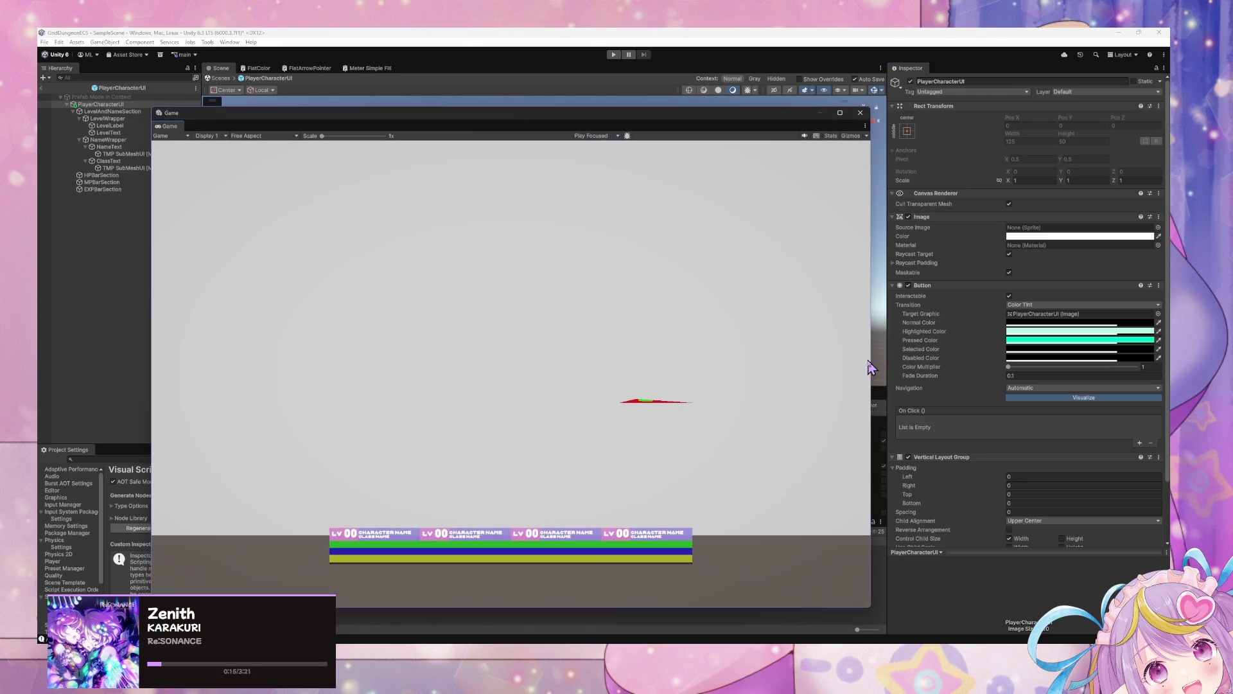
mouse_move(871, 359)
mouse_down()
mouse_move(335, 326)
mouse_move(923, 334)
mouse_move(626, 321)
mouse_move(474, 293)
mouse_move(1028, 304)
mouse_up()
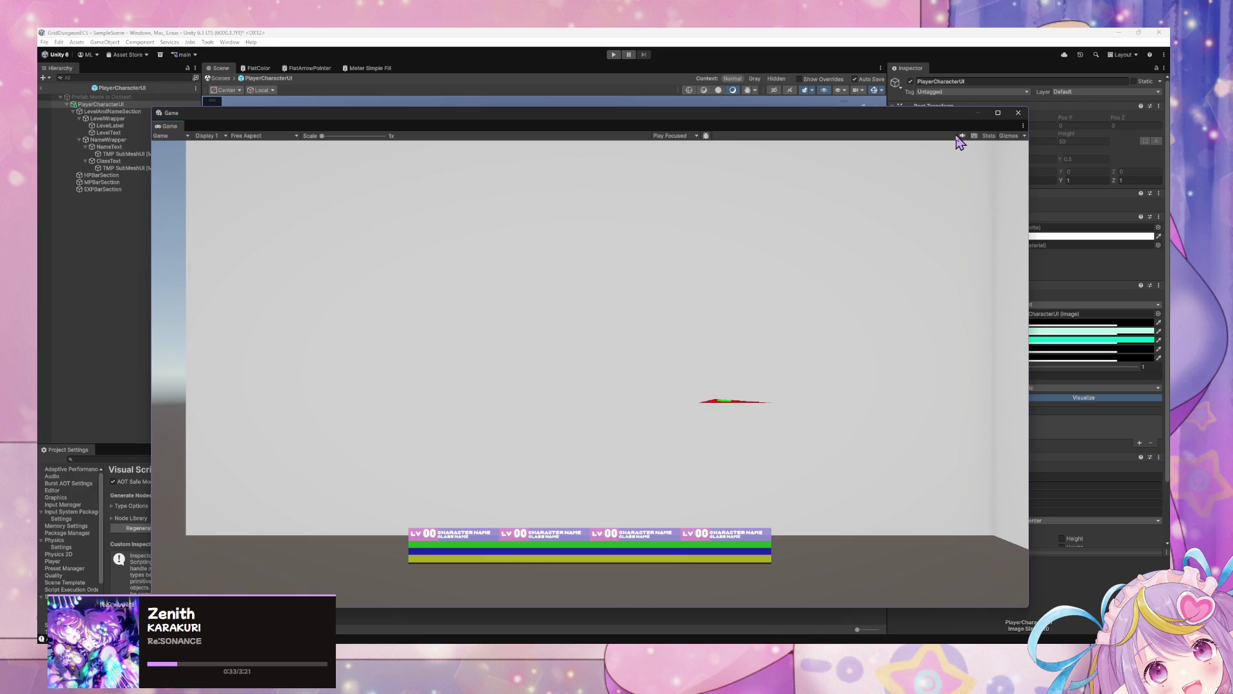
click(1019, 113)
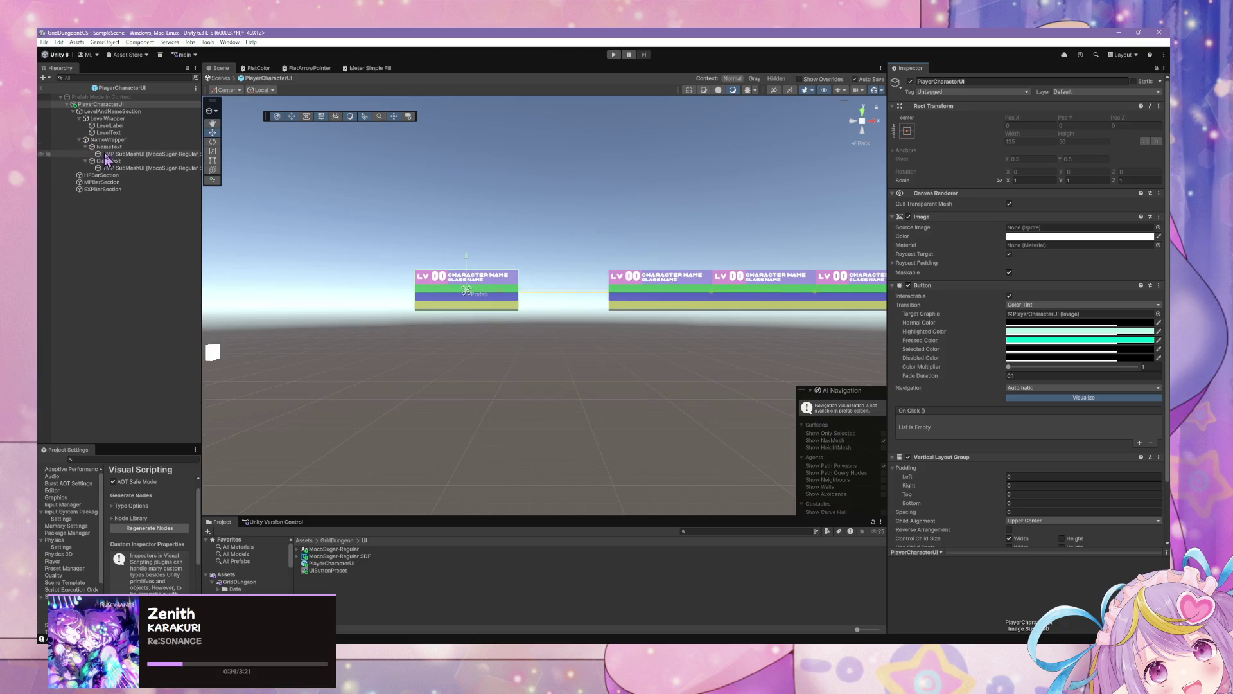
Re-enter the PlayerCharacterUI prefab, frame the UI bar, and select the name text's sub-mesh
scroll(732, 187, down, 4)
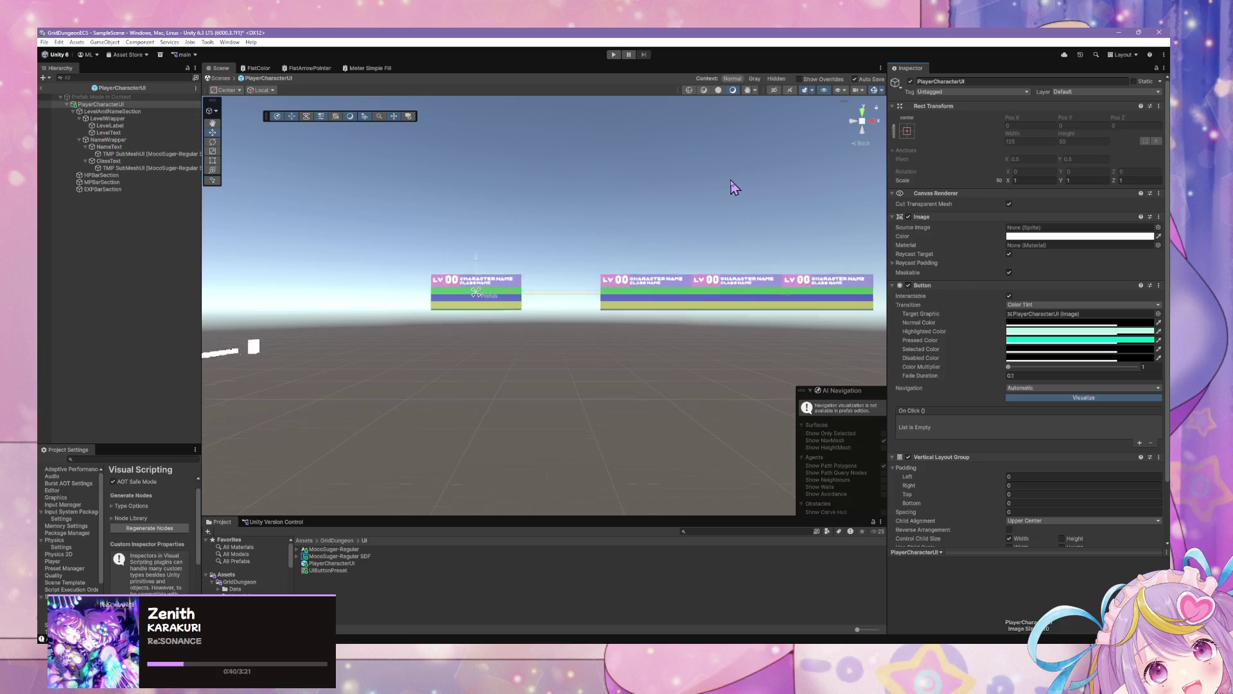
click(219, 79)
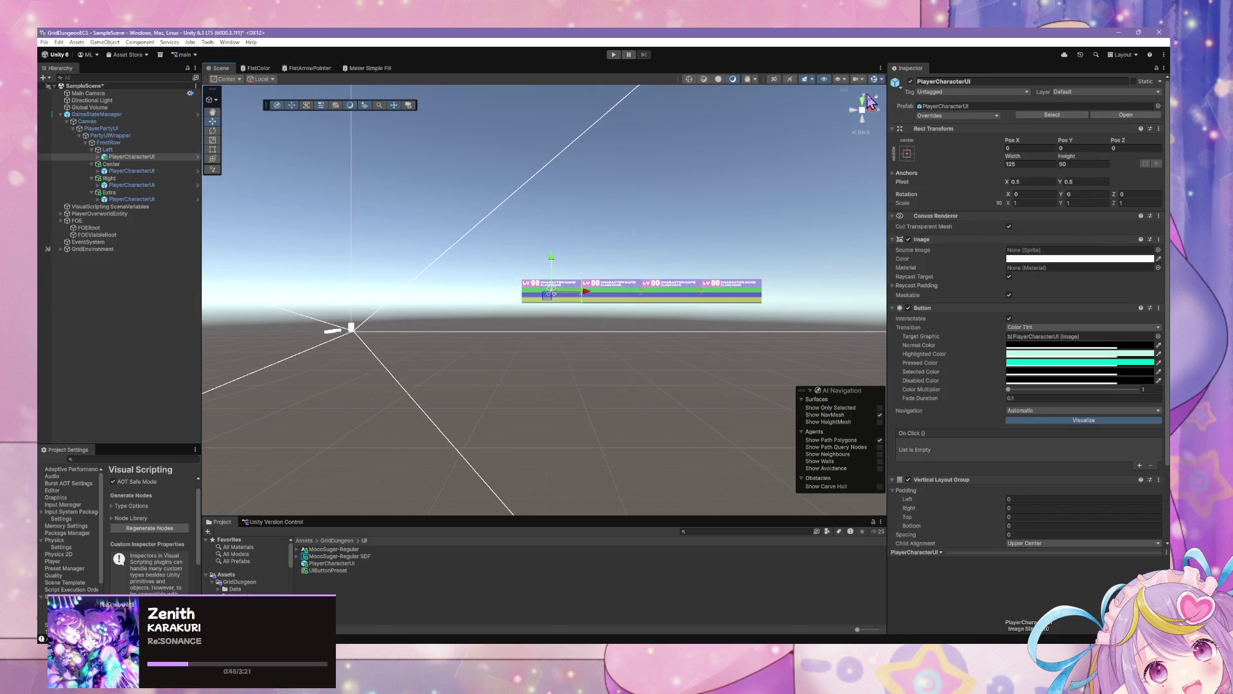
click(1126, 115)
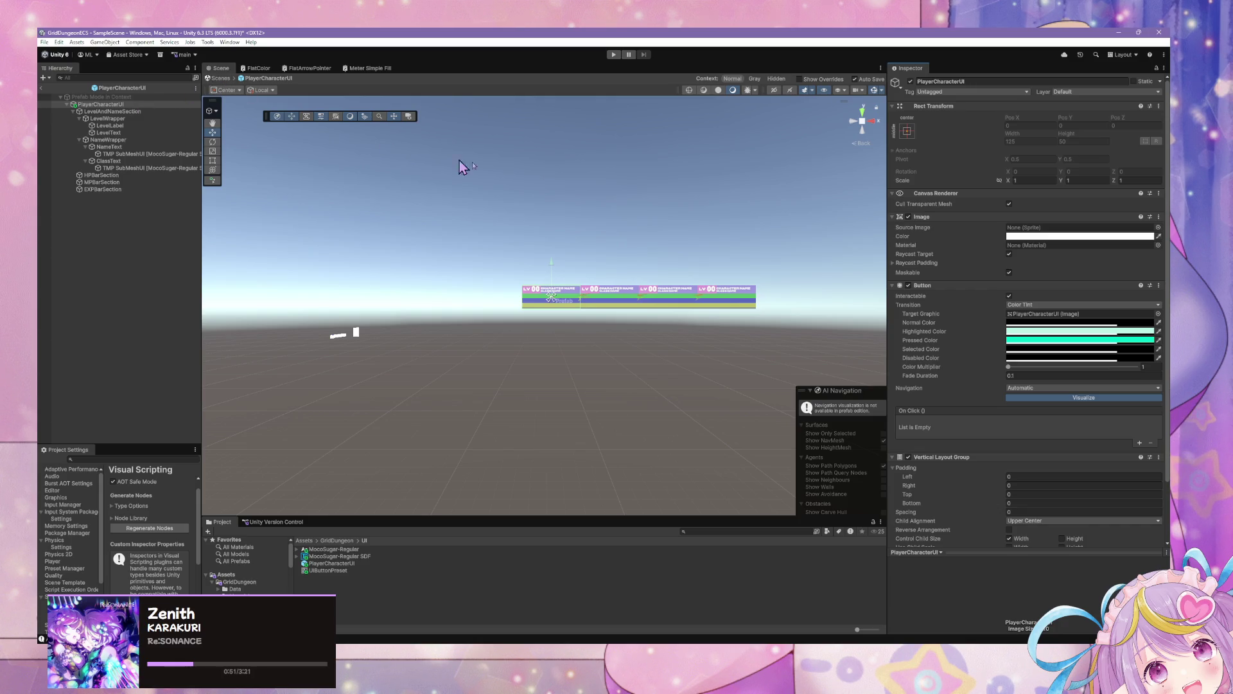
click(662, 275)
key(f)
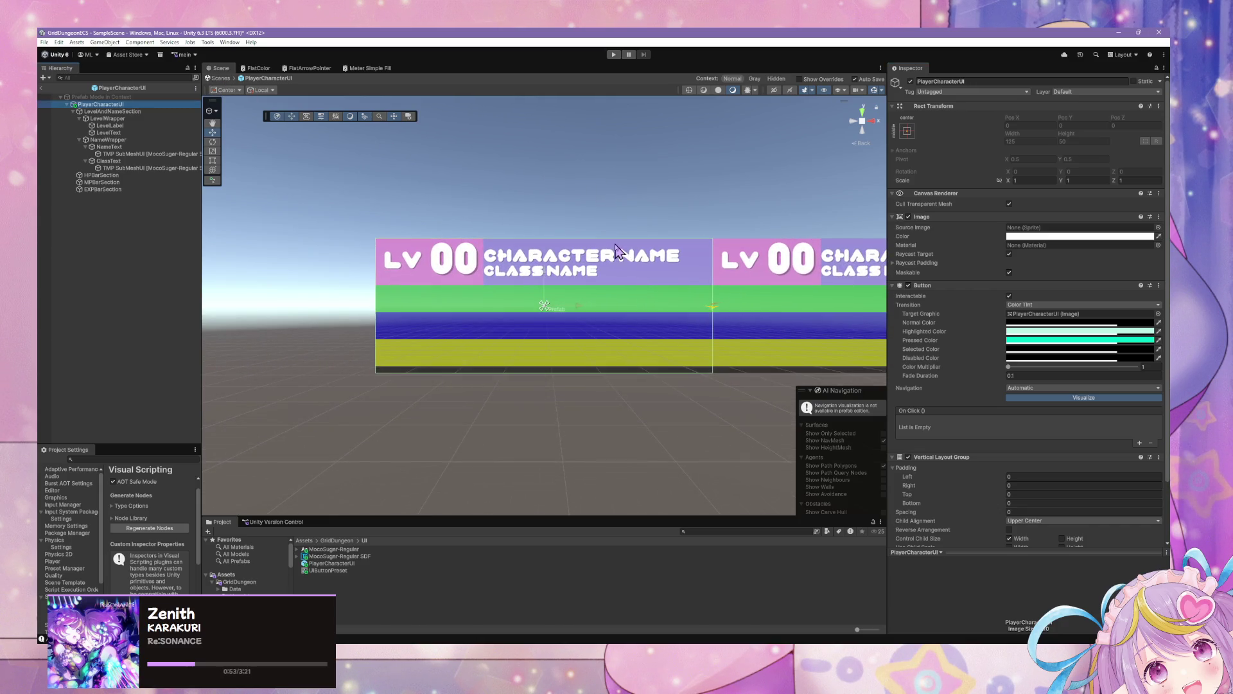
click(594, 267)
click(594, 266)
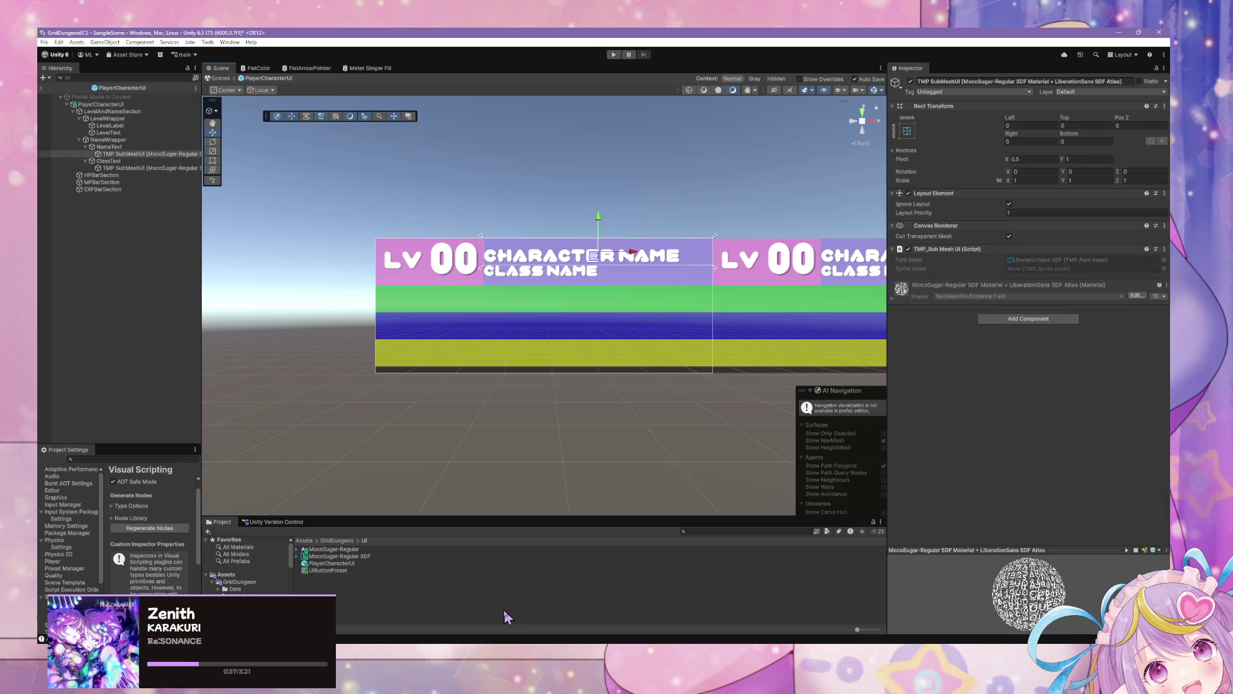
Open a Game window via Window > General > Game, dock it aside, and select NameText
click(230, 42)
mouse_move(271, 102)
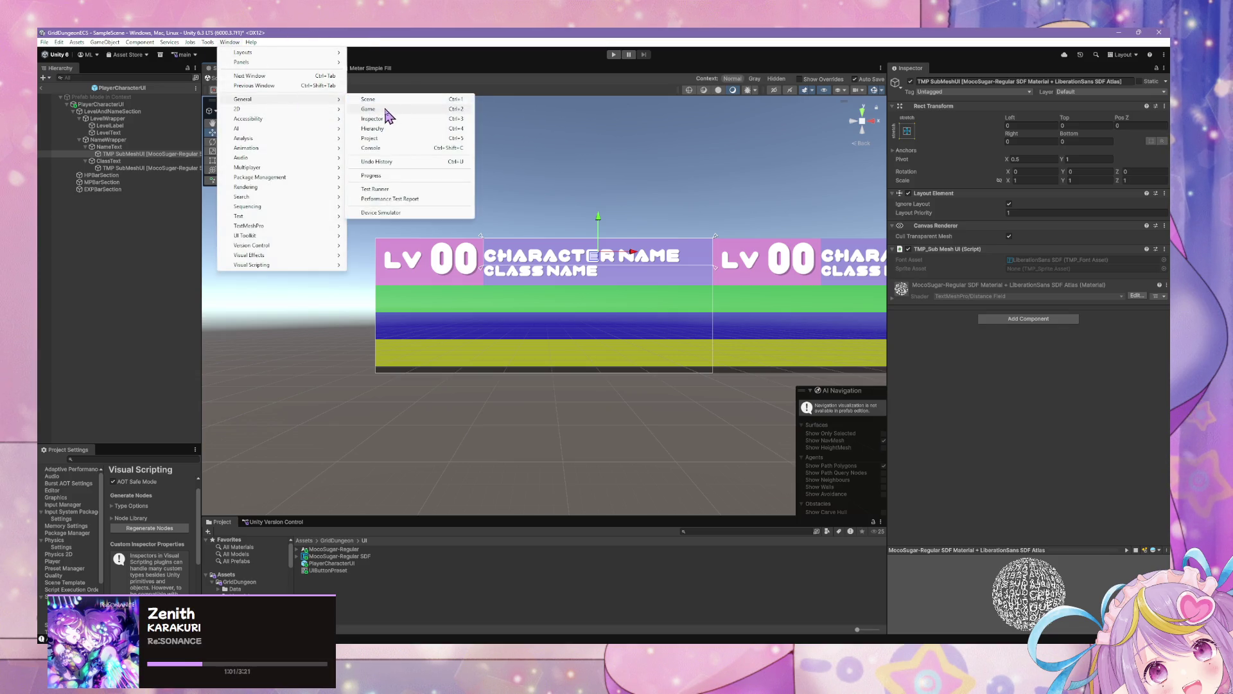
click(385, 109)
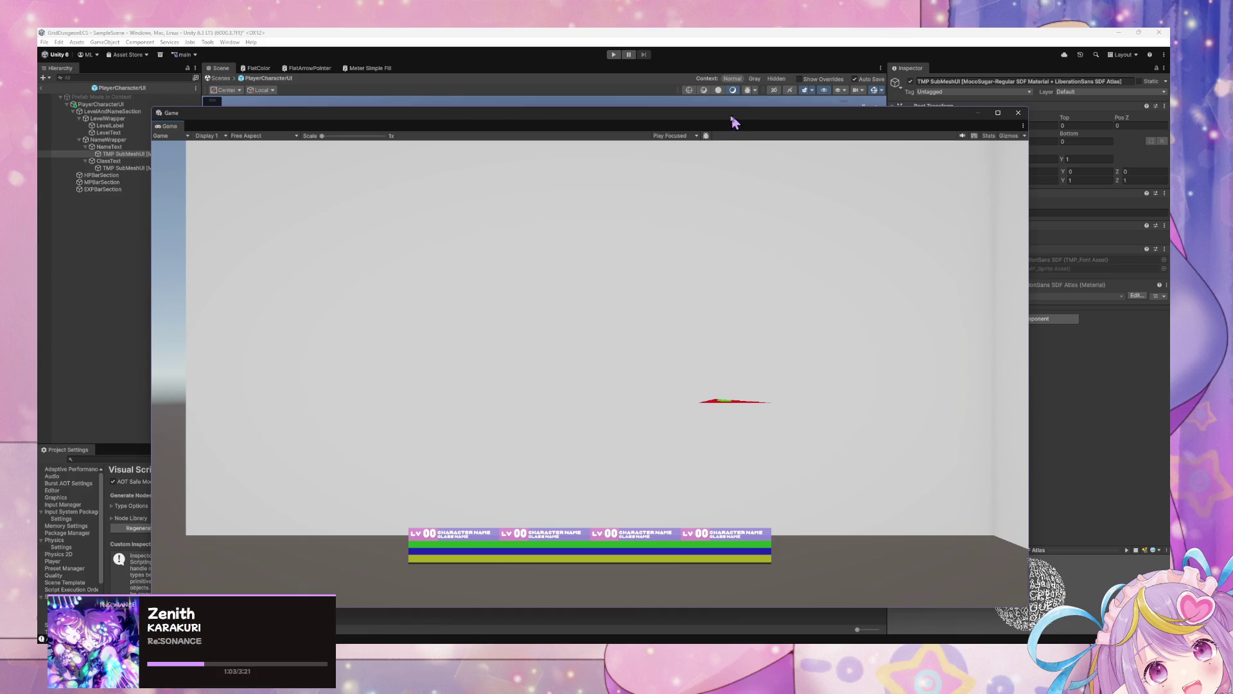
drag(737, 119, 1232, 118)
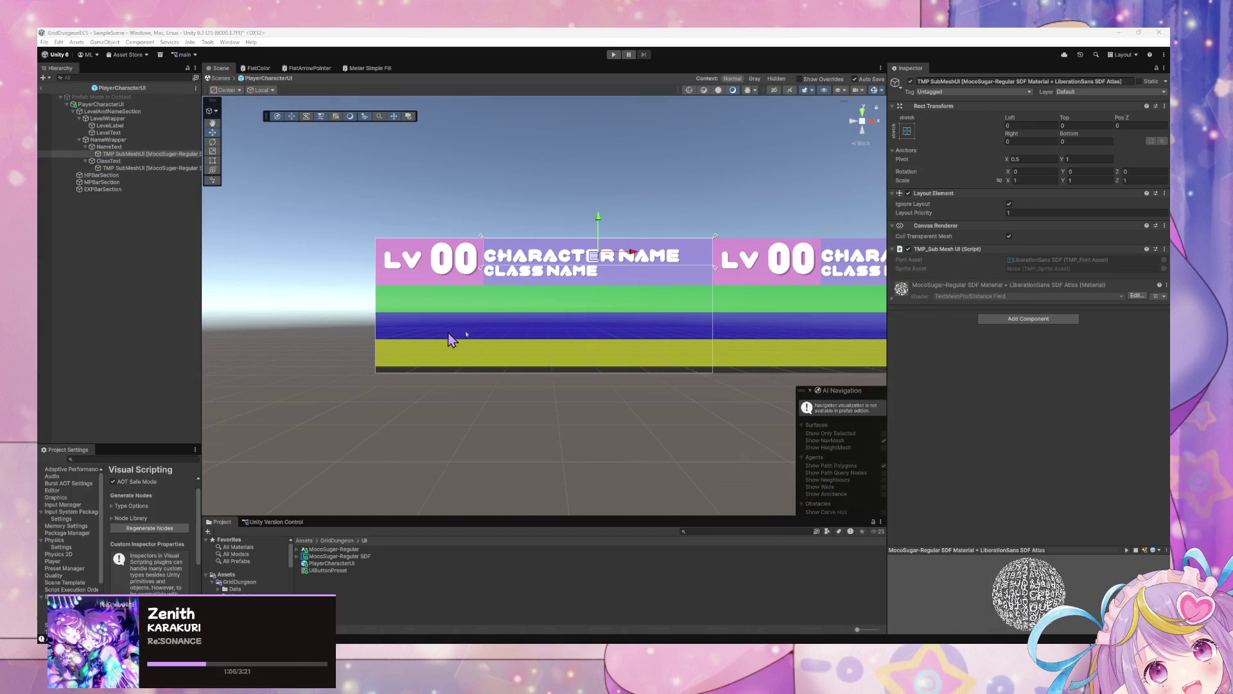
click(160, 147)
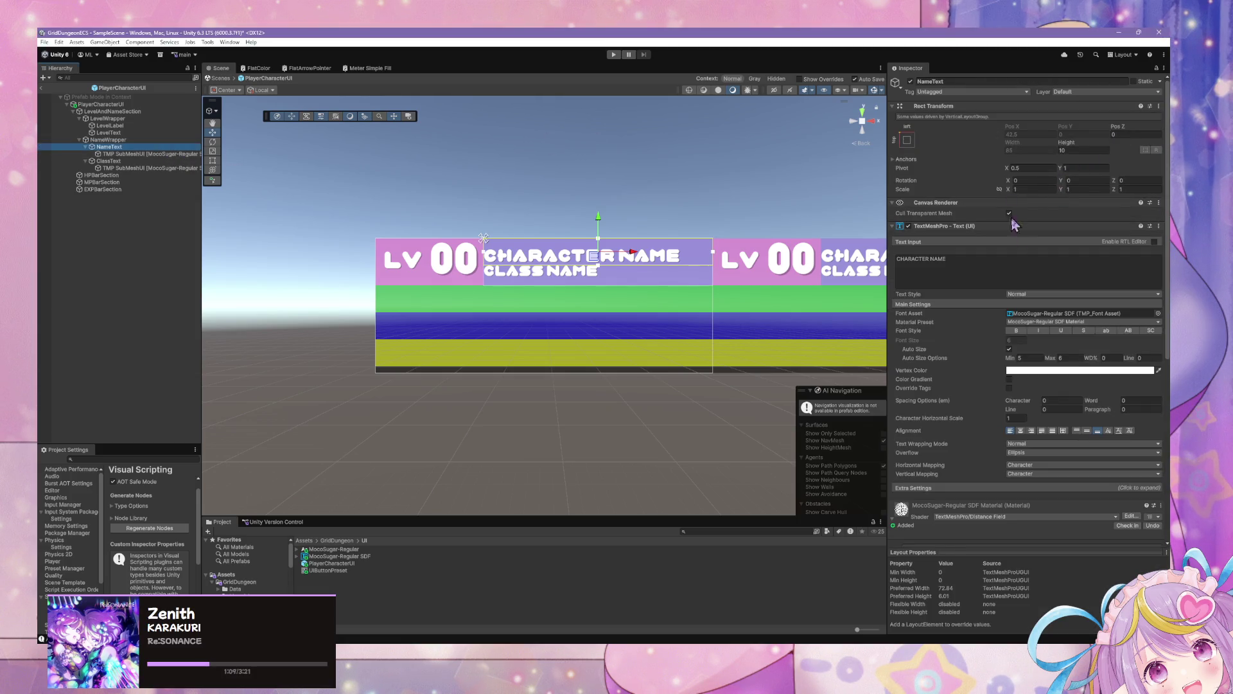
Set NameText's auto-size Max to 8 and Min to 6, then deselect to check CHARACTER NAME
drag(1054, 358, 1081, 365)
text(8)
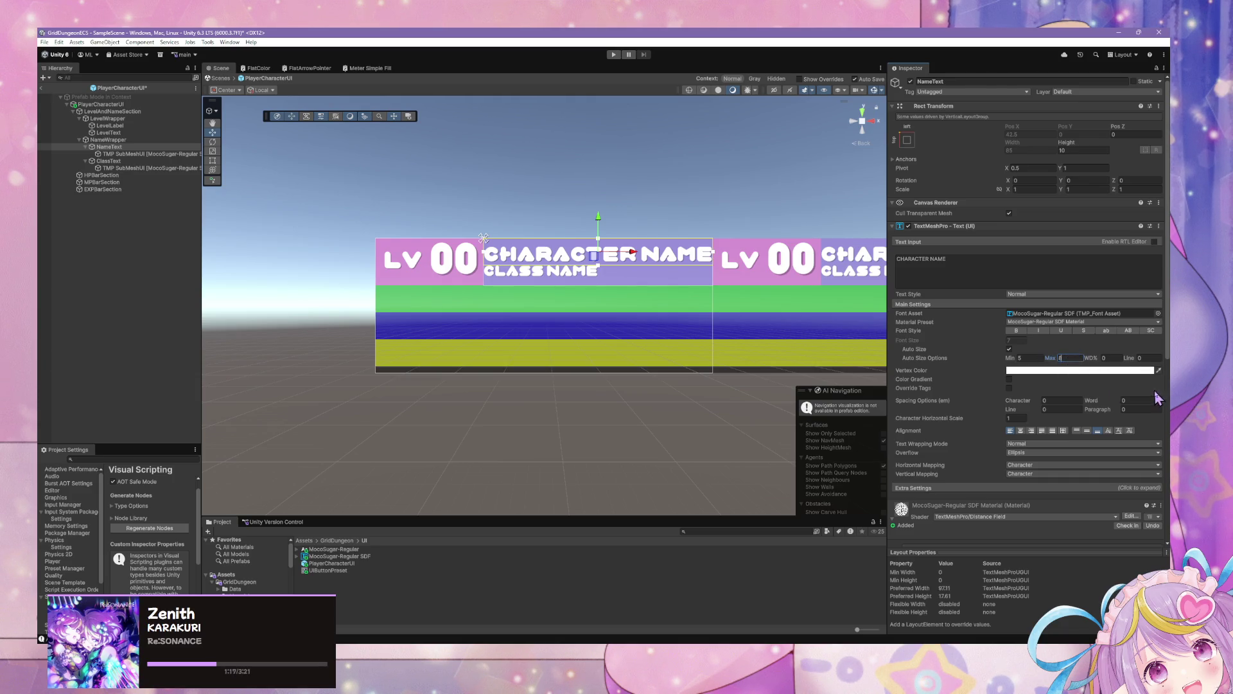
drag(1016, 363, 1045, 366)
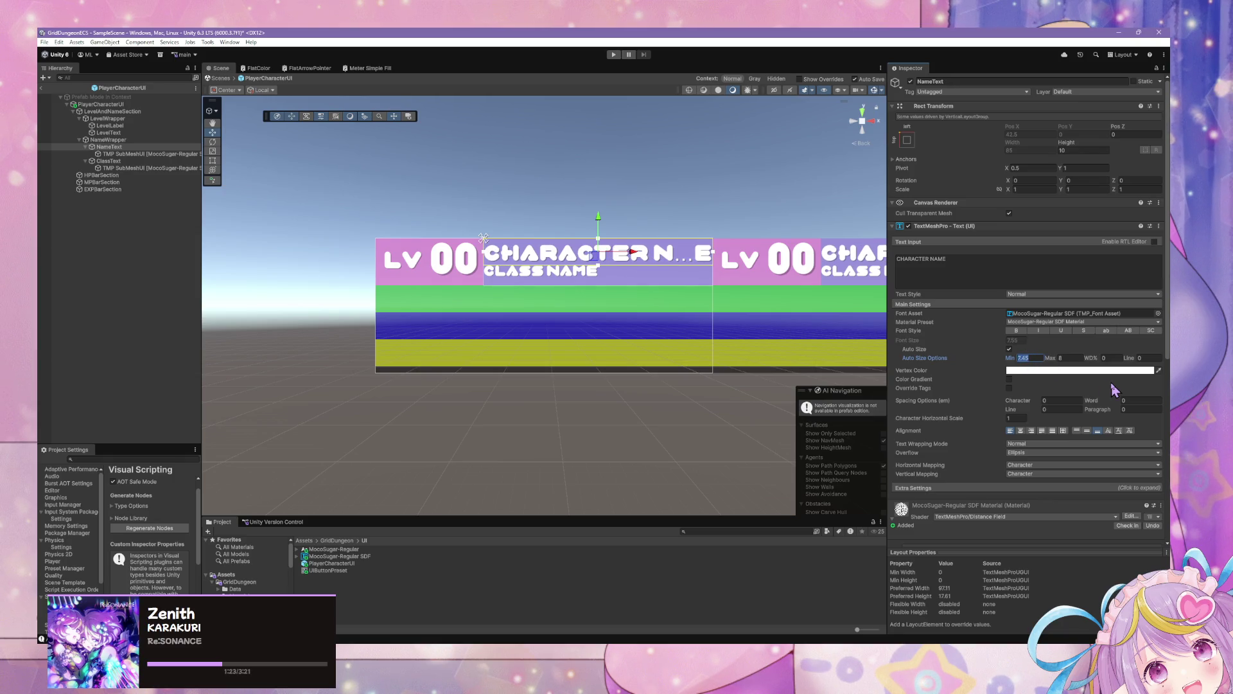
text(6)
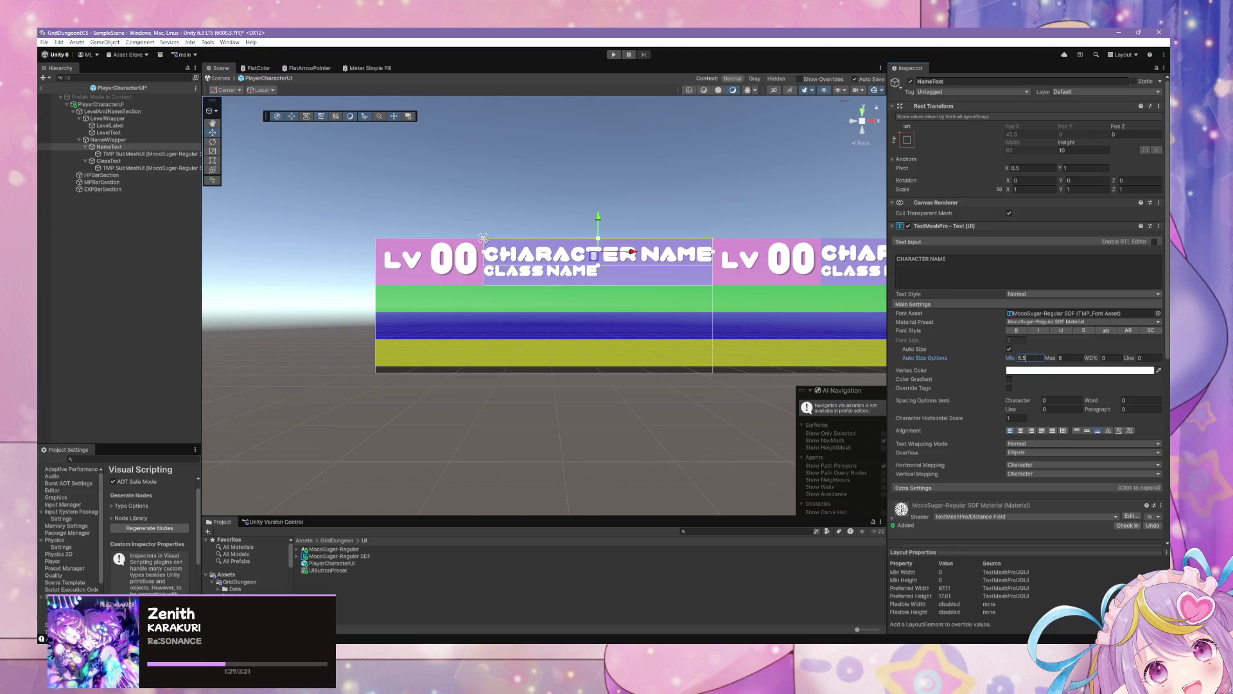
scroll(527, 207, down, 5)
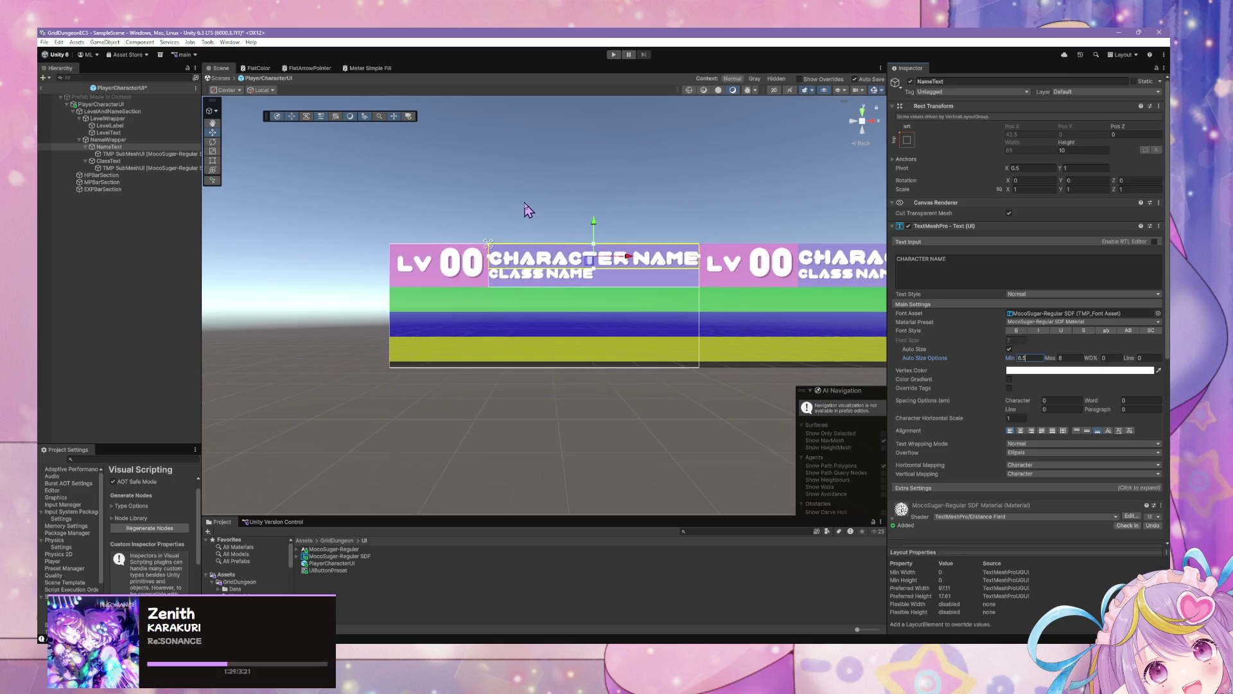
scroll(527, 209, up, 2)
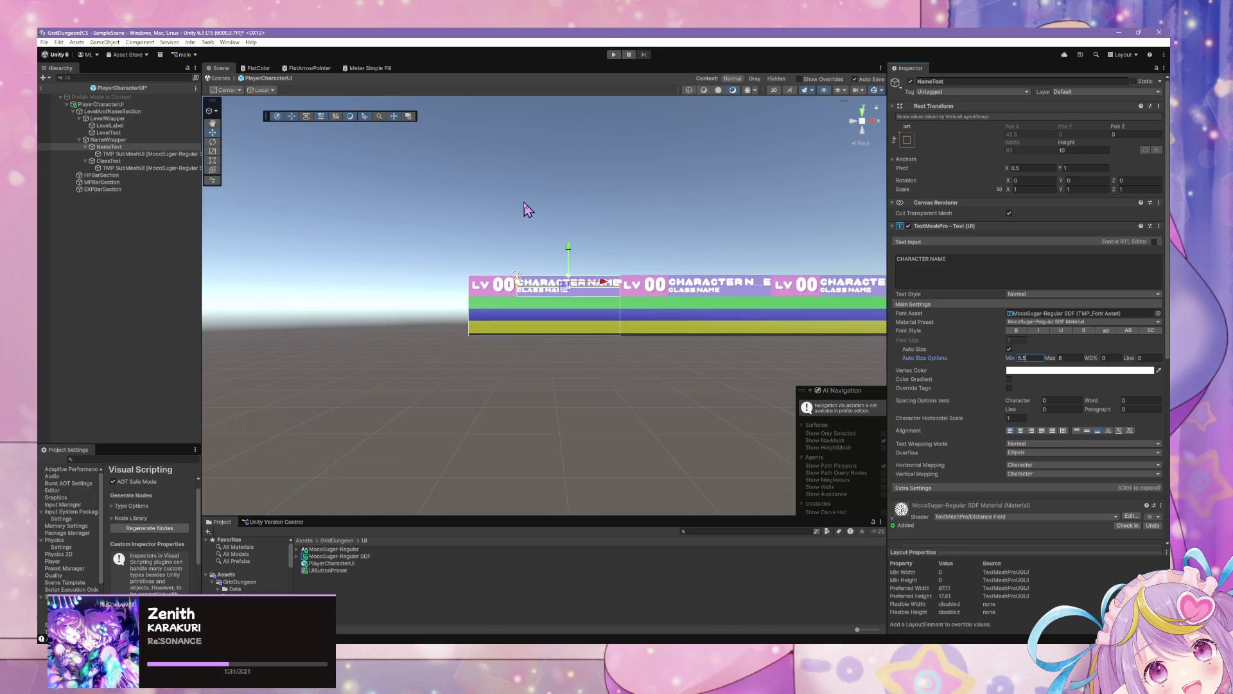
click(576, 209)
scroll(577, 209, up, 3)
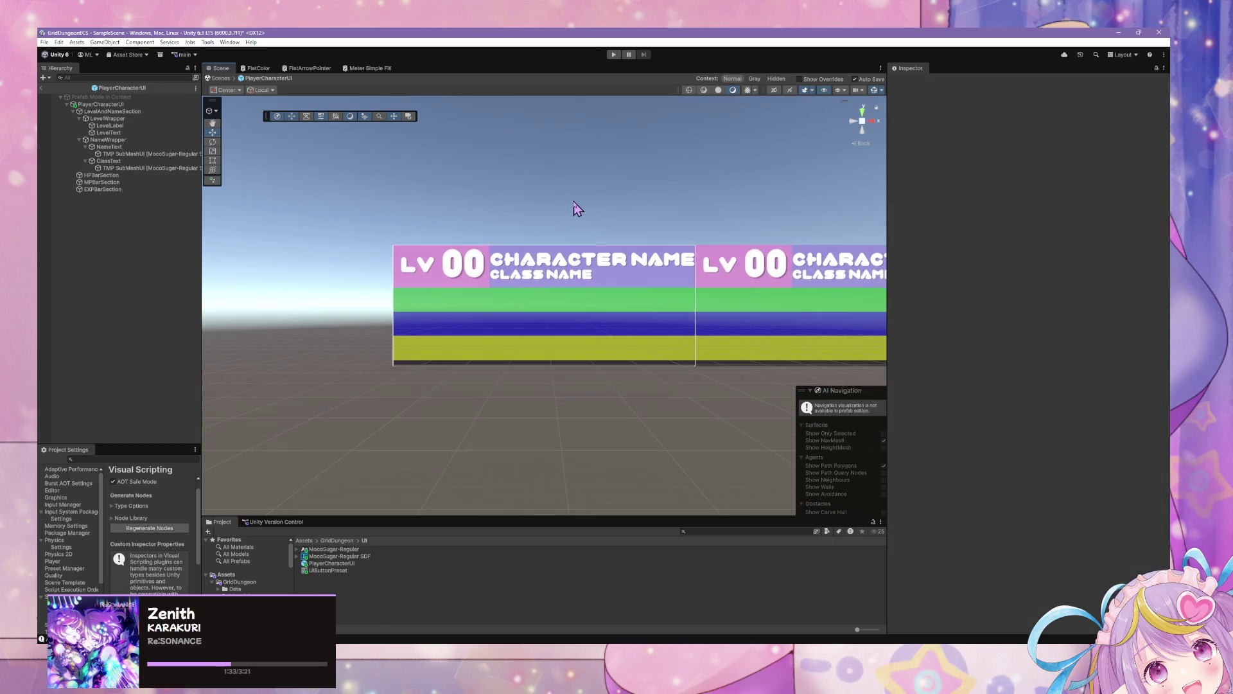
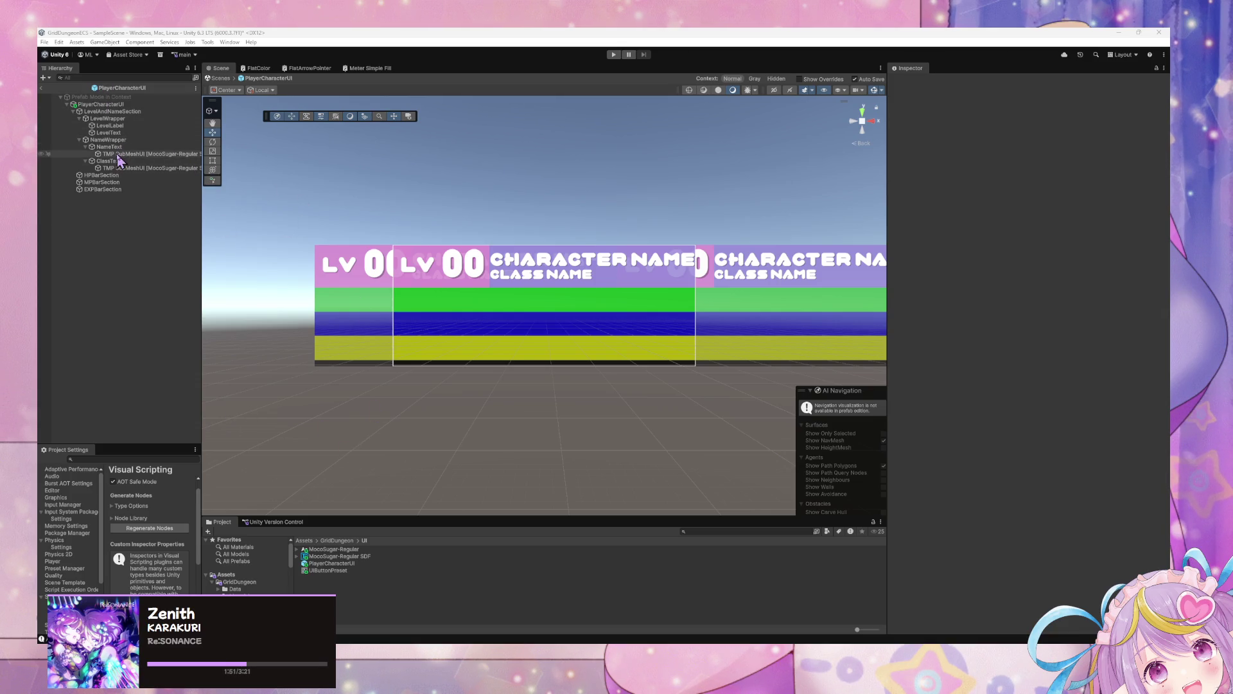
Set ClassText's TextMeshPro Auto Size maximum to 6 so CLASS NAME renders larger
click(110, 161)
scroll(638, 242, up, 5)
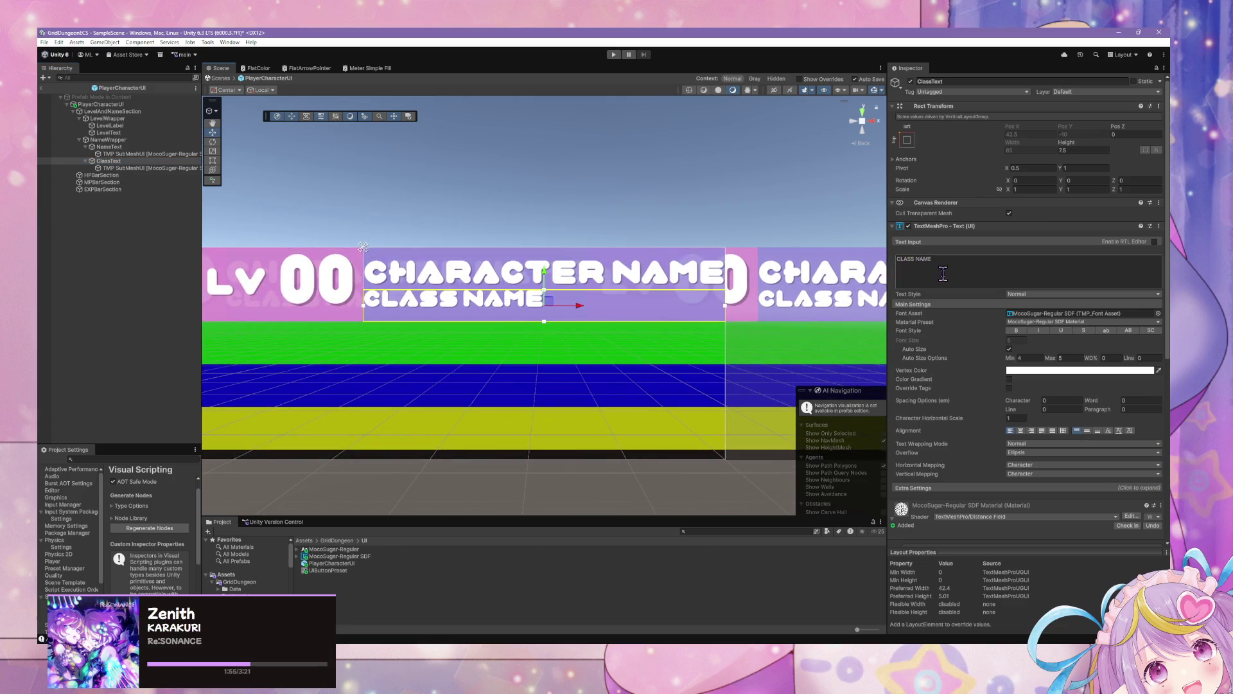
click(1059, 357)
text(6)
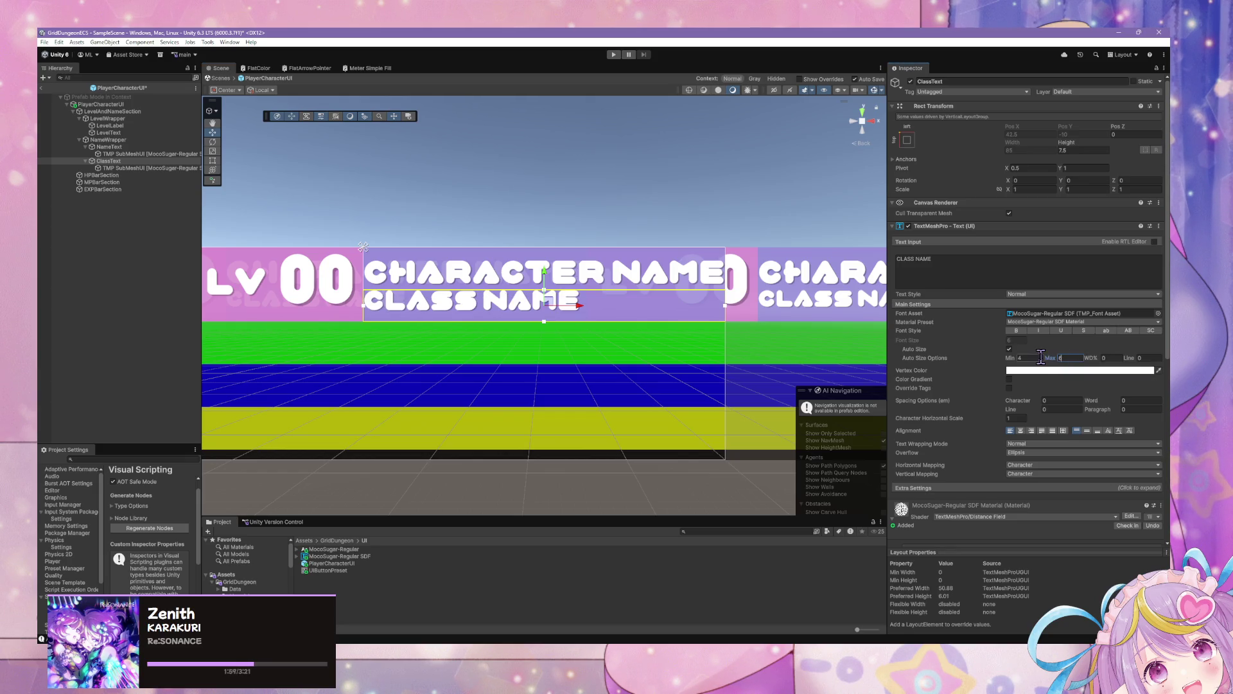
click(1040, 357)
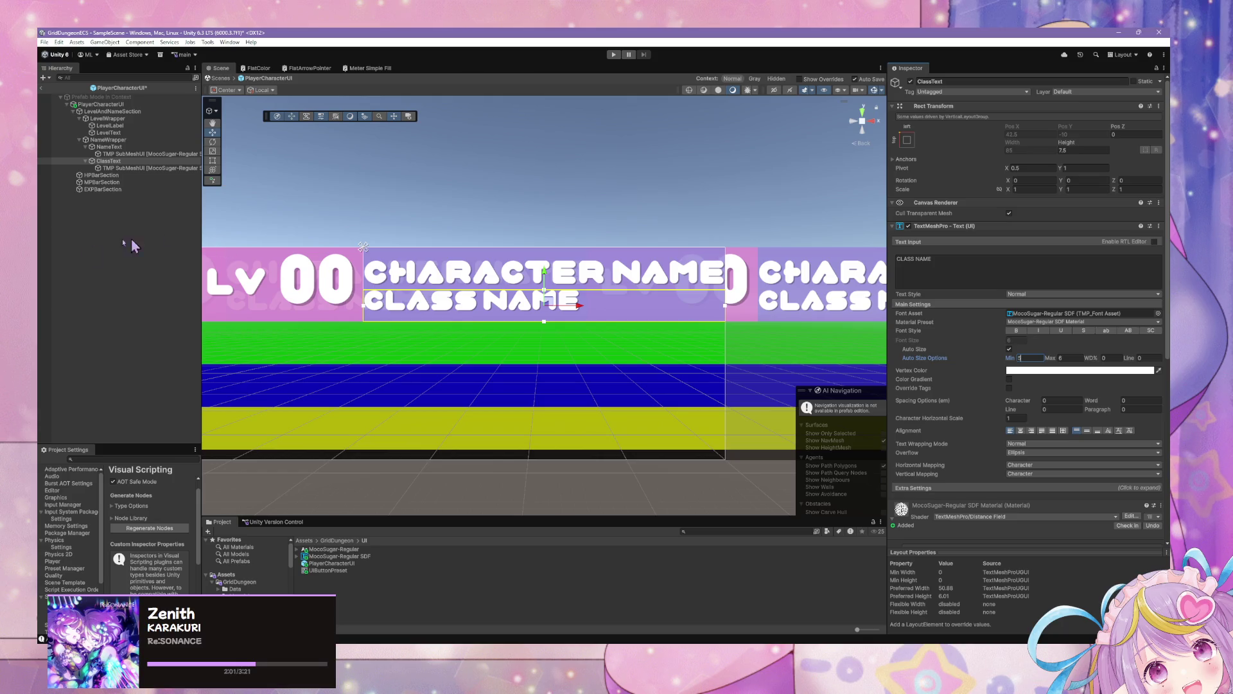
click(453, 243)
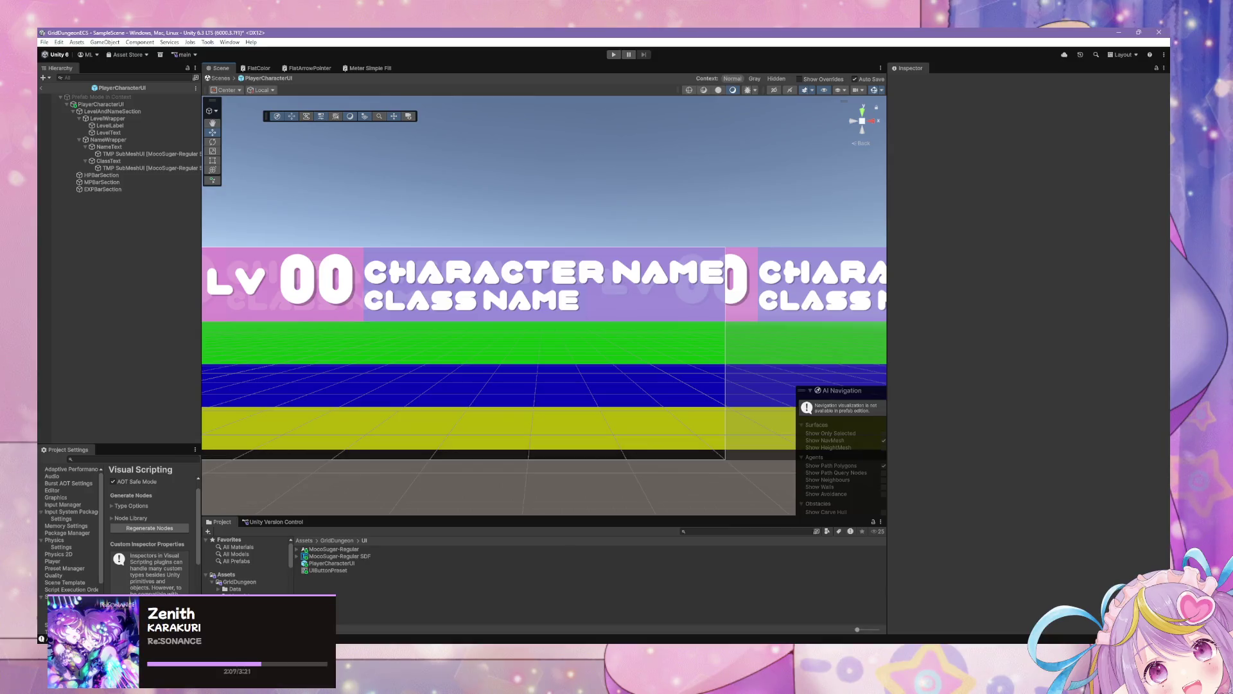
scroll(310, 346, down, 3)
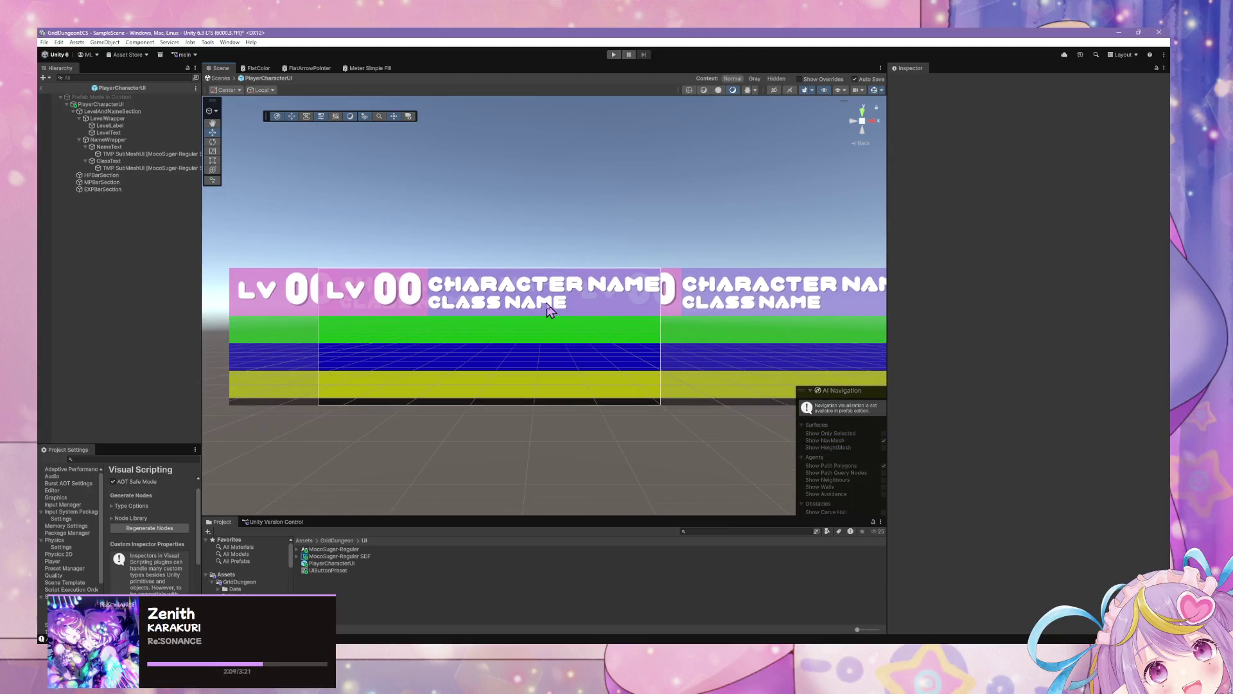
Change LevelAndNameSection's Rect Transform height from 17.5 to 20
click(123, 140)
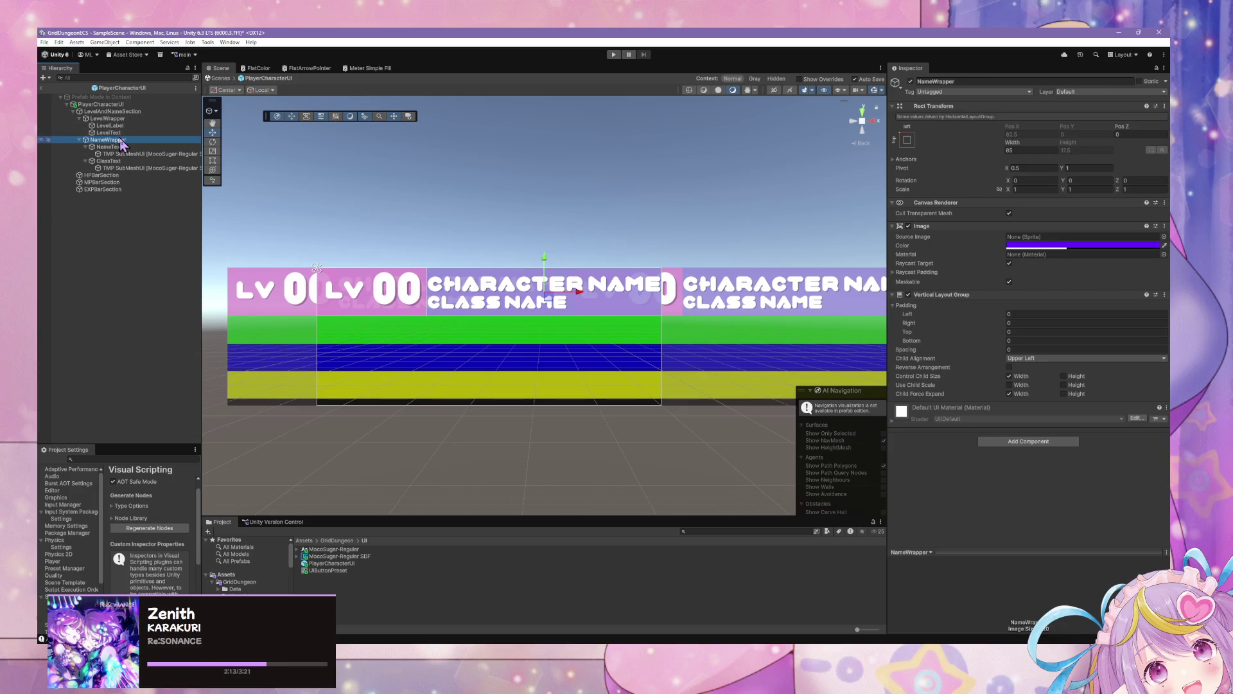
click(117, 120)
click(112, 111)
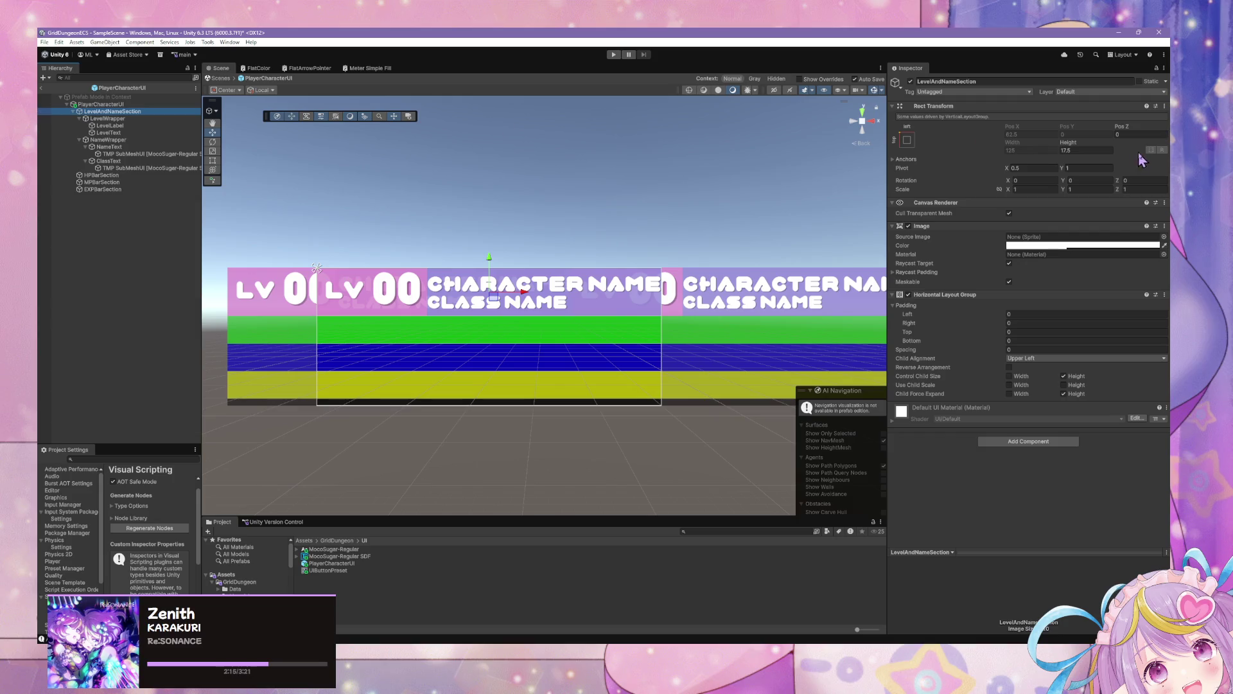
click(1069, 144)
mouse_move(1069, 140)
mouse_down()
mouse_move(1083, 136)
mouse_move(1085, 148)
mouse_up()
text(20)
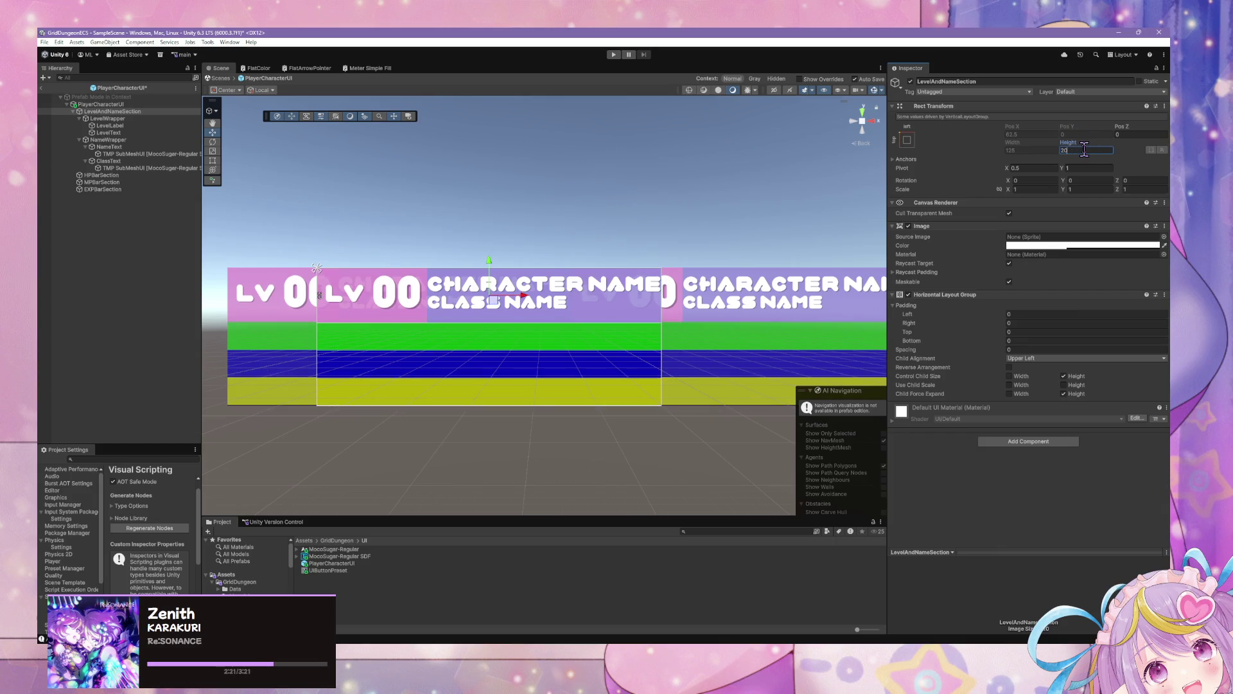
click(106, 139)
click(119, 133)
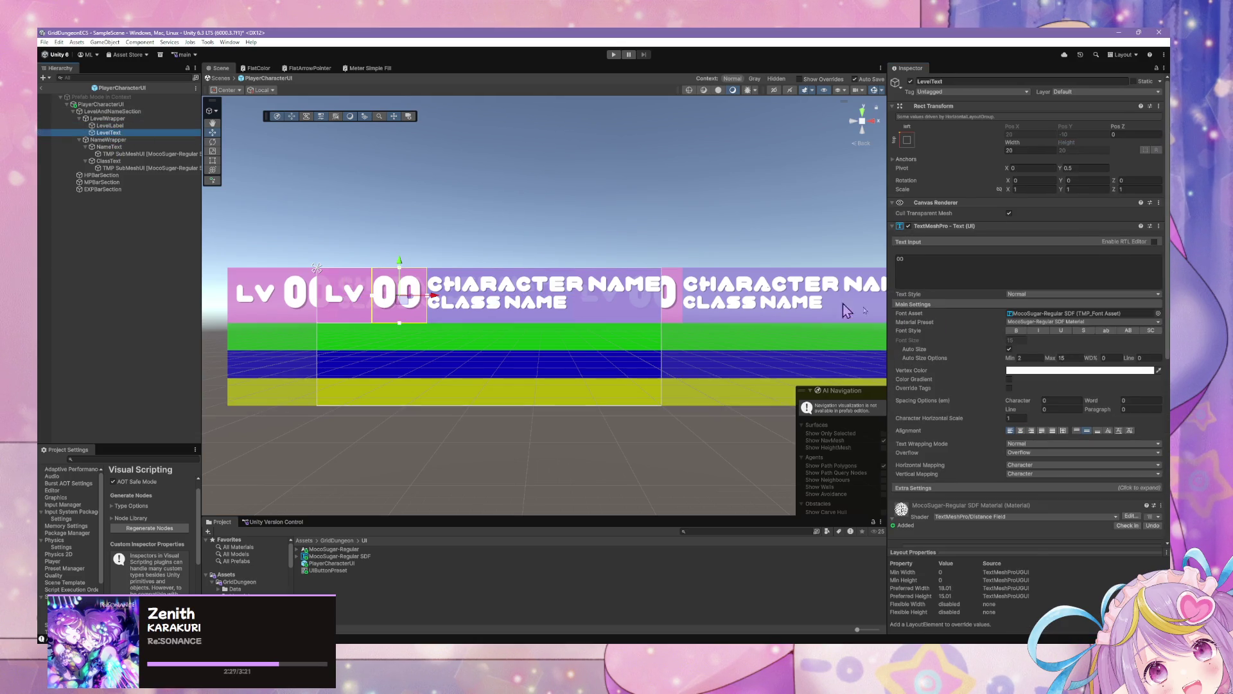
scroll(1092, 384, down, 5)
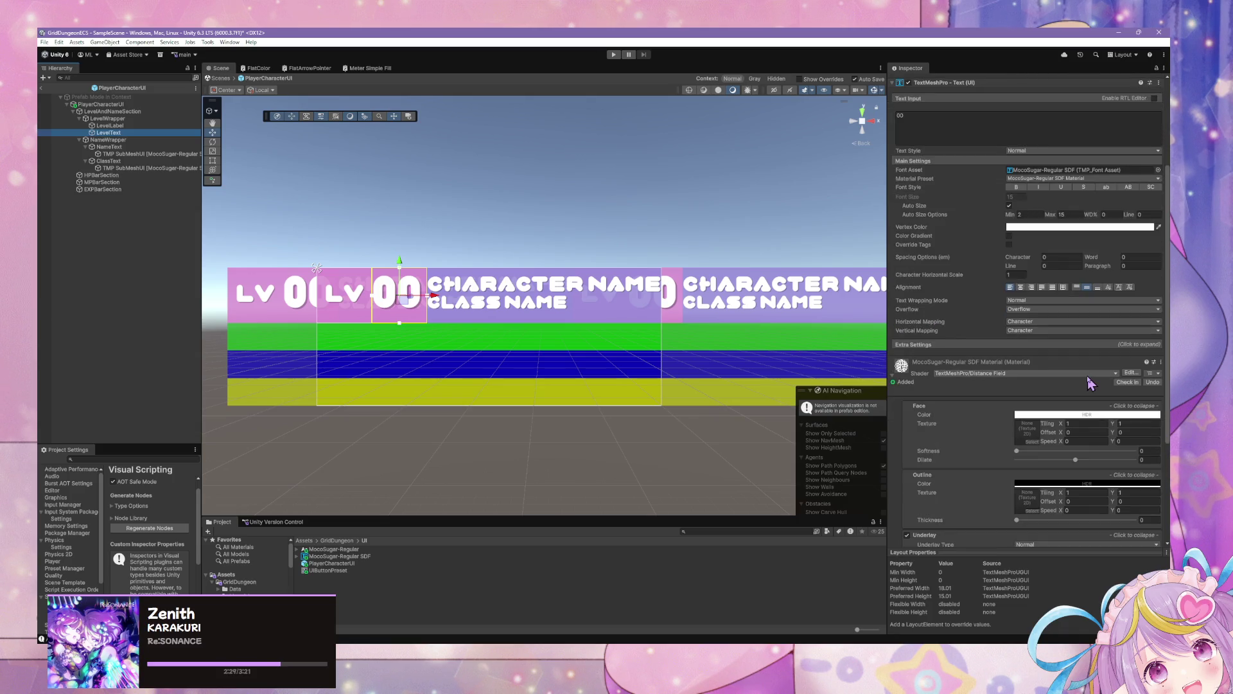
scroll(997, 309, up, 3)
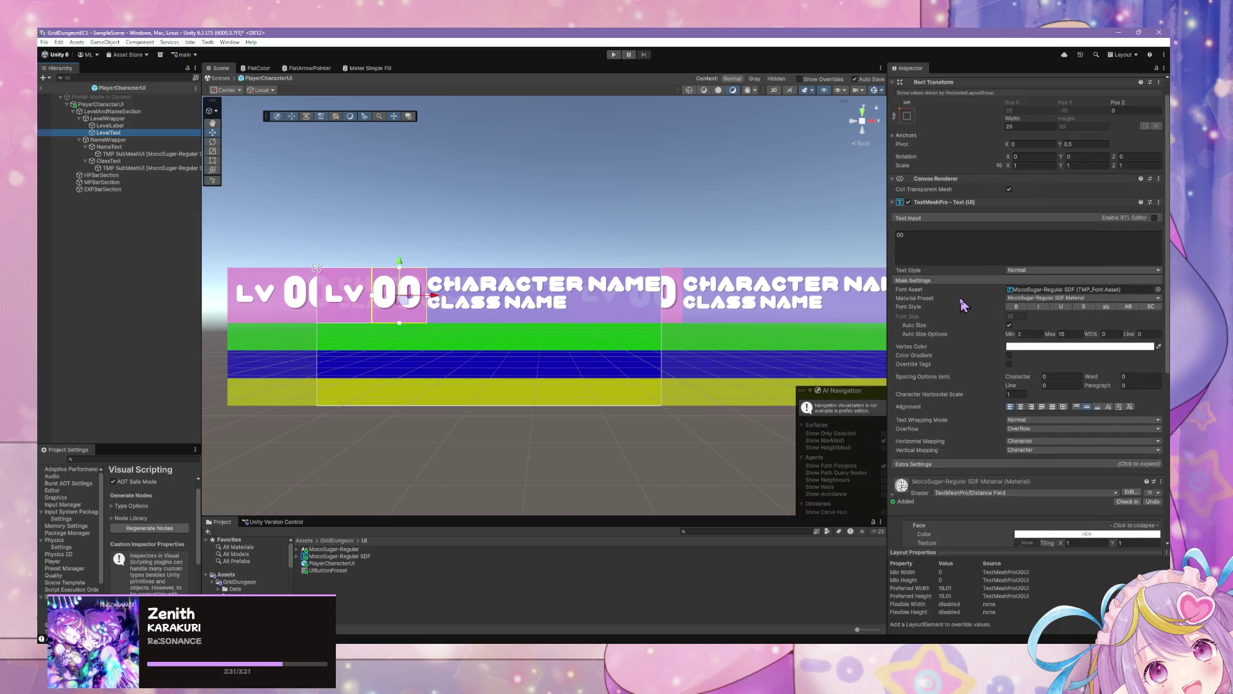
scroll(1061, 432, down, 2)
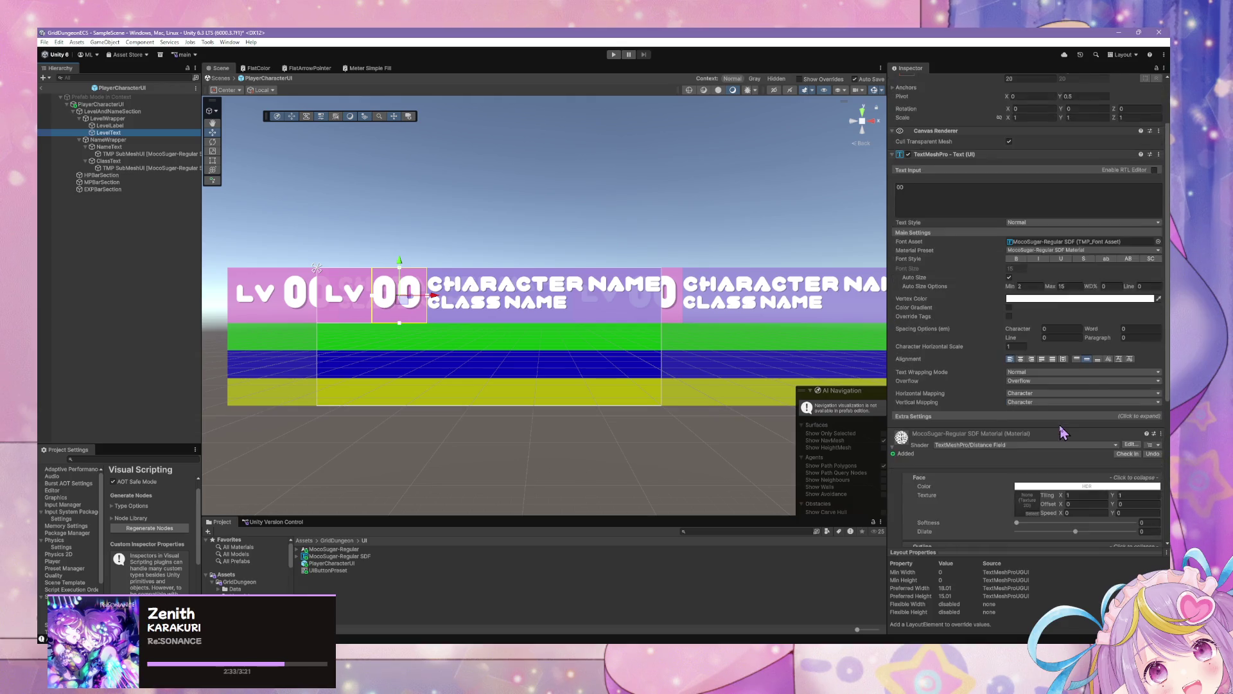
scroll(1063, 434, up, 3)
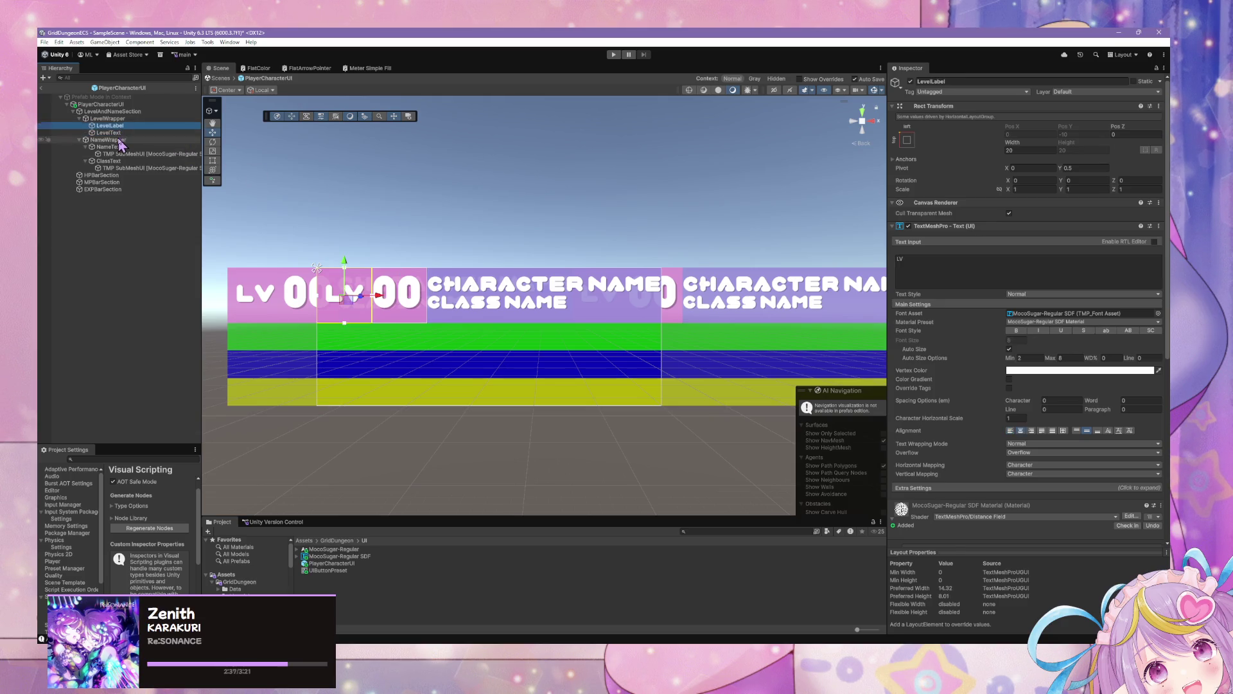
click(130, 120)
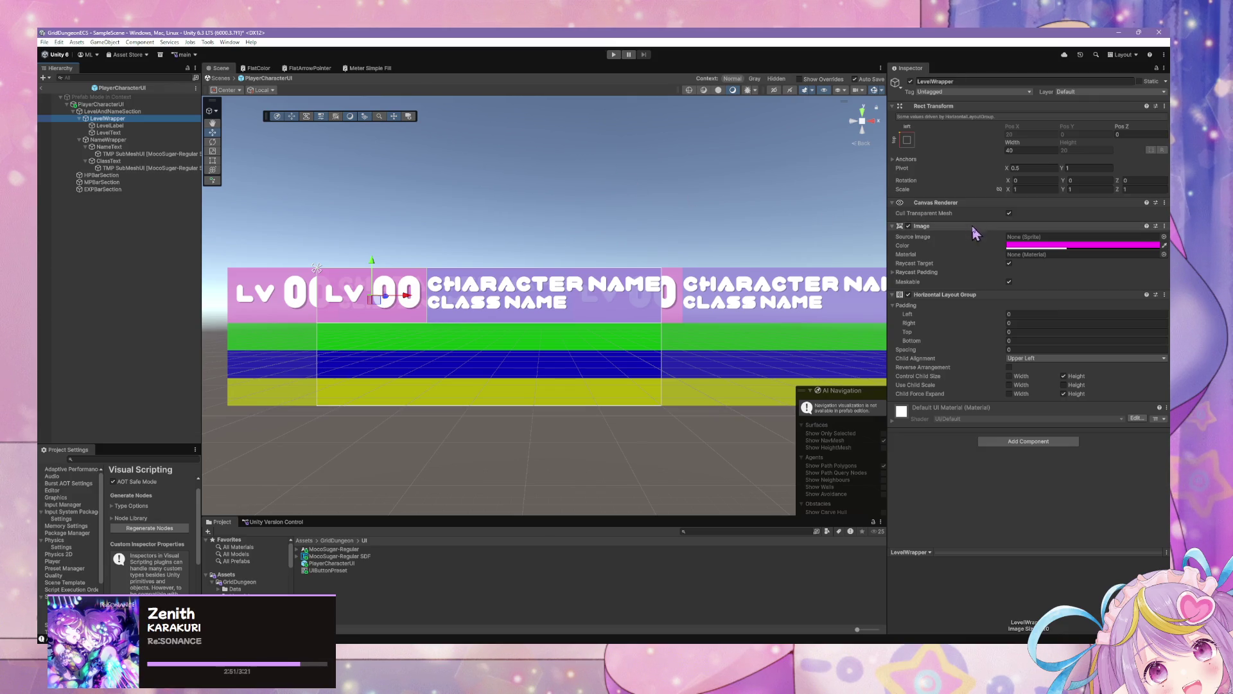
click(145, 112)
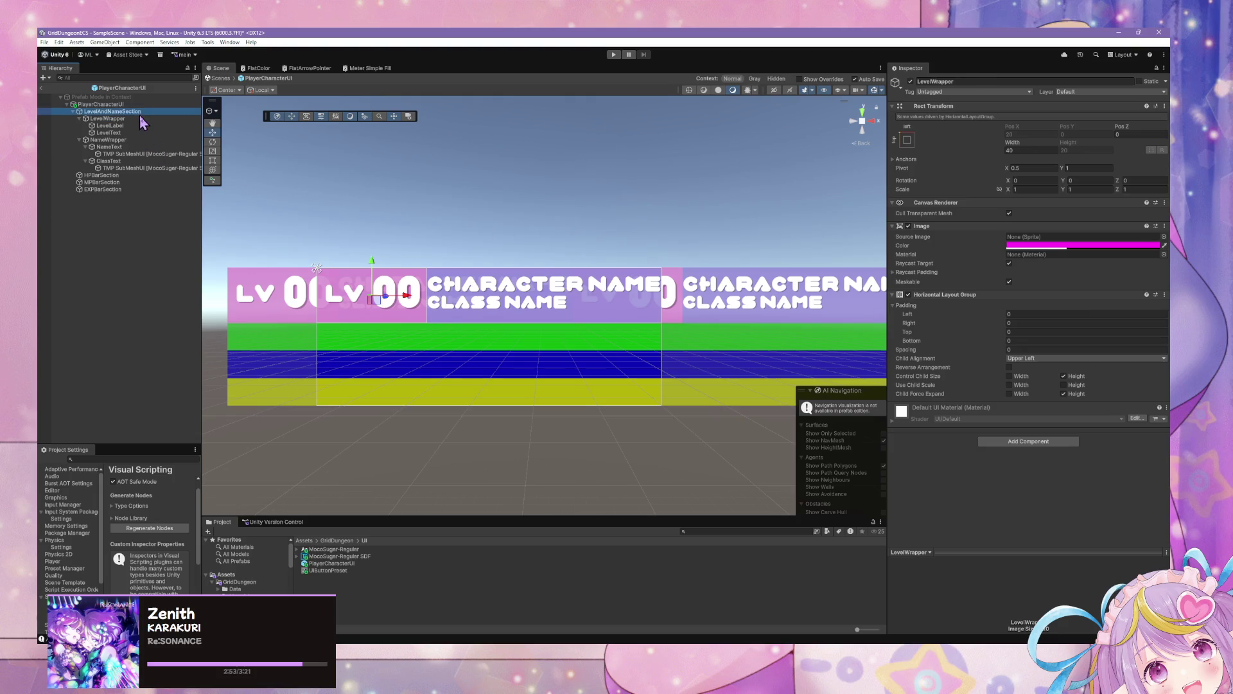
Set LevelAndNameSection's Horizontal Layout Group Padding Top to 2, correcting a mistyped 5
click(898, 161)
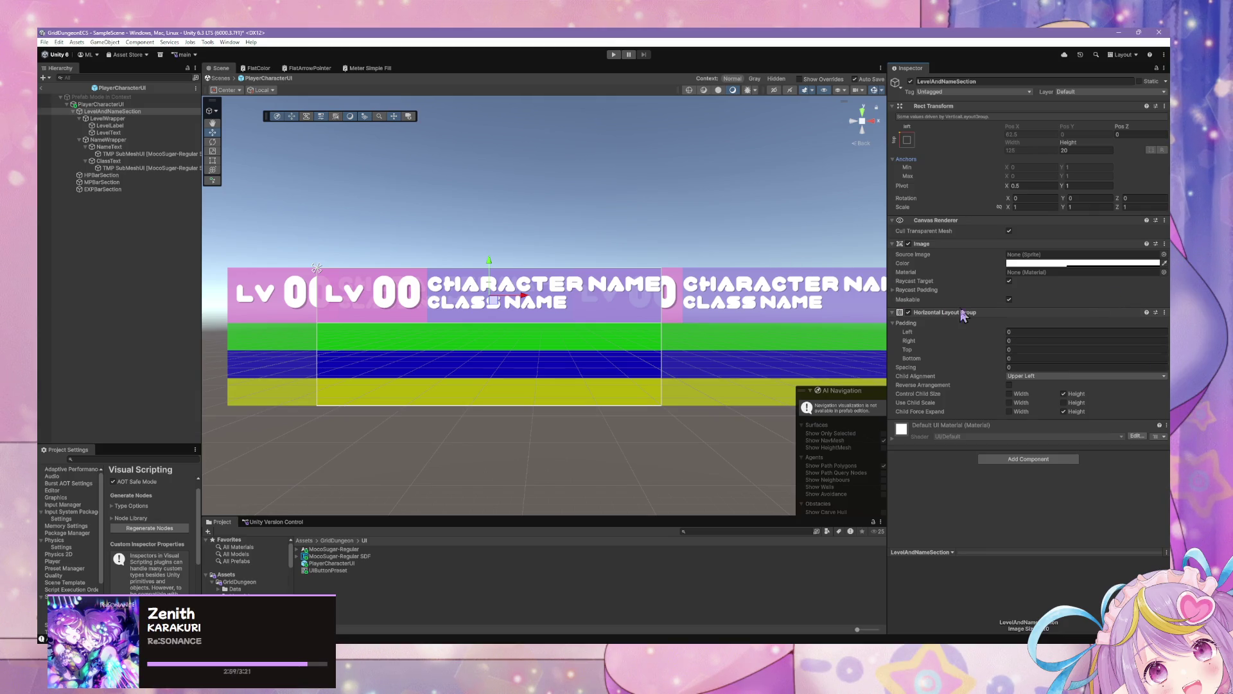
click(1008, 332)
click(1006, 350)
text(5)
key(BackSpace)
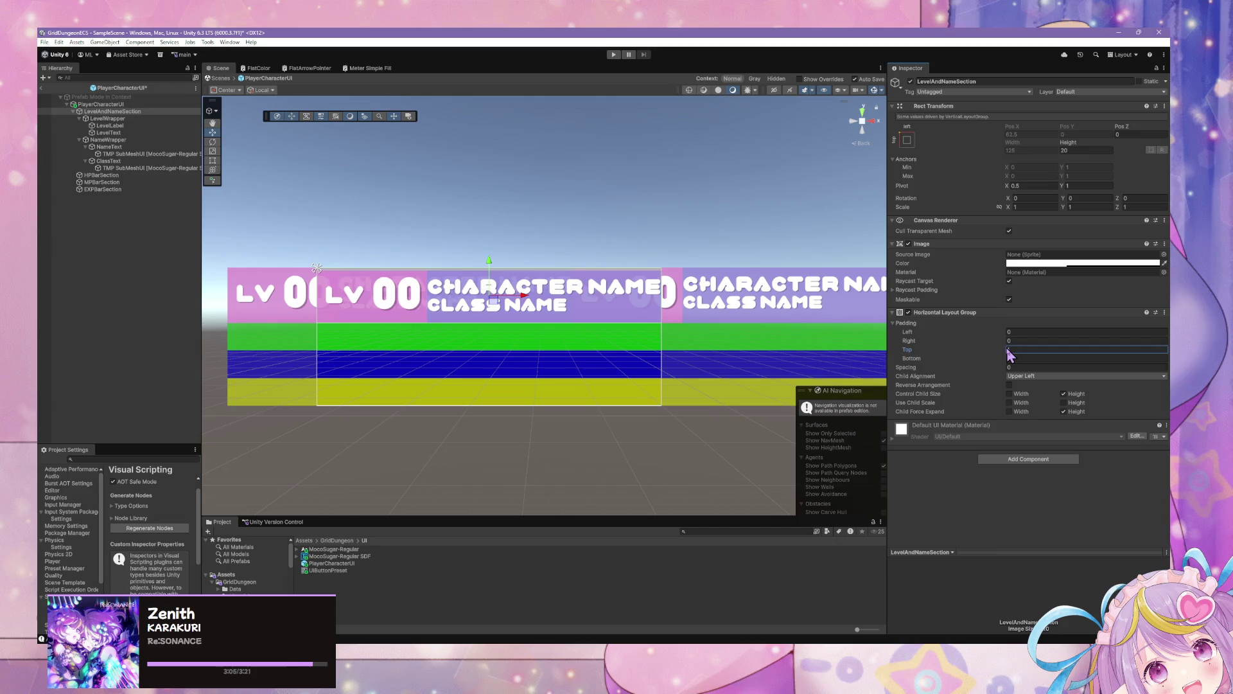
text(2)
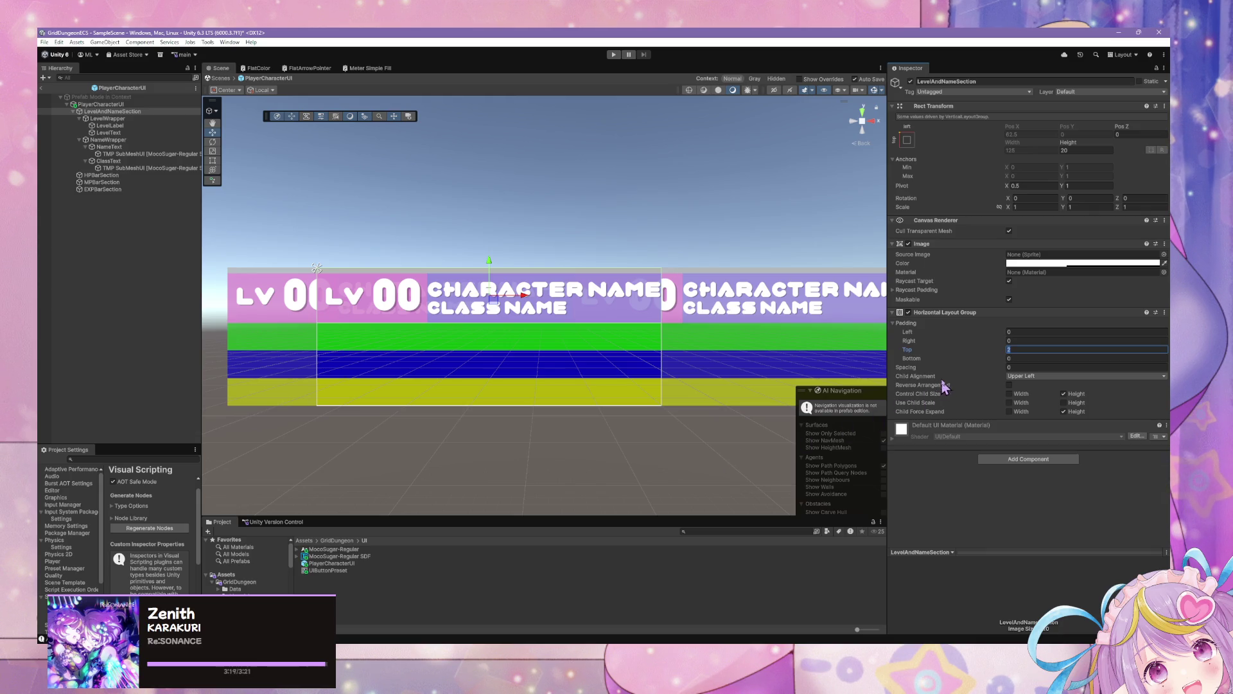
click(702, 446)
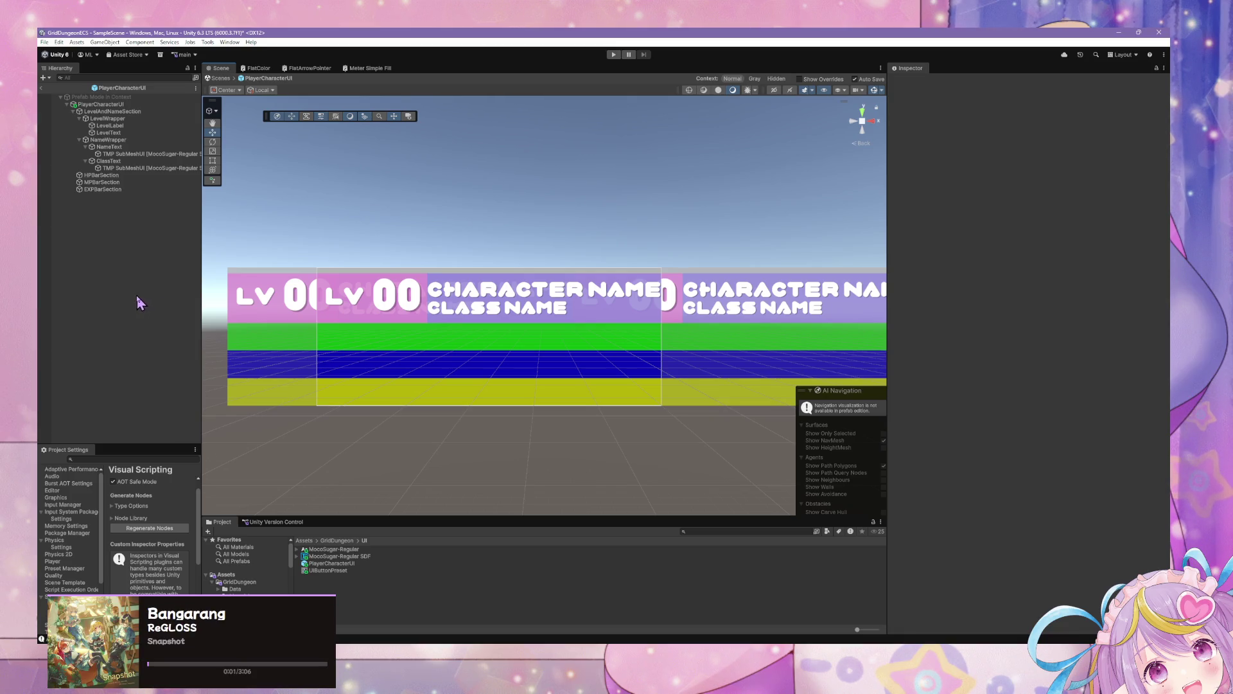
click(115, 112)
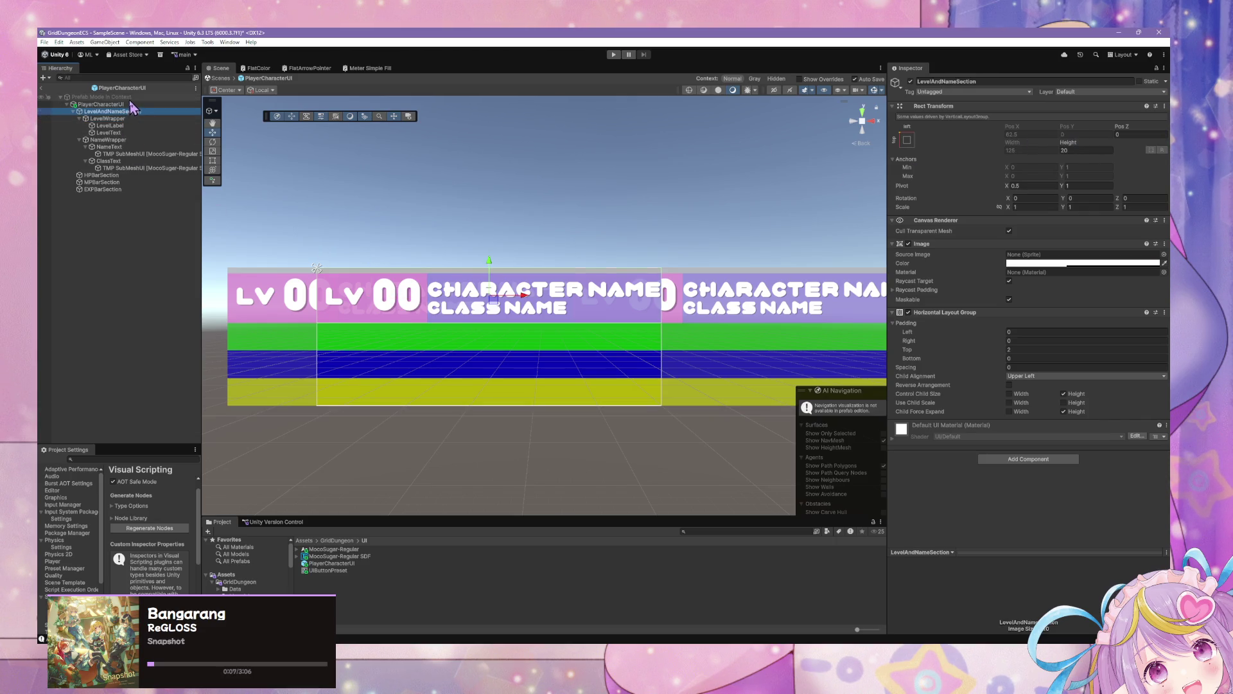
Reset LevelAndNameSection's horizontal layout top padding to 0
click(103, 104)
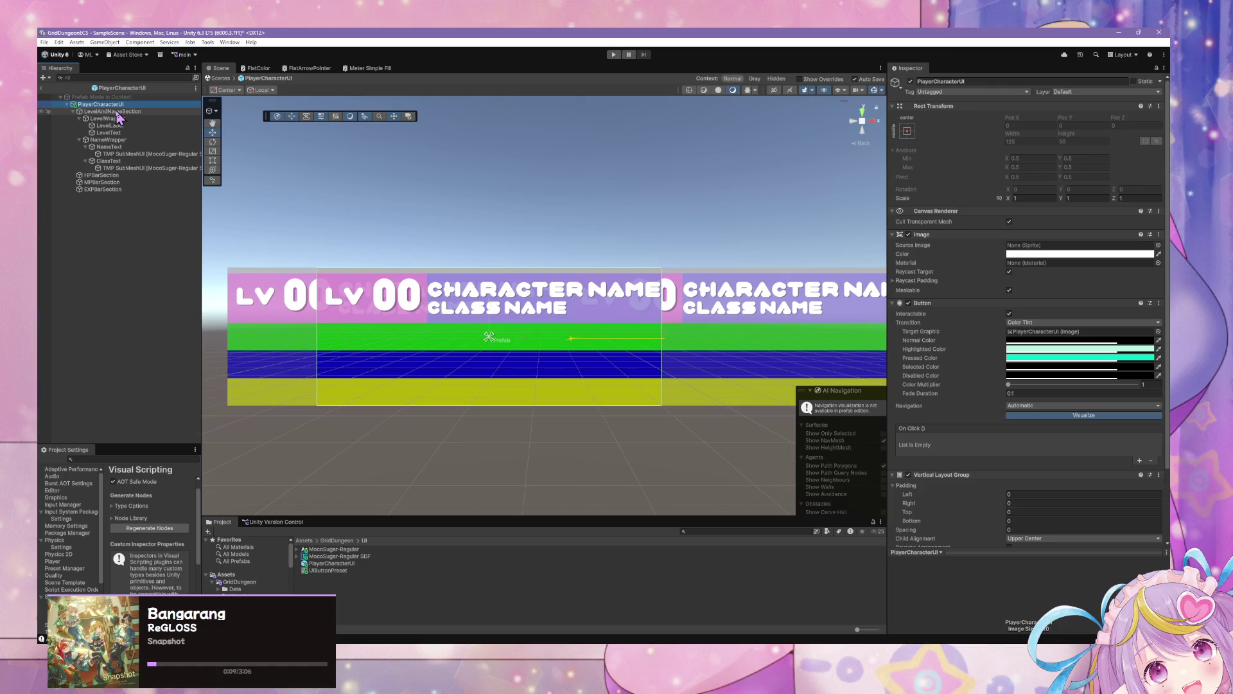
scroll(990, 340, down, 3)
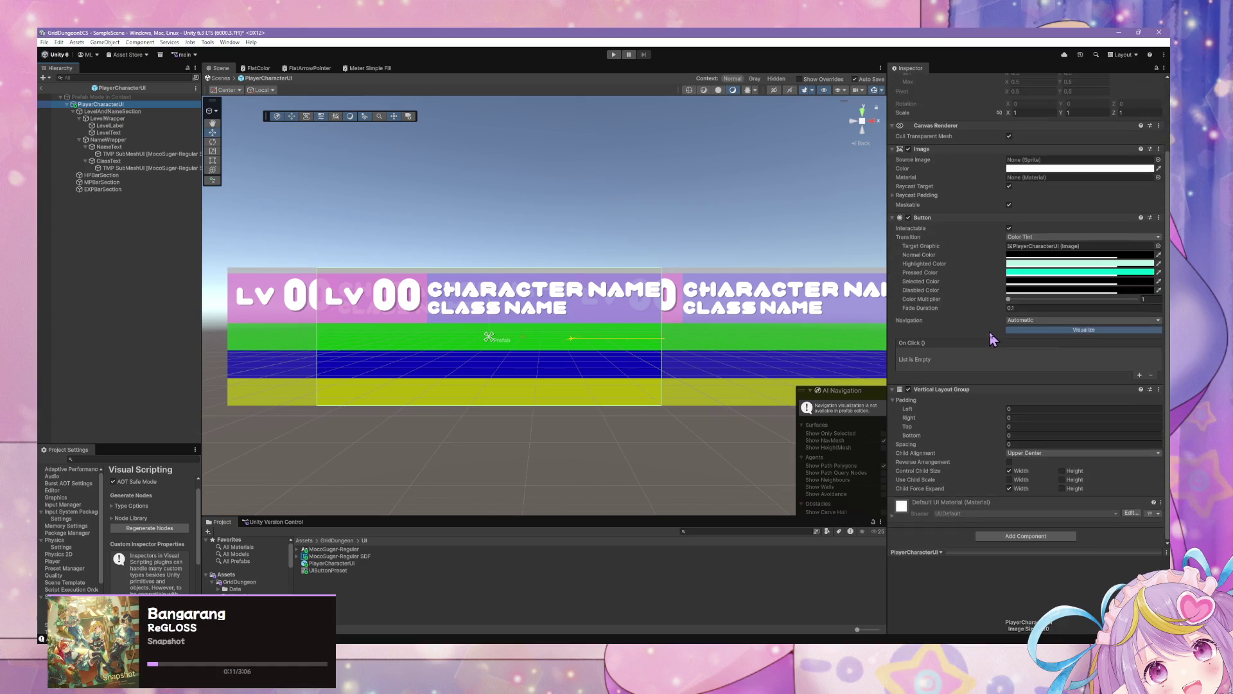
click(113, 111)
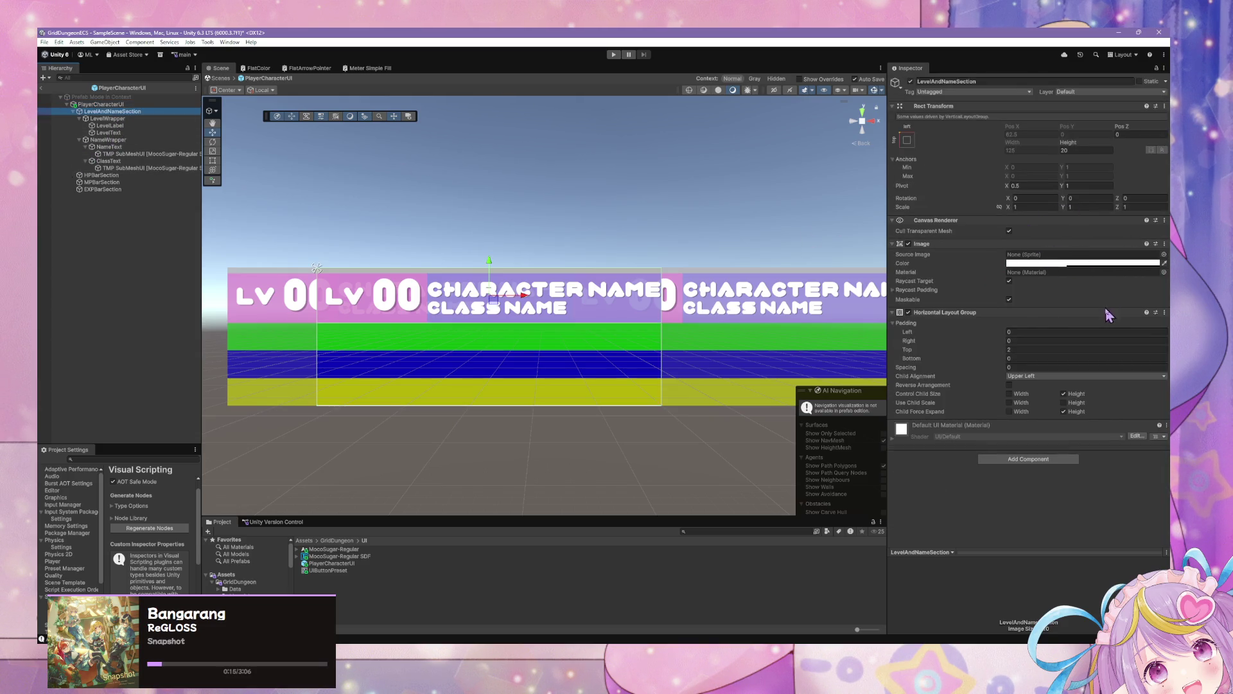
click(1045, 350)
text(0)
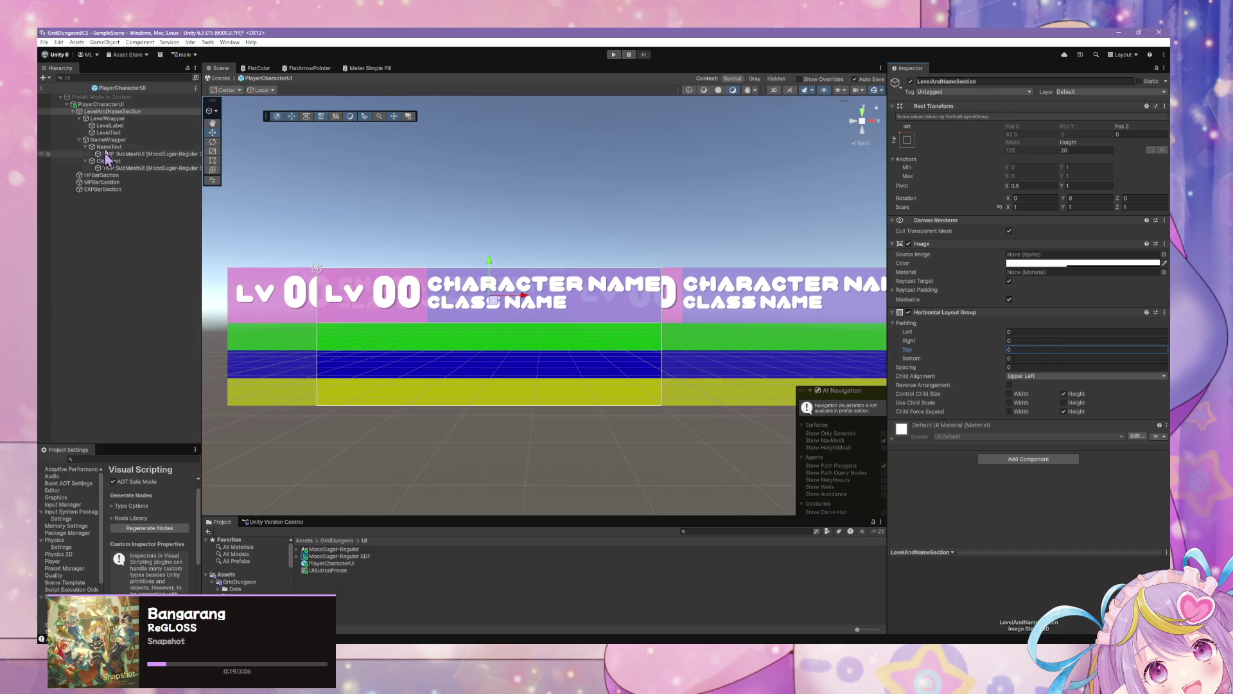
Give PlayerCharacterUI's Vertical Layout Group a top and bottom padding of 2
click(100, 104)
click(1028, 512)
text(2)
click(1029, 521)
text(2)
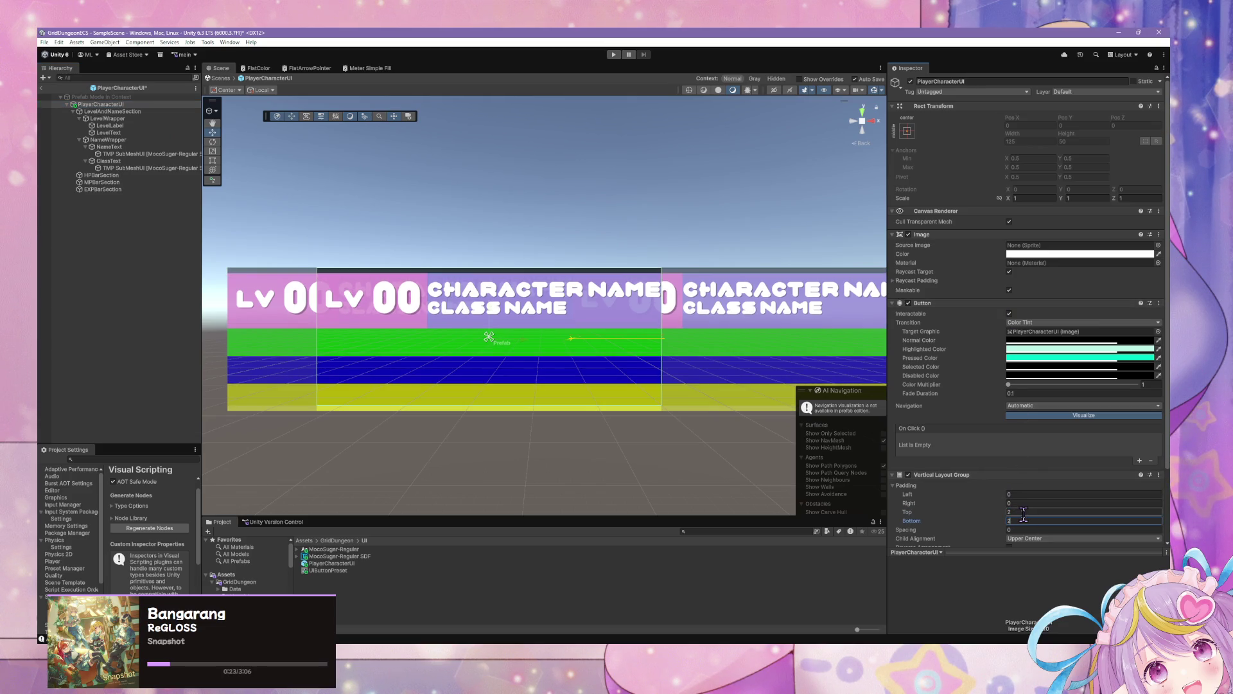
click(664, 500)
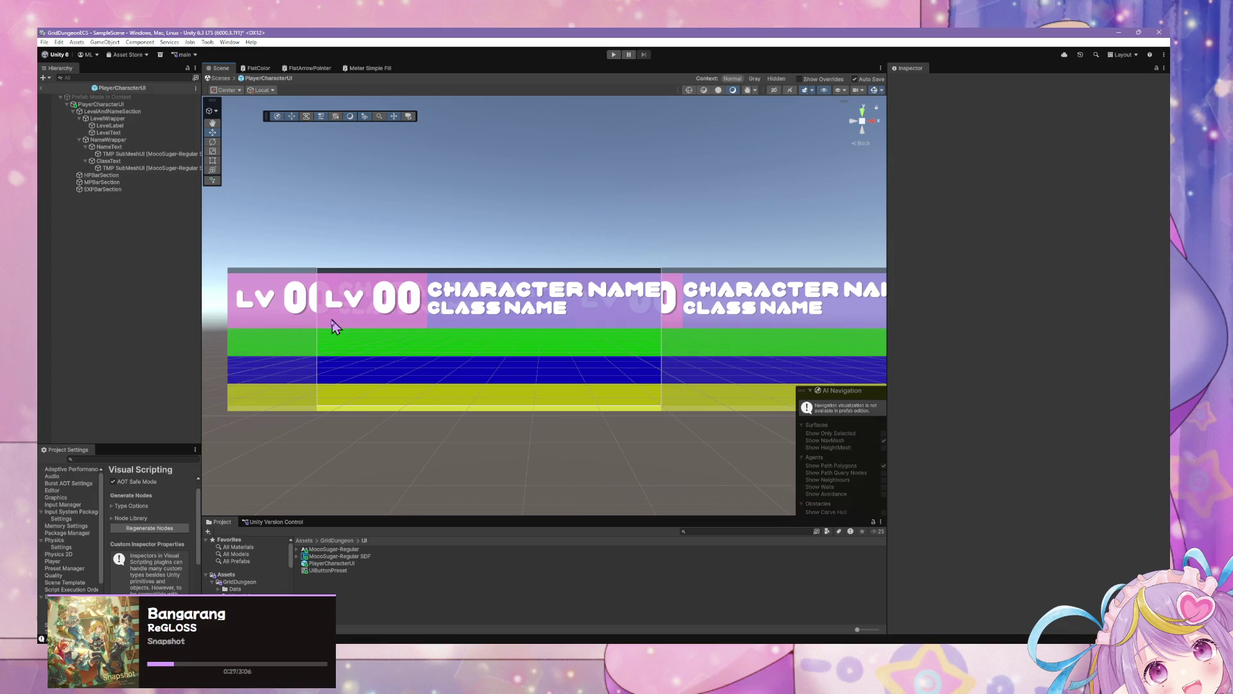
scroll(283, 296, down, 1)
scroll(245, 283, up, 1)
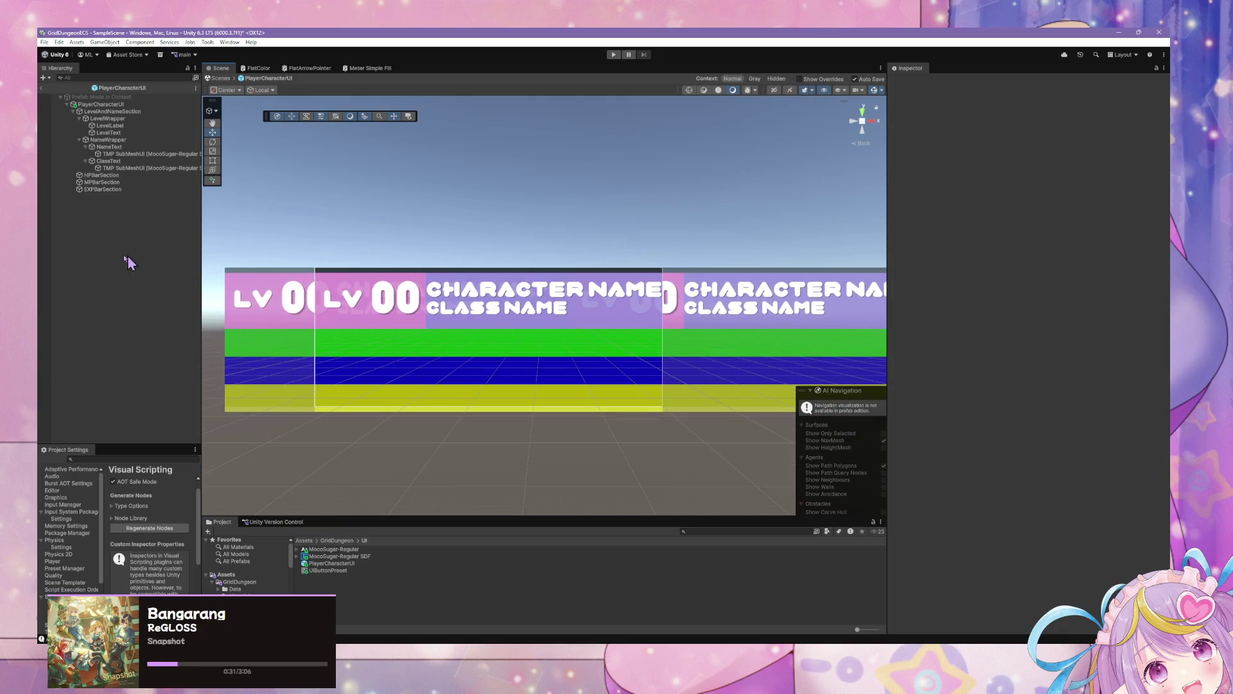
Reselect the PlayerCharacterUI root to review its vertical layout padding
click(113, 105)
click(1013, 520)
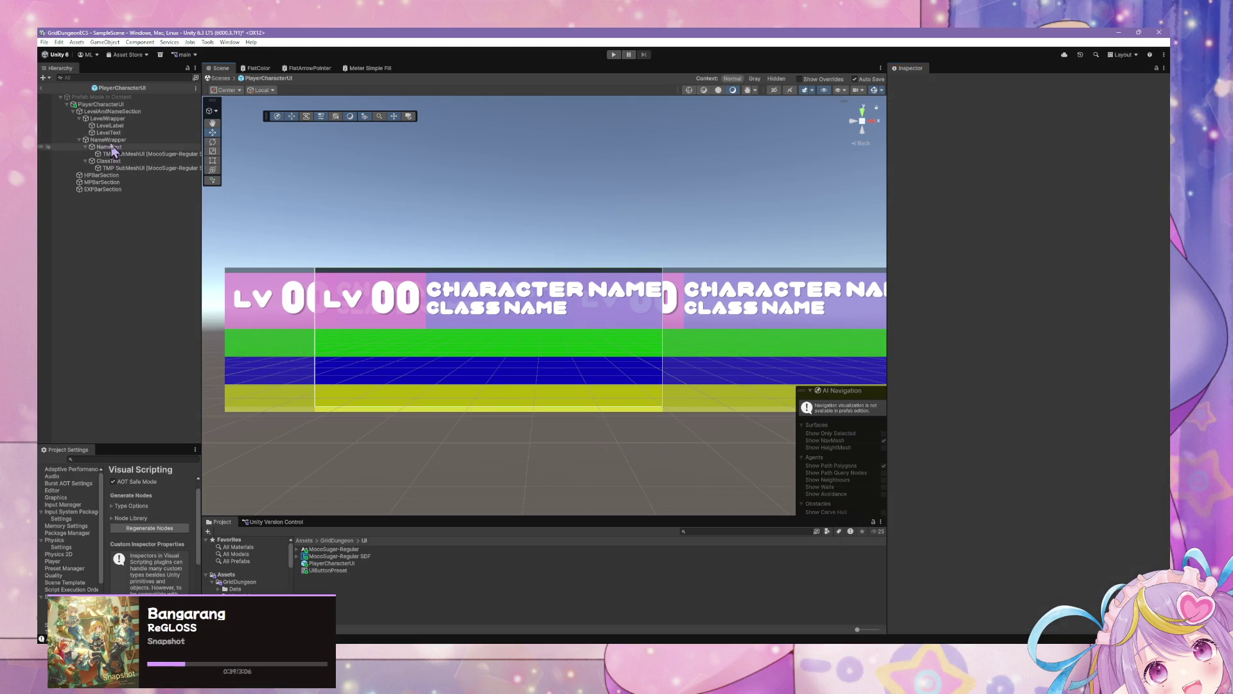
click(103, 112)
key(Up)
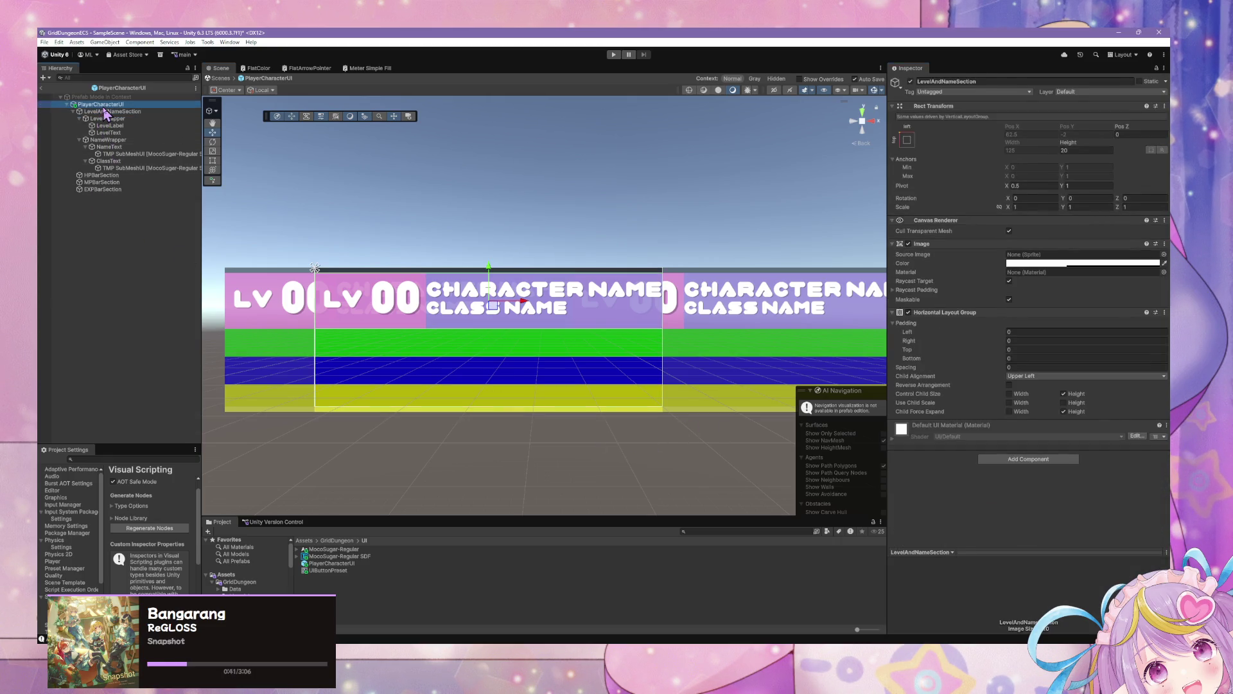
key(Down)
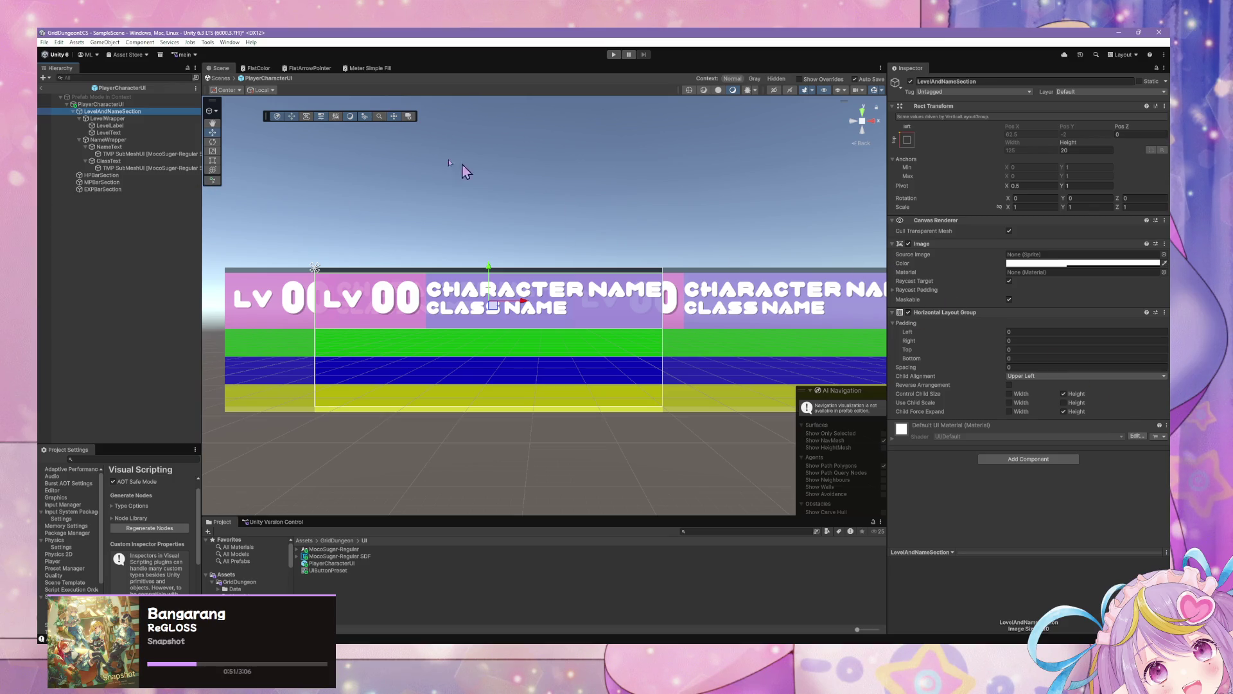
key(Up)
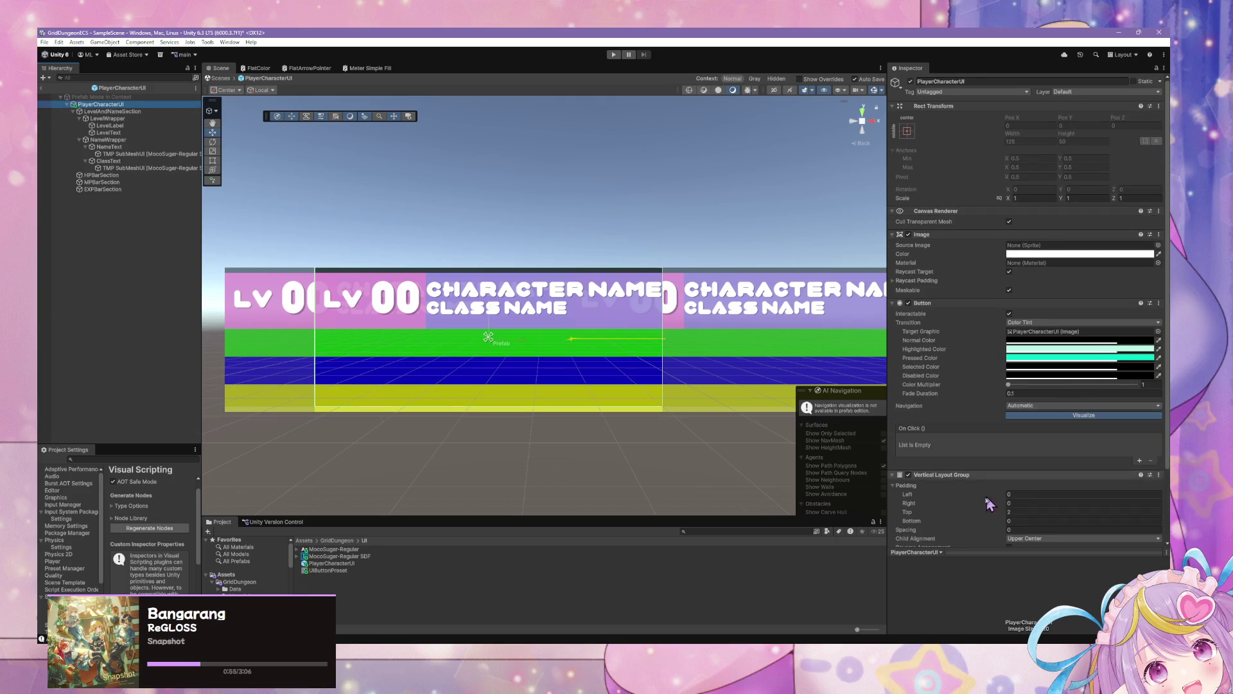
Set PlayerCharacterUI's vertical layout Padding Top to 0
click(1019, 513)
text(0)
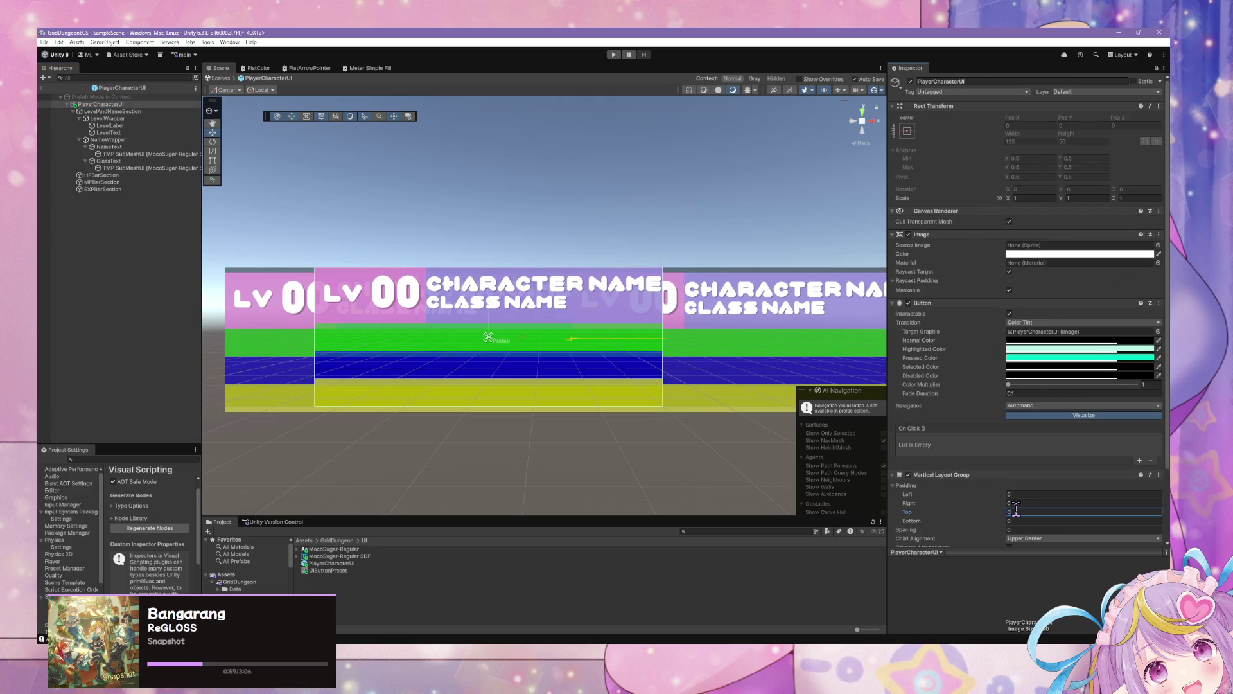
scroll(1019, 507, down, 3)
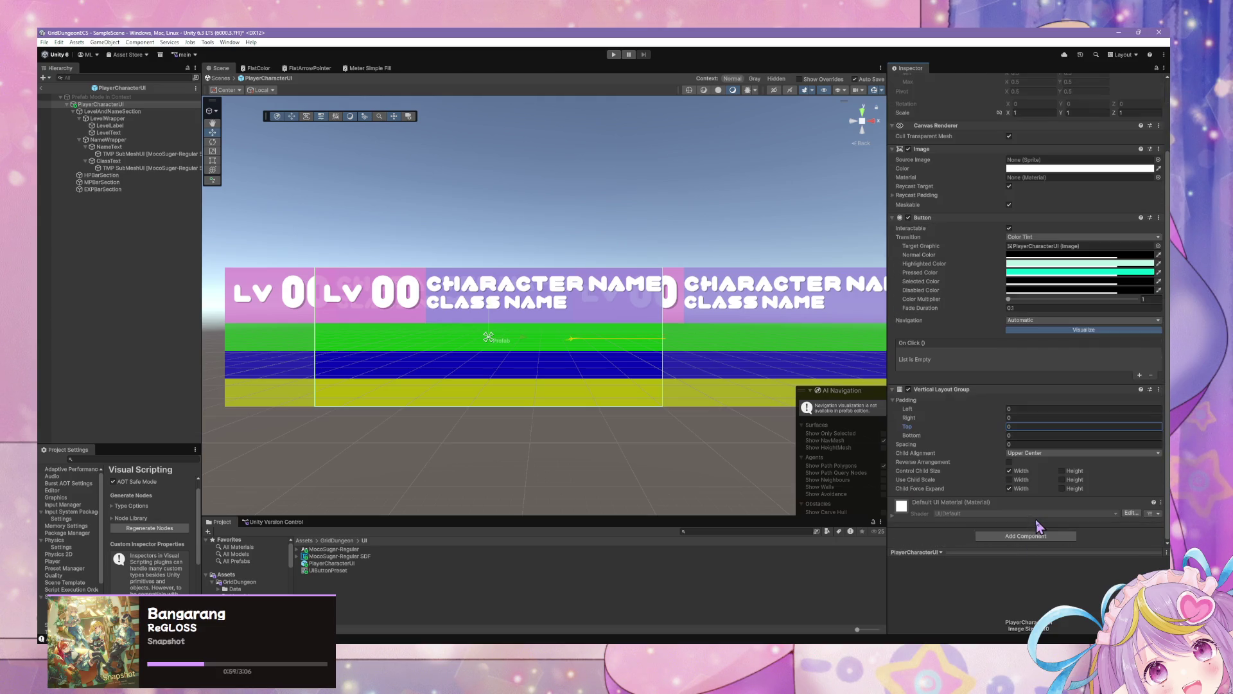
Try Spacing values 0.9, 1.01 and 13, then leave Spacing at 0
click(1007, 444)
text(0.9)
key(BackSpace)
key(BackSpace)
key(BackSpace)
text(1.01)
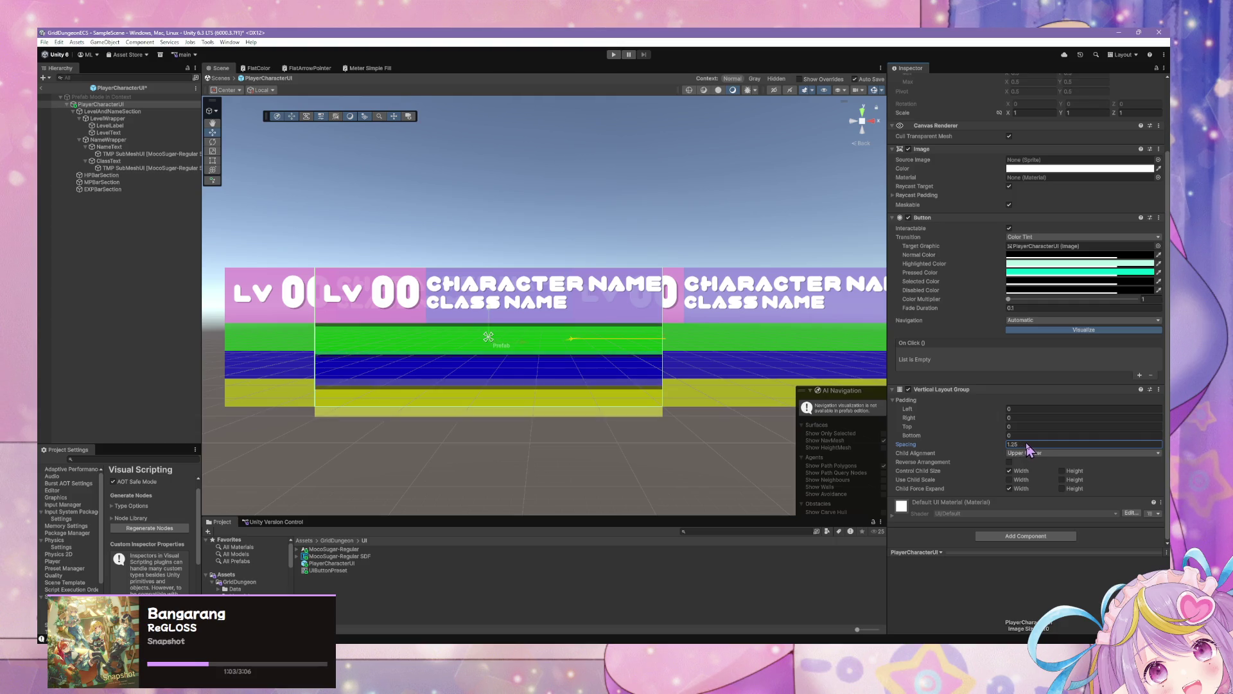
key(BackSpace)
key(BackSpace)
text(13)
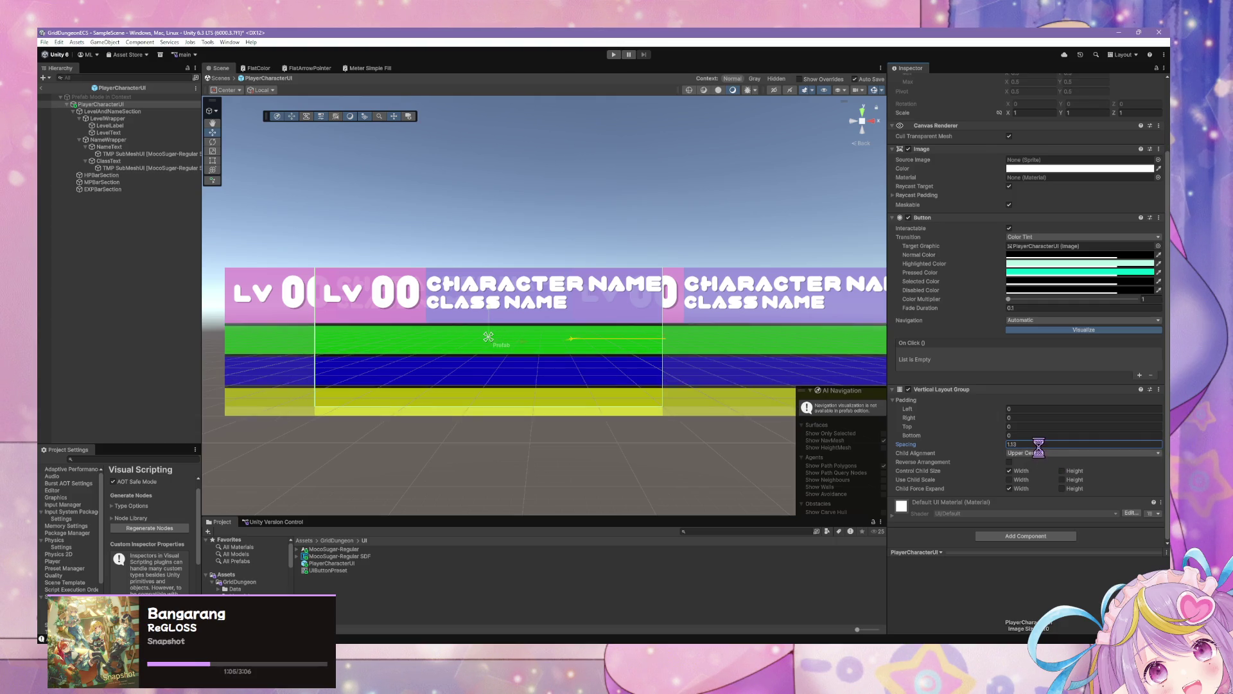
key(BackSpace)
key(BackSpace)
key(BackSpace)
text(0)
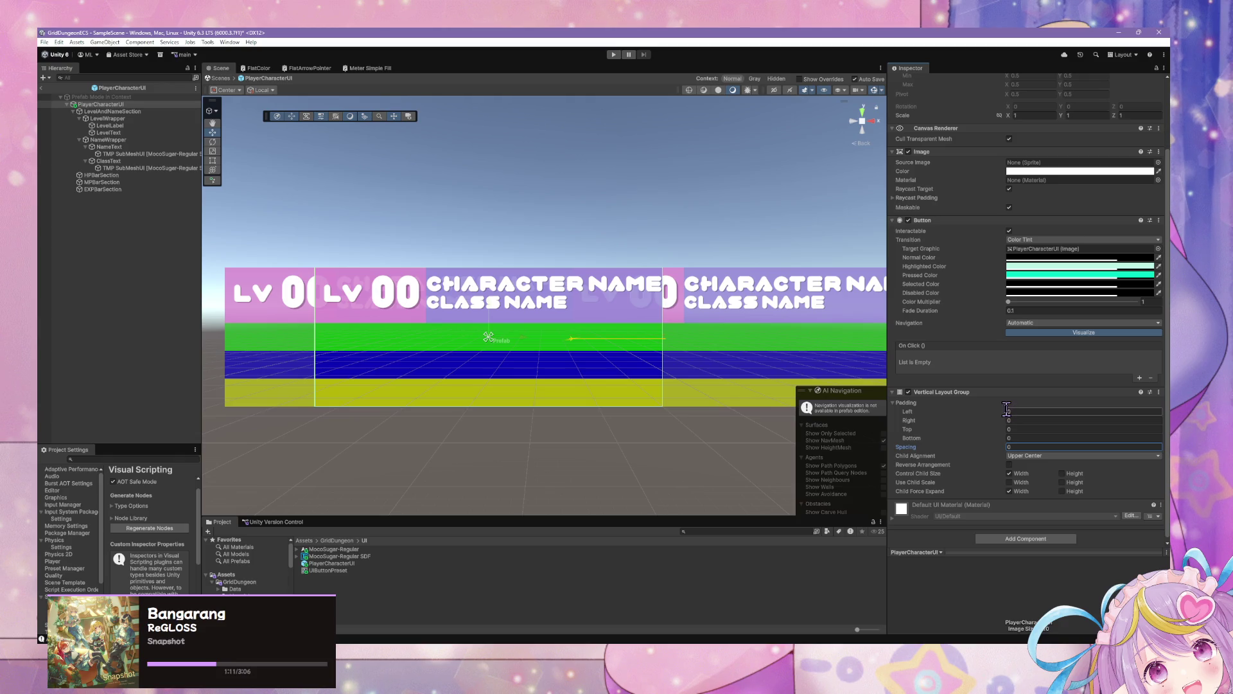
click(107, 119)
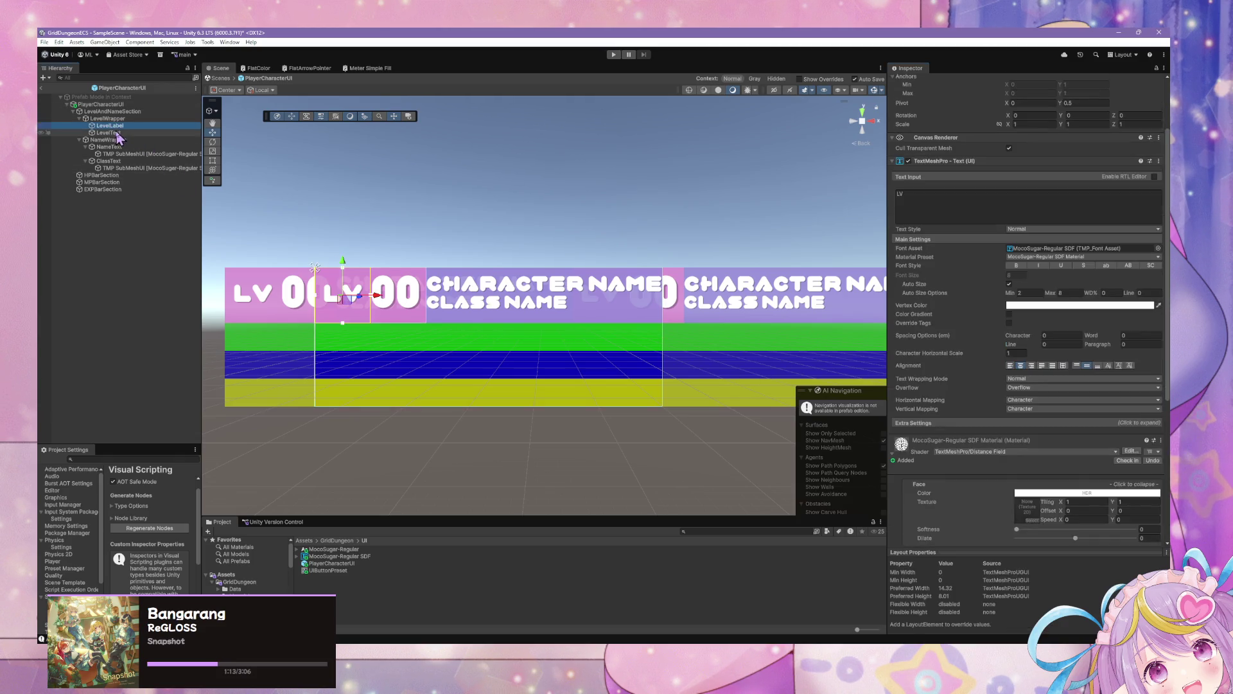
Enable Control Child Size Width on LevelAndNameSection's horizontal layout, keeping Upper Left alignment
ctrl+click(108, 139)
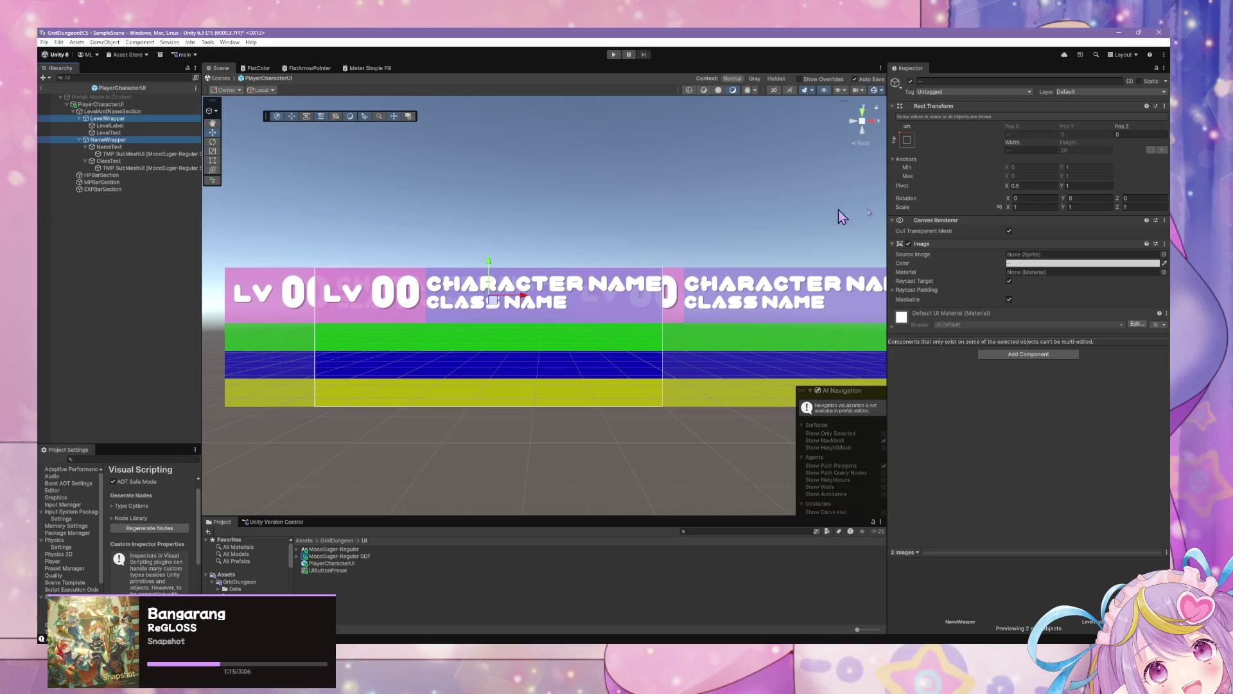
click(129, 111)
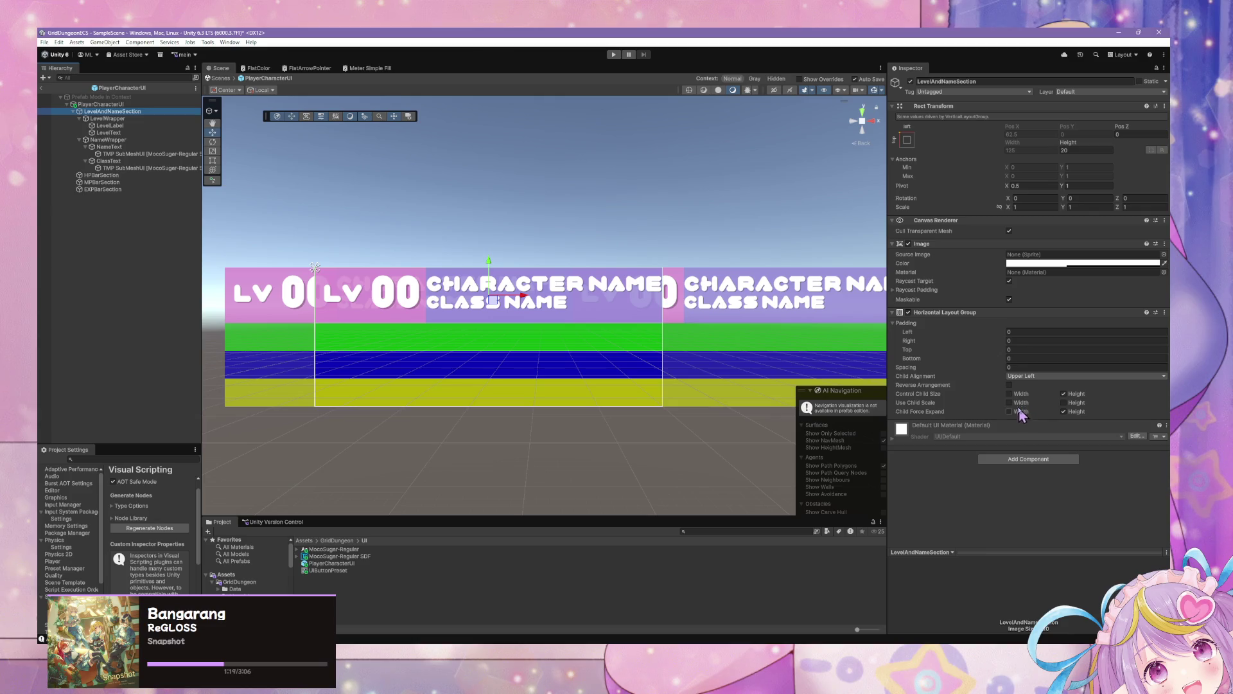
click(1009, 393)
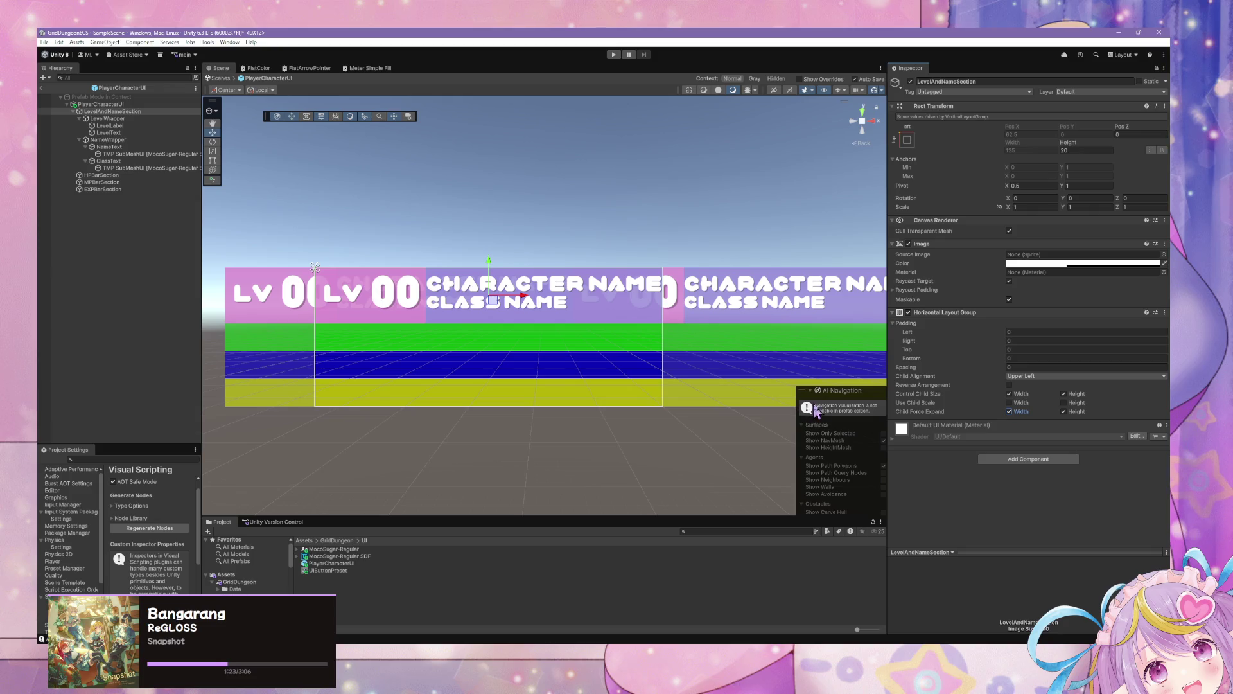
click(1035, 377)
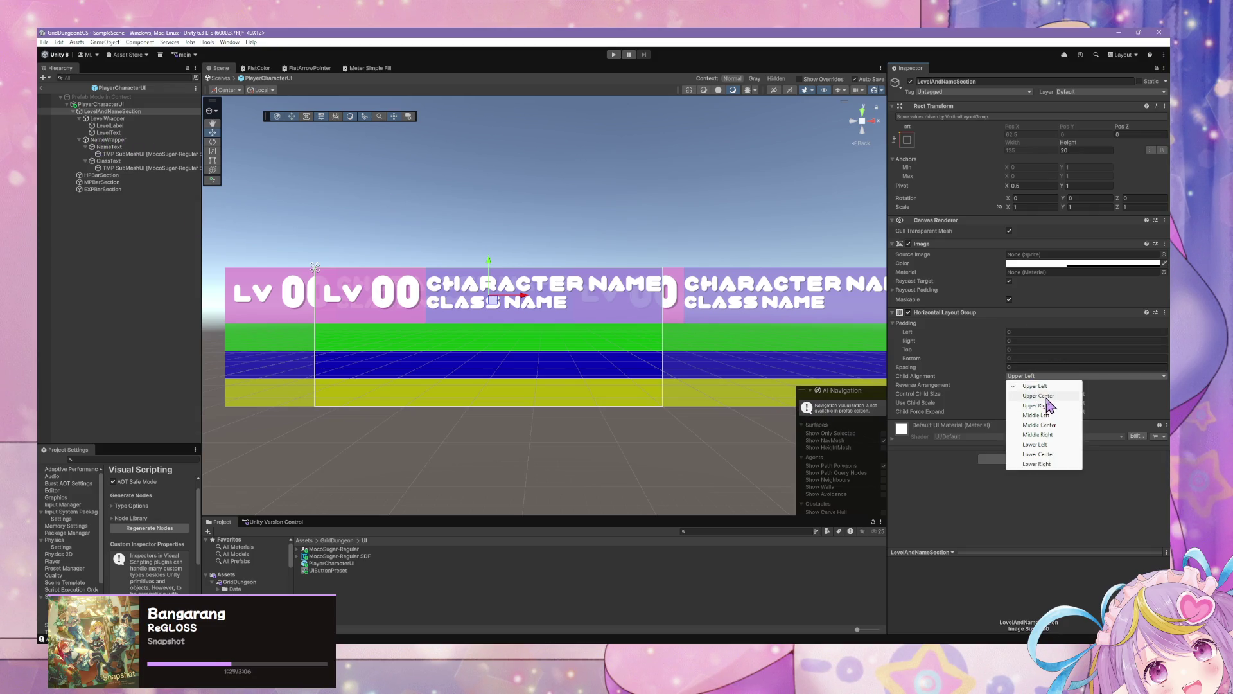
key(Escape)
click(106, 119)
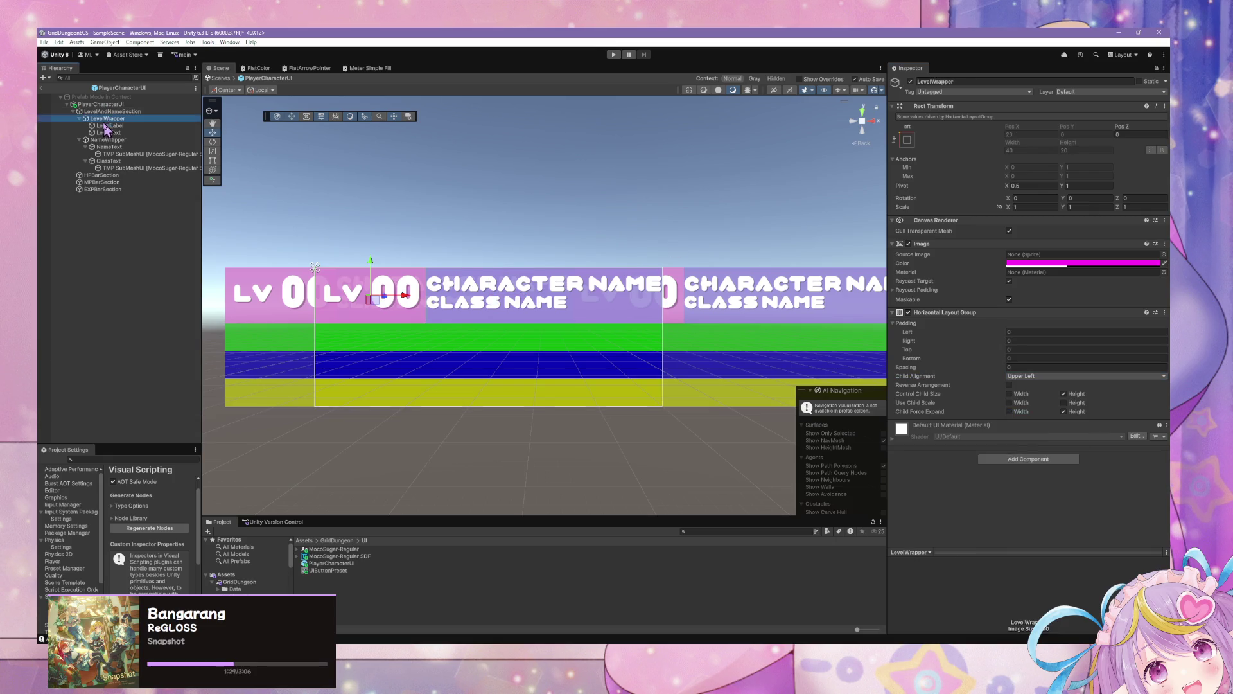
click(109, 141)
ctrl+click(108, 119)
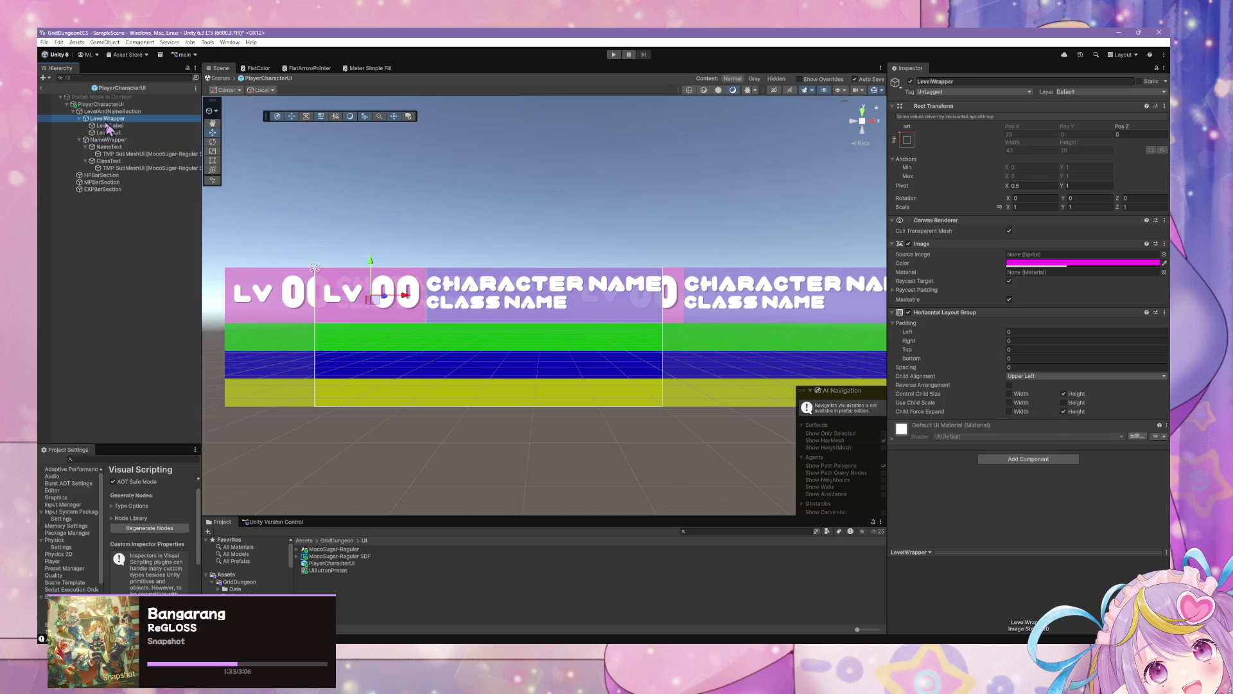
click(111, 111)
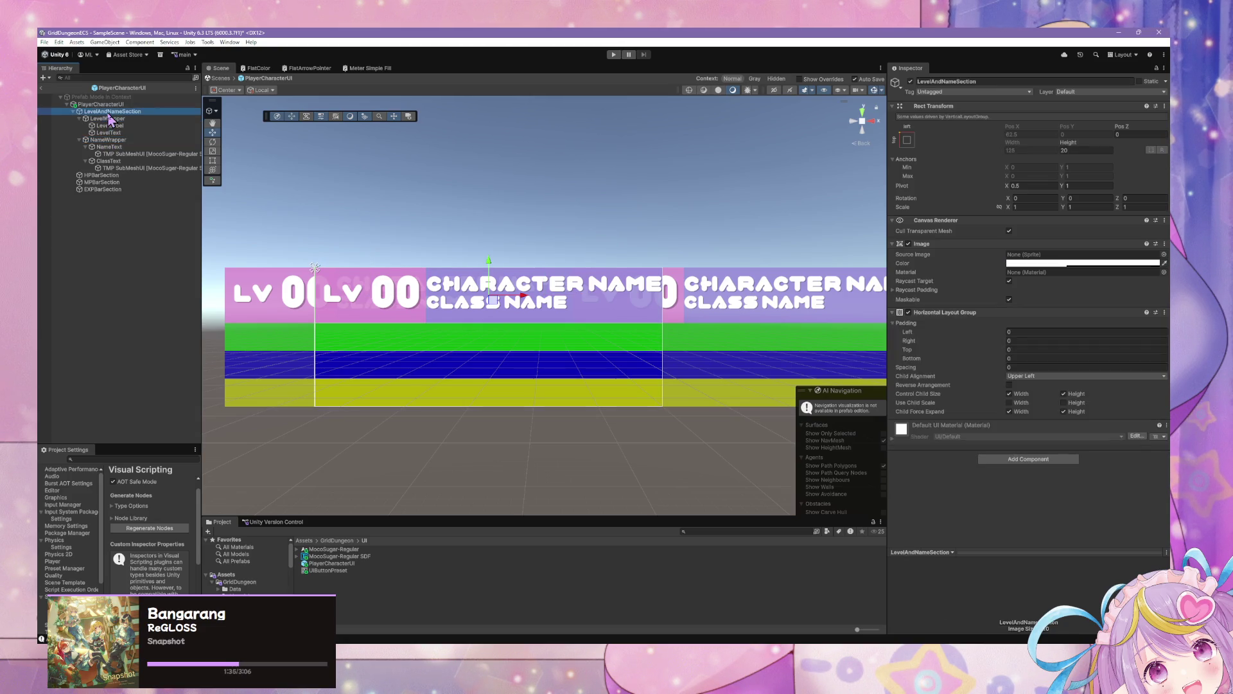
click(1010, 402)
click(1032, 379)
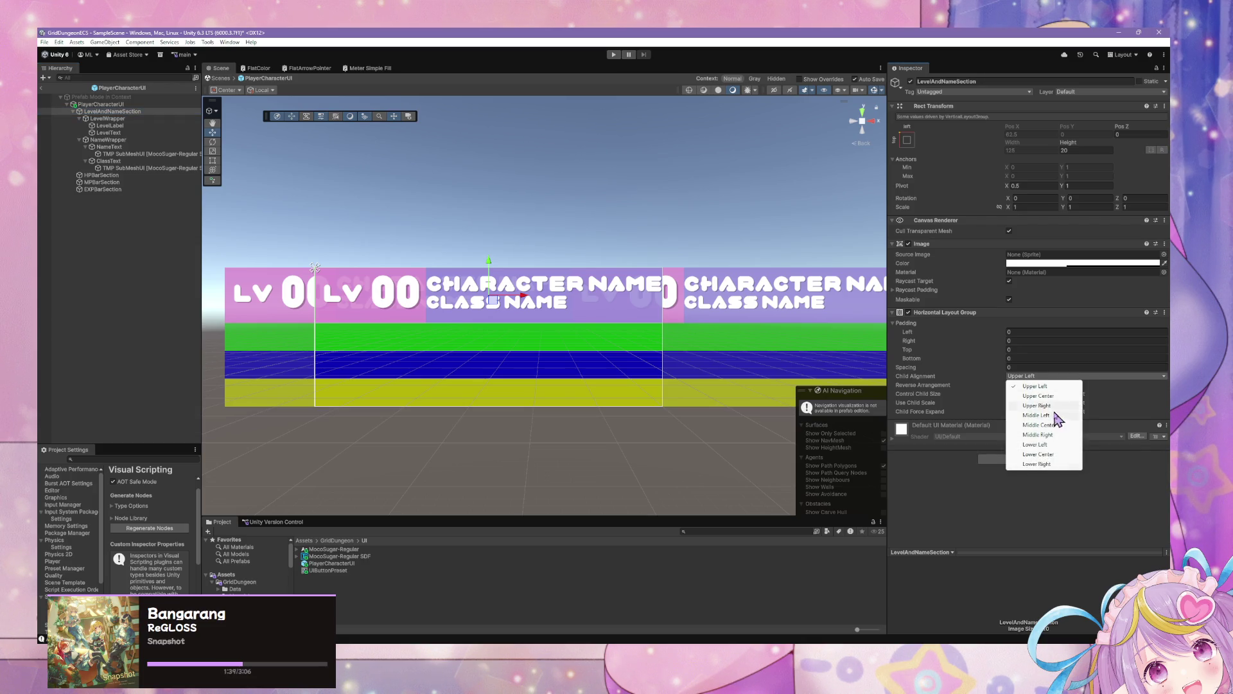
click(1045, 388)
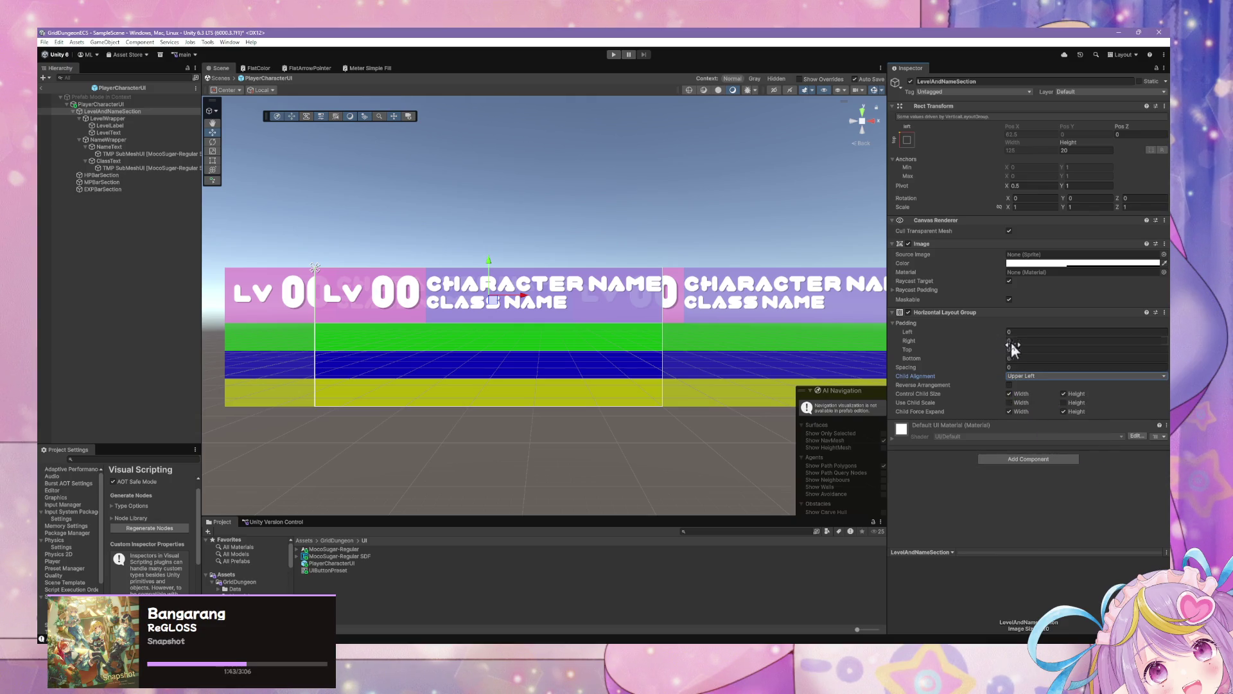
Set the row's layout padding to 3 on the left and 2 on the right
mouse_move(1005, 340)
mouse_down()
mouse_move(940, 340)
mouse_move(1008, 339)
mouse_up()
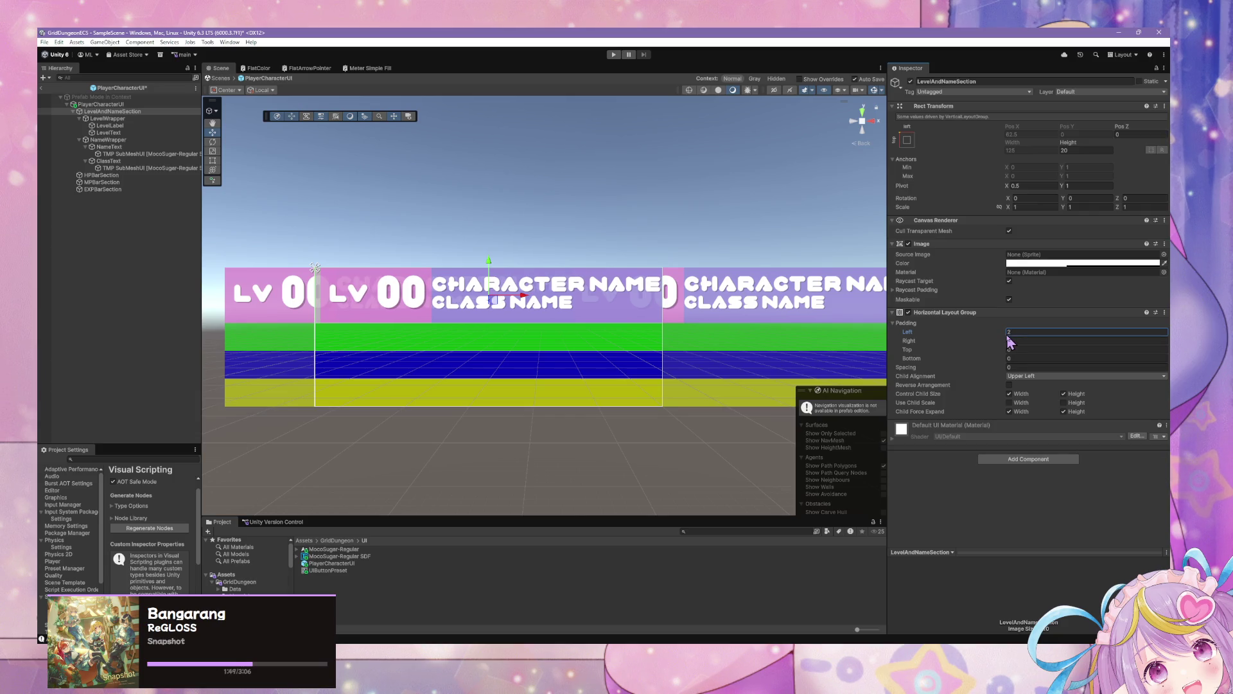
drag(1008, 341, 1007, 342)
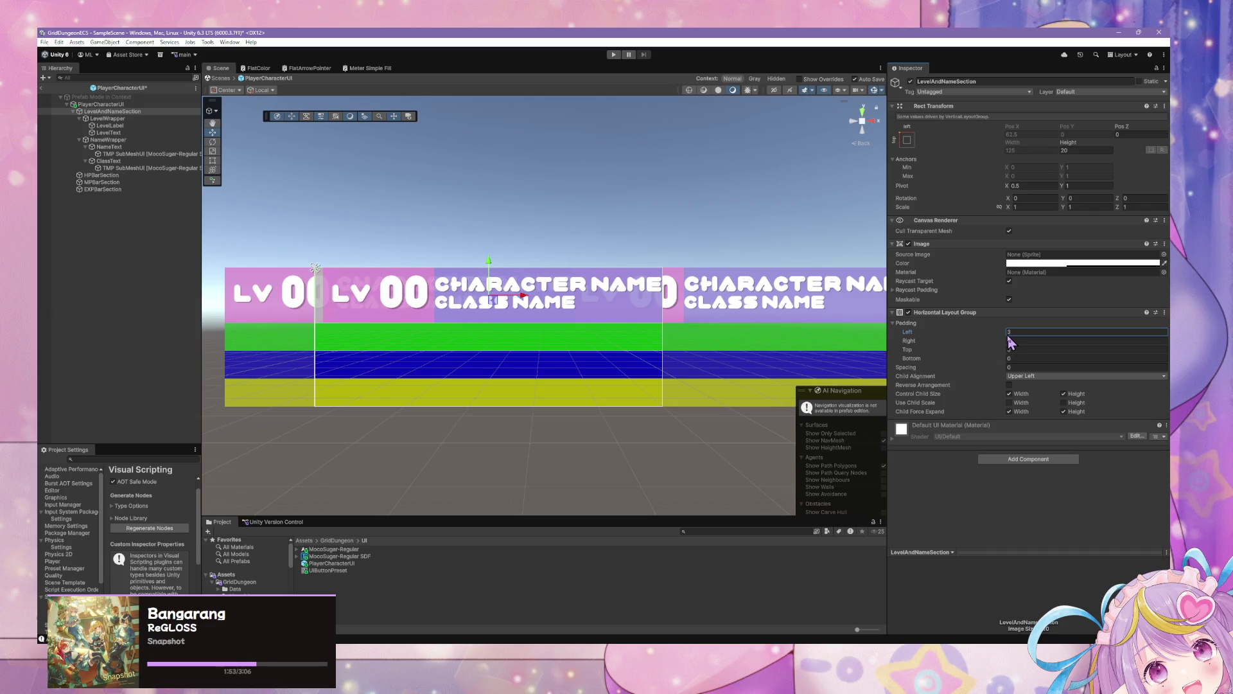
click(1042, 341)
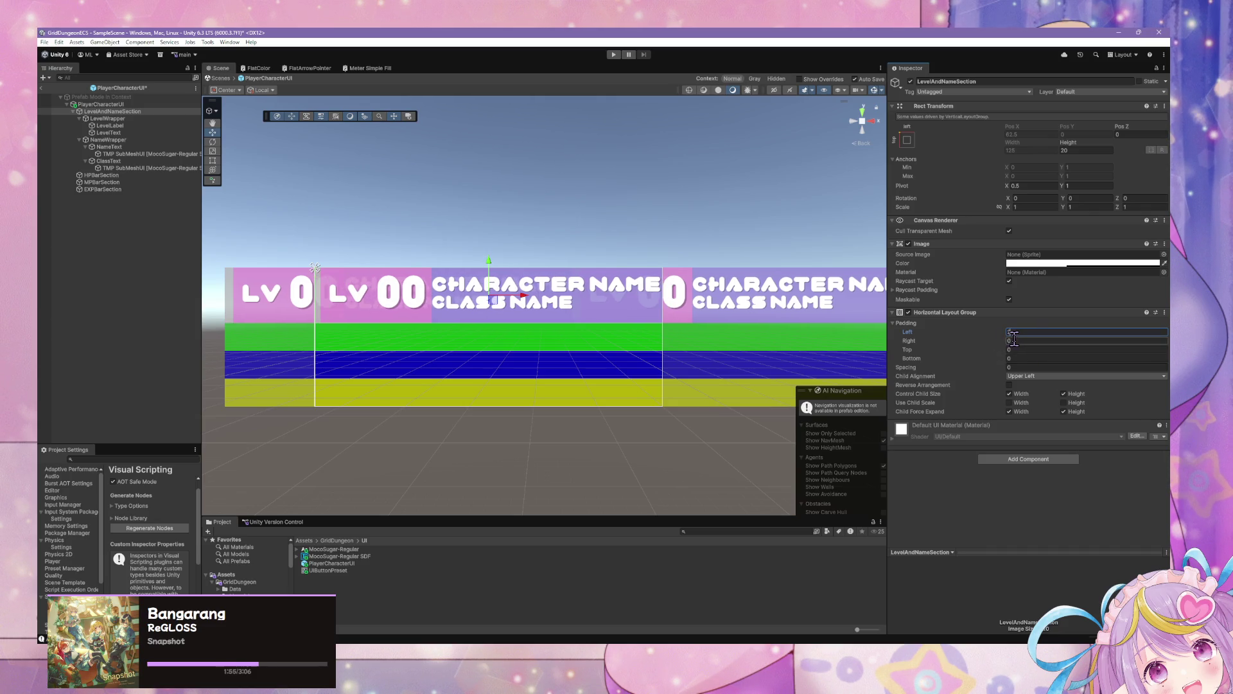
text(2)
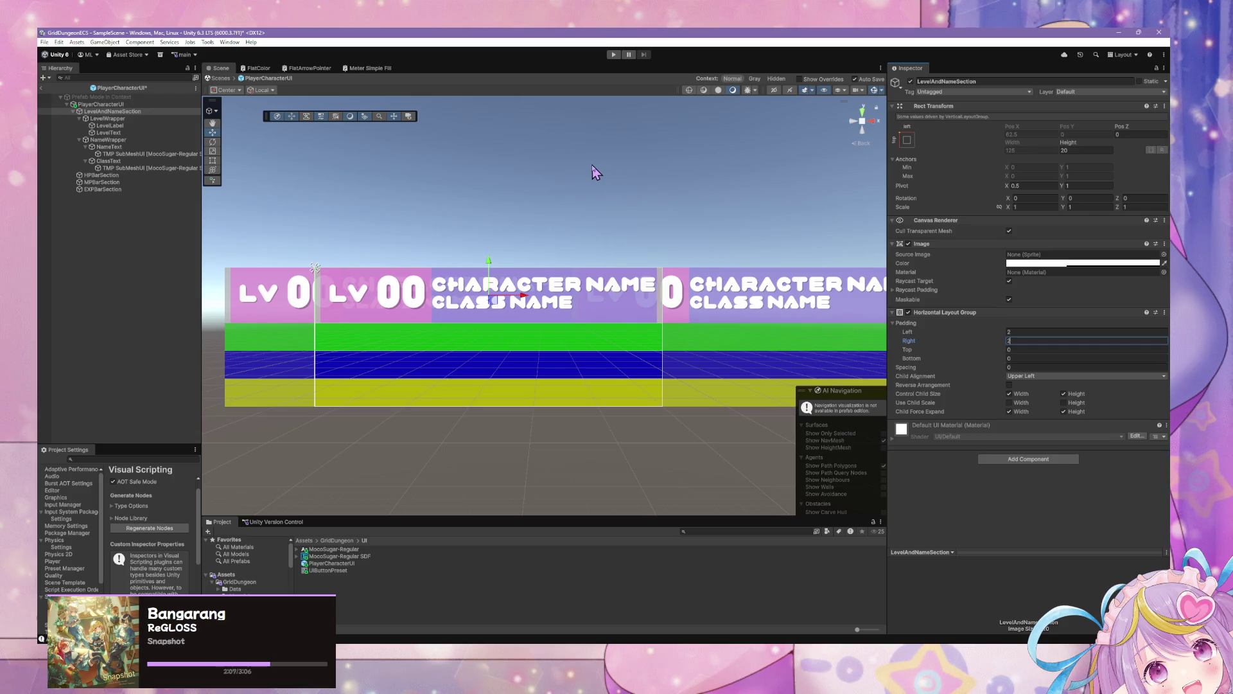
click(338, 239)
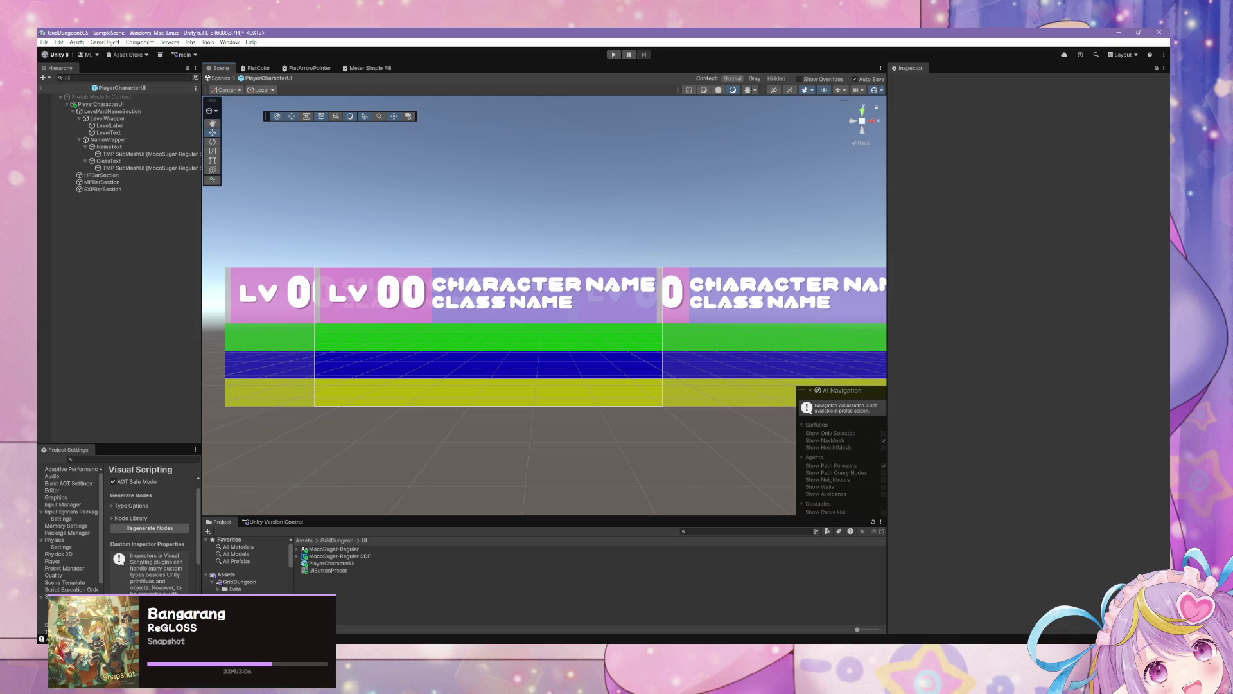
Select the PlayerCharacterUI root to show its Image, Button and Vertical Layout Group
click(101, 104)
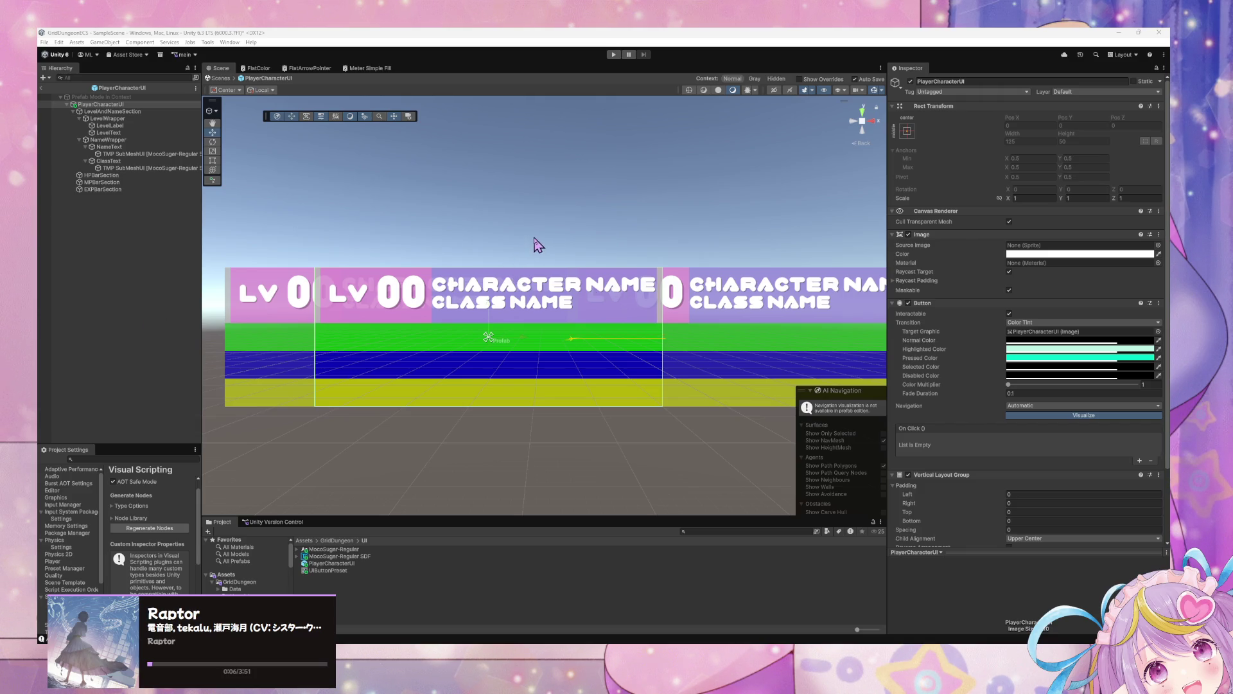
click(219, 79)
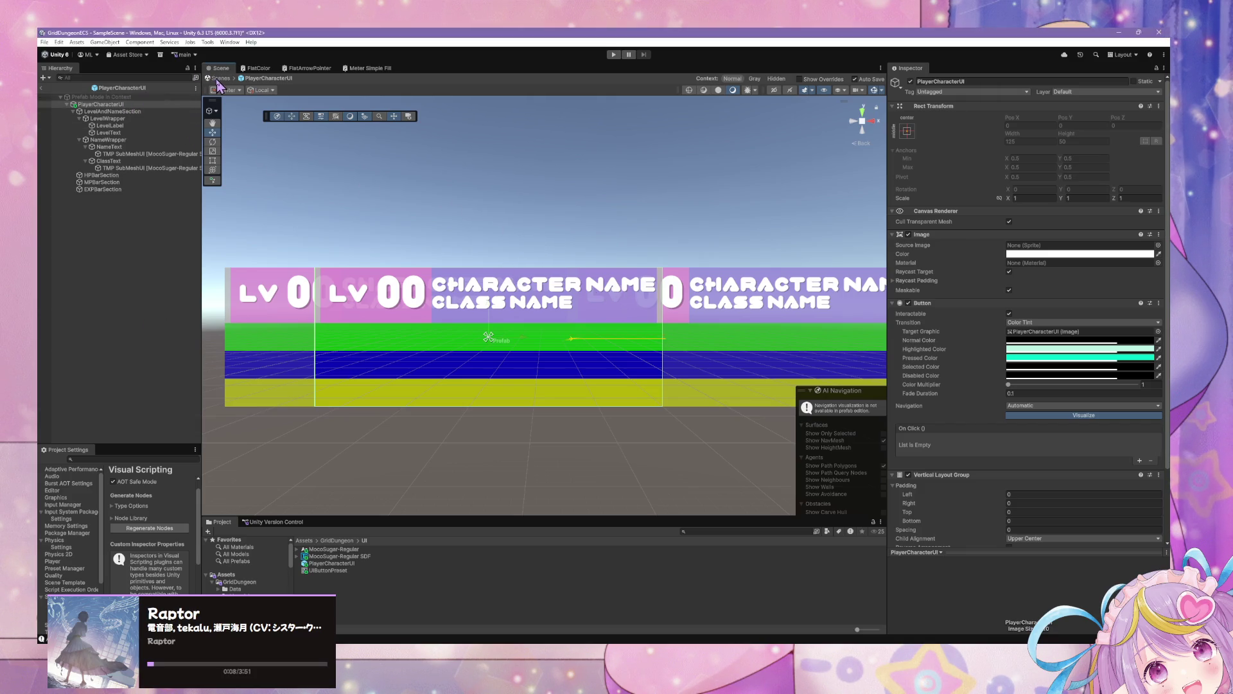
Leave prefab editing, return to SampleScene and pan the UI cards into view
click(219, 78)
click(224, 79)
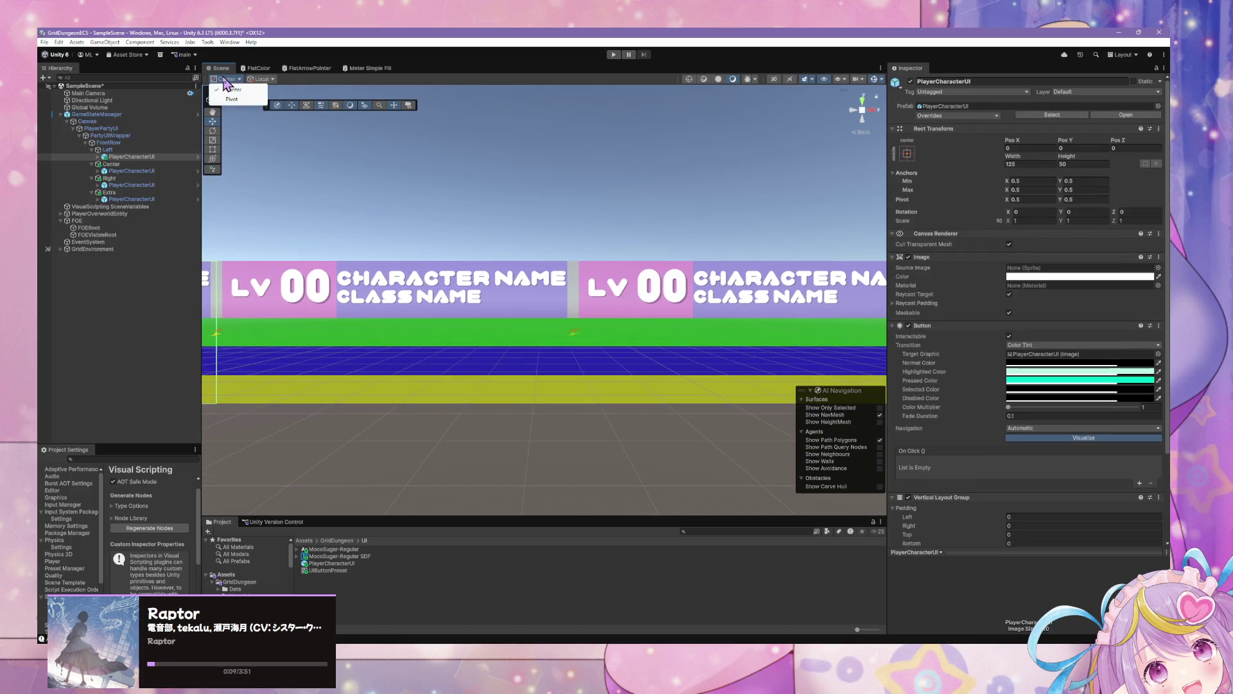
click(543, 200)
drag(520, 334, 620, 296)
scroll(501, 267, down, 5)
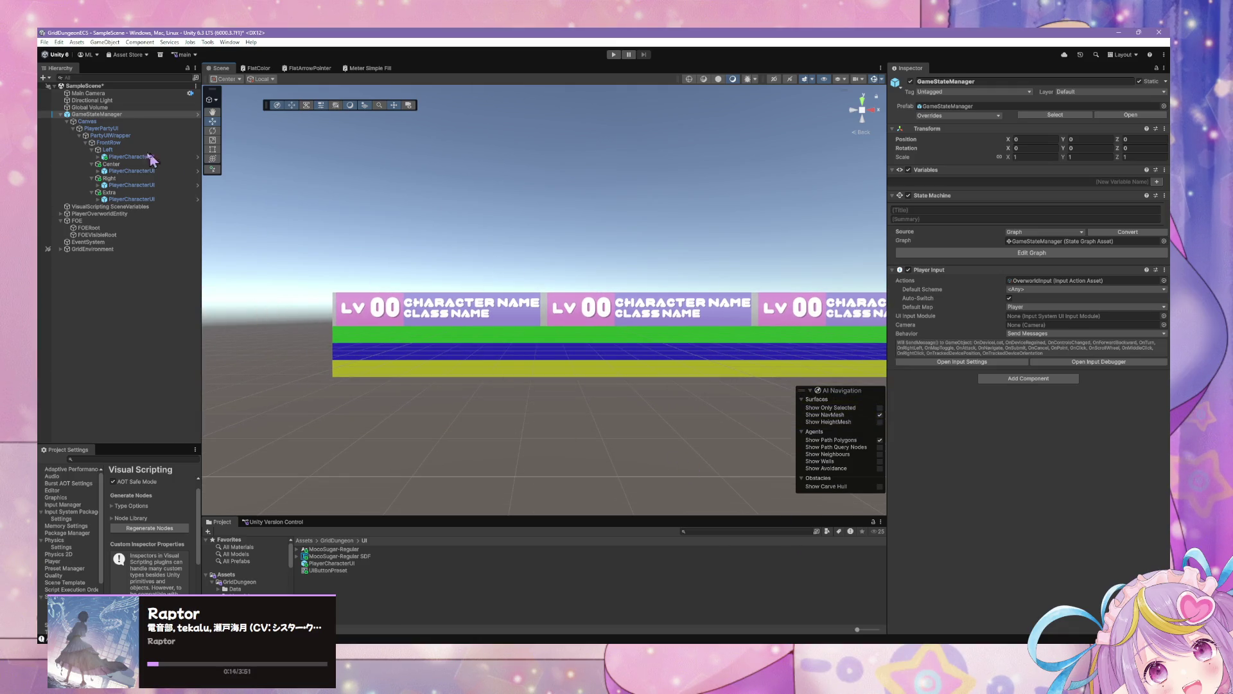
Select PartyUIWrapper and scroll the Hierarchy to locate FrontRow's cards
click(126, 137)
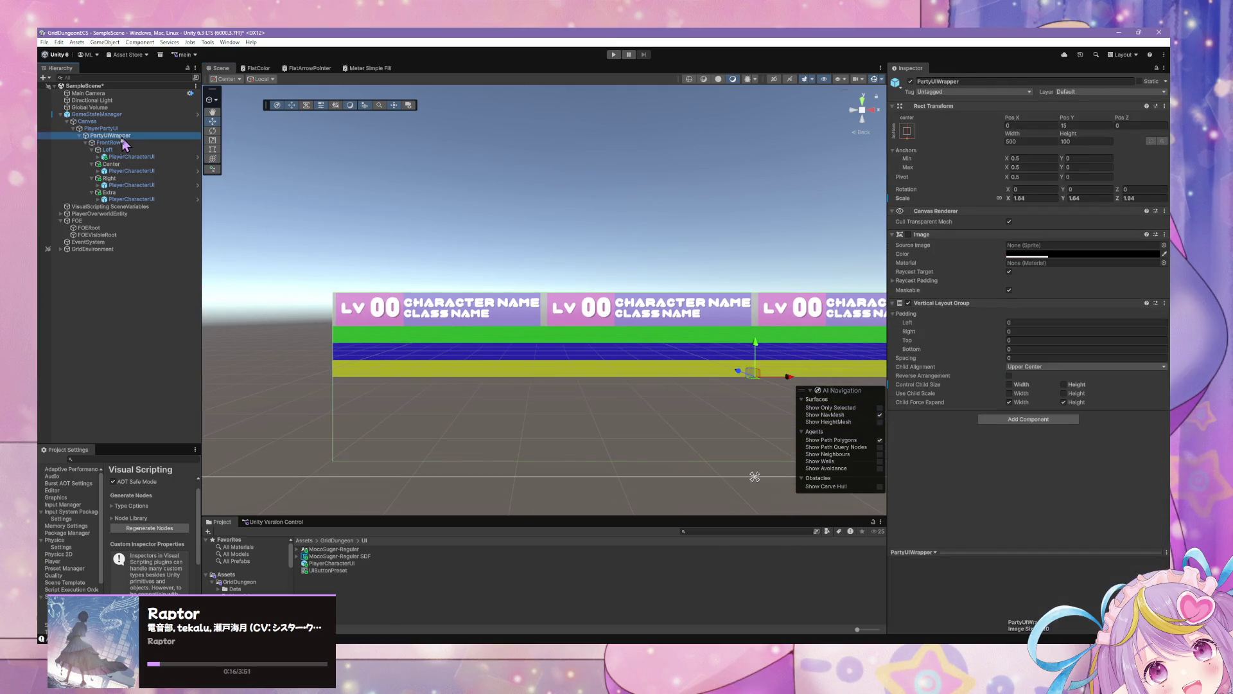
click(87, 142)
scroll(642, 374, down, 2)
scroll(642, 374, up, 6)
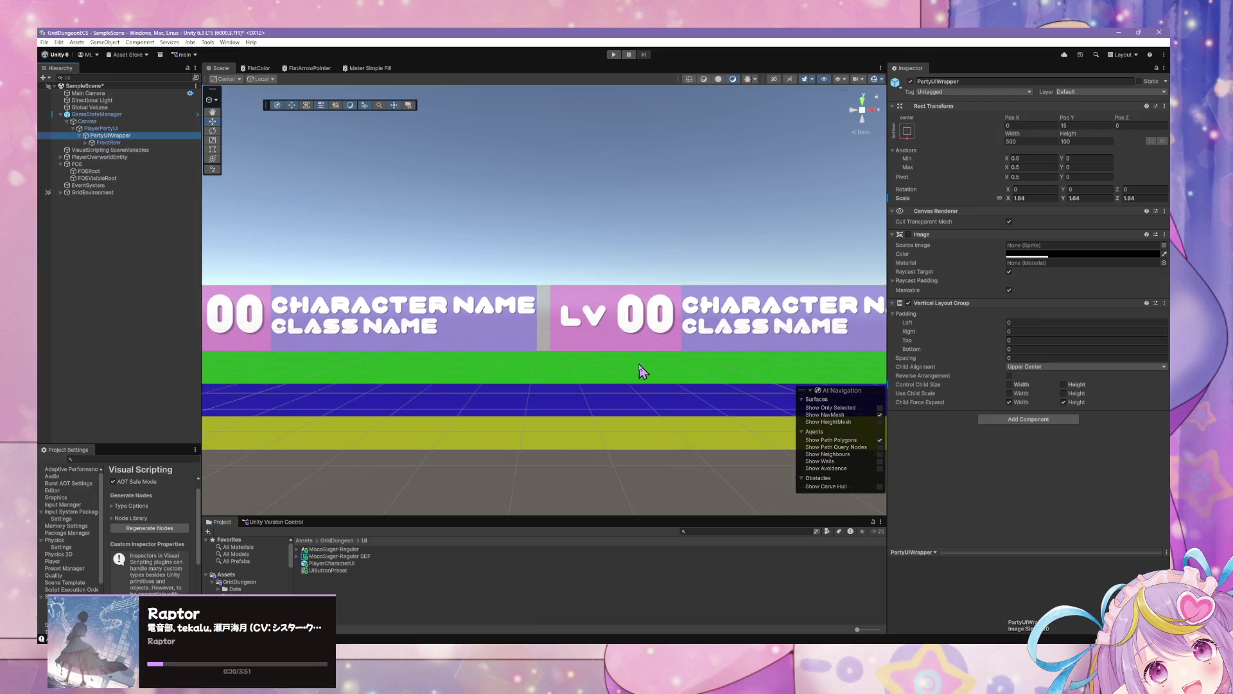
scroll(643, 373, down, 2)
scroll(642, 372, up, 1)
scroll(642, 372, down, 1)
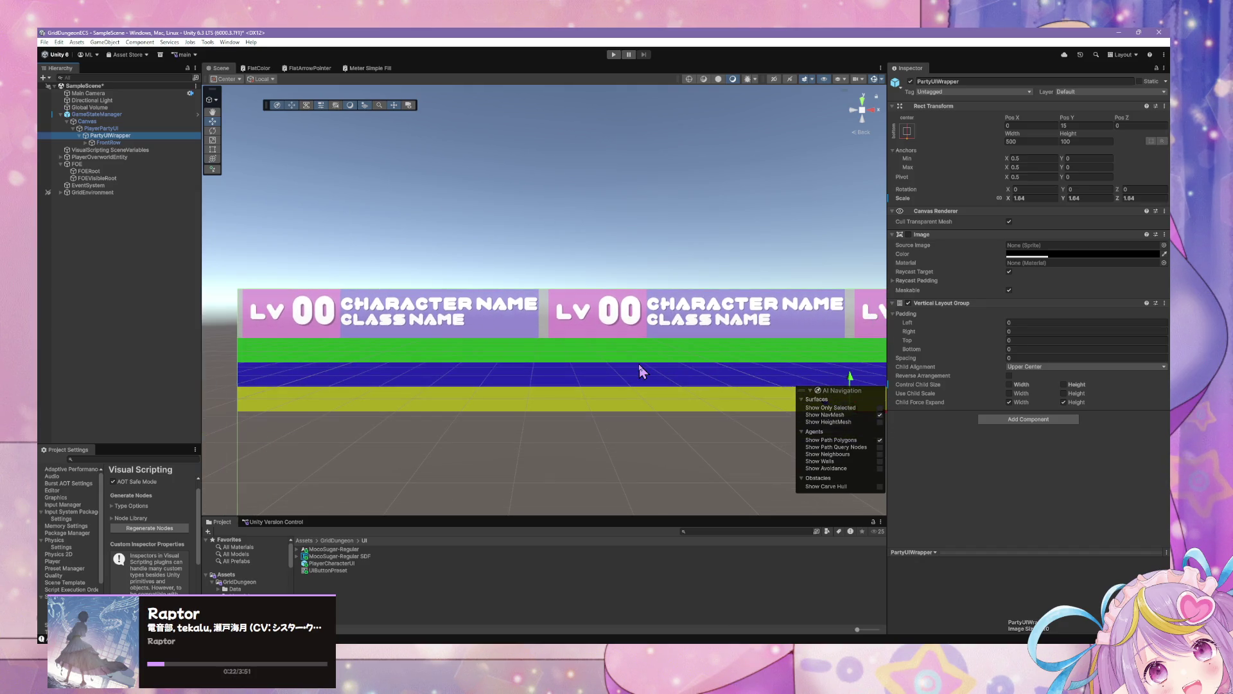
scroll(639, 364, down, 2)
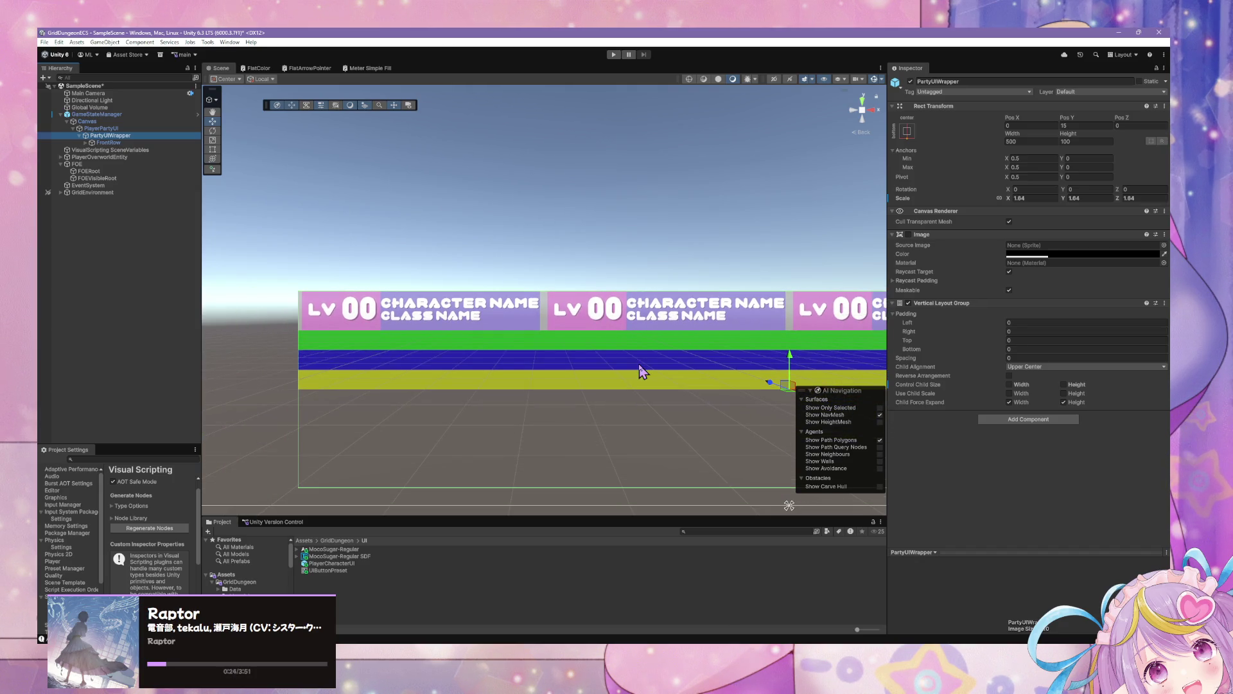
scroll(640, 367, down, 1)
Select the PlayerCharacterUI under FrontRow's Left slot
click(98, 142)
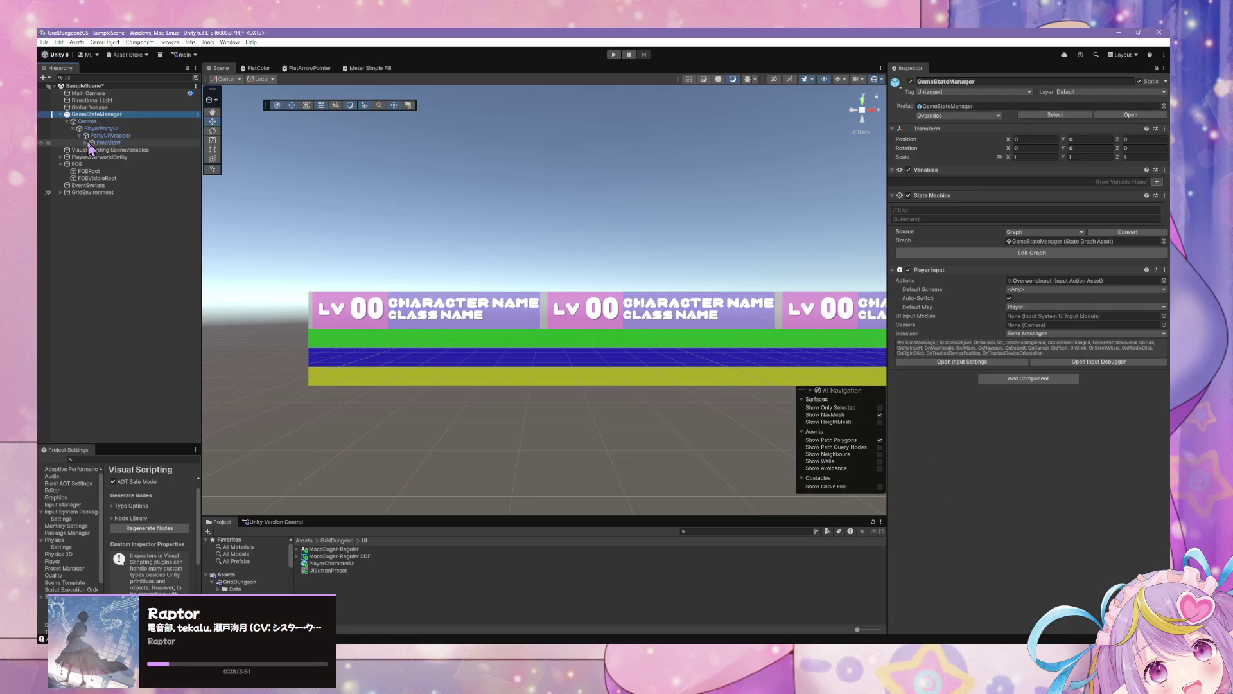
click(85, 142)
click(129, 156)
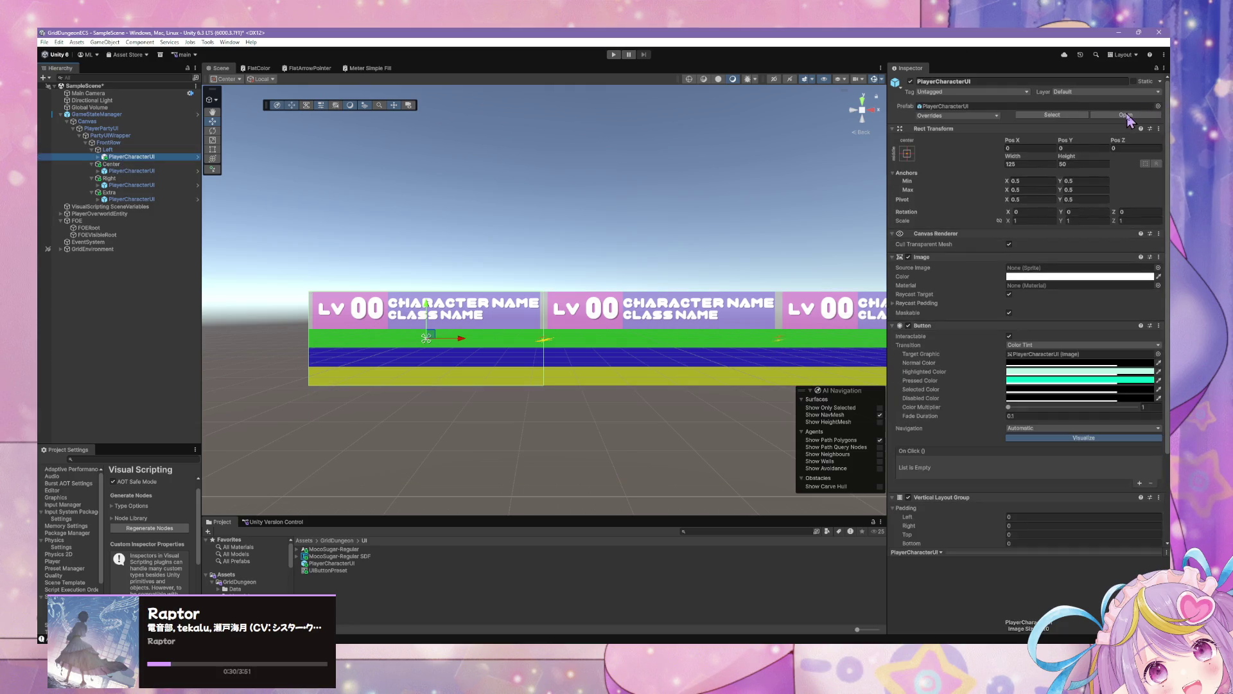
click(1098, 115)
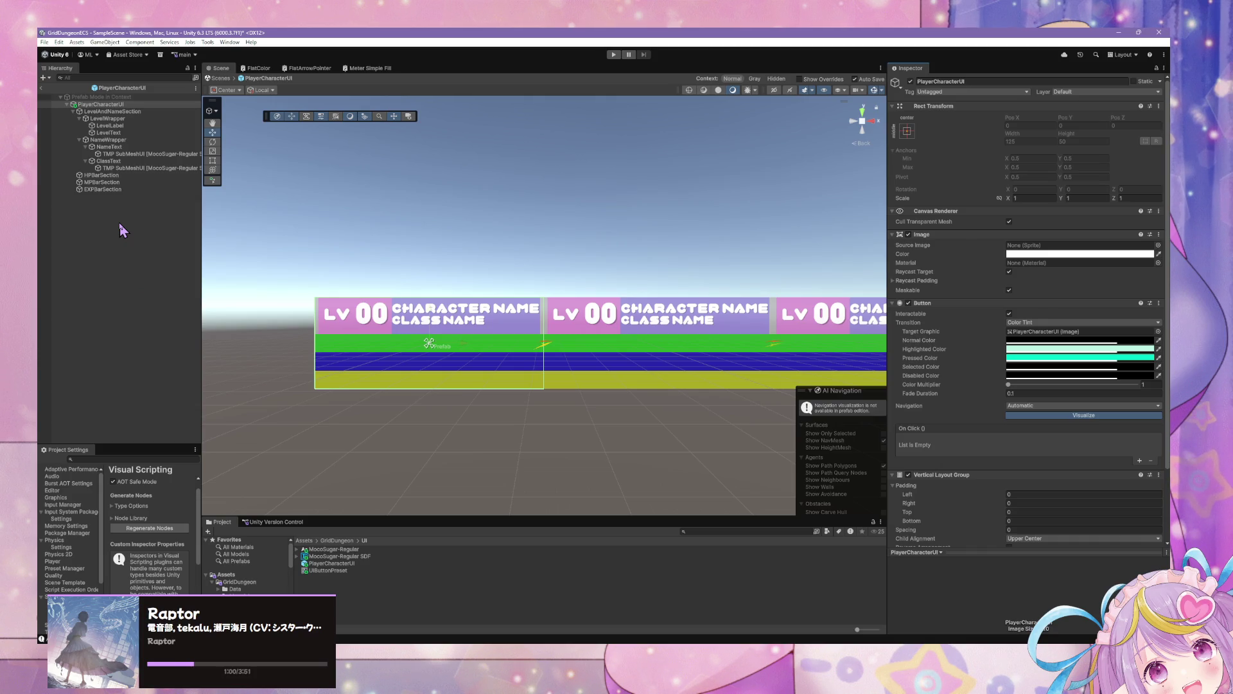
Select HPBarSection and zoom in on the green 10-unit-tall HP bar
click(101, 175)
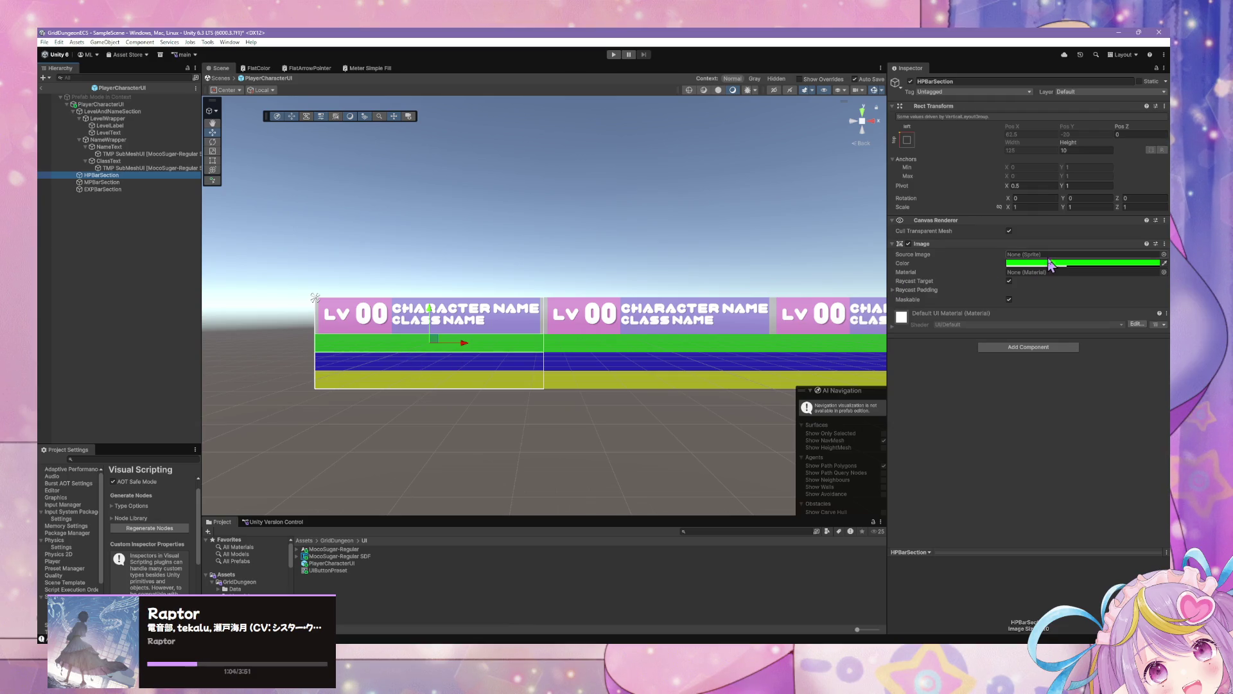
scroll(417, 315, up, 5)
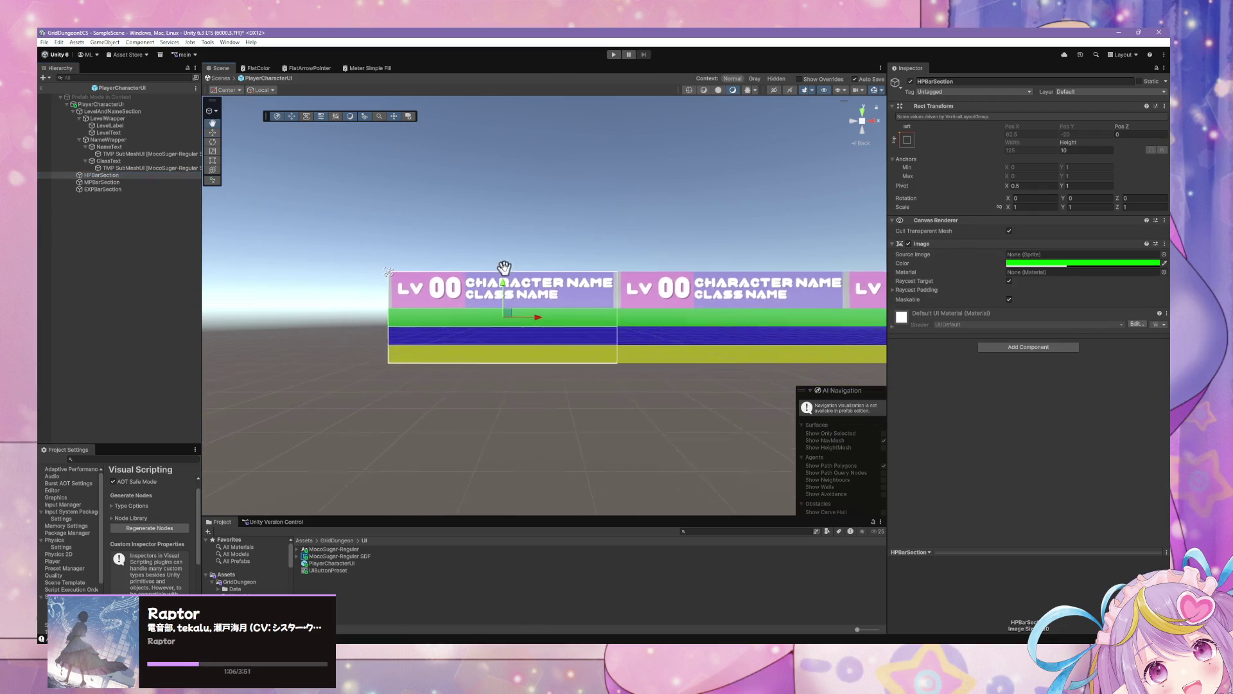
scroll(507, 282, up, 3)
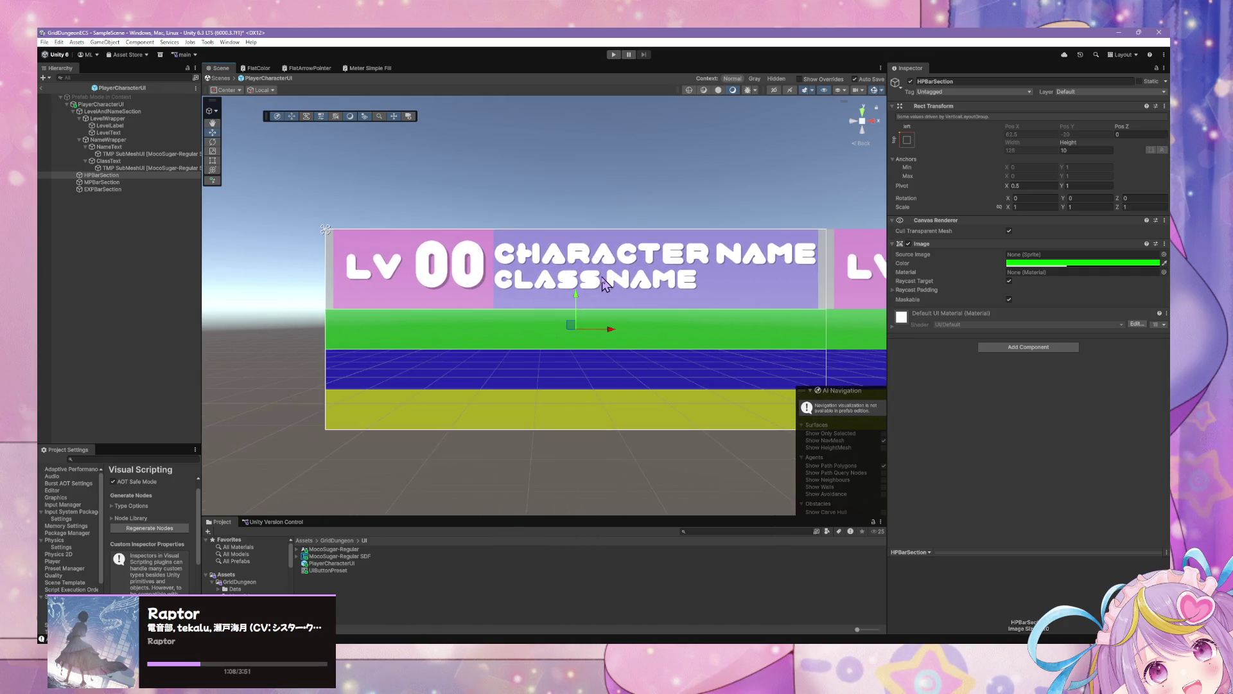
scroll(604, 285, down, 2)
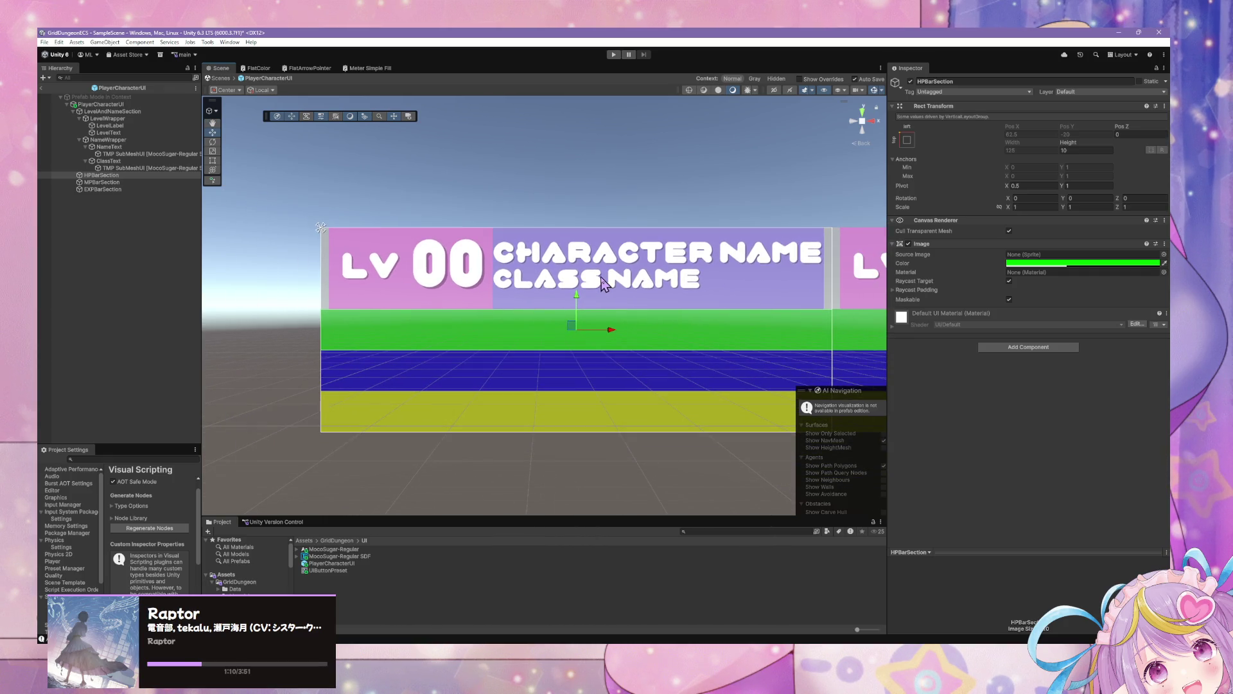
Add a ShaderGraph Samples Meter under HPBarSection and name it HPMeter
right_click(131, 175)
mouse_move(257, 417)
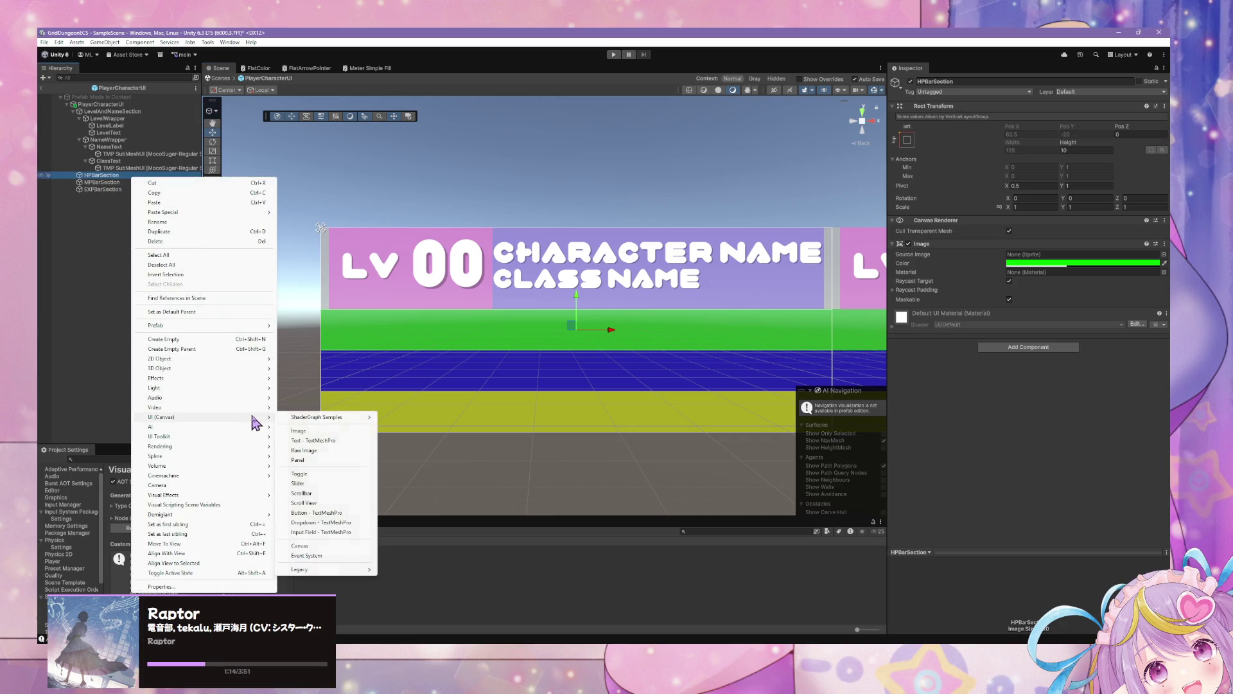
mouse_move(324, 419)
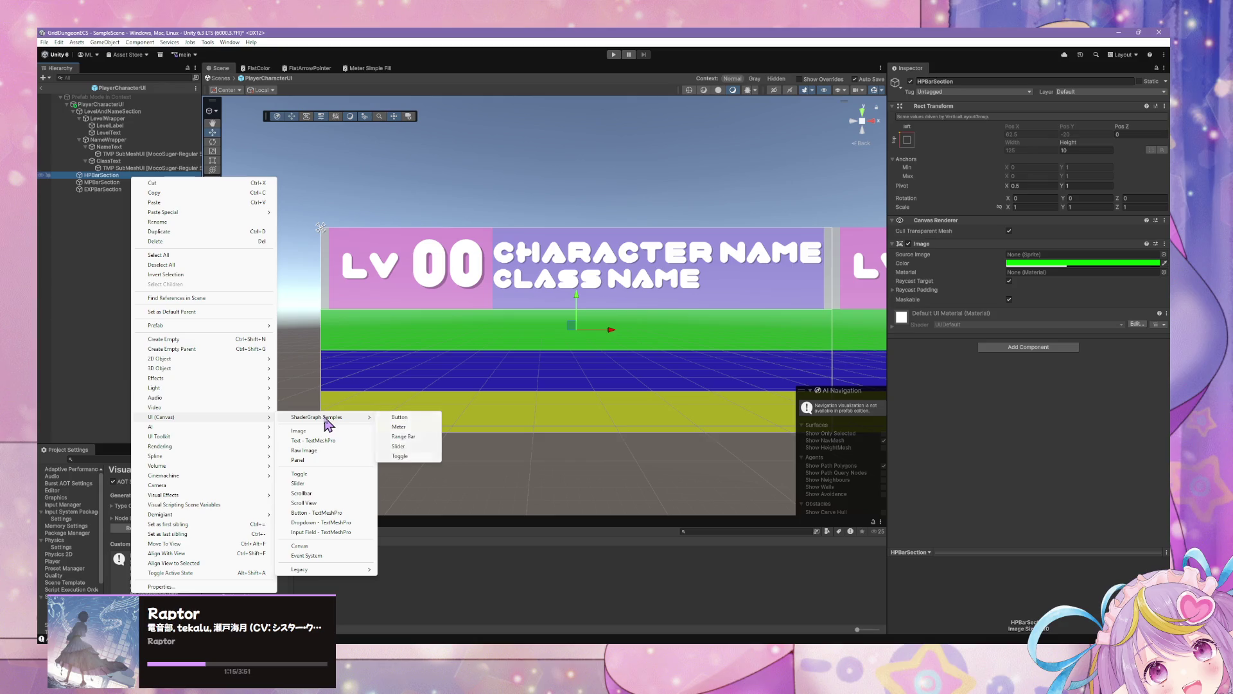
click(420, 429)
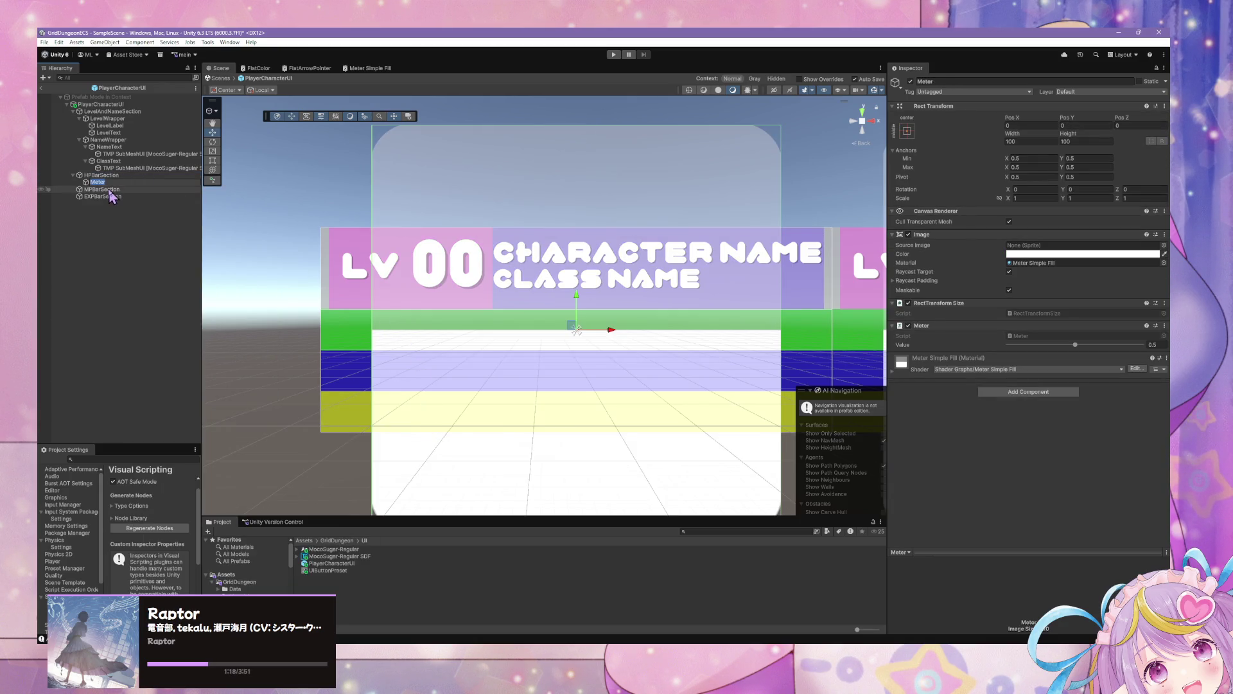
text(Hp)
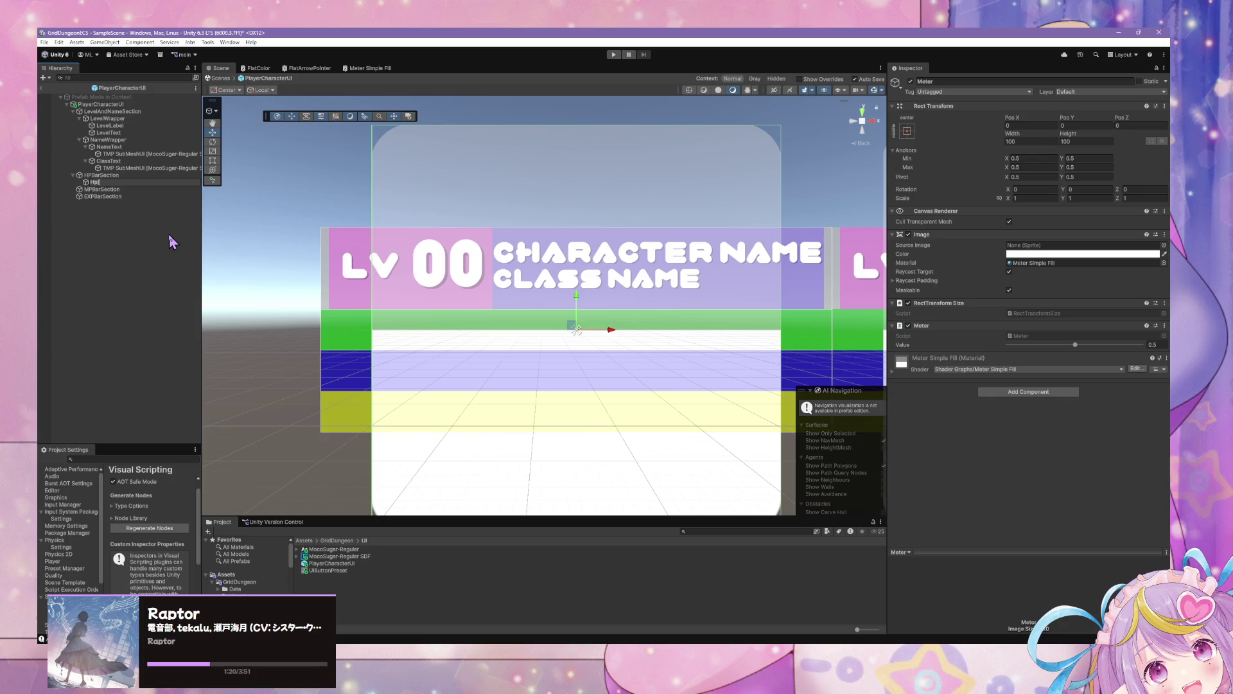
text(Meter)
key(Return)
Rename HPBarSection to HPMeterSection and give it stretch anchoring at height 10
click(102, 175)
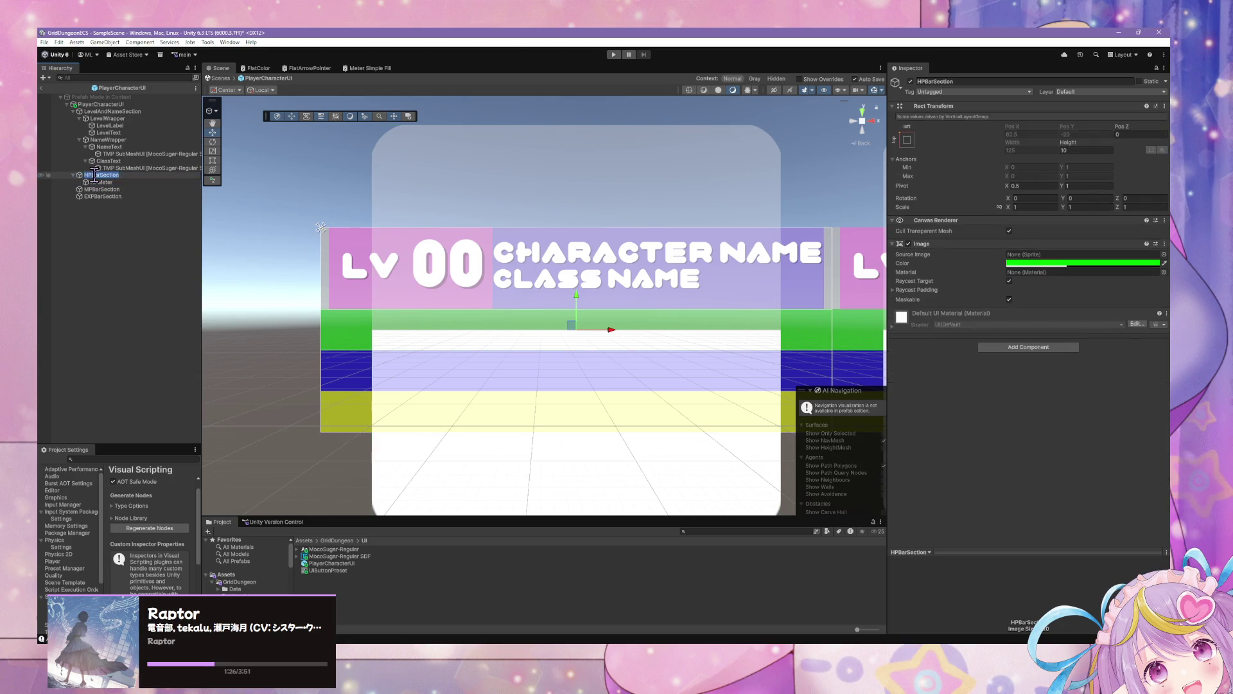
key(F2)
text(HPMeterSection)
key(Return)
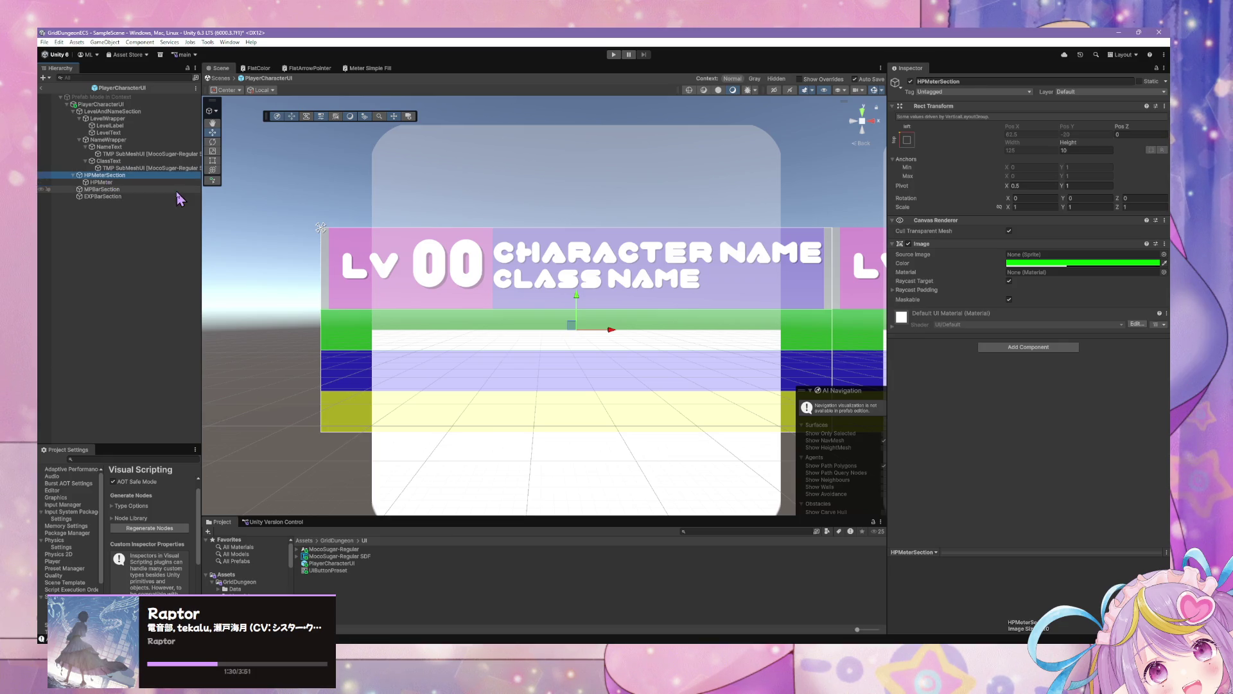
click(907, 140)
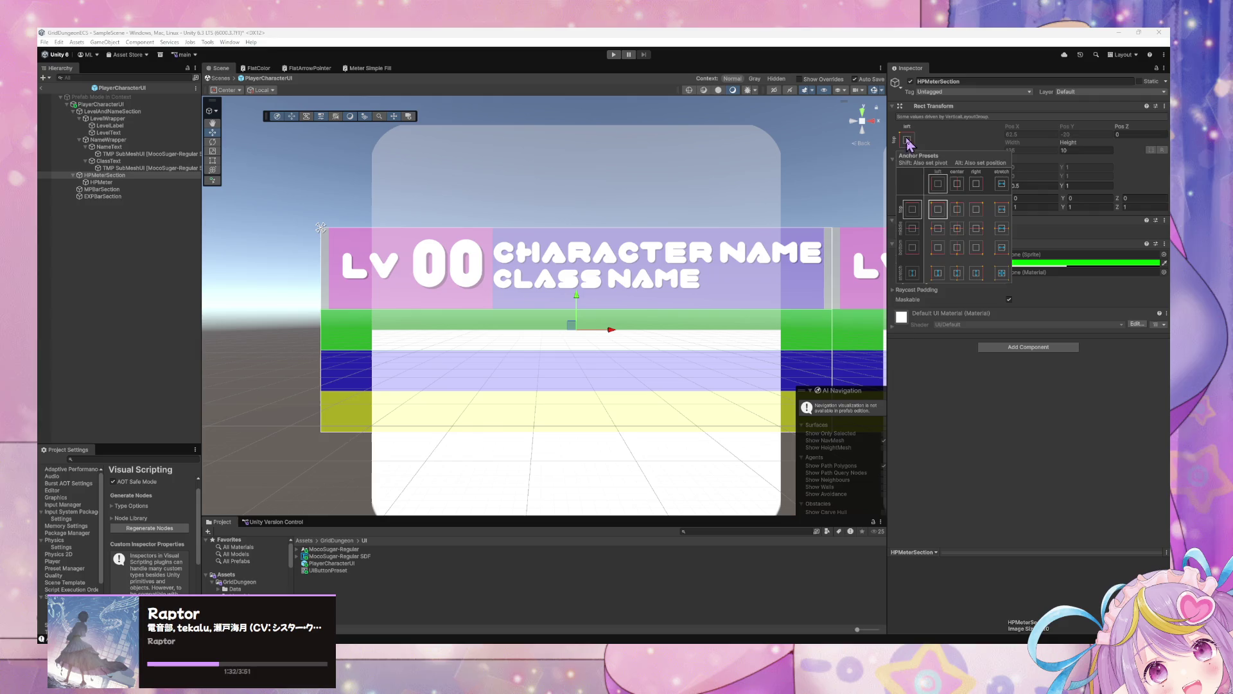
click(1002, 273)
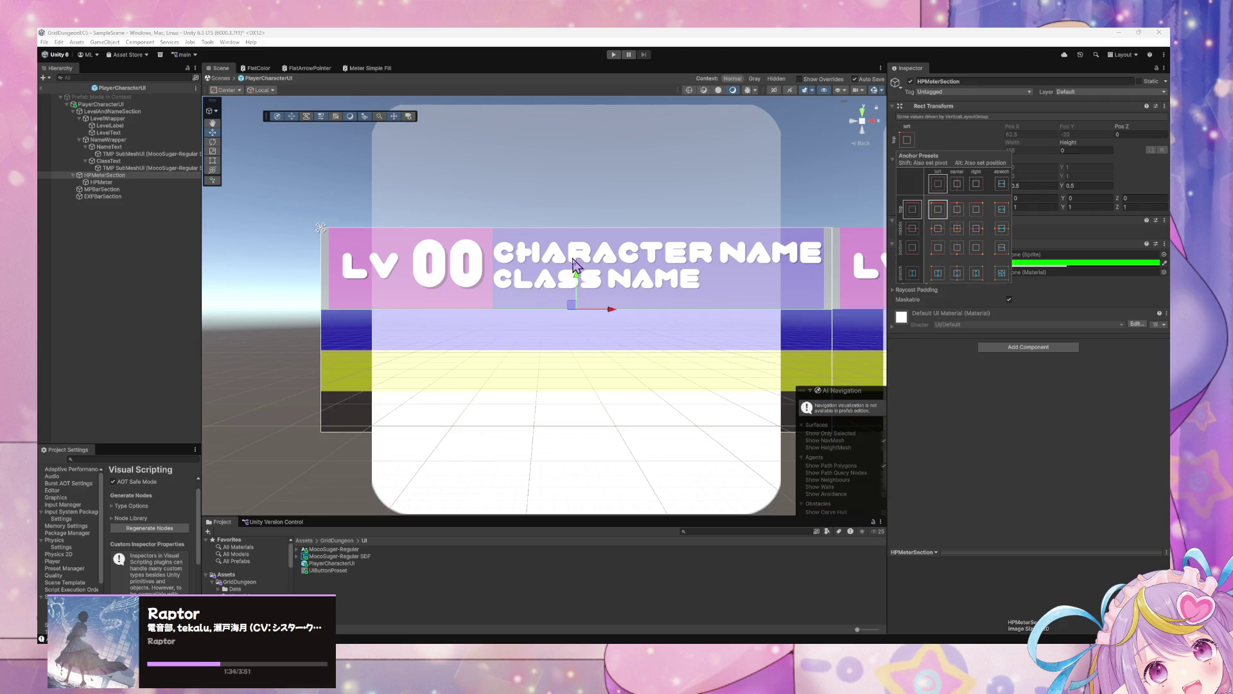
click(1004, 275)
Stretch HPMeter to fill its section and lower its Meter value to 0.373
click(121, 182)
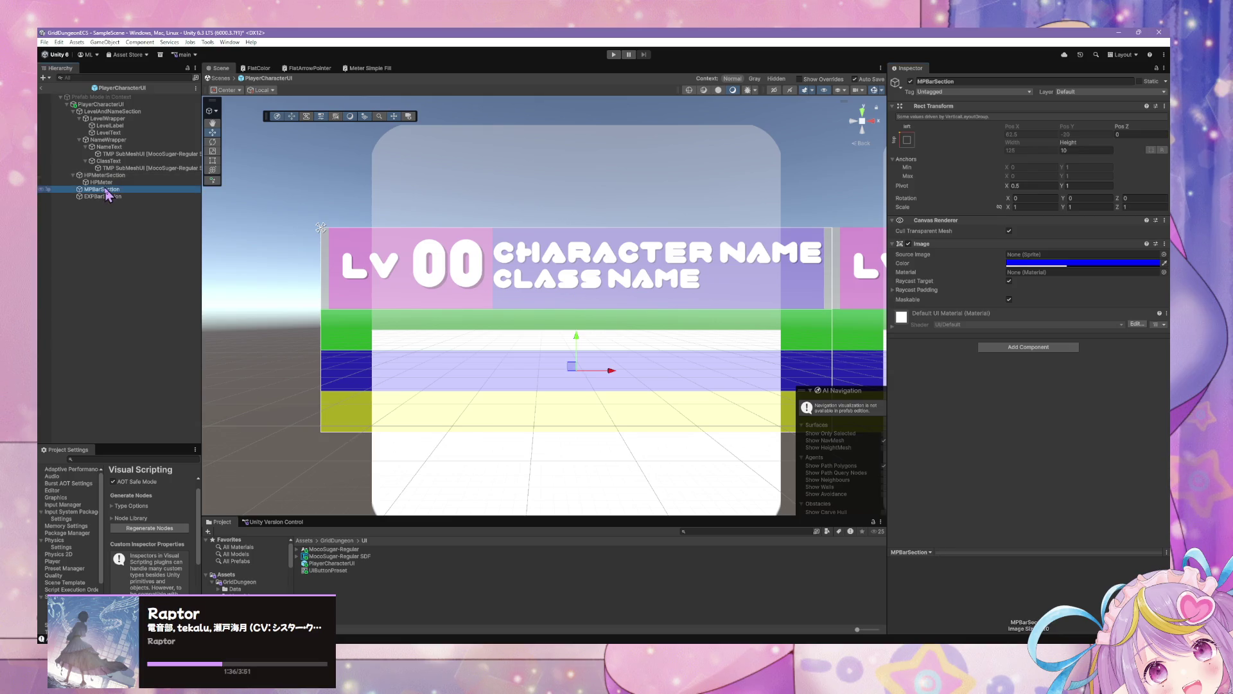
click(907, 131)
click(1001, 264)
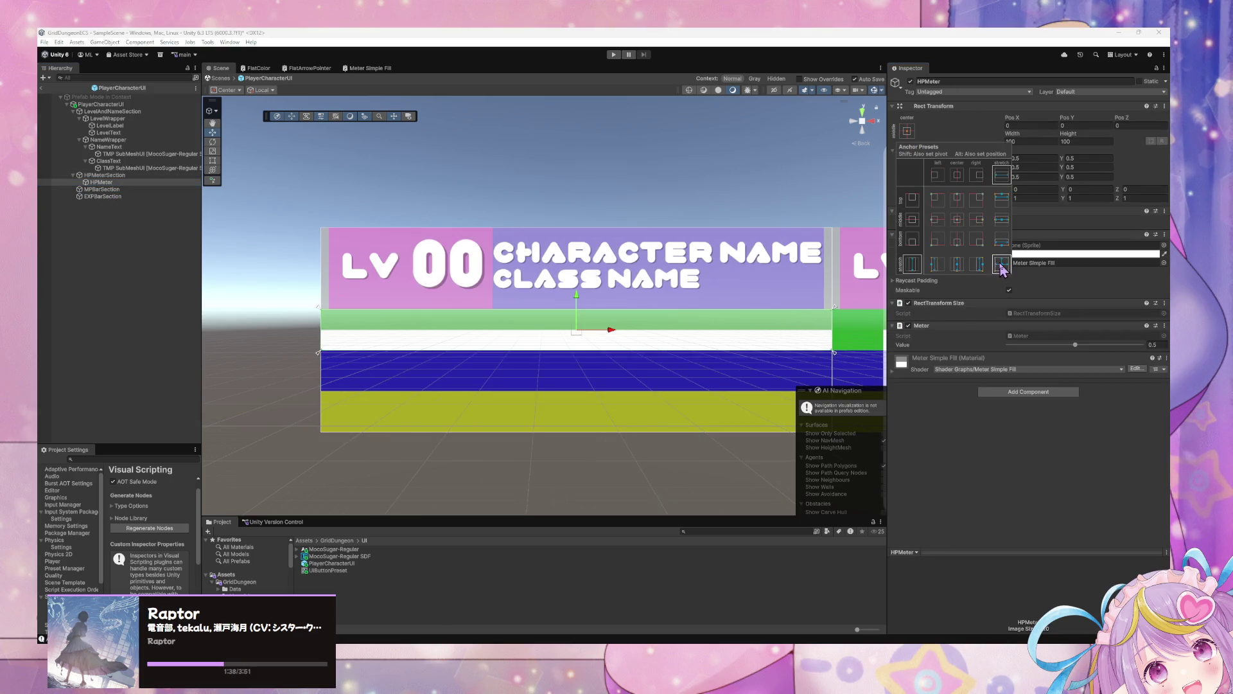
scroll(710, 275, down, 3)
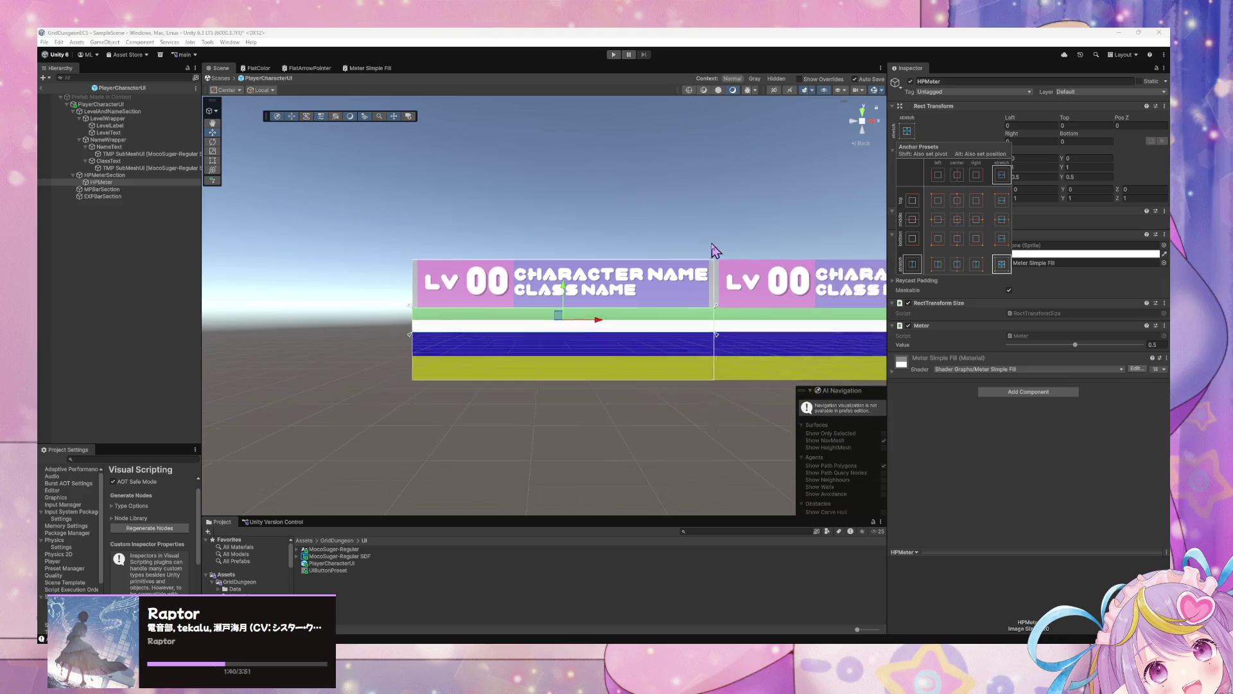
scroll(694, 265, up, 2)
scroll(687, 267, up, 3)
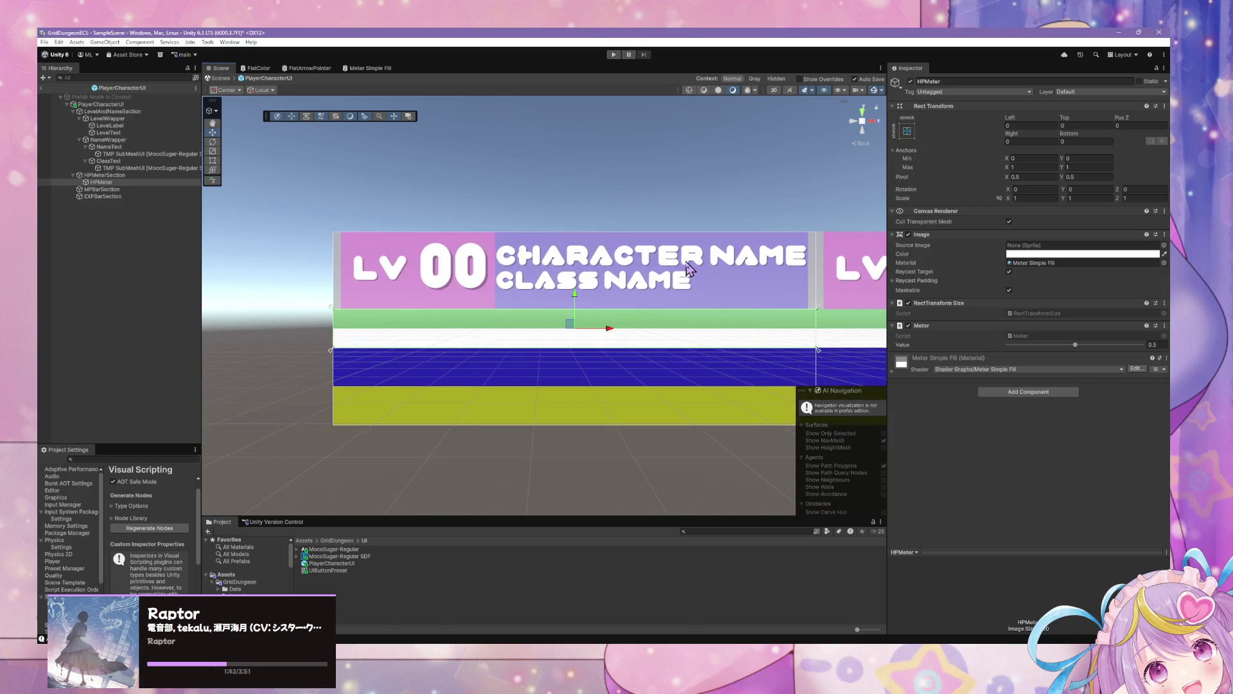
mouse_move(1076, 345)
mouse_down()
mouse_move(1022, 350)
mouse_move(1106, 350)
mouse_move(1014, 345)
mouse_move(1095, 346)
mouse_move(1058, 345)
mouse_up()
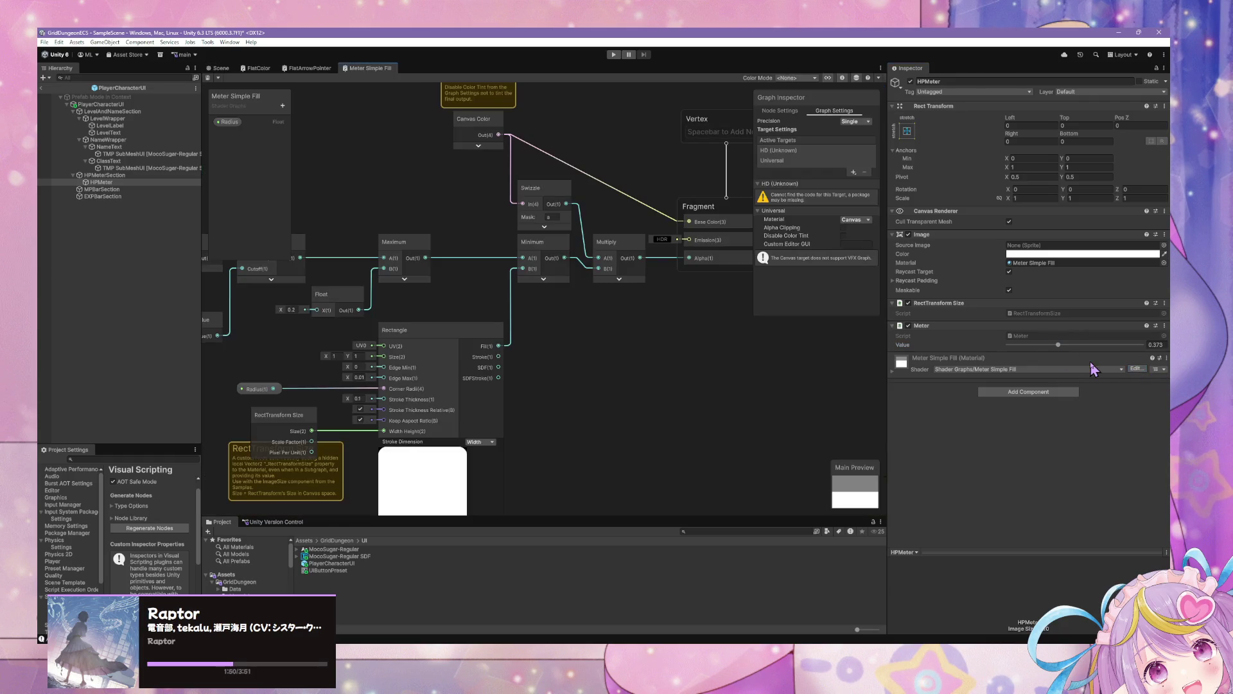
Open the Meter Simple Fill shader graph, inspect its Radius property, and nudge the UV node left
mouse_move(468, 206)
mouse_down()
mouse_move(610, 319)
mouse_move(517, 253)
mouse_up()
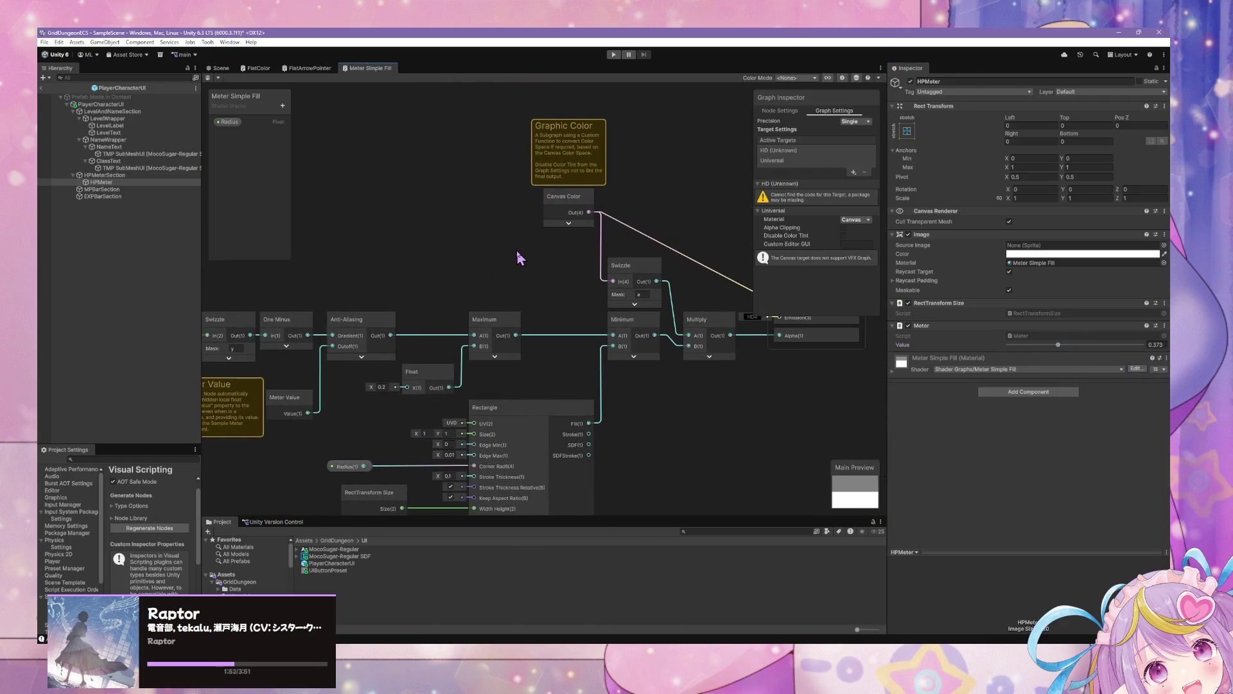
scroll(517, 253, down, 1)
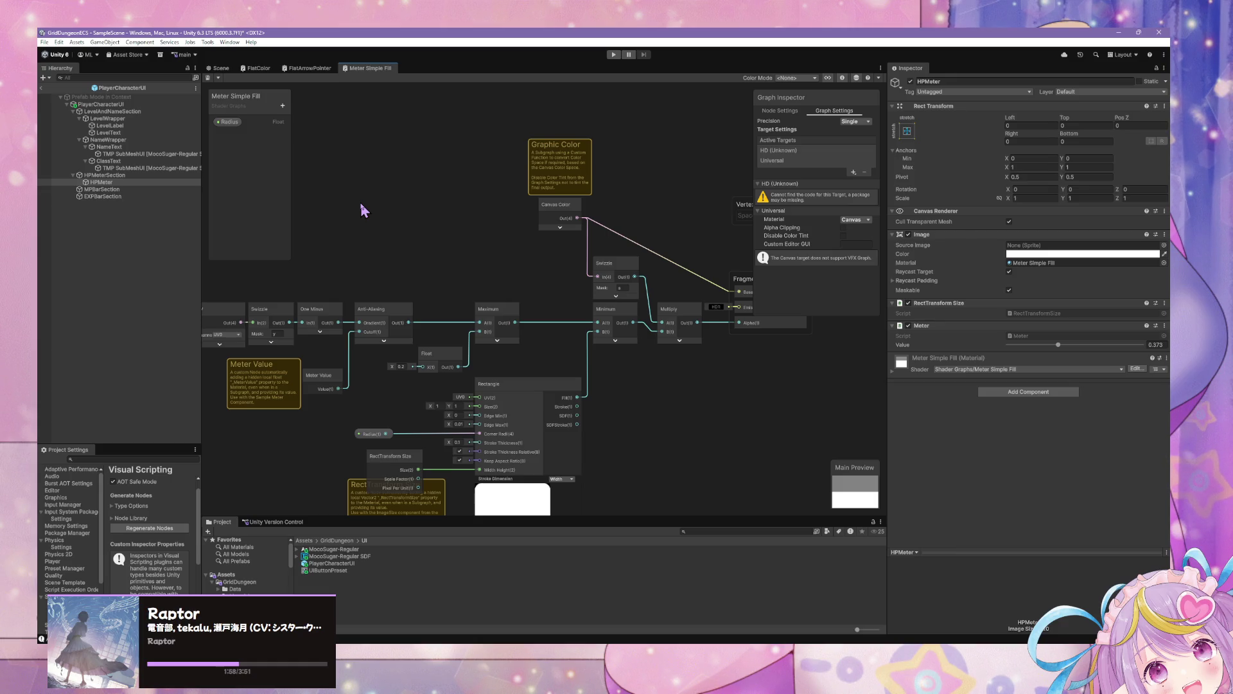
drag(448, 240, 590, 227)
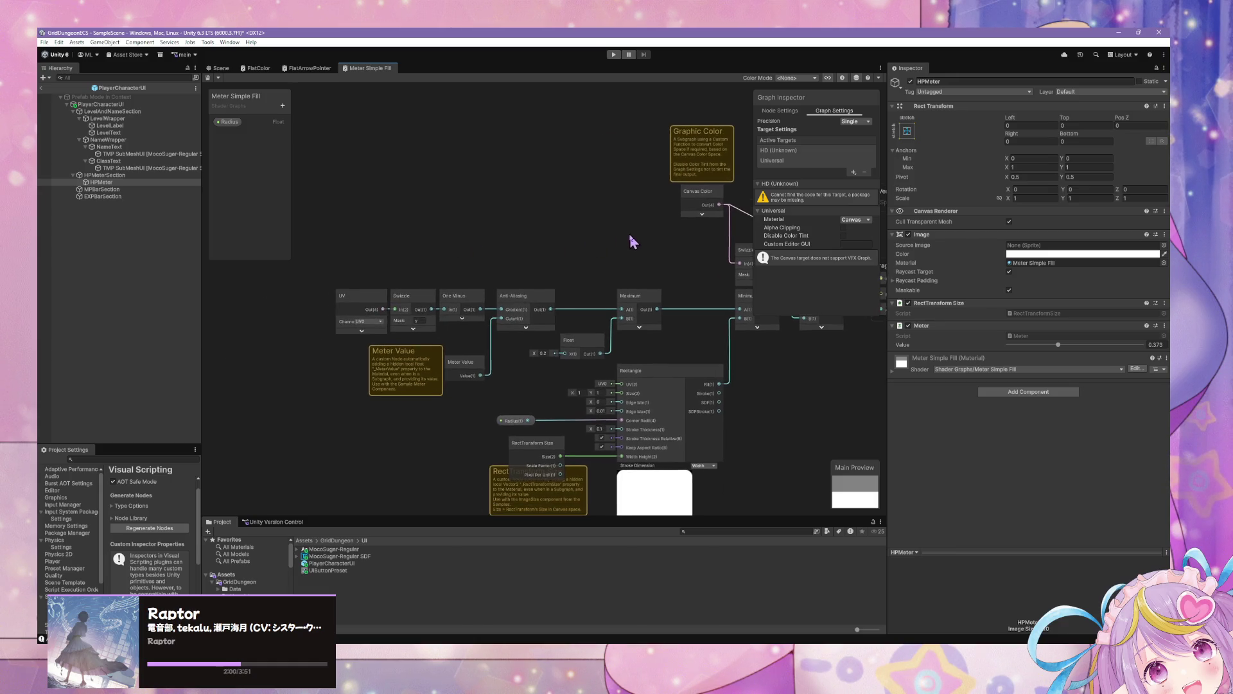
click(229, 121)
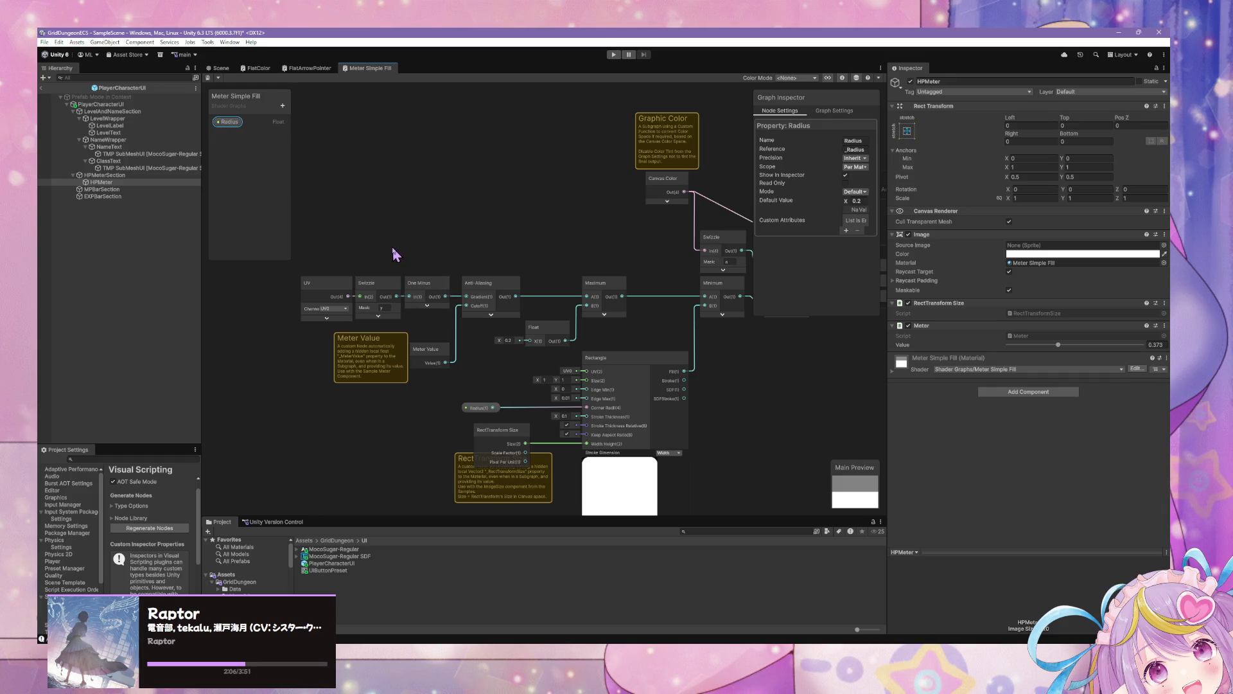
mouse_move(570, 267)
mouse_down()
mouse_move(357, 206)
mouse_move(509, 253)
mouse_move(560, 235)
mouse_up()
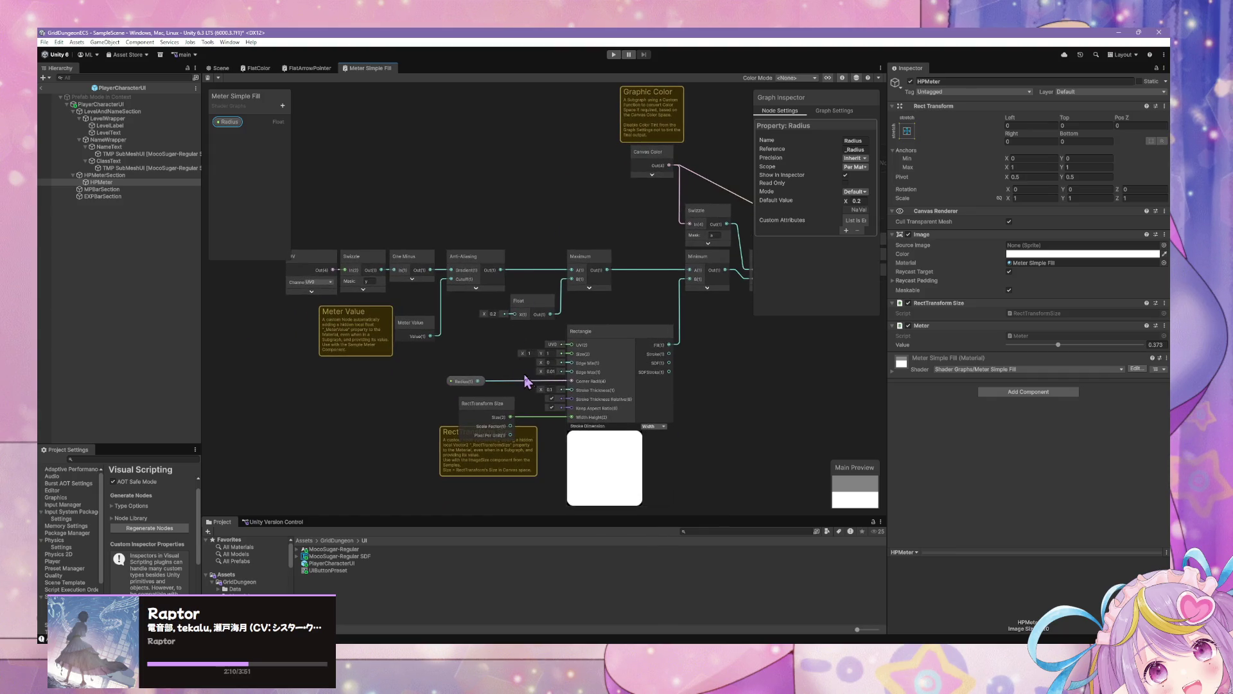
drag(470, 325, 514, 321)
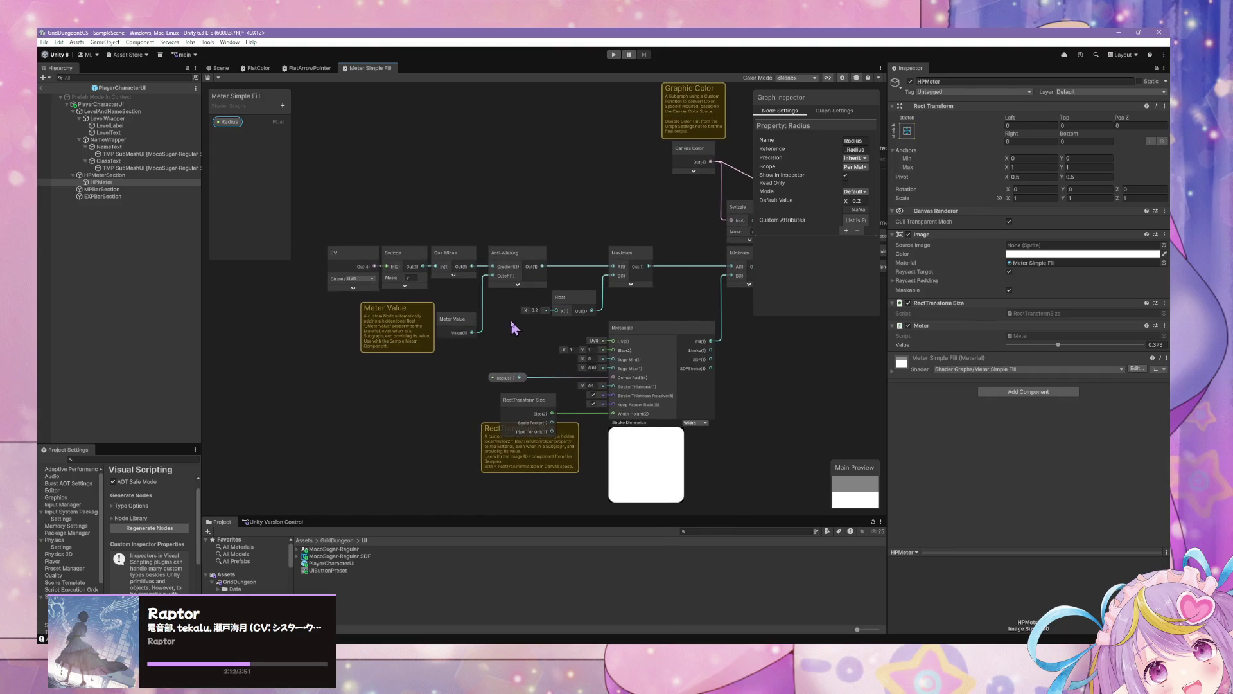
drag(372, 265, 351, 265)
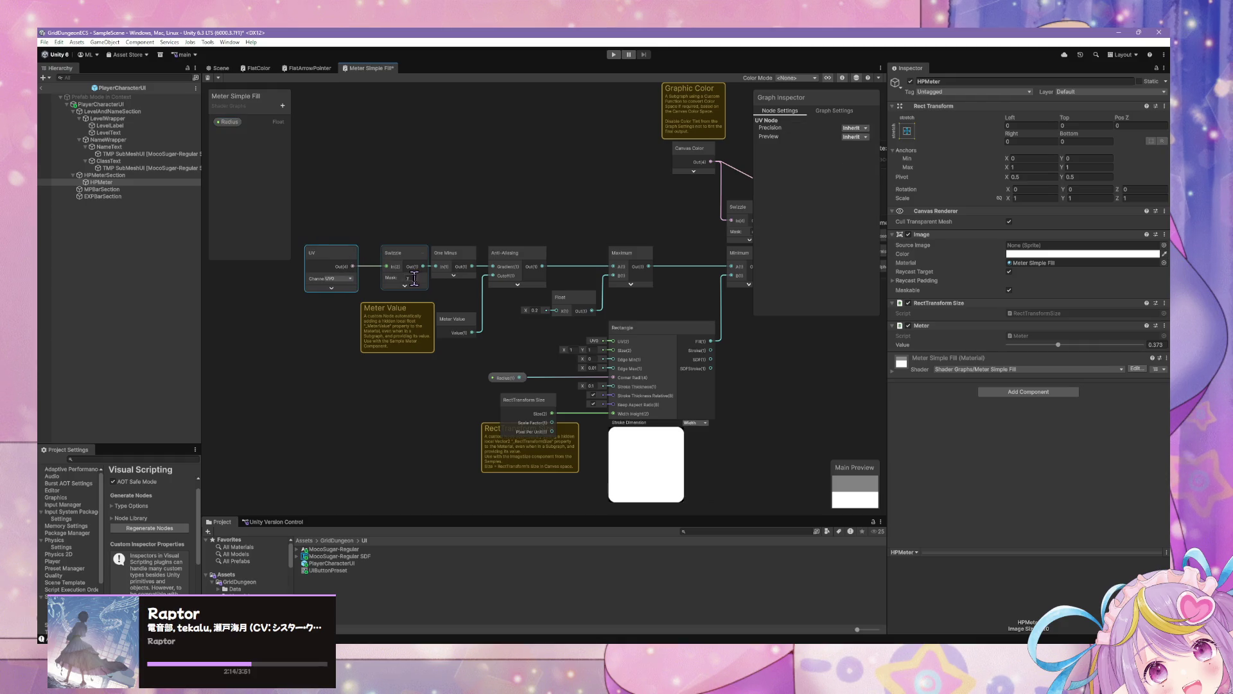
click(217, 77)
Save the graph as VitalsMeter.shadergraph in Assets/GridDungeon/Shaders
click(247, 81)
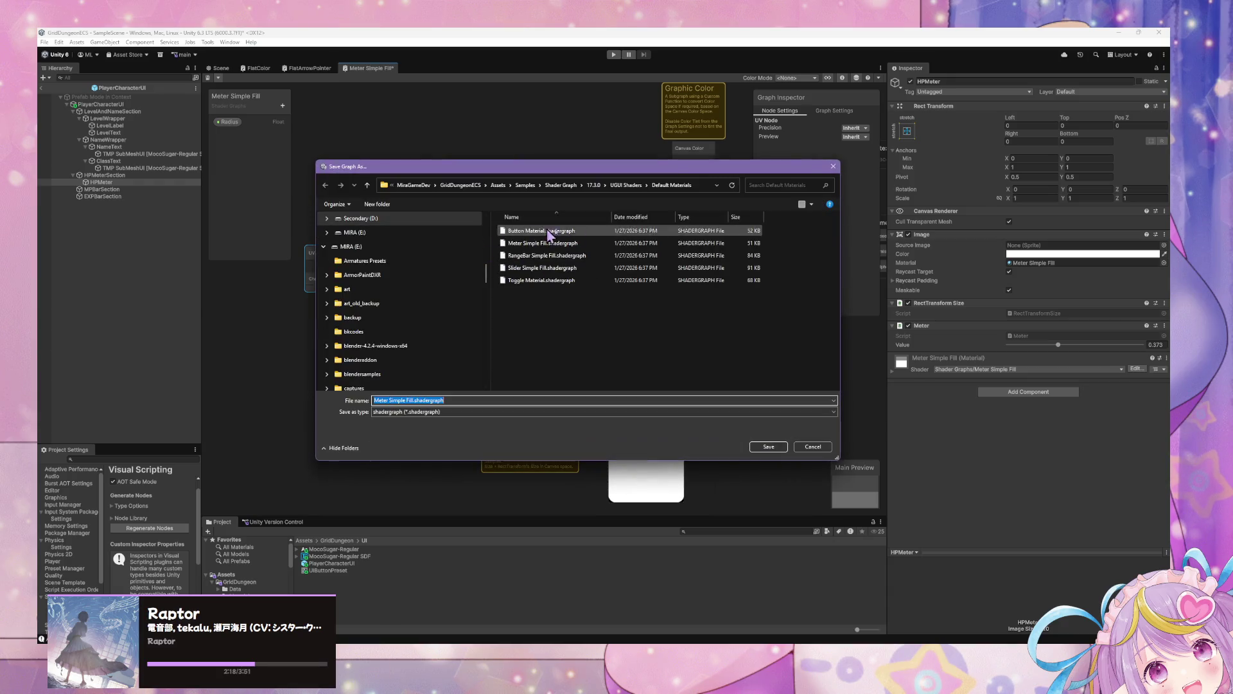
scroll(399, 244, up, 5)
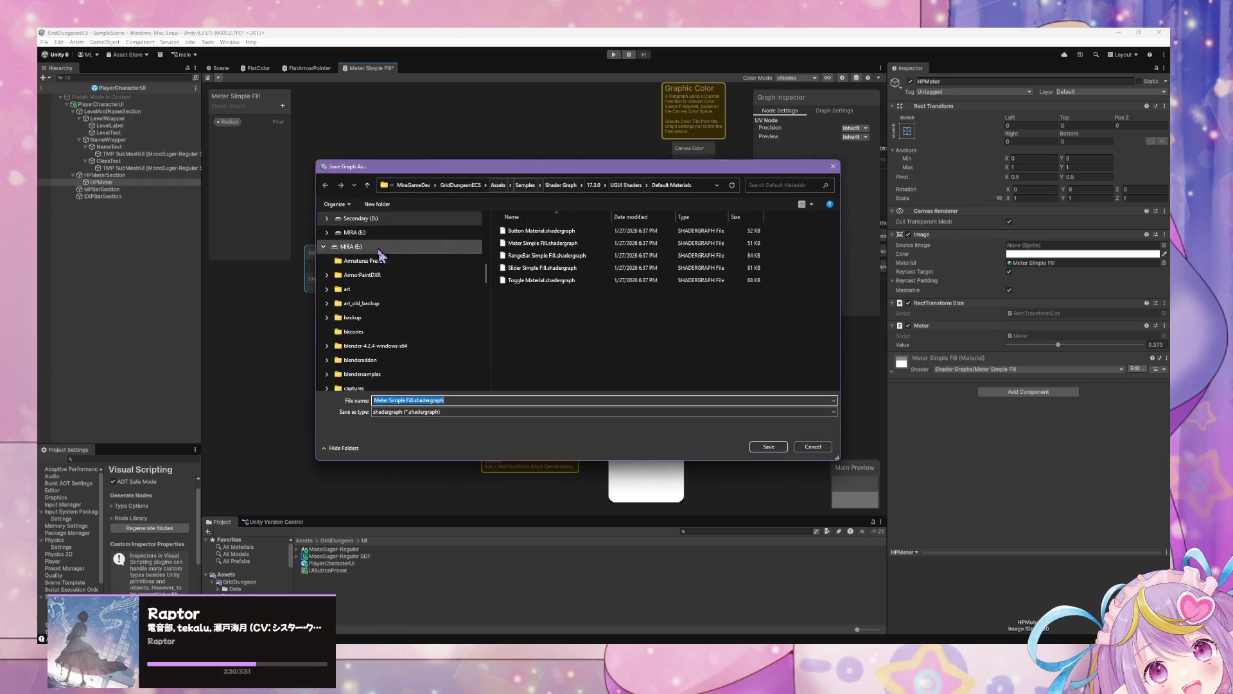
scroll(429, 287, down, 5)
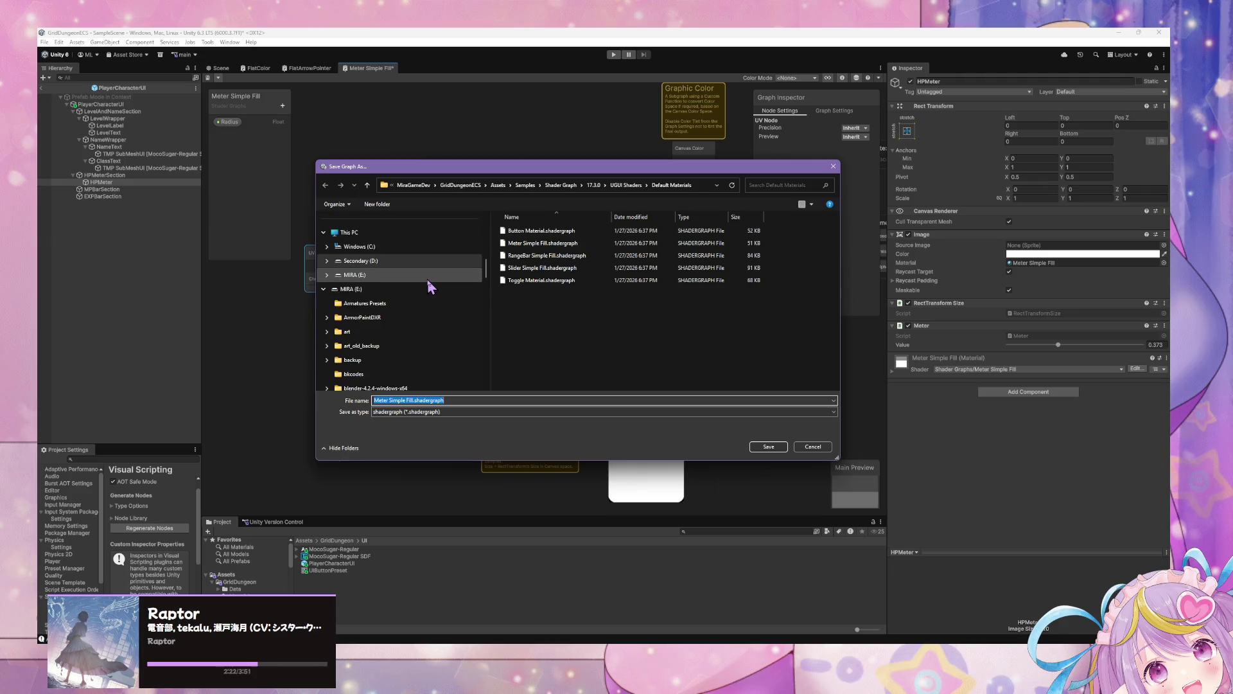
click(498, 185)
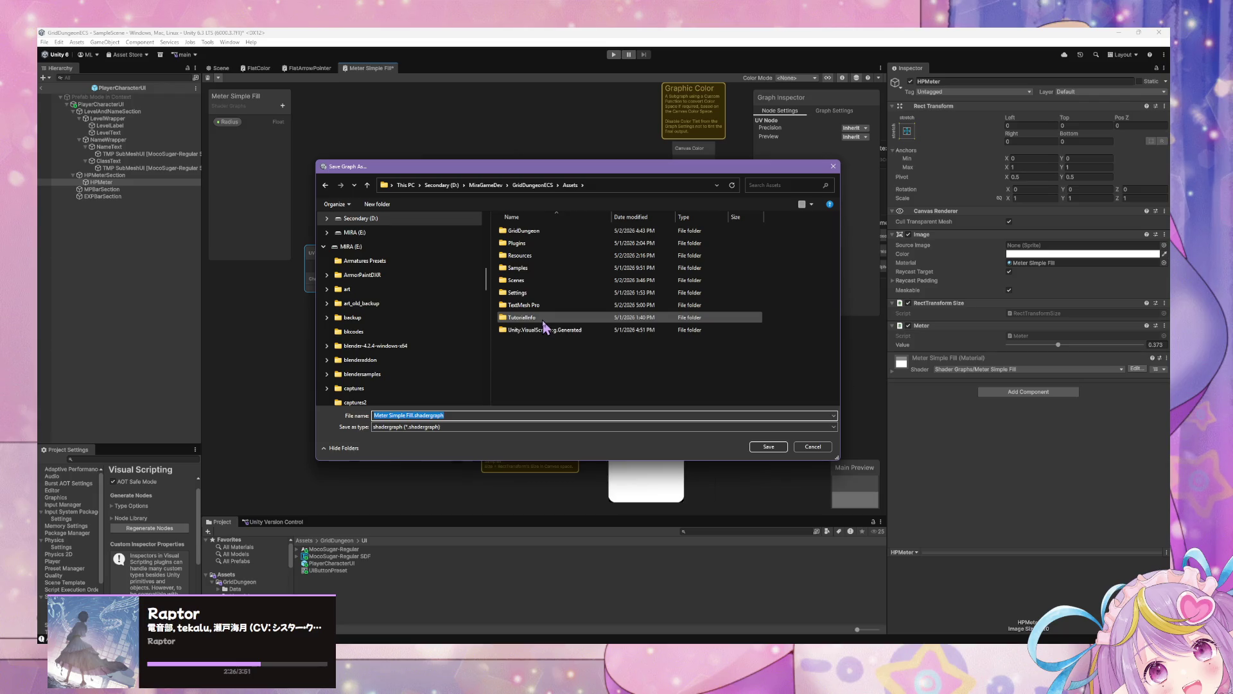
click(542, 233)
double_click(541, 233)
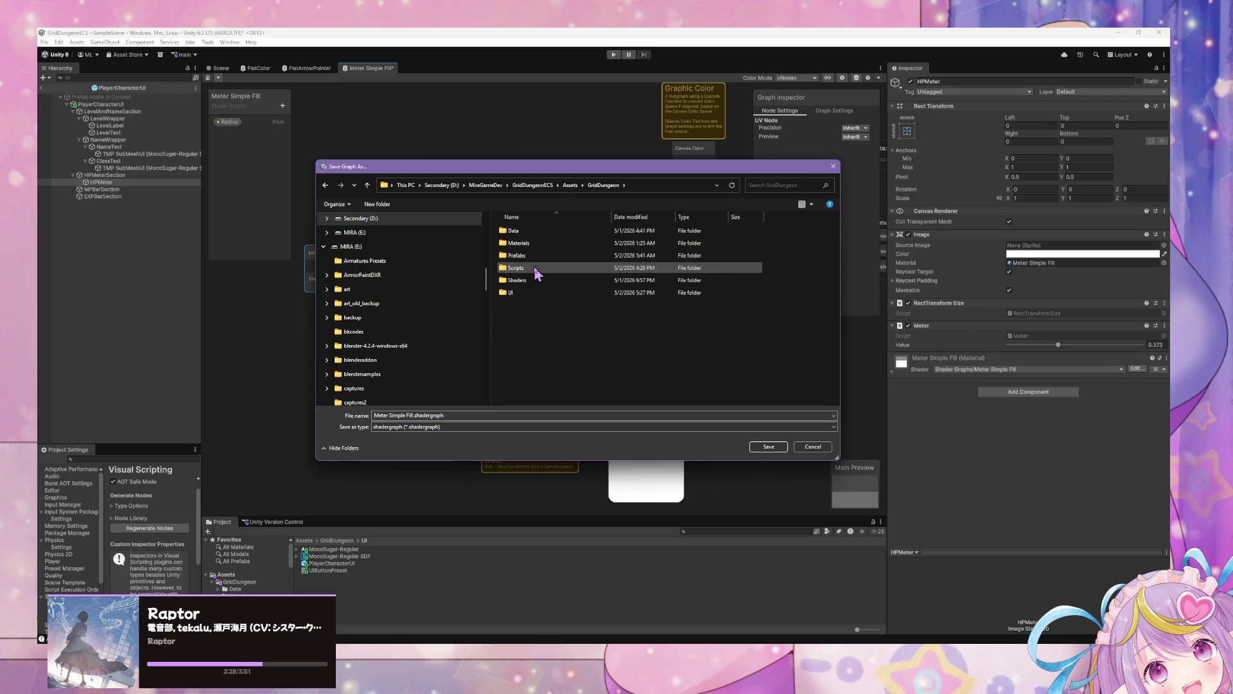
double_click(532, 282)
click(458, 415)
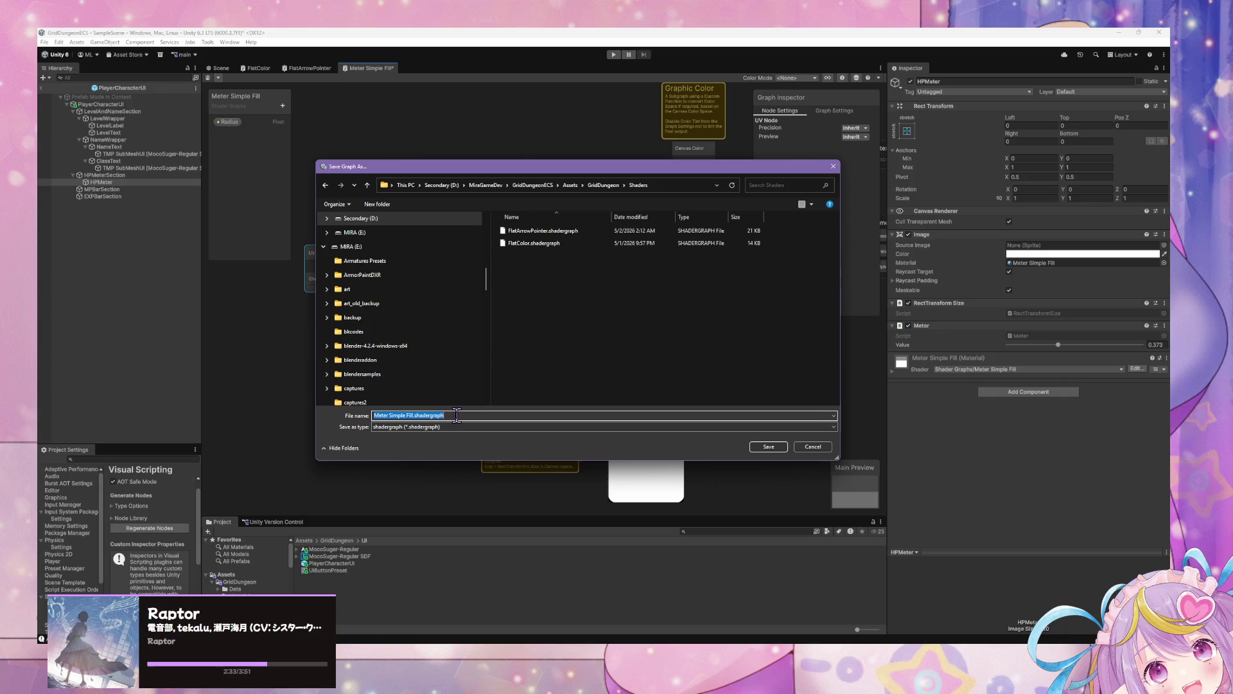
text(VitalsMeter)
key(Return)
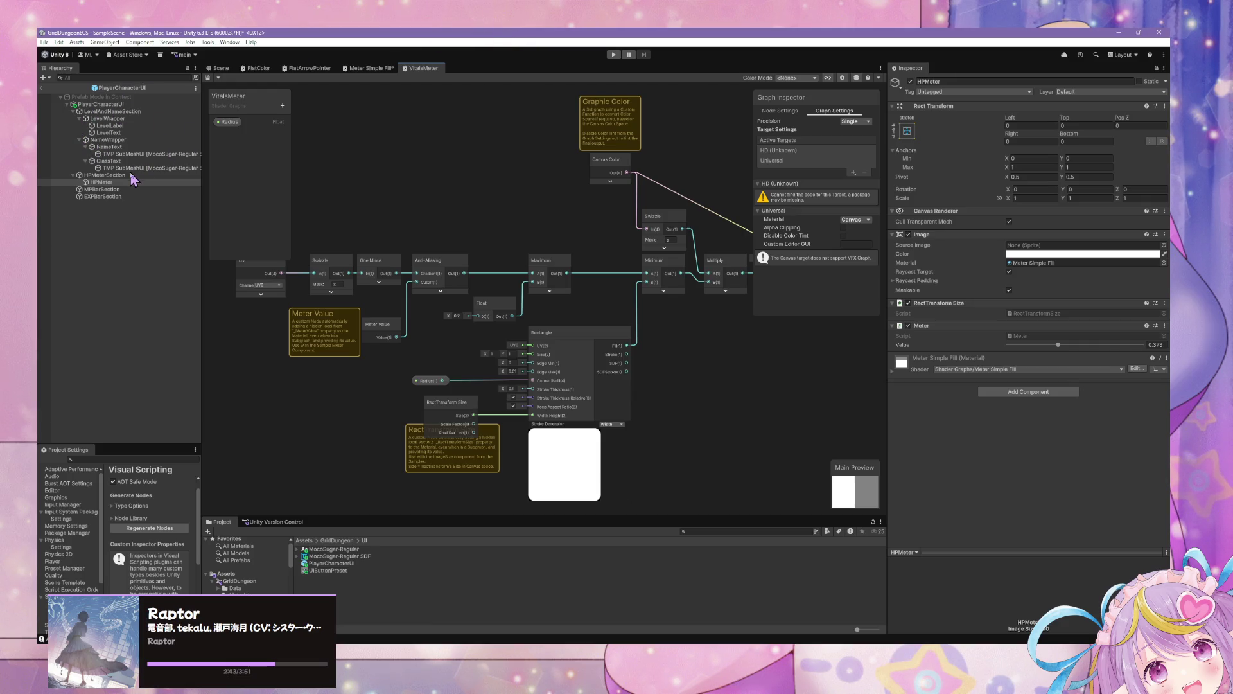
Look over the VitalsMeter graph's Vertex and Fragment nodes, then return to the Scene view
scroll(475, 225, up, 2)
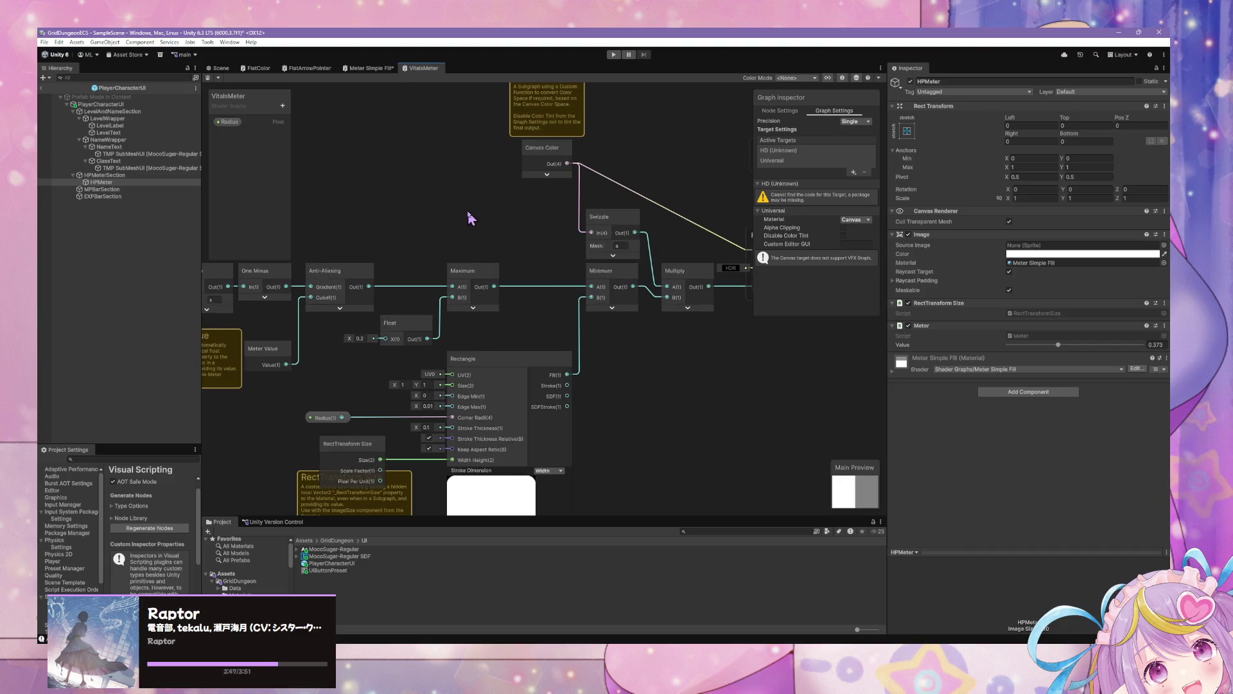
drag(525, 222, 393, 226)
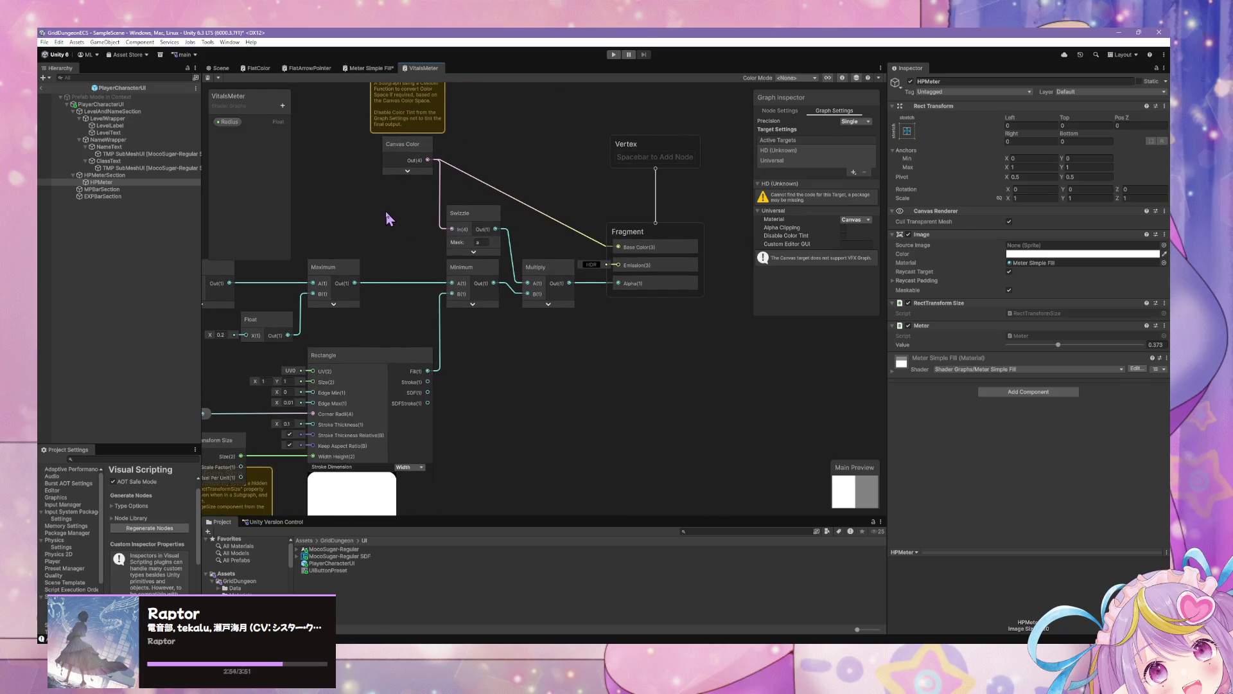
click(218, 68)
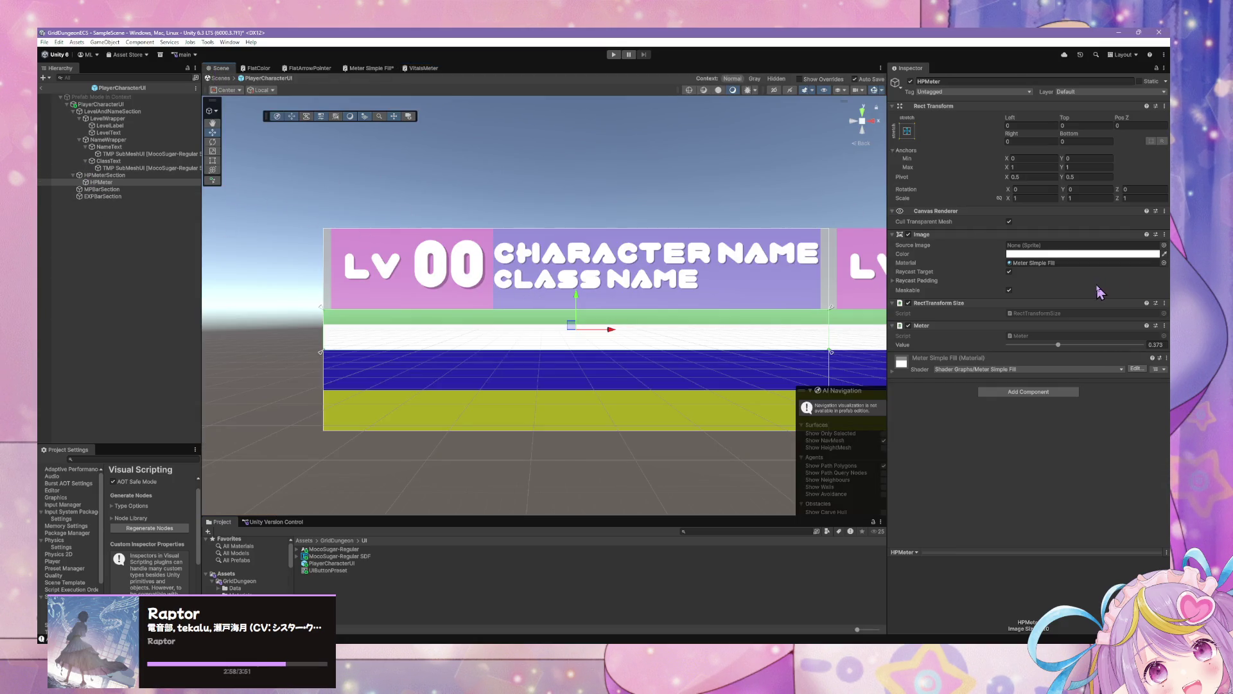
Switch HPMeter's material to the Shader Graphs/VitalsMeter shader and test the Meter Value slider
click(1108, 369)
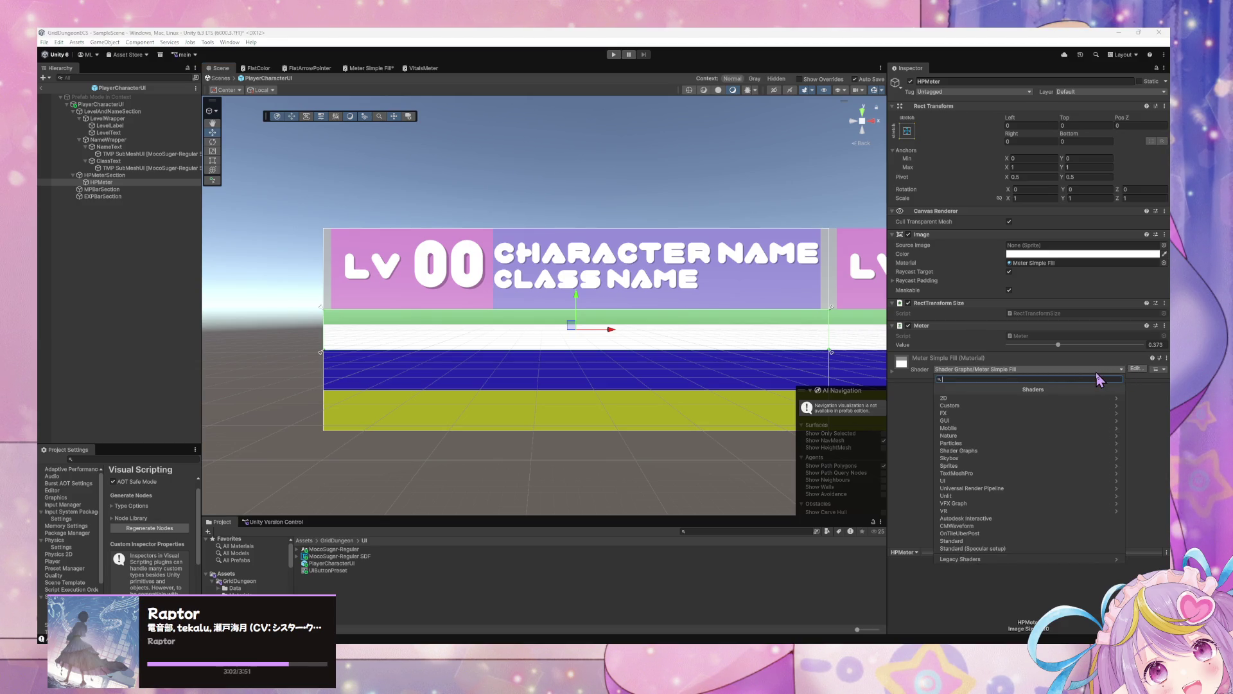
text(vi)
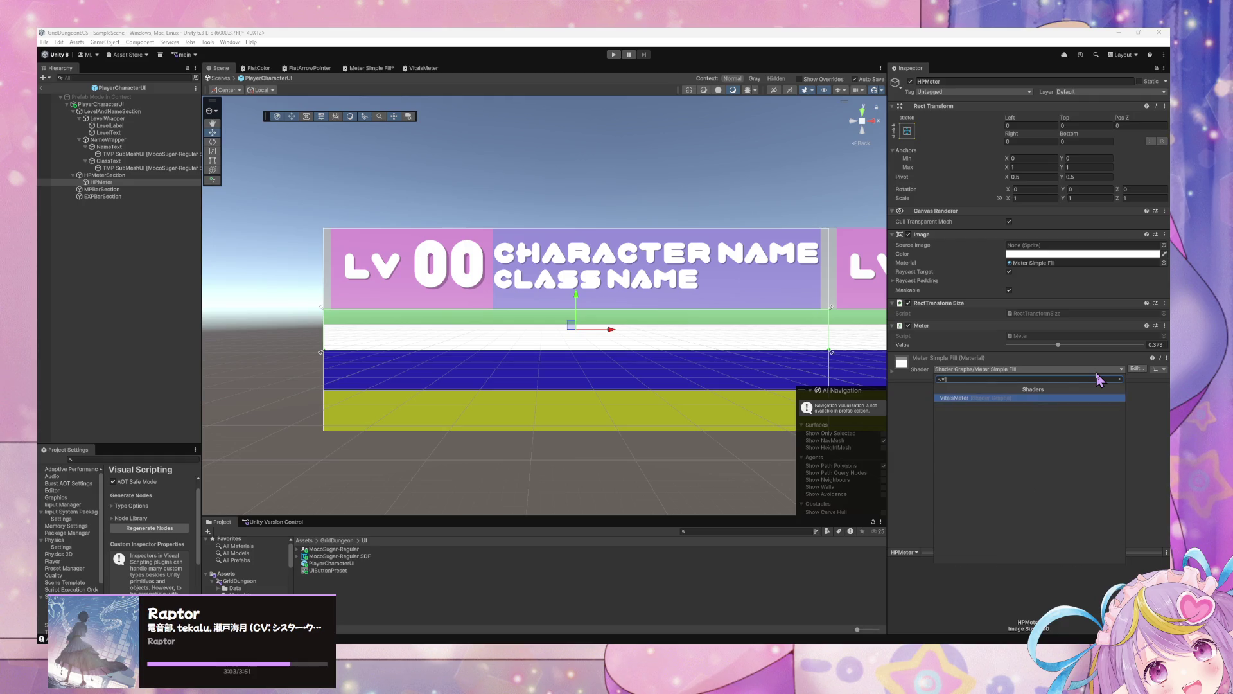
key(Return)
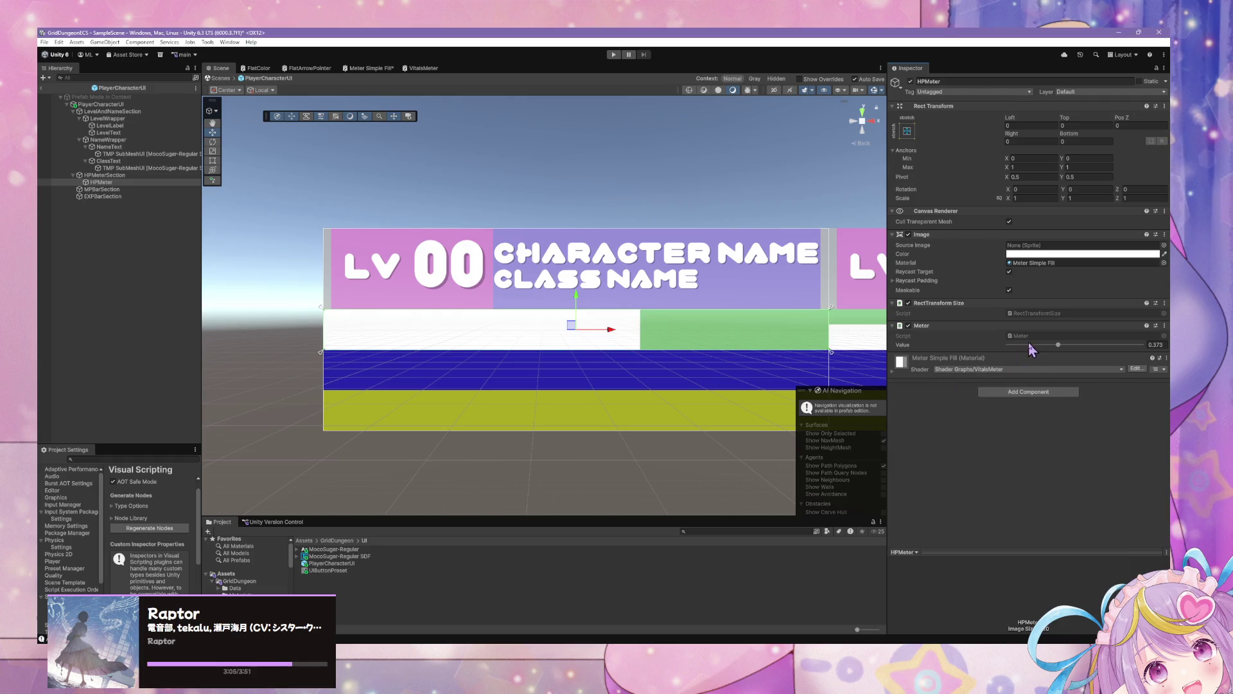
mouse_move(1060, 350)
mouse_down()
mouse_move(1007, 347)
mouse_move(1144, 345)
mouse_move(1012, 349)
mouse_move(1124, 359)
mouse_move(959, 341)
mouse_up()
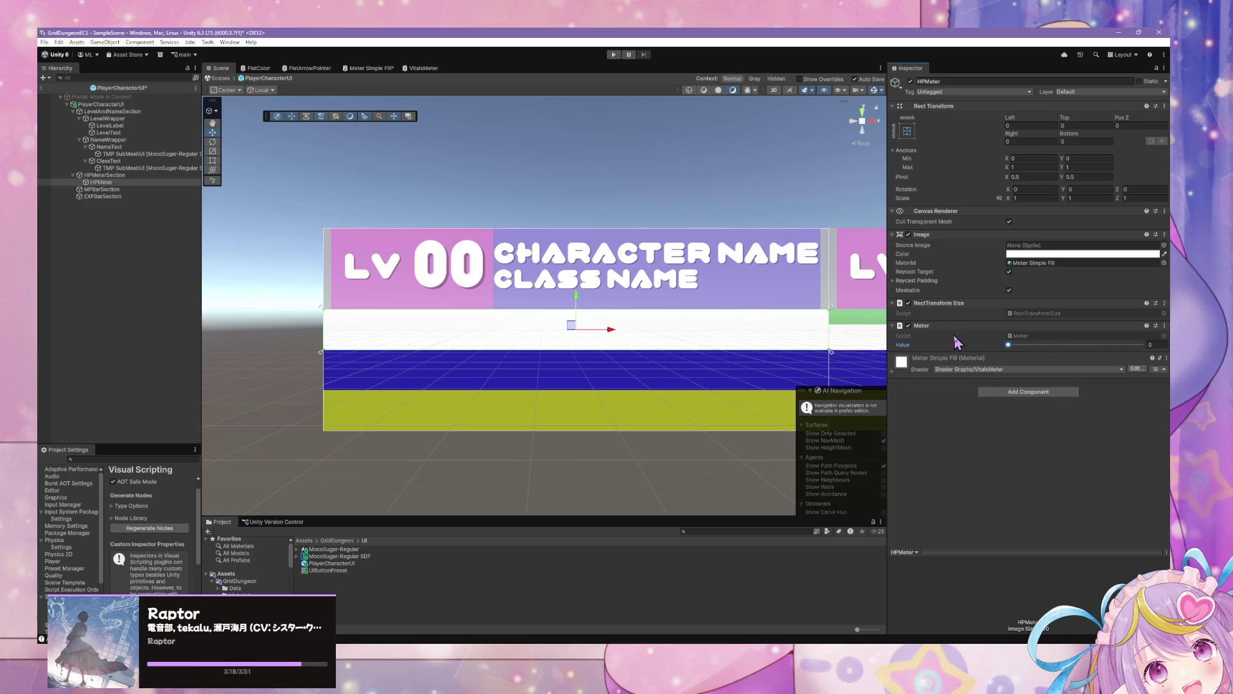
mouse_move(1067, 345)
mouse_down()
mouse_move(1018, 347)
mouse_move(1149, 358)
mouse_move(1036, 348)
mouse_up()
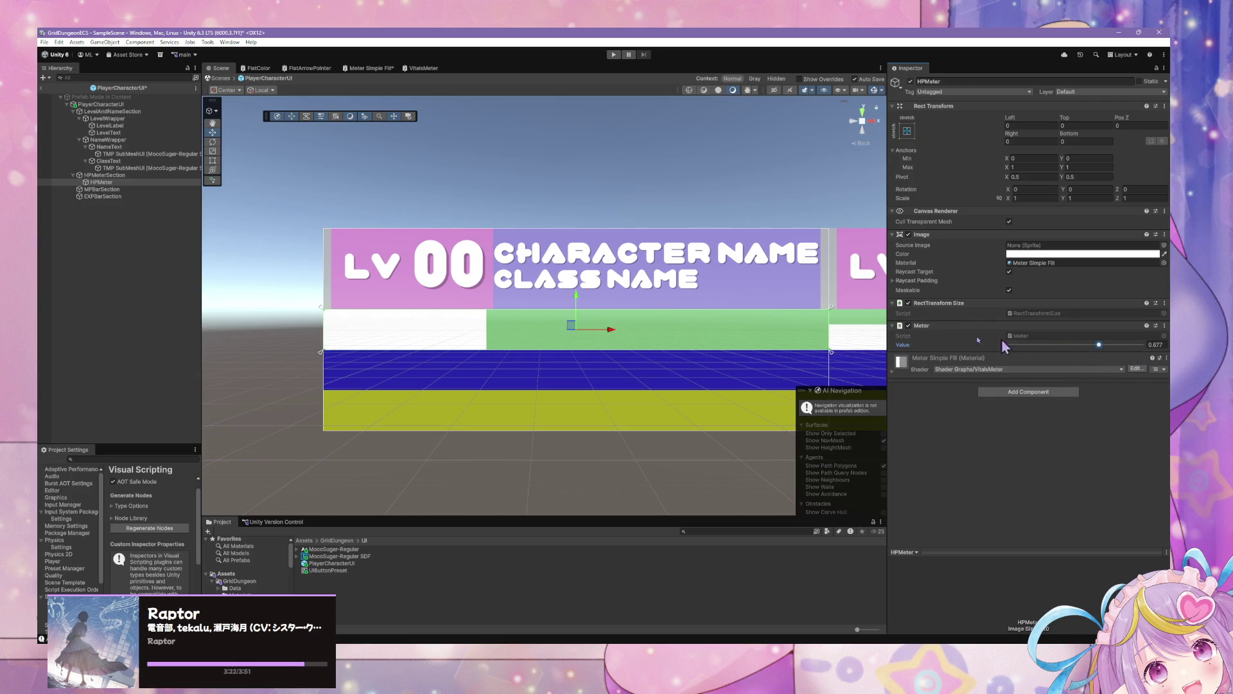
Disable HPMeterSection's green background Image, then sweep HPMeter's meter value from empty to full
click(162, 175)
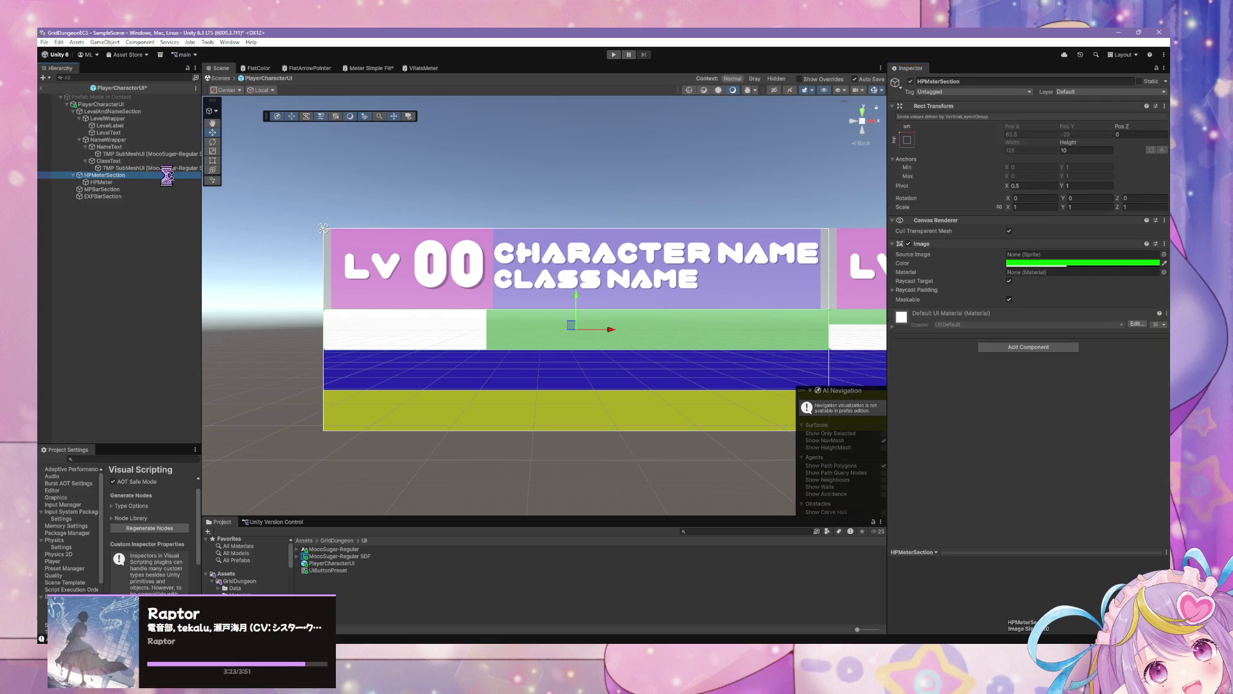
click(906, 244)
click(105, 184)
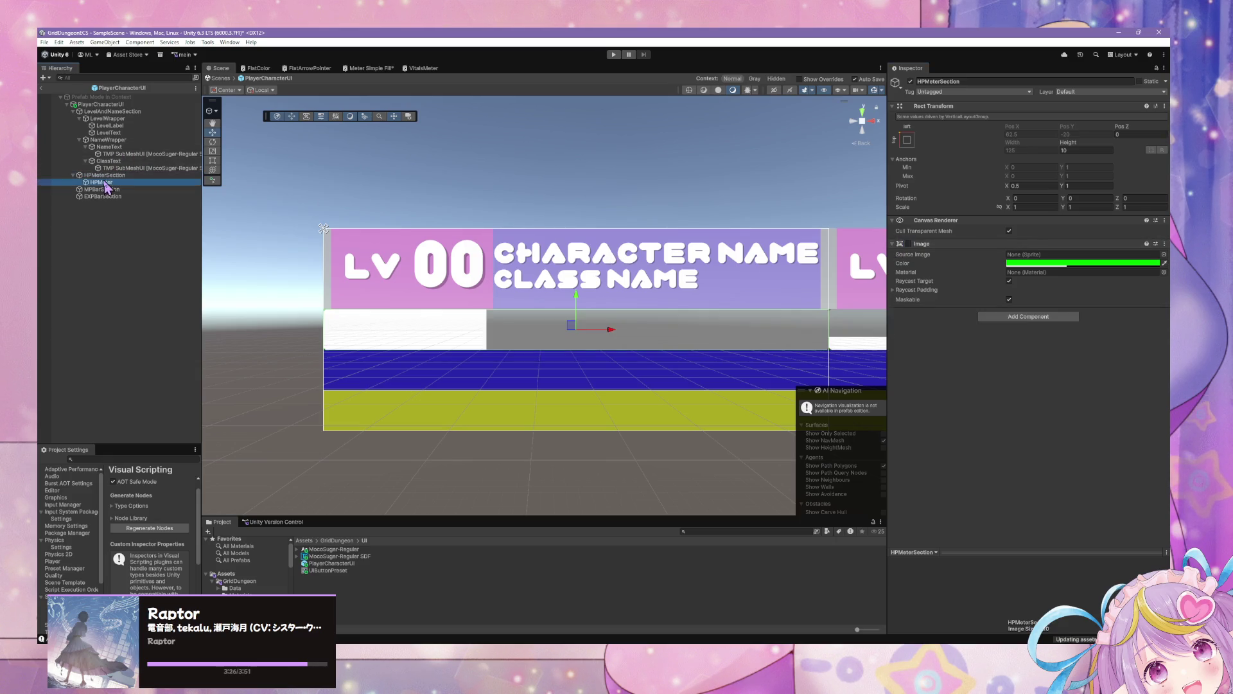
mouse_move(1100, 344)
mouse_down()
mouse_move(1163, 350)
mouse_move(877, 311)
mouse_move(1110, 345)
mouse_move(970, 357)
mouse_move(665, 611)
mouse_up()
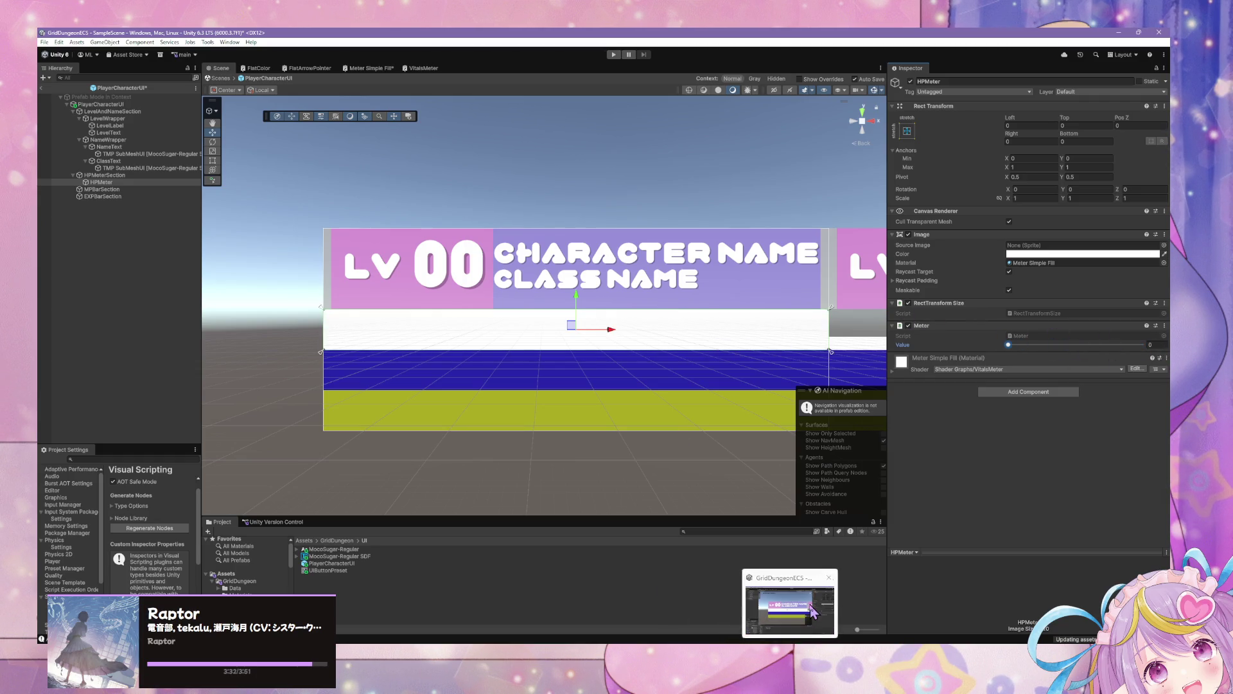
mouse_move(1012, 346)
mouse_down()
mouse_move(1142, 345)
mouse_move(1024, 347)
mouse_up()
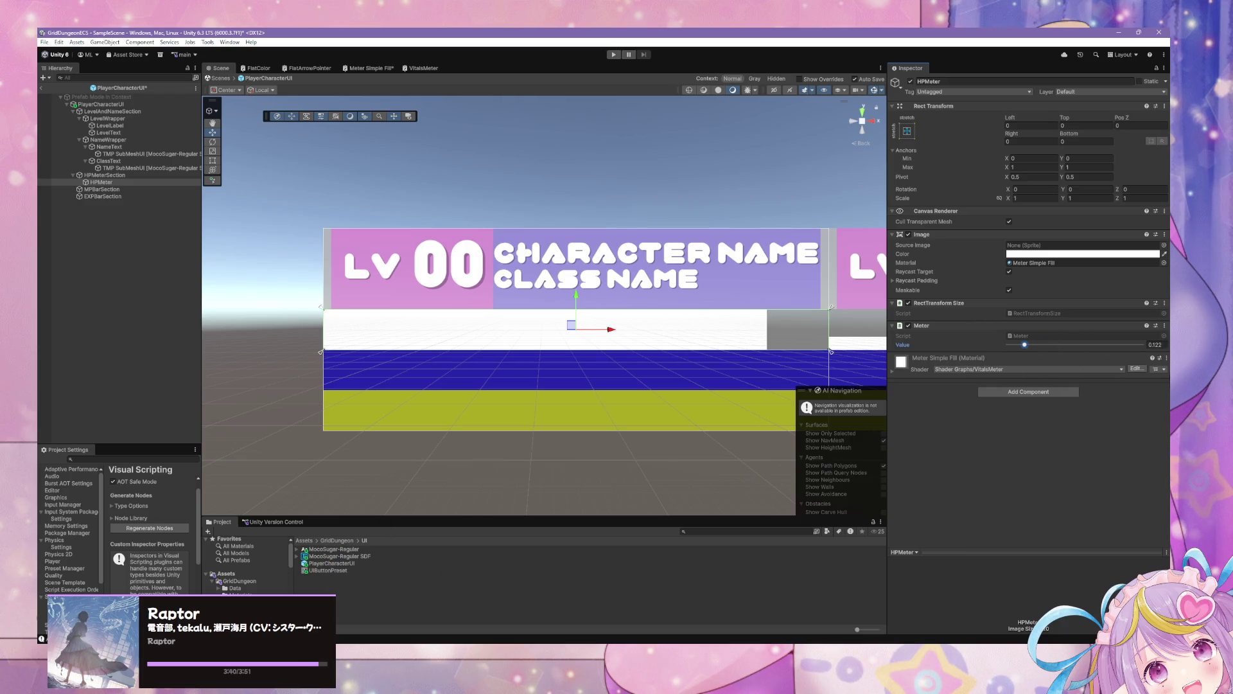
Assign the VitalsMeter material to the HP meter image through the Material picker
click(1164, 262)
text(italsMeter)
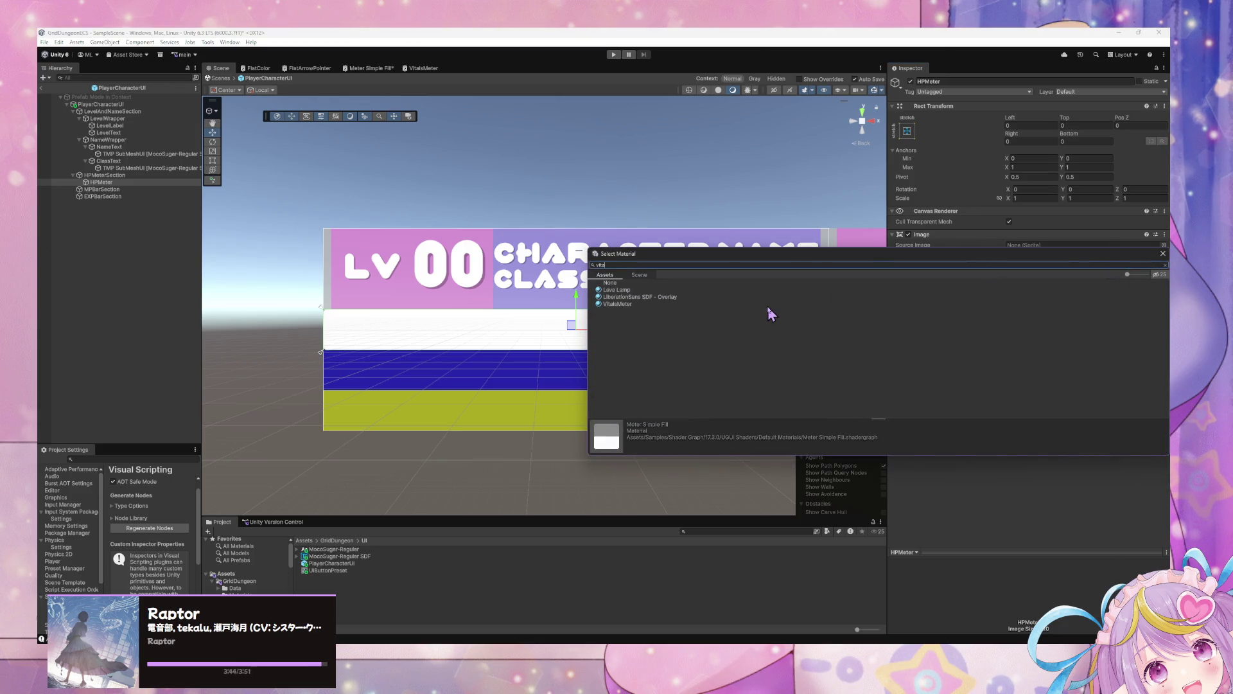
double_click(645, 291)
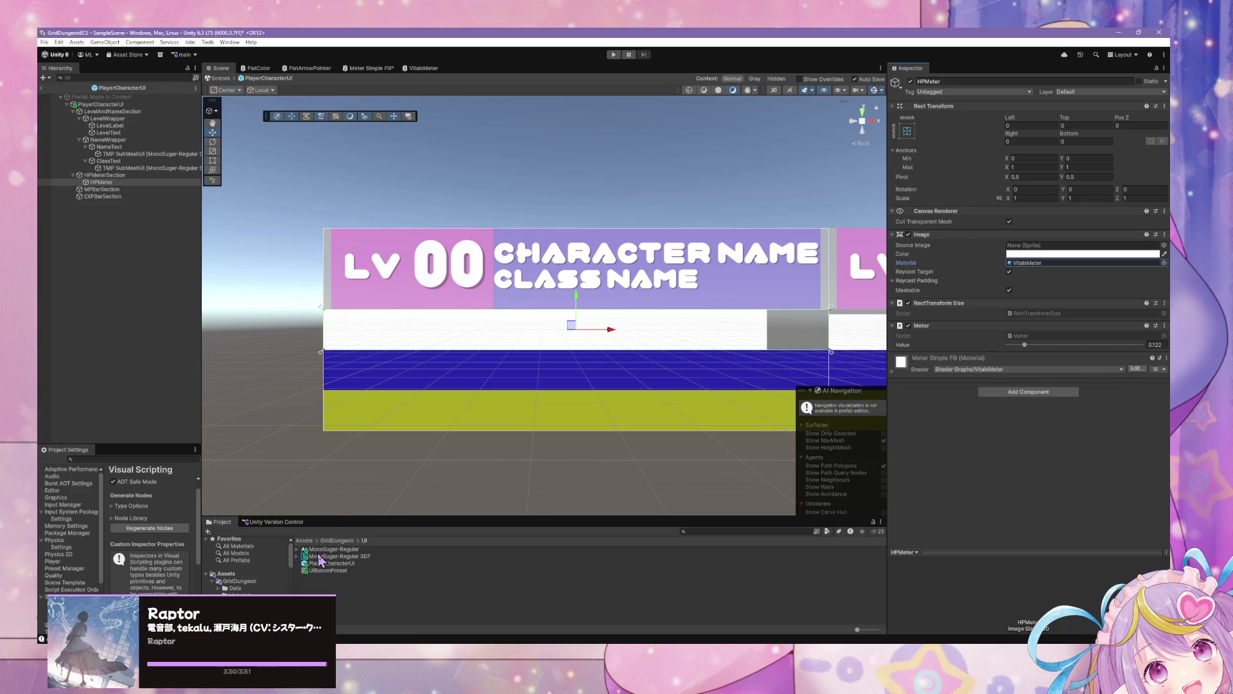
Search the Project for 'vital', locate the VitalsMeter shader graph in Shaders, and reselect HPMeter
click(727, 532)
text(ital)
click(323, 556)
click(323, 563)
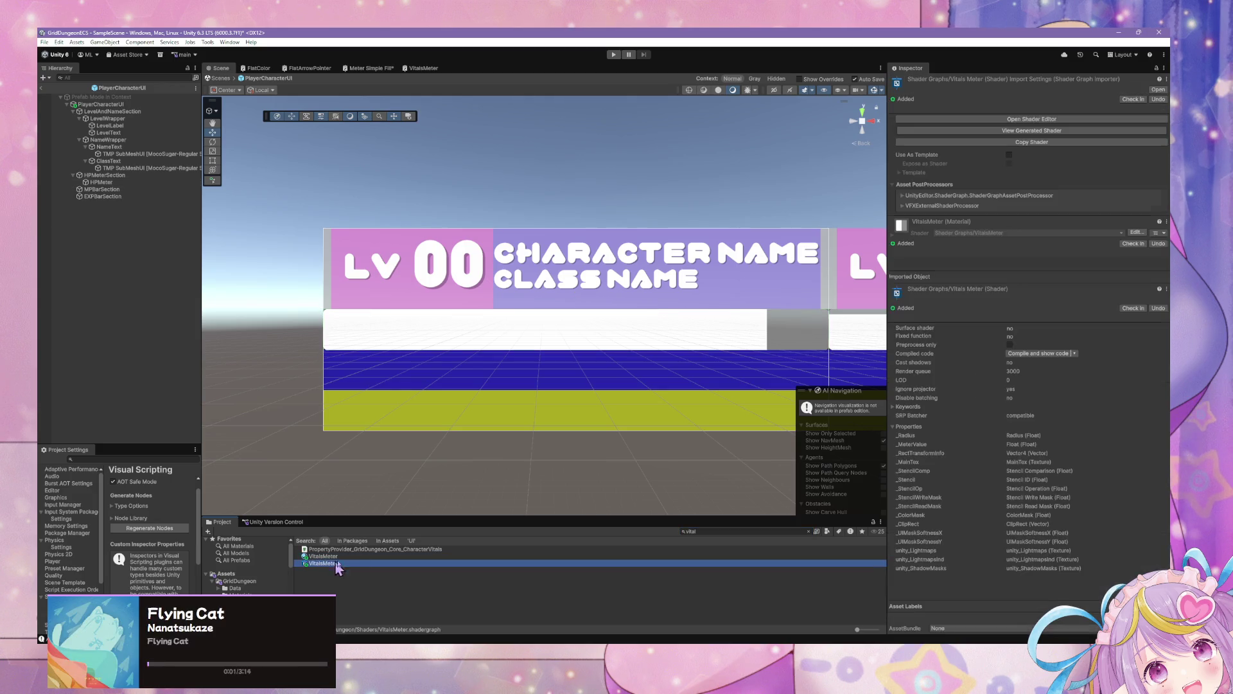
click(713, 530)
click(316, 564)
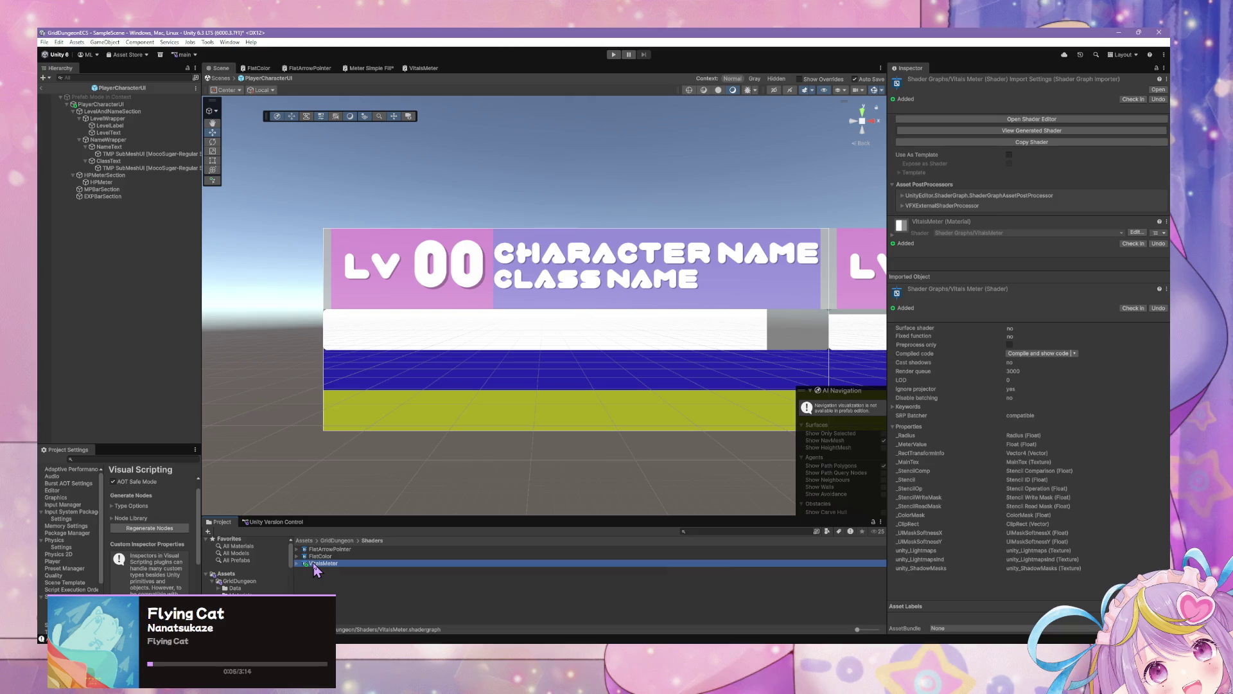
click(109, 182)
Zero the meter value, float VitalsMeter in its own window, and close Meter Simple Fill discarding changes
drag(1024, 345, 975, 347)
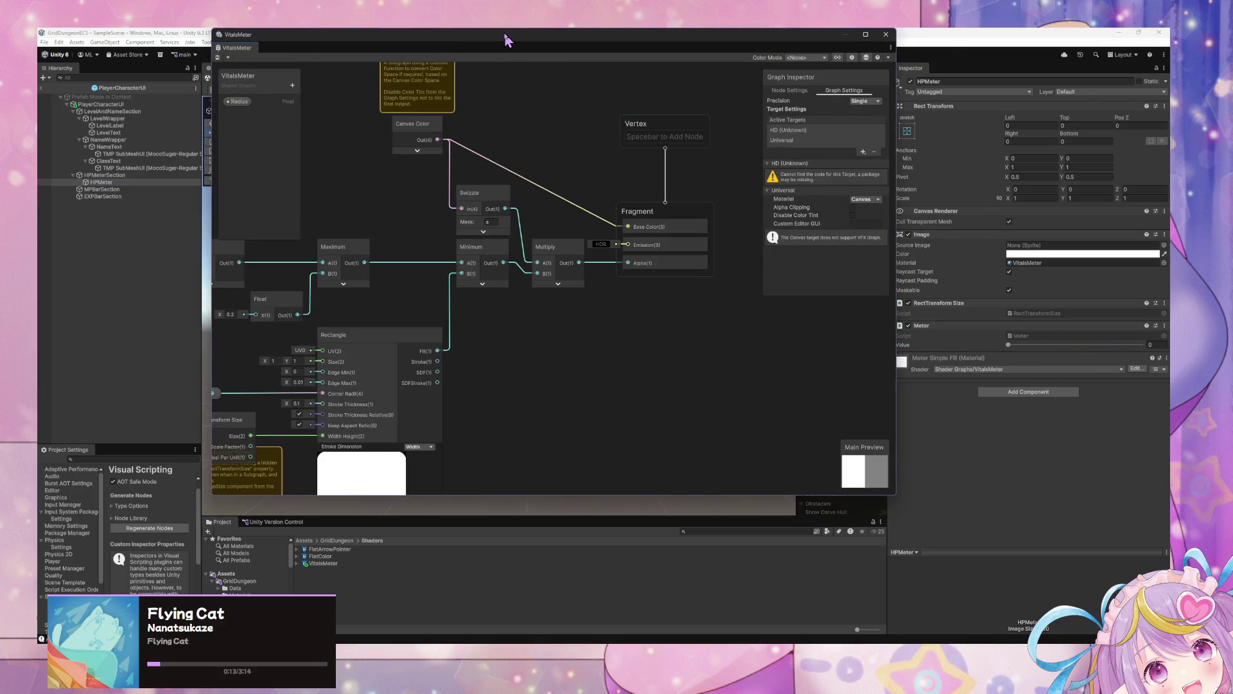
drag(507, 41, 745, 208)
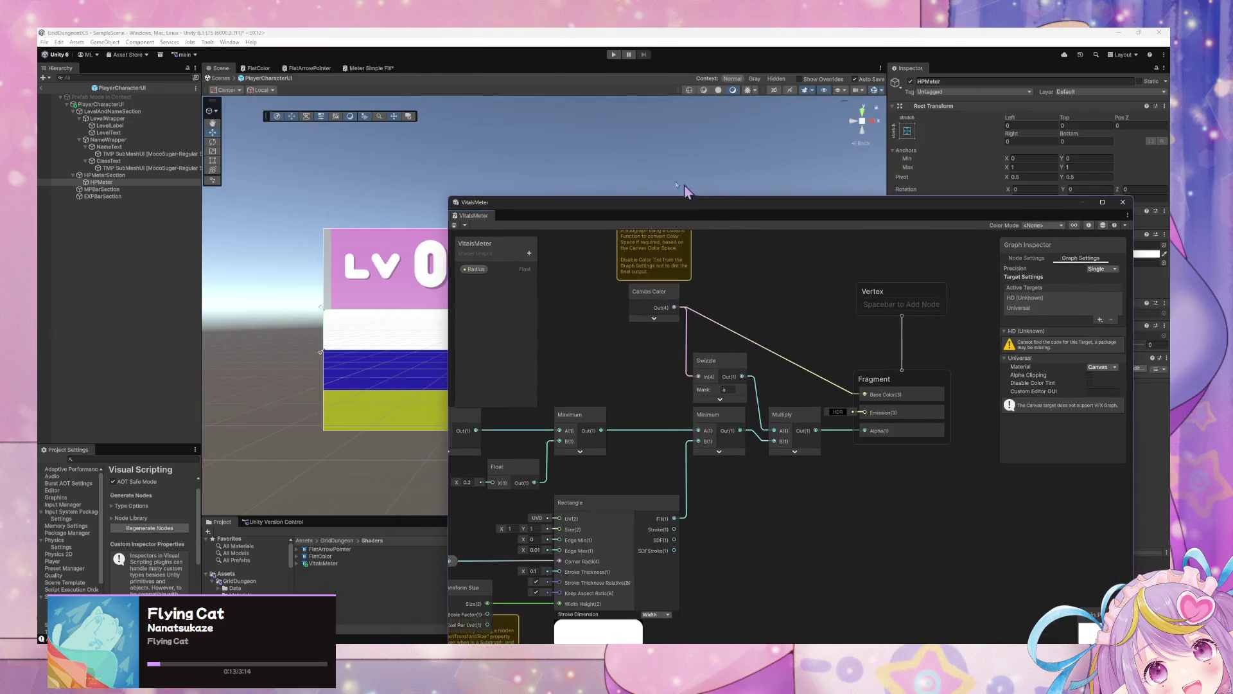
right_click(379, 68)
click(411, 78)
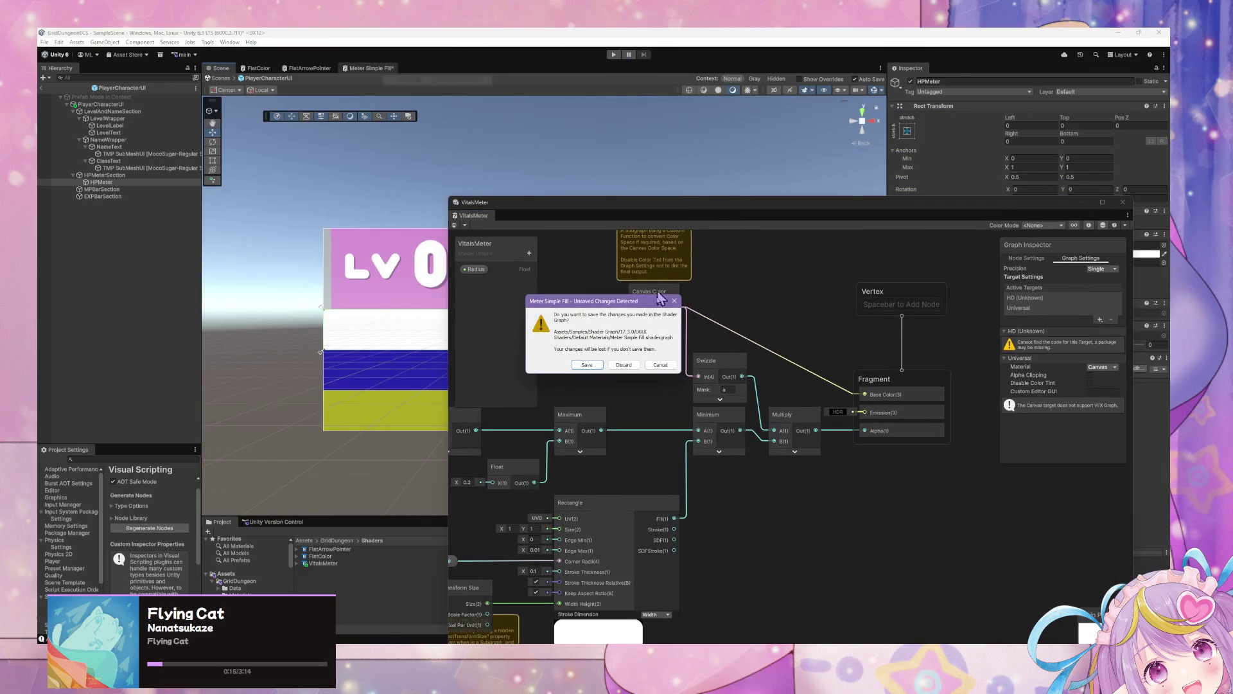
click(623, 364)
mouse_move(651, 409)
mouse_down()
mouse_move(831, 362)
mouse_move(882, 376)
mouse_up()
mouse_move(675, 329)
mouse_down()
mouse_move(739, 283)
mouse_move(801, 286)
mouse_up()
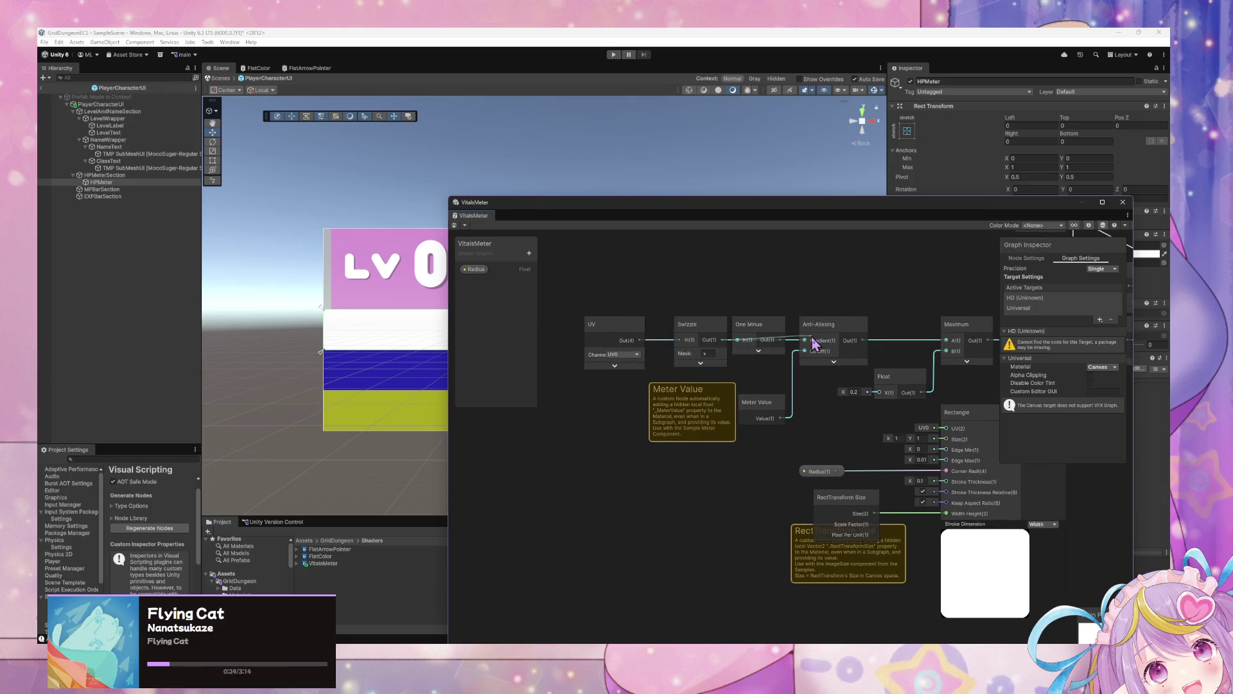
Delete the One Minus node and check how the HP bar fill responds to a higher meter value
click(745, 334)
key(Delete)
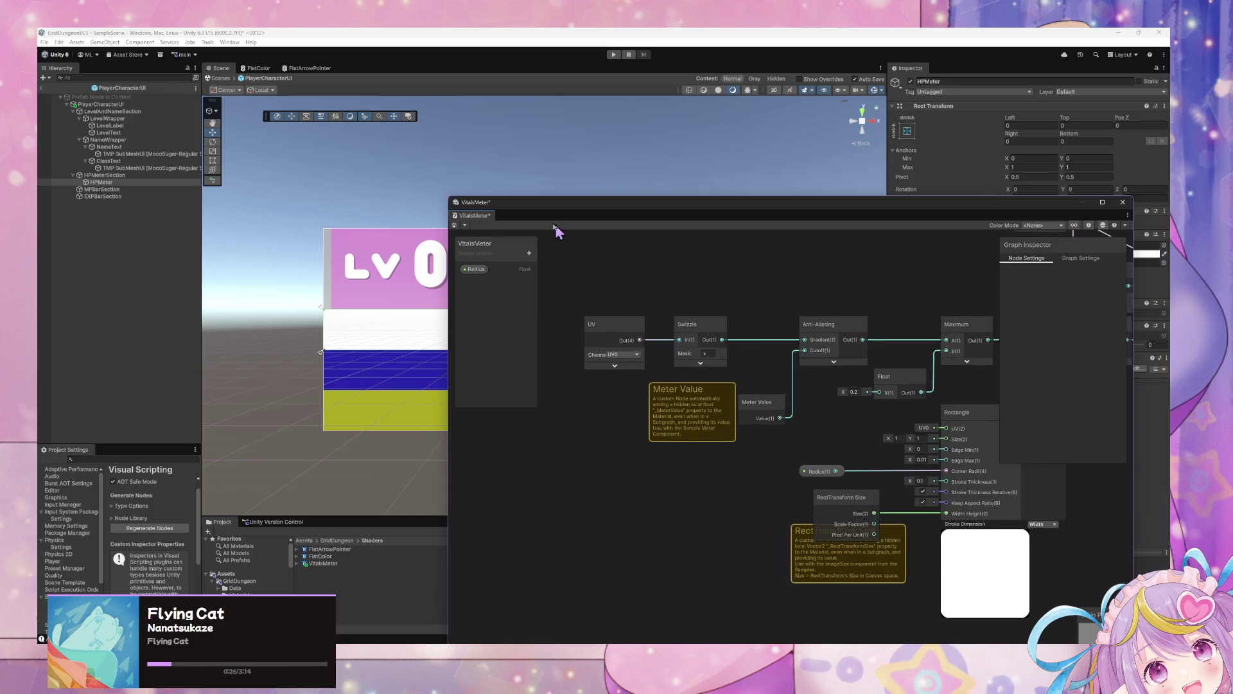
mouse_move(645, 220)
mouse_down()
mouse_move(639, 237)
mouse_move(423, 386)
mouse_up()
mouse_move(1037, 347)
mouse_down()
mouse_move(1111, 352)
mouse_move(1018, 350)
mouse_move(1118, 360)
mouse_move(1007, 352)
mouse_move(1123, 357)
mouse_move(1075, 353)
mouse_move(1092, 357)
mouse_up()
drag(668, 390, 664, 213)
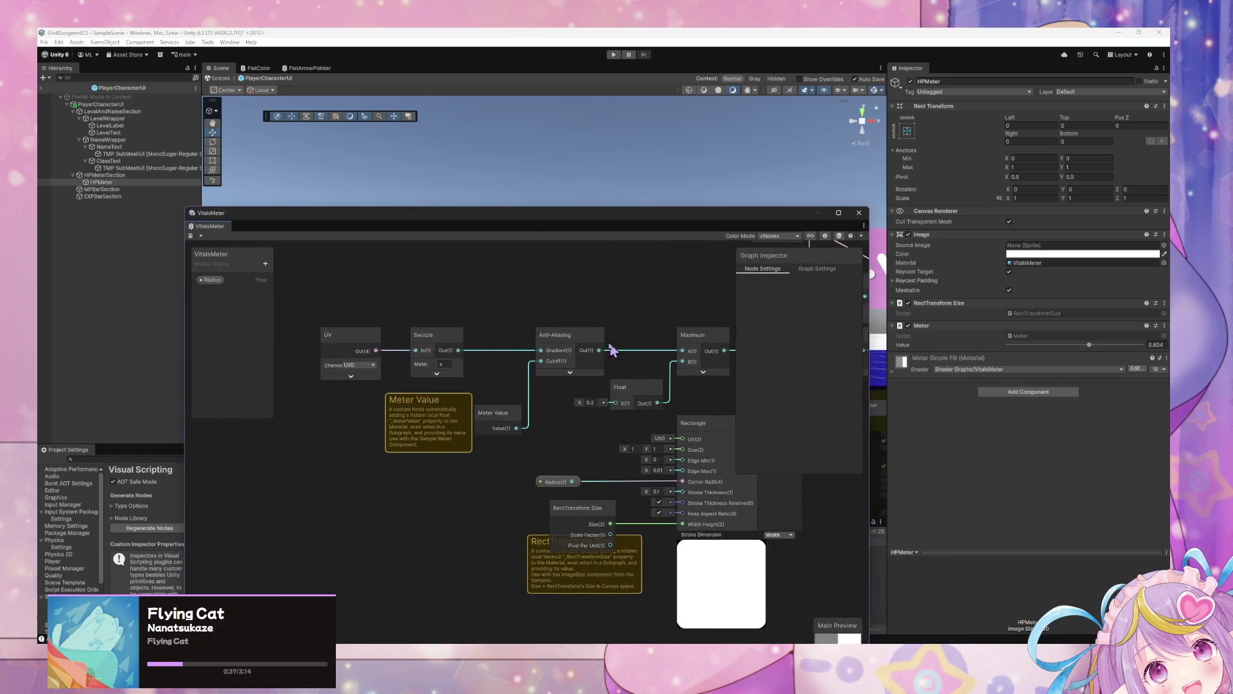
mouse_move(550, 413)
mouse_down()
mouse_move(594, 378)
mouse_move(564, 381)
mouse_move(584, 389)
mouse_up()
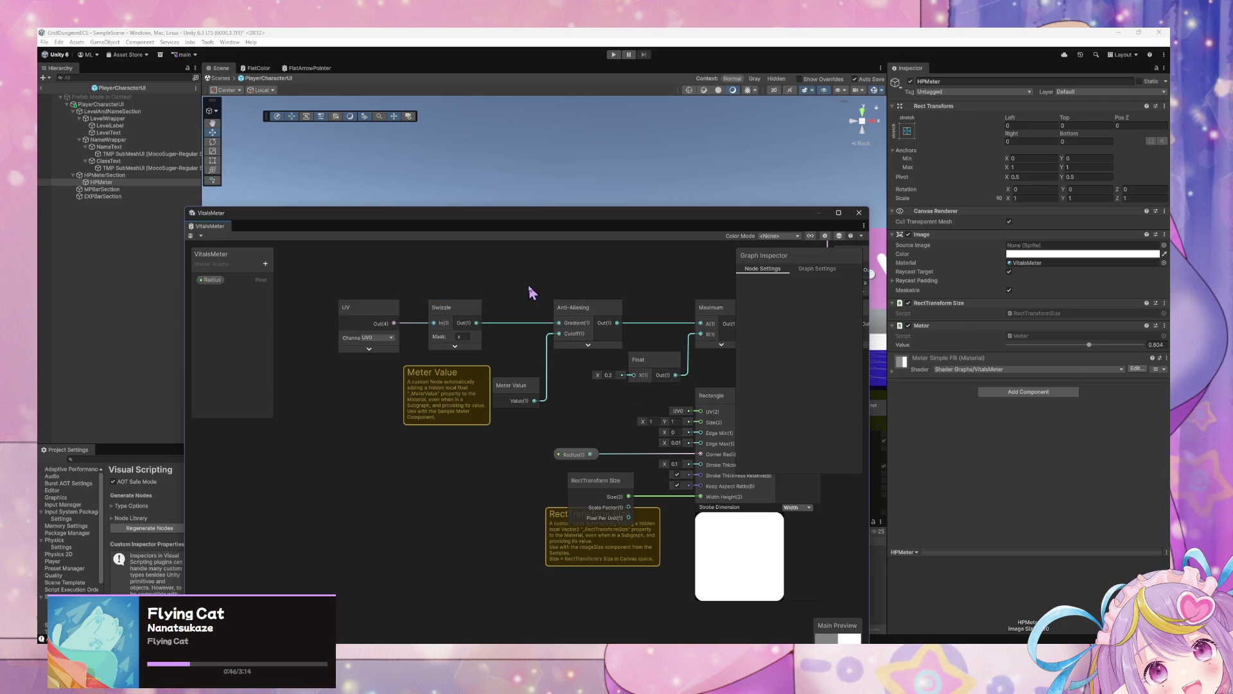
Paste back the One Minus node, wire it into Anti-Aliasing's gradient input, and save the graph
key(ctrl+v)
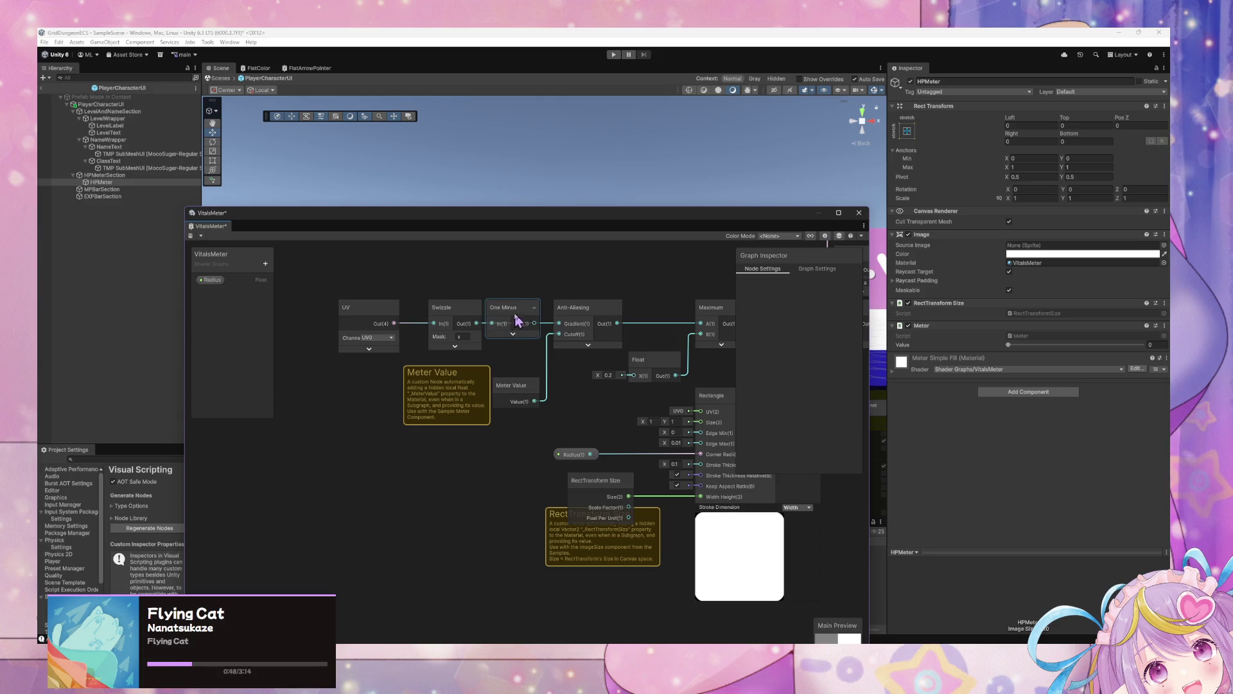
mouse_move(492, 324)
mouse_down()
mouse_move(501, 277)
mouse_move(498, 295)
mouse_up()
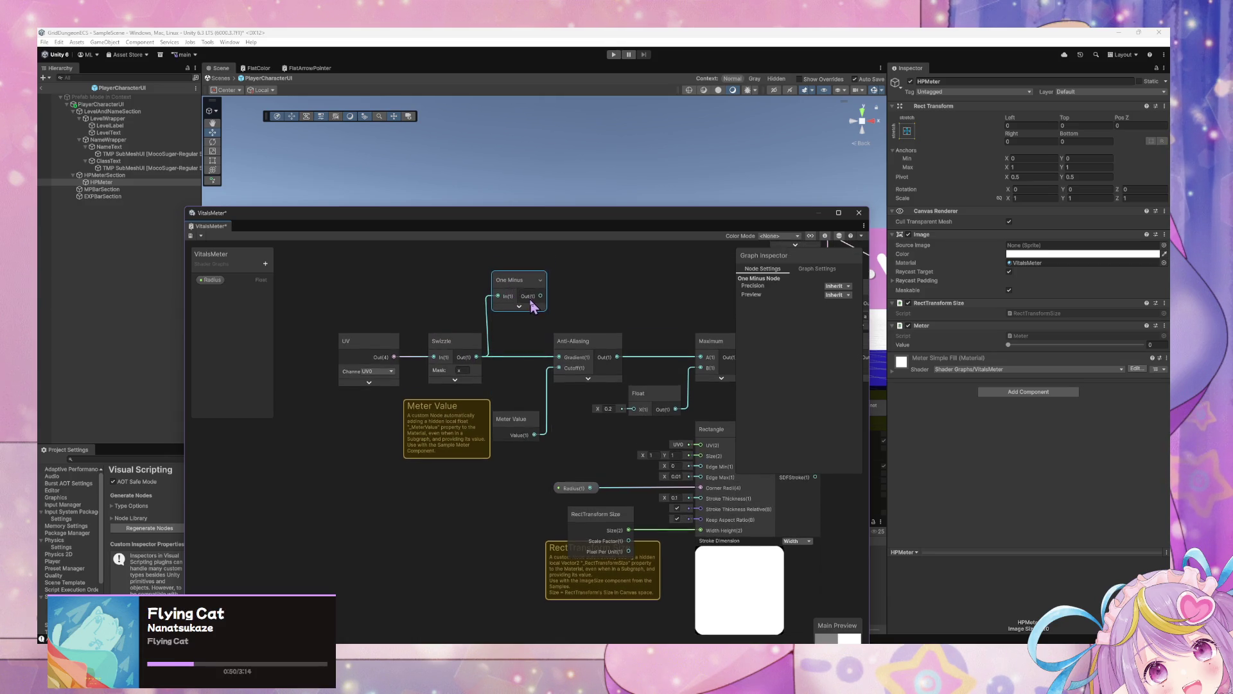
drag(564, 363, 563, 360)
click(190, 235)
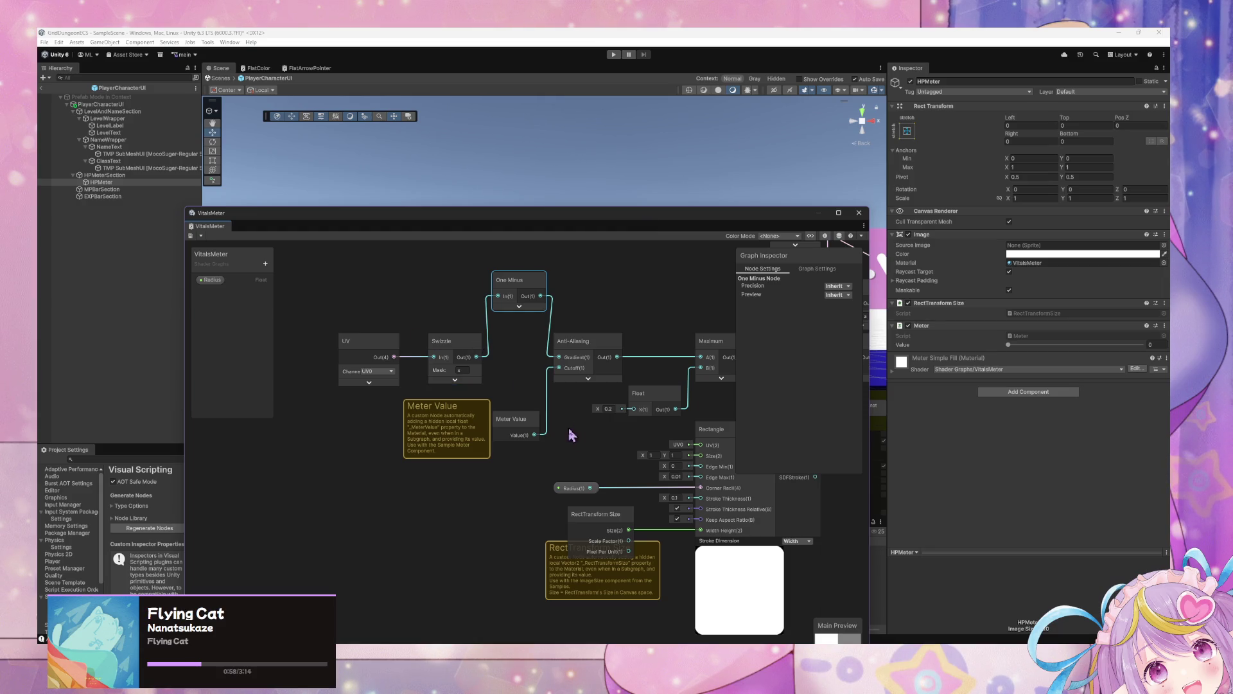
drag(524, 429, 530, 451)
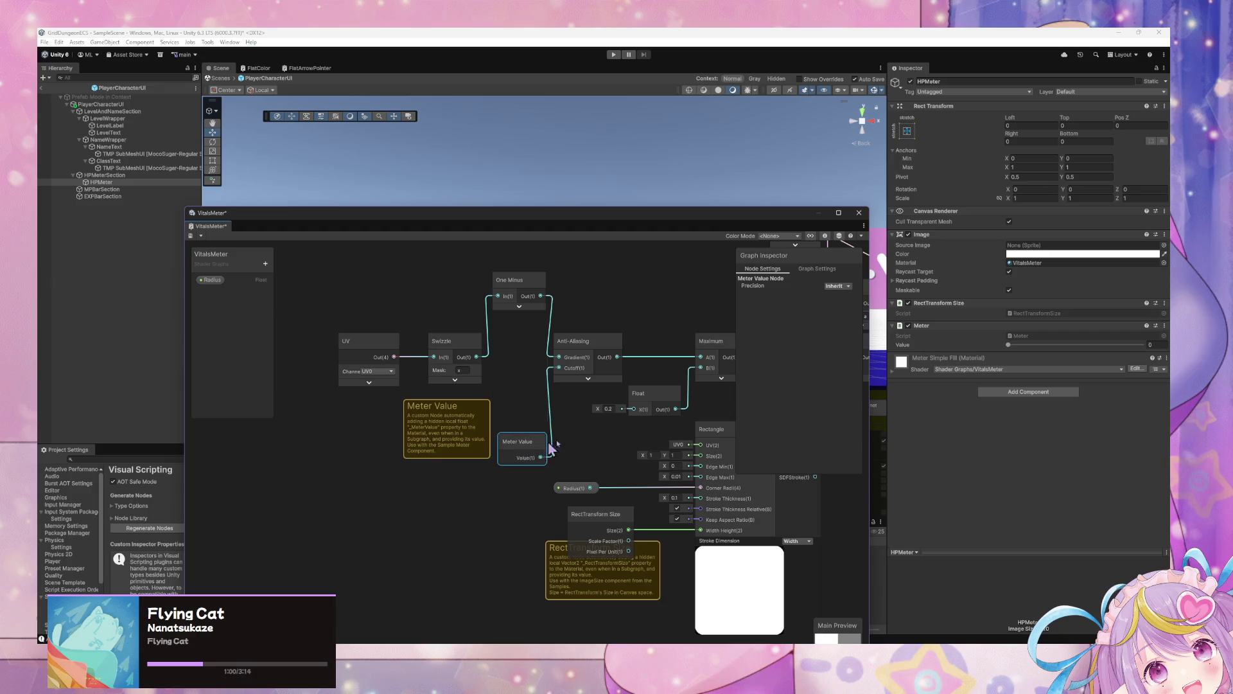
Sweep HPMeter's meter value from 0 to 1 while watching the bar fill, ending at 0.129
drag(1011, 345, 1013, 345)
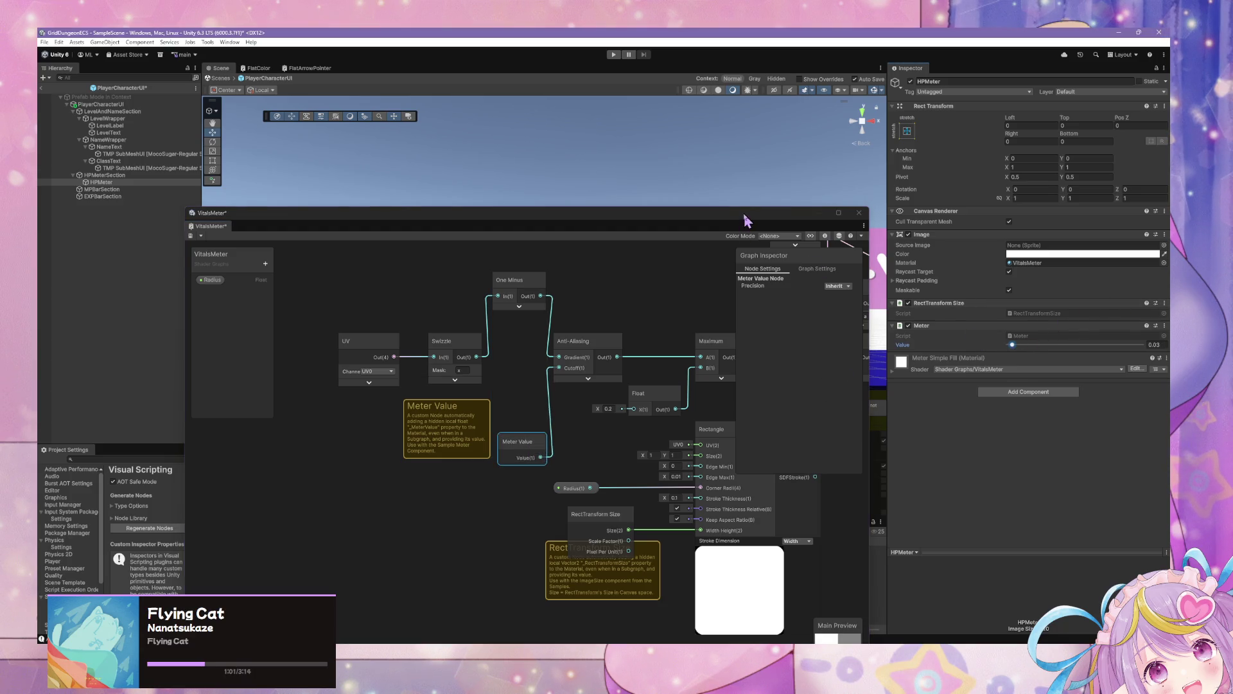
drag(744, 214, 662, 398)
mouse_move(1036, 352)
mouse_down()
mouse_move(1091, 348)
mouse_move(1090, 362)
mouse_move(1005, 350)
mouse_move(1059, 352)
mouse_move(1006, 345)
mouse_move(1033, 345)
mouse_up()
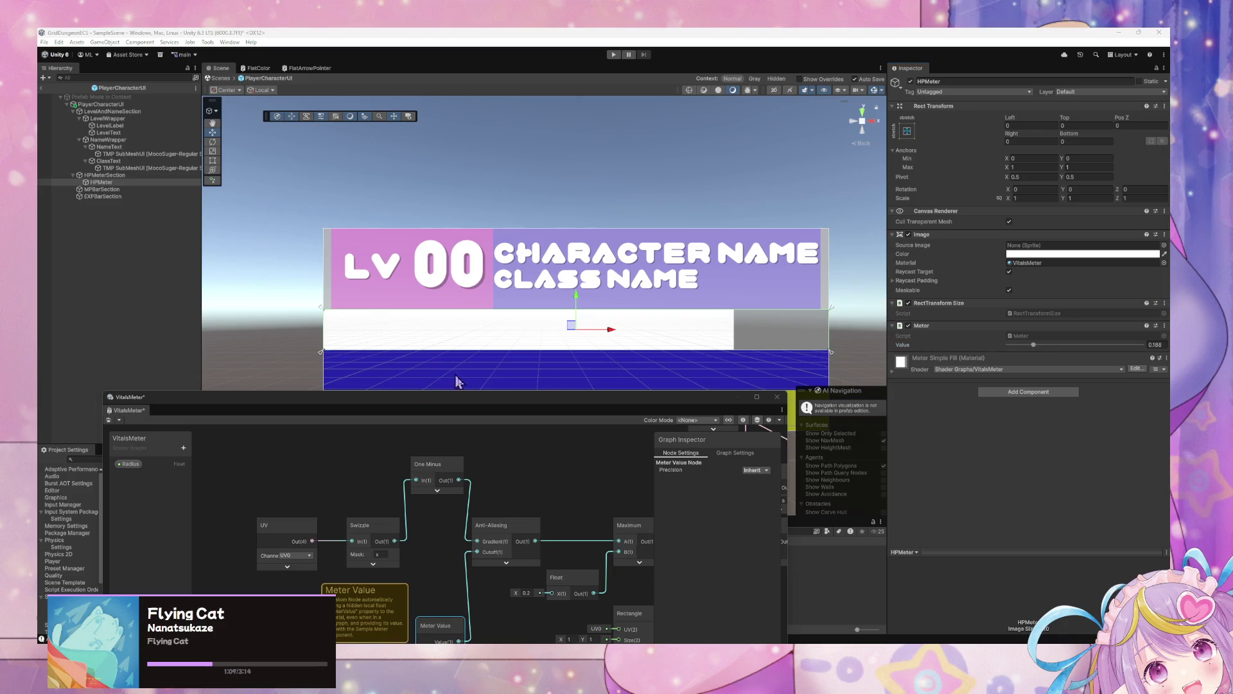
mouse_move(604, 405)
mouse_down()
mouse_move(633, 264)
mouse_move(616, 286)
mouse_up()
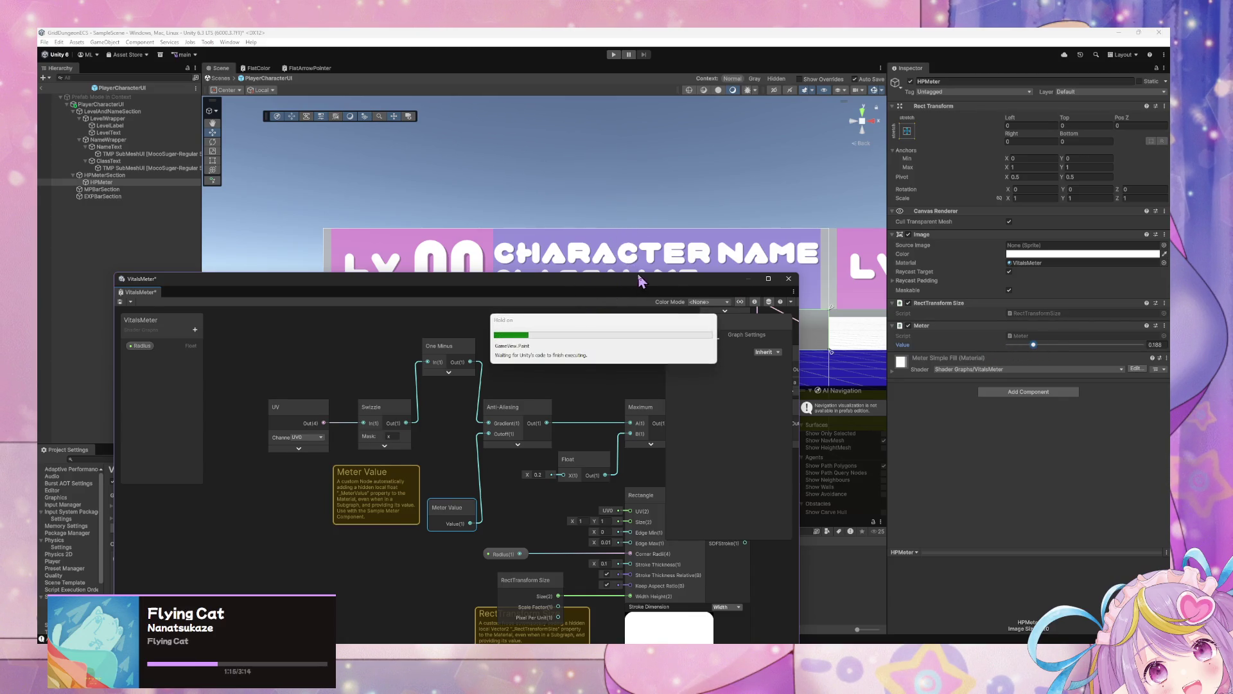
drag(647, 297, 627, 421)
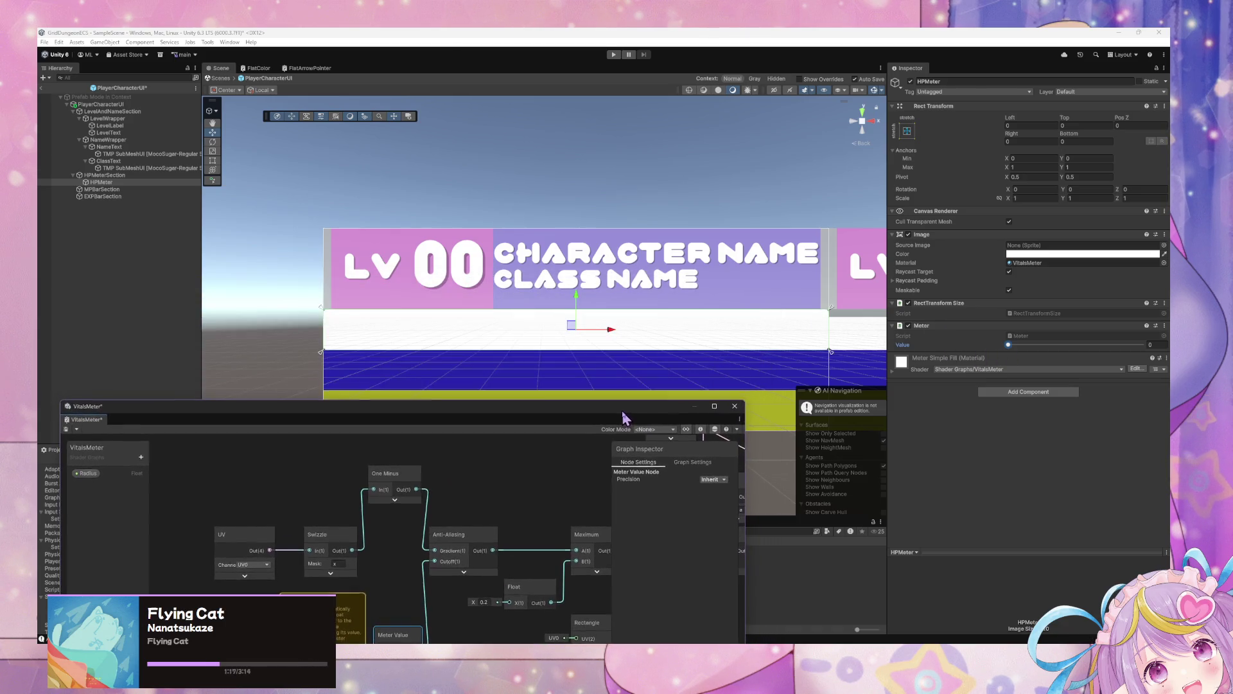
mouse_move(1013, 350)
mouse_down()
mouse_move(1155, 355)
mouse_move(976, 353)
mouse_move(1145, 355)
mouse_move(1026, 347)
mouse_up()
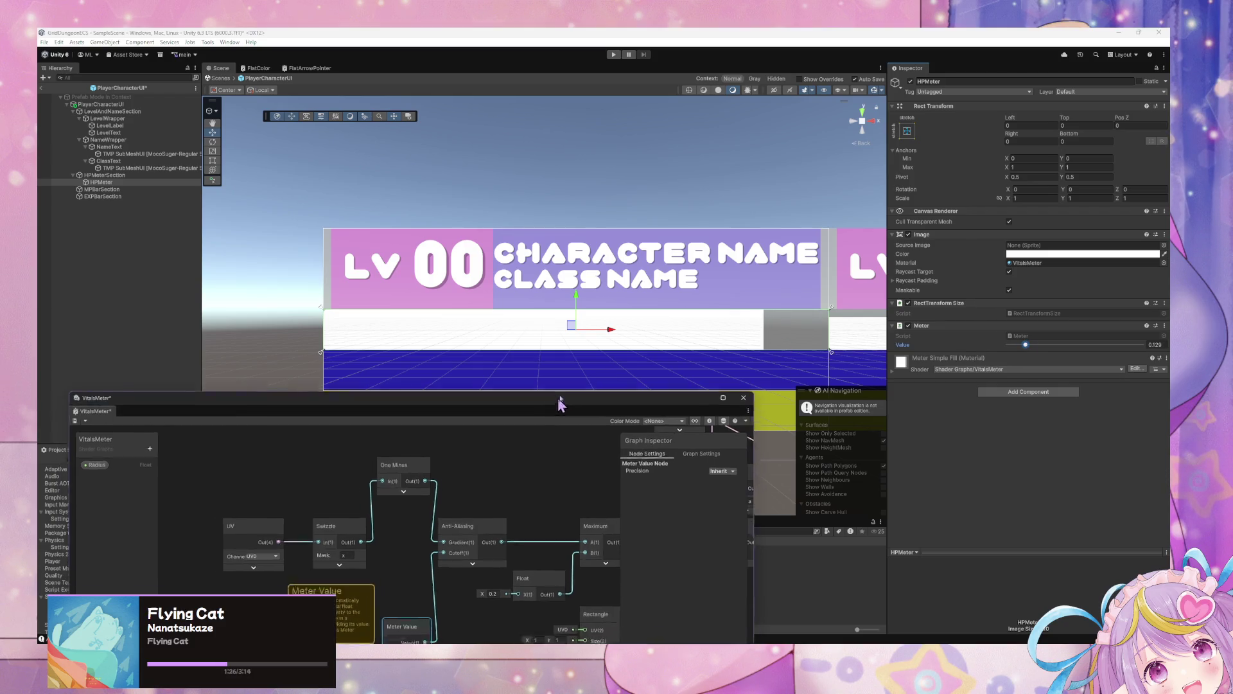
Nudge the meter value up and down while watching the bar, then drop it to 0
drag(559, 407, 620, 186)
drag(589, 347, 542, 304)
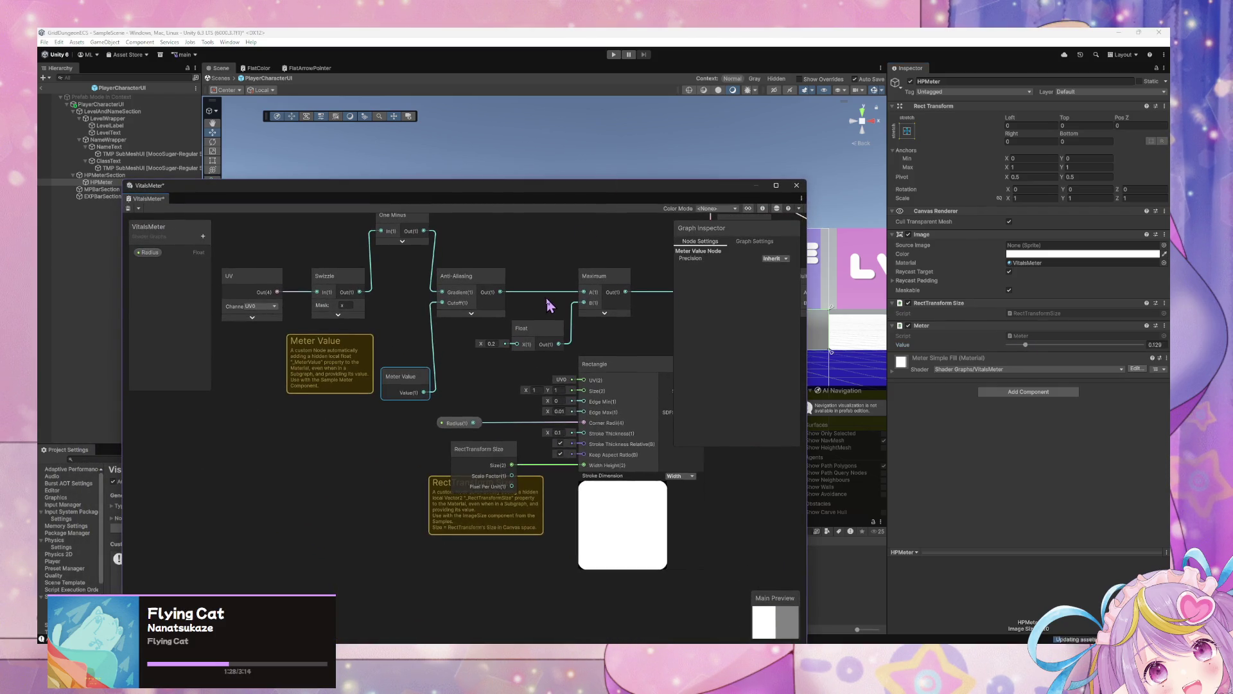
scroll(549, 305, up, 2)
drag(662, 186, 573, 371)
mouse_move(1025, 345)
mouse_down()
mouse_move(1058, 345)
mouse_move(1024, 346)
mouse_move(1049, 346)
mouse_move(1036, 346)
mouse_up()
mouse_move(601, 375)
mouse_down()
mouse_move(691, 212)
mouse_move(712, 235)
mouse_up()
drag(1037, 345, 1002, 347)
click(483, 361)
Tidy the graph: toggle Swizzle's preview, collapse Anti-Aliasing's preview, and reposition nodes
drag(345, 336, 432, 385)
click(414, 413)
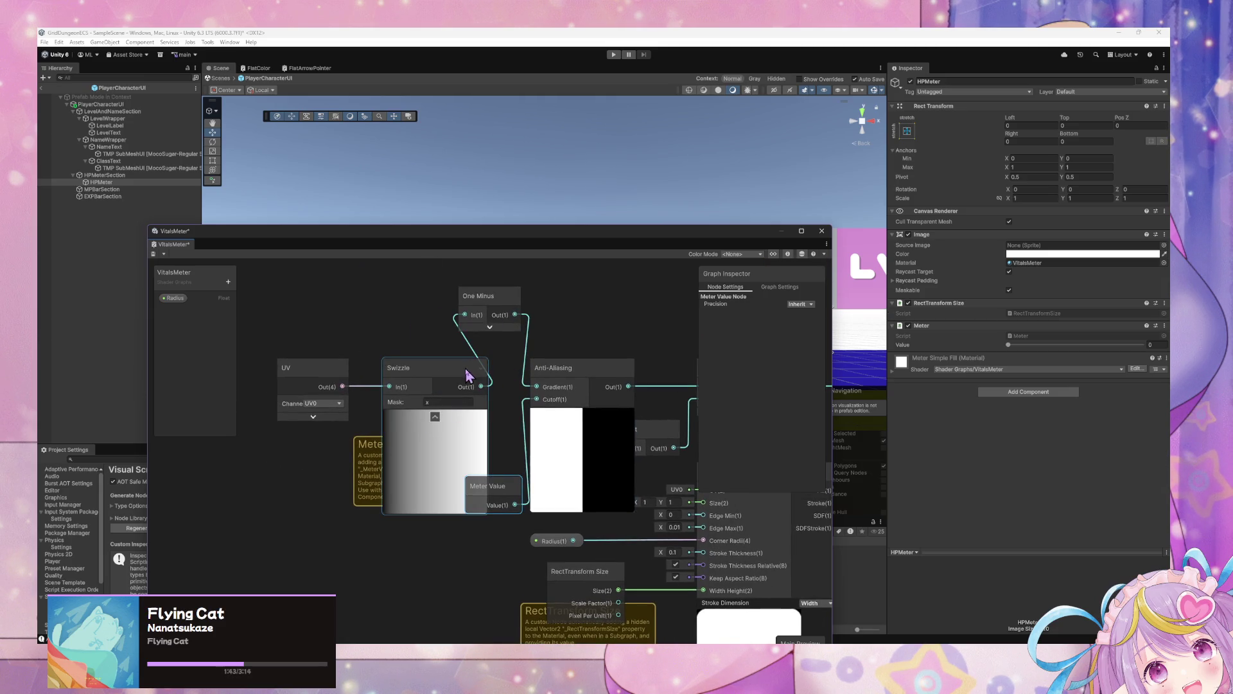
click(434, 416)
mouse_move(566, 366)
mouse_down()
mouse_move(559, 355)
mouse_move(581, 371)
mouse_up()
click(572, 403)
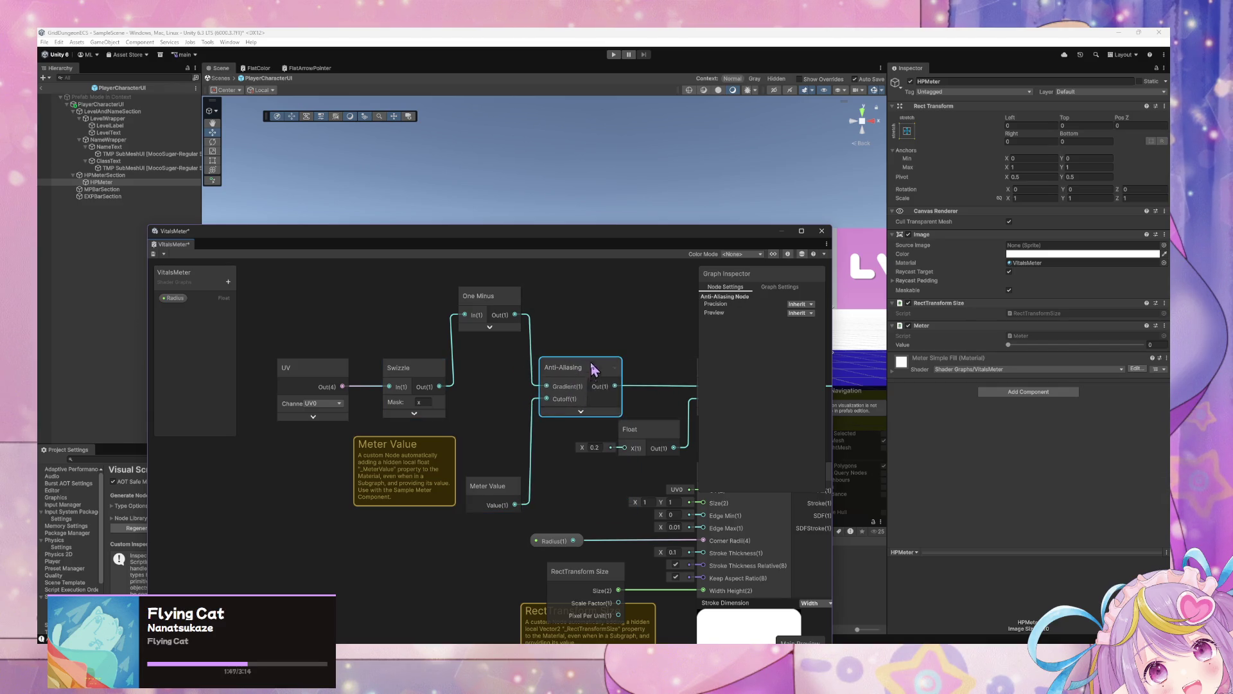
drag(508, 483, 495, 476)
drag(554, 318, 446, 333)
click(403, 320)
mouse_move(605, 337)
mouse_down()
mouse_move(441, 330)
mouse_move(427, 310)
mouse_up()
Try a duplicated One Minus fed by Maximum, then undo it and move Minimum left
key(ctrl+d)
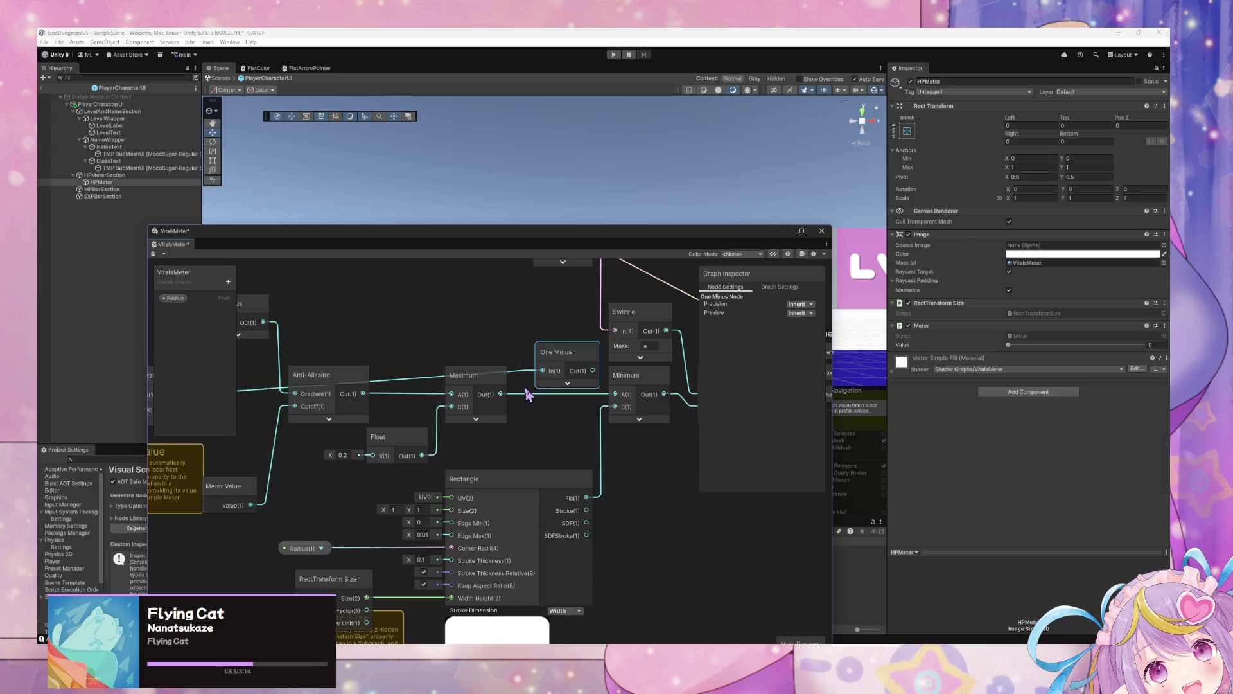
drag(506, 396, 543, 371)
drag(592, 371, 616, 395)
mouse_move(679, 281)
mouse_down()
mouse_move(537, 350)
mouse_move(488, 349)
mouse_up()
key(ctrl+z)
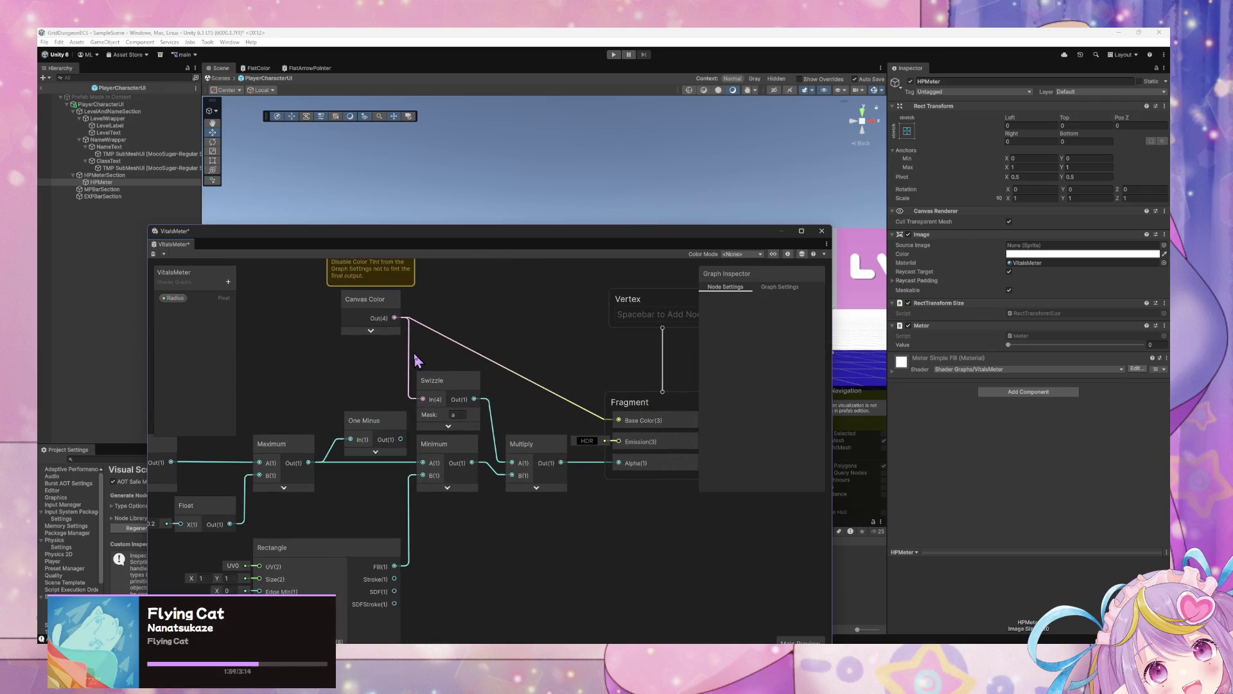
key(ctrl+z)
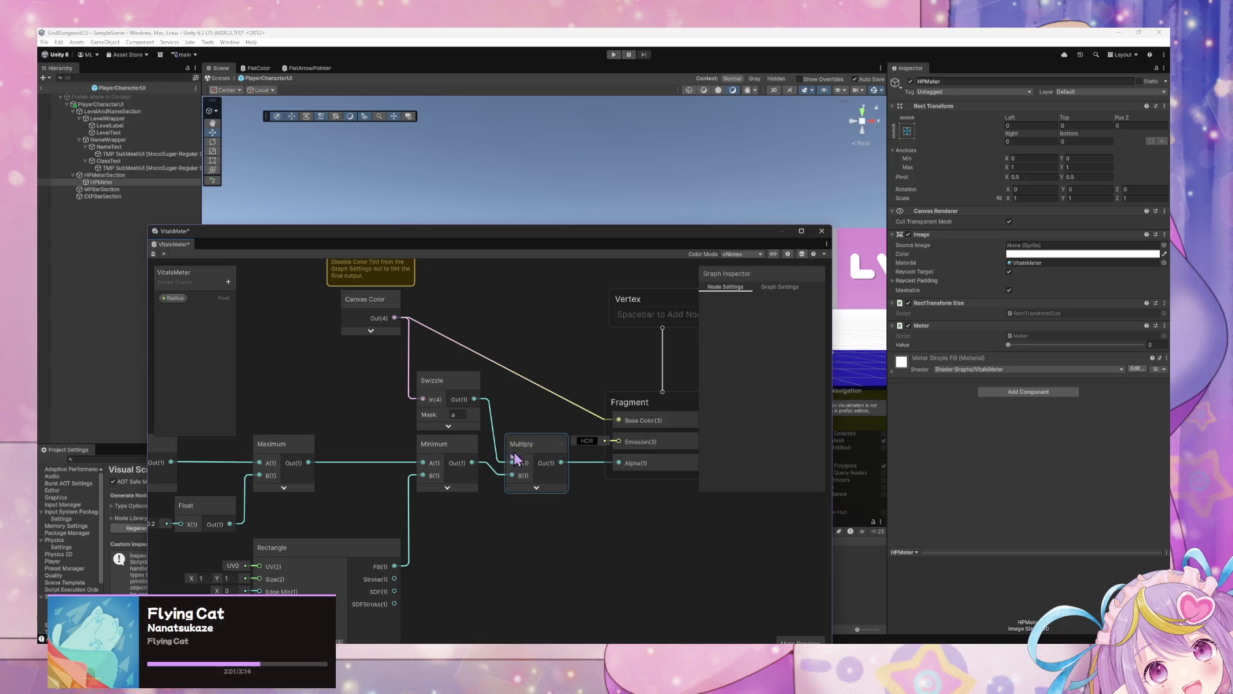
drag(444, 444, 392, 452)
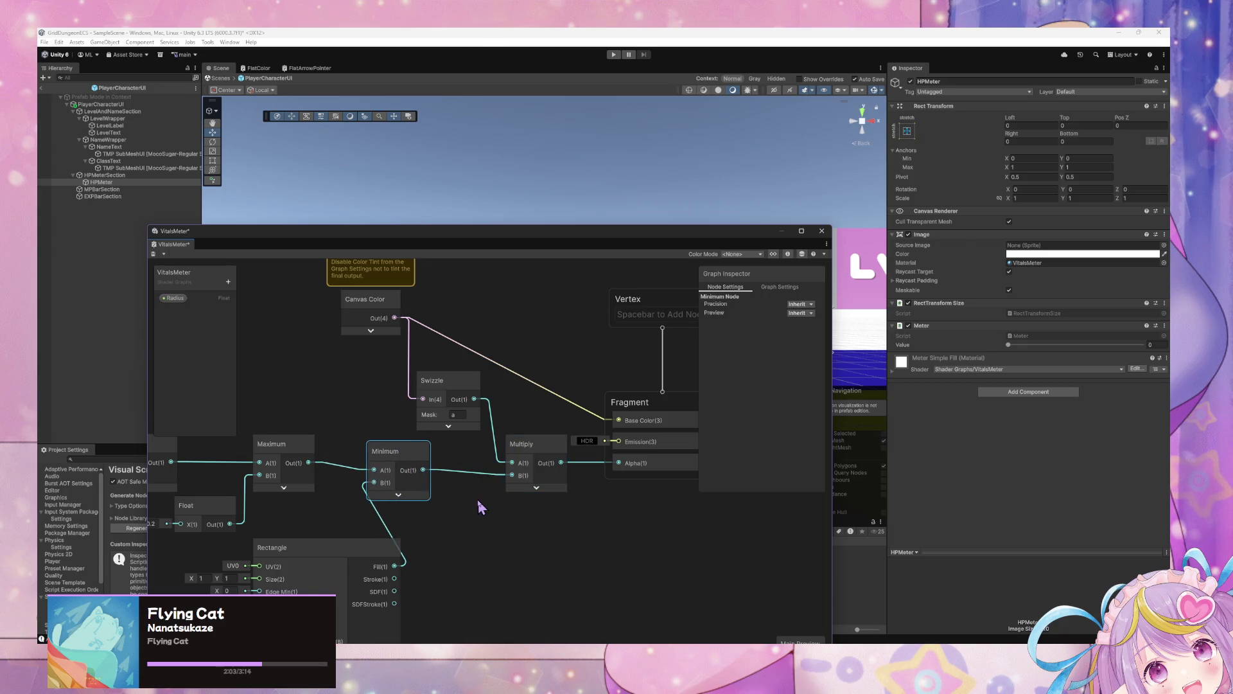
Begin creating a new node from the graph's context menu, searching 'con'
right_click(478, 500)
click(540, 357)
text(con)
Add a One Minus node fed by Minimum and test the inverted fill at about 0.32
key(BackSpace)
key(BackSpace)
key(BackSpace)
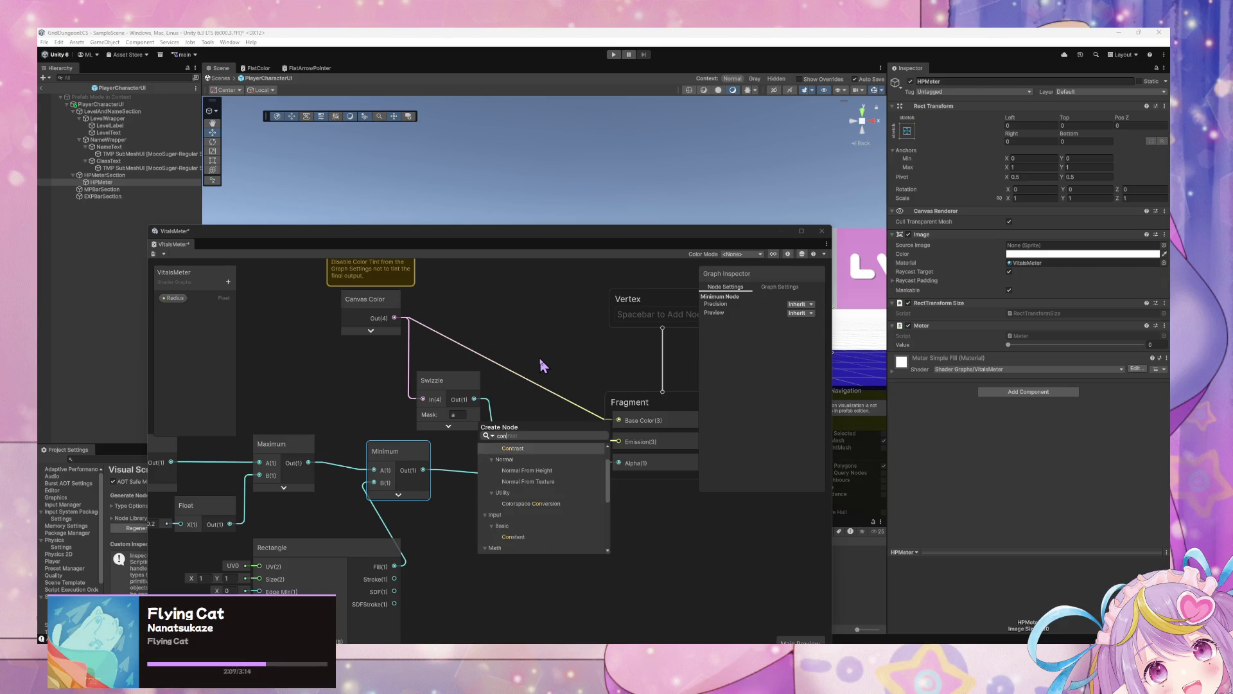
text(one)
key(Return)
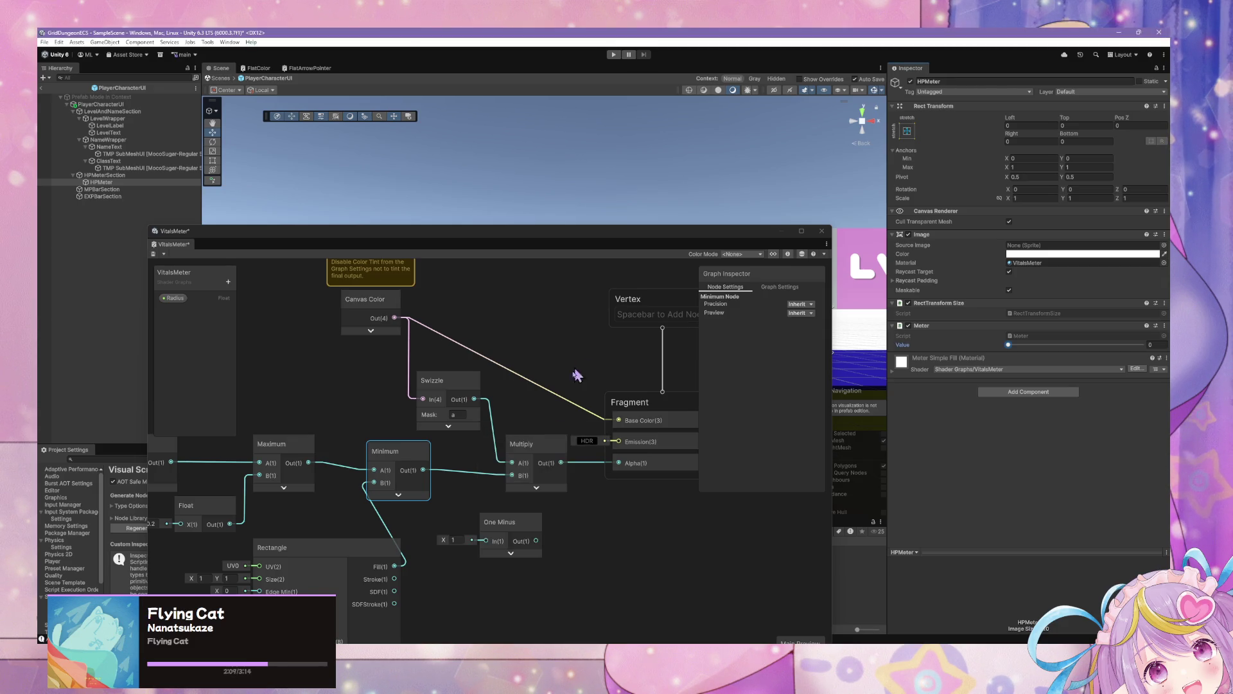
mouse_move(423, 470)
mouse_down()
mouse_move(497, 548)
mouse_move(505, 475)
mouse_up()
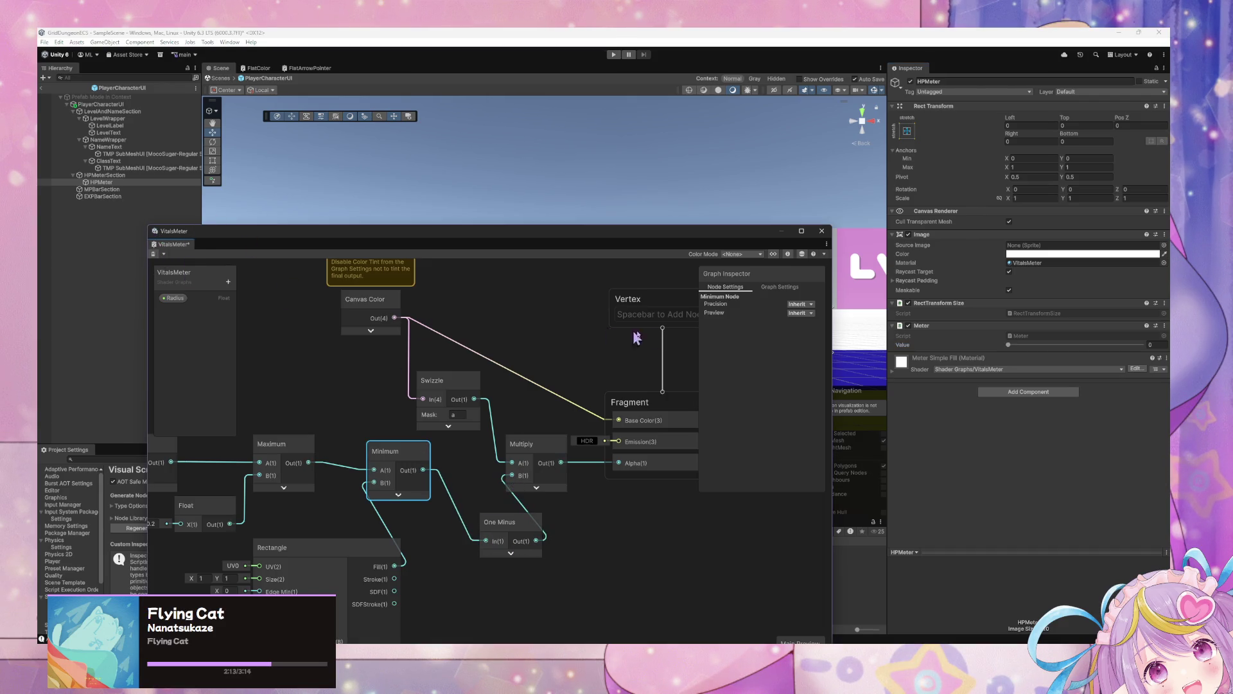
mouse_move(674, 245)
mouse_down()
mouse_move(636, 444)
mouse_move(654, 446)
mouse_up()
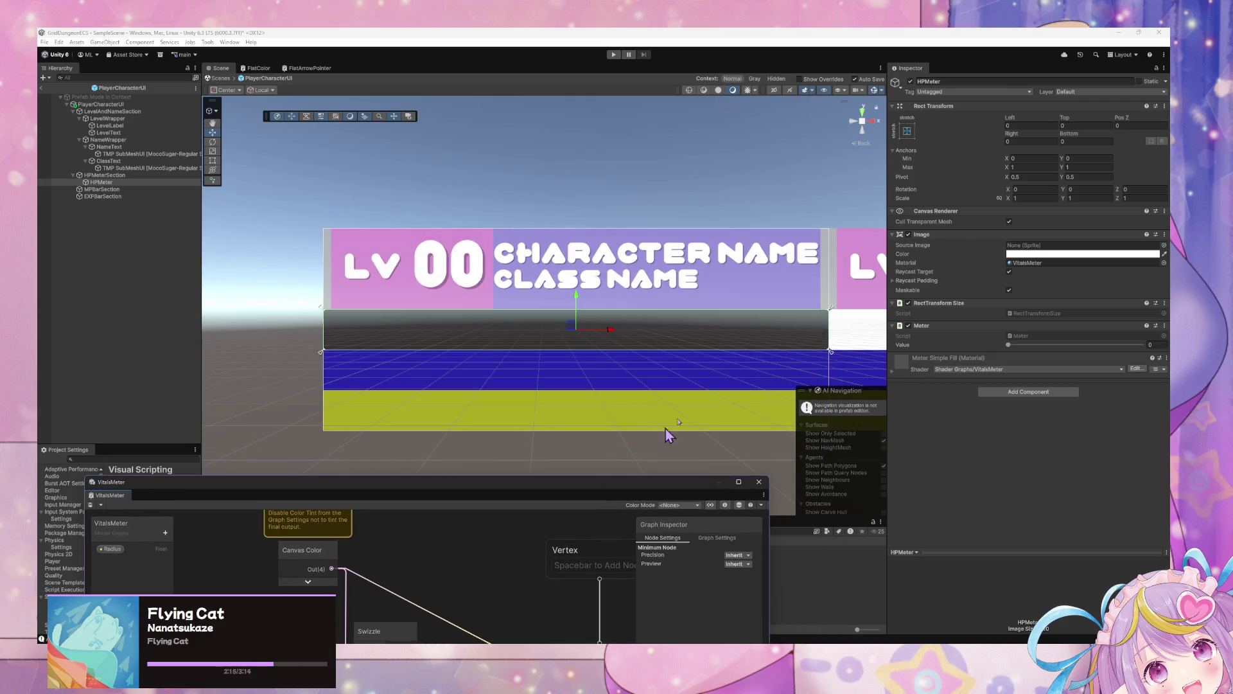
mouse_move(1009, 345)
mouse_down()
mouse_move(1086, 347)
mouse_move(1046, 347)
mouse_up()
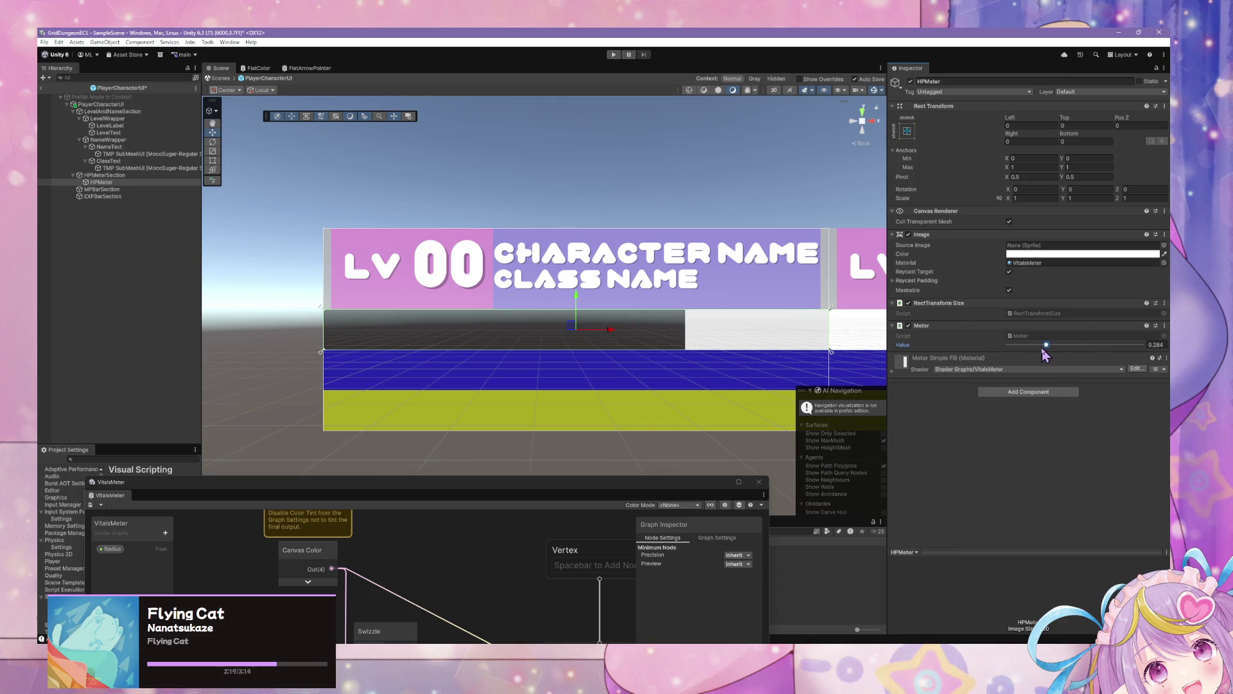
click(90, 507)
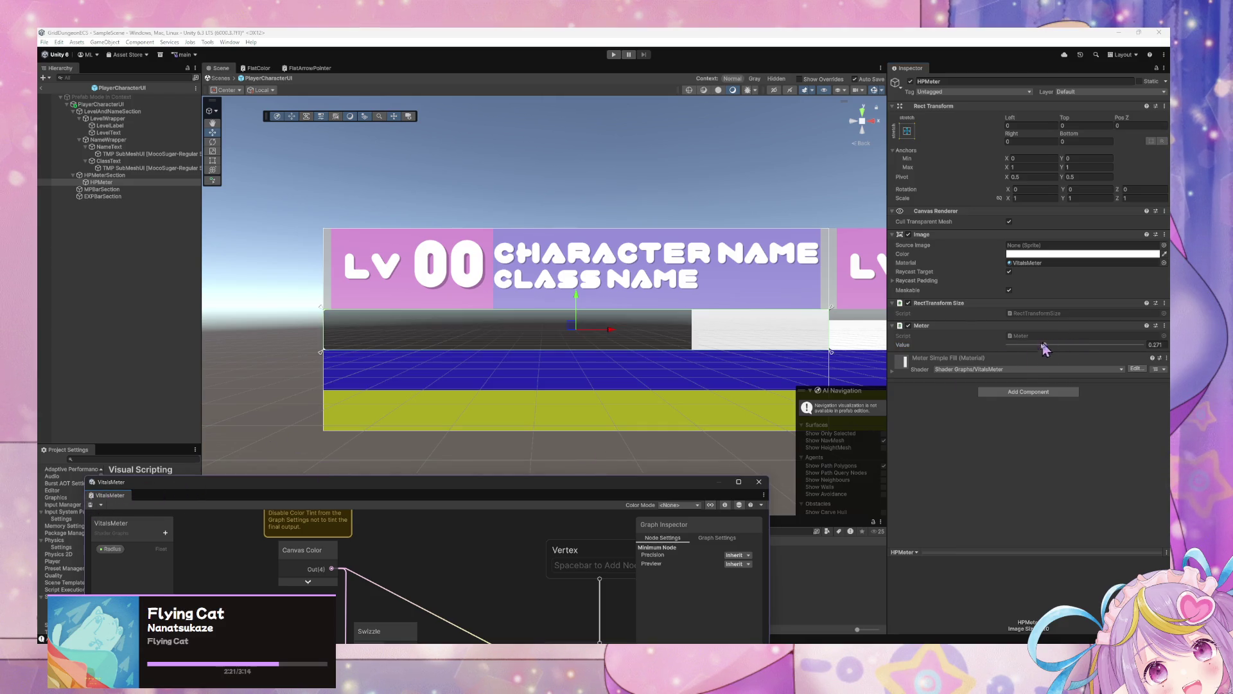
drag(1045, 345, 1050, 345)
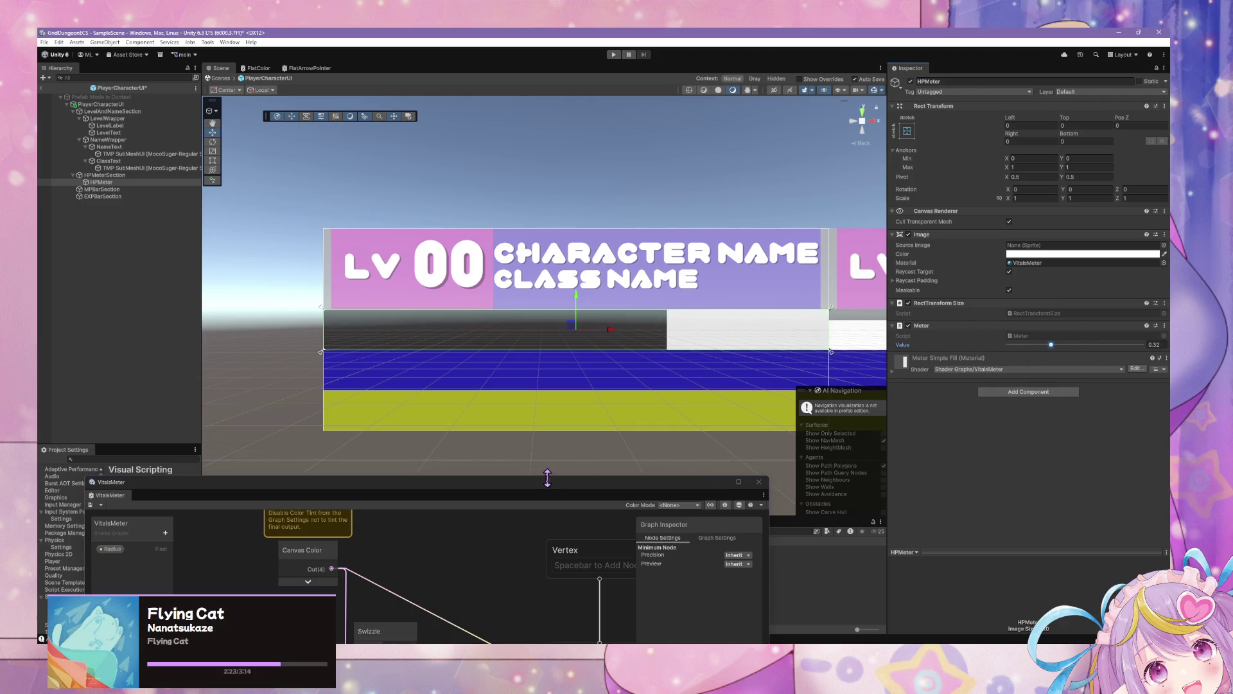
Rewire Minimum into Multiply's B input, save the VitalsMeter graph, and set the meter to 0.129
click(544, 487)
drag(545, 487, 560, 246)
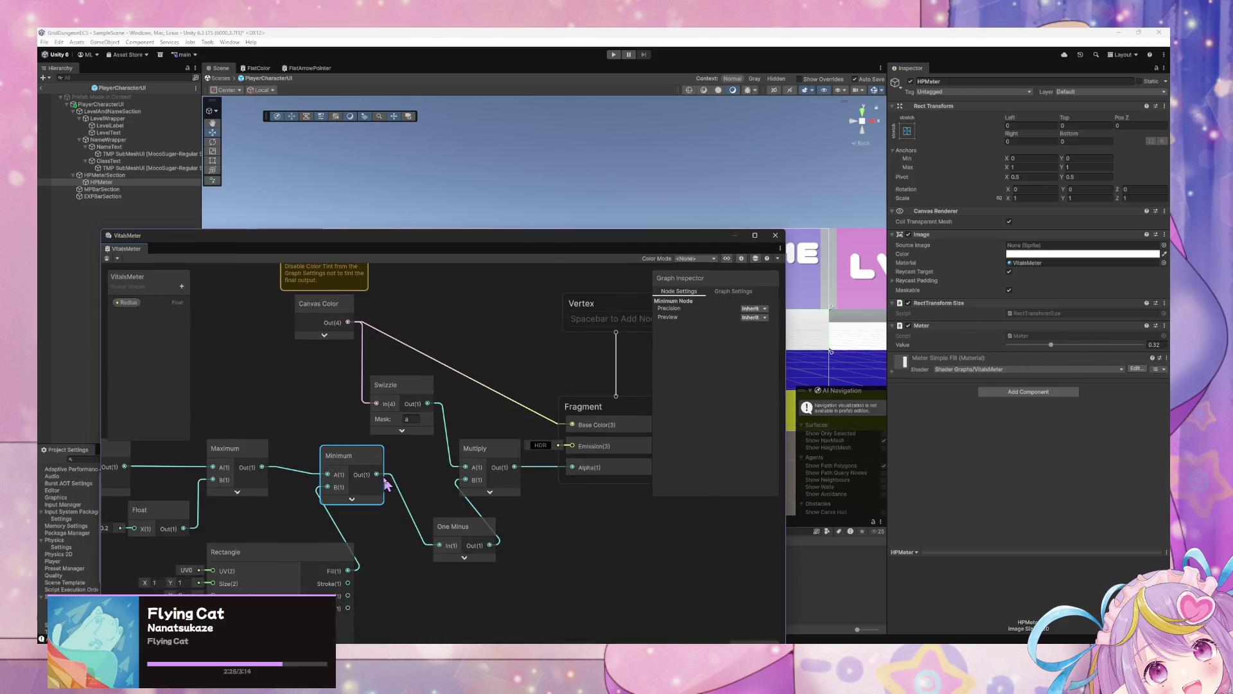
drag(467, 486, 465, 482)
click(106, 258)
drag(391, 240, 373, 440)
mouse_move(1055, 350)
mouse_down()
mouse_move(1125, 350)
mouse_move(1015, 350)
mouse_move(1026, 350)
mouse_up()
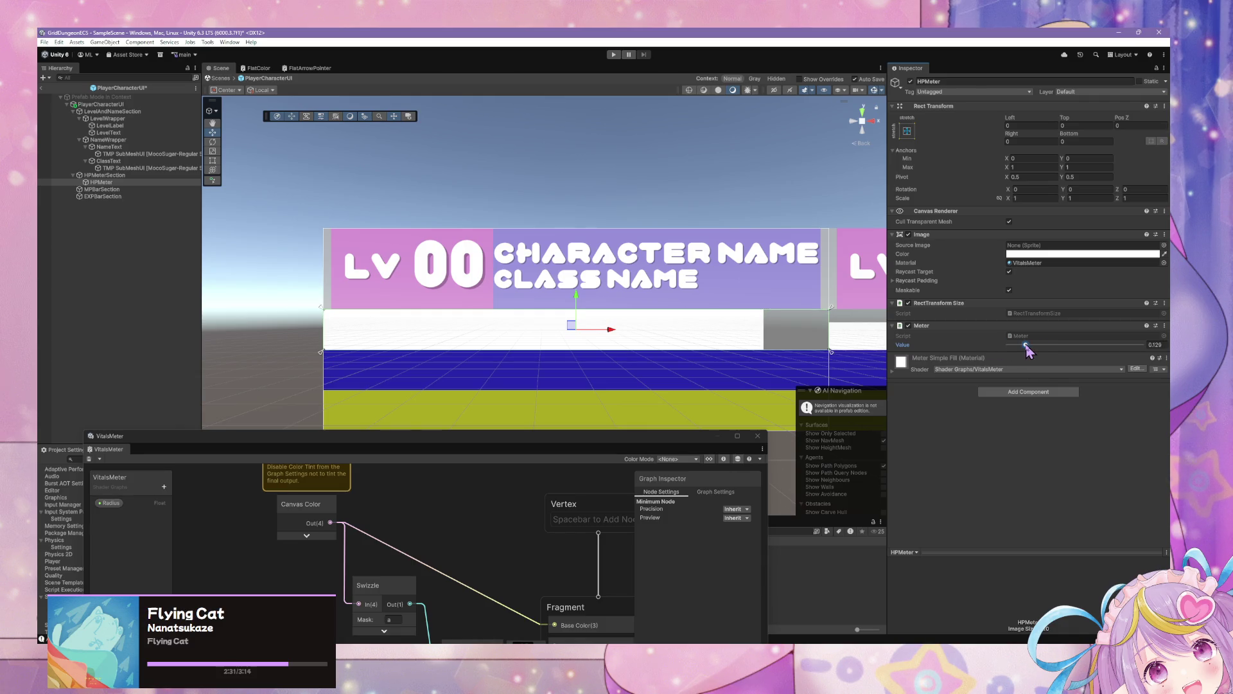
drag(638, 440, 669, 200)
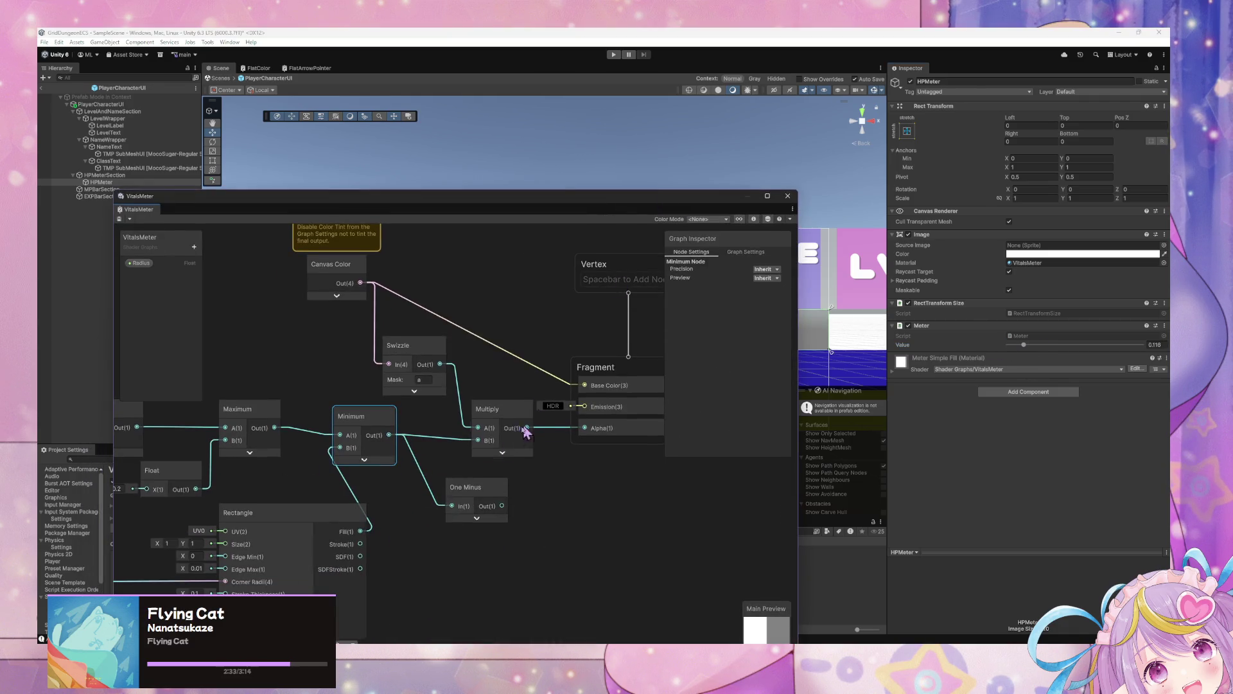
Delete the leftover One Minus node and tidy the Multiply, Swizzle and Canvas Color nodes
click(496, 495)
key(Delete)
drag(521, 414, 497, 435)
drag(418, 345, 369, 349)
drag(348, 264, 280, 292)
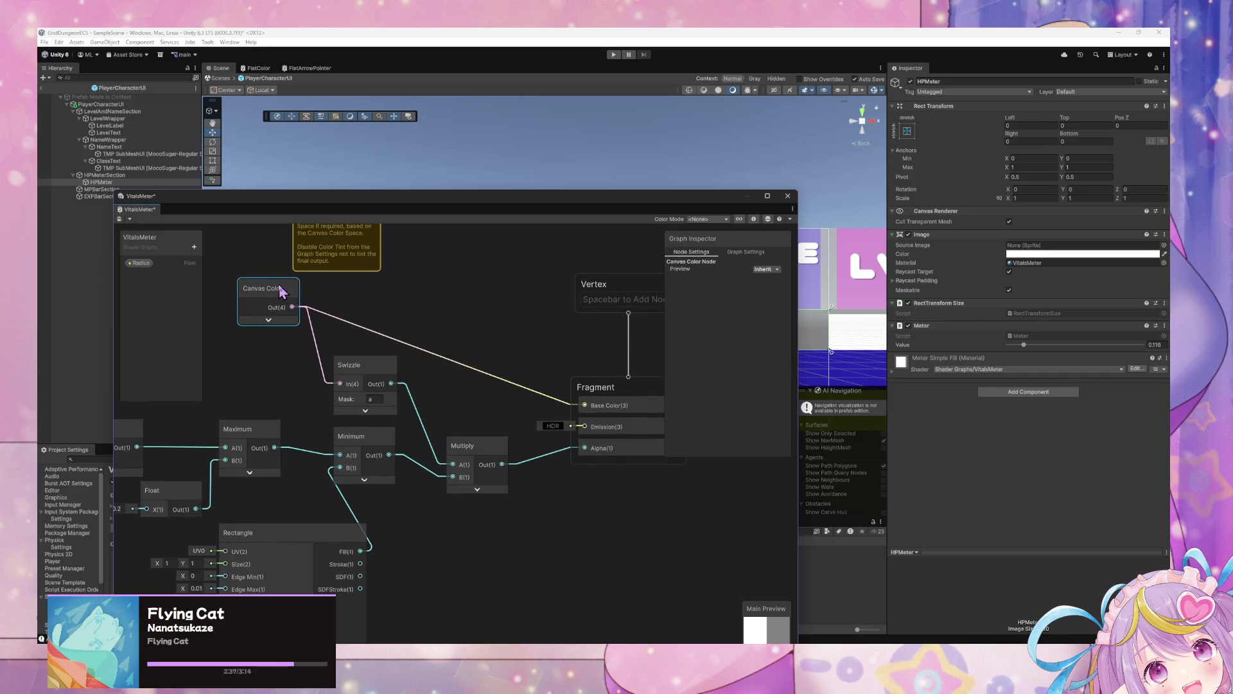
Delete the Radius property from the Blackboard along with the Float node feeding Corner Radii
right_click(532, 315)
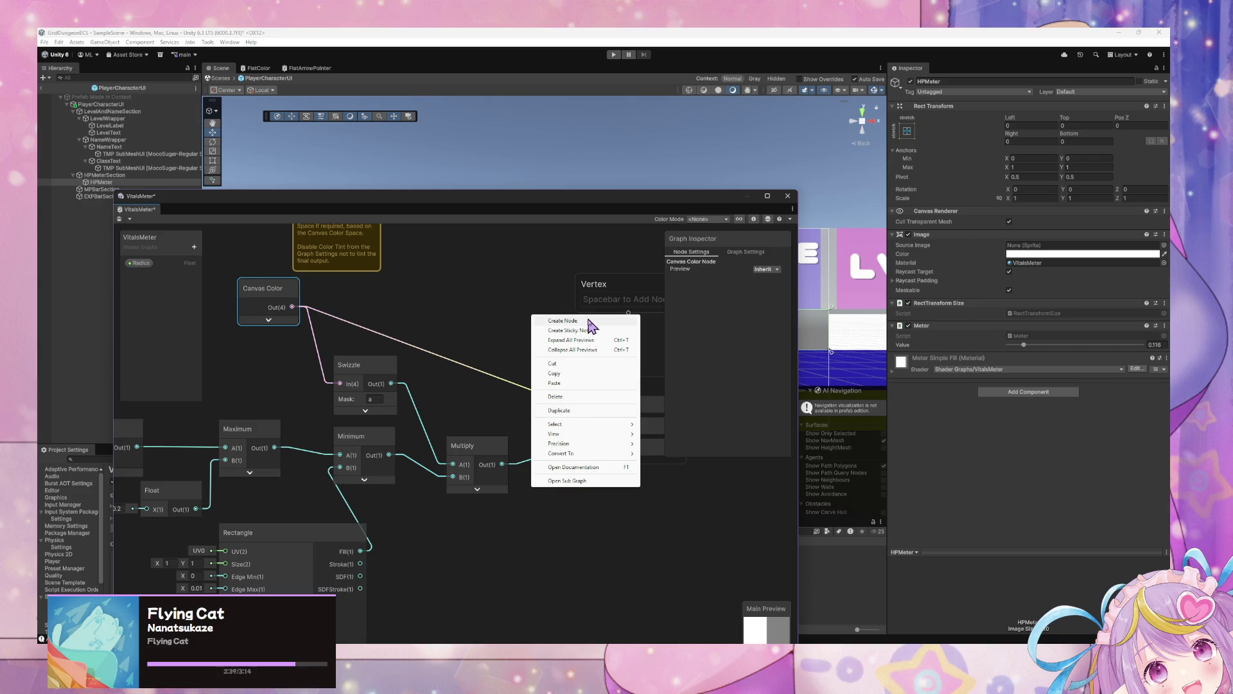
scroll(464, 538, down, 3)
scroll(525, 311, up, 3)
drag(501, 284, 361, 195)
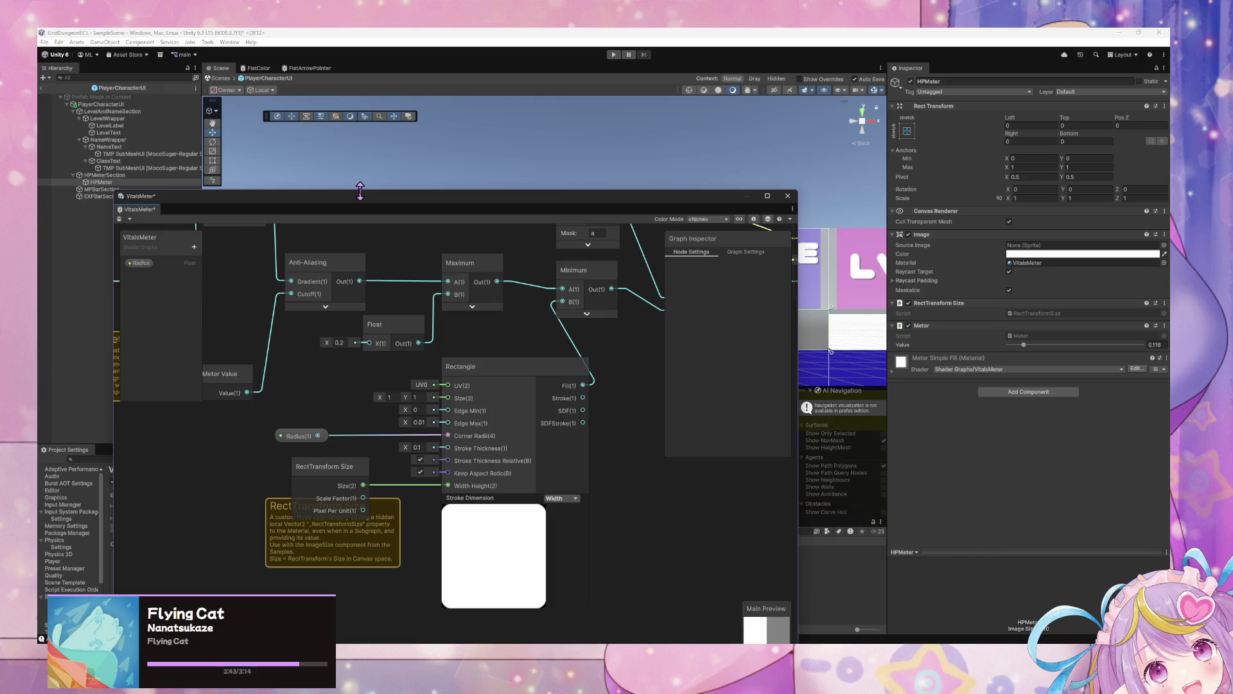
drag(400, 229, 443, 281)
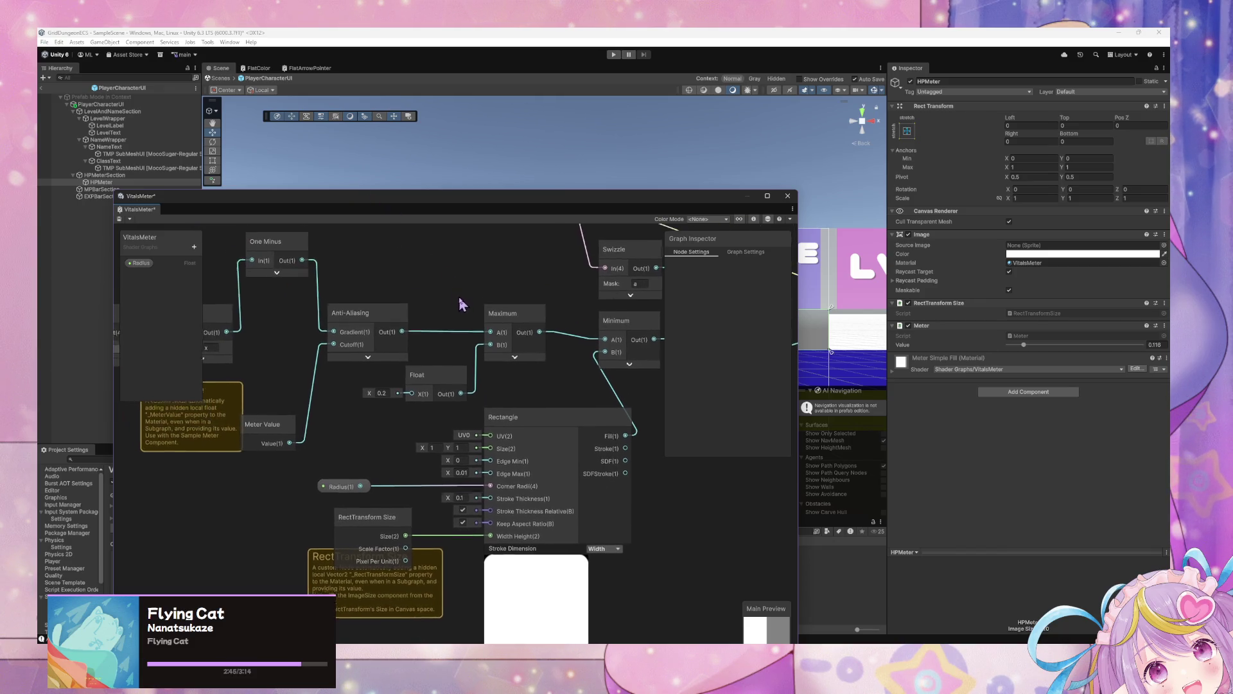
right_click(150, 266)
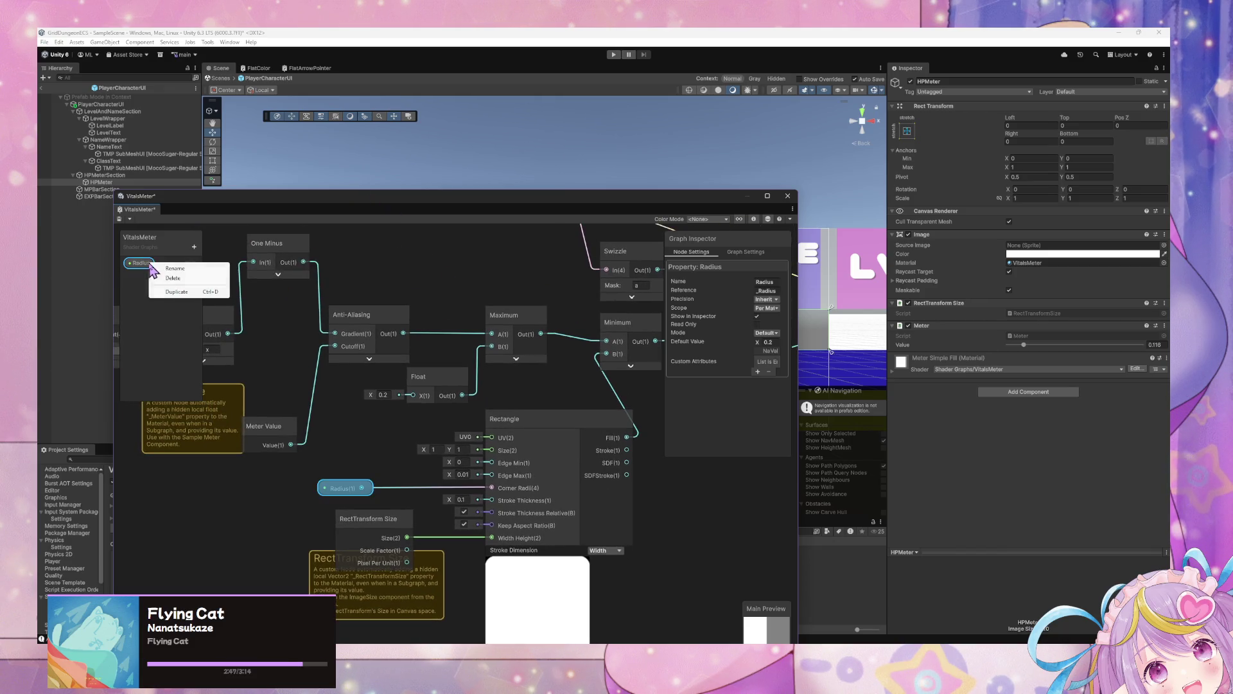
click(182, 277)
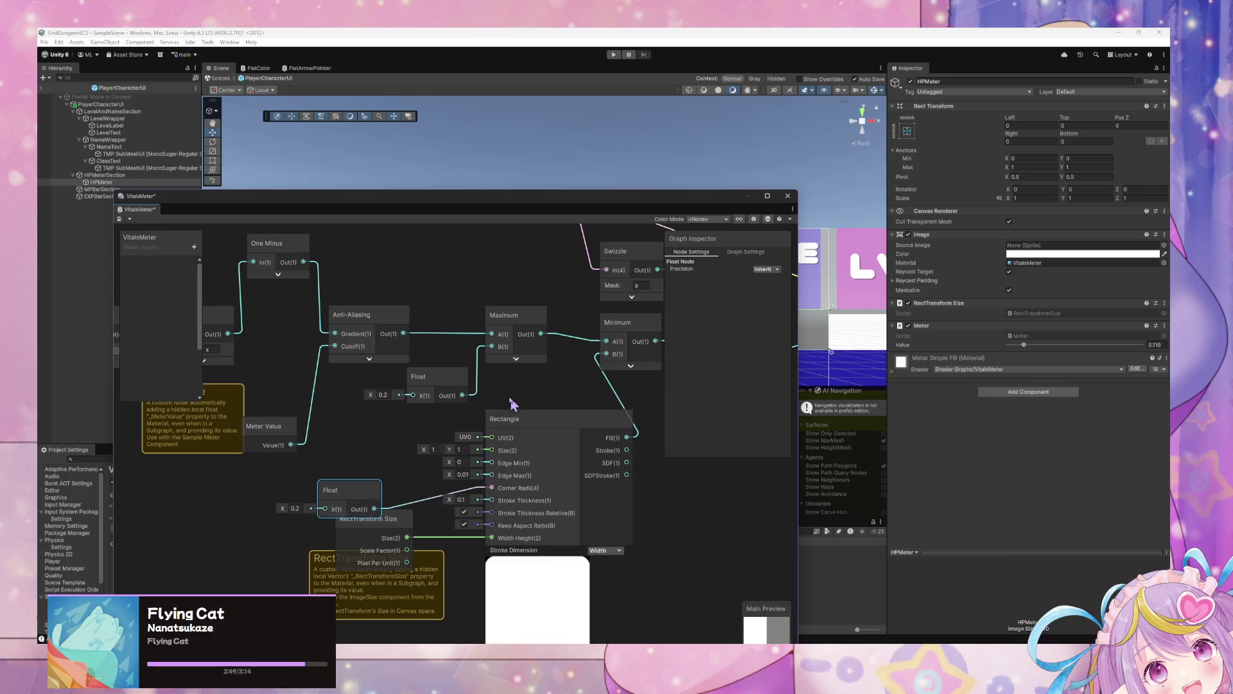
key(Delete)
Remove the Rectangle and RectTransform Size nodes and nudge the Float node left
mouse_move(498, 456)
mouse_down()
mouse_move(602, 505)
mouse_move(607, 464)
mouse_move(628, 464)
mouse_move(402, 361)
mouse_up()
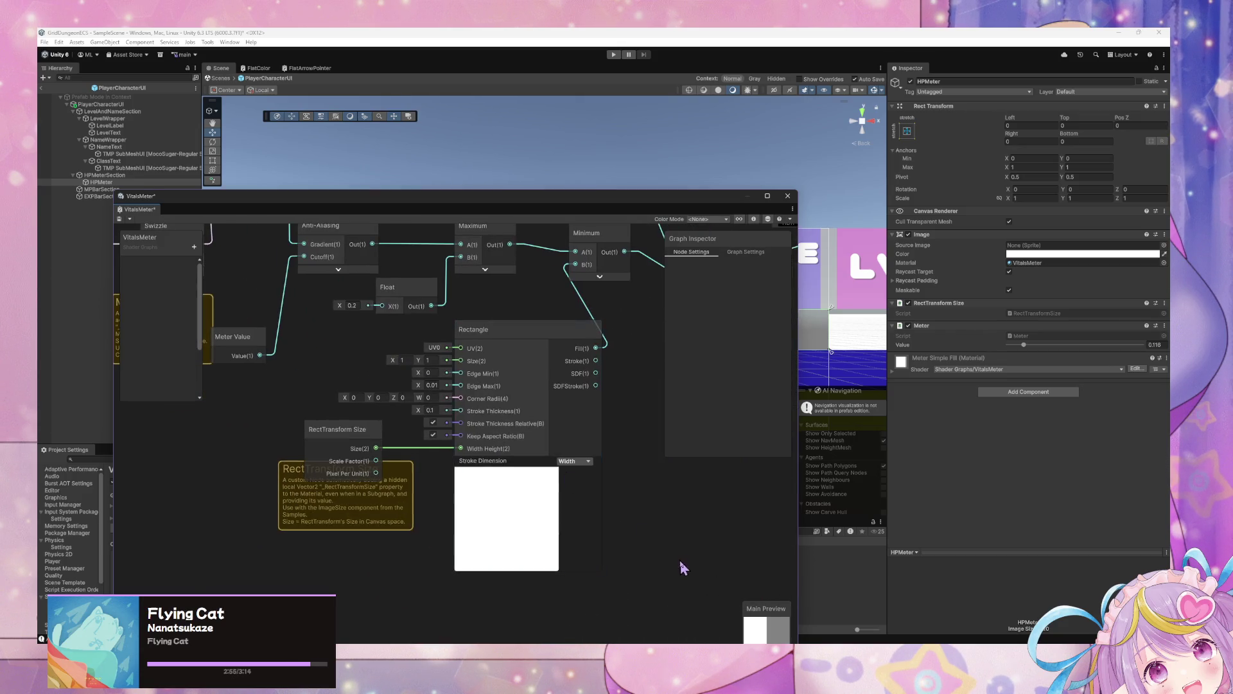
drag(333, 438, 303, 431)
key(Delete)
mouse_move(491, 342)
mouse_down()
mouse_move(479, 540)
mouse_move(443, 510)
mouse_up()
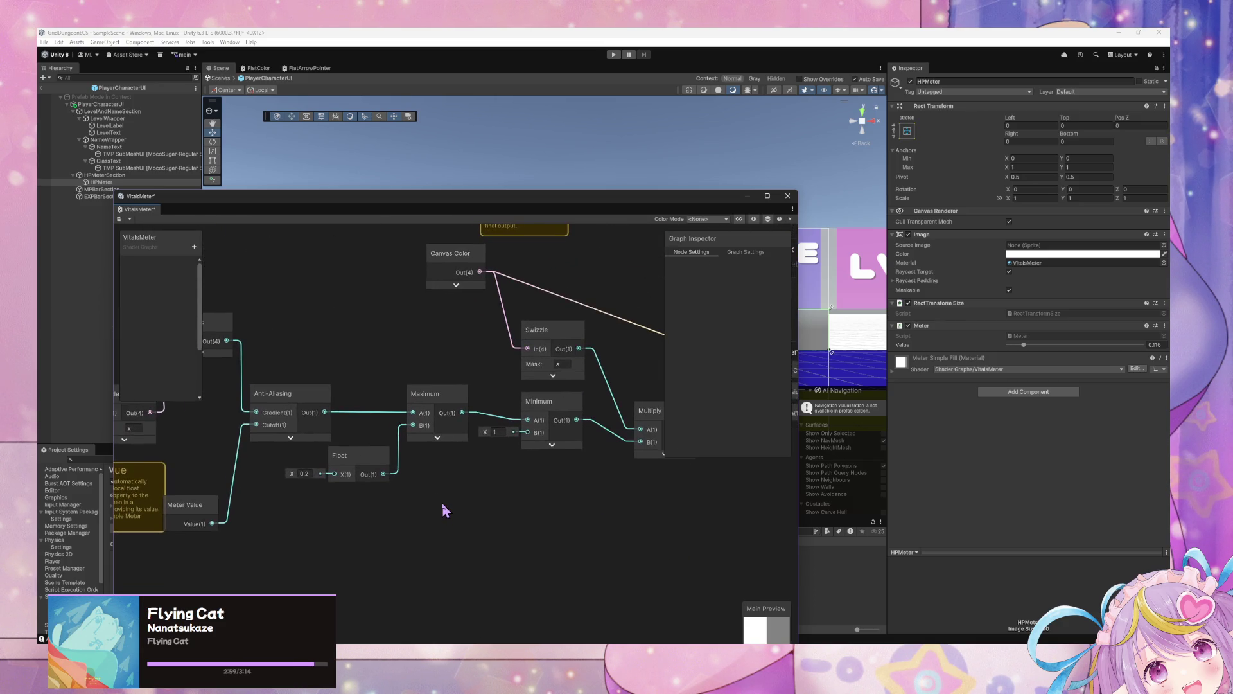
drag(368, 459, 343, 461)
drag(453, 462, 680, 486)
Lower the HP meter fill slightly and enlarge the VitalsMeter graph into a big window
mouse_move(120, 217)
mouse_down()
mouse_move(596, 178)
mouse_move(563, 207)
mouse_move(614, 419)
mouse_up()
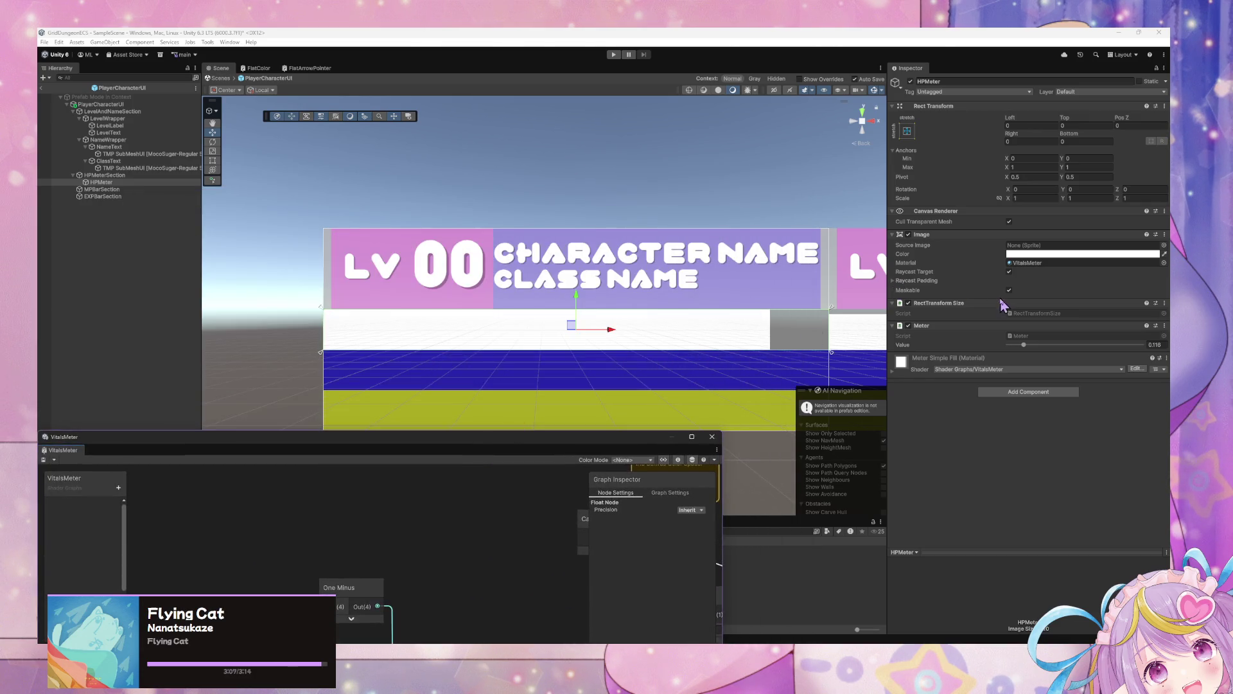
mouse_move(1025, 346)
mouse_down()
mouse_move(1057, 350)
mouse_move(1003, 352)
mouse_up()
double_click(636, 438)
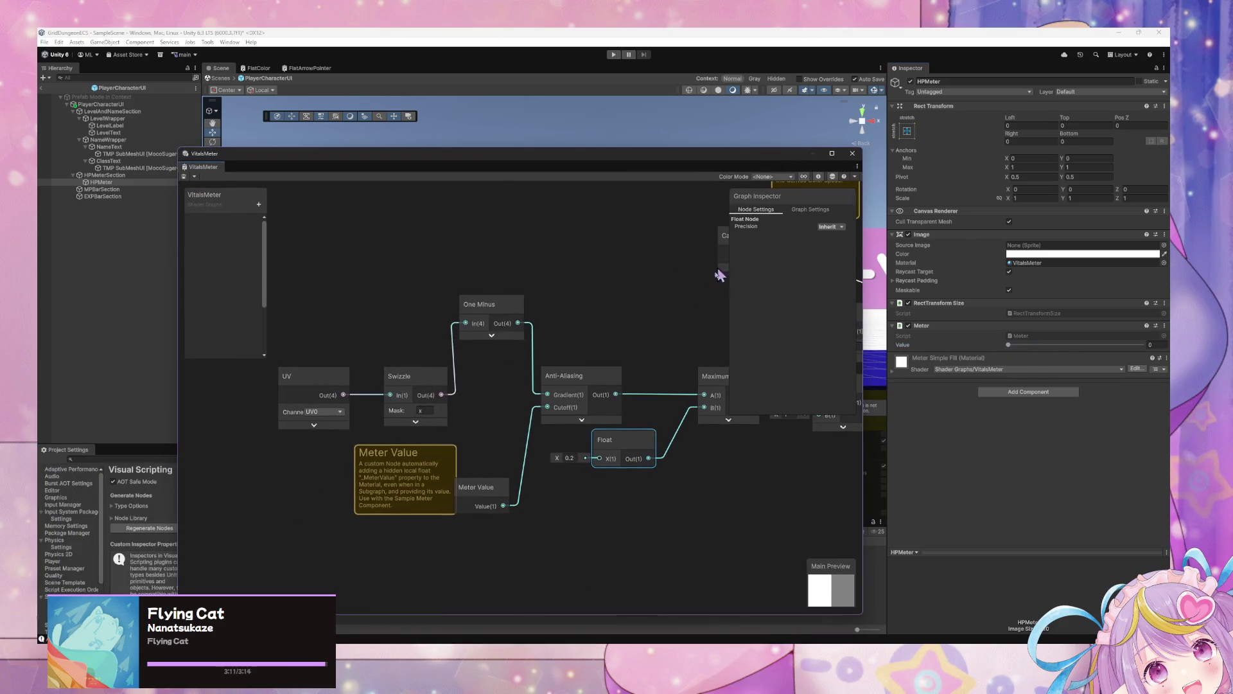
Pan across the graph and move the Meter Value node up beside Anti-Aliasing
mouse_move(709, 392)
mouse_down()
mouse_move(595, 317)
mouse_move(473, 314)
mouse_move(460, 361)
mouse_move(702, 342)
mouse_move(691, 334)
mouse_up()
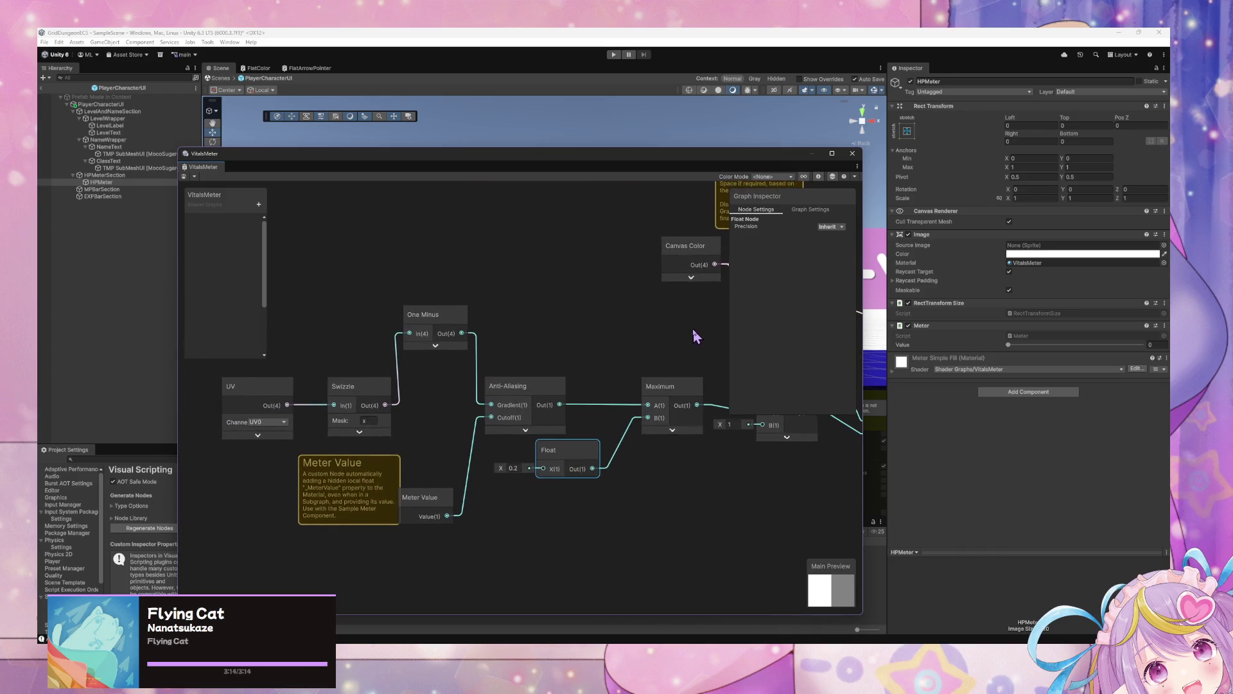
mouse_move(523, 267)
mouse_down()
mouse_move(391, 291)
mouse_move(416, 292)
mouse_move(380, 287)
mouse_move(557, 291)
mouse_up()
drag(402, 492, 395, 454)
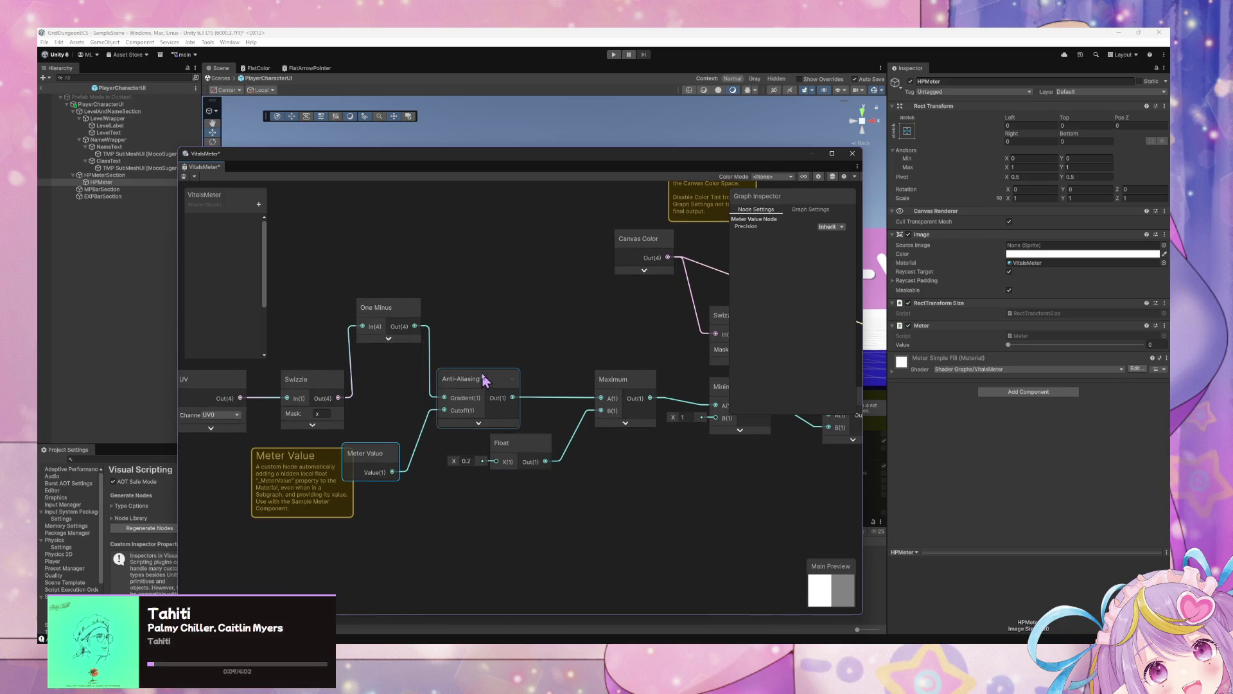
drag(499, 406, 467, 403)
Expand the Anti-Aliasing node's preview, briefly toggling the One Minus preview on and off
click(448, 421)
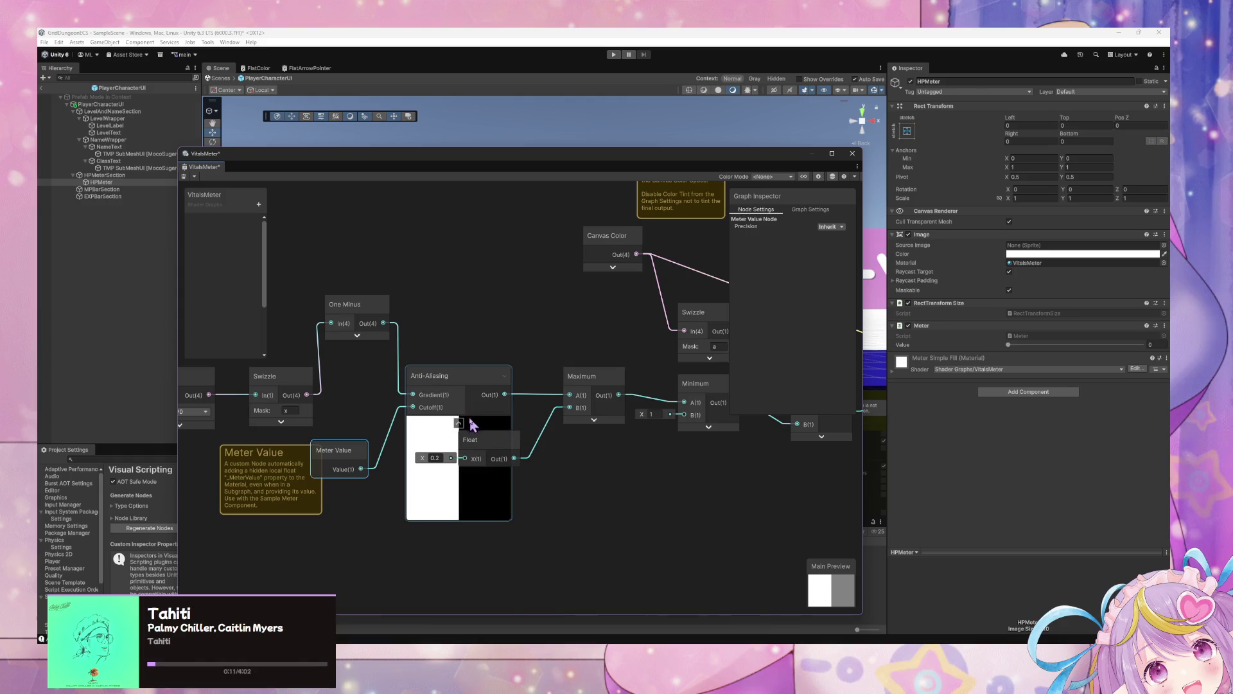
click(357, 334)
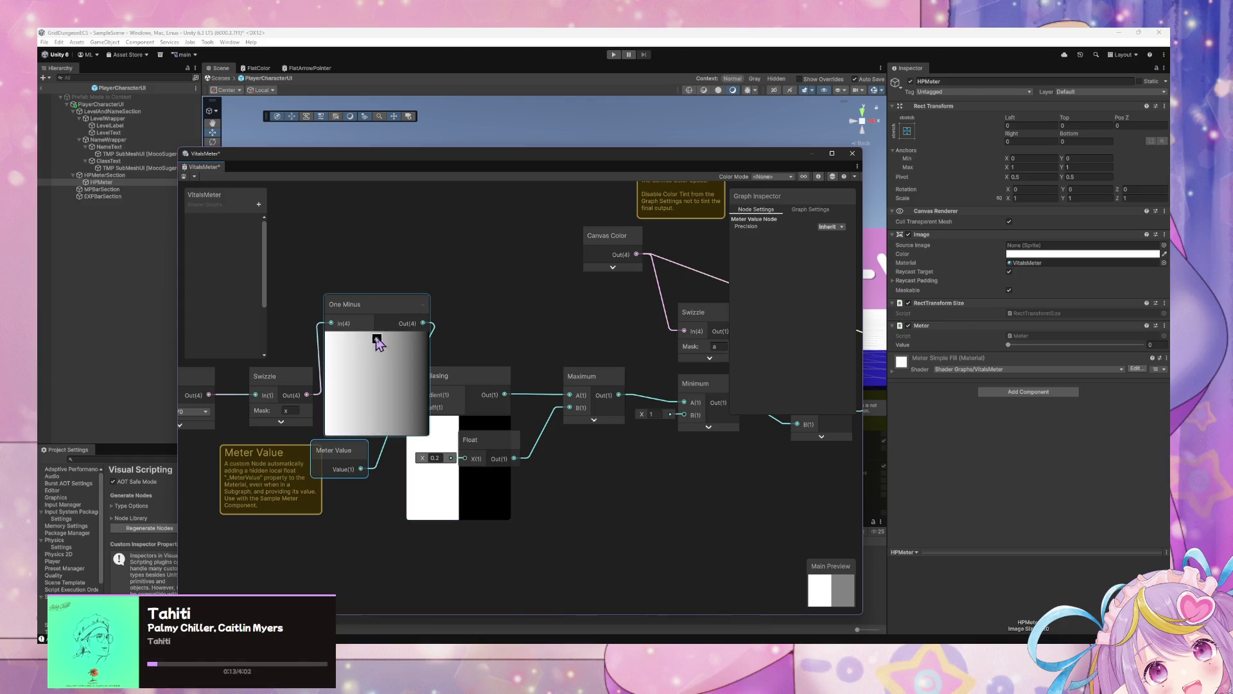
click(376, 338)
Open the Anti-Aliasing subgraph in its own tab and look inside
click(452, 390)
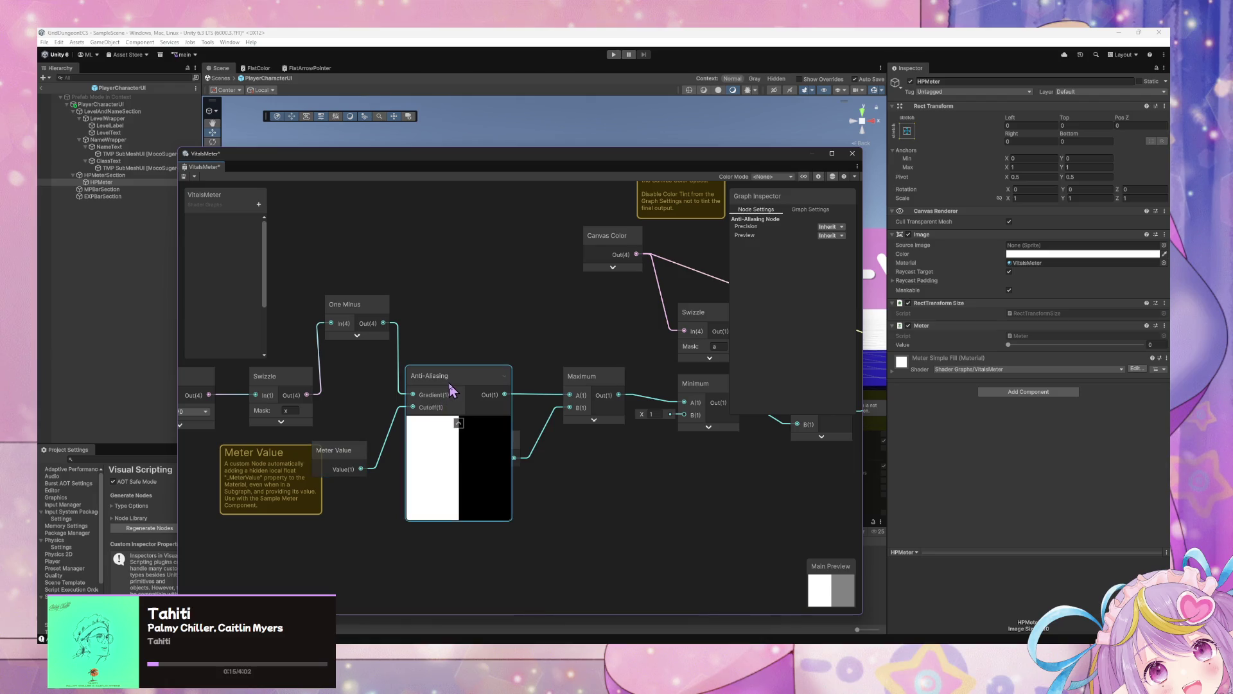
double_click(453, 389)
scroll(568, 358, up, 5)
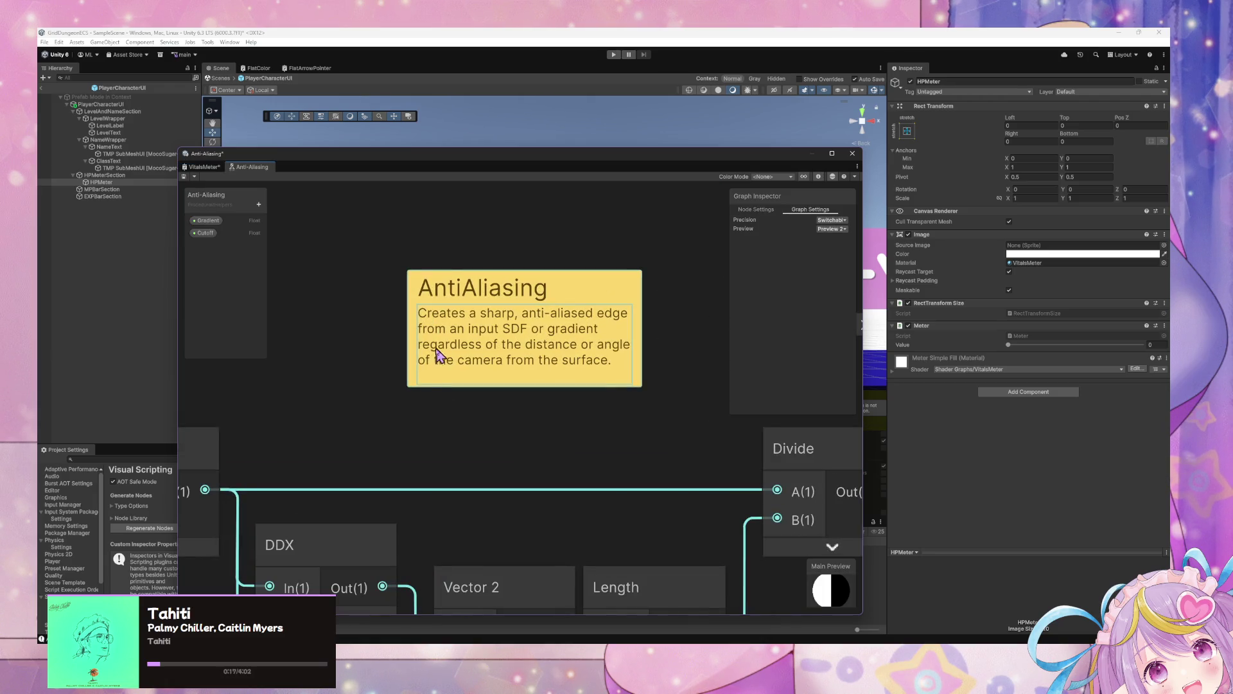
scroll(481, 398, down, 2)
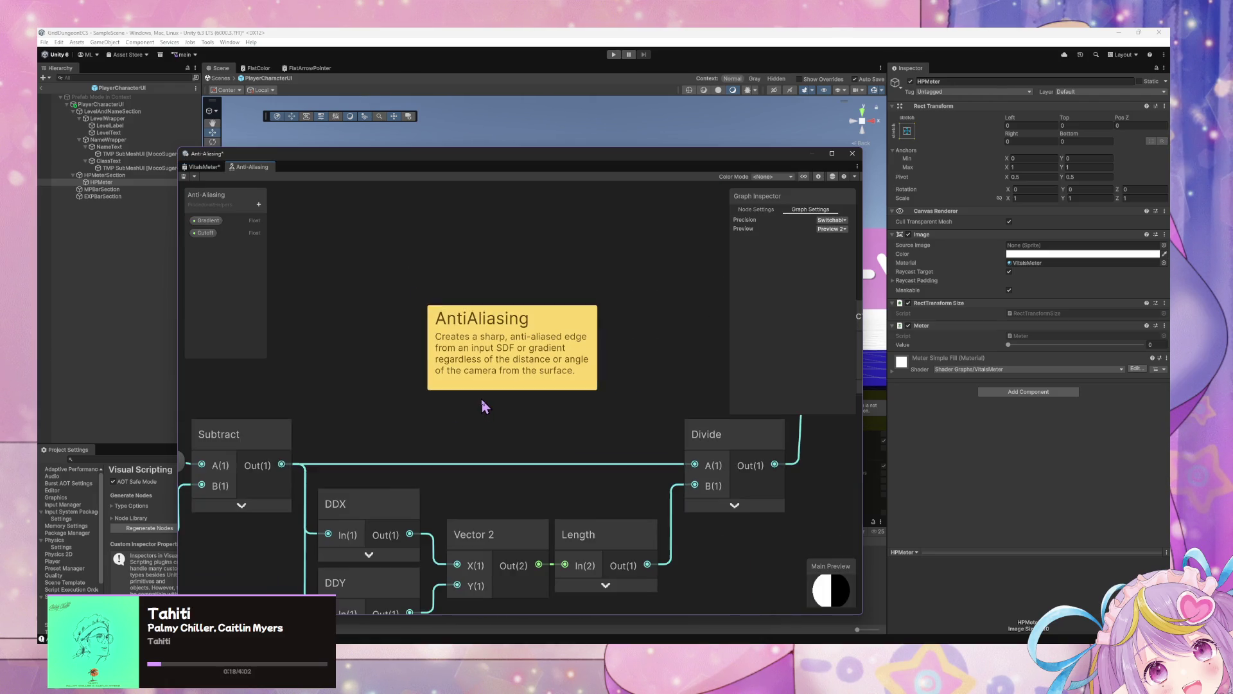
Inspect the subgraph's Subtract and Saturate nodes, then return to the VitalsMeter tab
click(212, 167)
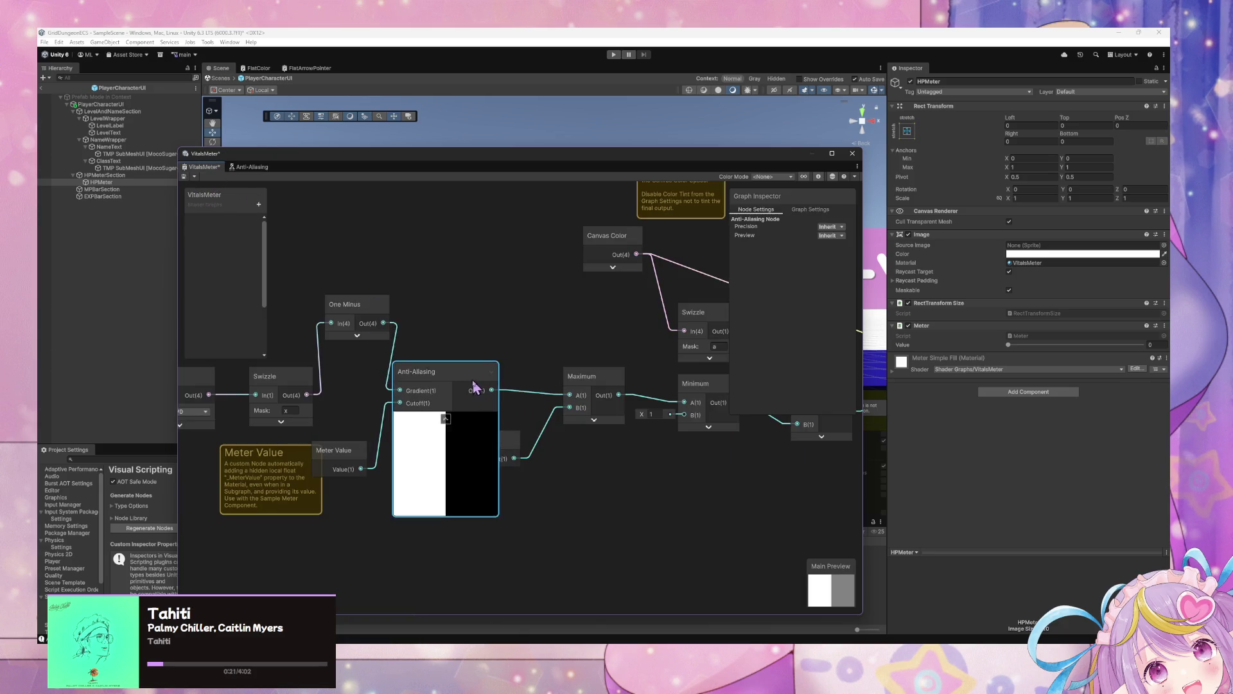
double_click(460, 386)
scroll(504, 379, down, 3)
scroll(548, 367, up, 2)
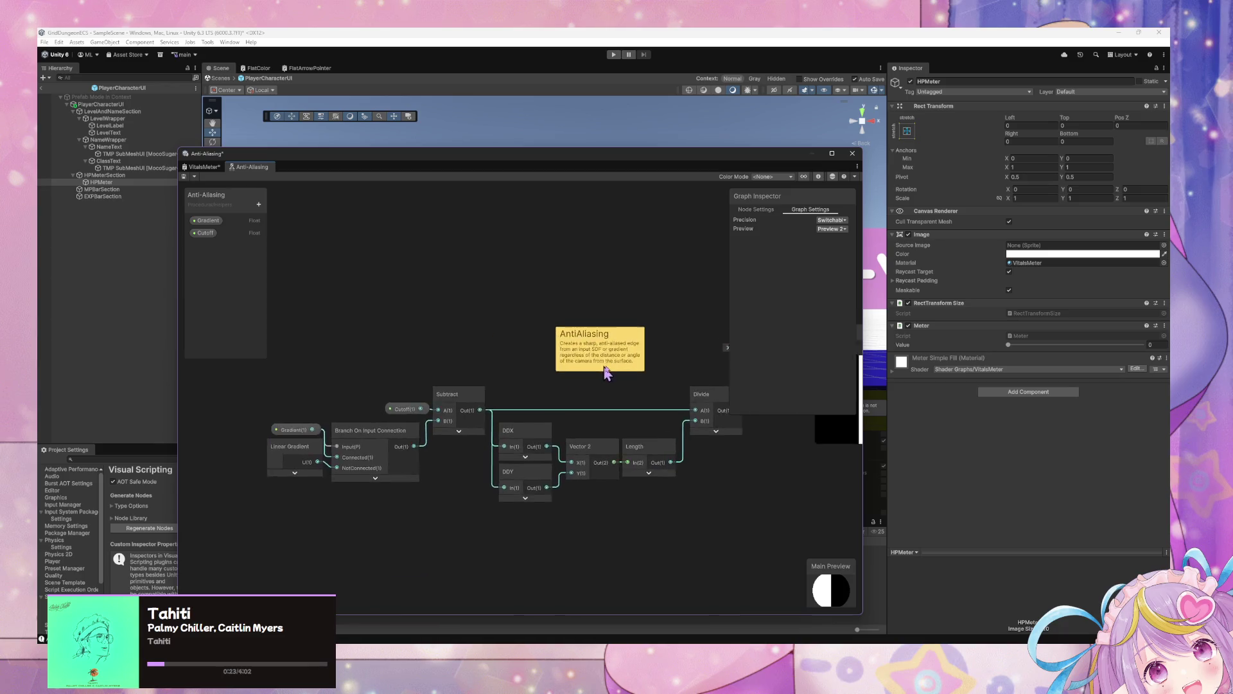
mouse_move(548, 367)
mouse_down()
mouse_move(346, 358)
mouse_move(465, 364)
mouse_up()
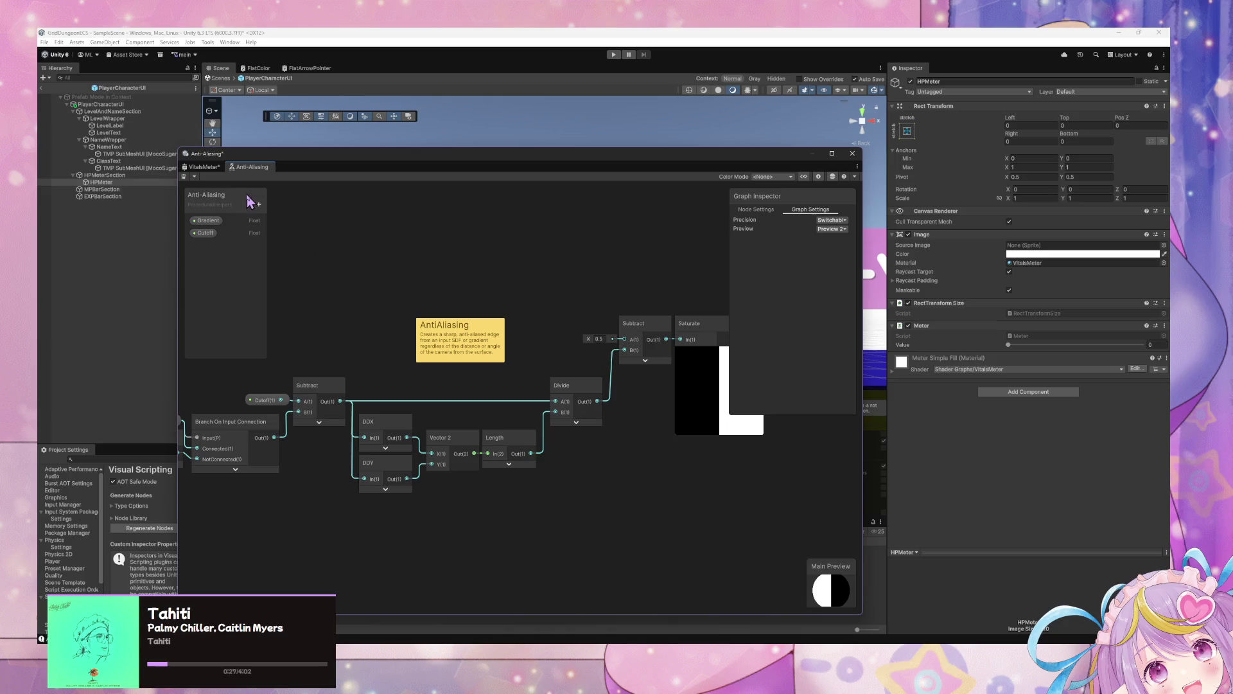
click(203, 166)
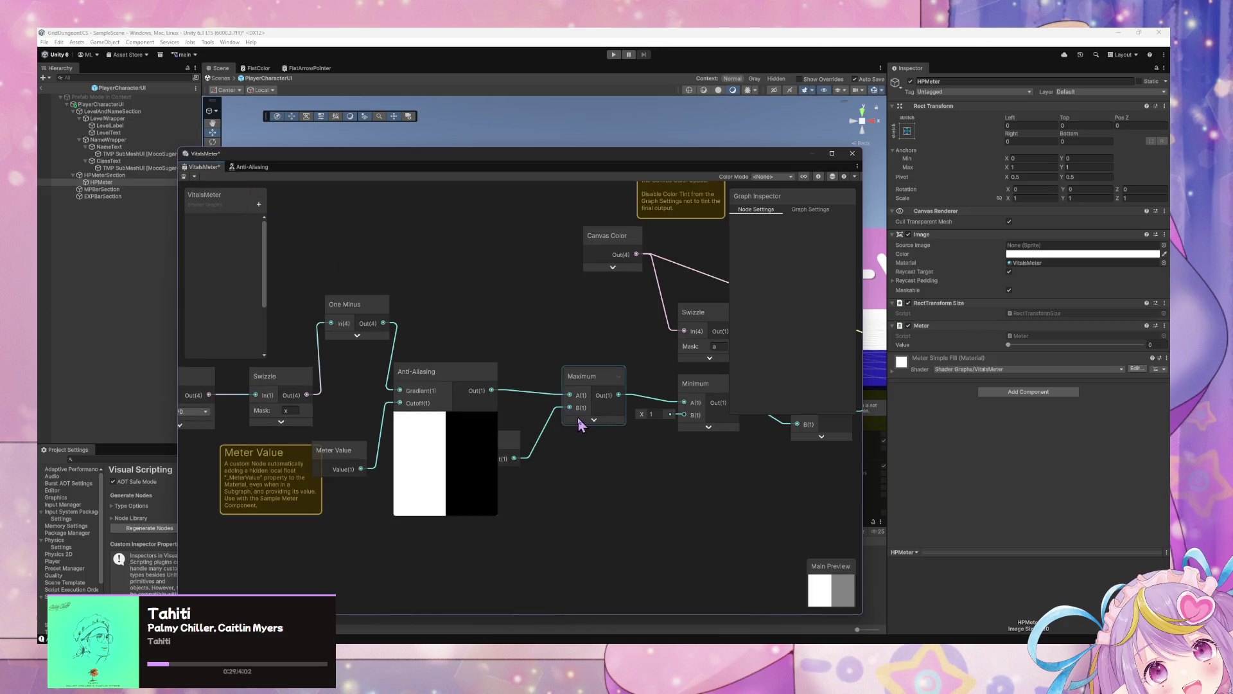
Disconnect the 0.2 Float from Maximum's B input, moving Anti-Aliasing aside and back below One Minus
click(514, 440)
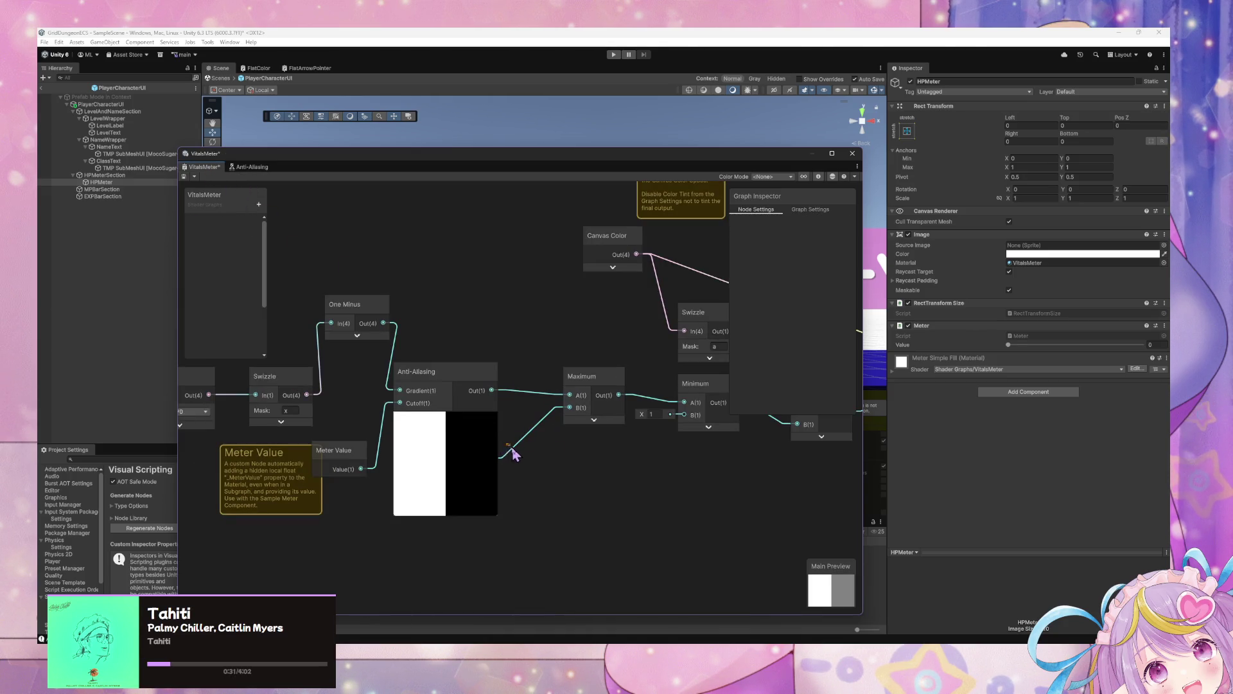
drag(479, 379, 504, 278)
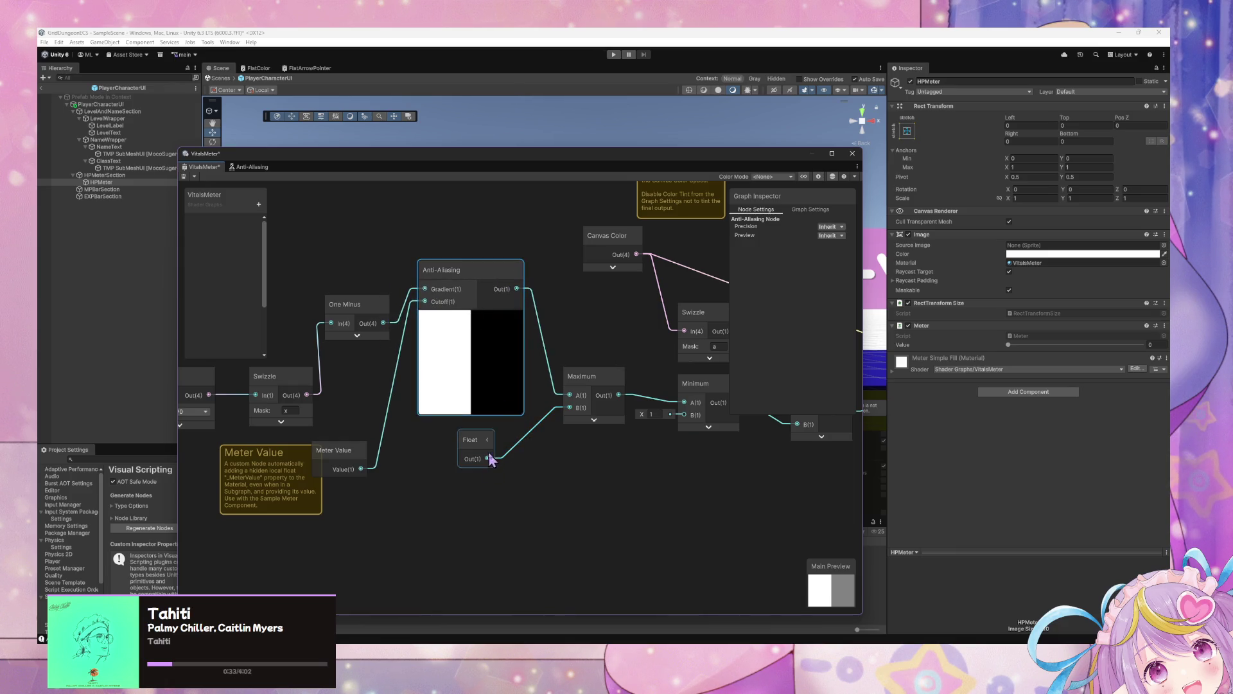
drag(490, 462, 494, 514)
mouse_move(481, 272)
mouse_down()
mouse_move(476, 378)
mouse_move(588, 382)
mouse_up()
Reposition the UV and Swizzle nodes and the Meter Value note toward the lower left
click(275, 367)
drag(275, 367, 281, 365)
drag(386, 380, 367, 341)
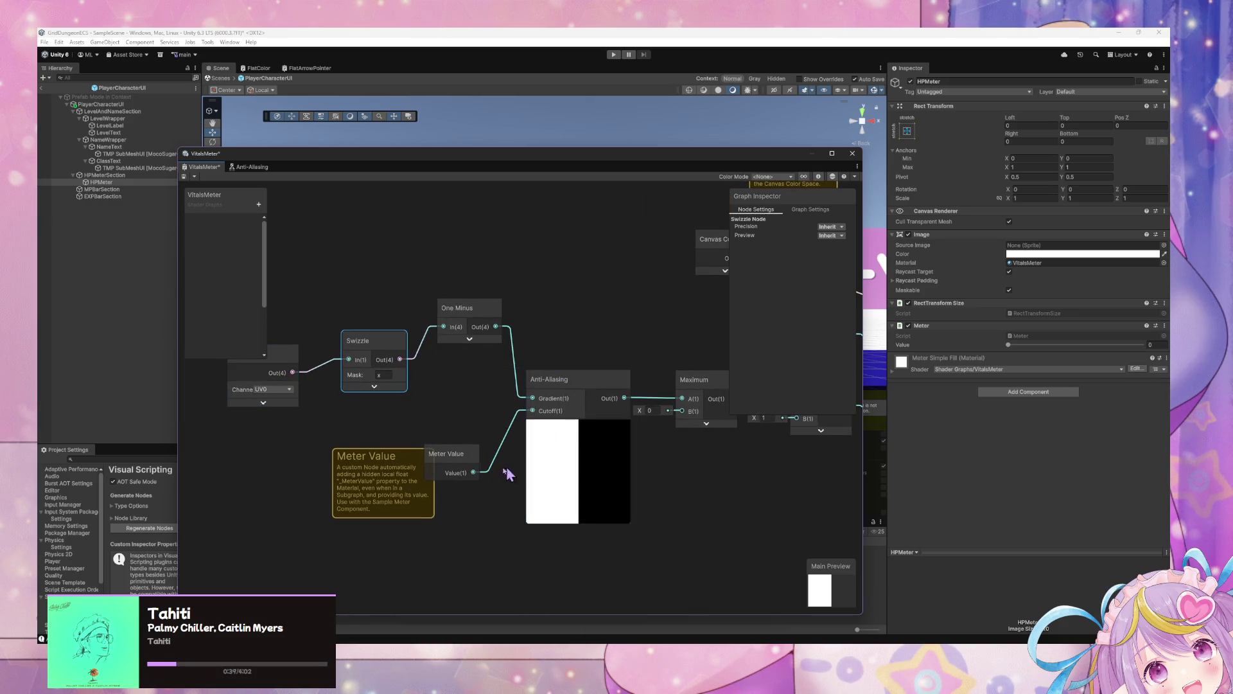
drag(399, 468, 343, 479)
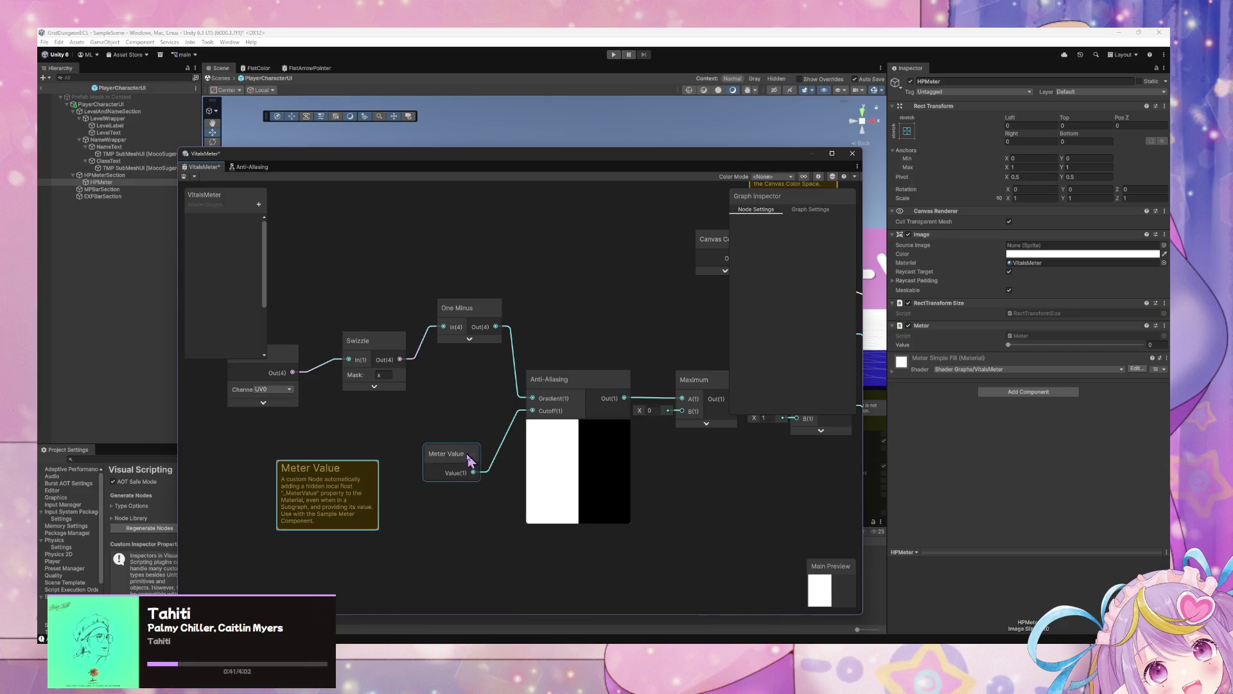
drag(633, 386, 449, 413)
drag(587, 402, 522, 400)
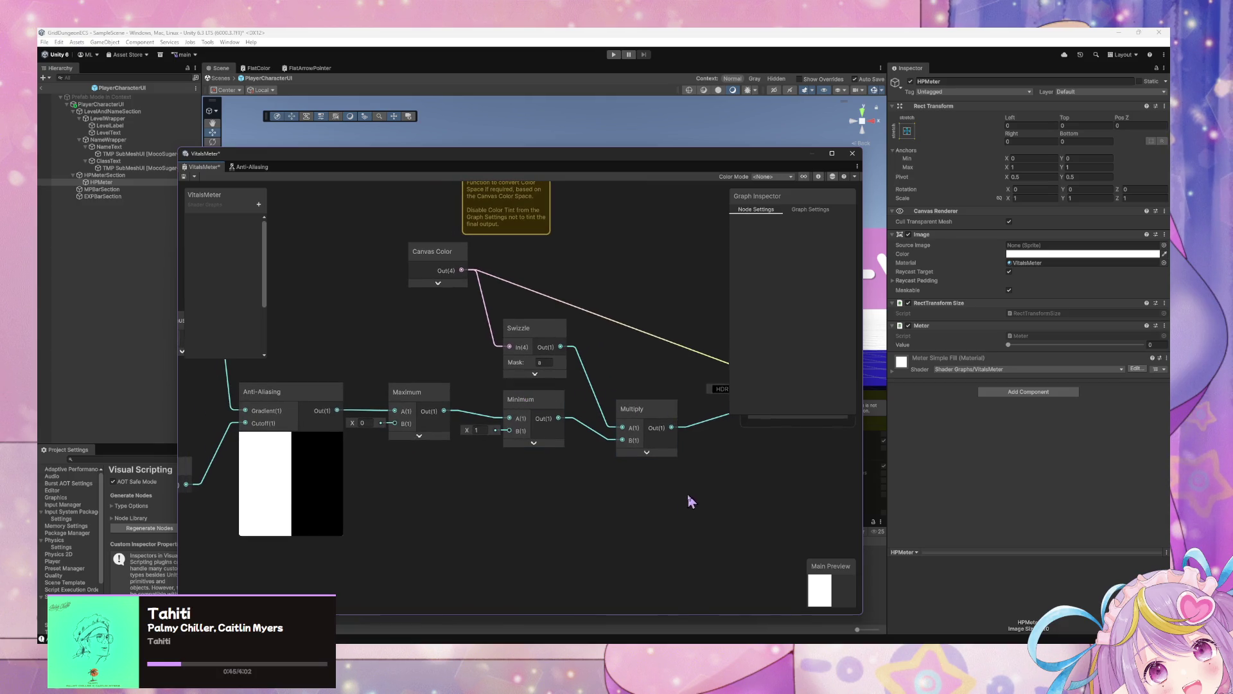
drag(594, 388, 537, 383)
Delete the Maximum, Minimum and Multiply nodes, then undo to restore them
drag(426, 437, 354, 415)
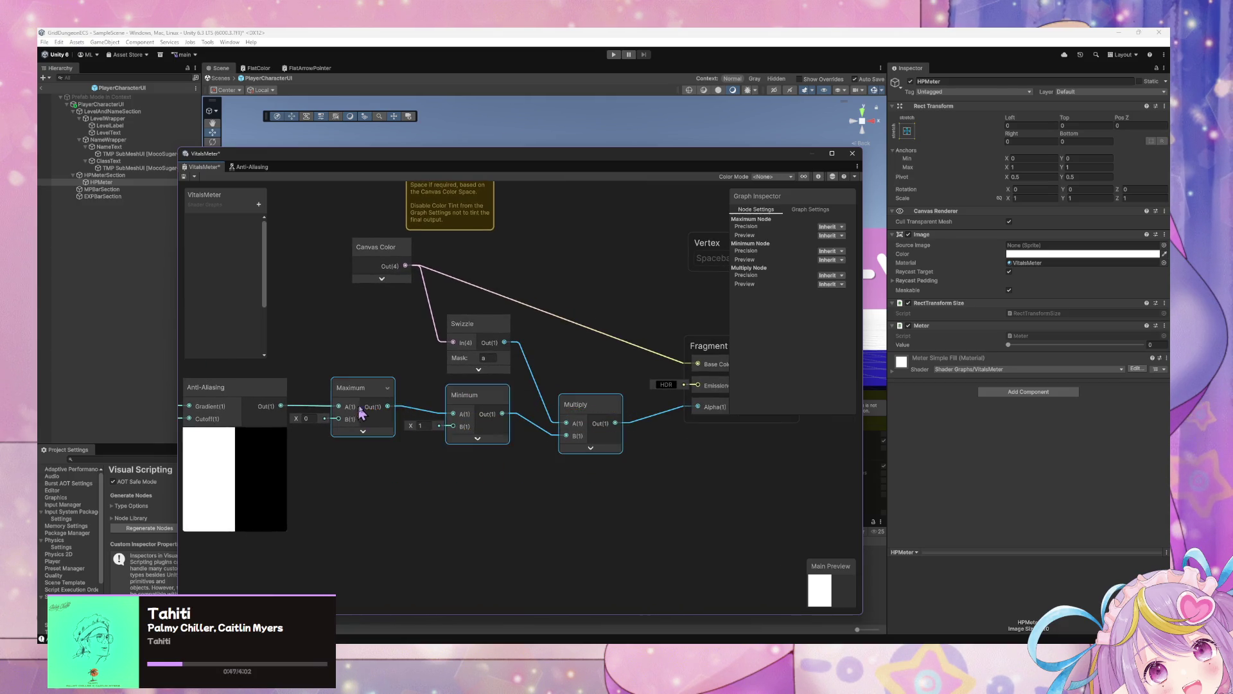
key(Delete)
click(287, 406)
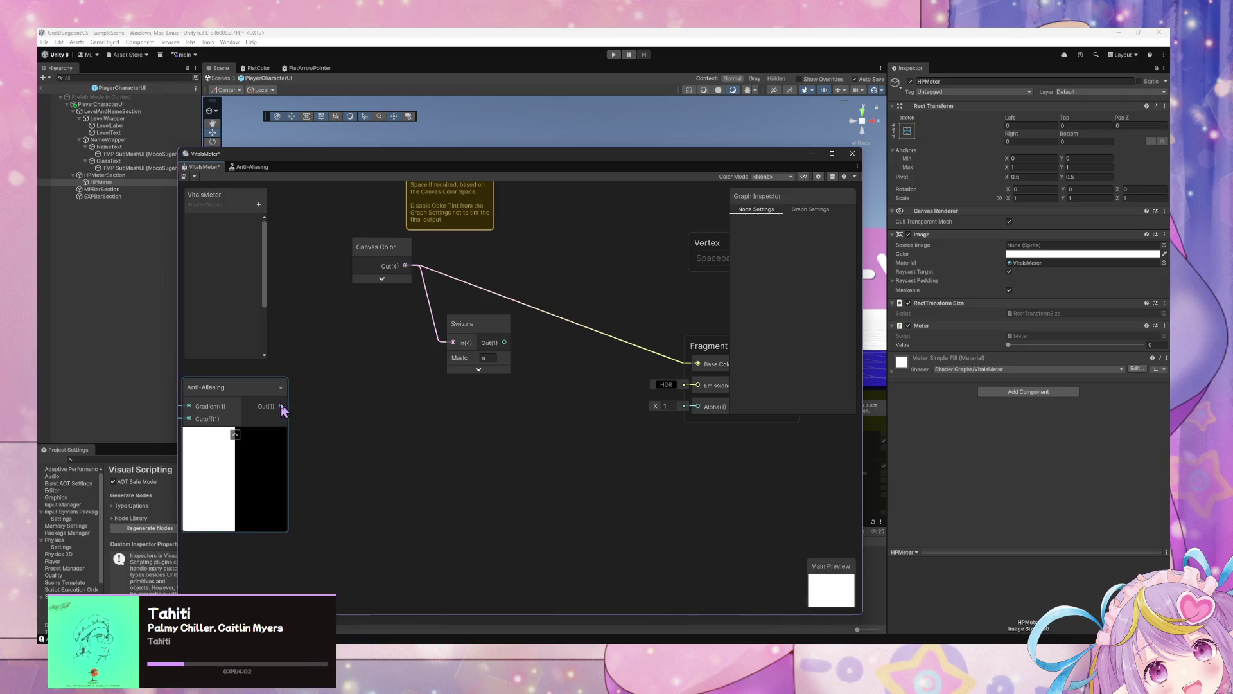
key(ctrl+z)
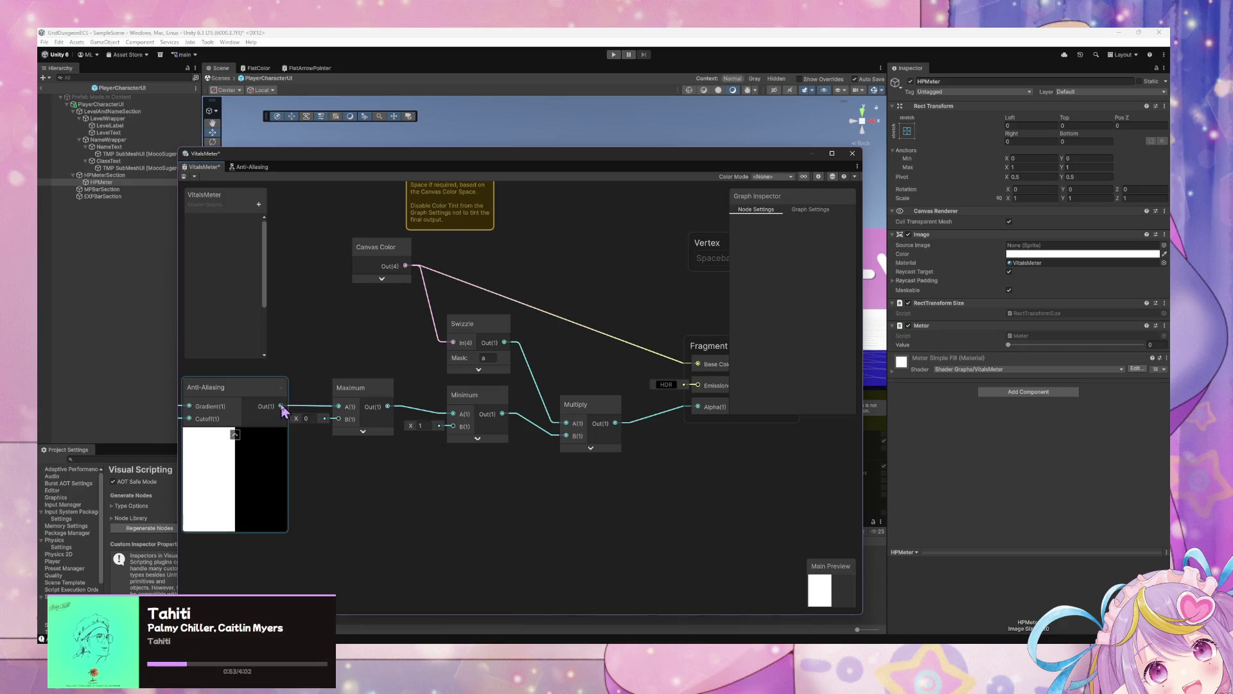
drag(494, 432, 607, 445)
Add a Remap node to the graph, then delete it again
right_click(553, 476)
click(588, 478)
text(remap)
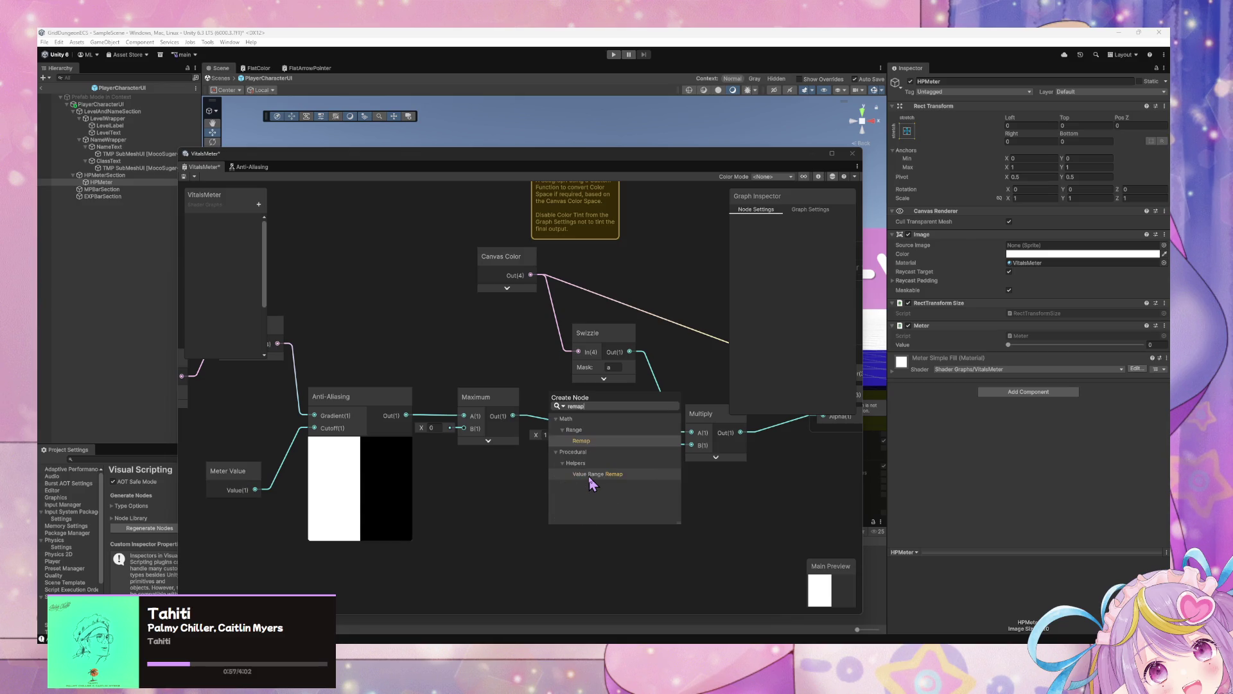
key(Return)
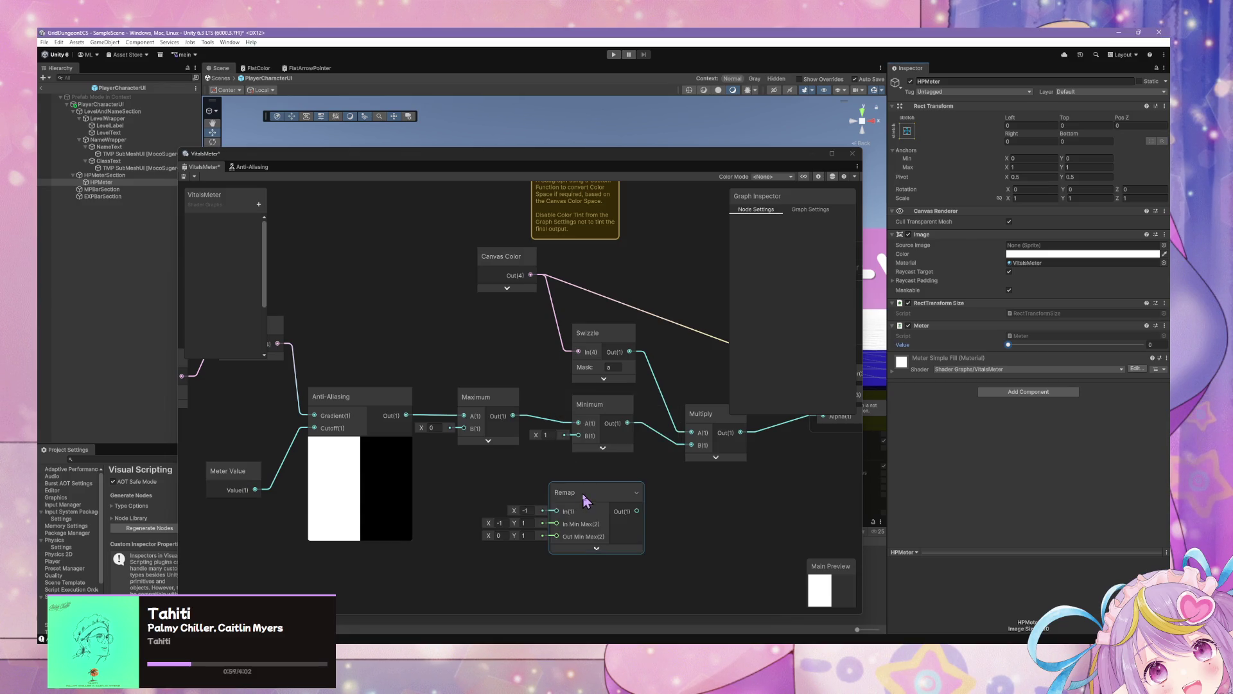
click(580, 492)
key(Delete)
Add a Saturate node and wire Anti-Aliasing through it into Multiply B
right_click(523, 479)
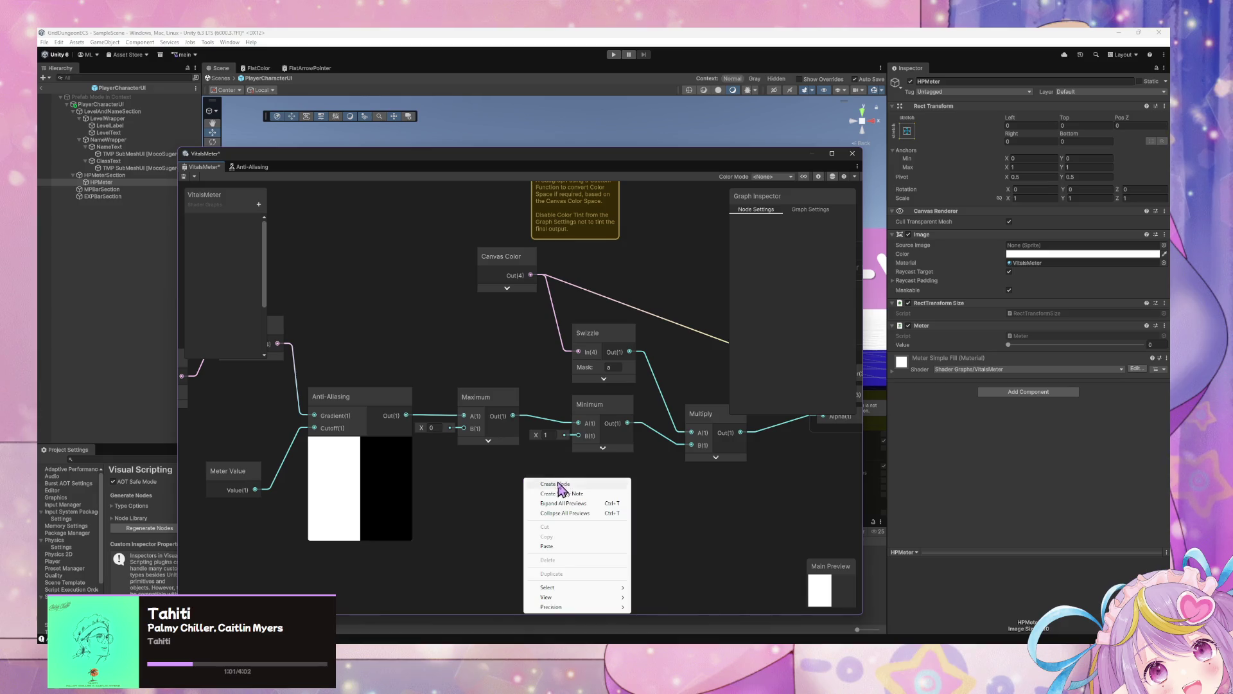
click(558, 483)
text(satr)
key(BackSpace)
text(u)
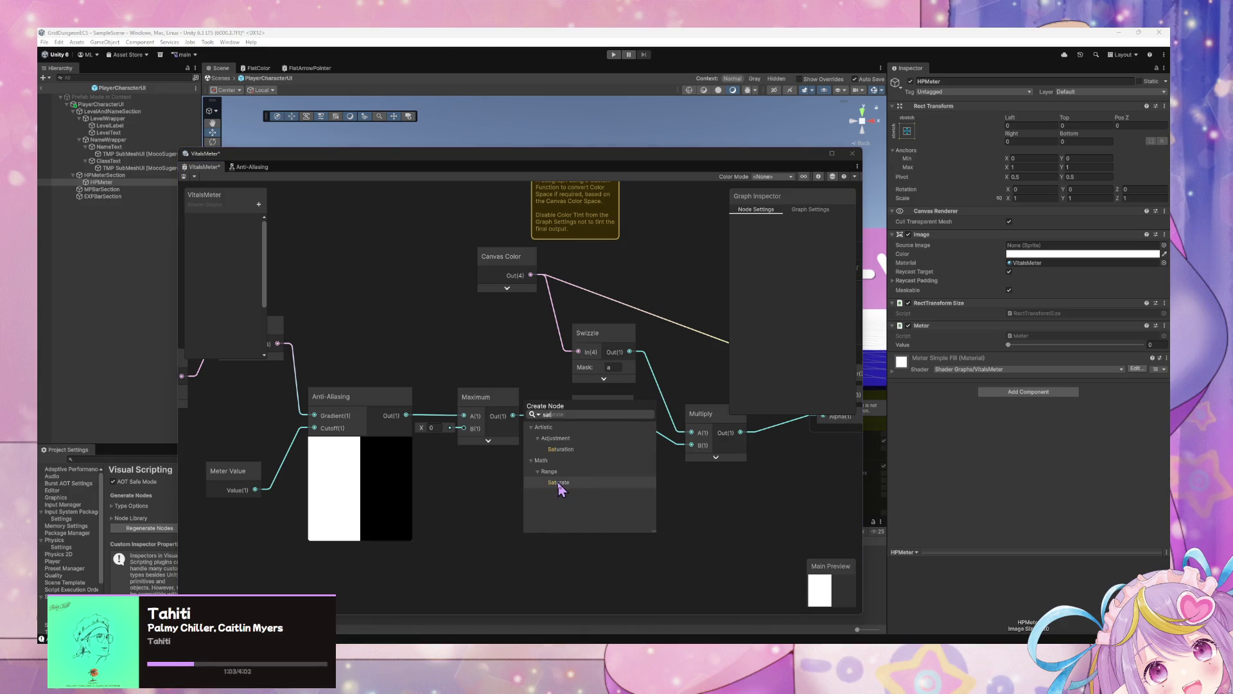
key(Return)
mouse_move(406, 415)
mouse_down()
mouse_move(532, 519)
mouse_move(685, 447)
mouse_up()
Delete the Maximum and Minimum nodes and place Saturate between Anti-Aliasing and Multiply
click(578, 416)
key(Delete)
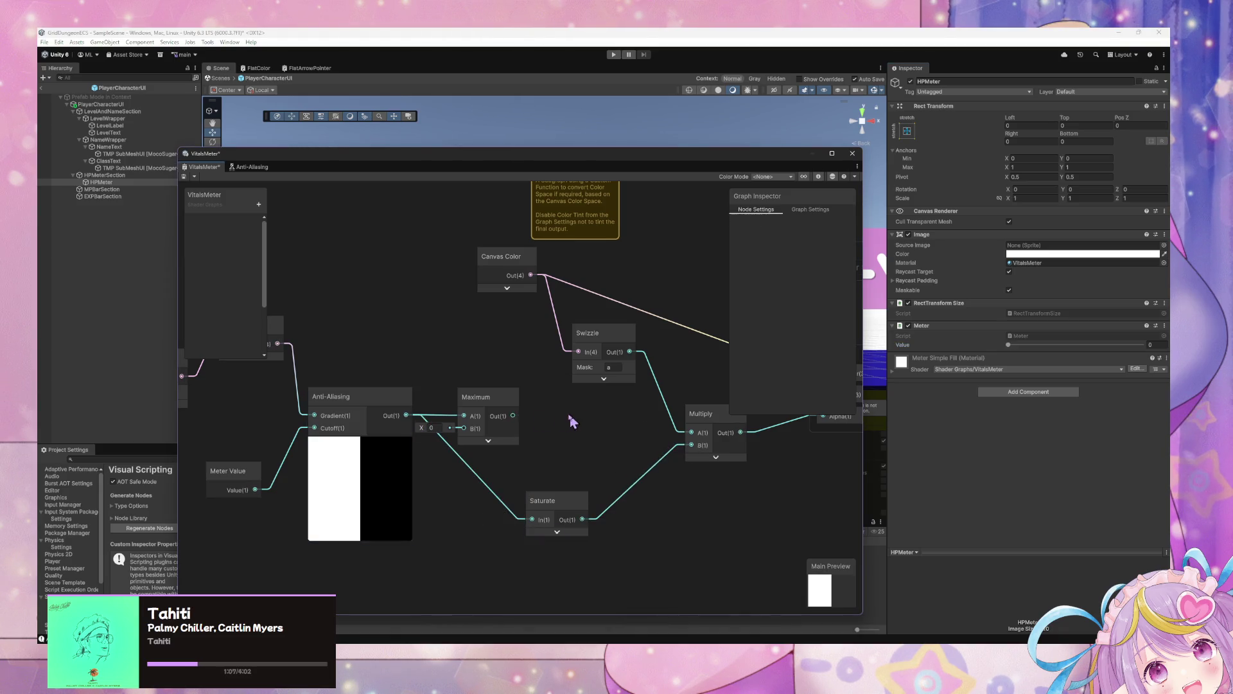
click(503, 414)
key(Delete)
click(565, 506)
drag(565, 507, 560, 426)
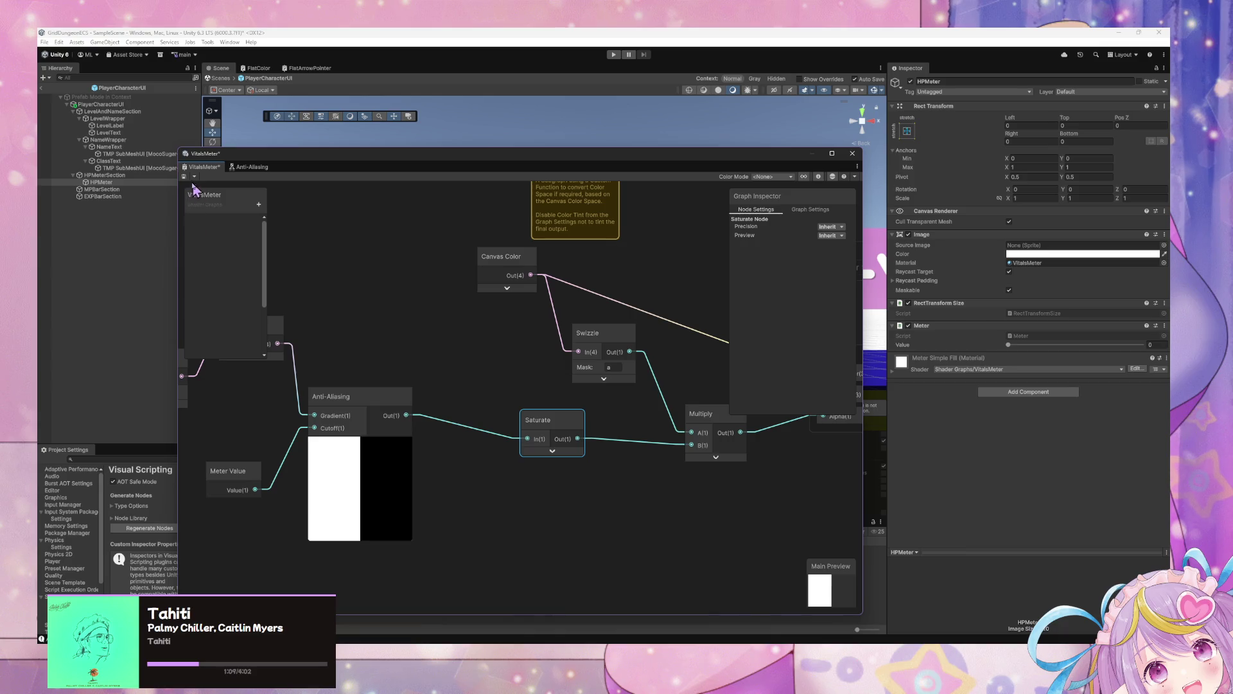
Raise HPMeter's Meter Value to 0.564 to test the fill
drag(619, 172, 580, 489)
drag(1034, 350, 1072, 356)
mouse_move(627, 481)
mouse_down()
mouse_move(642, 426)
mouse_move(952, 224)
mouse_move(896, 207)
mouse_up()
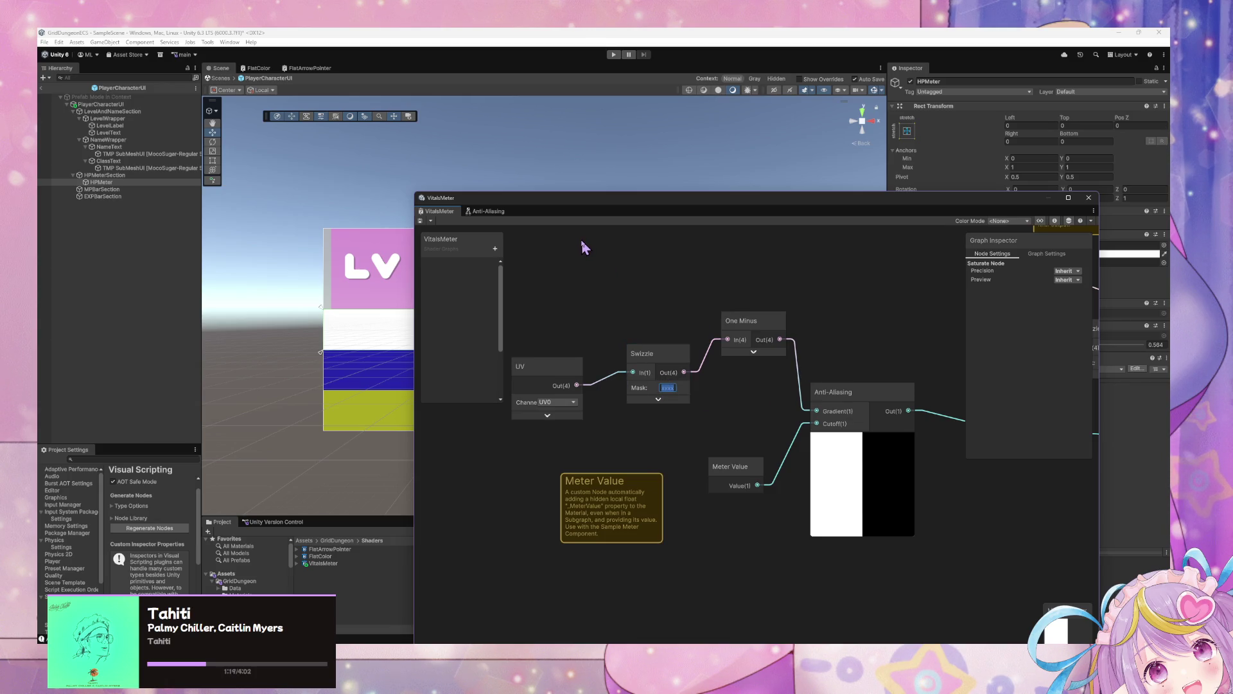
Commit the Swizzle mask, save the graph, and vary the meter value to watch the fill
click(422, 221)
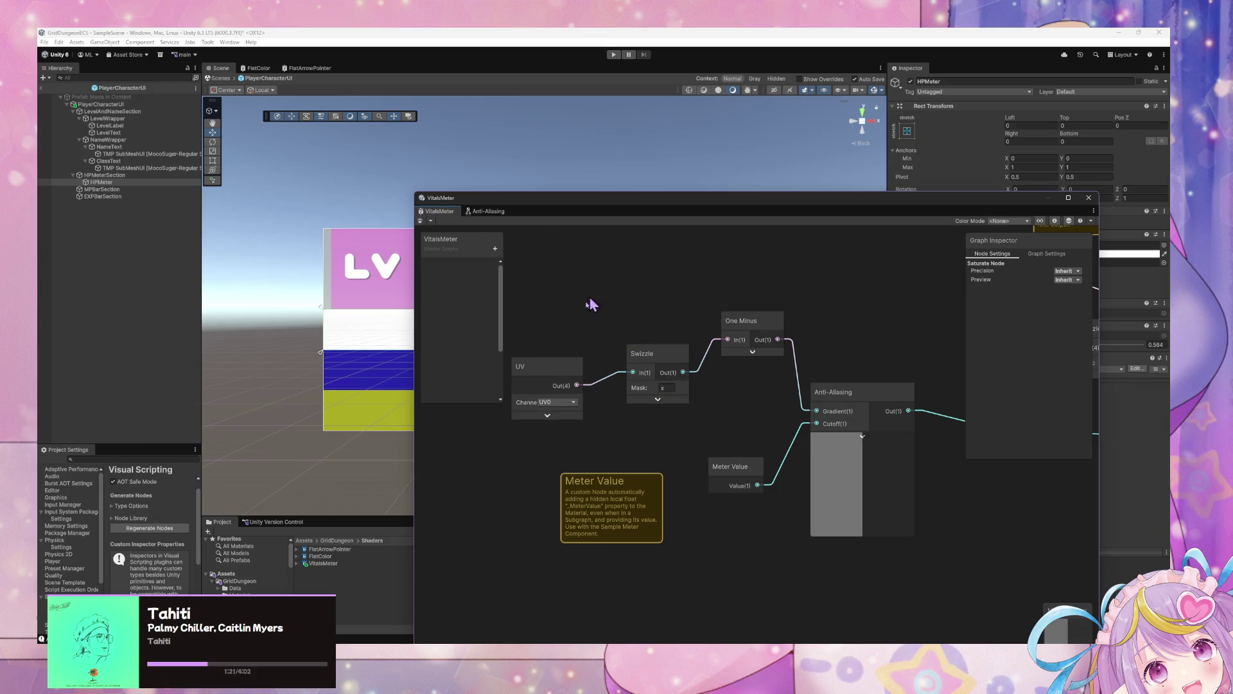
mouse_move(640, 198)
mouse_down()
mouse_move(295, 365)
mouse_move(347, 370)
mouse_up()
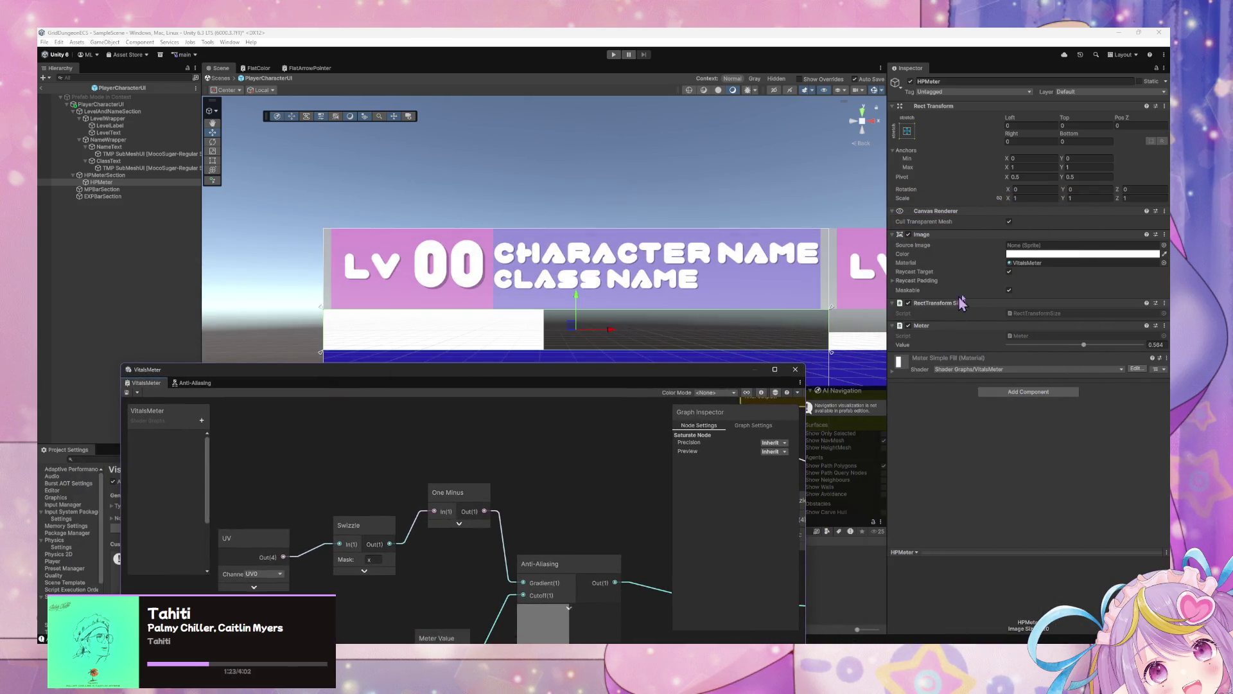
mouse_move(1086, 350)
mouse_down()
mouse_move(1105, 350)
mouse_move(1057, 350)
mouse_move(1074, 350)
mouse_up()
drag(668, 374, 765, 152)
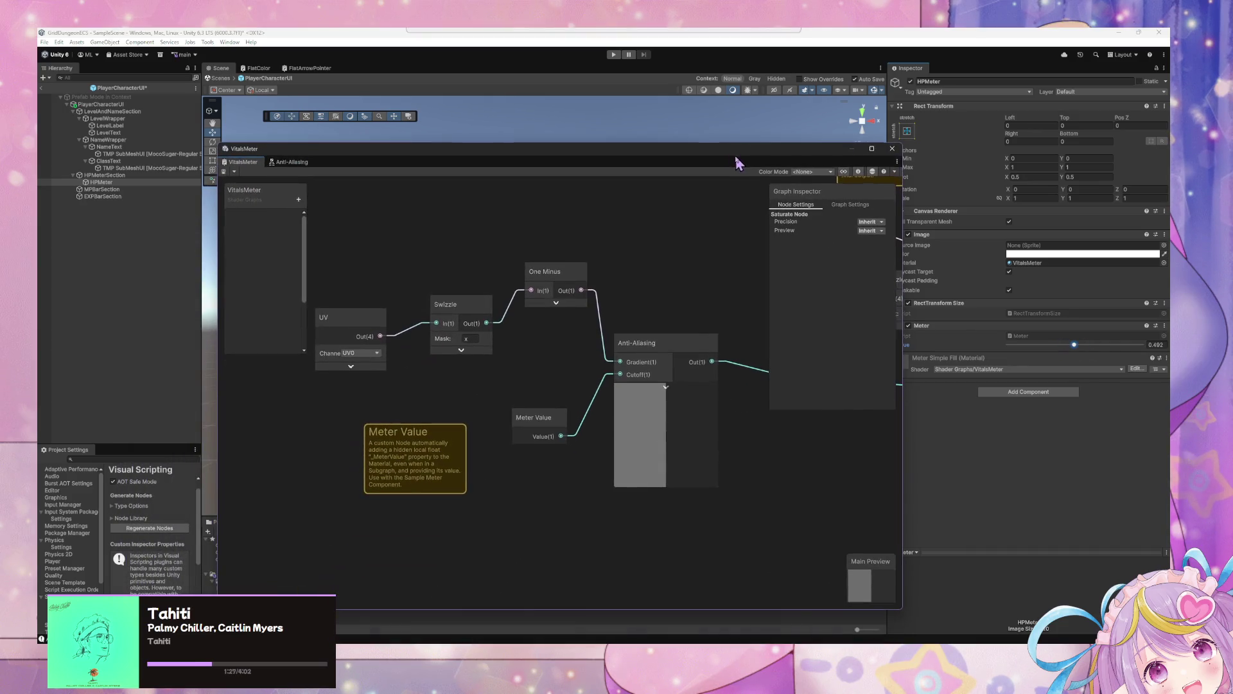
drag(700, 404, 503, 387)
Expand and collapse the node previews, including Saturate and Multiply, and pan toward Fragment
click(684, 374)
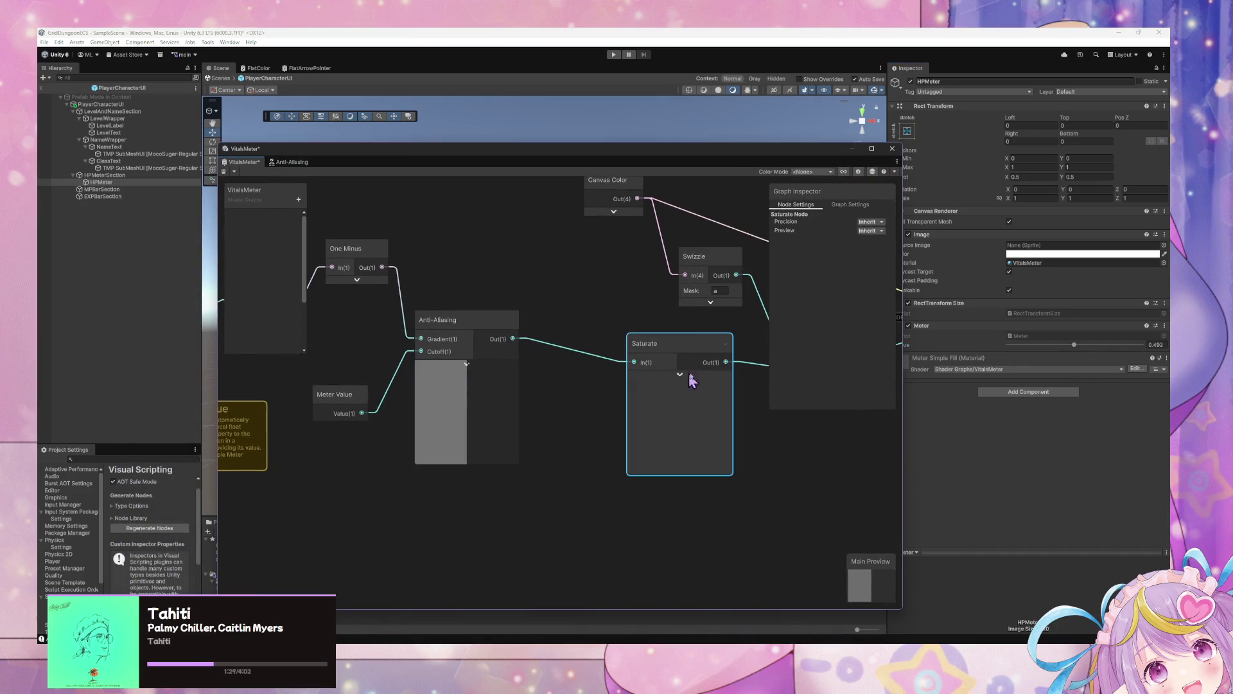
drag(685, 374, 551, 374)
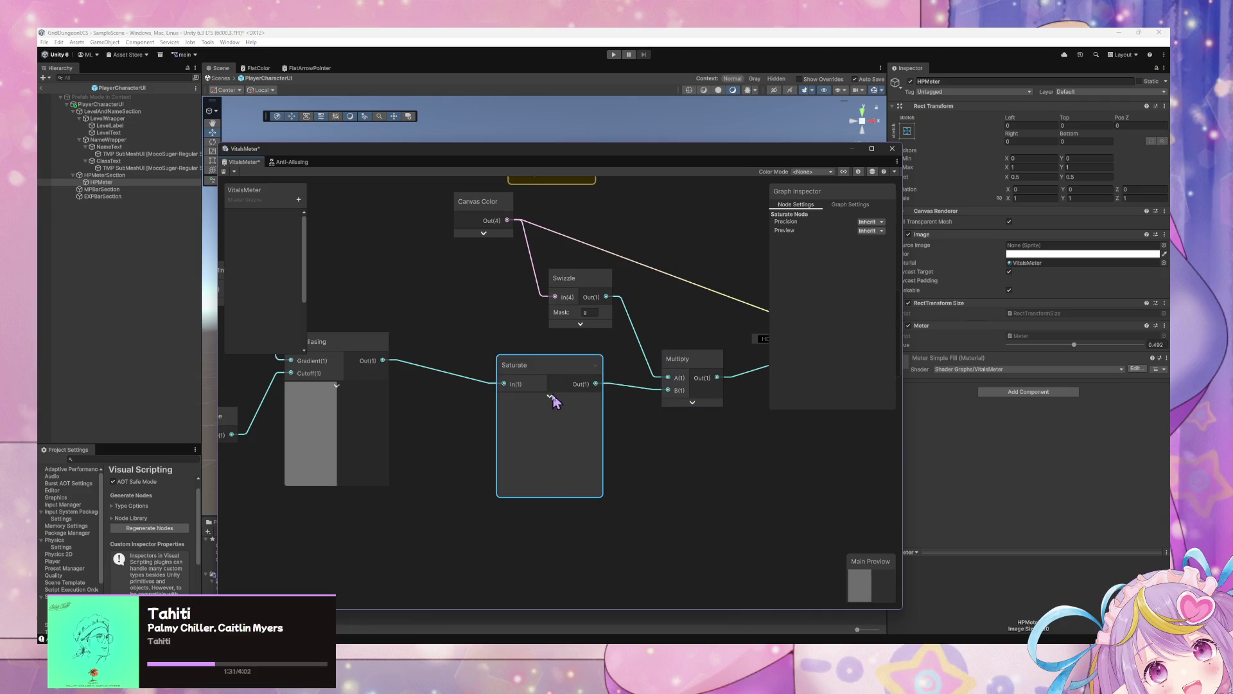
click(692, 402)
right_click(637, 439)
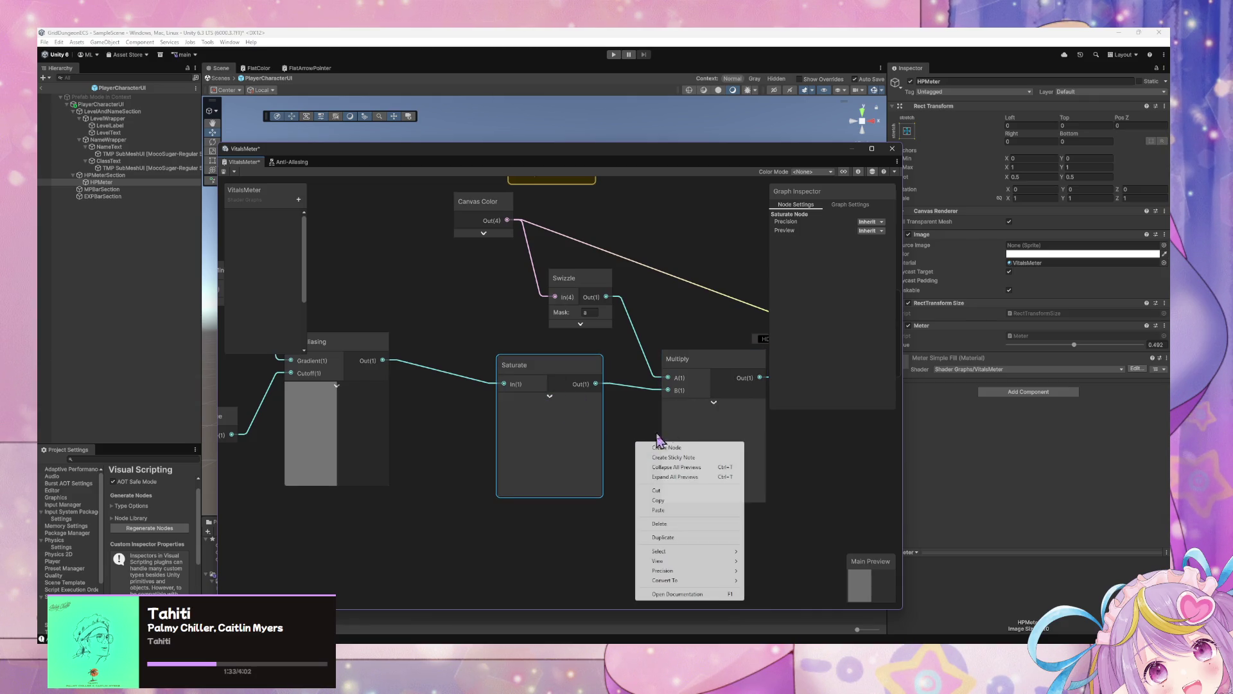
click(697, 476)
right_click(651, 447)
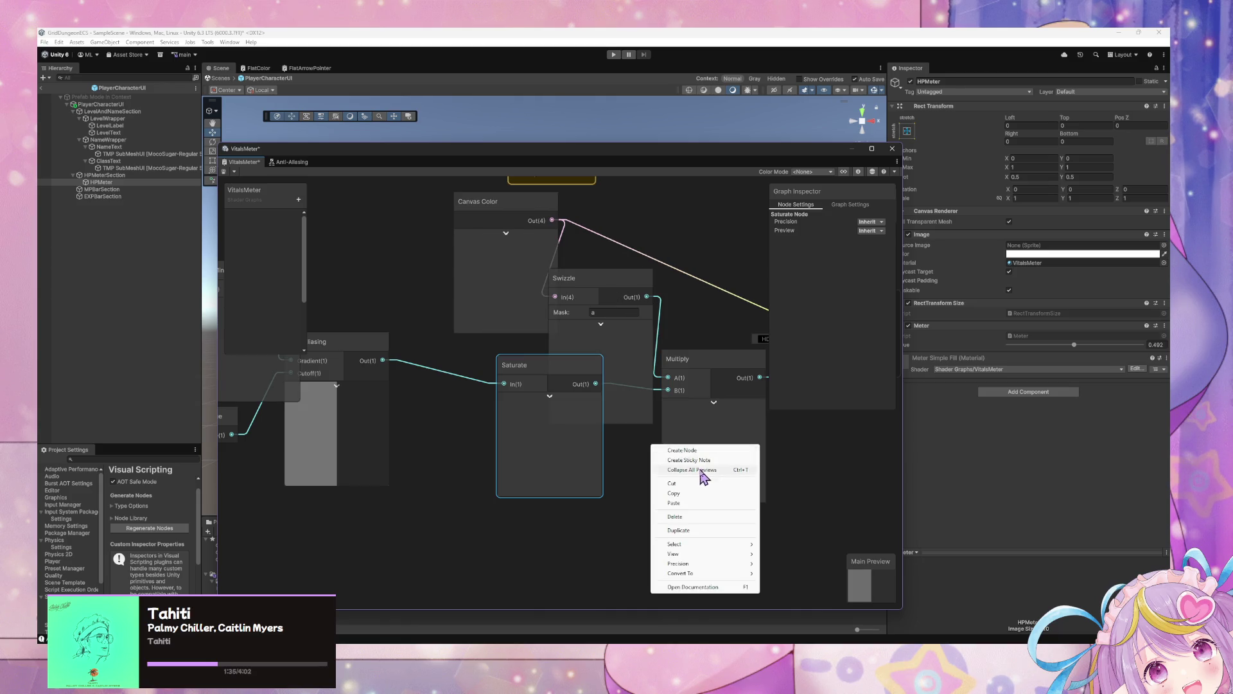
click(705, 476)
mouse_move(626, 395)
mouse_down()
mouse_move(430, 403)
mouse_move(595, 449)
mouse_move(492, 419)
mouse_move(616, 419)
mouse_up()
mouse_move(536, 394)
mouse_down()
mouse_move(474, 366)
mouse_move(456, 389)
mouse_move(543, 392)
mouse_up()
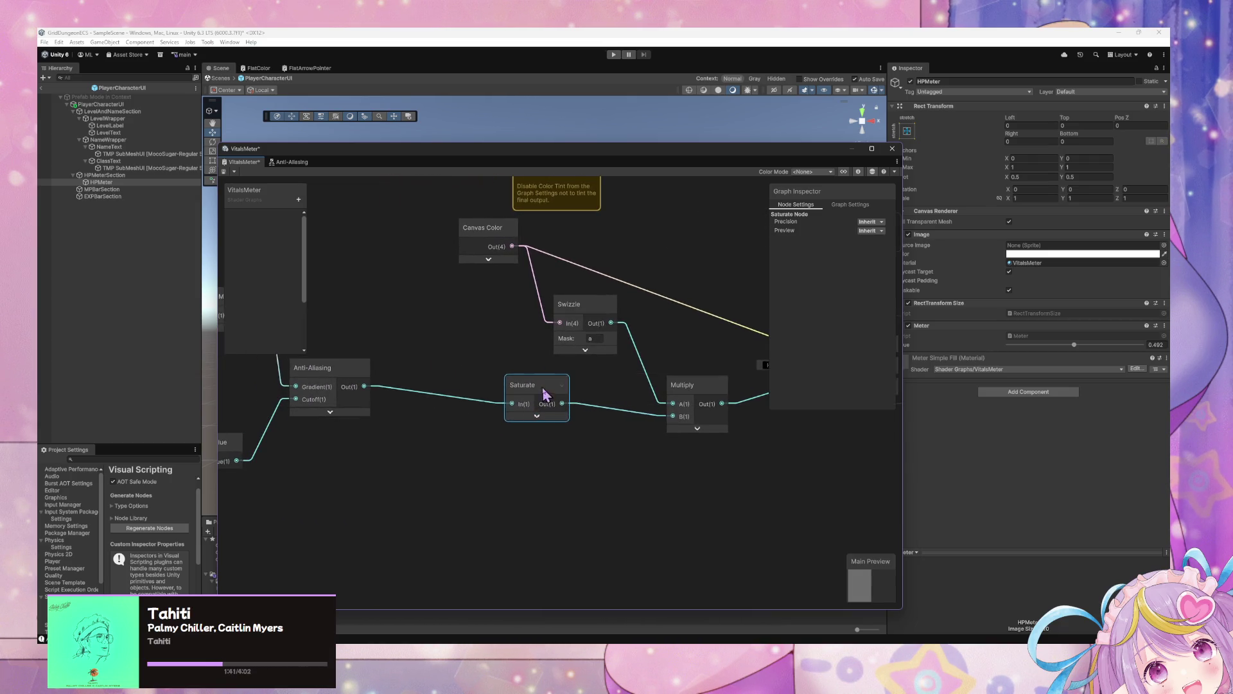
Insert a One Minus node between Anti-Aliasing and Saturate and test the meter at 0.178
right_click(414, 392)
click(421, 463)
right_click(421, 463)
click(476, 464)
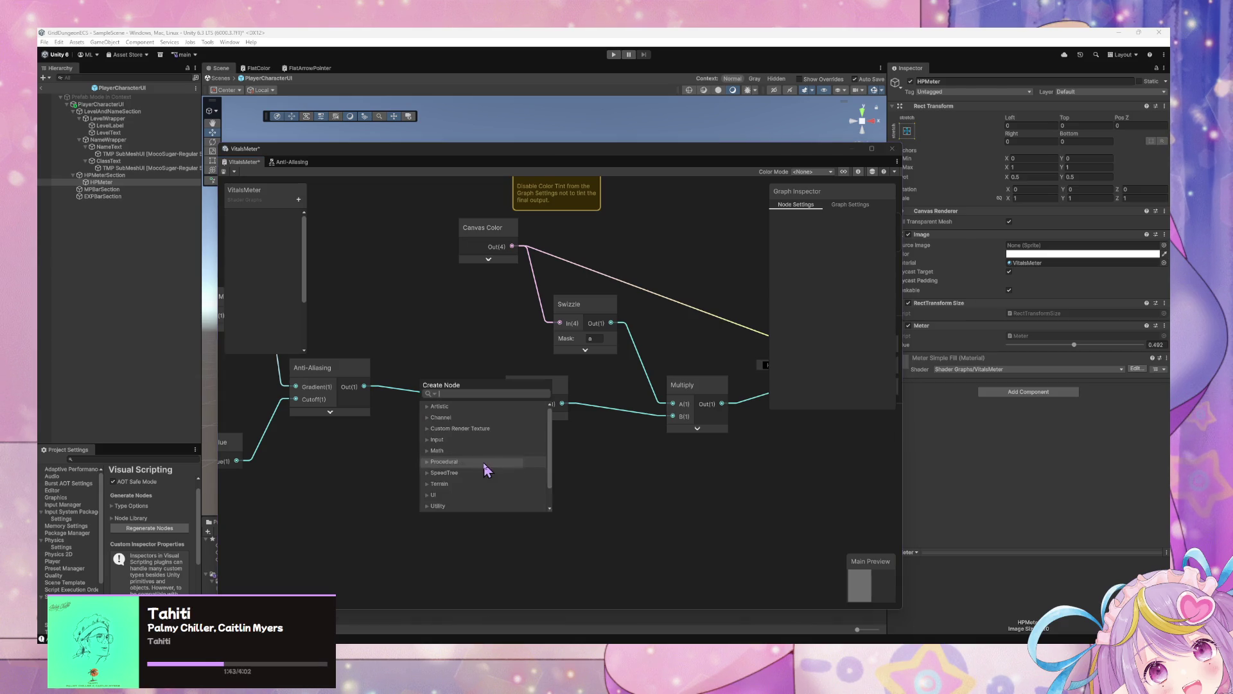
text(one minus)
key(Return)
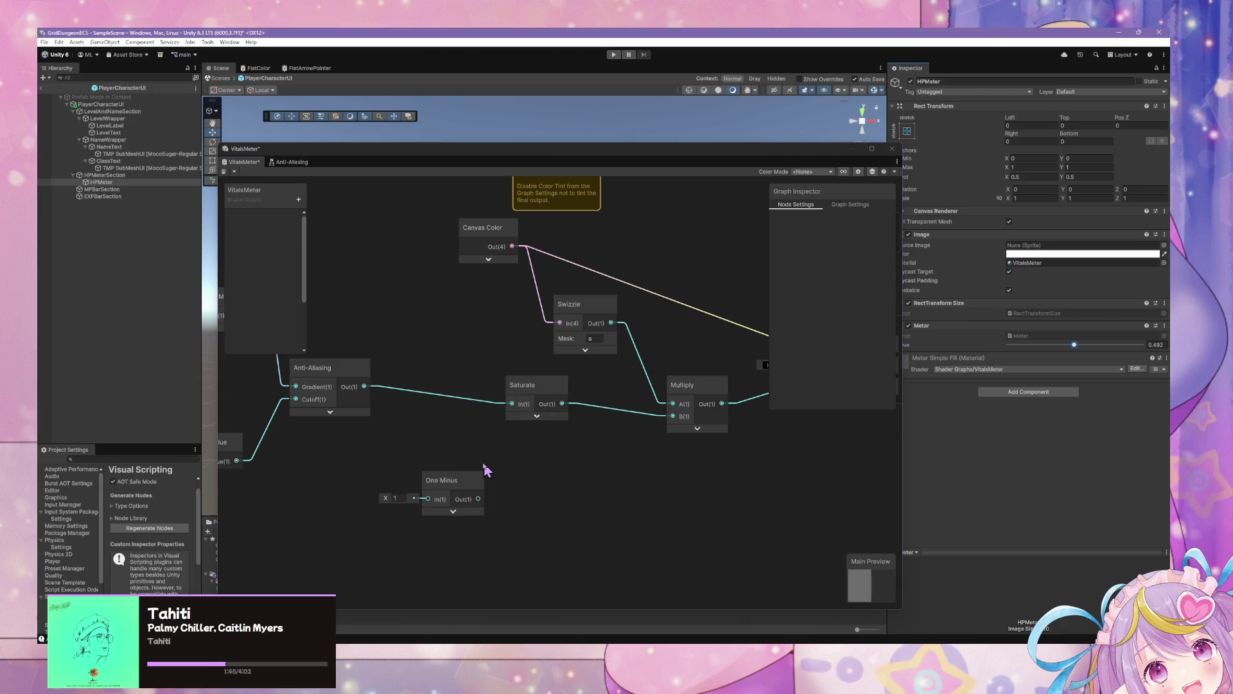
mouse_move(366, 387)
mouse_down()
mouse_move(428, 499)
mouse_move(512, 404)
mouse_up()
drag(465, 486, 454, 359)
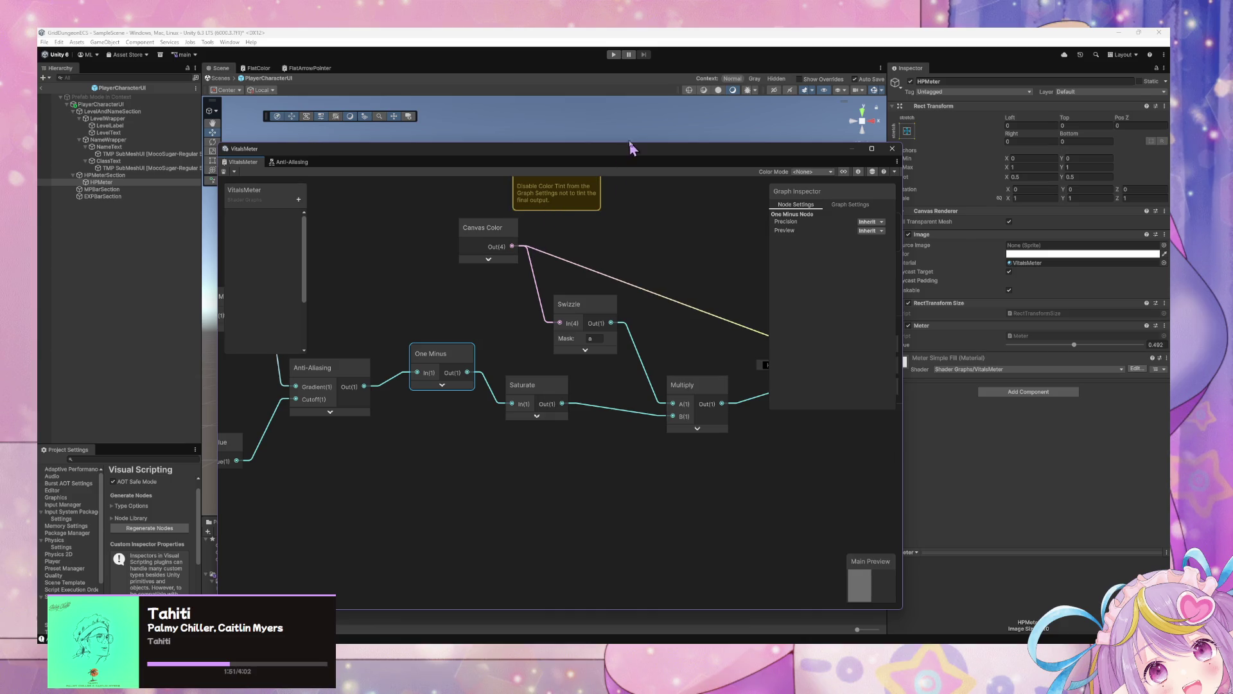
drag(619, 147, 501, 377)
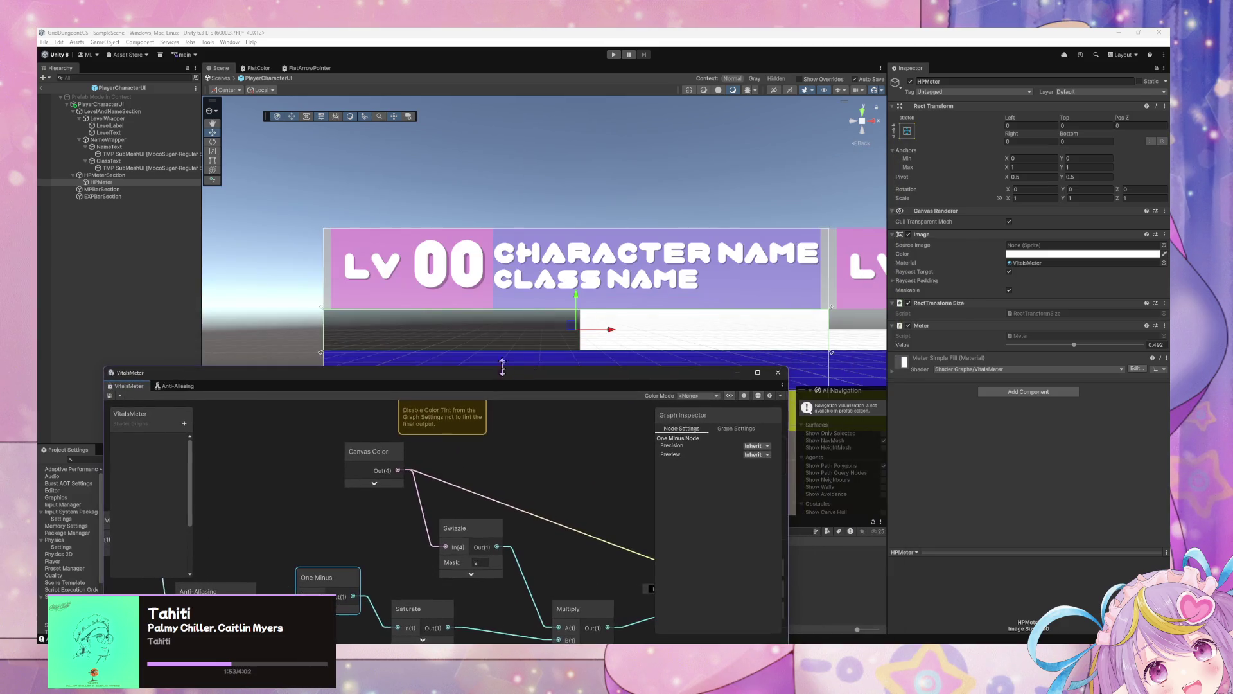
mouse_move(1076, 347)
mouse_down()
mouse_move(1025, 348)
mouse_move(1038, 348)
mouse_up()
Feed One Minus directly into Multiply B and delete the Saturate node
drag(557, 368, 557, 190)
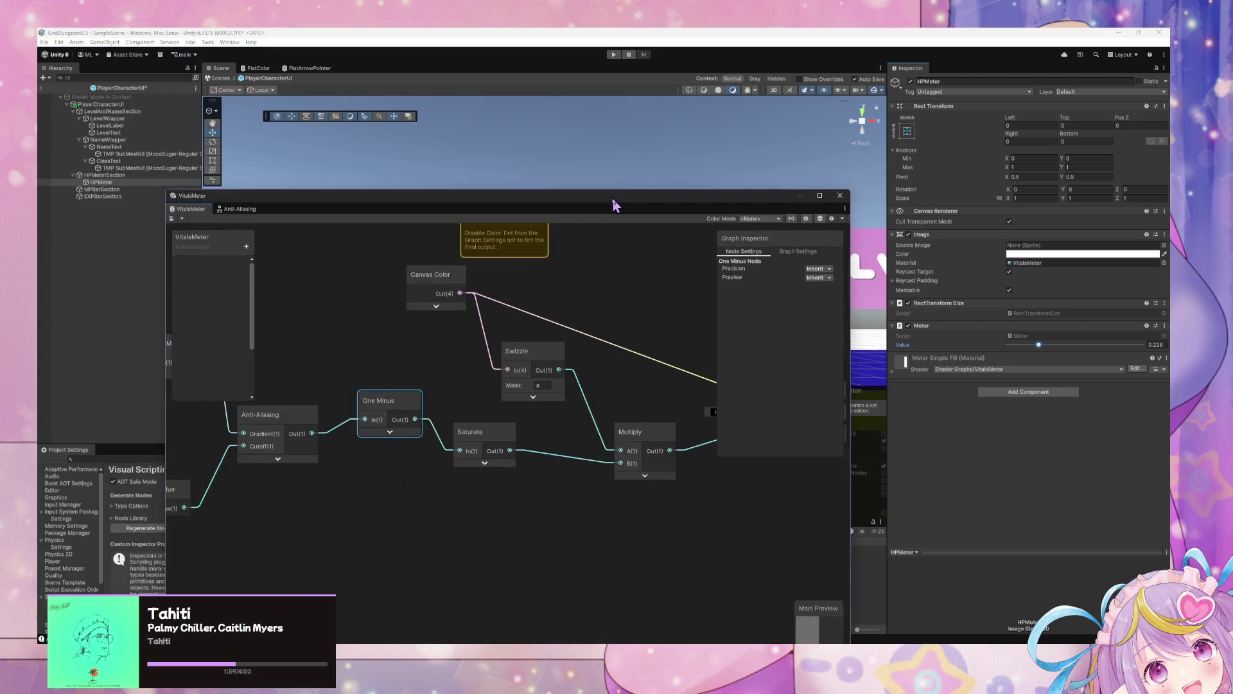
drag(594, 450, 622, 464)
click(492, 444)
key(Delete)
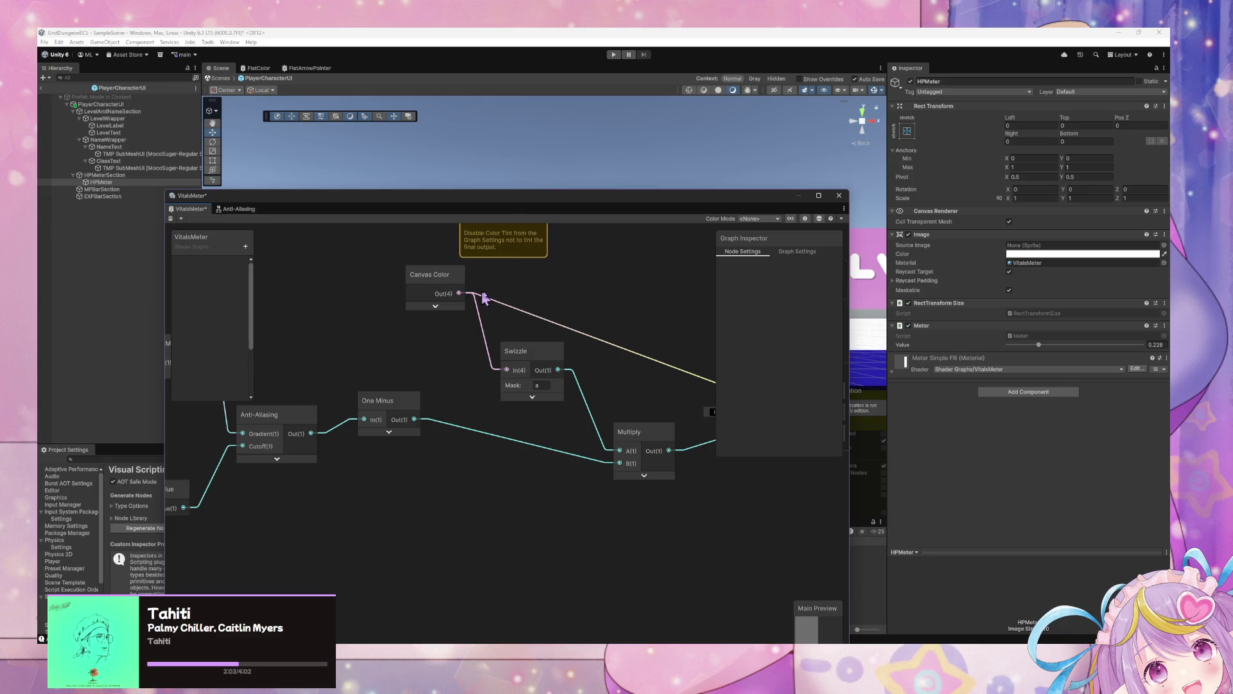
scroll(473, 294, down, 3)
scroll(537, 344, up, 3)
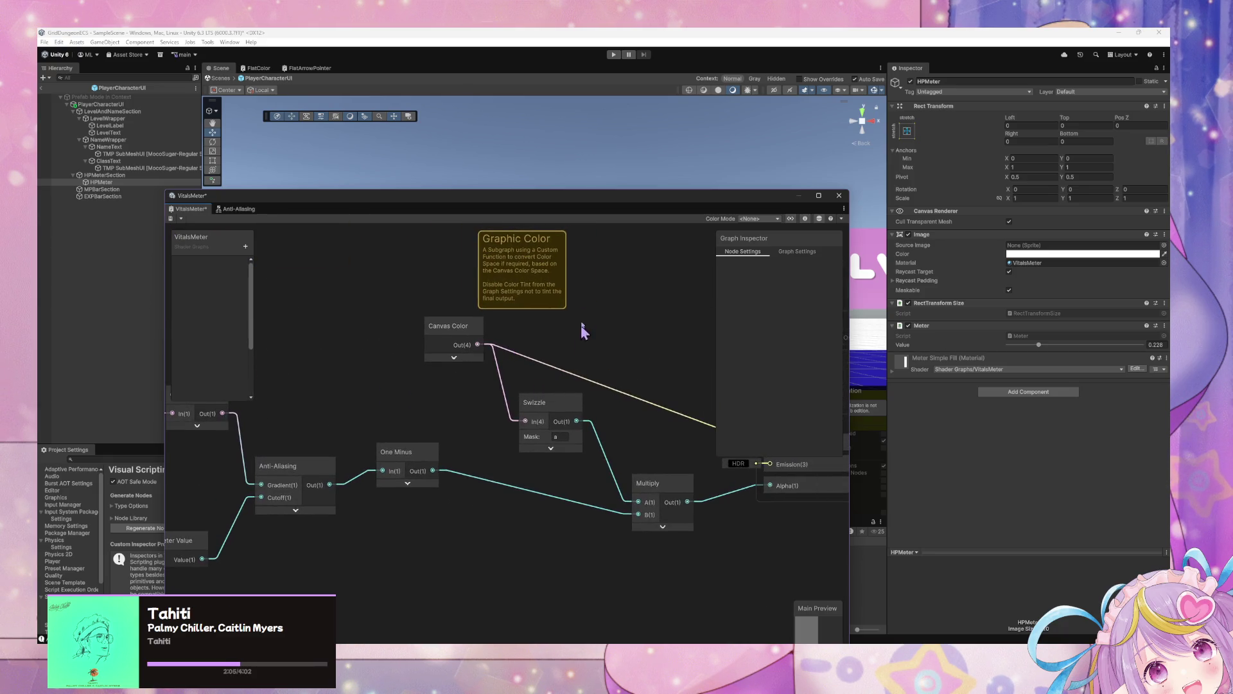
Frame all nodes and test the meter value between 0.119 and 0.436
mouse_move(551, 197)
mouse_down()
mouse_move(621, 325)
mouse_move(613, 362)
mouse_up()
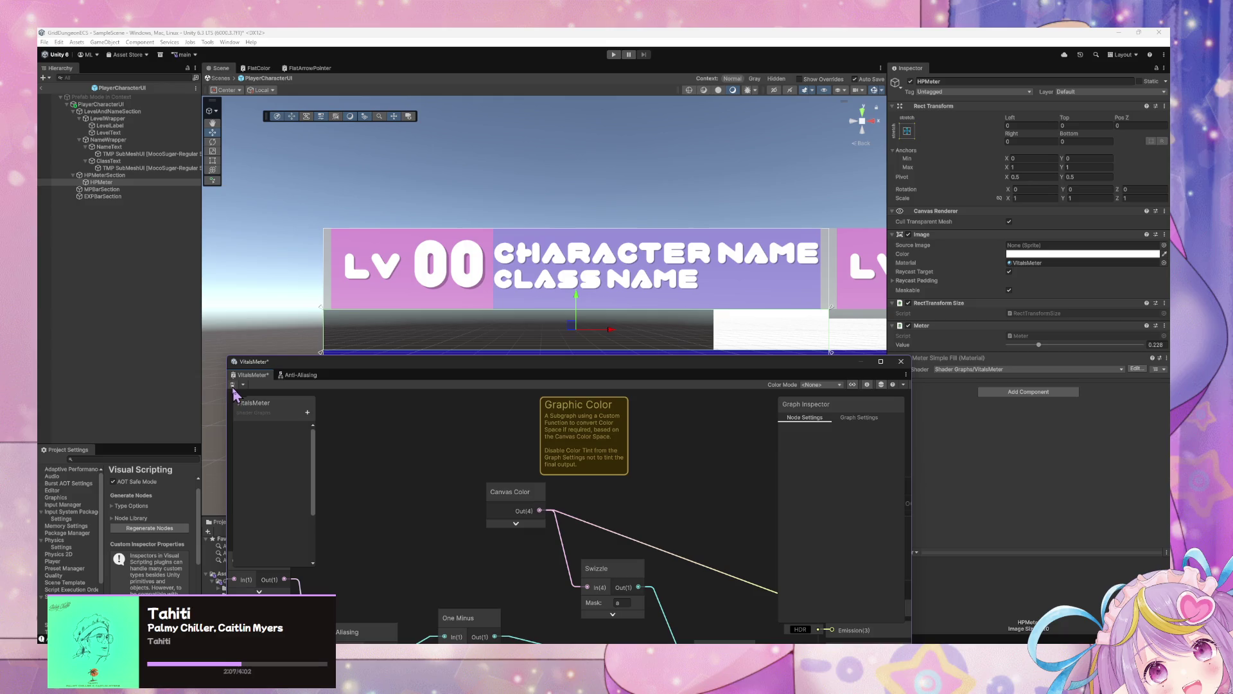
mouse_move(686, 573)
mouse_down()
mouse_move(696, 345)
mouse_move(707, 426)
mouse_up()
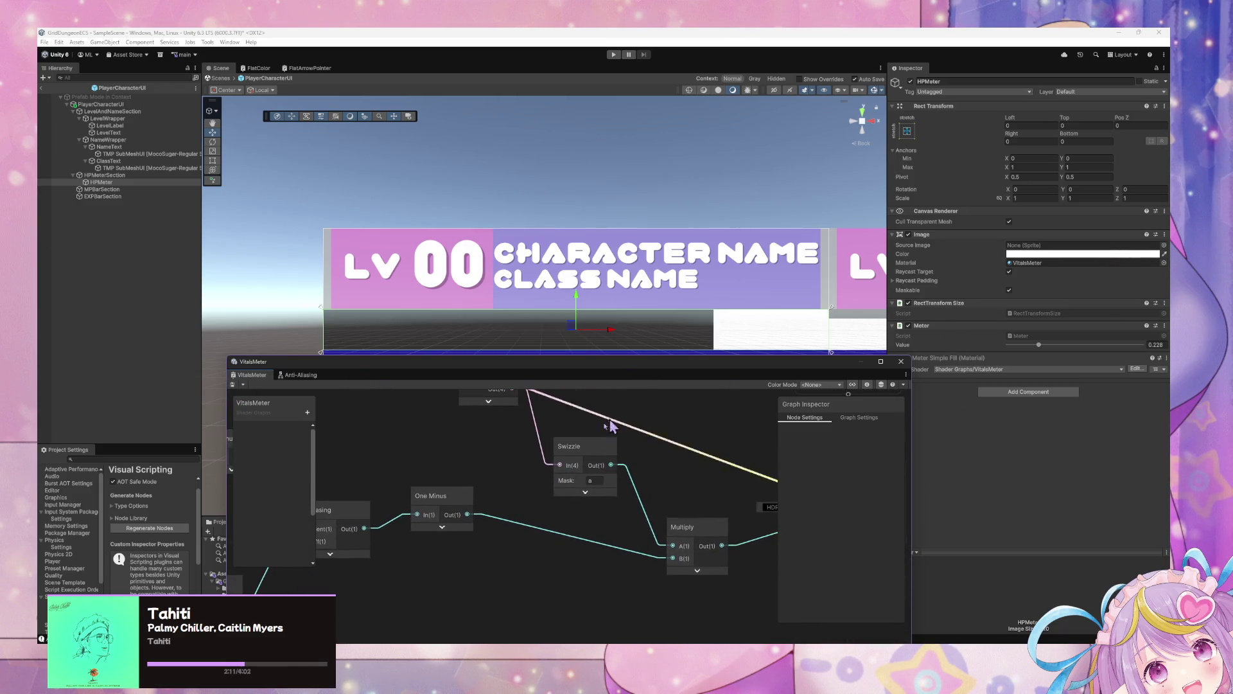
key(a)
mouse_move(1039, 344)
mouse_down()
mouse_move(1007, 345)
mouse_move(1079, 353)
mouse_up()
drag(656, 448, 776, 408)
scroll(692, 427, up, 3)
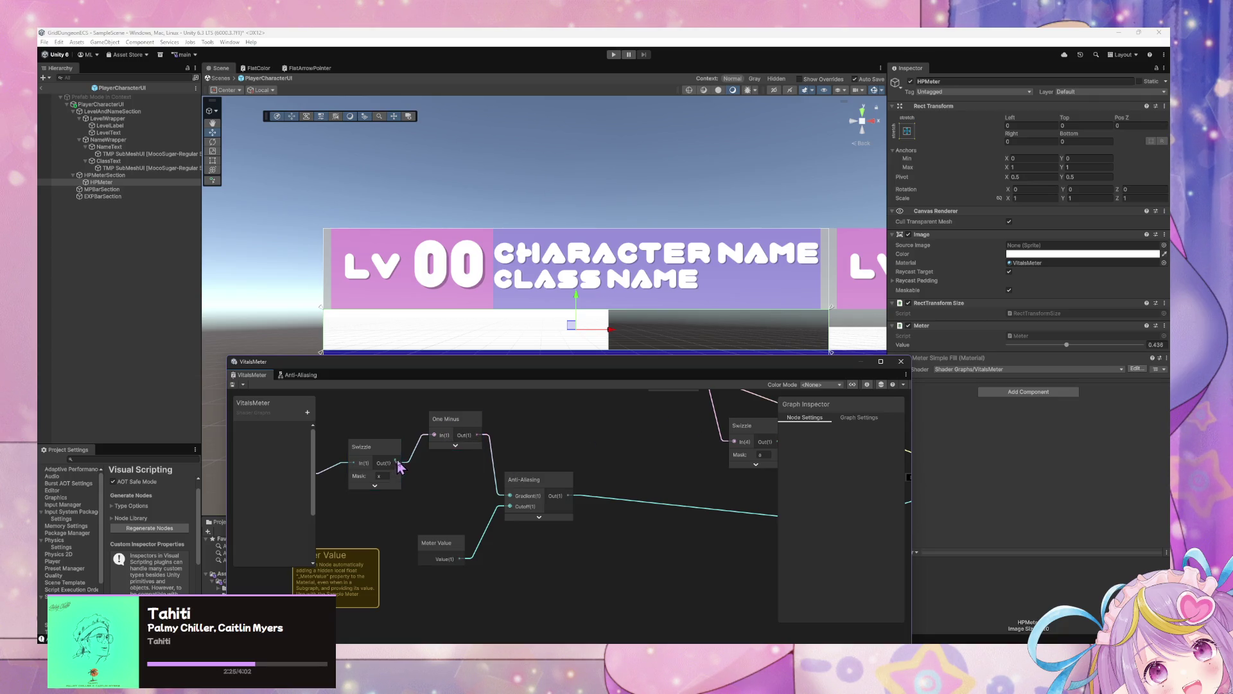
Delete the One Minus after Swizzle so it feeds Anti-Aliasing, settling the meter at 0.432
click(460, 429)
key(Delete)
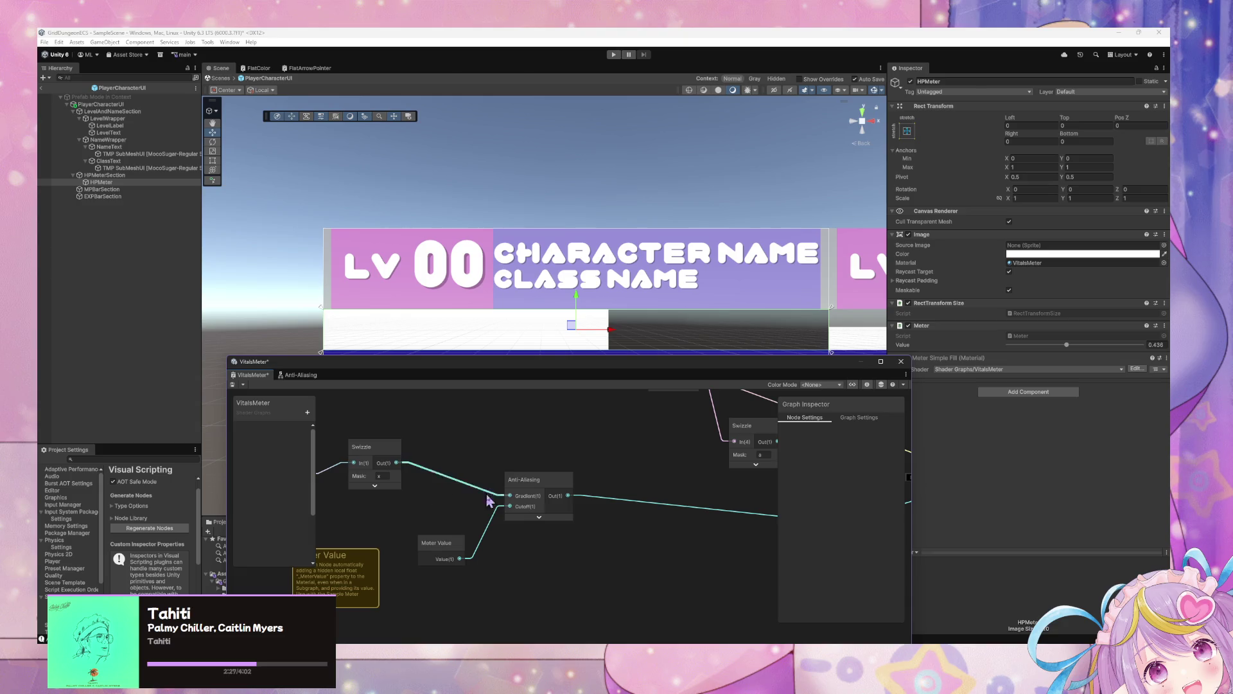
click(539, 517)
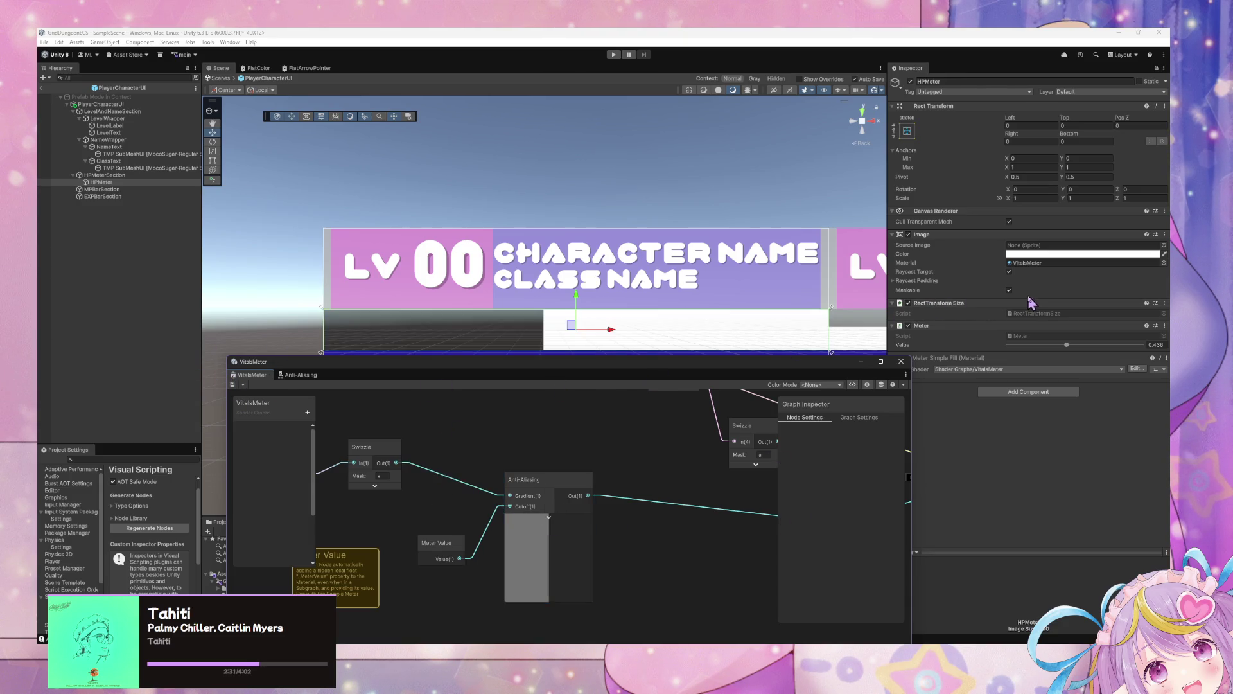
mouse_move(1067, 350)
mouse_down()
mouse_move(1032, 350)
mouse_move(1066, 350)
mouse_up()
scroll(696, 474, down, 3)
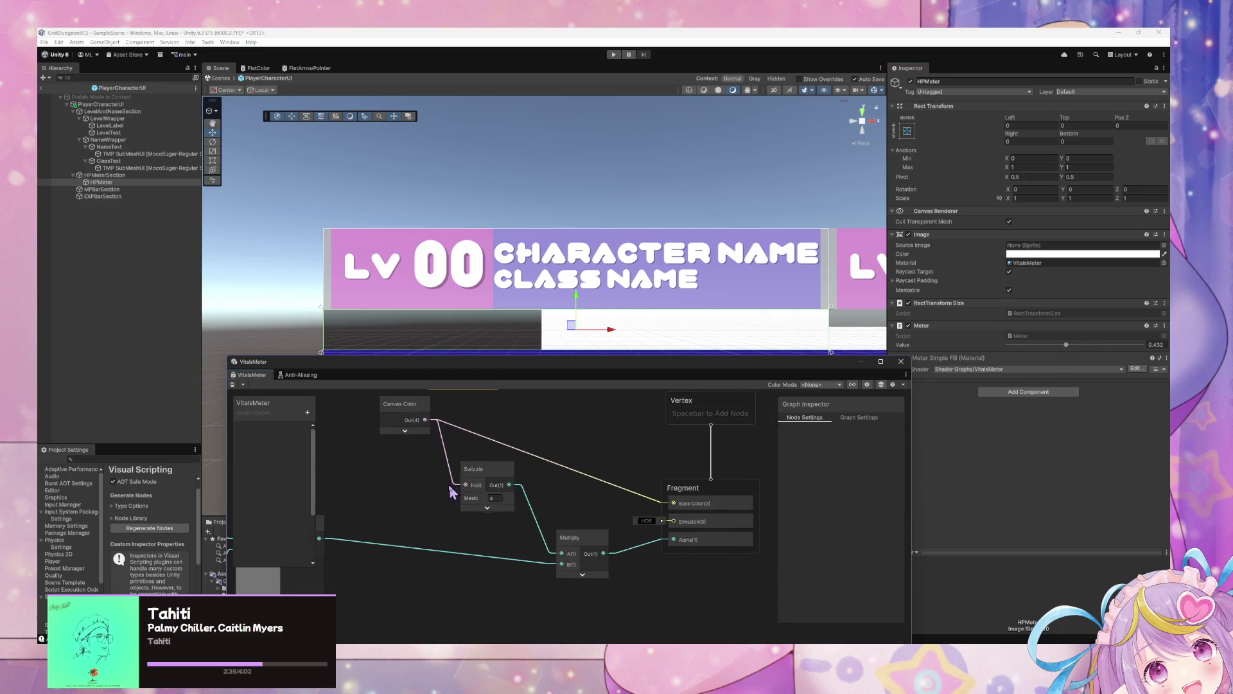
scroll(633, 469, up, 3)
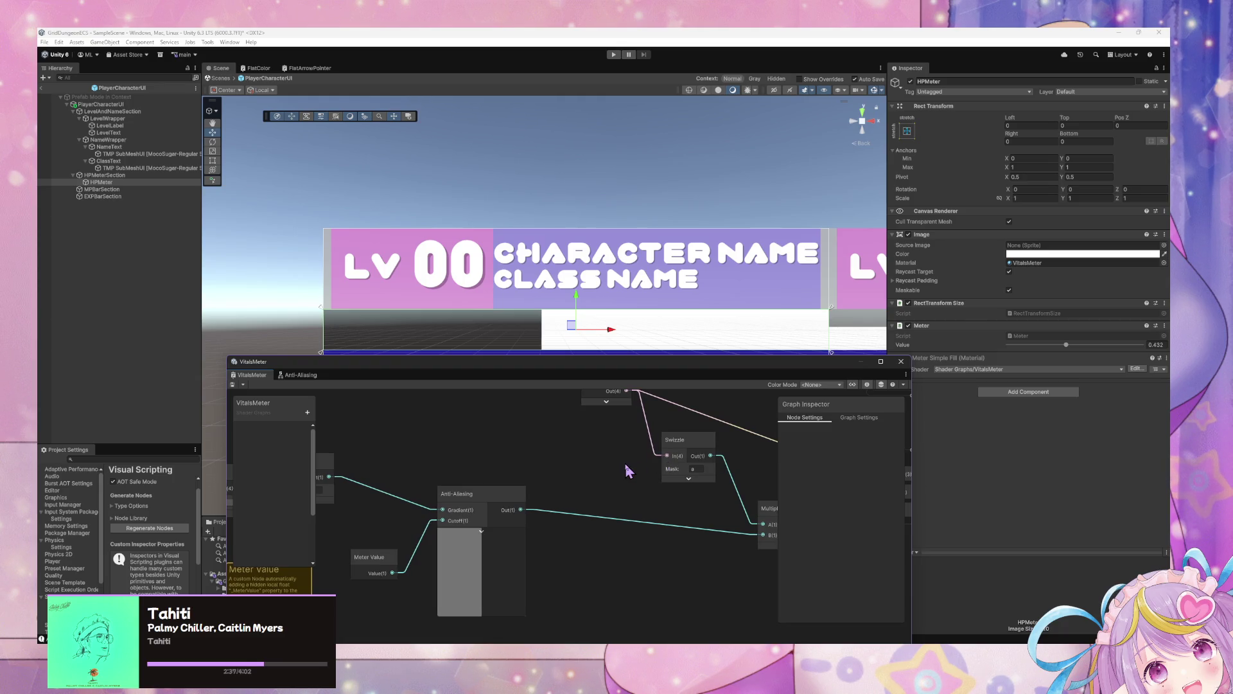
mouse_move(689, 509)
mouse_down()
mouse_move(661, 435)
mouse_move(721, 441)
mouse_move(490, 422)
mouse_move(549, 516)
mouse_up()
right_click(550, 516)
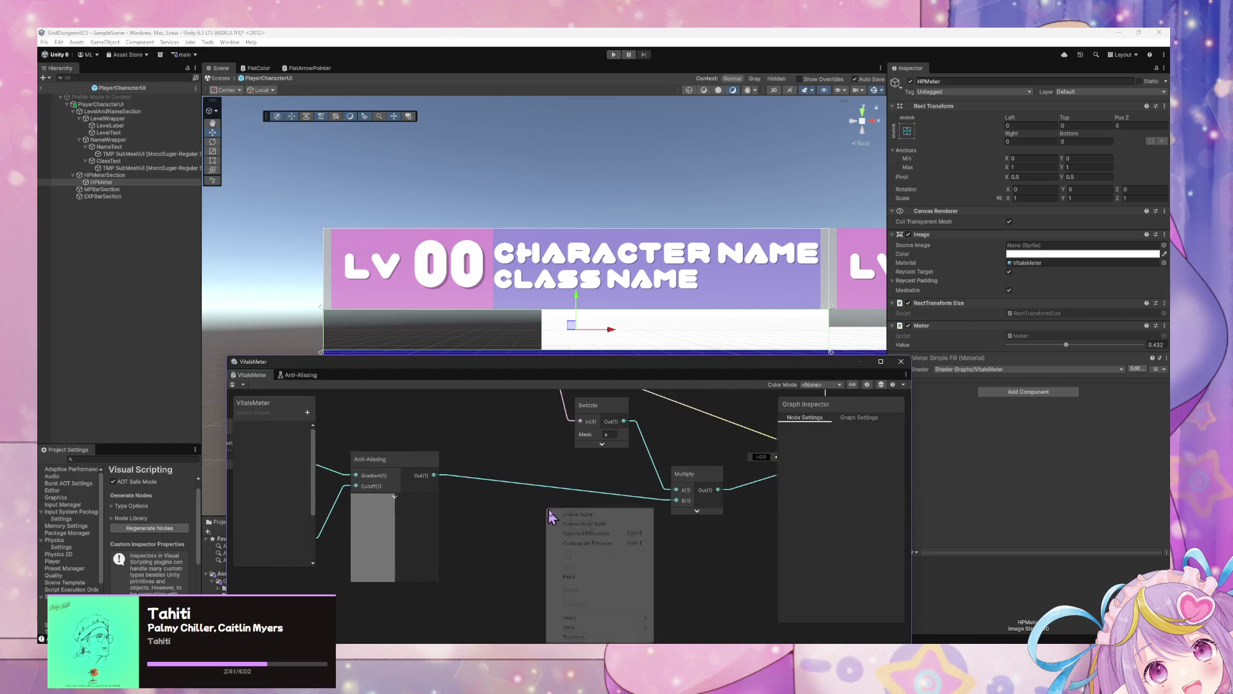
Insert a One Minus node between Anti-Aliasing and Multiply B, testing the meter at 0.746 and 0.554
click(588, 515)
text(one minus)
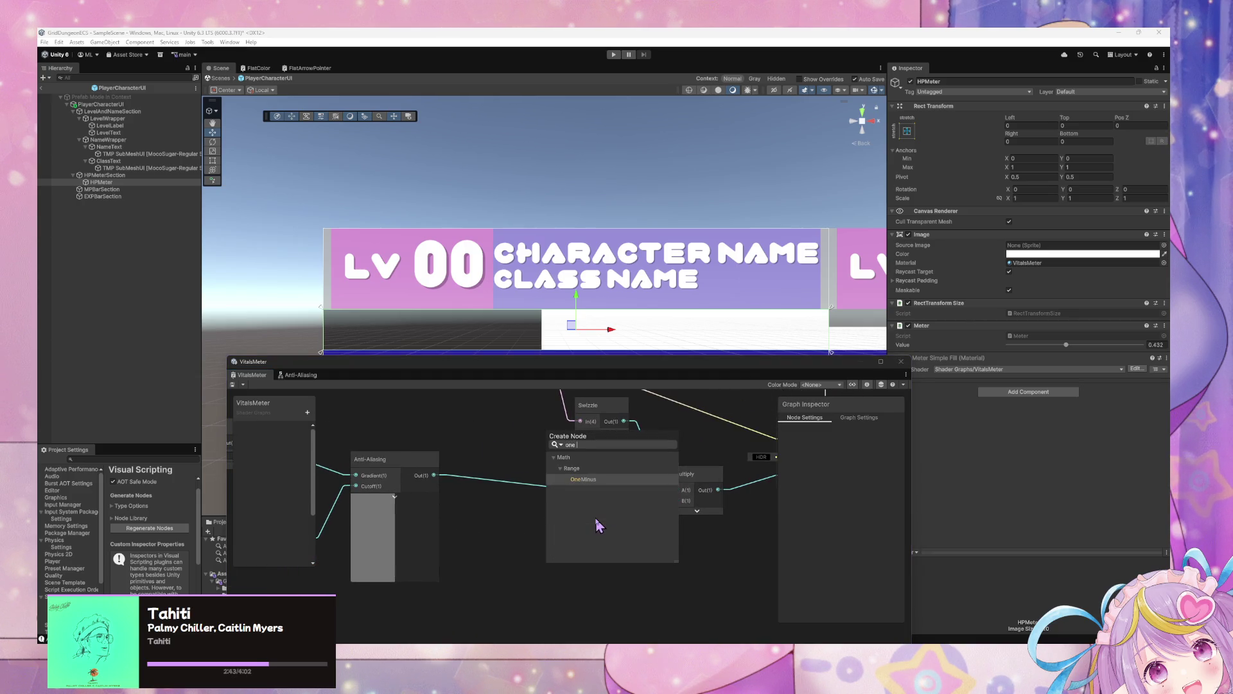
key(Return)
drag(434, 476, 553, 545)
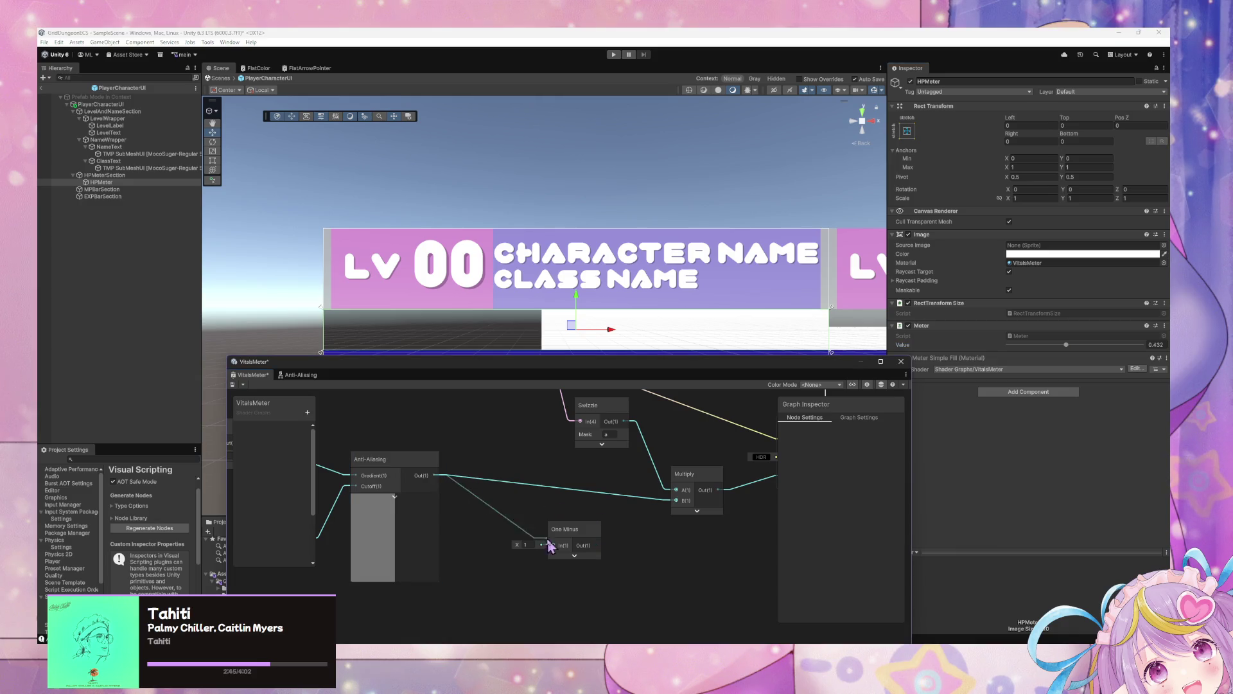
drag(665, 507, 676, 500)
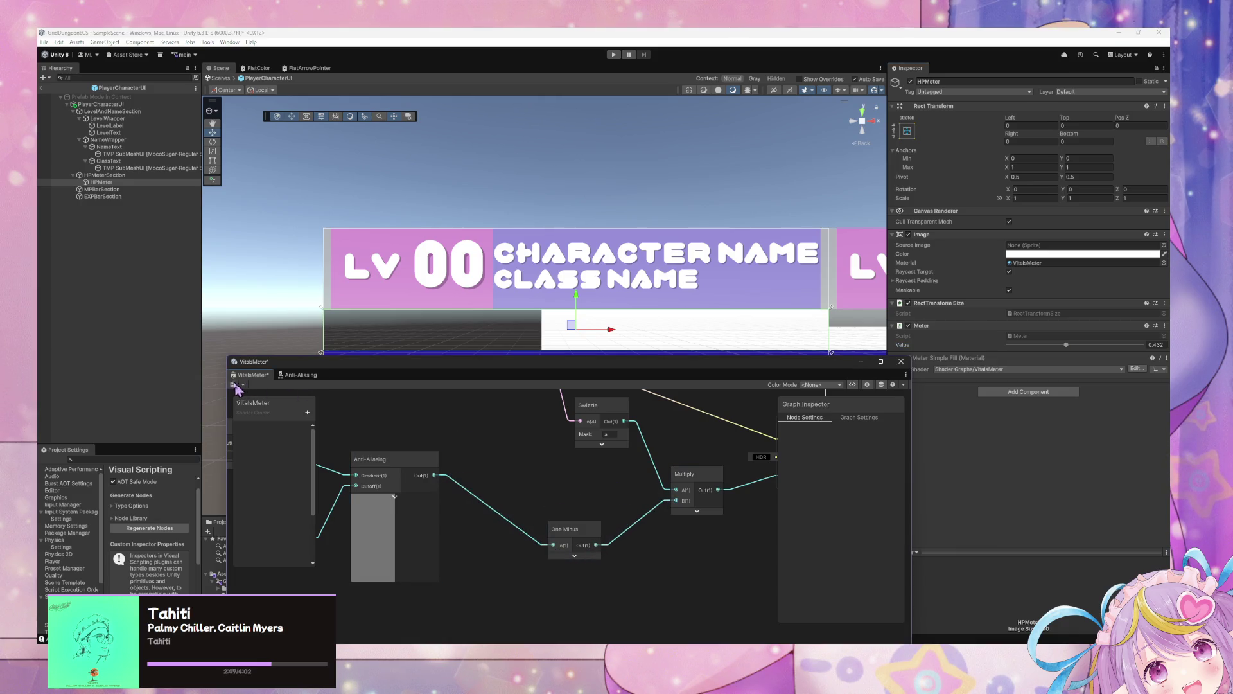
mouse_move(1067, 344)
mouse_down()
mouse_move(1156, 358)
mouse_move(1108, 361)
mouse_up()
mouse_move(1030, 365)
mouse_down()
mouse_move(1136, 366)
mouse_move(1083, 365)
mouse_up()
drag(595, 531, 571, 487)
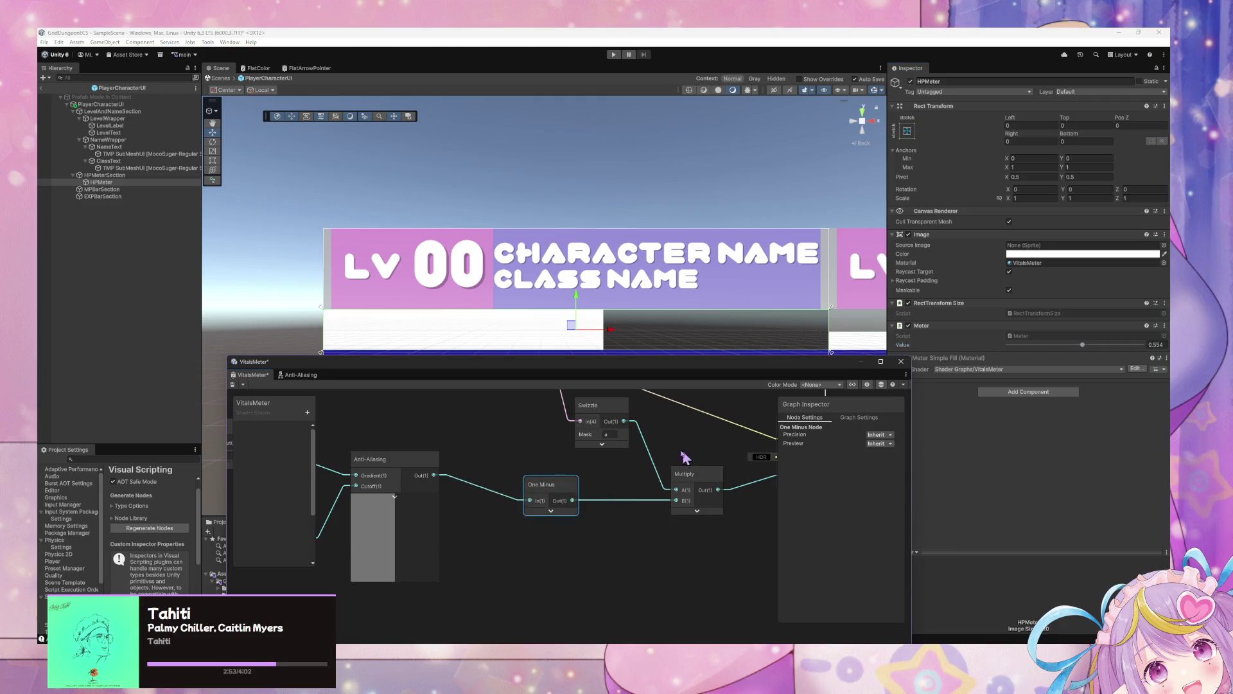
Route Multiply through a Saturate node into Fragment Alpha, save, and sweep the meter value to test
right_click(600, 562)
click(646, 410)
text(saturate)
key(Return)
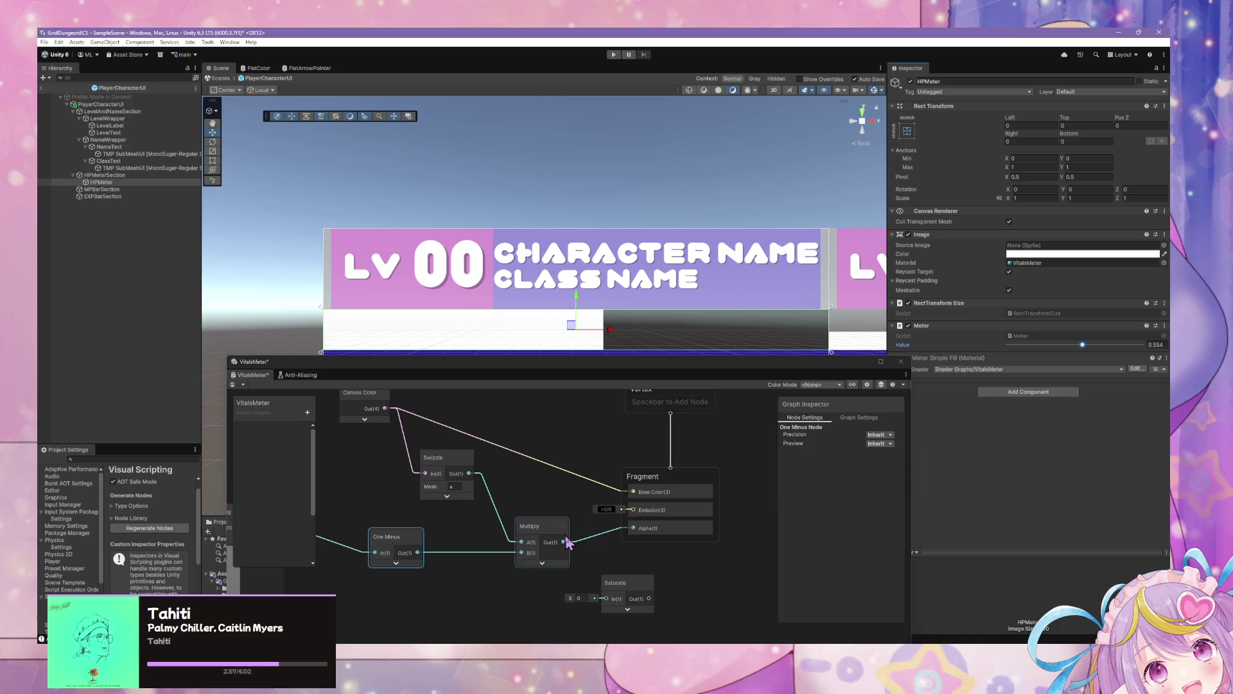
drag(567, 541, 615, 594)
drag(627, 529, 633, 527)
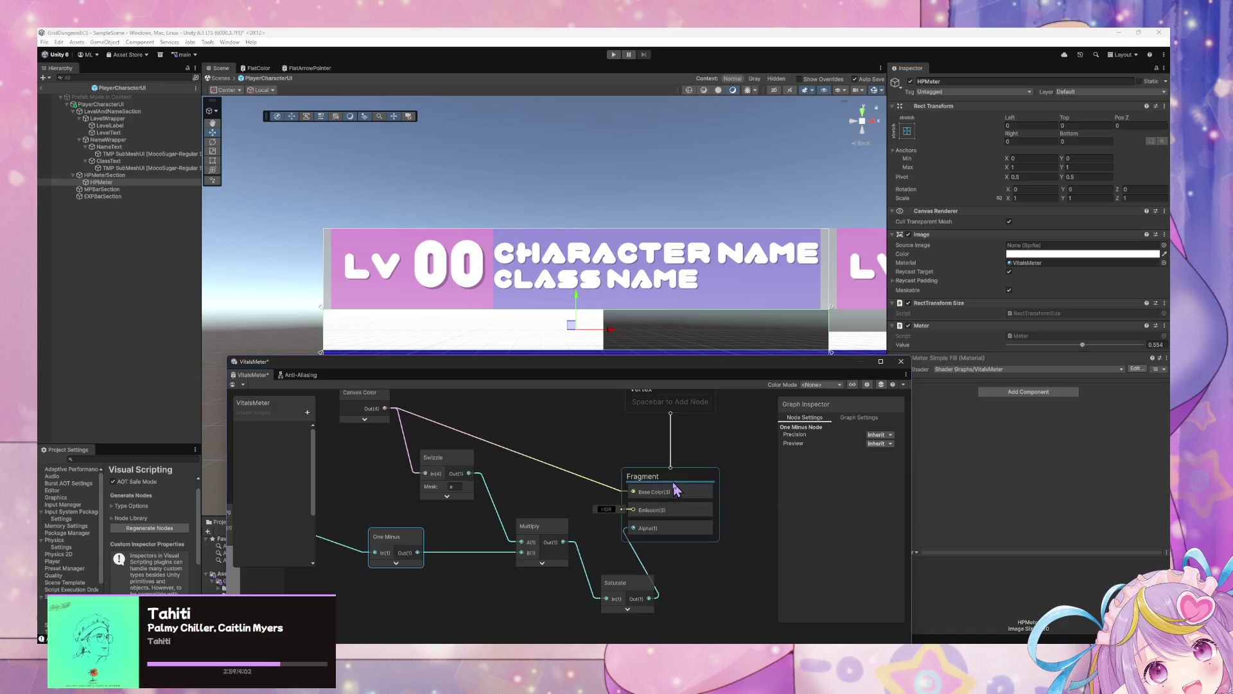
drag(643, 482, 739, 499)
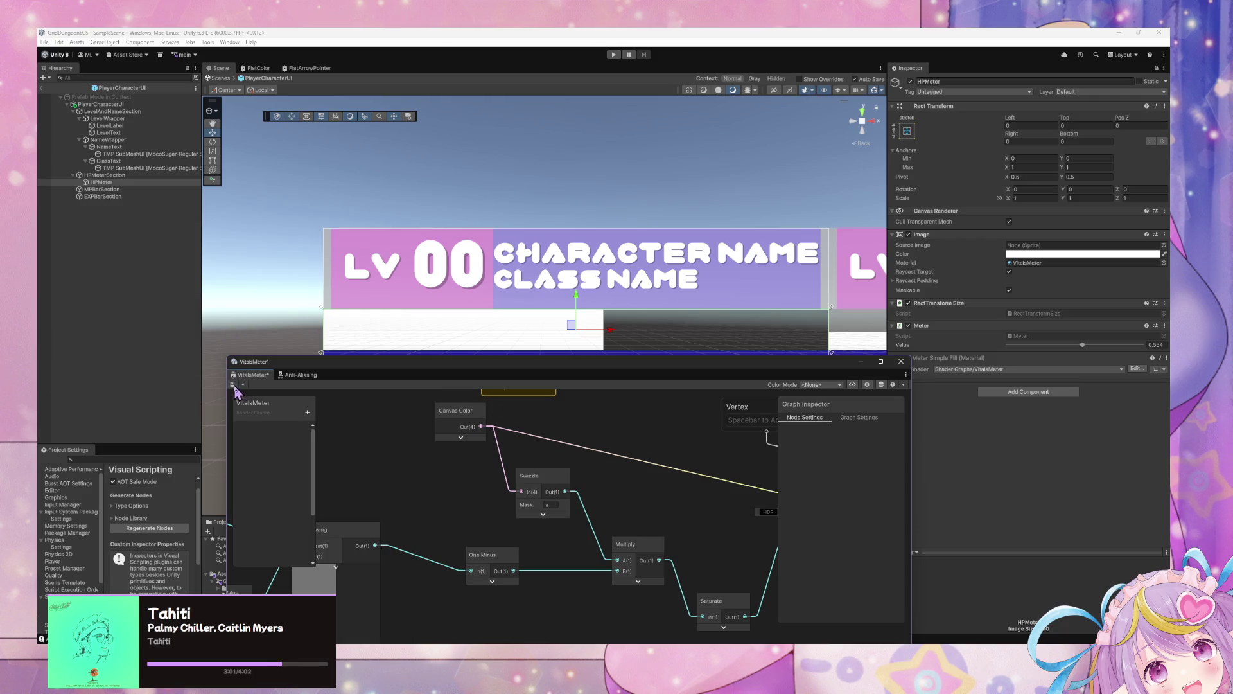
key(ctrl+s)
mouse_move(1081, 351)
mouse_down()
mouse_move(1006, 347)
mouse_move(1163, 350)
mouse_move(1006, 352)
mouse_move(1080, 359)
mouse_move(1066, 361)
mouse_up()
right_click(668, 474)
Try adding Gradients and Linear Gradient nodes from the node search, then remove both
click(681, 484)
text(gradi)
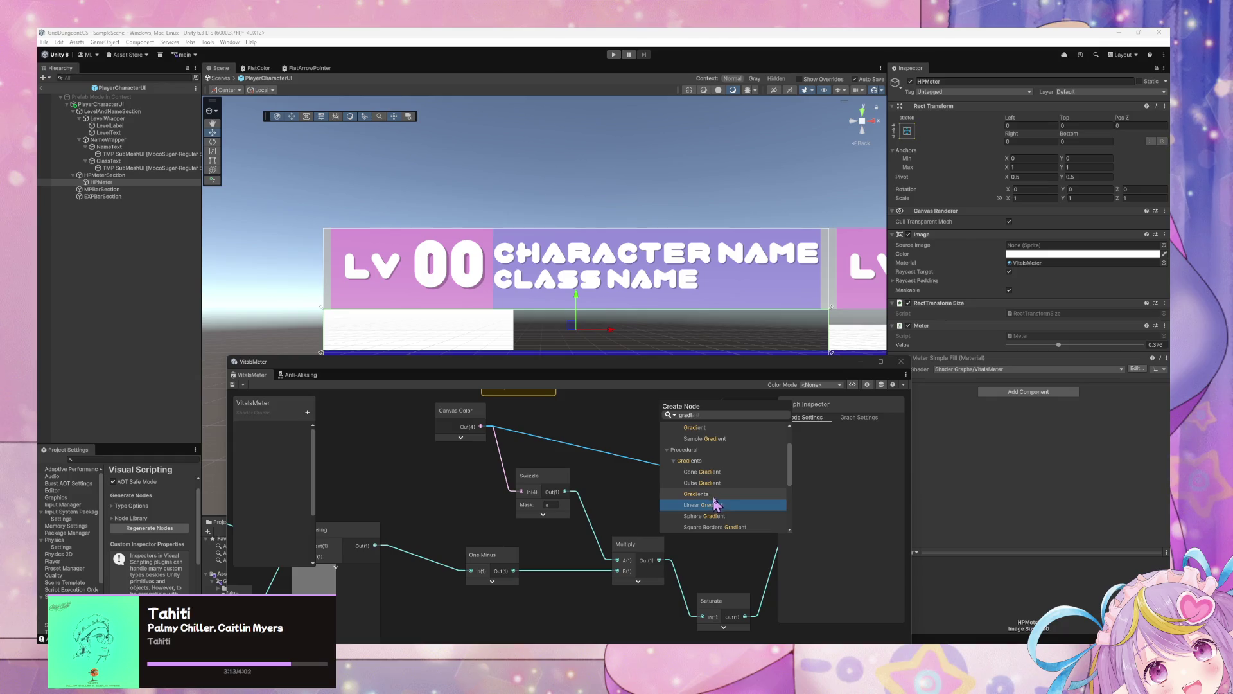
click(714, 494)
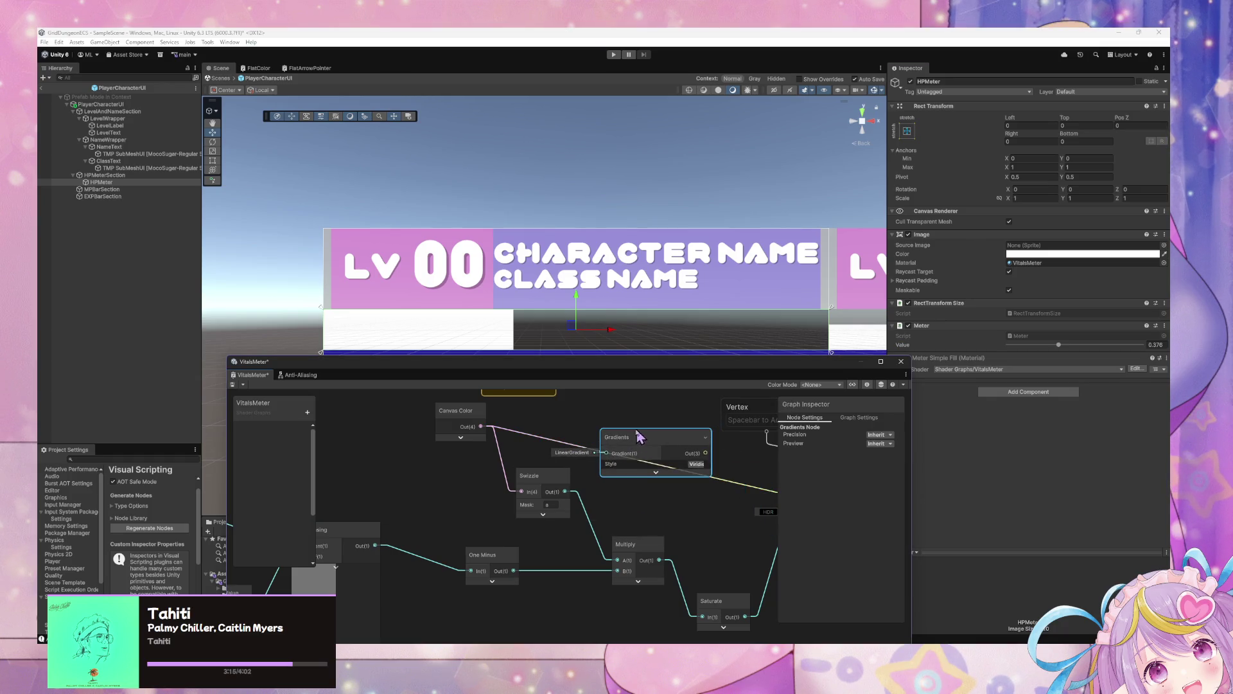
key(ctrl+z)
right_click(629, 430)
click(649, 434)
text(grad)
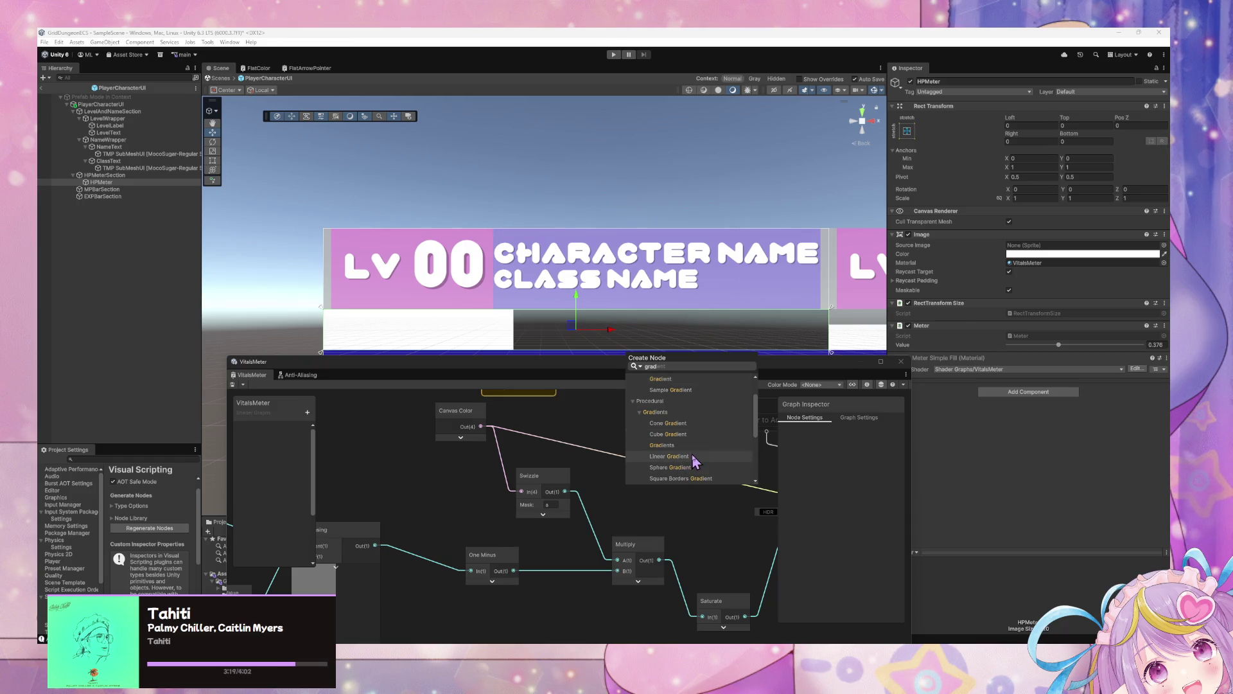
scroll(694, 413, down, 2)
scroll(691, 413, up, 2)
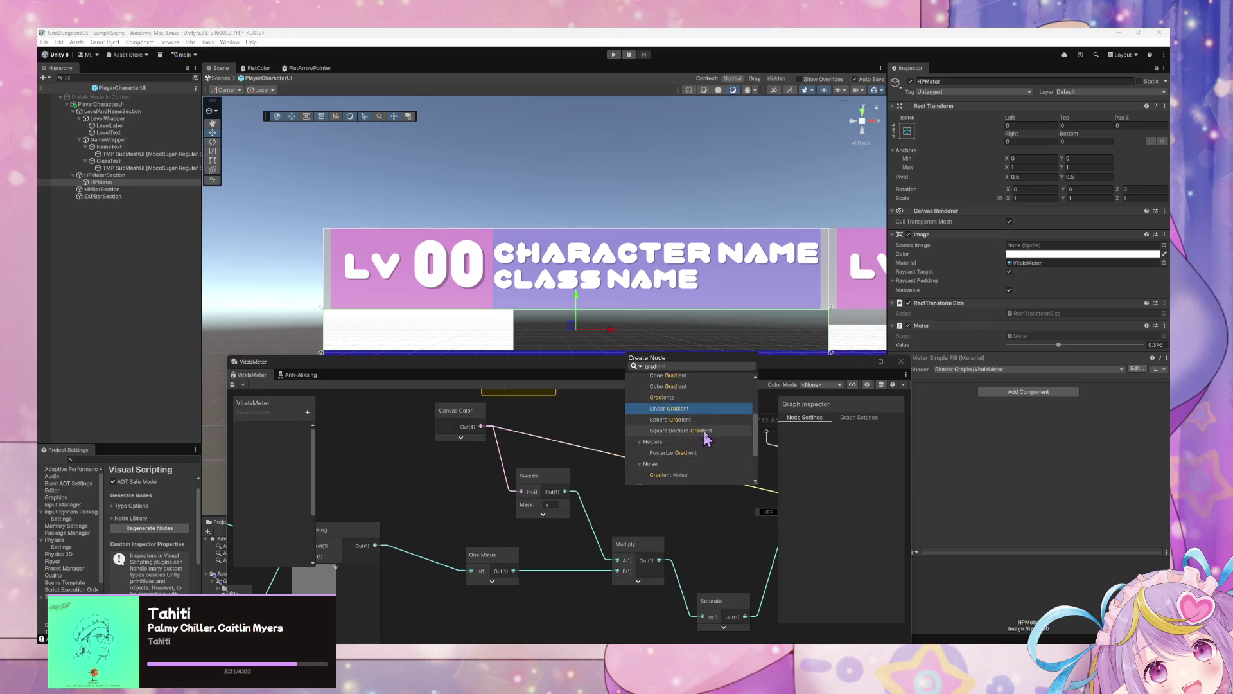
click(685, 457)
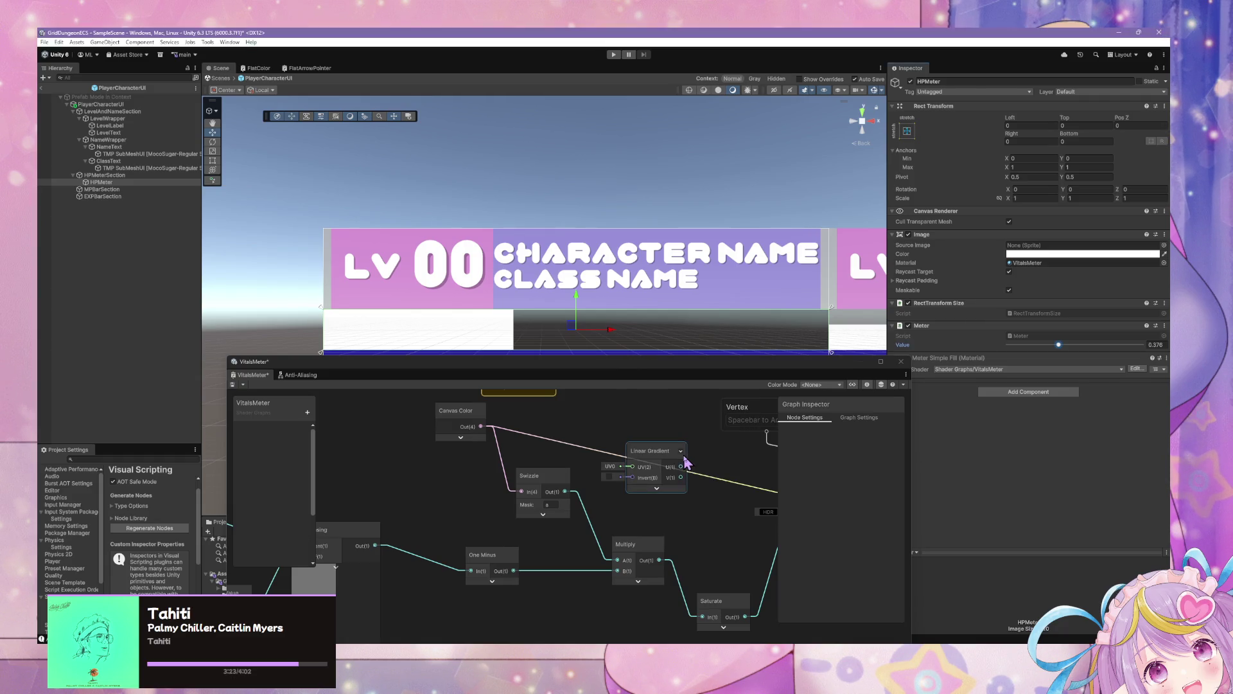
drag(673, 460, 658, 446)
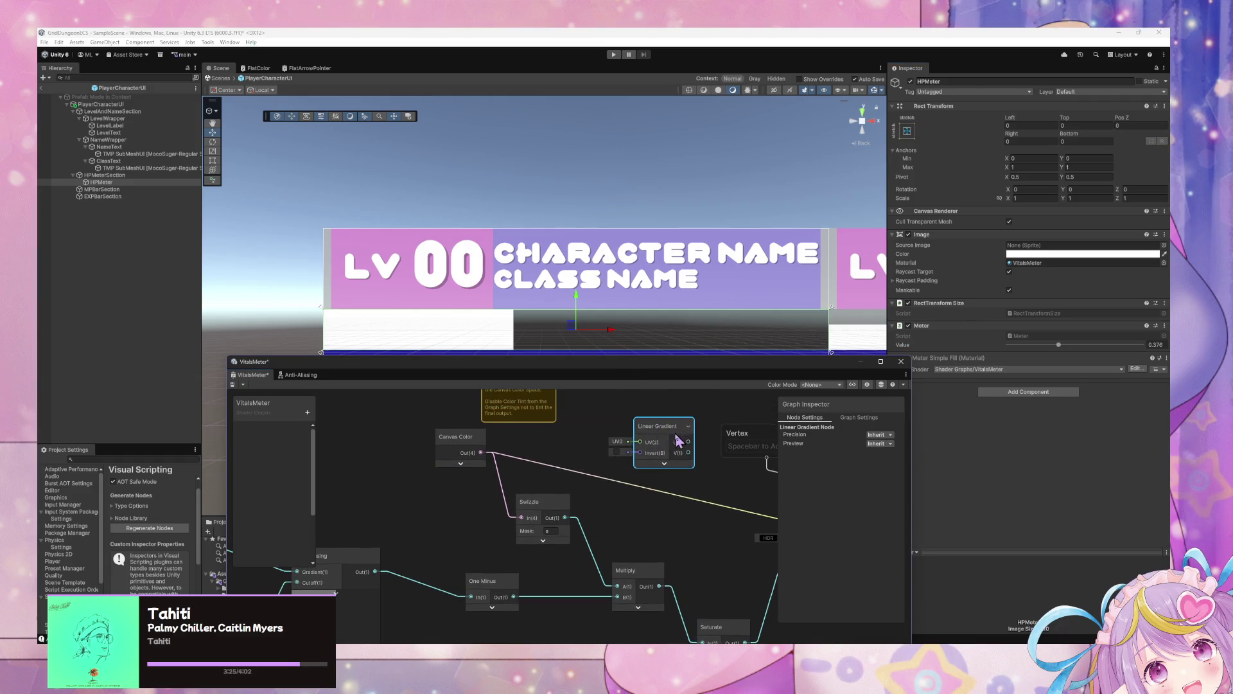
key(Delete)
Add a Gradient node to the VitalsMeter graph and move it up-left
right_click(657, 439)
click(678, 446)
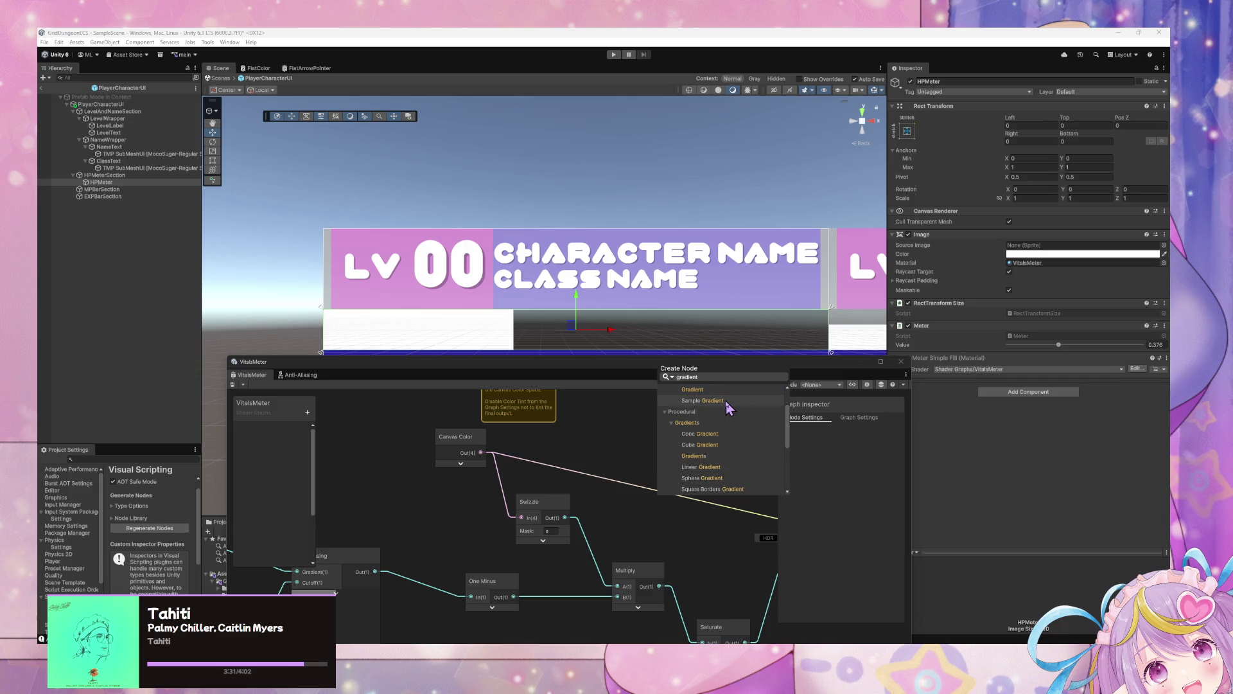
key(Return)
drag(694, 462, 609, 436)
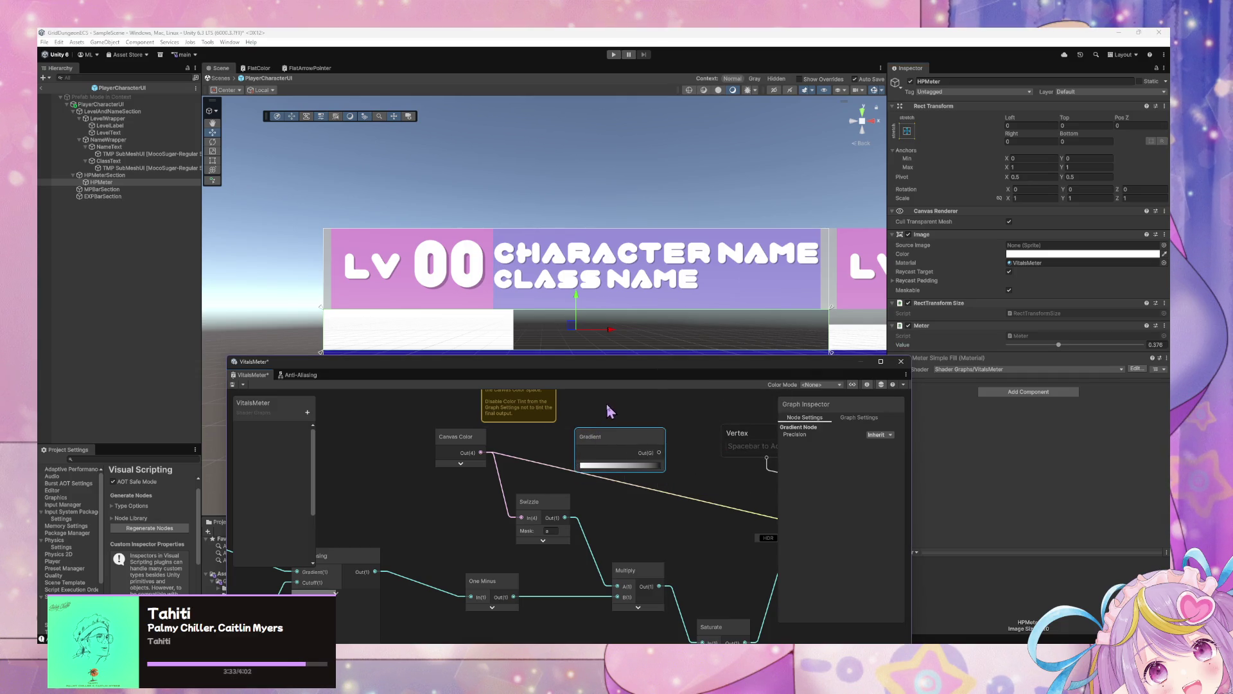
Add a Sample Gradient node, then reposition the graph window and the Swizzle node
right_click(633, 445)
click(652, 446)
text(gradie)
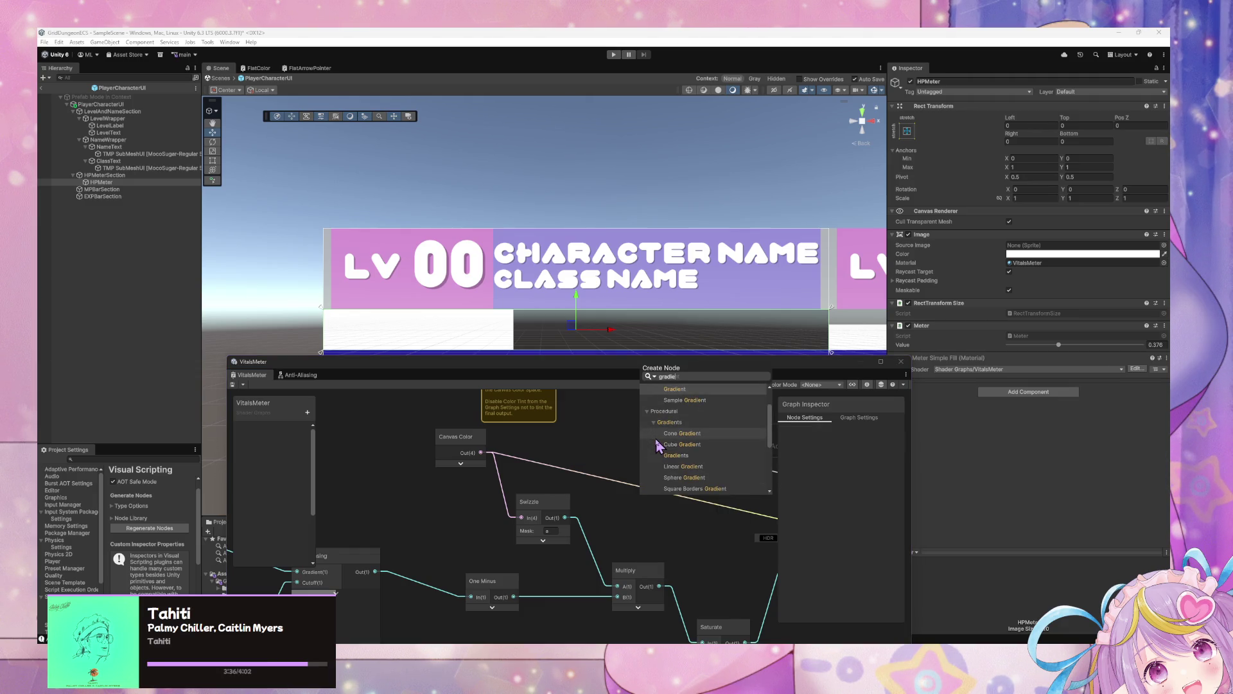
key(Down)
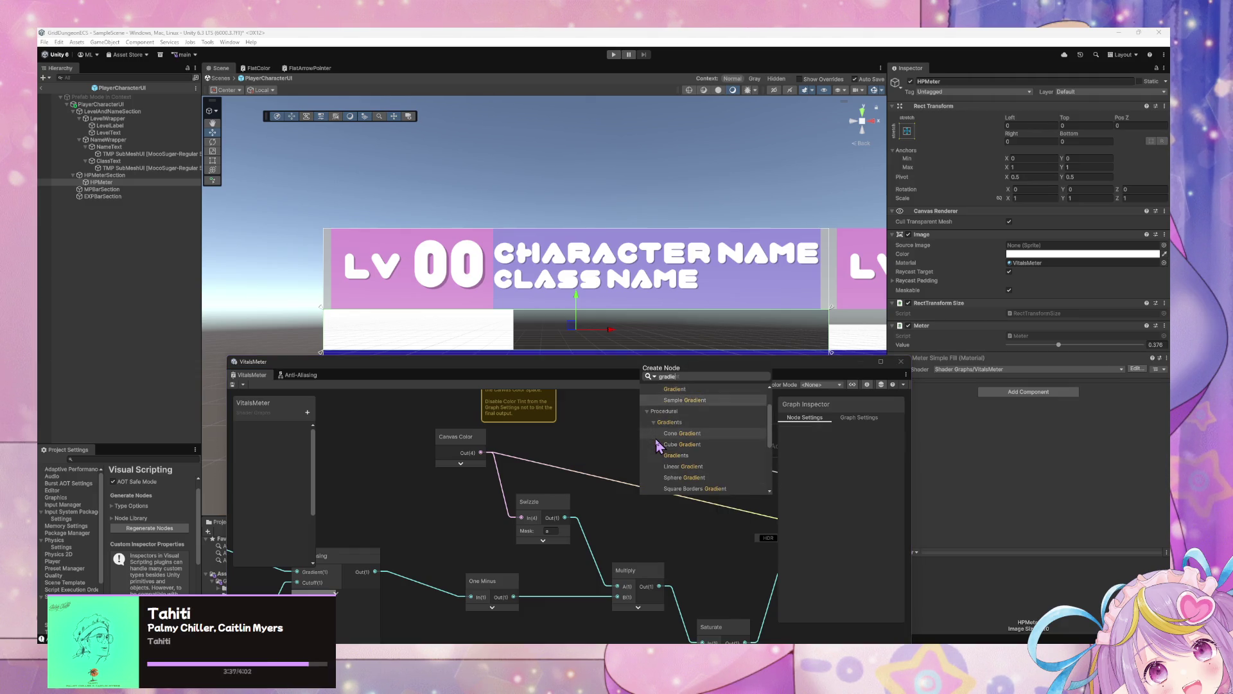
key(Return)
drag(662, 460, 610, 442)
mouse_move(699, 375)
mouse_down()
mouse_move(657, 222)
mouse_move(790, 157)
mouse_up()
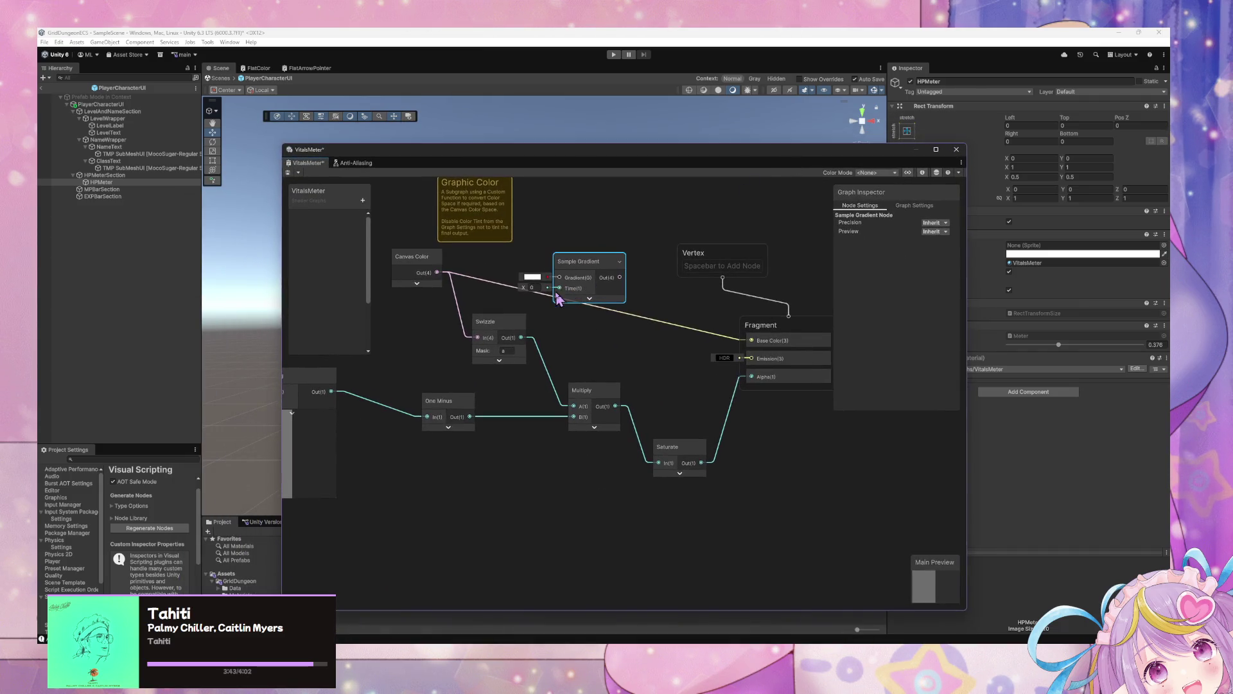
mouse_move(517, 313)
mouse_down()
mouse_move(627, 310)
mouse_move(581, 308)
mouse_up()
Wire One Minus into Saturate and delete the Multiply, Swizzle and Canvas Color nodes
drag(523, 366, 635, 367)
mouse_move(586, 268)
mouse_down()
mouse_move(551, 319)
mouse_move(550, 304)
mouse_up()
drag(779, 436, 719, 436)
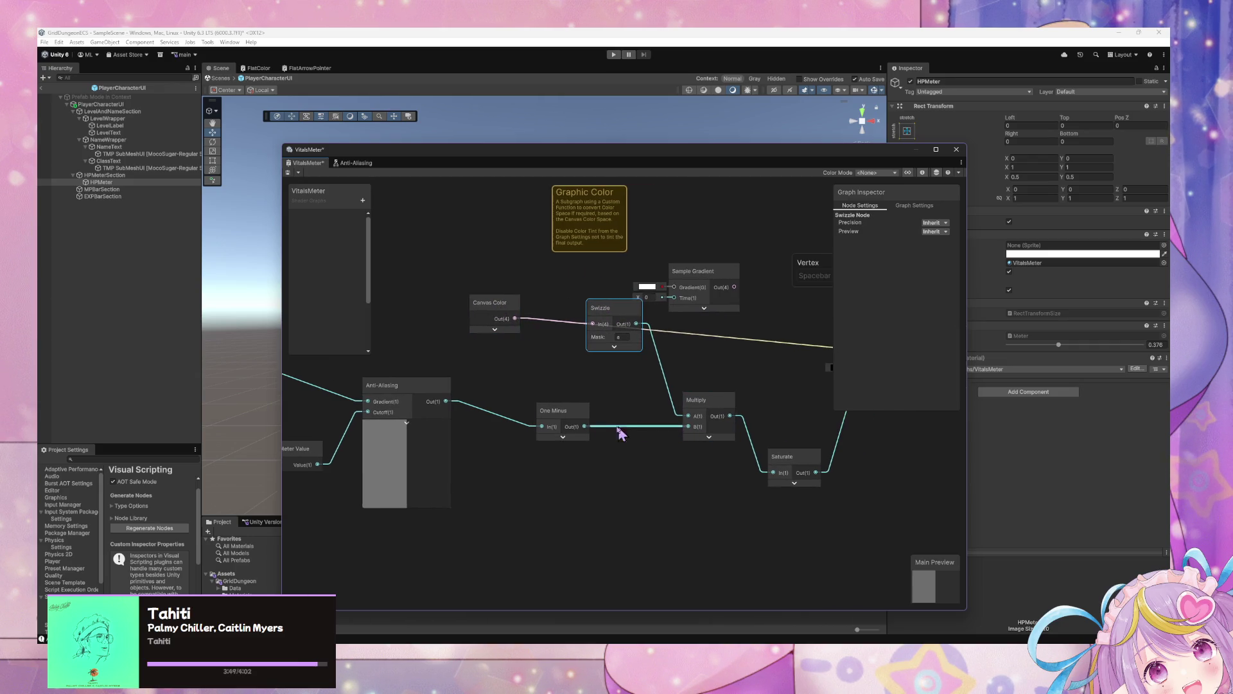
drag(585, 427, 773, 472)
click(731, 416)
key(Delete)
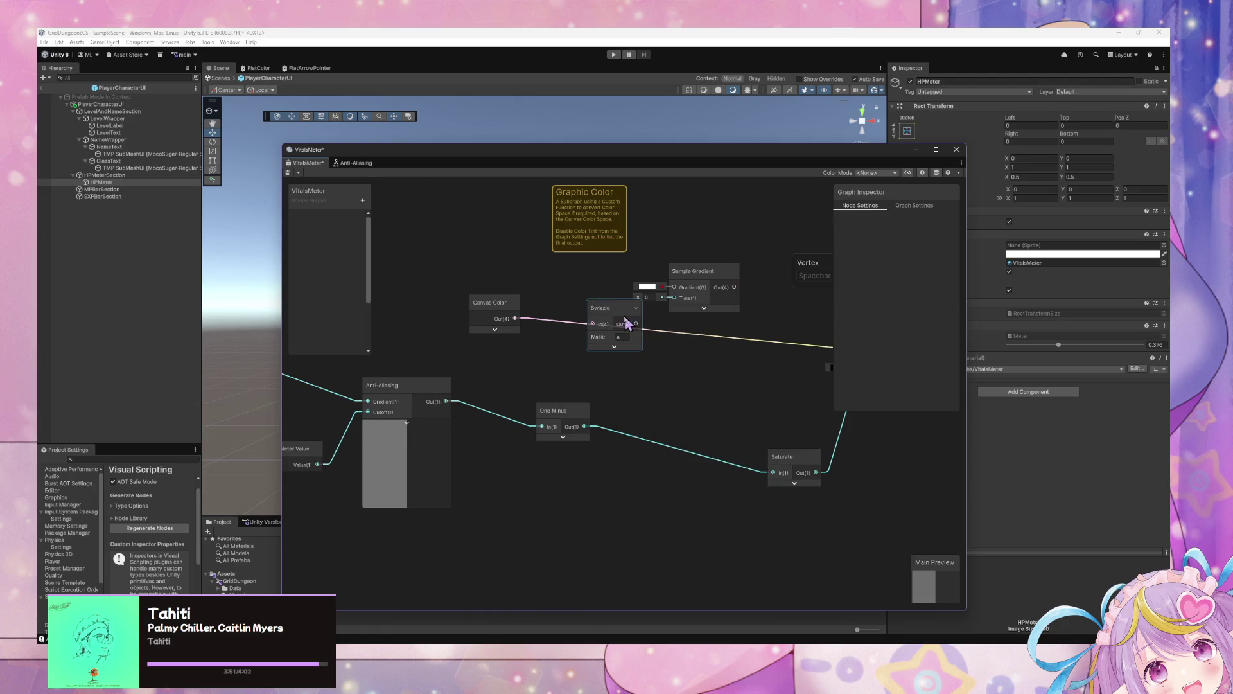
click(627, 318)
key(Delete)
click(511, 312)
key(Delete)
Feed the UV Swizzle into Sample Gradient's Time and apply the red-orange-yellow-green preset
mouse_move(680, 285)
mouse_down()
mouse_move(604, 320)
mouse_move(653, 326)
mouse_move(512, 325)
mouse_move(717, 331)
mouse_up()
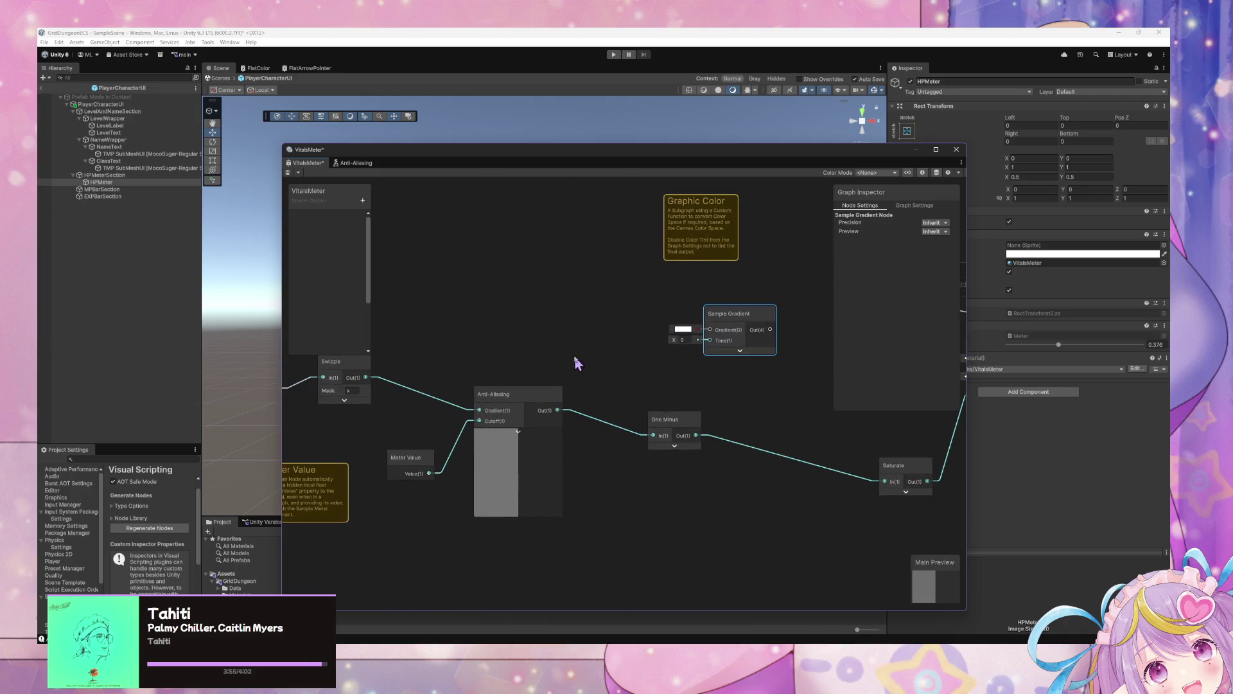
drag(576, 360, 664, 360)
mouse_move(629, 318)
mouse_down()
mouse_move(482, 337)
mouse_move(402, 304)
mouse_move(664, 278)
mouse_move(775, 297)
mouse_up()
drag(556, 375, 536, 372)
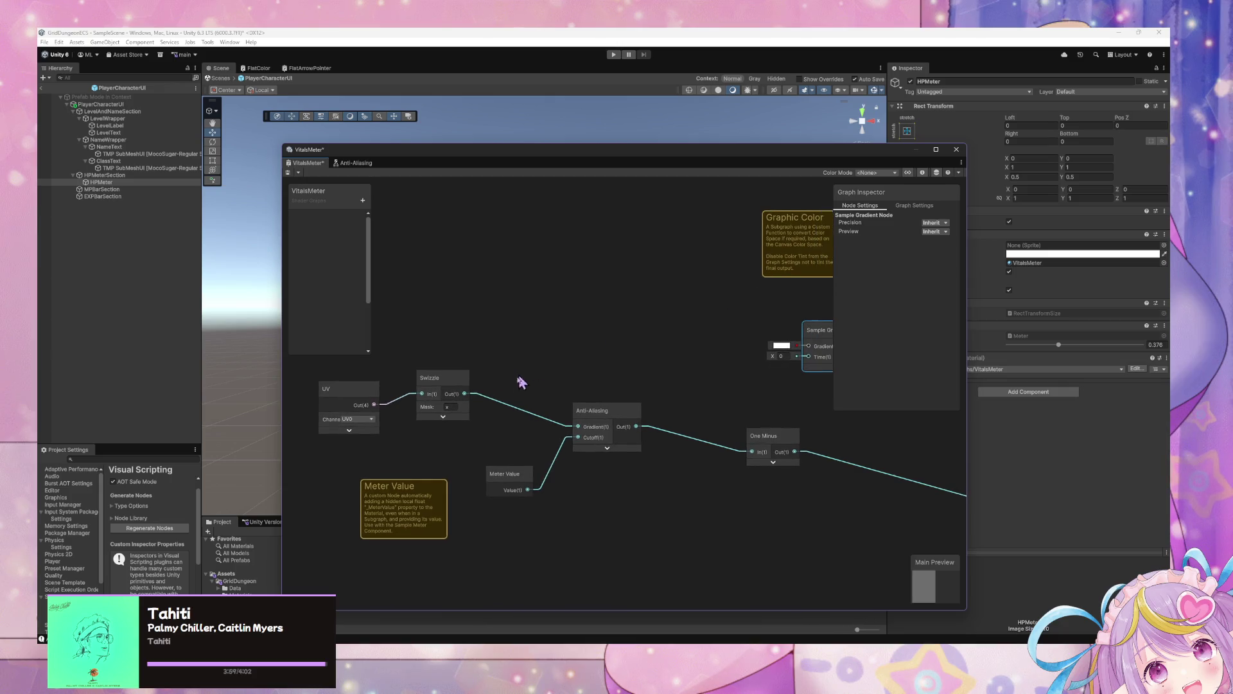
mouse_move(465, 394)
mouse_down()
mouse_move(801, 366)
mouse_move(711, 333)
mouse_move(588, 503)
mouse_move(827, 338)
mouse_move(572, 364)
mouse_move(605, 362)
mouse_up()
click(603, 355)
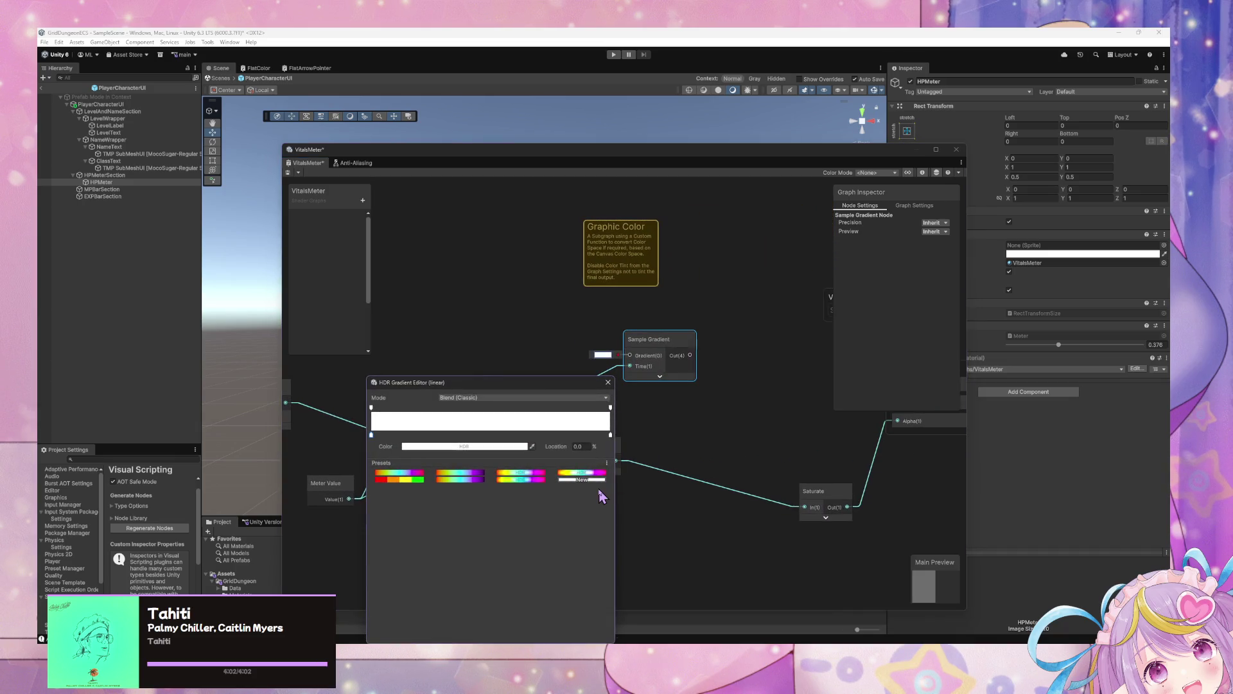
click(386, 479)
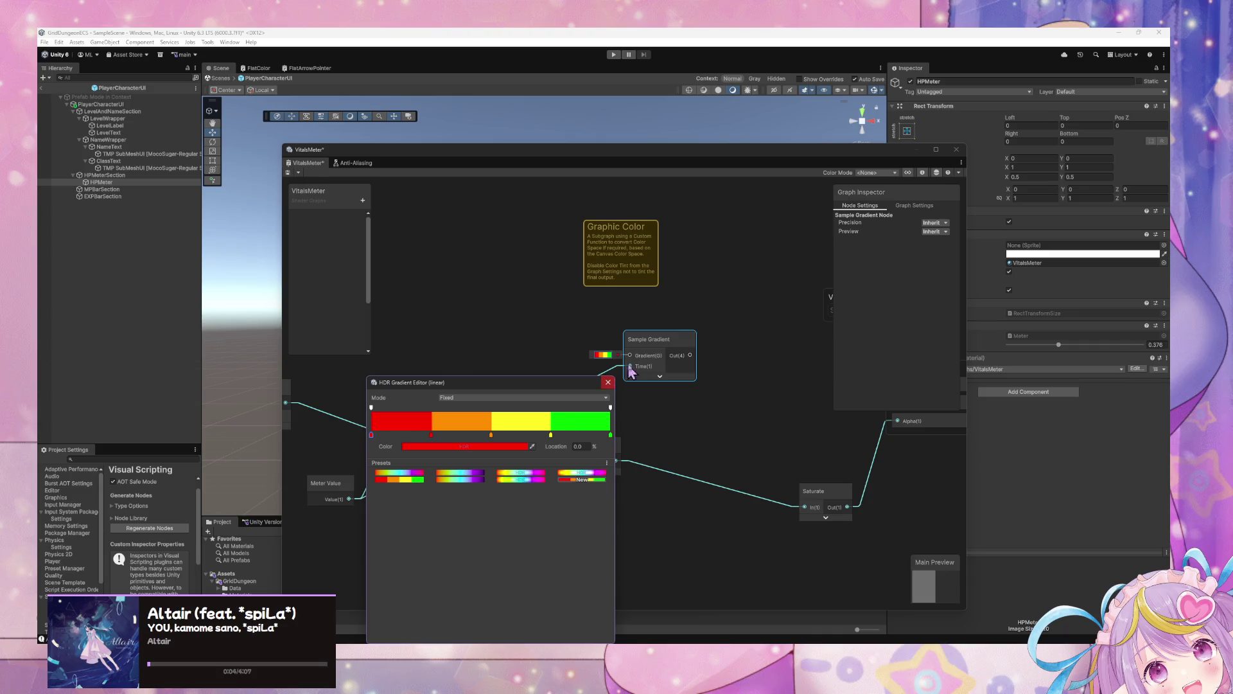
click(622, 394)
Sweep the HPMeter's Meter value to check the fill colour changes from orange to green
mouse_move(686, 371)
mouse_down()
mouse_move(662, 355)
mouse_move(559, 361)
mouse_move(718, 386)
mouse_move(604, 380)
mouse_up()
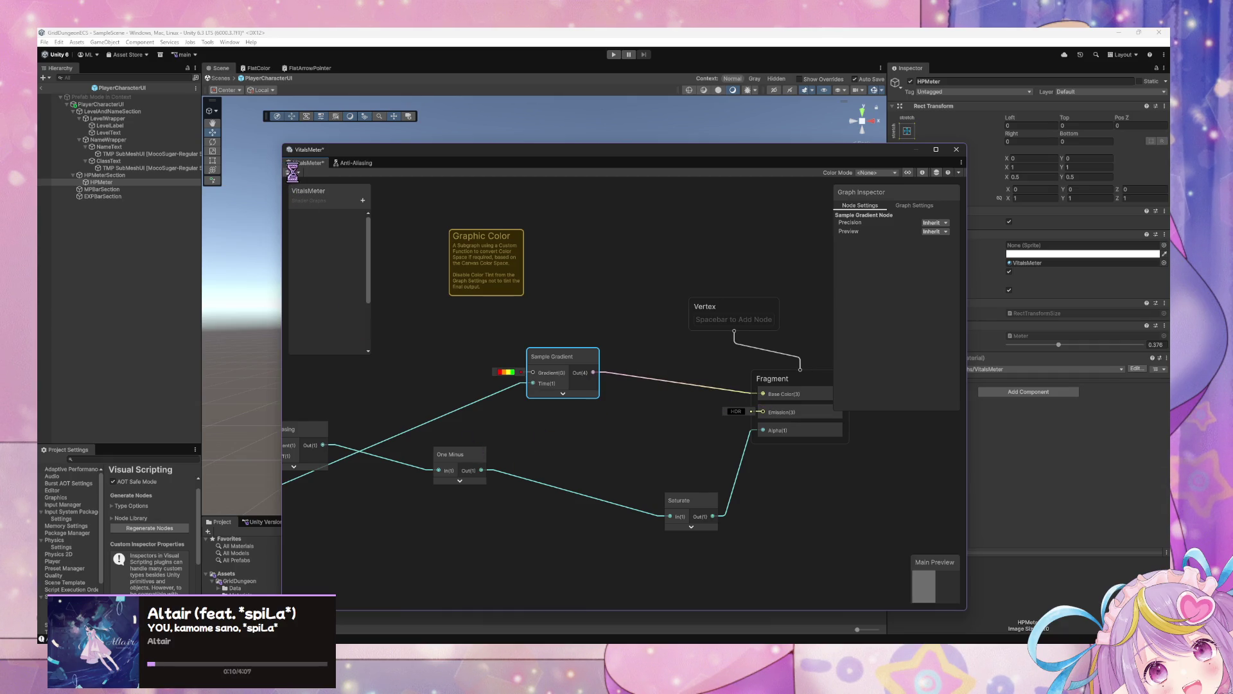
drag(565, 357, 528, 353)
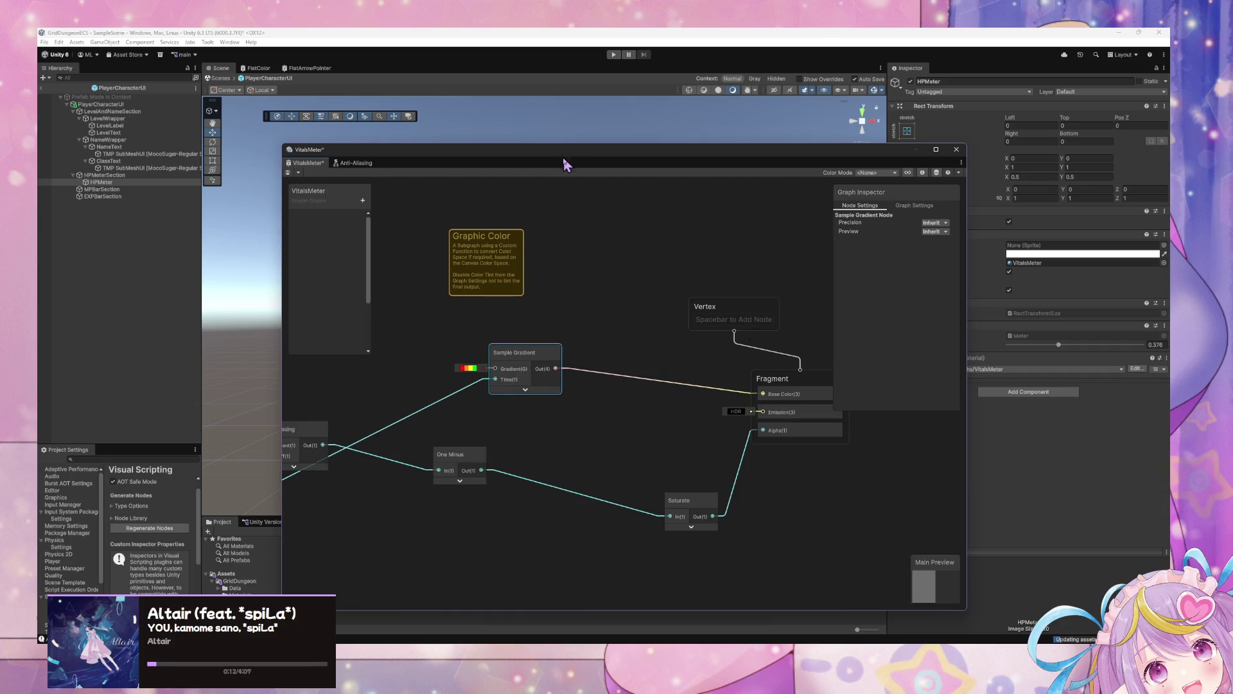
drag(566, 160, 484, 452)
mouse_move(1060, 351)
mouse_down()
mouse_move(1156, 351)
mouse_move(999, 352)
mouse_move(1159, 353)
mouse_move(995, 355)
mouse_move(1159, 369)
mouse_move(1010, 367)
mouse_move(1157, 368)
mouse_up()
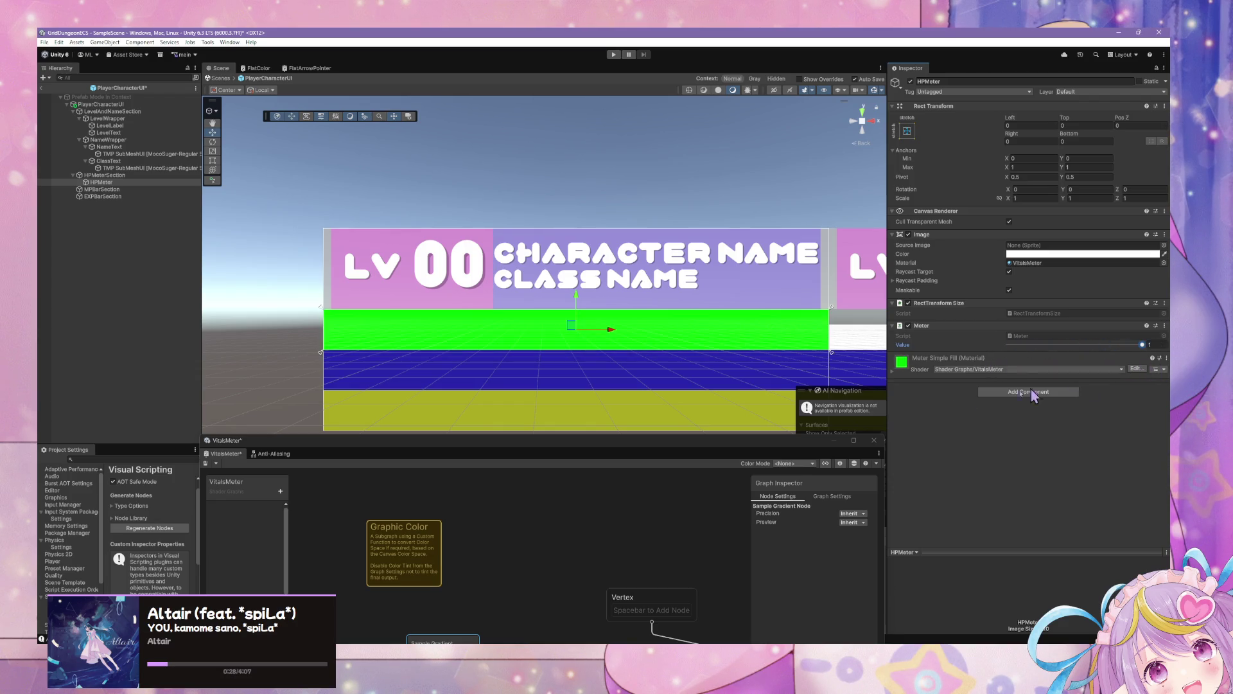
Add a Gradient node with the red-yellow-green preset feeding Sample Gradient's Gradient input
drag(665, 449, 692, 254)
key(f)
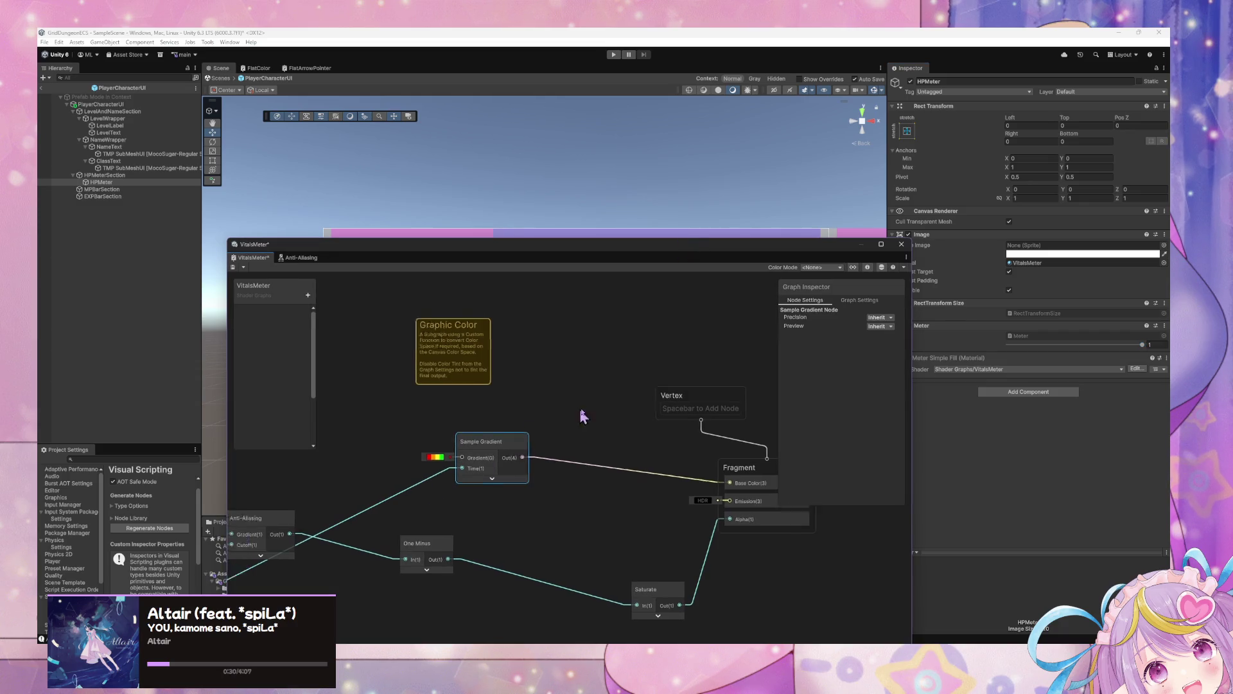
drag(567, 434, 594, 421)
right_click(445, 405)
click(514, 412)
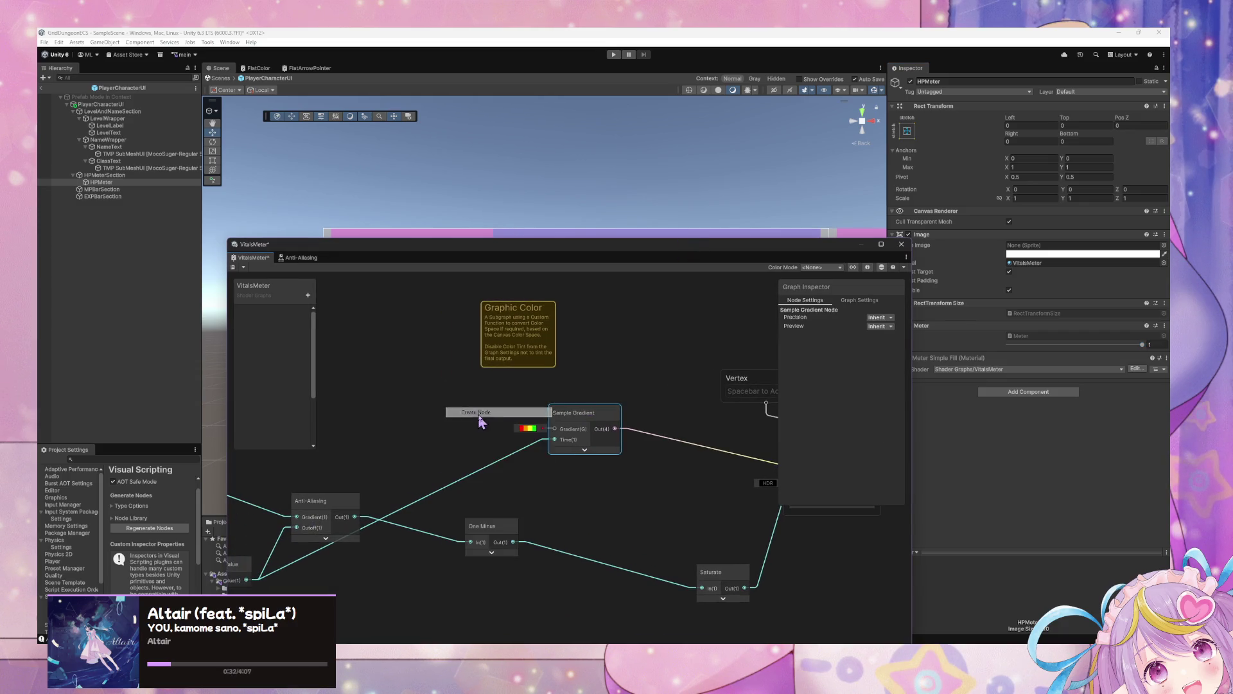
text(grad)
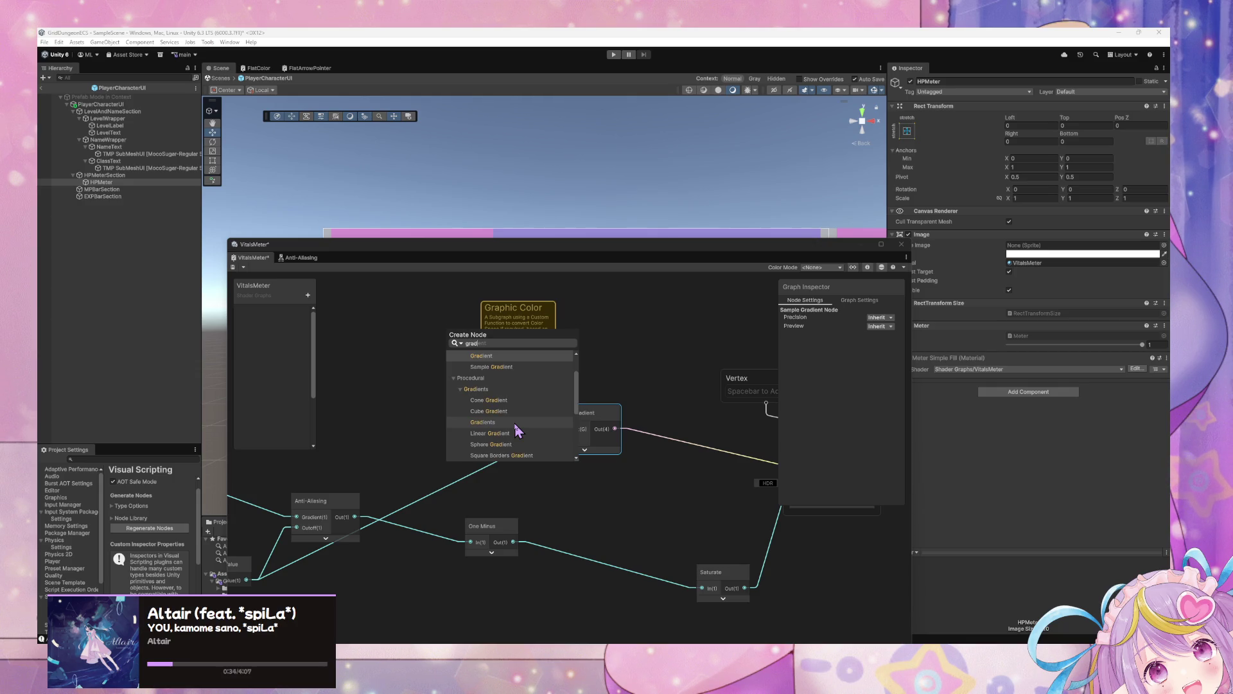
key(Return)
click(491, 456)
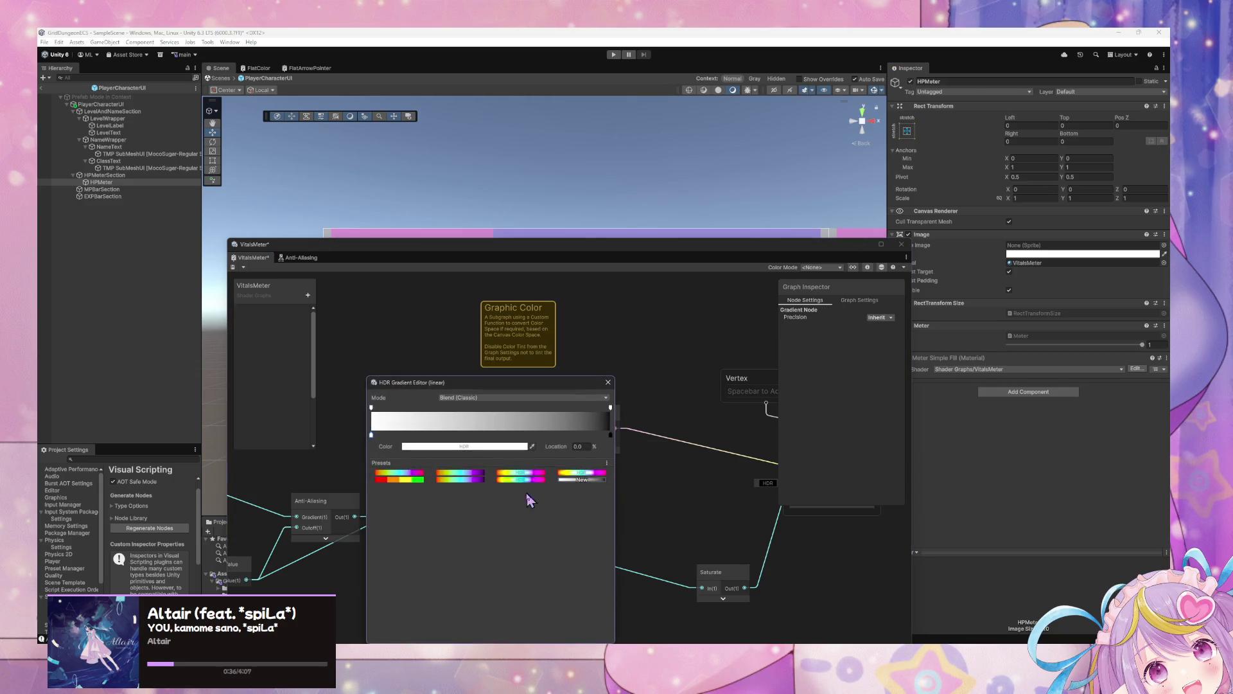
click(395, 483)
click(608, 383)
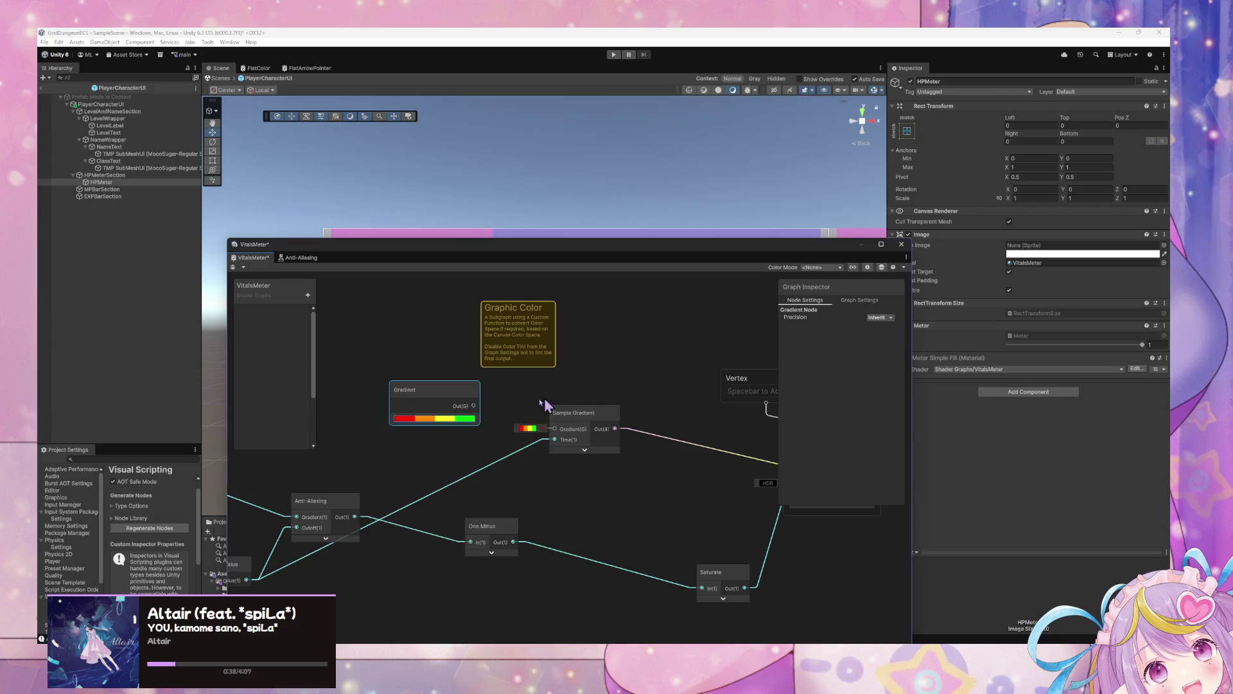
drag(424, 392, 394, 375)
Add an Enum keyword property to the VitalsMeter blackboard
click(307, 295)
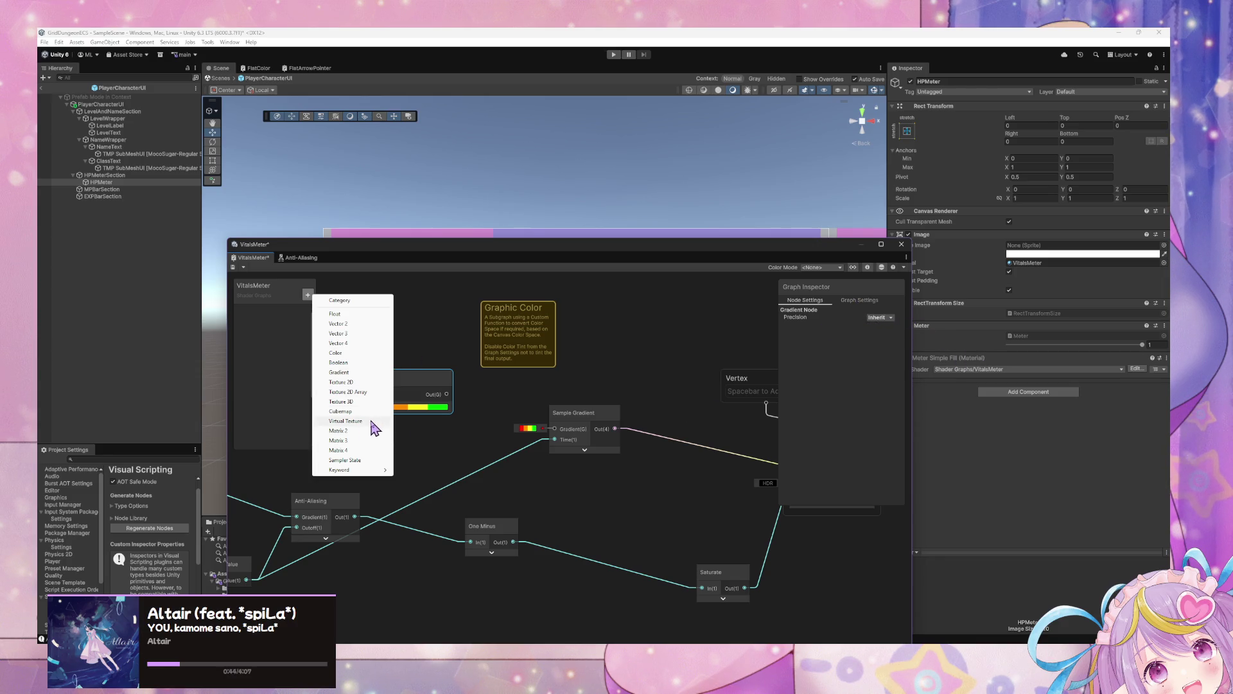
mouse_move(369, 472)
click(421, 481)
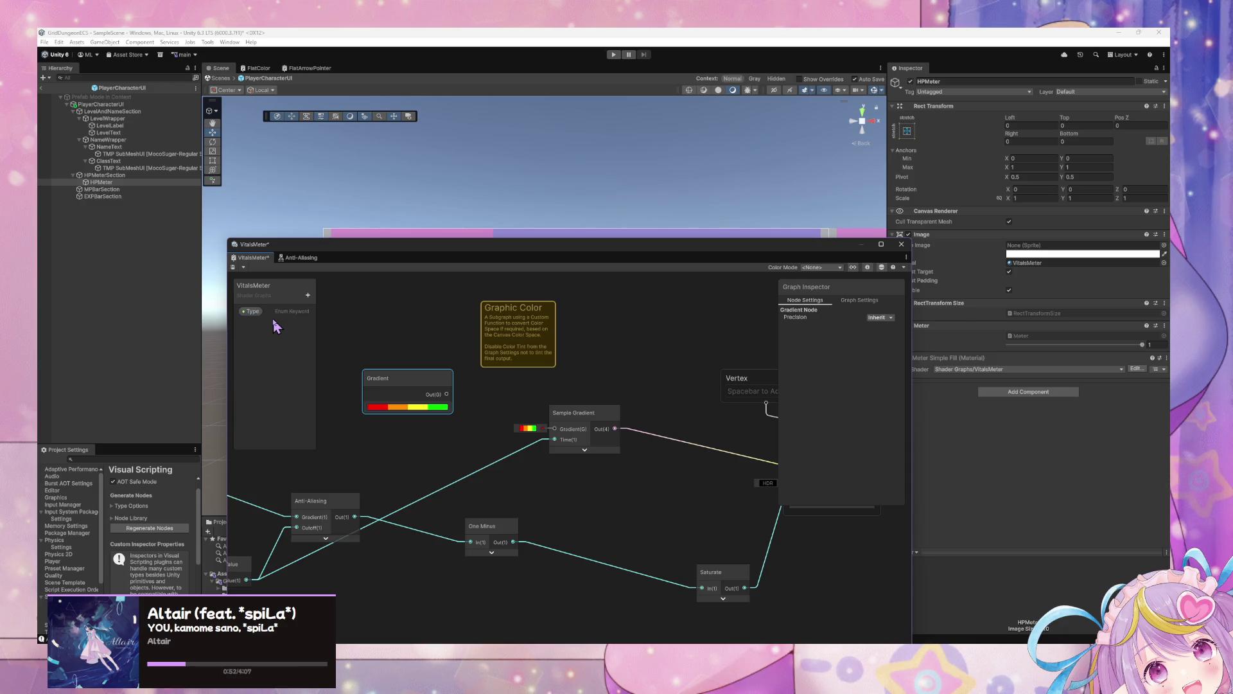
Trim the Type keyword to two entries by deleting entry C and renaming B to MP
click(256, 311)
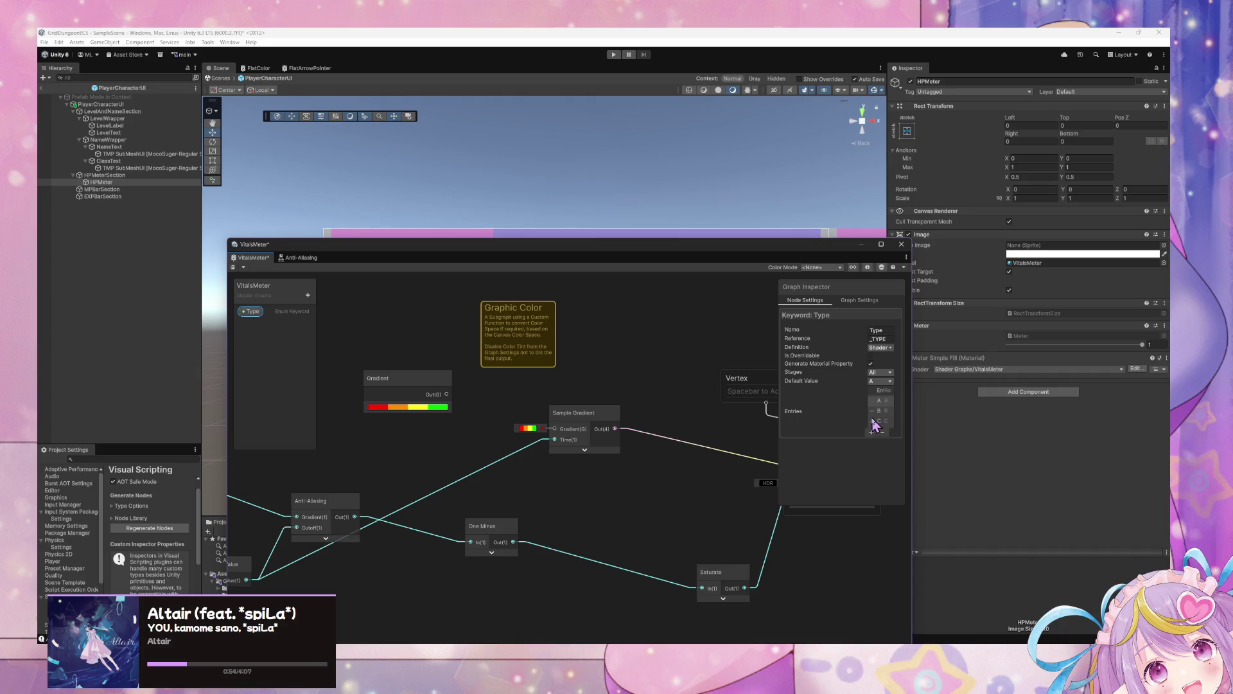
click(883, 430)
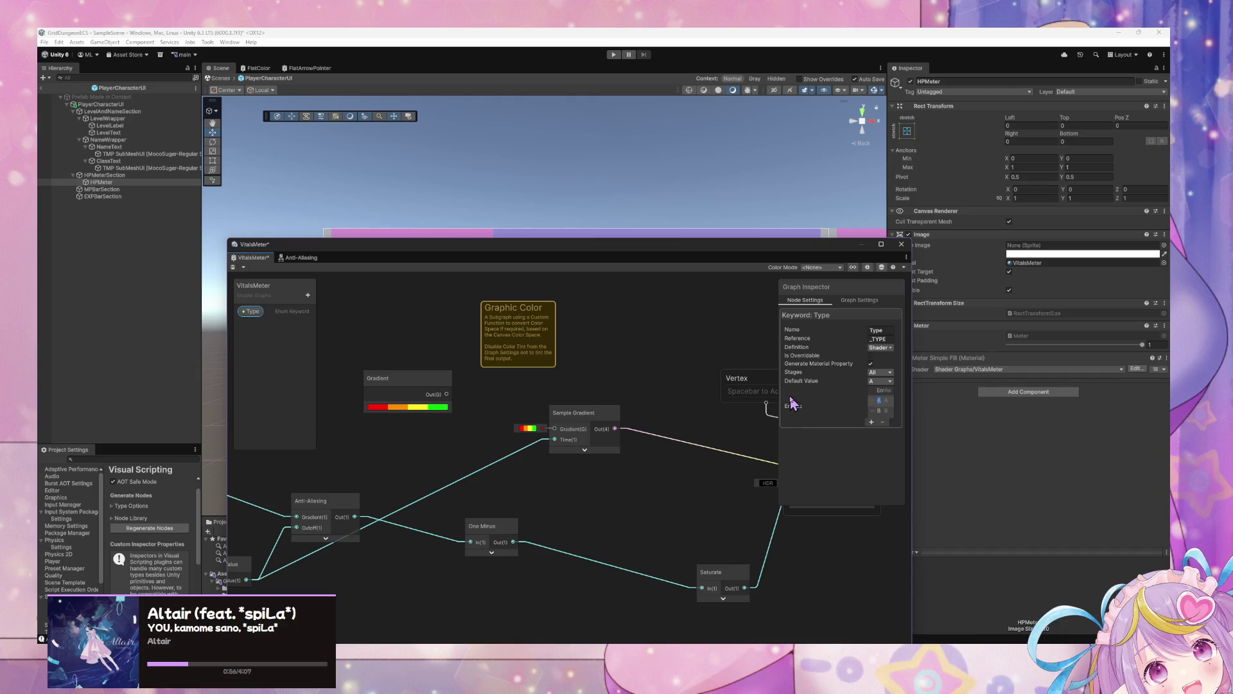
drag(780, 394, 656, 398)
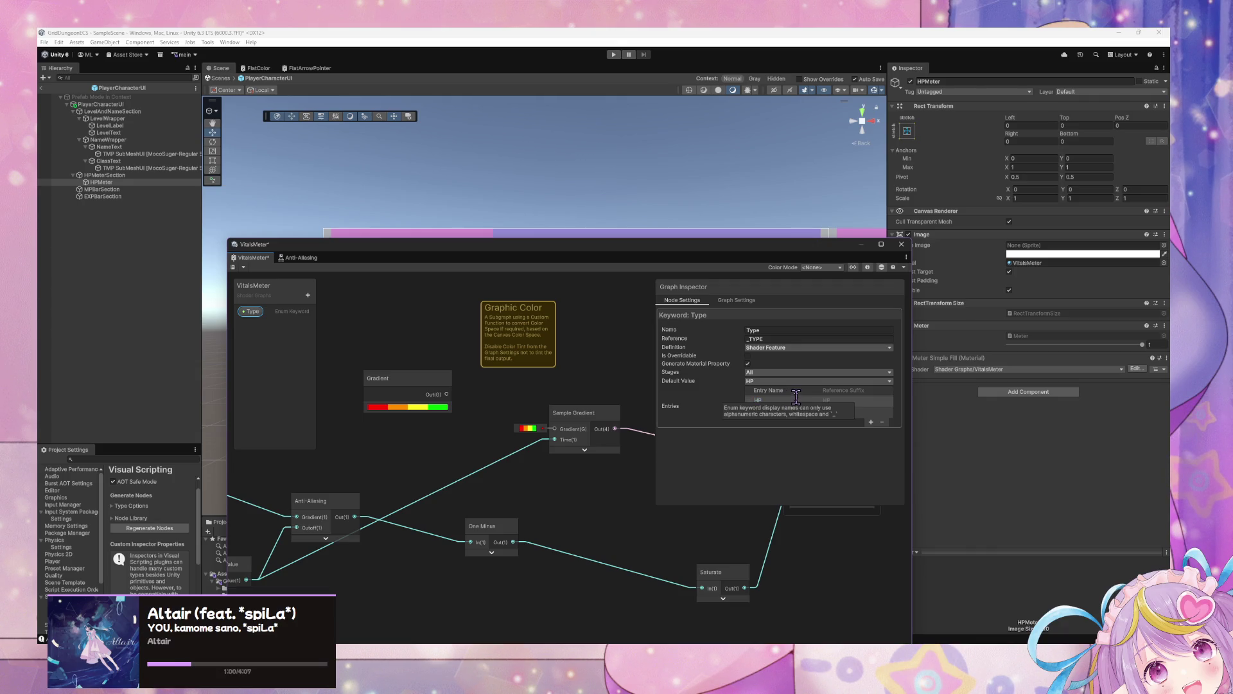
text(MP)
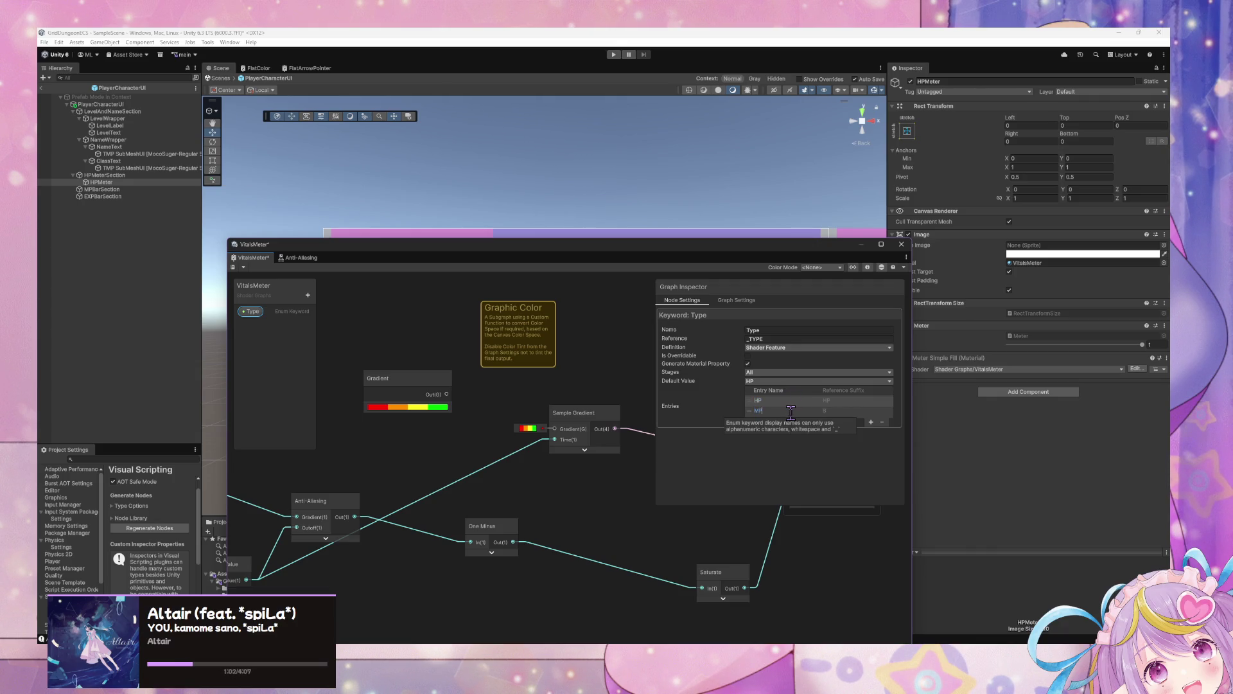
Add a Keyword: Type node to the VitalsMeter graph through a Create Node search for 'k'
right_click(484, 388)
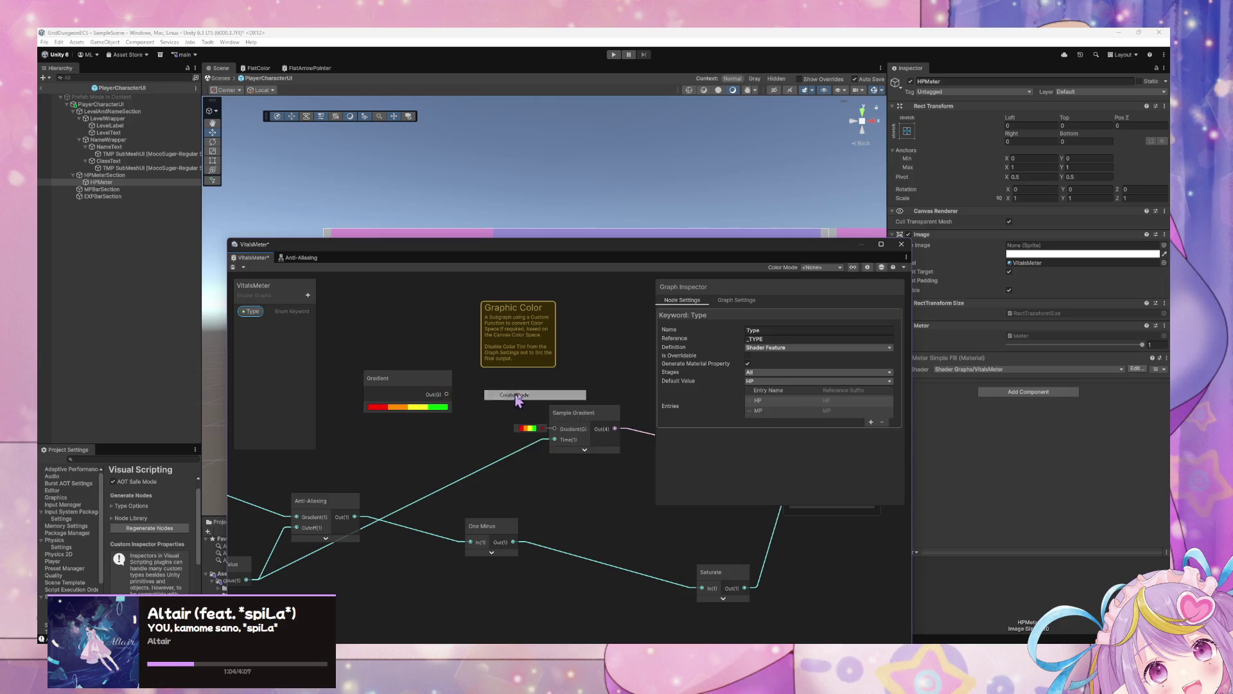
click(507, 394)
text(enum)
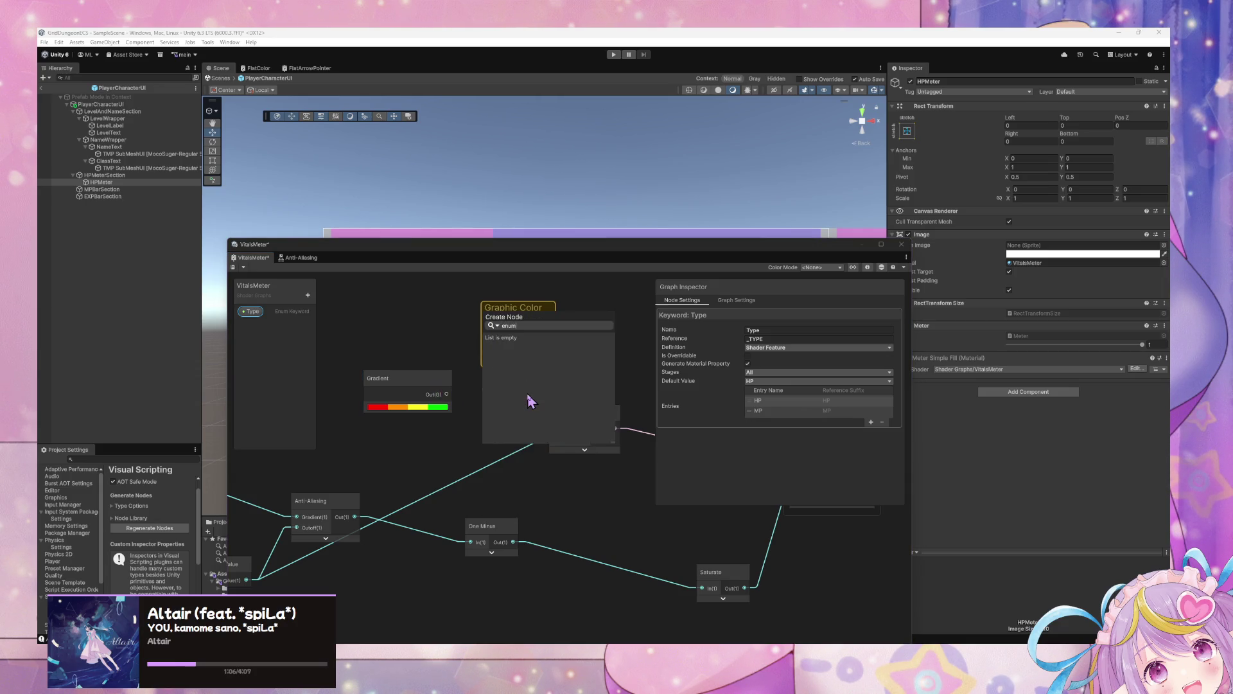
key(BackSpace)
key(BackSpace)
key(BackSpace)
text(key)
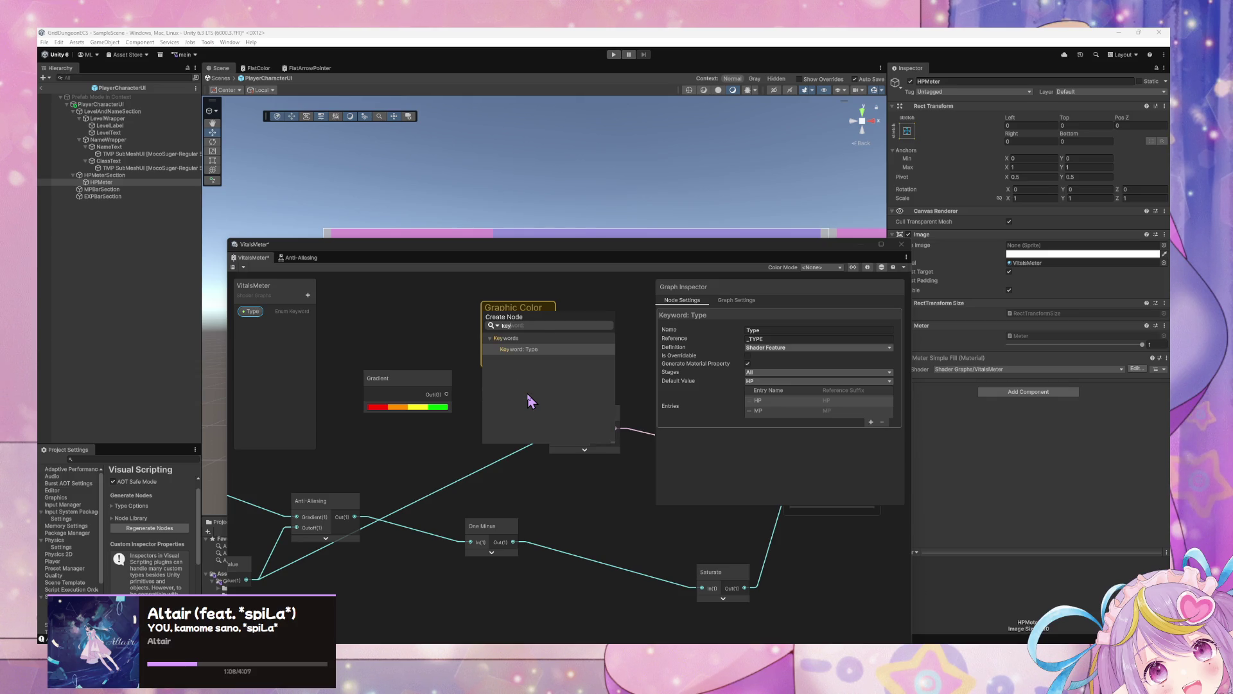
key(Return)
mouse_move(450, 384)
mouse_down()
mouse_move(403, 360)
mouse_move(455, 426)
mouse_move(492, 437)
mouse_move(470, 402)
mouse_up()
right_click(498, 404)
Wire the Gradient output into the Type node's HP input, then delete that wire
click(501, 411)
click(250, 311)
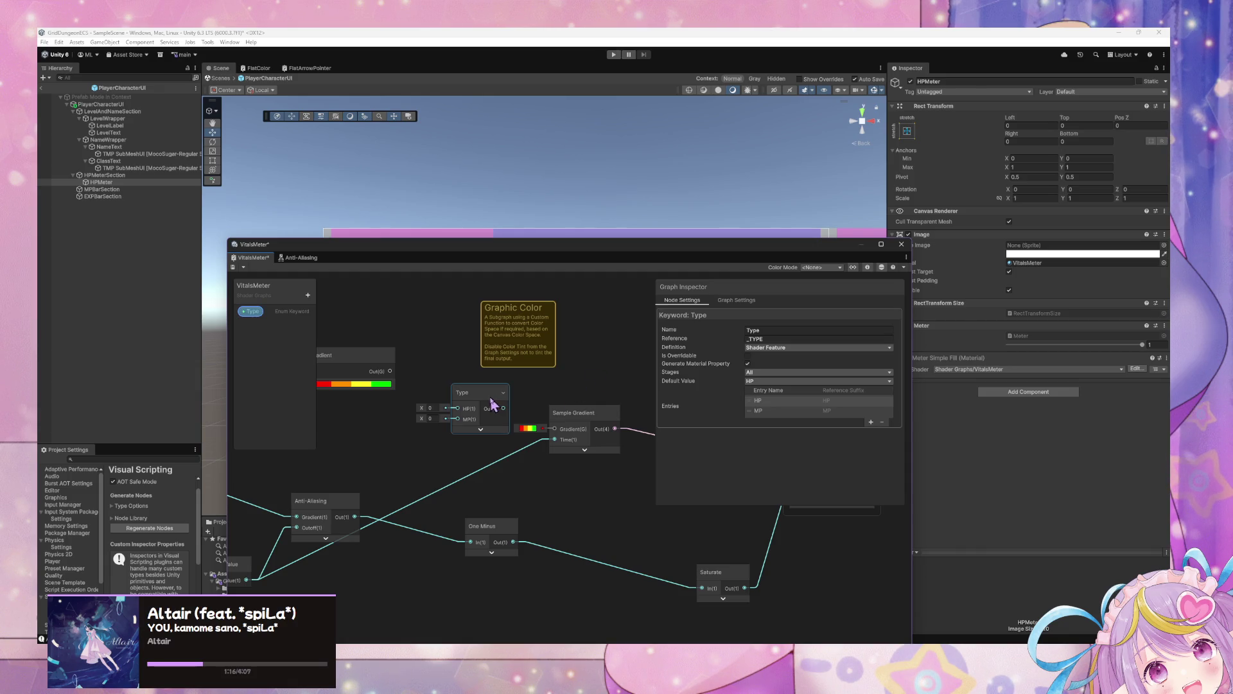
mouse_move(390, 371)
mouse_down()
mouse_move(441, 413)
mouse_move(458, 409)
mouse_up()
right_click(458, 414)
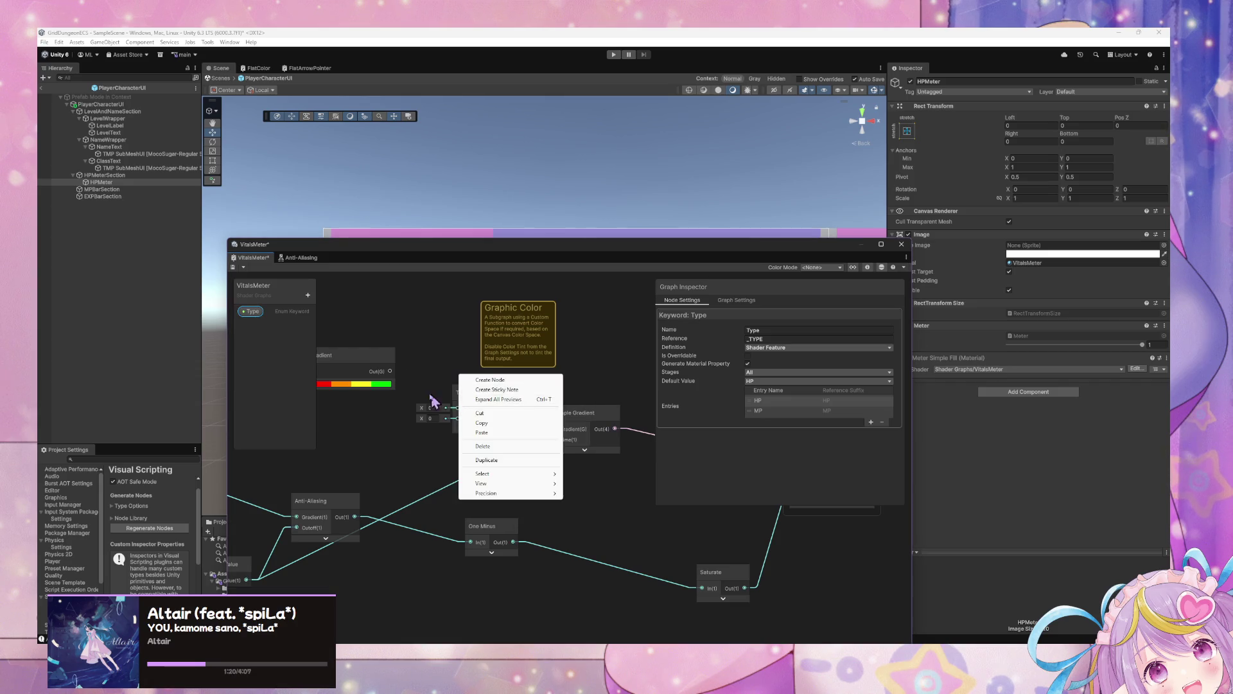
click(480, 399)
Add a Branch node from a 'bra' search, then delete it again
right_click(460, 372)
click(461, 374)
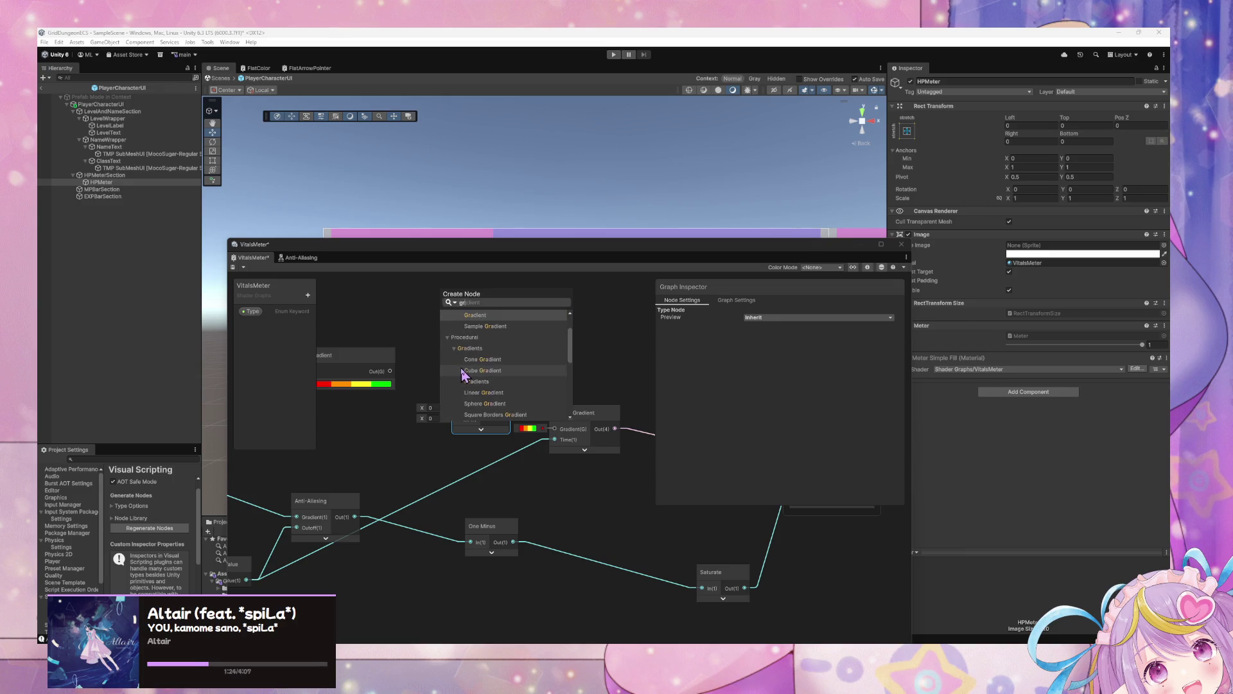
text(gbrand)
key(BackSpace)
key(BackSpace)
key(BackSpace)
text(b)
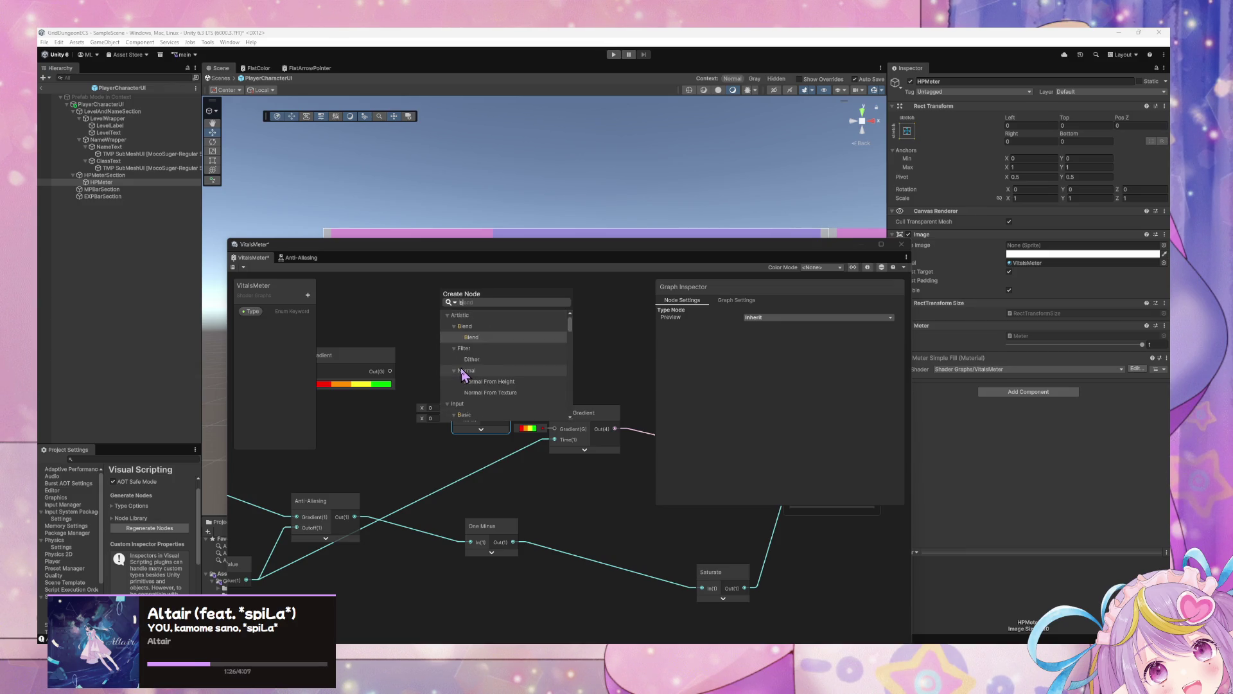
text(ranch)
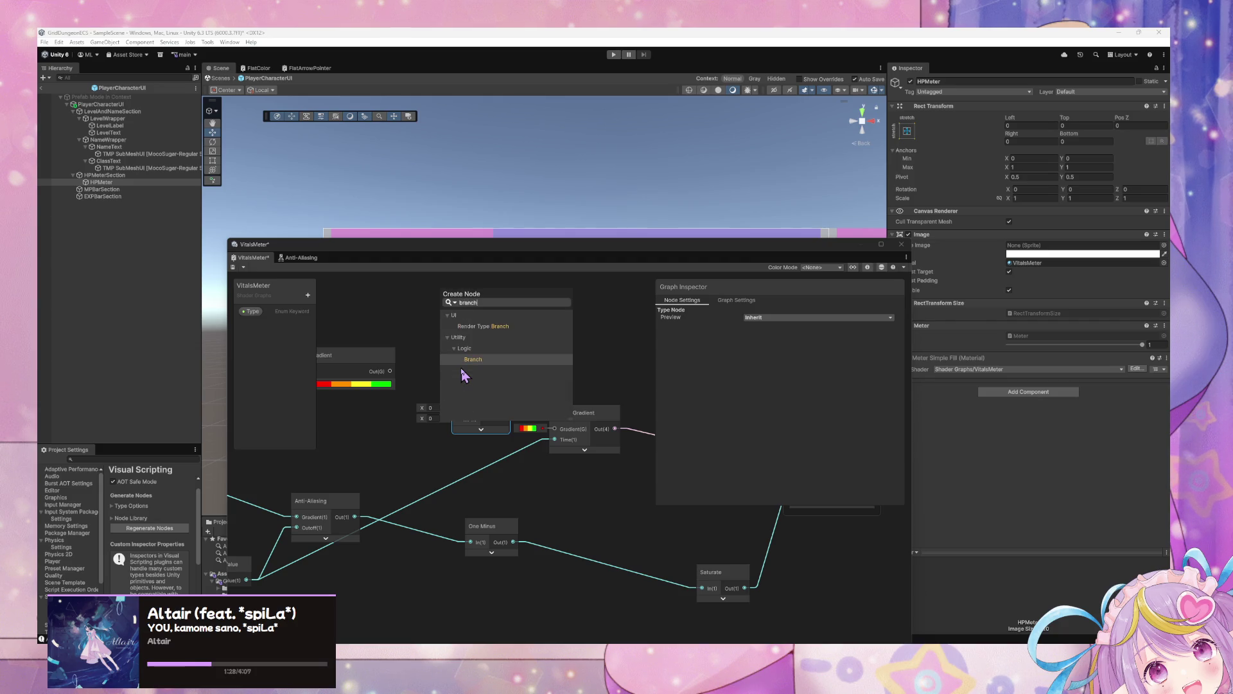
key(Return)
mouse_move(457, 387)
mouse_down()
mouse_move(450, 402)
mouse_move(444, 350)
mouse_move(487, 322)
mouse_up()
key(Delete)
Move the Type keyword node up and left, beside the Sample Gradient node
drag(485, 385, 462, 379)
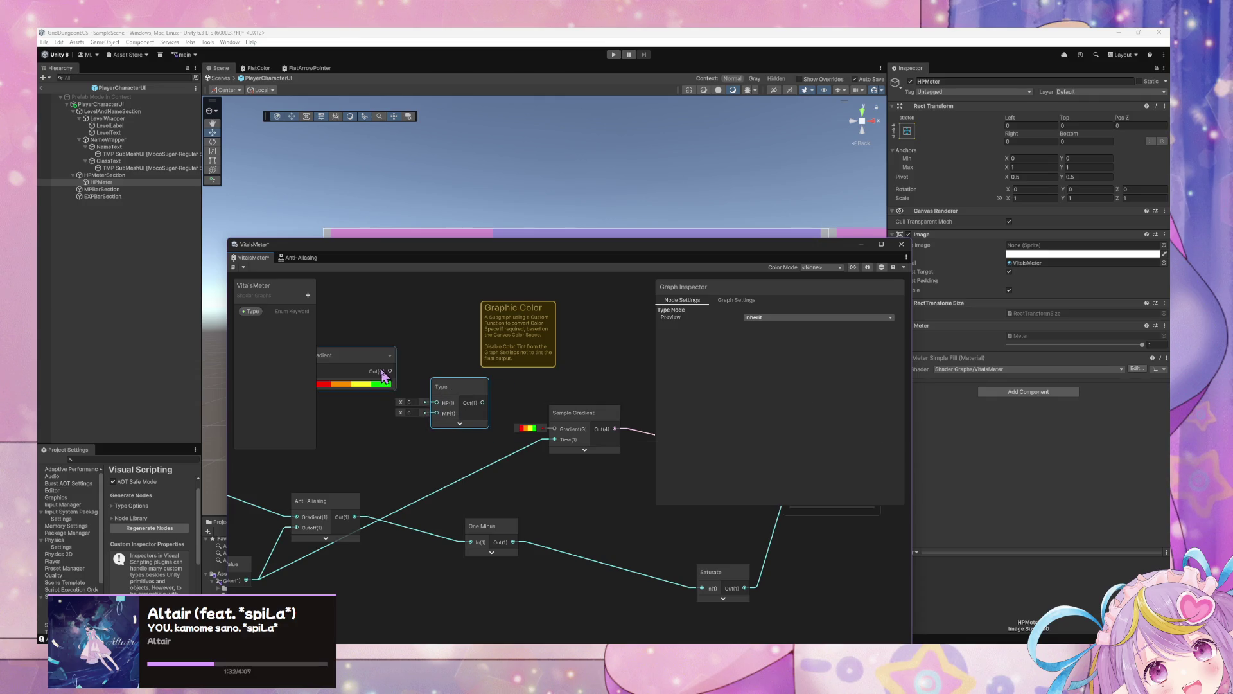
right_click(443, 408)
click(439, 420)
Nudge the Gradient and Type nodes up and delete the Graphic Color sticky note
click(756, 321)
click(733, 305)
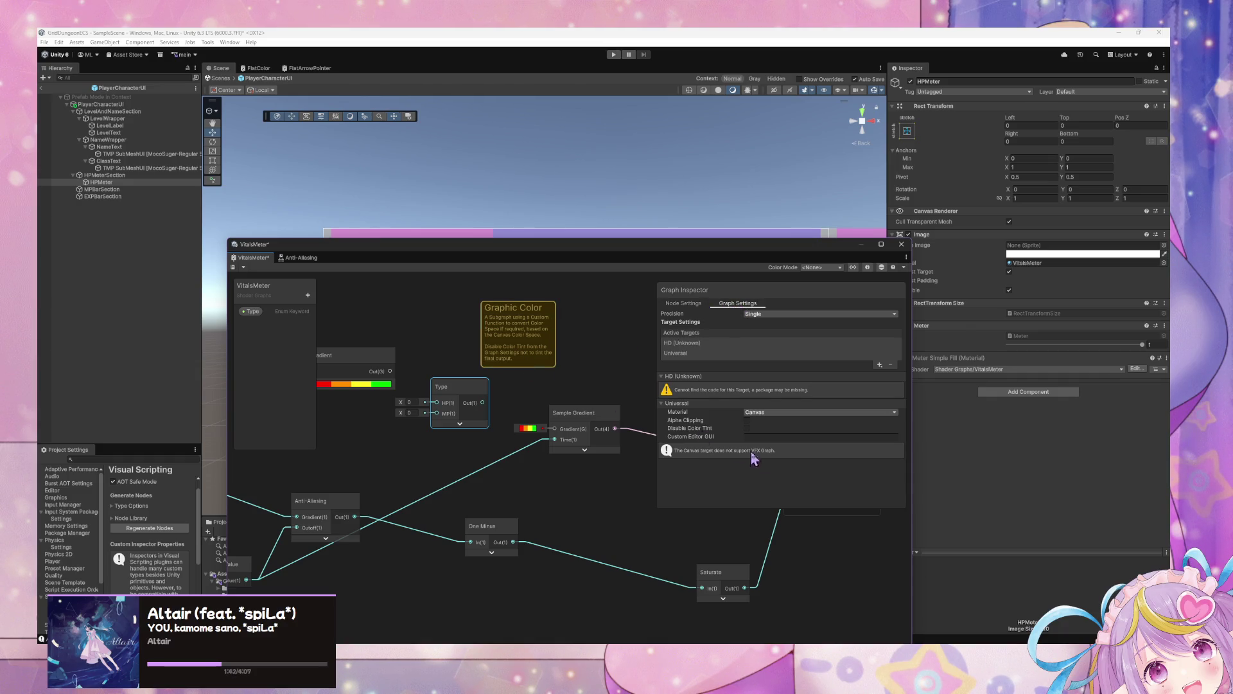
click(359, 361)
mouse_move(366, 367)
mouse_down()
mouse_move(394, 380)
mouse_move(366, 358)
mouse_up()
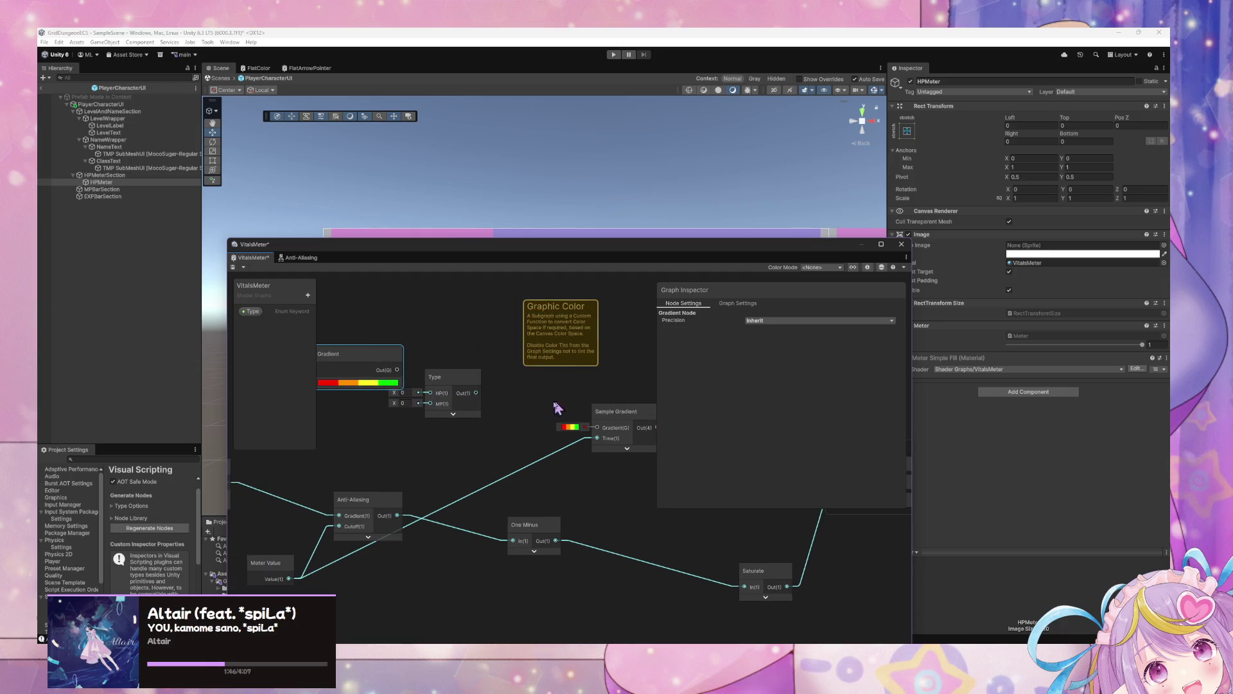
click(587, 344)
key(Delete)
Set the Type keyword's Stages to Fragment, keeping Shader Feature as its definition
click(465, 386)
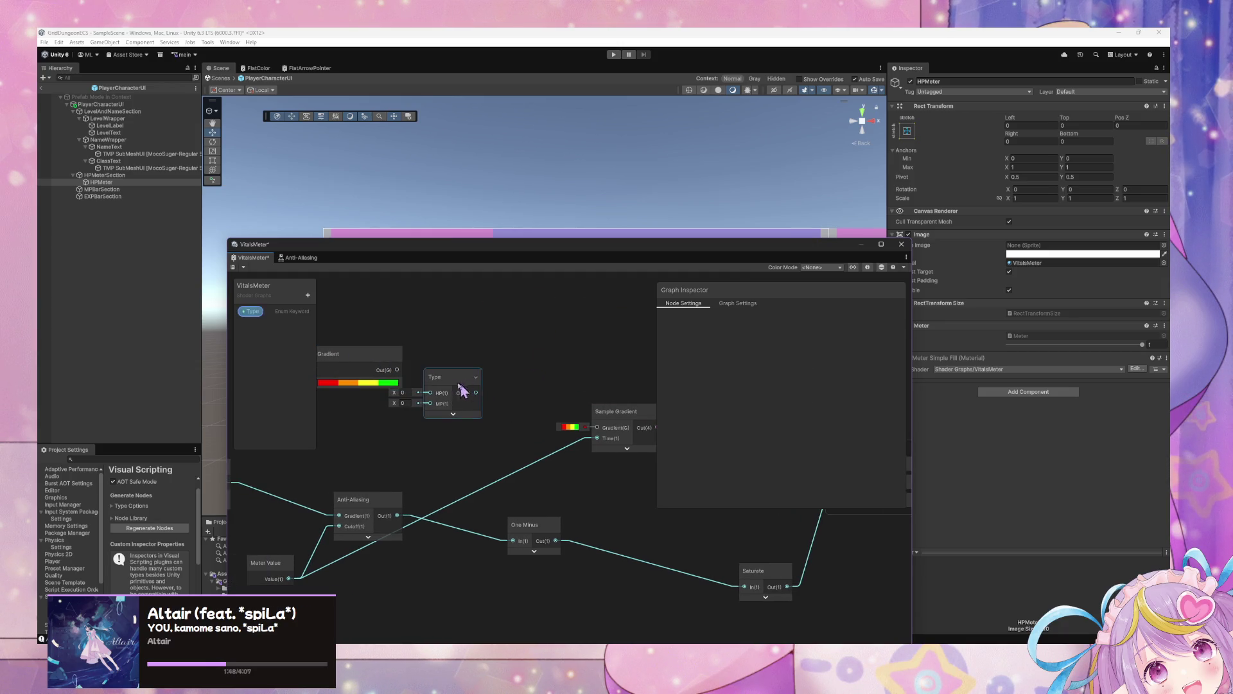
click(255, 313)
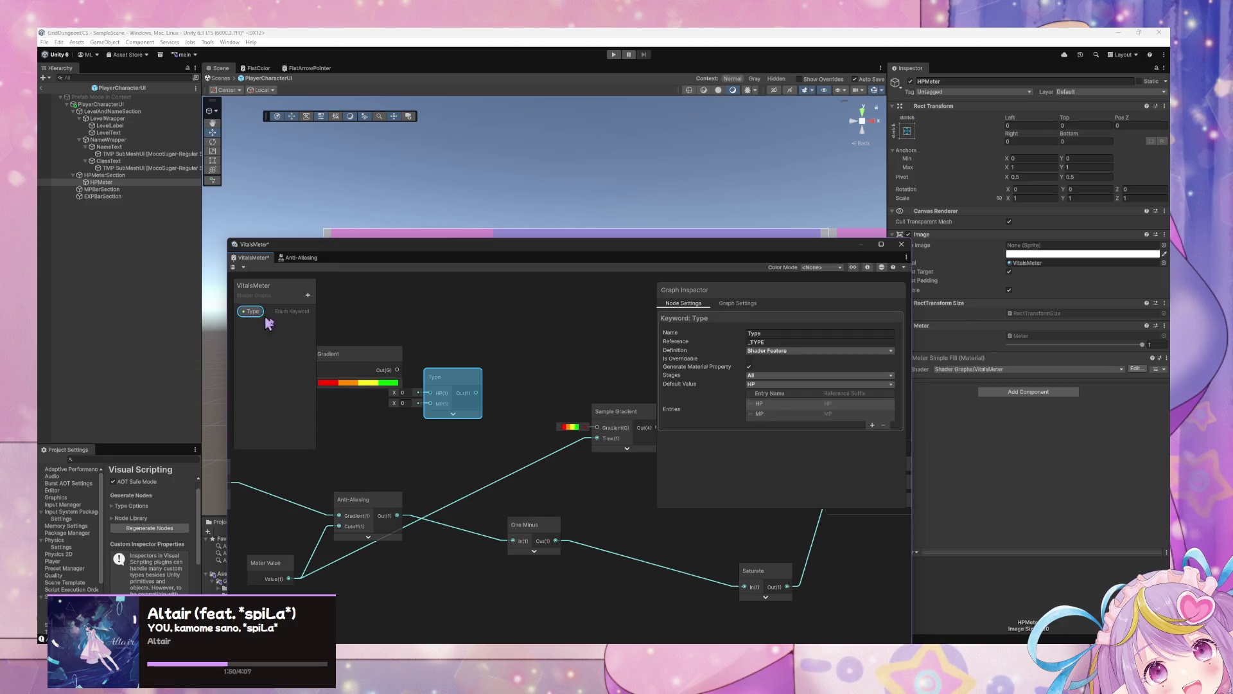
click(752, 375)
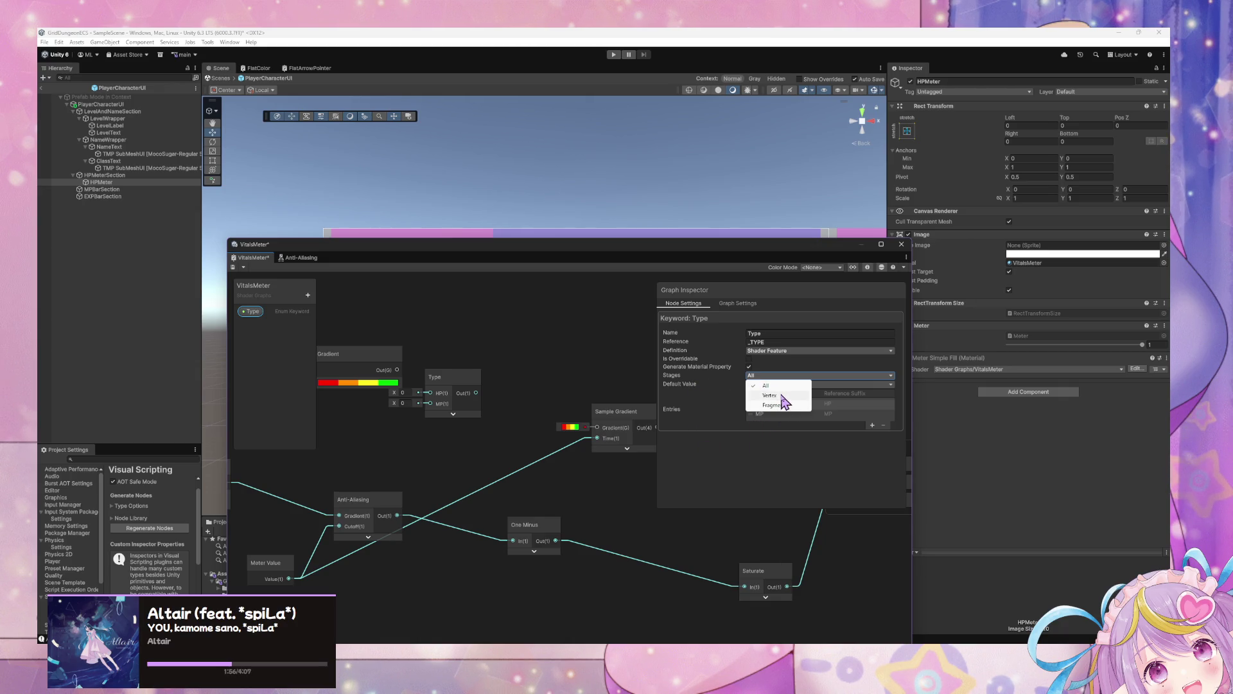
click(774, 404)
click(763, 354)
click(709, 453)
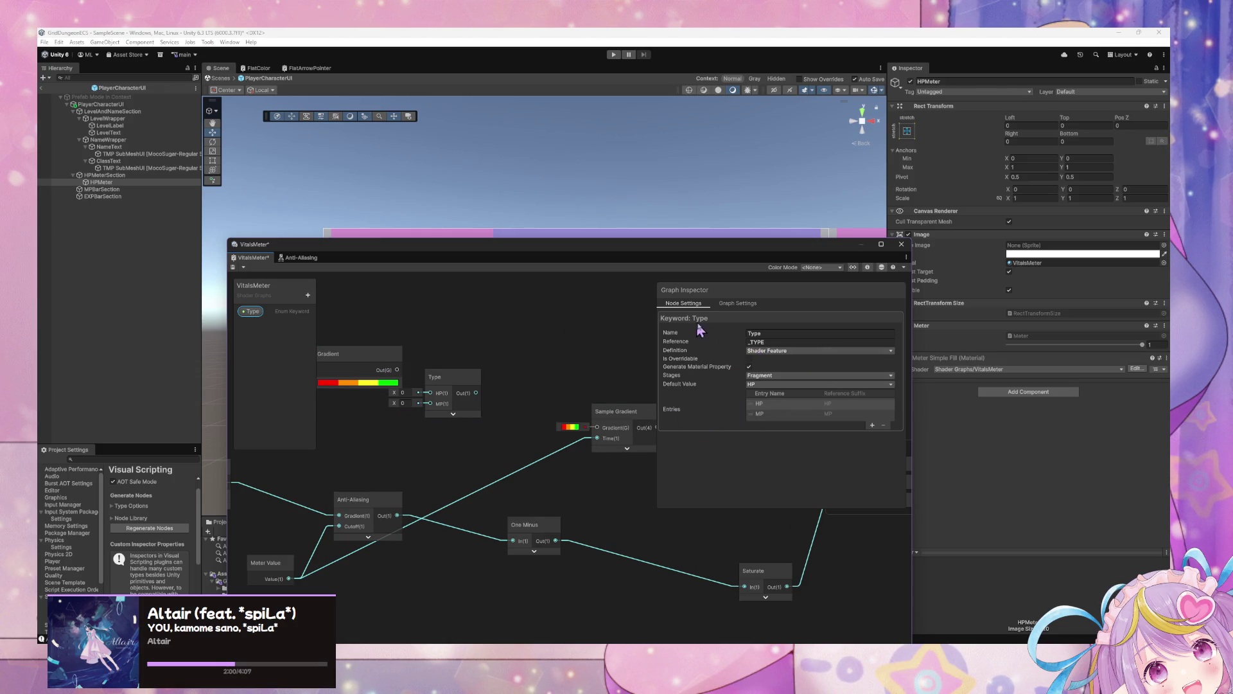
click(754, 353)
click(715, 445)
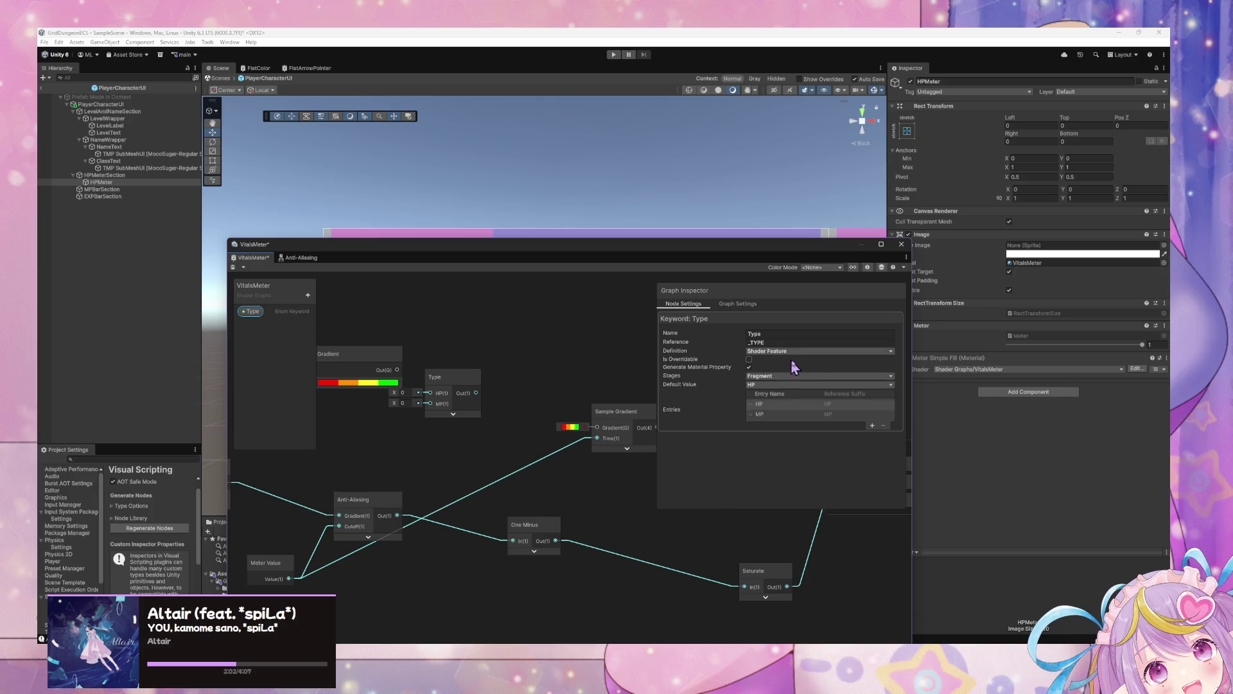
drag(448, 378, 502, 367)
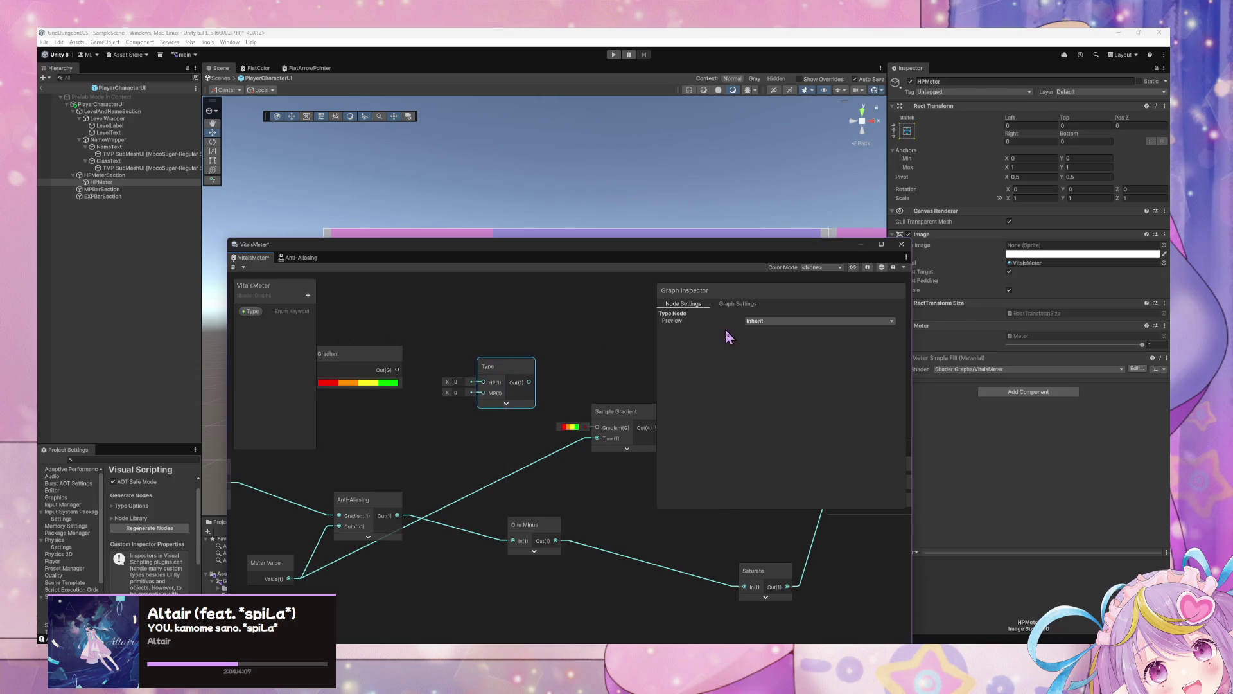
Move the Sample Gradient node left and delete the standalone Gradient node
click(738, 304)
click(688, 304)
right_click(437, 369)
click(478, 332)
drag(610, 420, 502, 427)
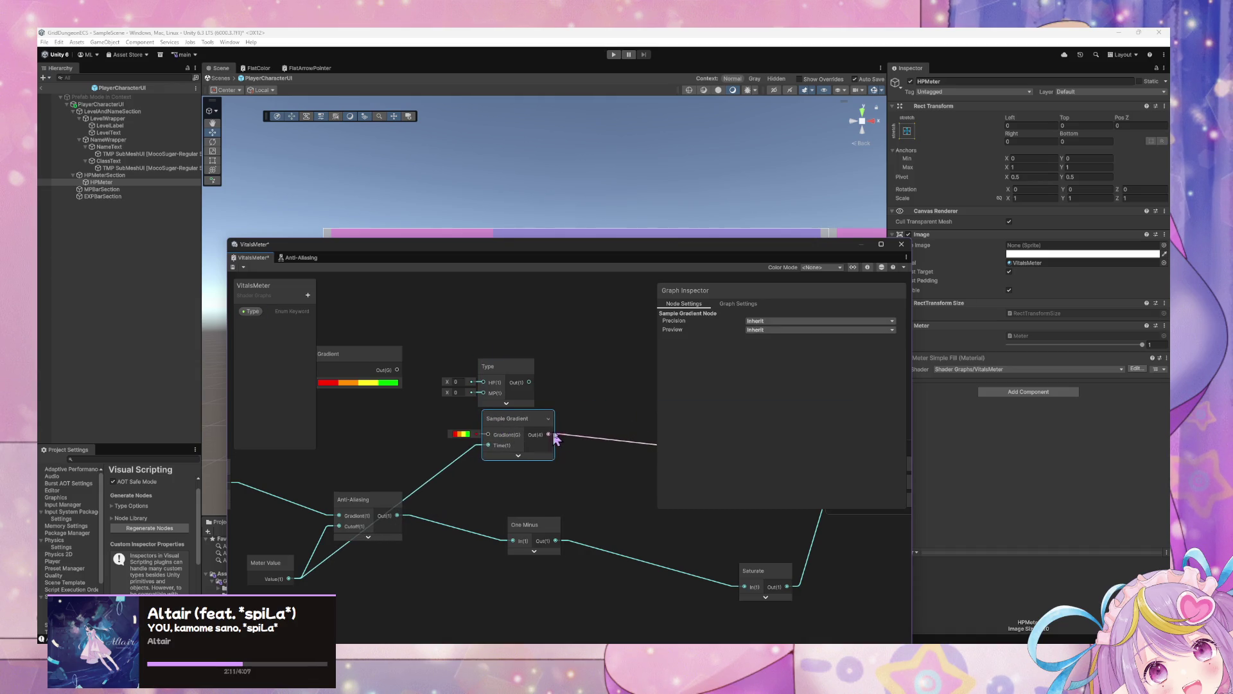
click(384, 368)
key(Delete)
Connect Sample Gradient's Out to the Type HP input and place a duplicate Sample Gradient below
mouse_move(498, 366)
mouse_down()
mouse_move(610, 373)
mouse_move(620, 397)
mouse_move(605, 413)
mouse_up()
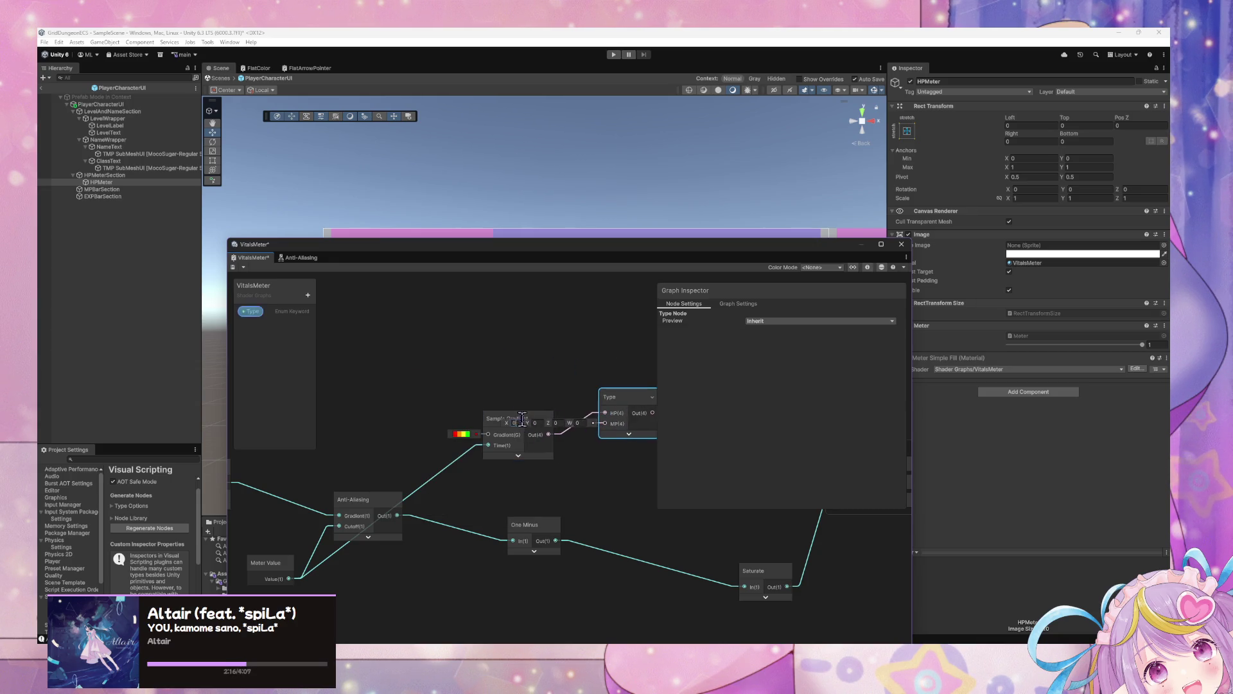
drag(499, 416, 490, 329)
key(ctrl+d)
mouse_move(552, 372)
mouse_down()
mouse_move(482, 400)
mouse_move(605, 424)
mouse_move(482, 421)
mouse_move(457, 382)
mouse_move(613, 445)
mouse_up()
click(609, 434)
drag(502, 394, 517, 389)
Recolour the lower gradient's last key blue and its 75% key cyan (red 0, blue 255)
click(430, 401)
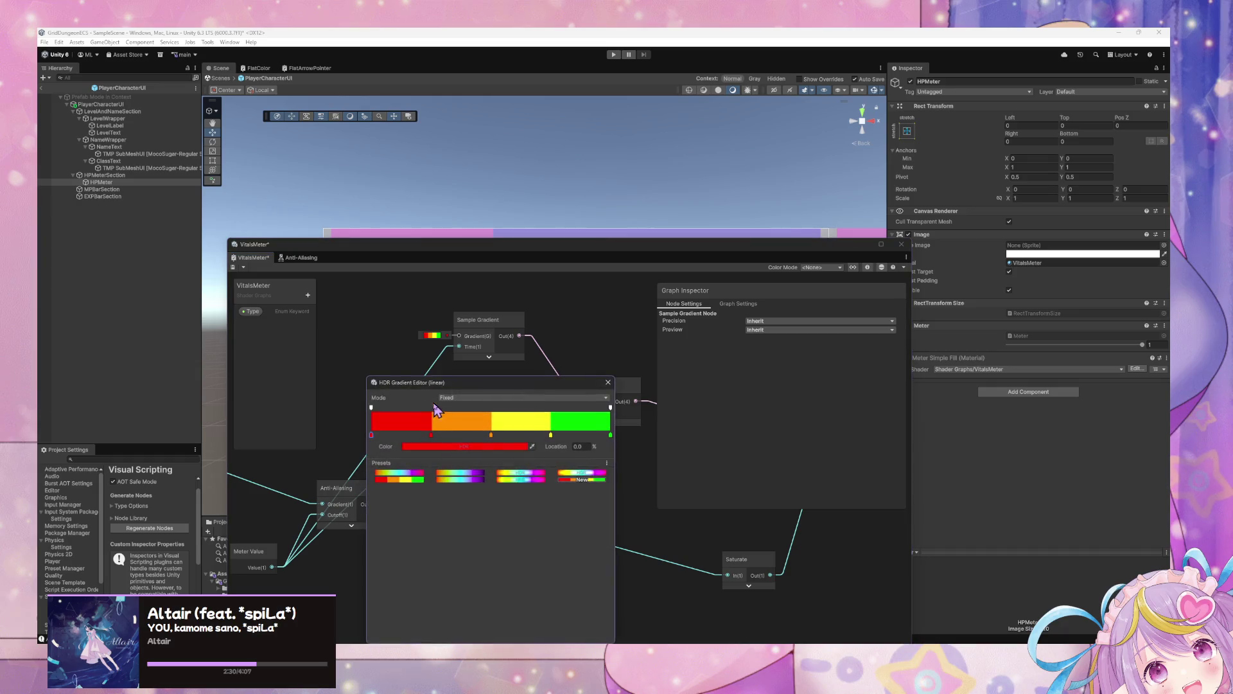
click(611, 436)
click(428, 446)
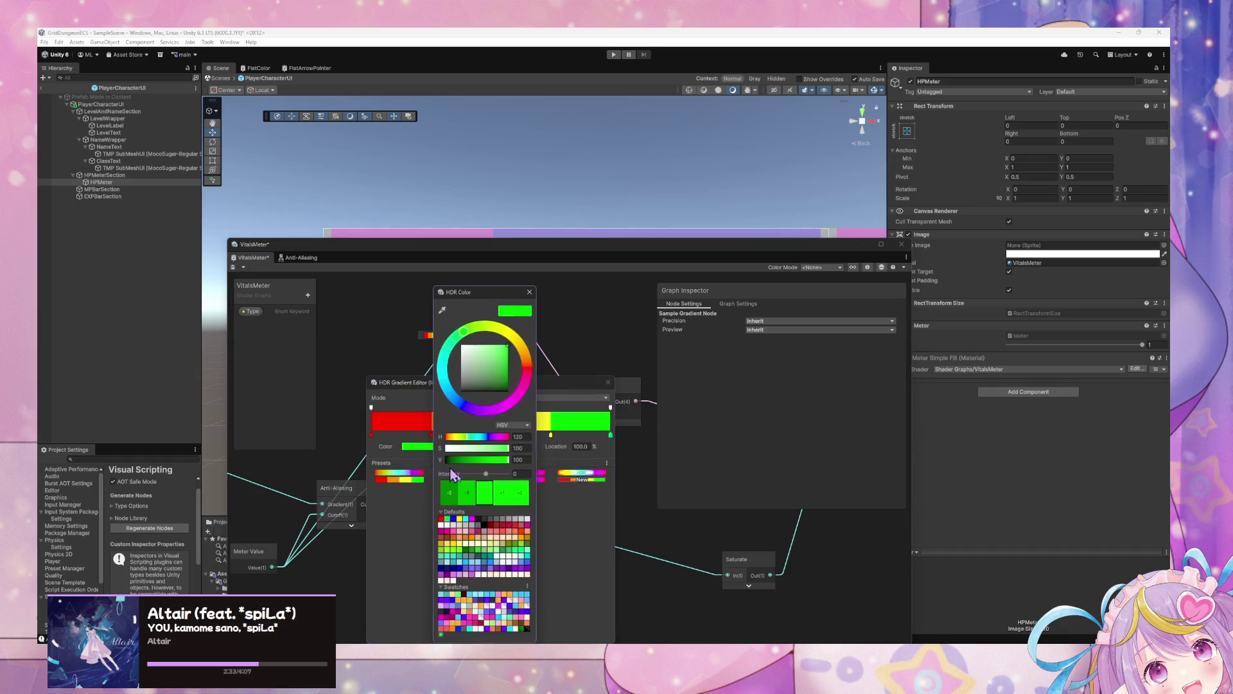
click(454, 518)
click(530, 292)
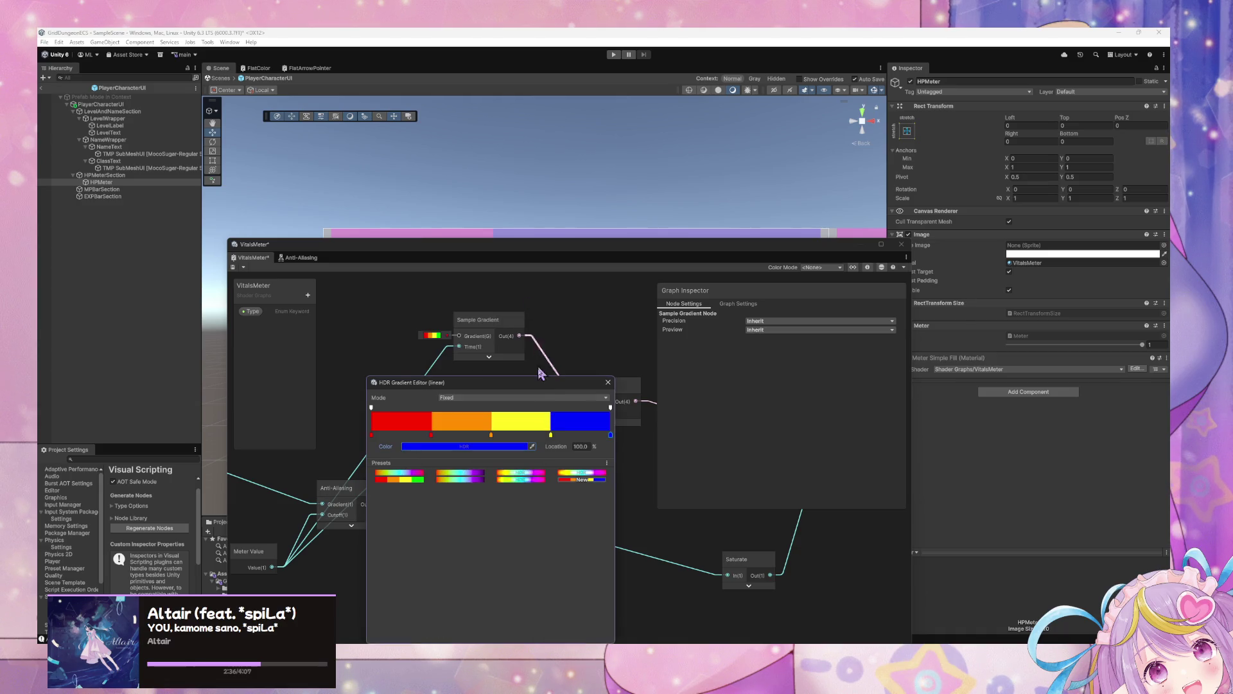
click(552, 436)
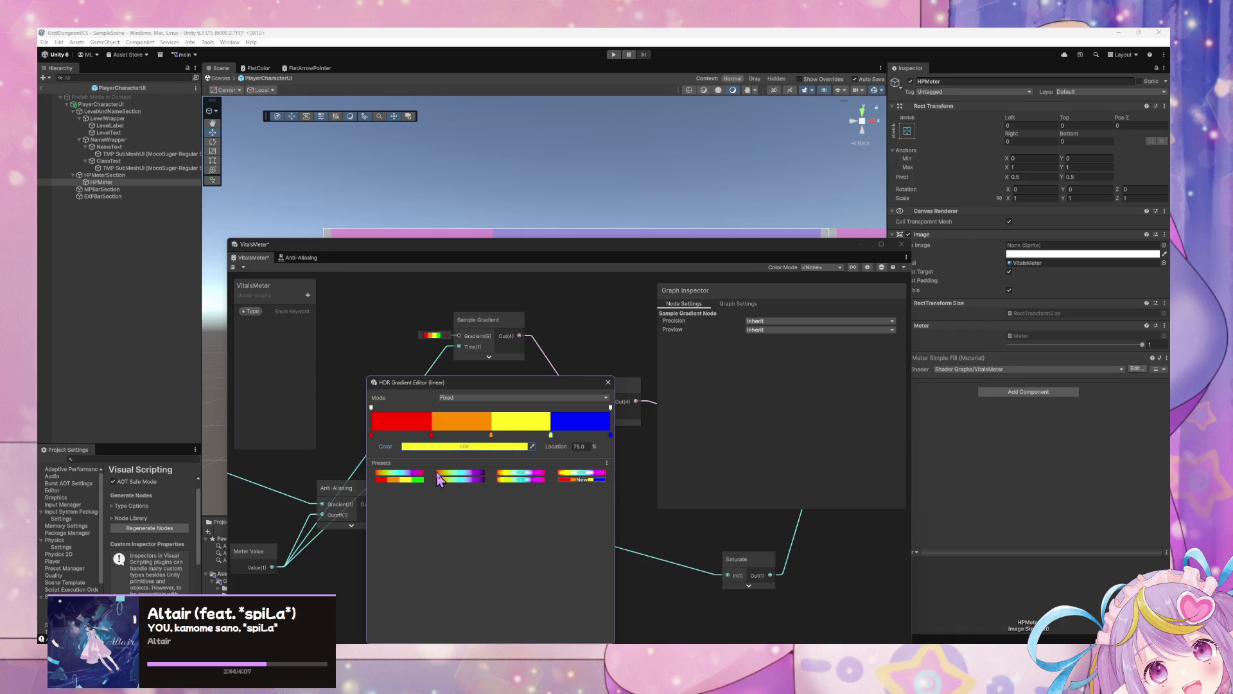
click(482, 450)
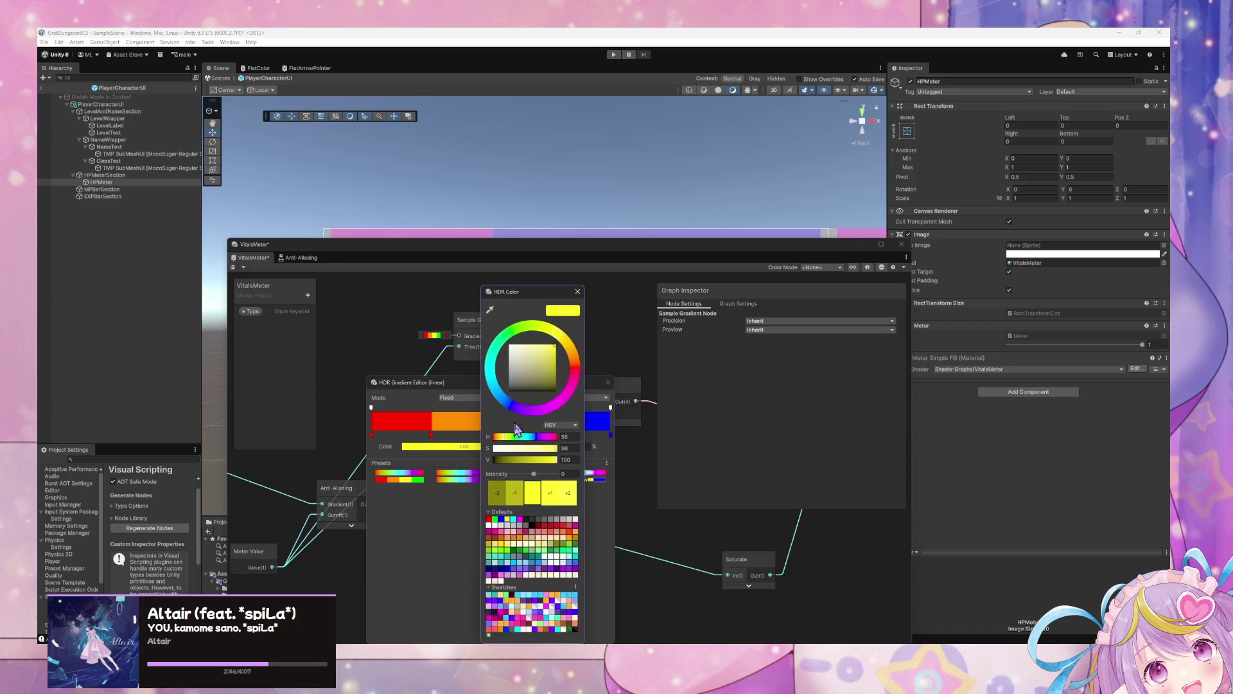
click(559, 425)
click(575, 445)
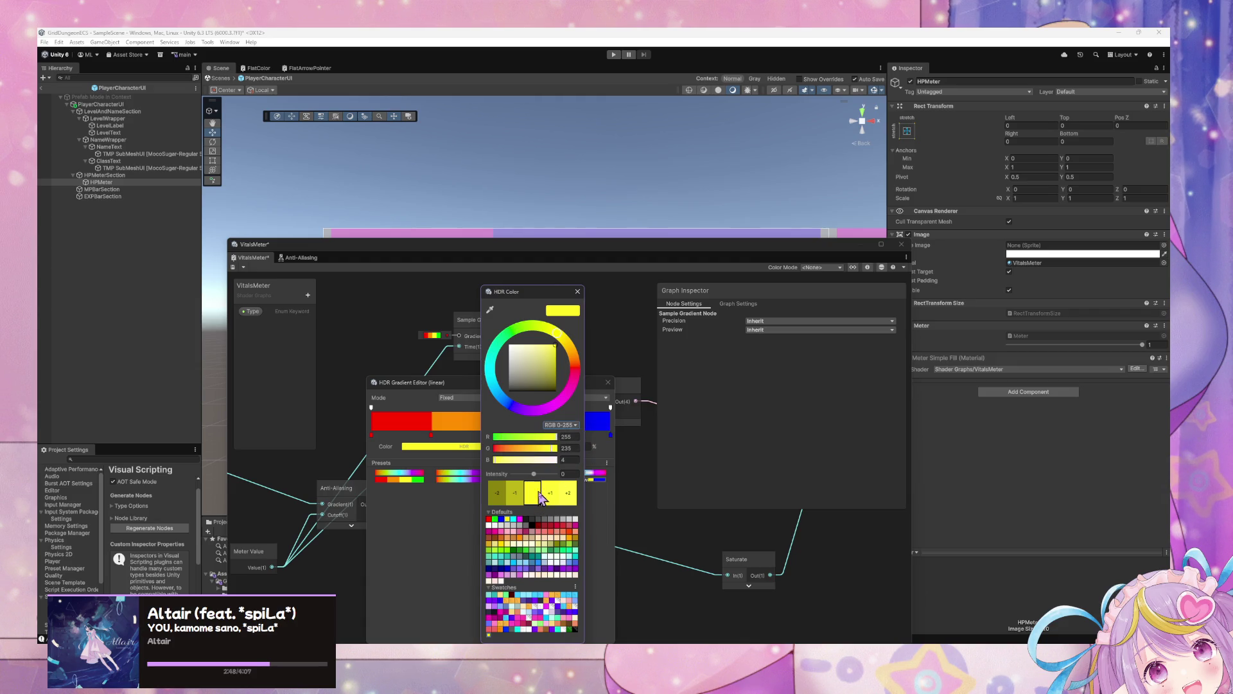
drag(500, 461, 599, 454)
double_click(568, 436)
text(0)
click(593, 358)
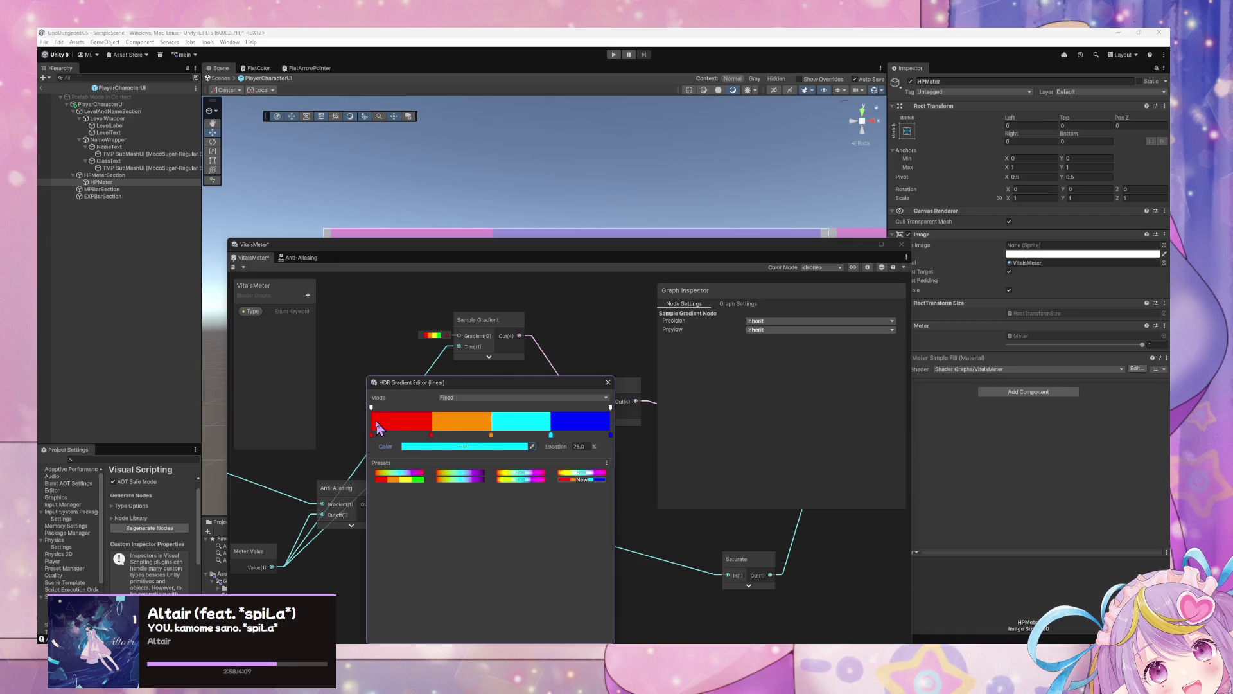
Change the orange gradient key at 50% to yellow and close the gradient editor
click(490, 434)
click(479, 447)
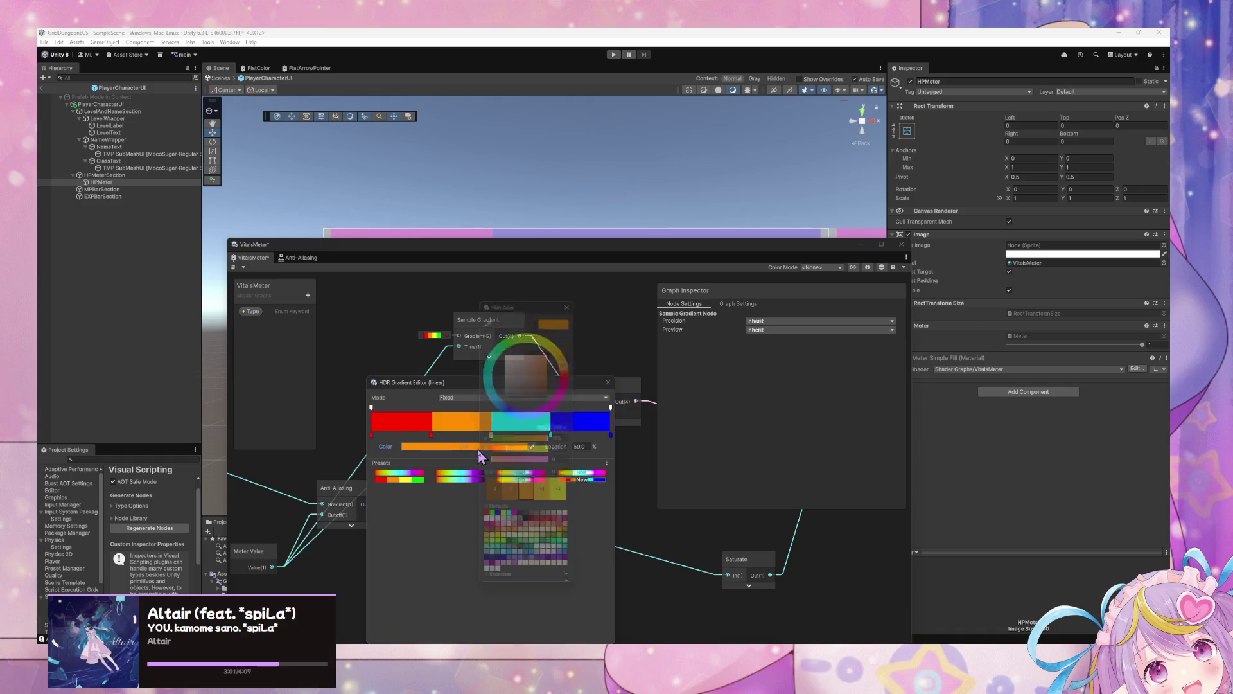
click(504, 520)
click(574, 291)
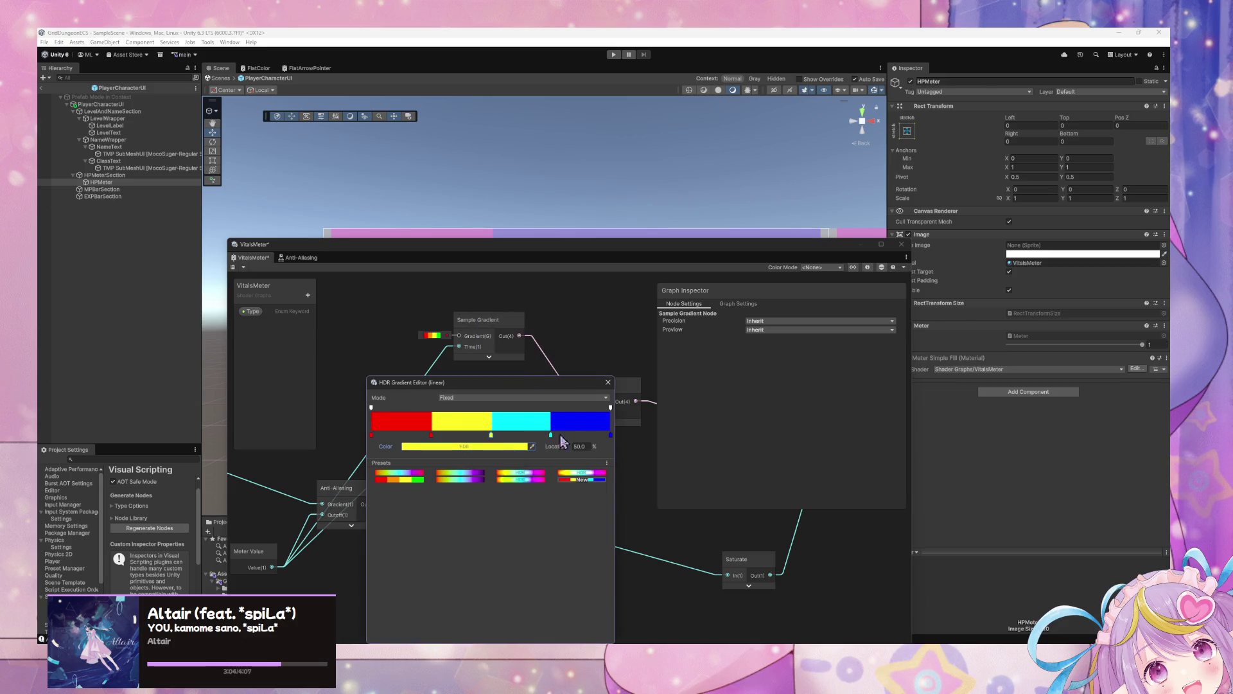
click(608, 382)
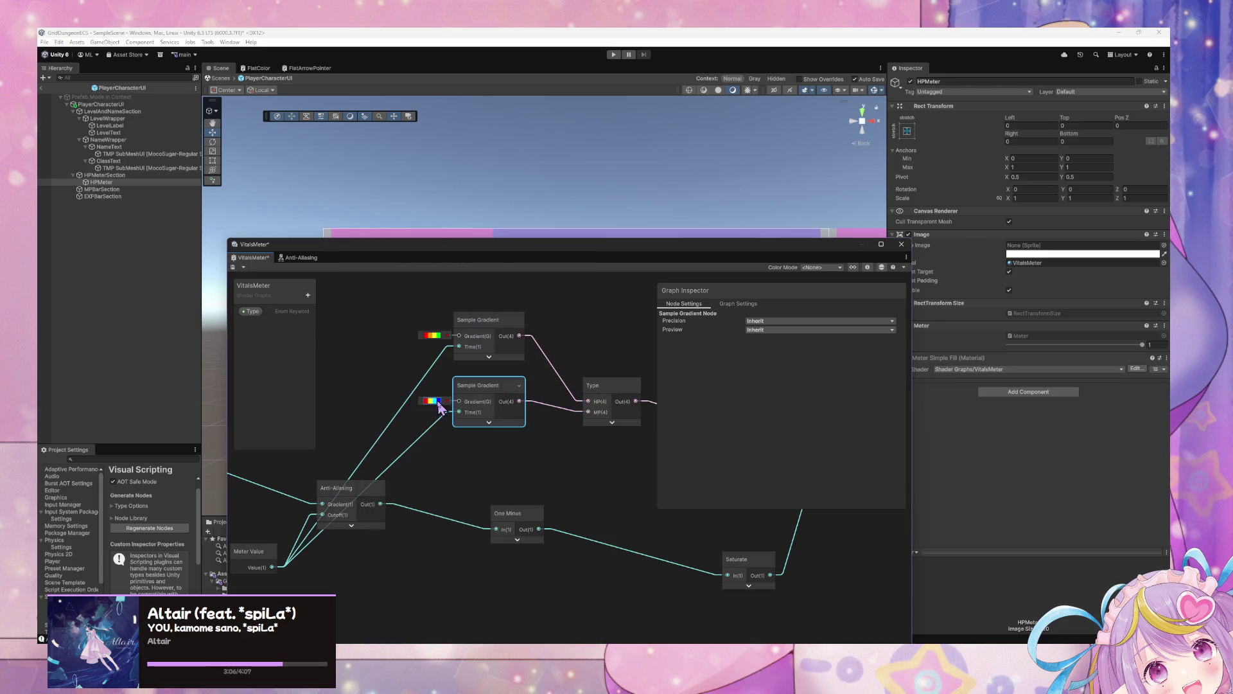
Save the second Sample Gradient's gradient as a new preset, then save the VitalsMeter graph
click(438, 401)
click(572, 480)
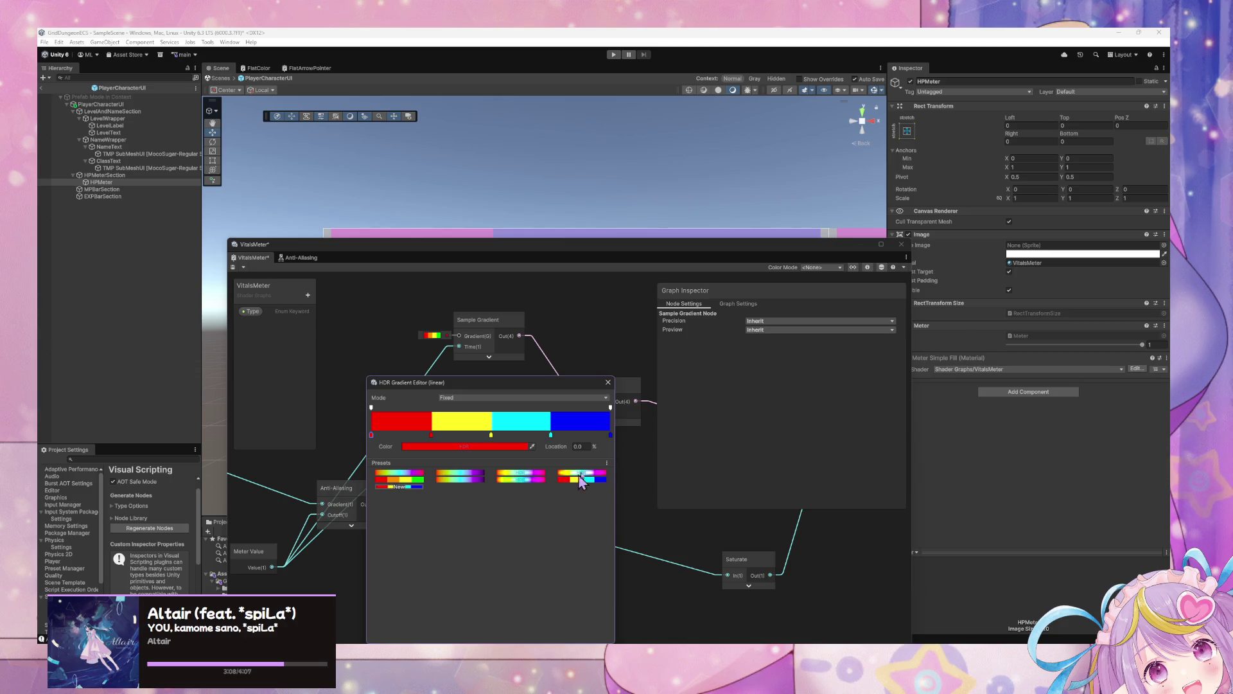
click(608, 382)
mouse_move(606, 488)
mouse_down()
mouse_move(426, 392)
mouse_move(455, 405)
mouse_up()
click(233, 267)
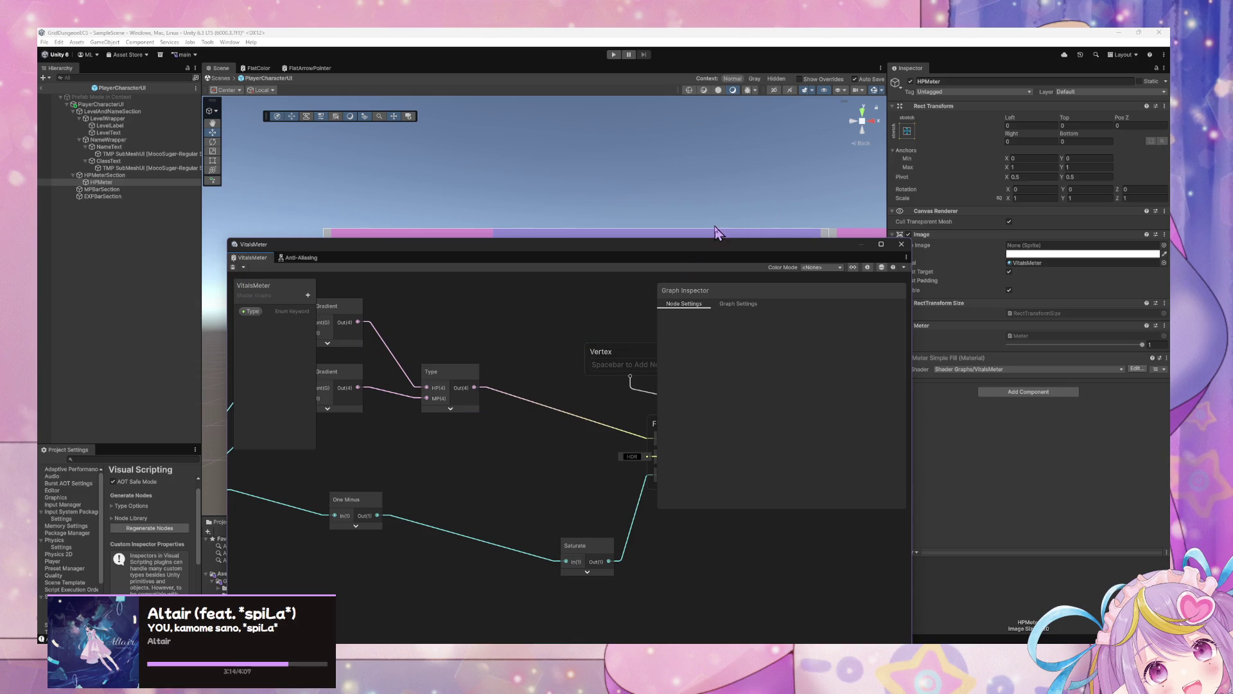
Add a Vertical Layout Group to HPMeterSection with Control Child Size Height and Upper Center alignment
mouse_move(683, 253)
mouse_down()
mouse_move(938, 305)
mouse_move(985, 276)
mouse_move(960, 482)
mouse_move(771, 485)
mouse_move(969, 474)
mouse_up()
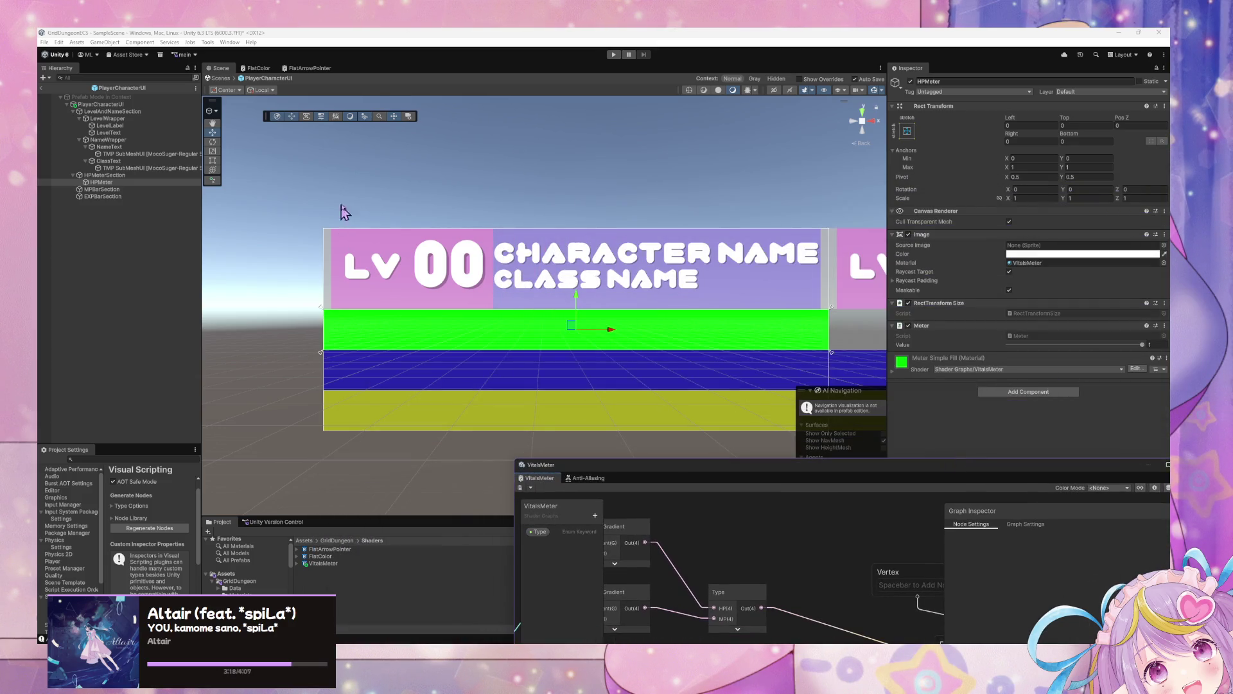
click(95, 183)
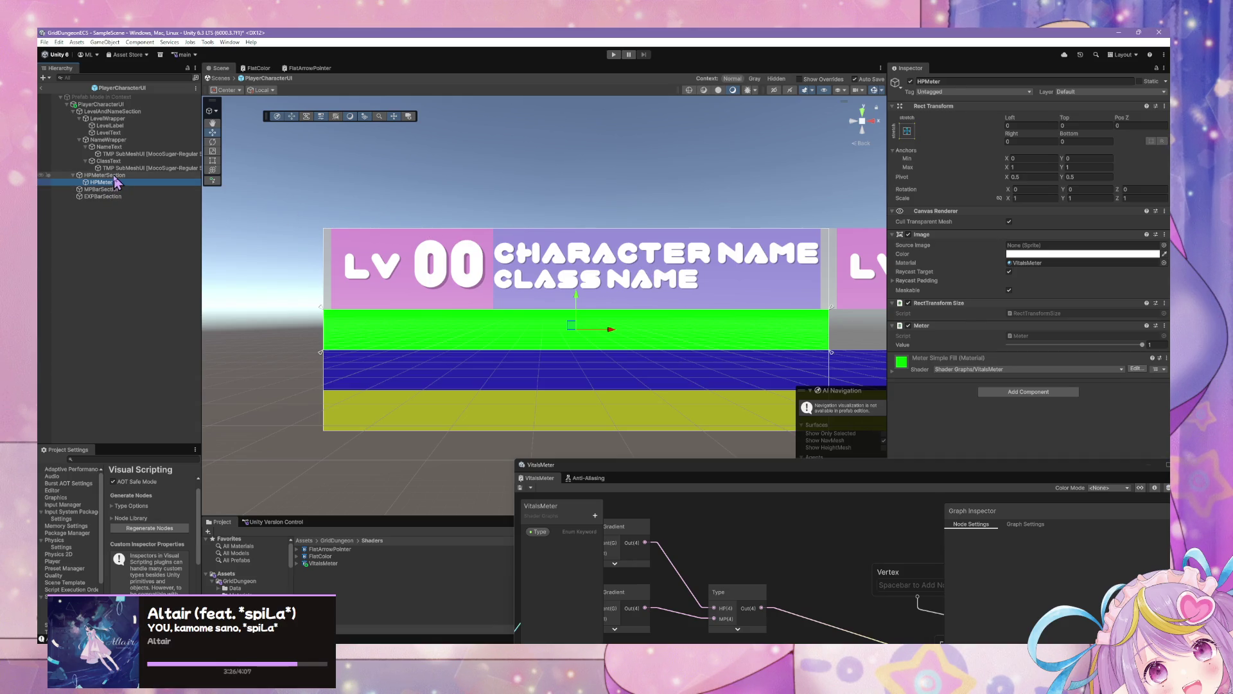
click(139, 176)
click(989, 317)
text(vert)
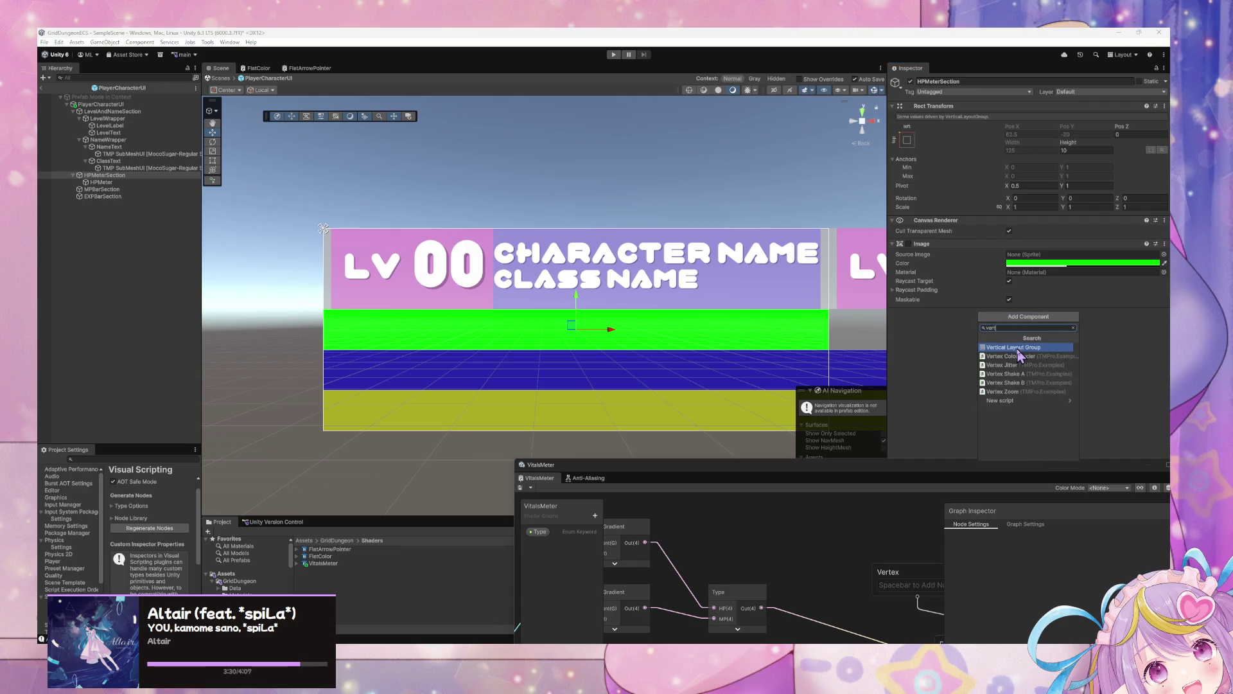
click(1019, 349)
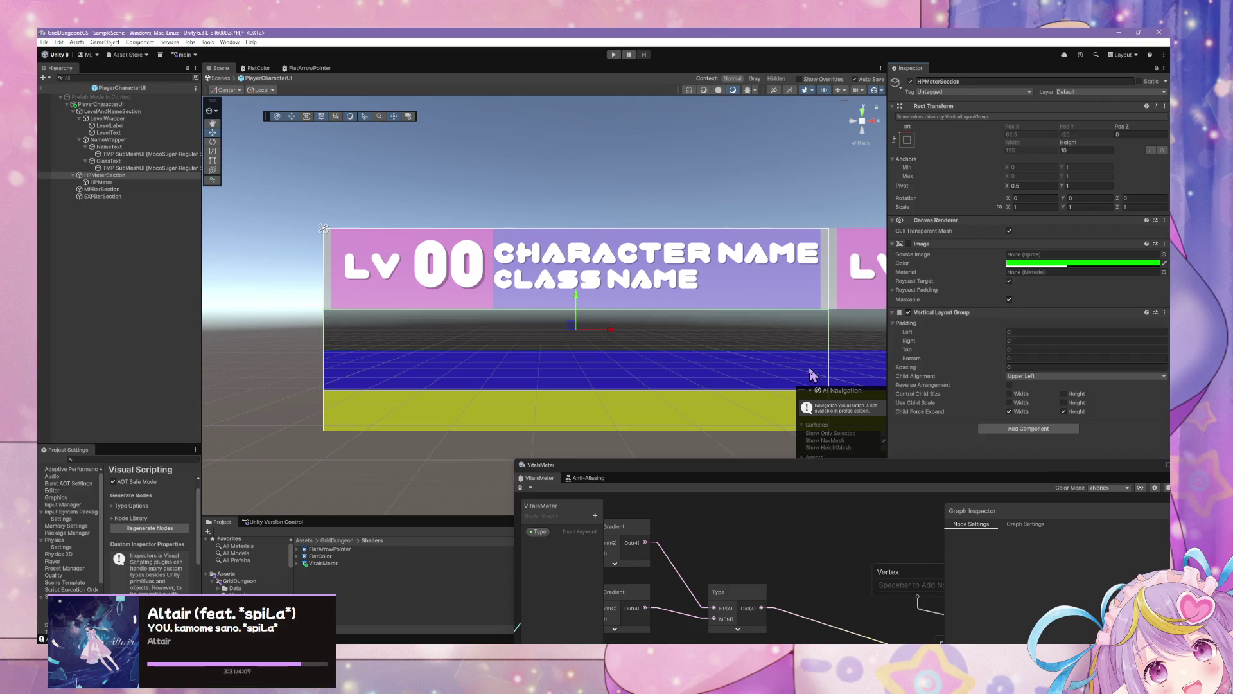
click(1065, 395)
click(1024, 377)
click(1046, 393)
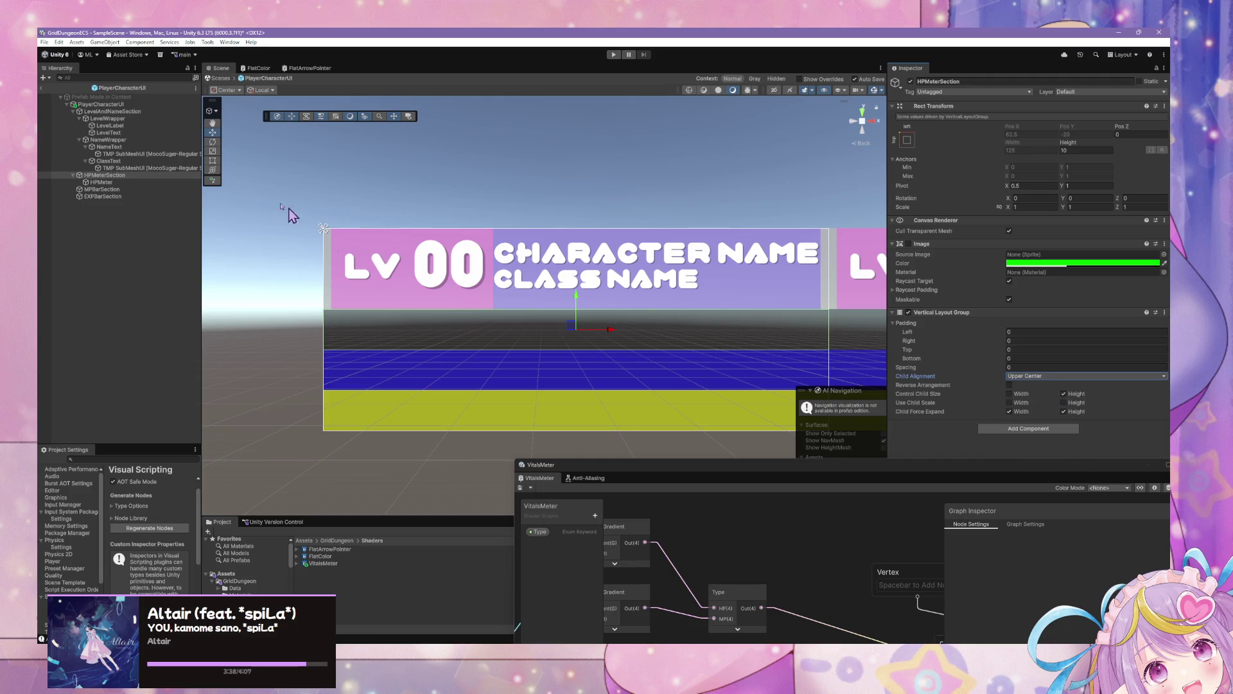
Duplicate HPMeter into HPMeter (1) and (2), then select all three meters to add a component
click(103, 182)
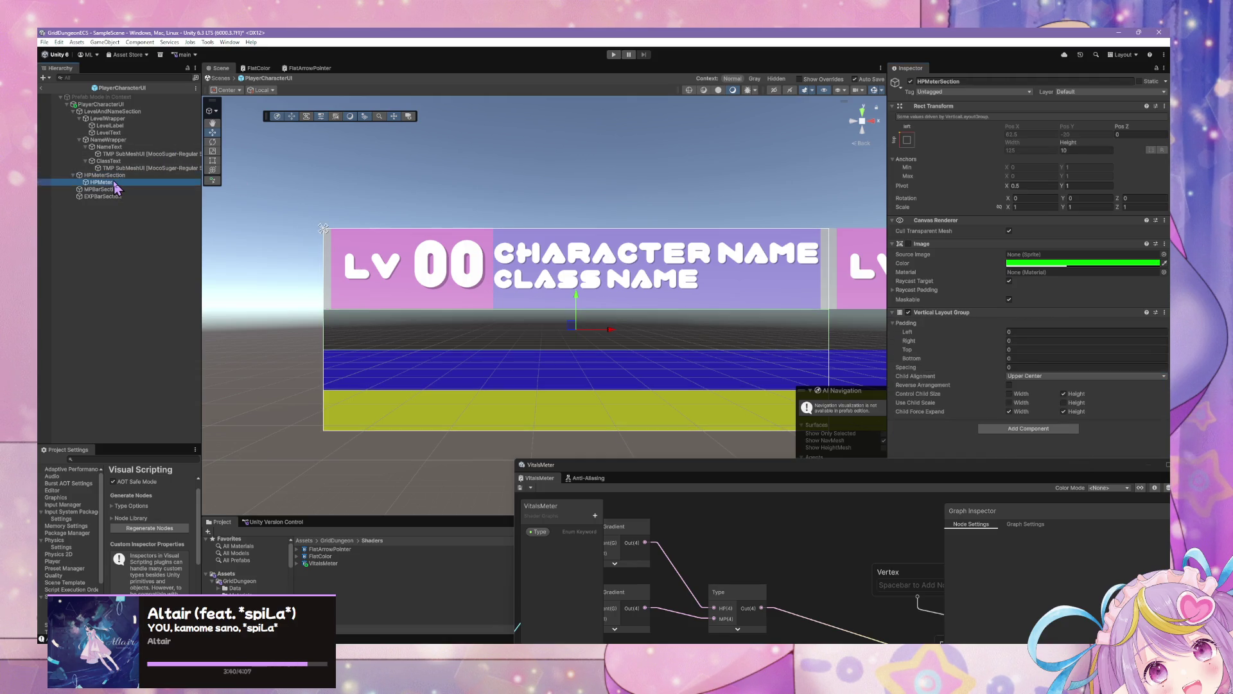
key(ctrl+d)
key(ctrl+d)
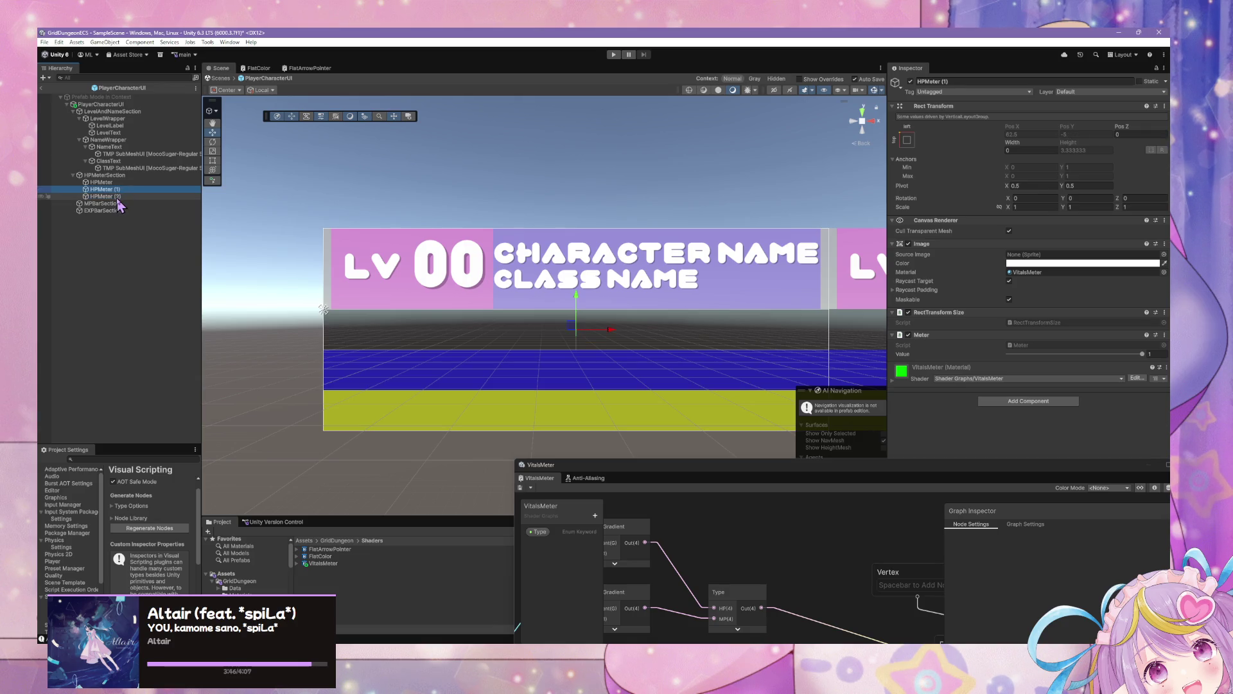
click(120, 182)
click(119, 175)
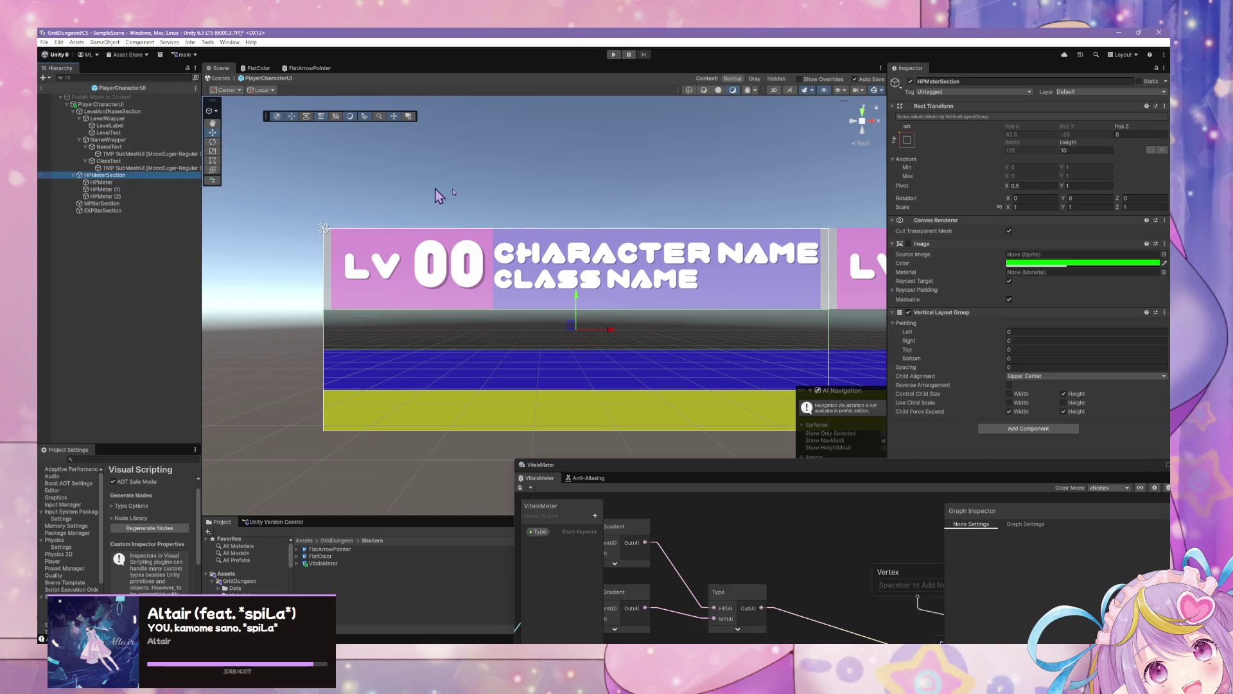
click(1015, 414)
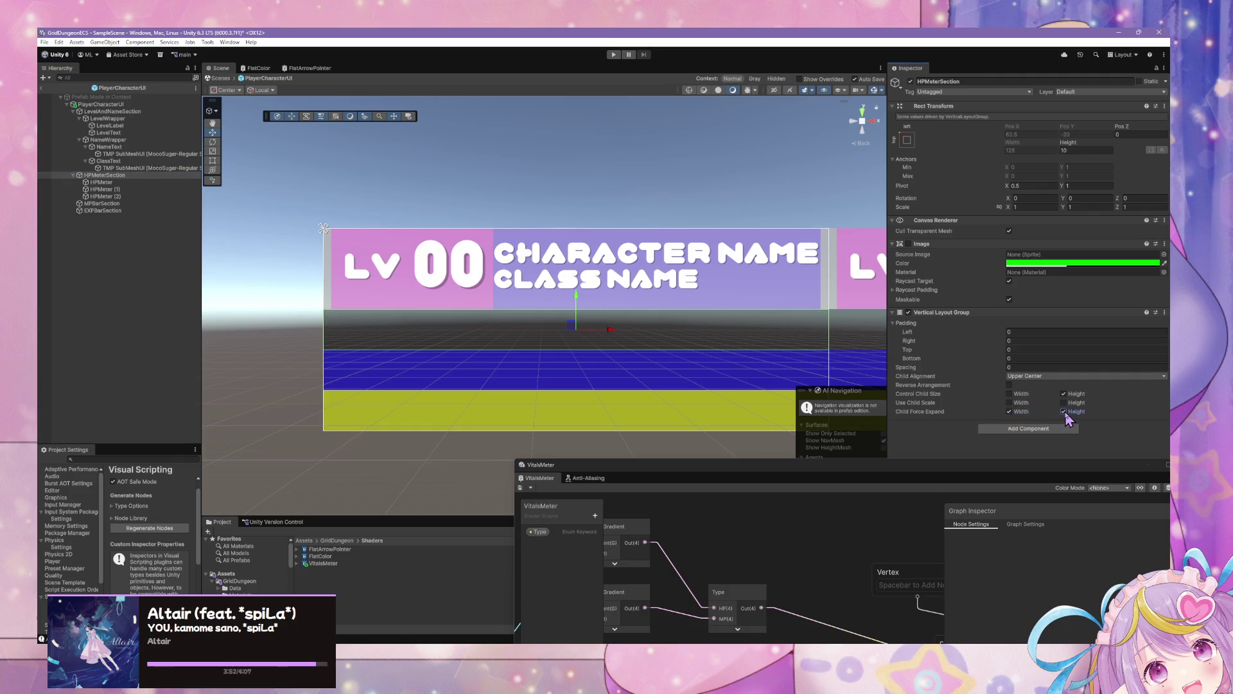
click(102, 182)
shift+click(103, 196)
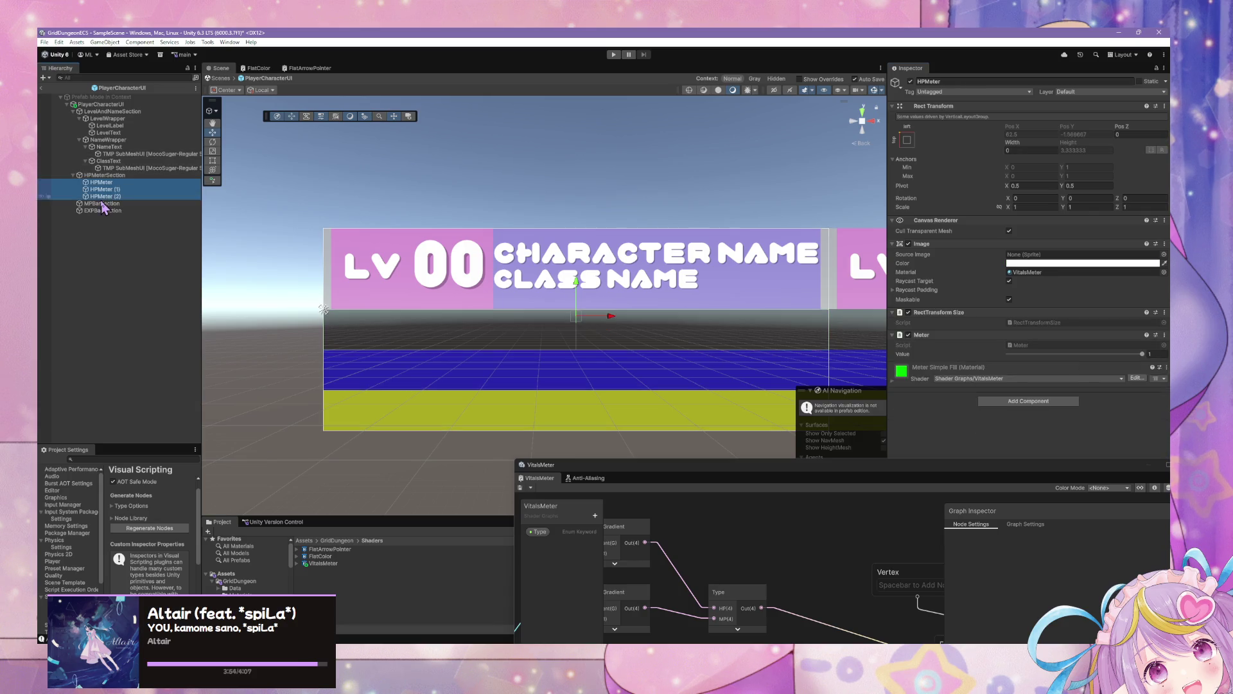
click(1009, 370)
text(vert)
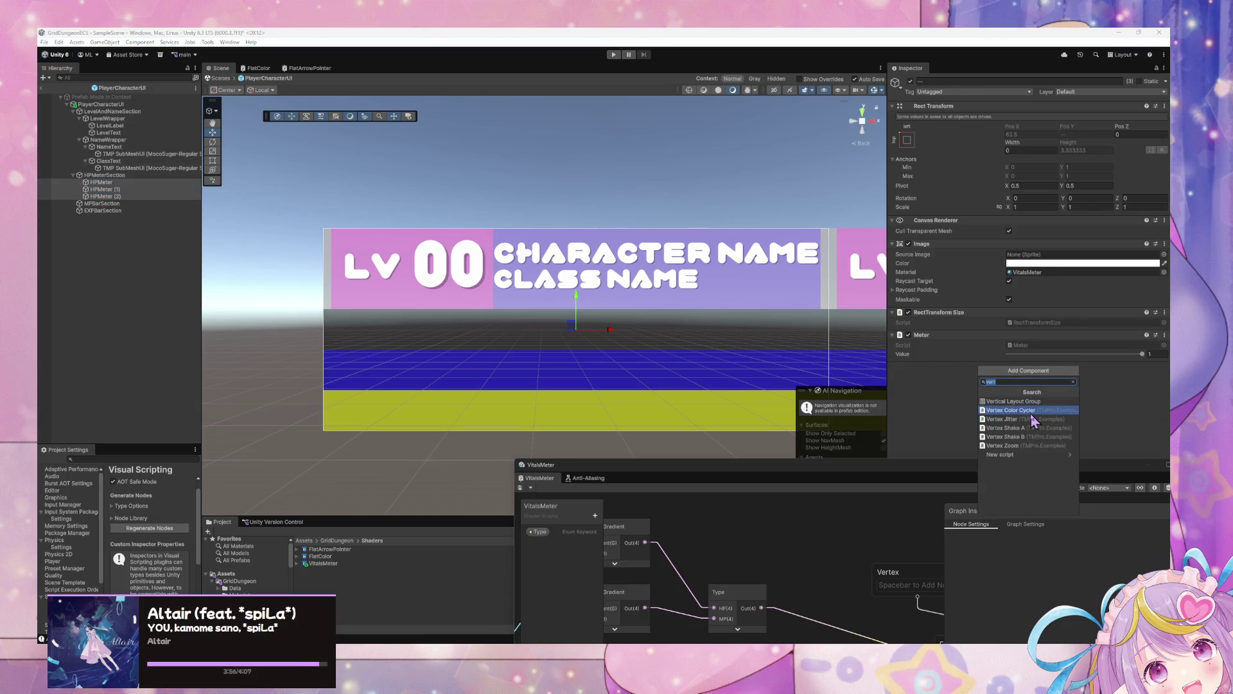
text(la)
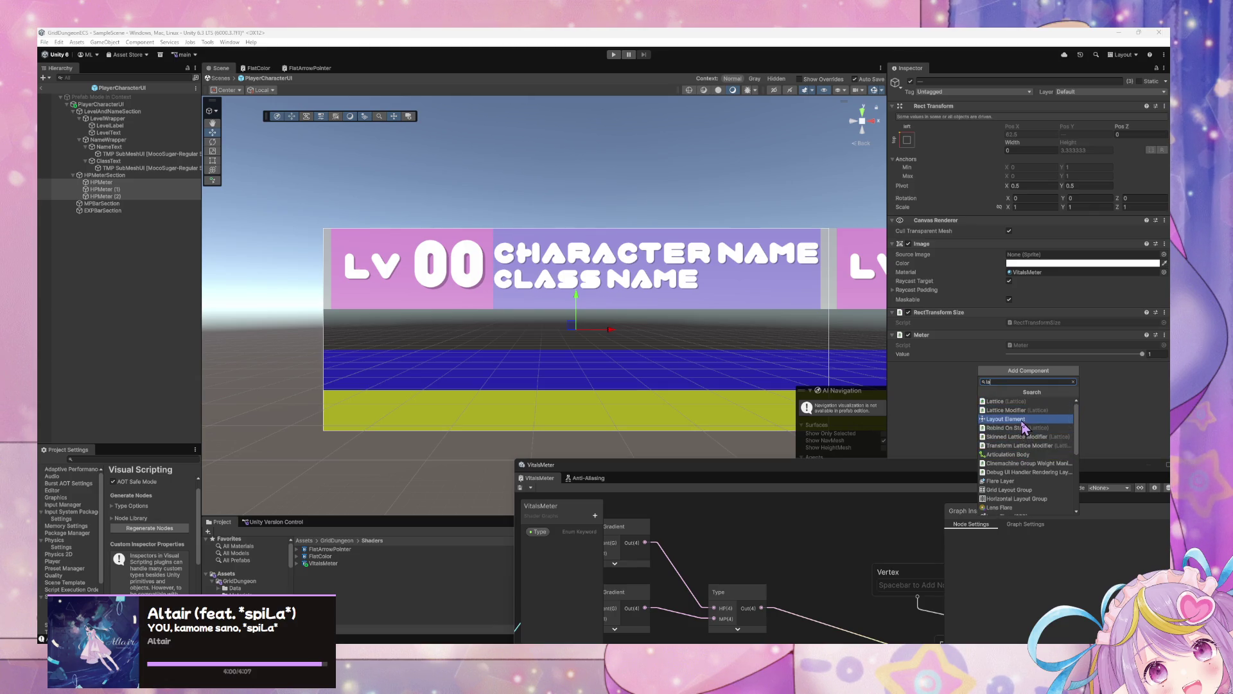
Add a Layout Element component to the three HP meters
click(1025, 427)
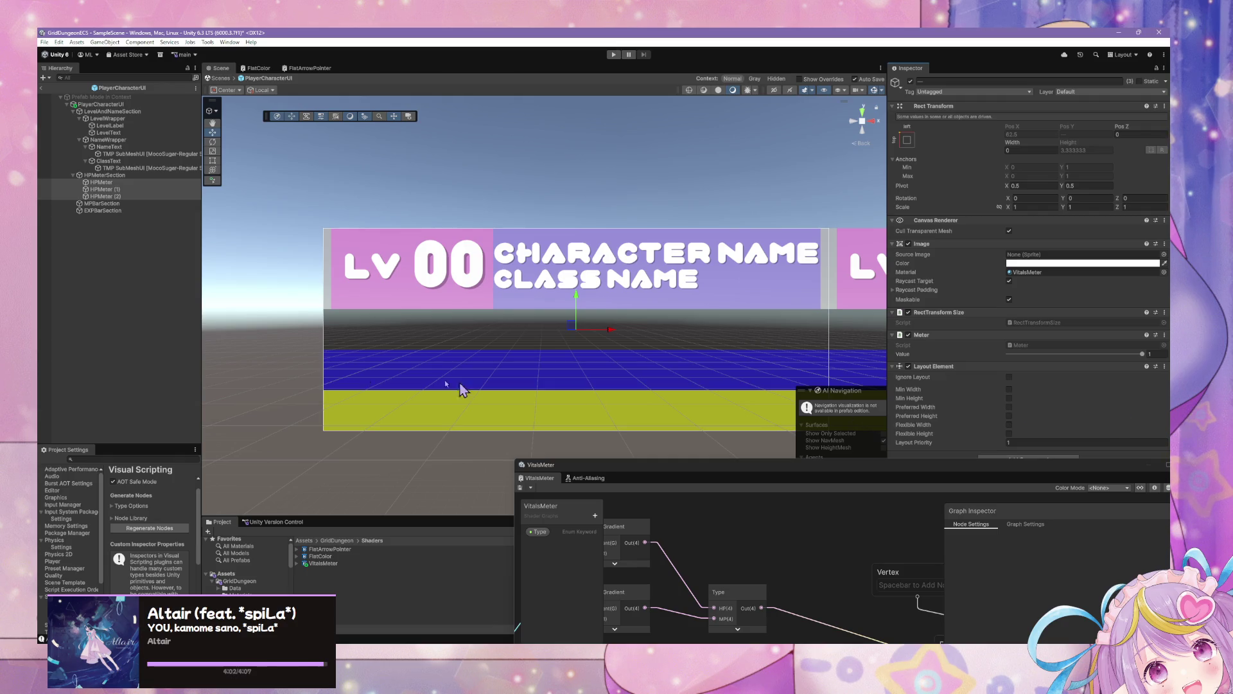
click(149, 175)
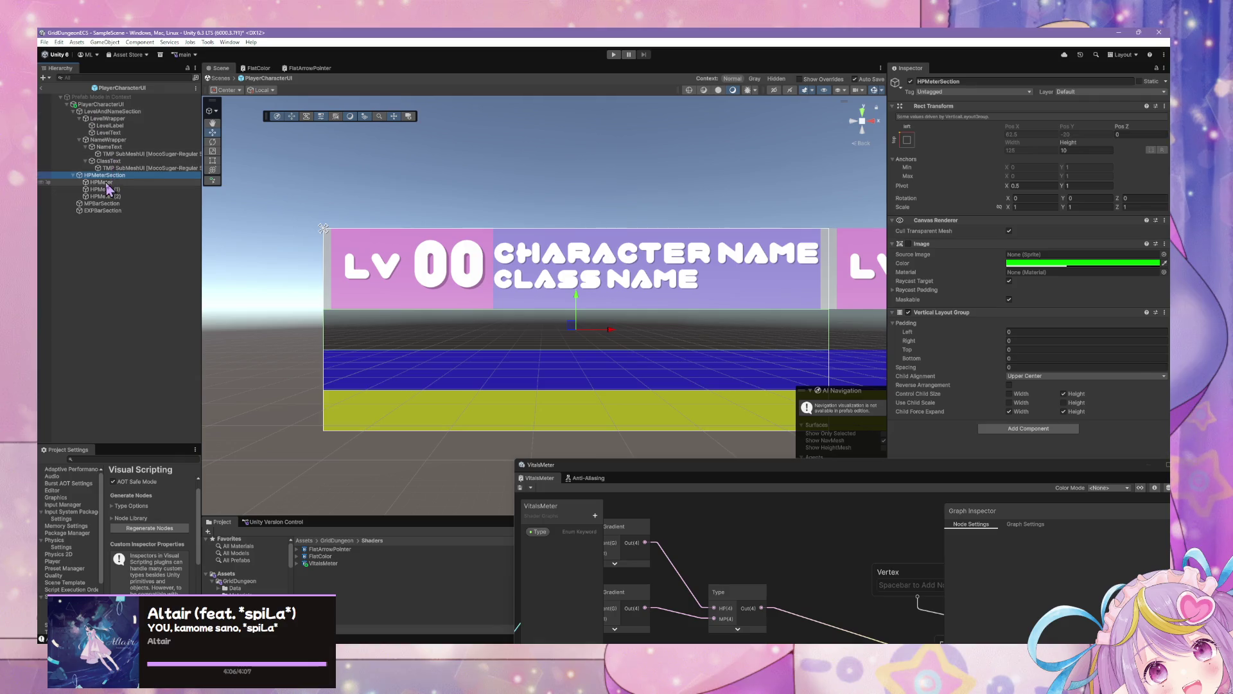
click(100, 182)
shift+click(105, 188)
click(908, 139)
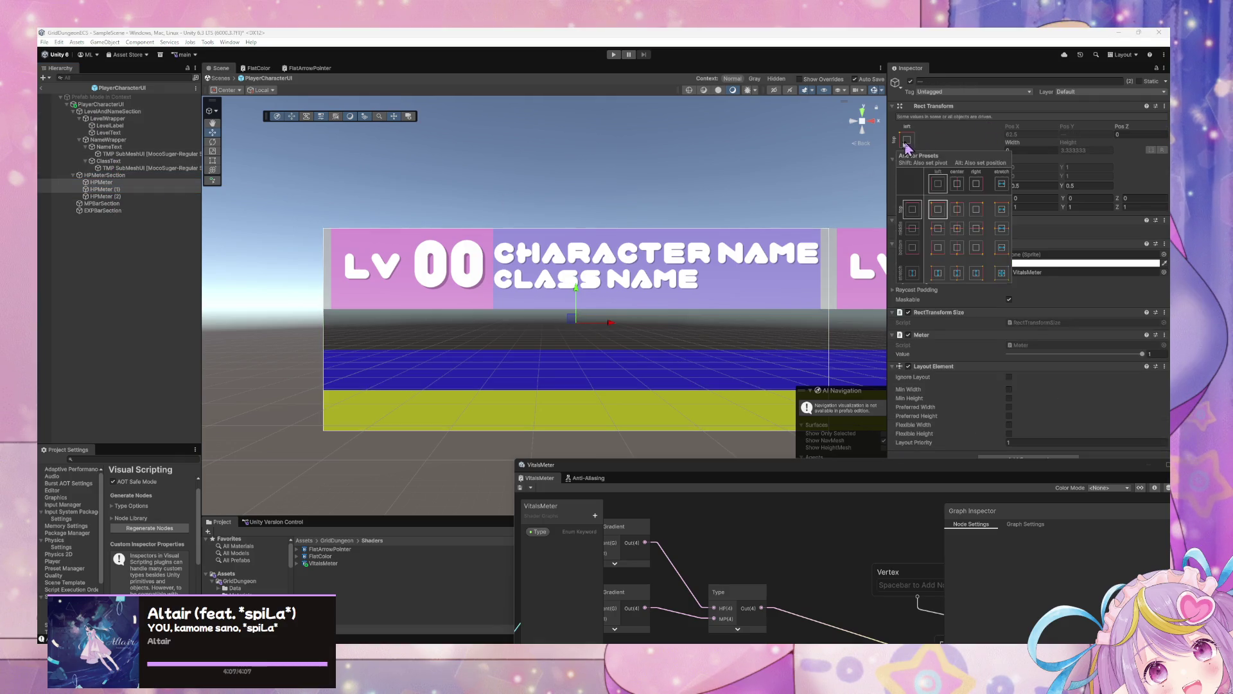
click(662, 163)
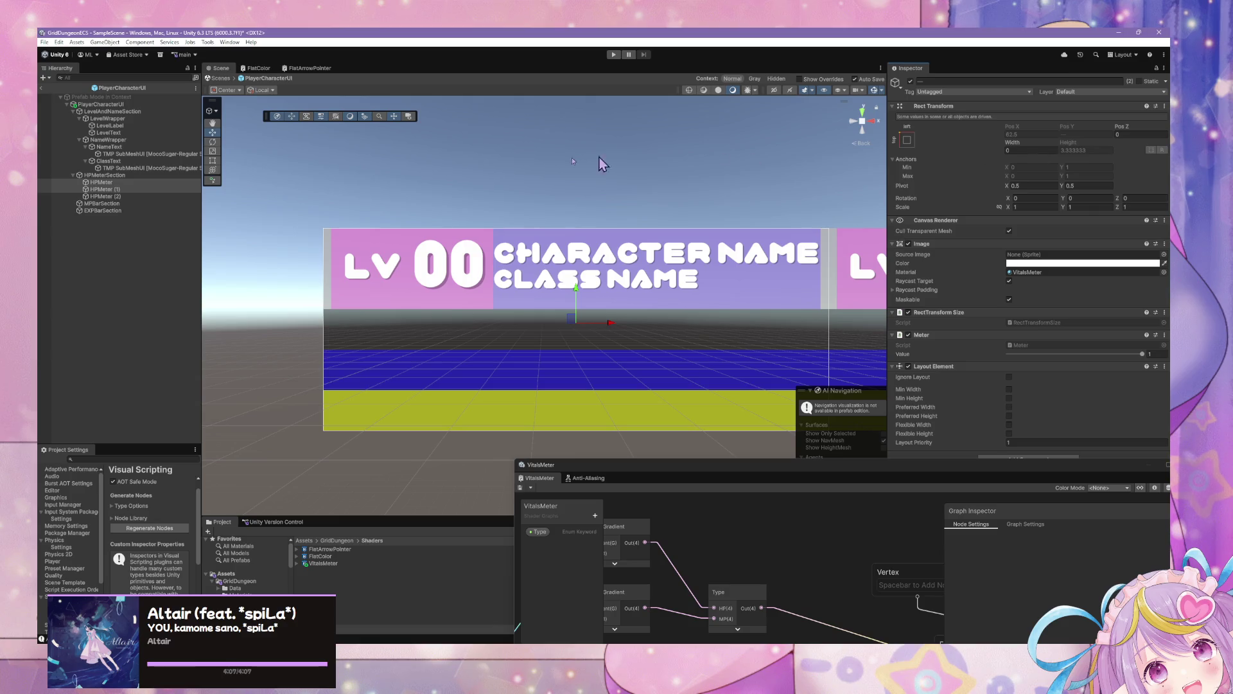
On HPMeterSection, untick Child Force Expand Width and tick Control Child Size Width
click(105, 175)
click(1010, 411)
click(1009, 394)
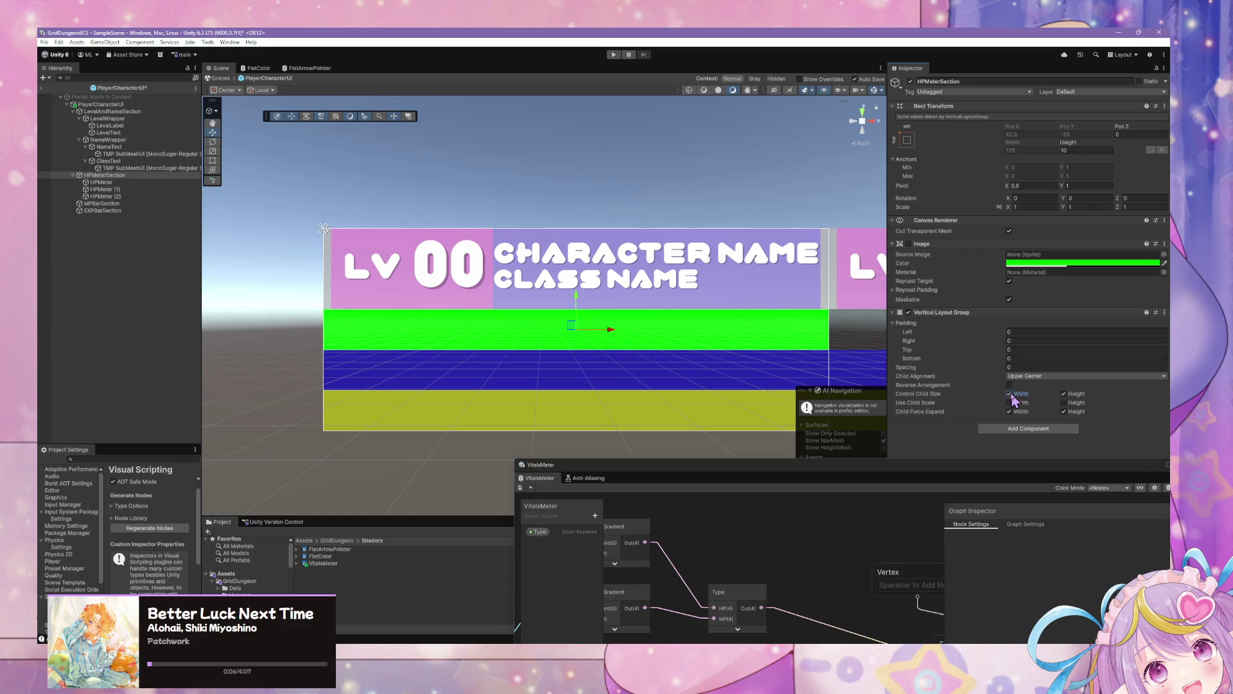
Lower HPMeter (1)'s Meter Value to about 0.2
click(155, 190)
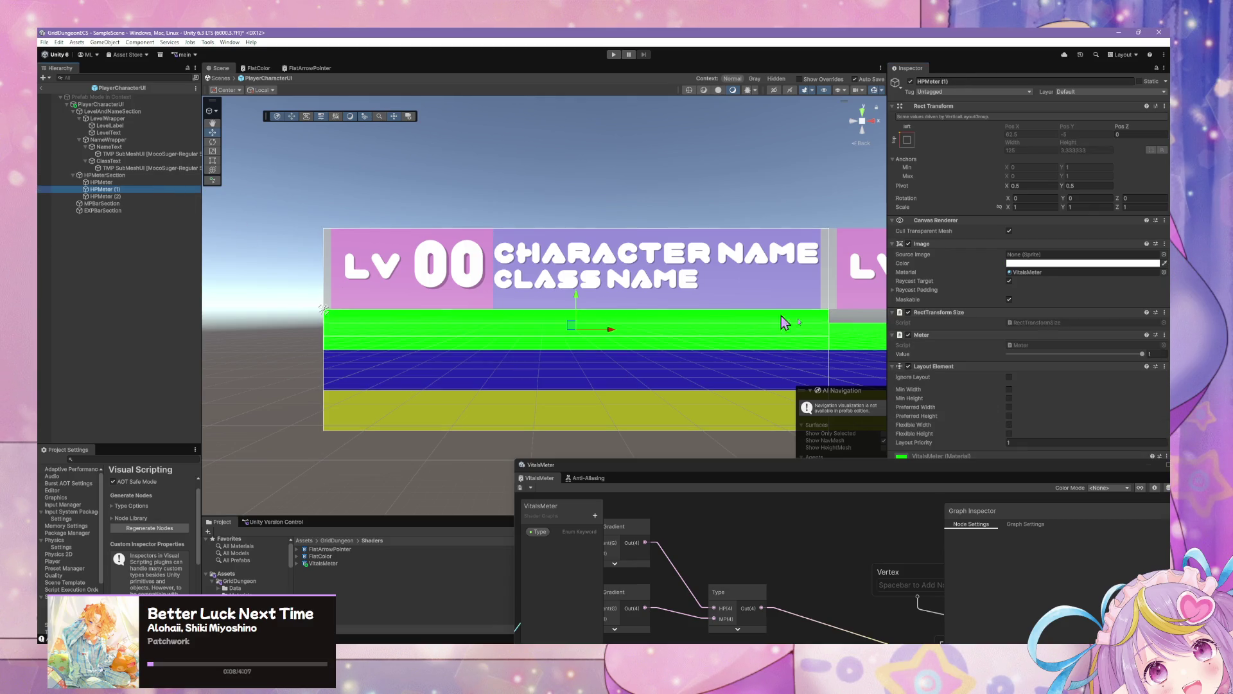
click(1137, 355)
mouse_move(1137, 355)
mouse_down()
mouse_move(1037, 359)
mouse_move(1133, 371)
mouse_move(1102, 368)
mouse_up()
Remove the RectTransform Size, Meter, Layout Element and Image components from the selected HP meter
click(110, 182)
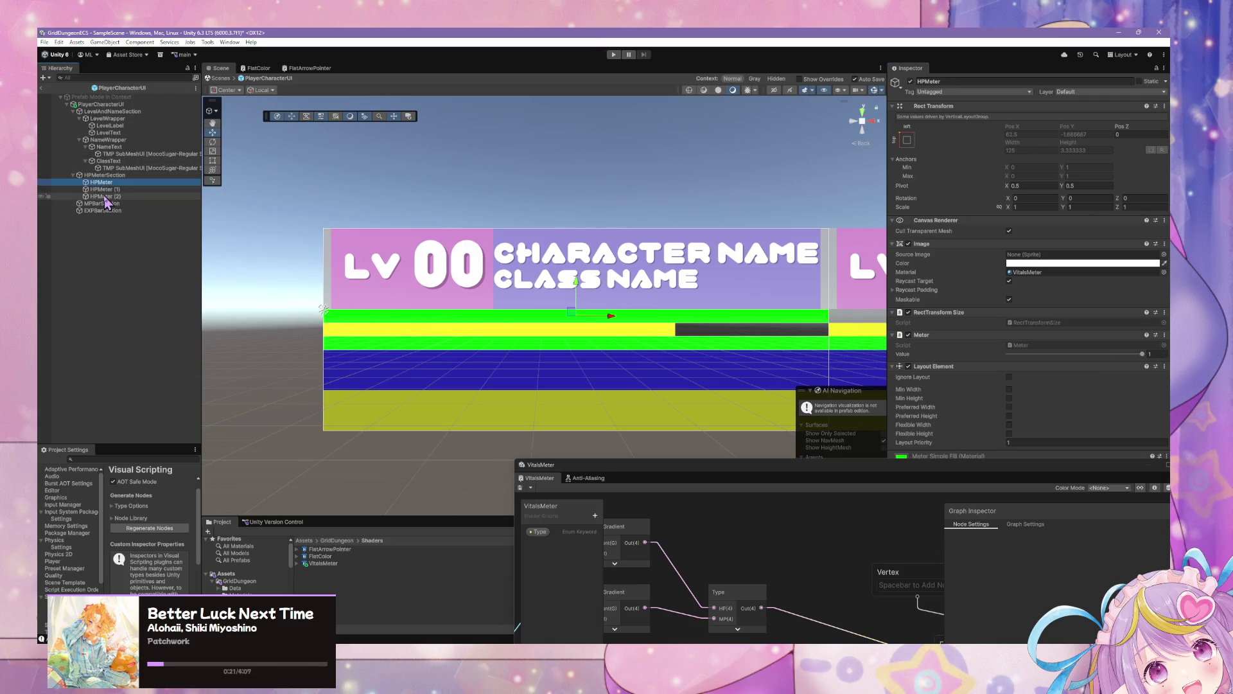
click(1165, 248)
click(1130, 267)
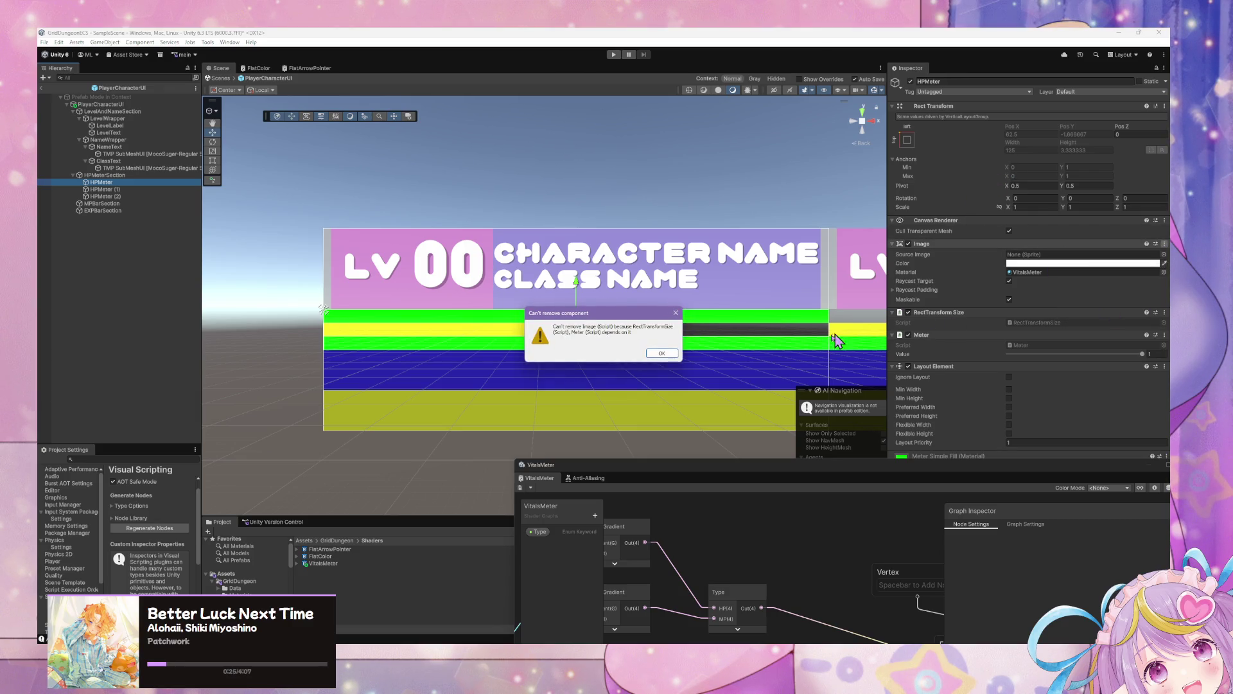
click(661, 354)
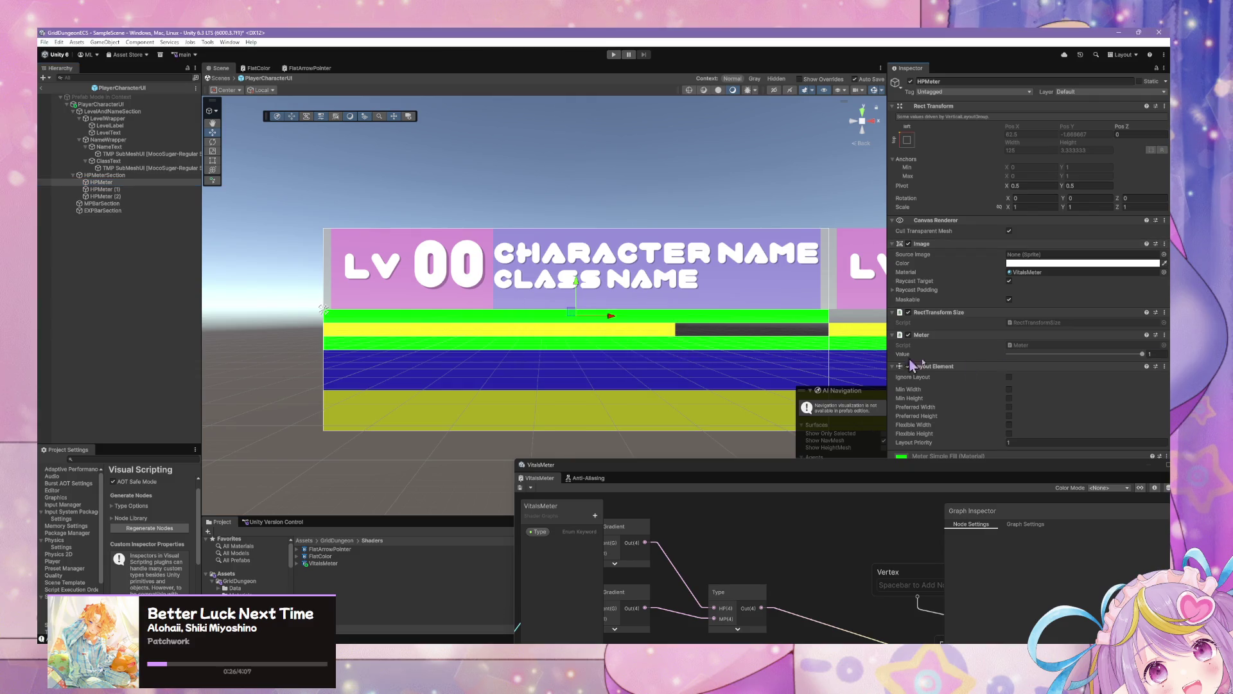
click(1165, 313)
click(1130, 337)
click(1164, 312)
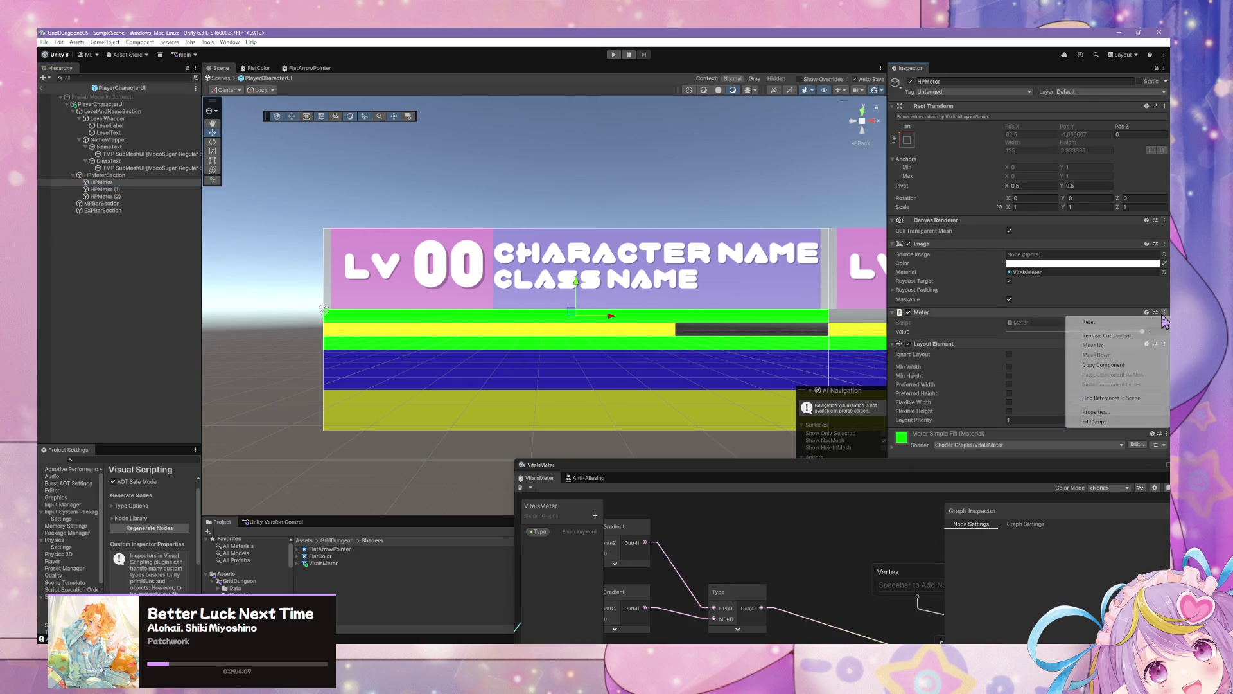
click(1131, 336)
click(1165, 312)
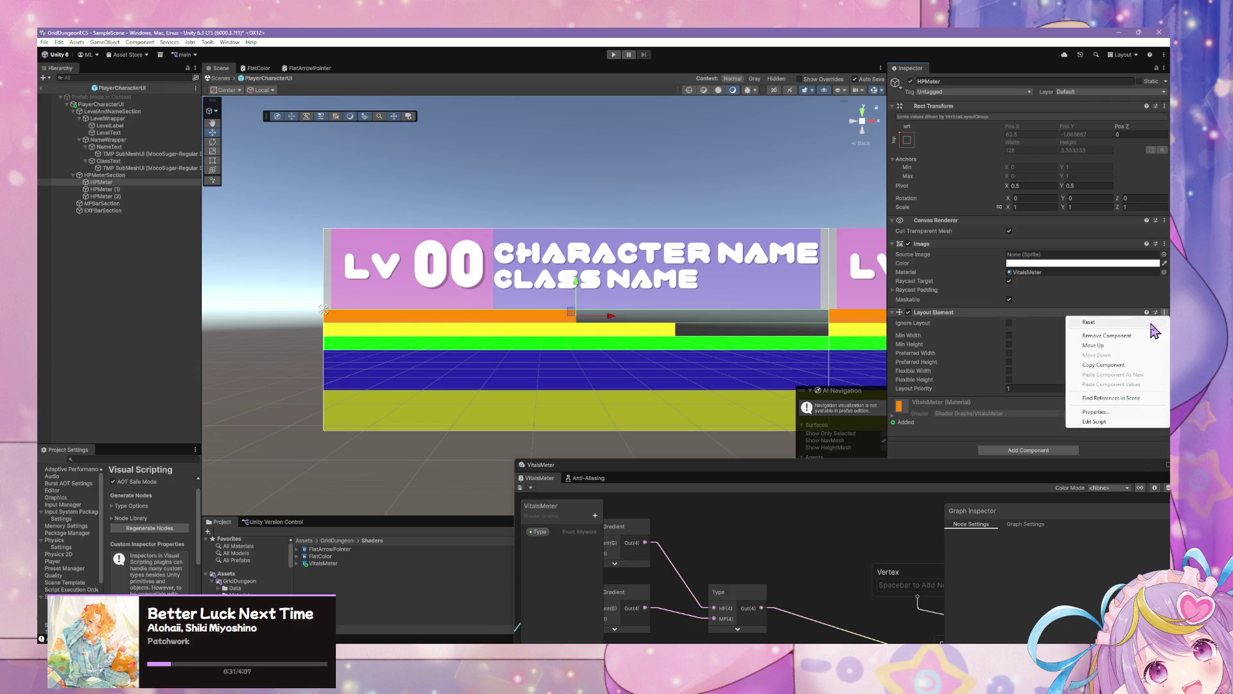
click(1123, 340)
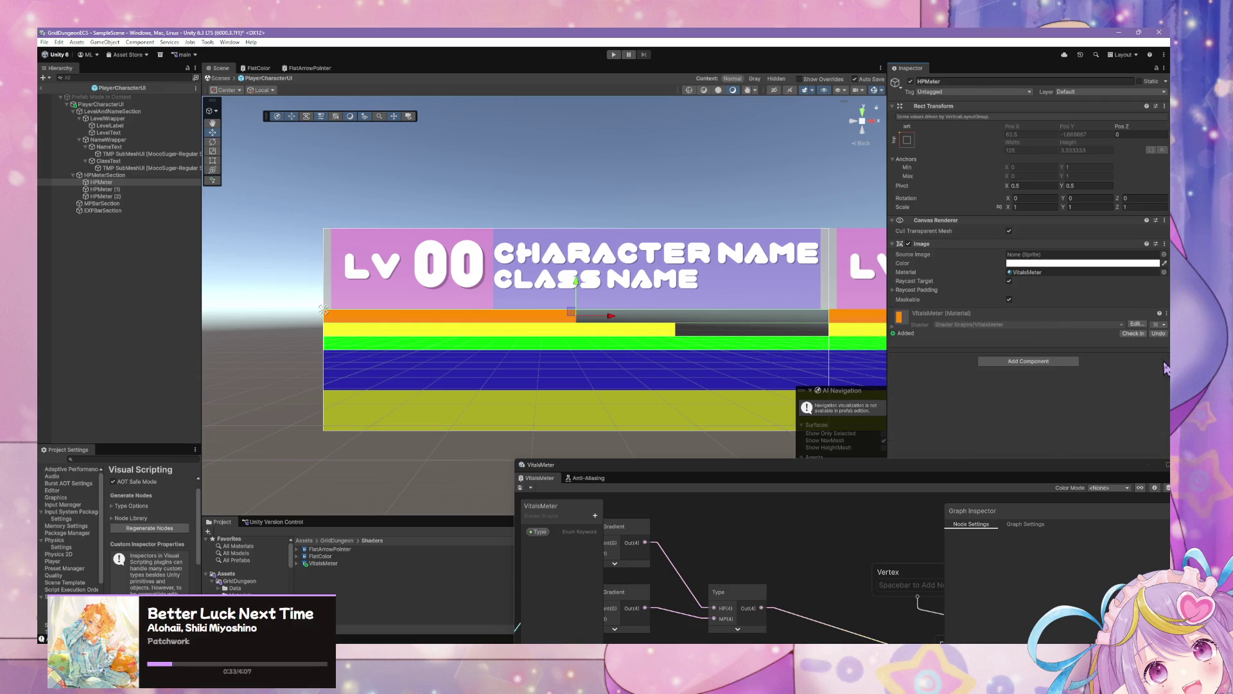
click(1164, 312)
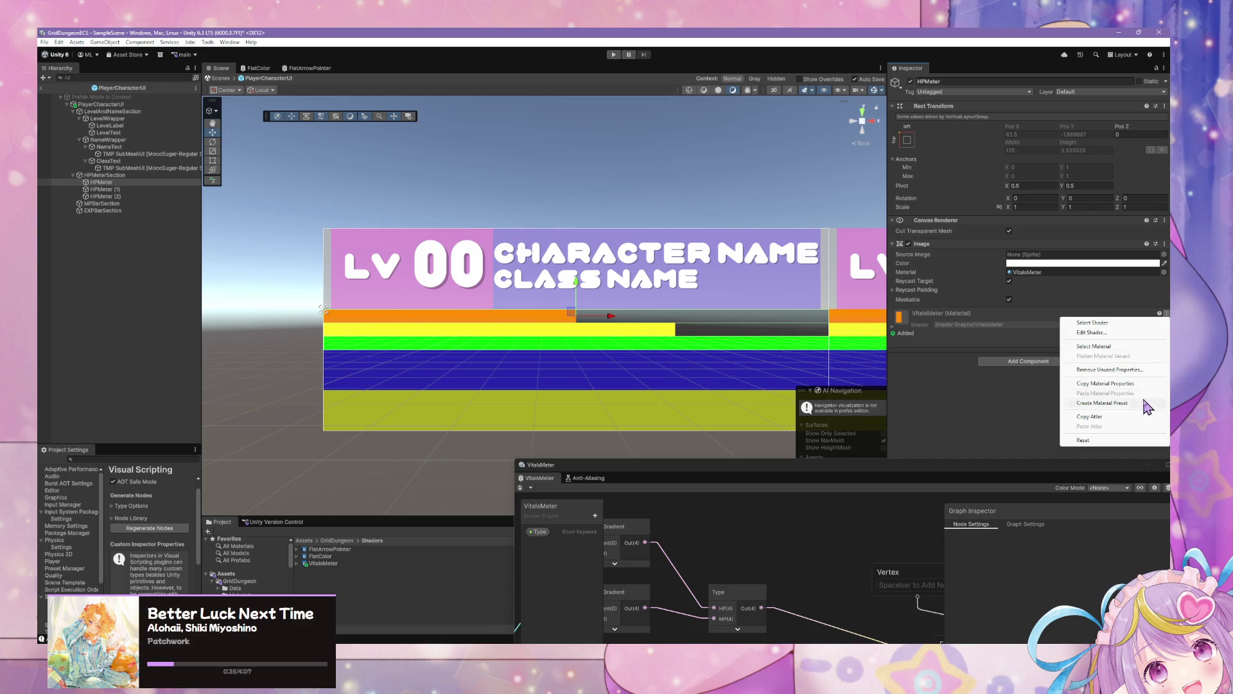
click(1092, 417)
click(1164, 244)
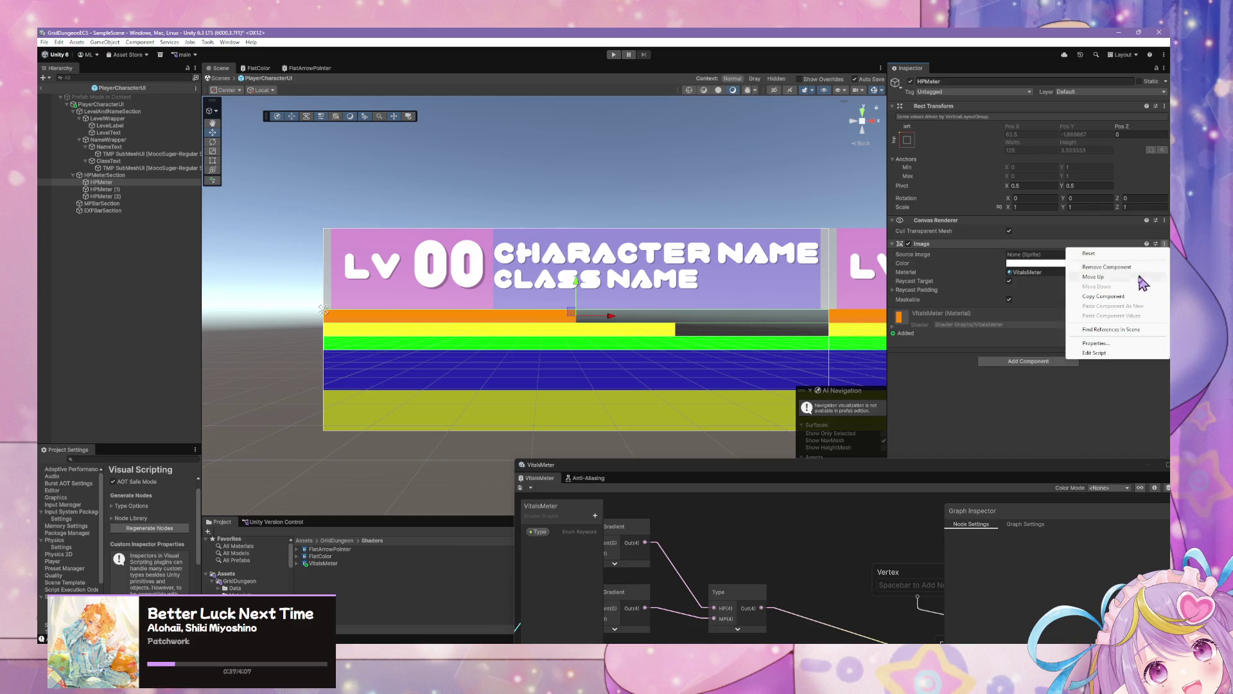
click(1118, 268)
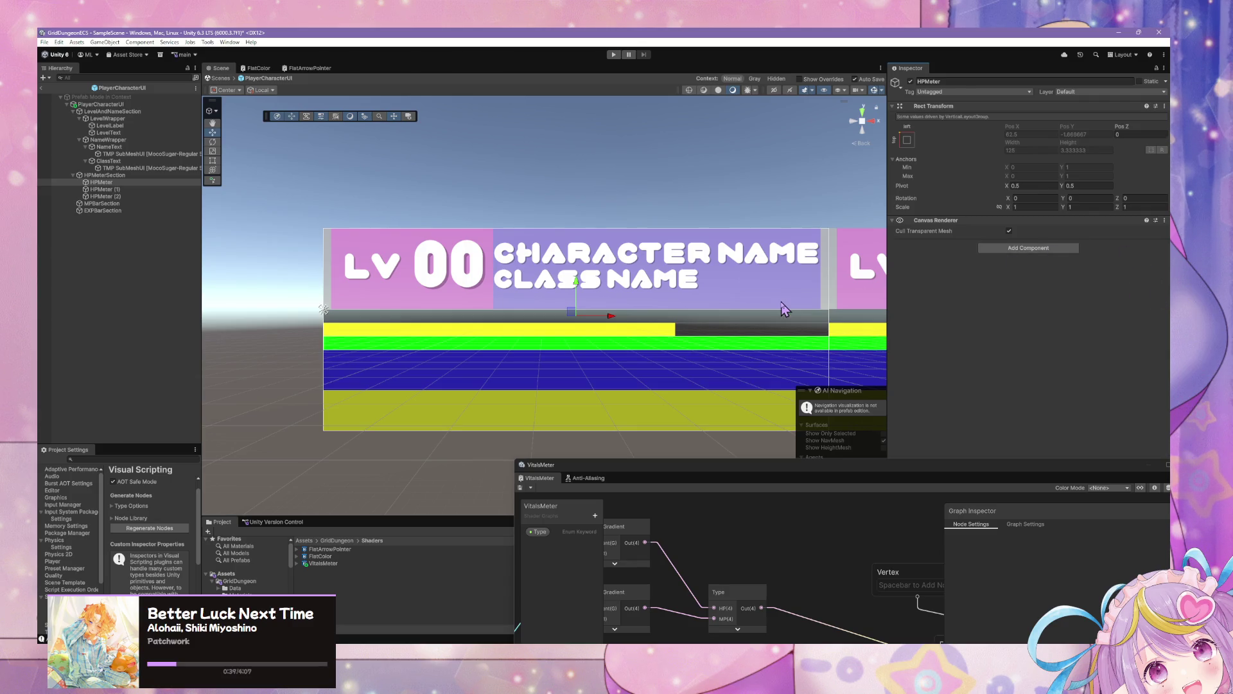
Delete HPMeter and HPMeter (2), leaving HPMeter (1) under HPMeterSection
click(153, 183)
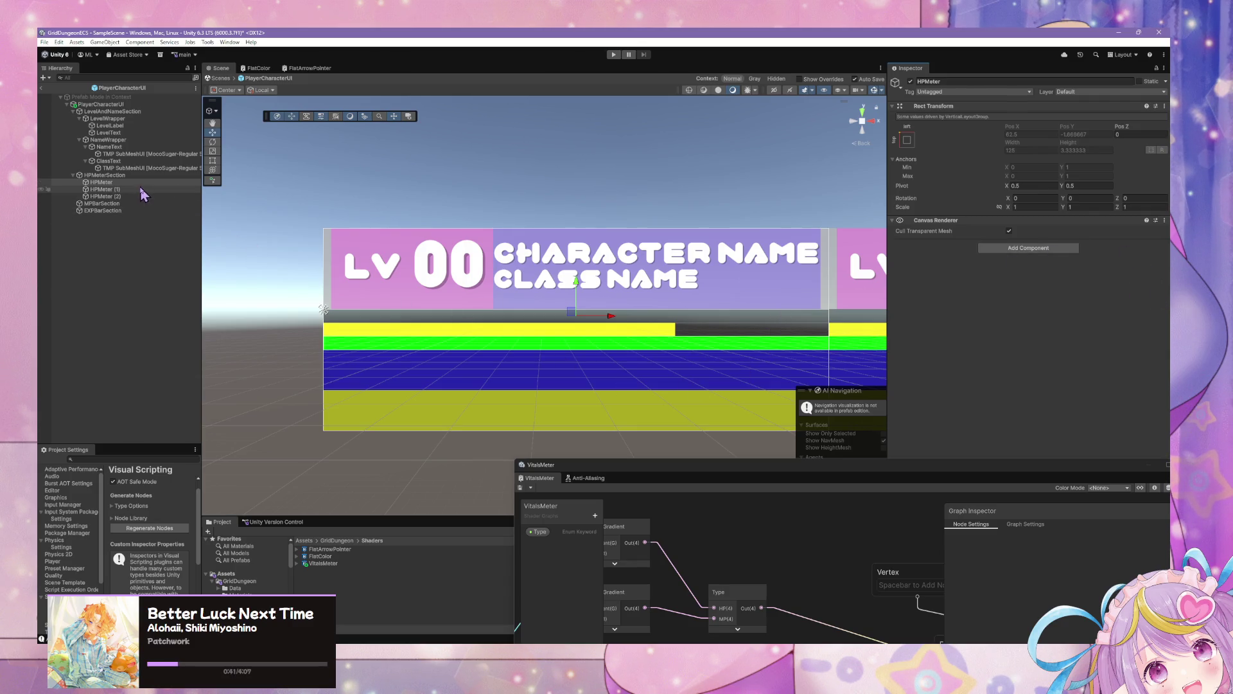
click(107, 197)
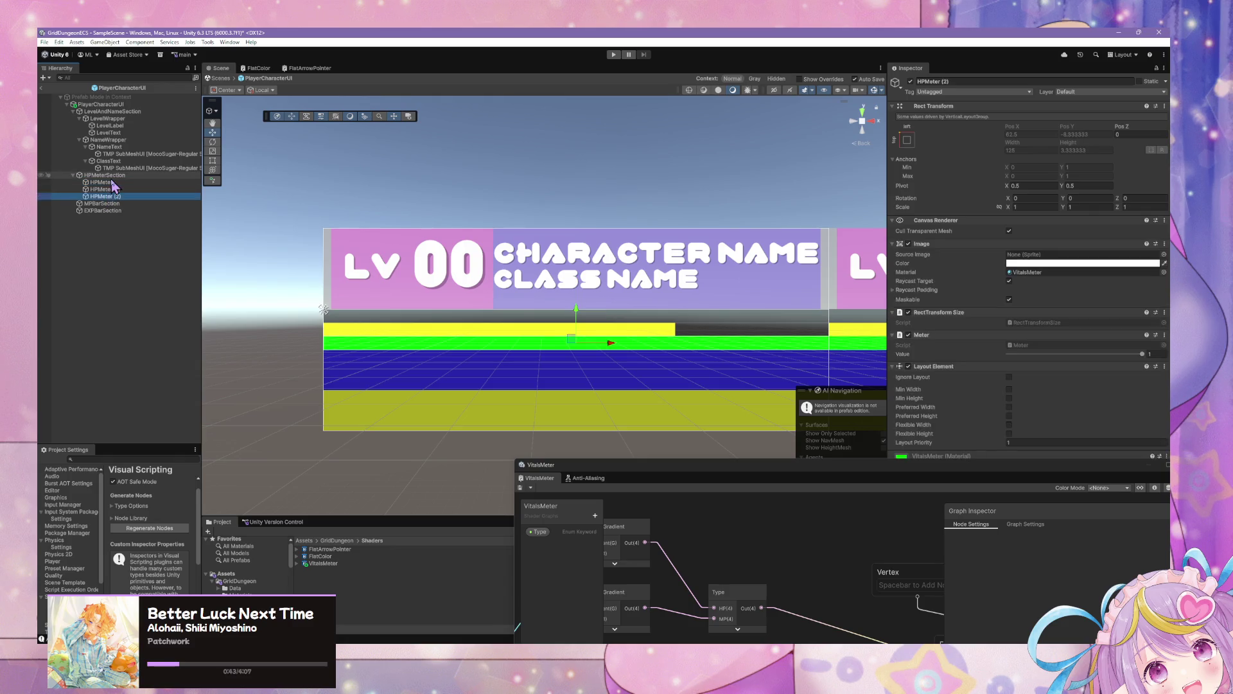
ctrl+click(96, 182)
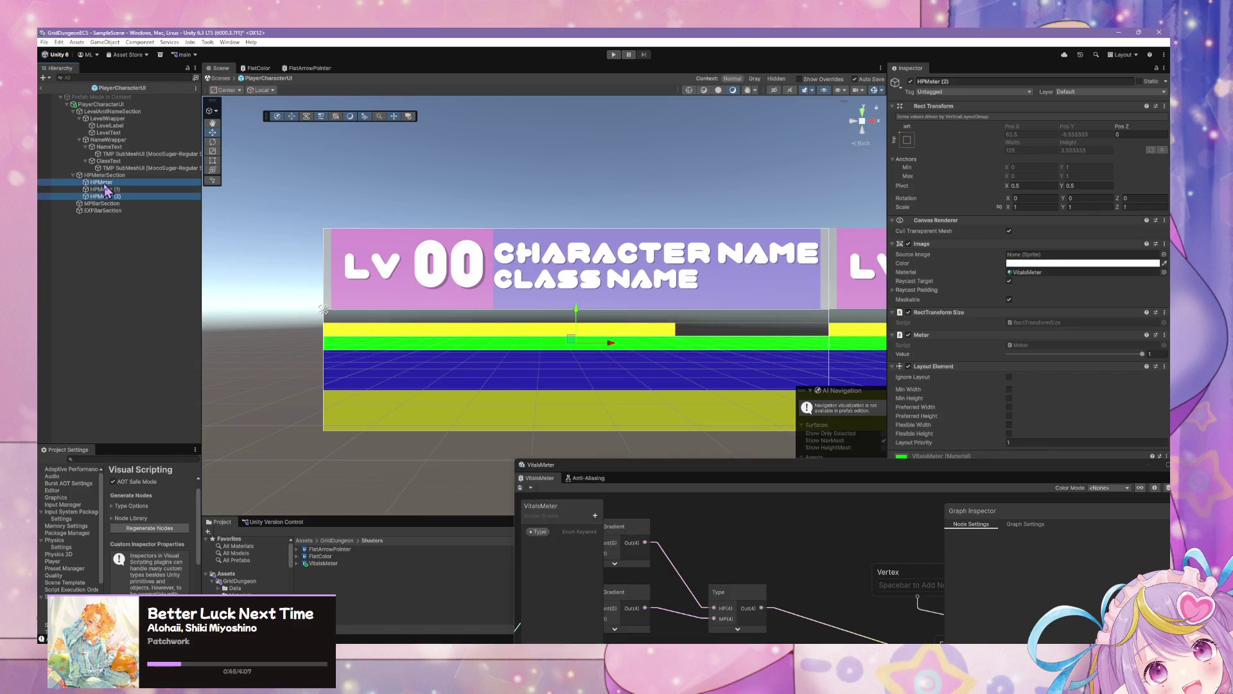
key(Delete)
click(99, 183)
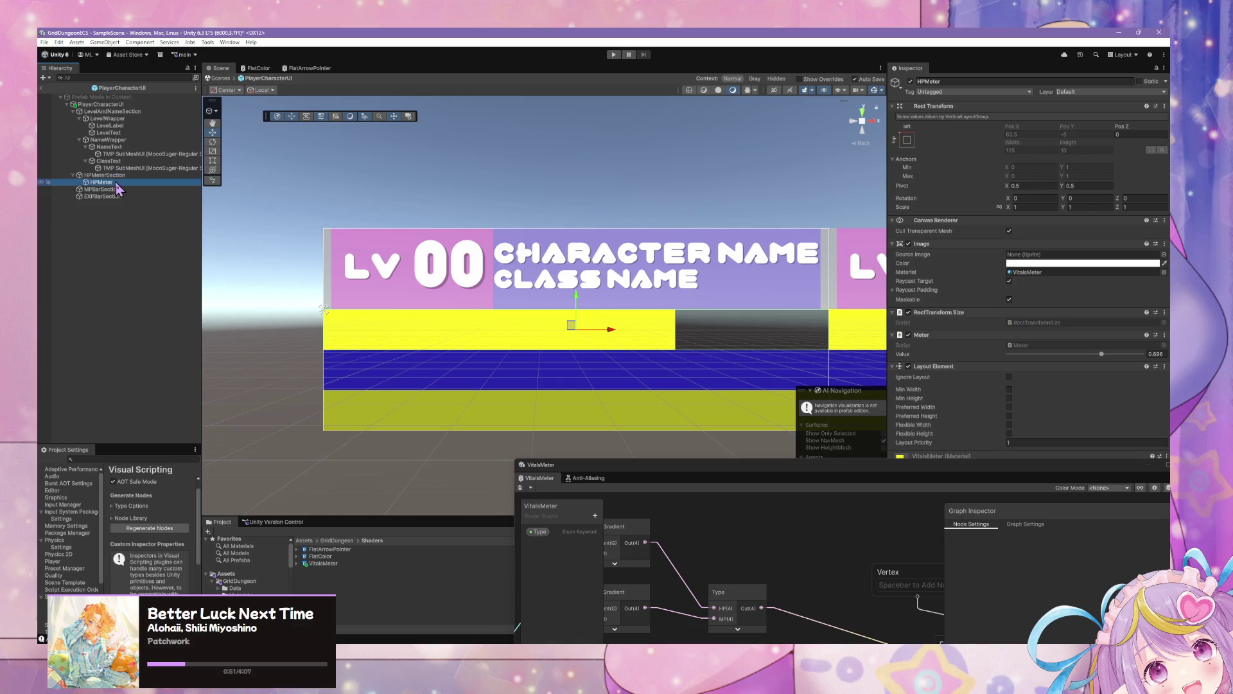
click(113, 175)
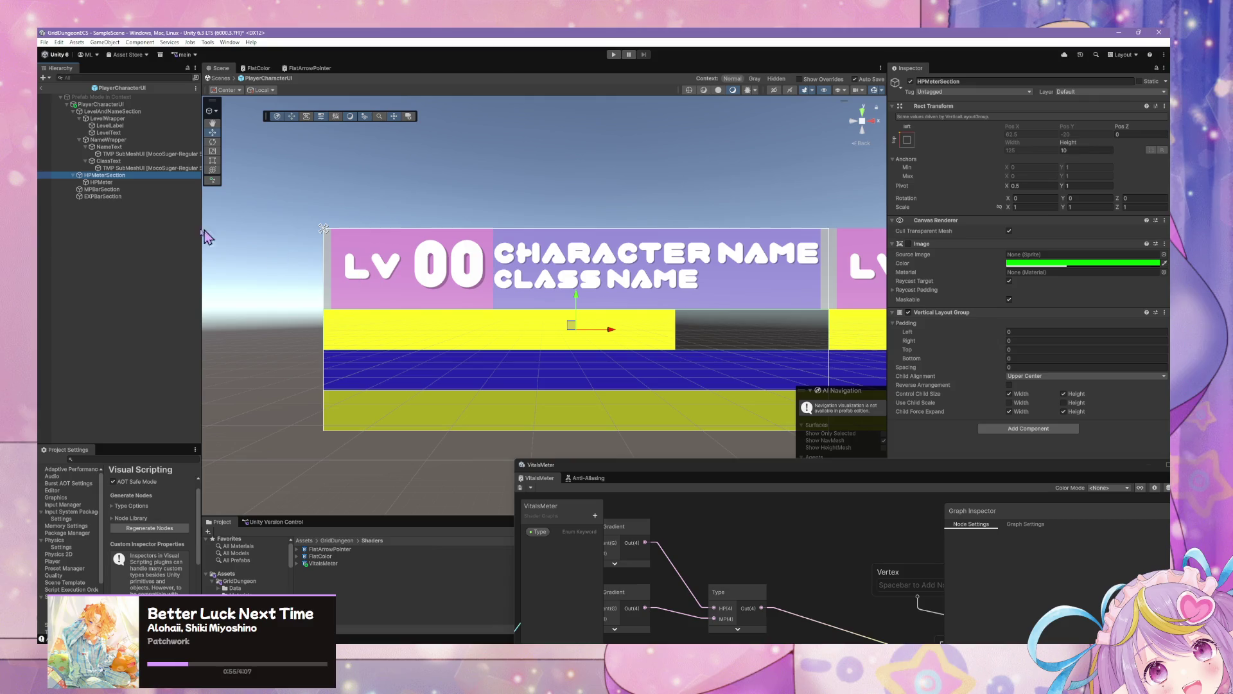
Select HPMeterSection and set its Vertical Layout Group top and bottom padding to 2
scroll(523, 218, down, 1)
scroll(523, 218, up, 2)
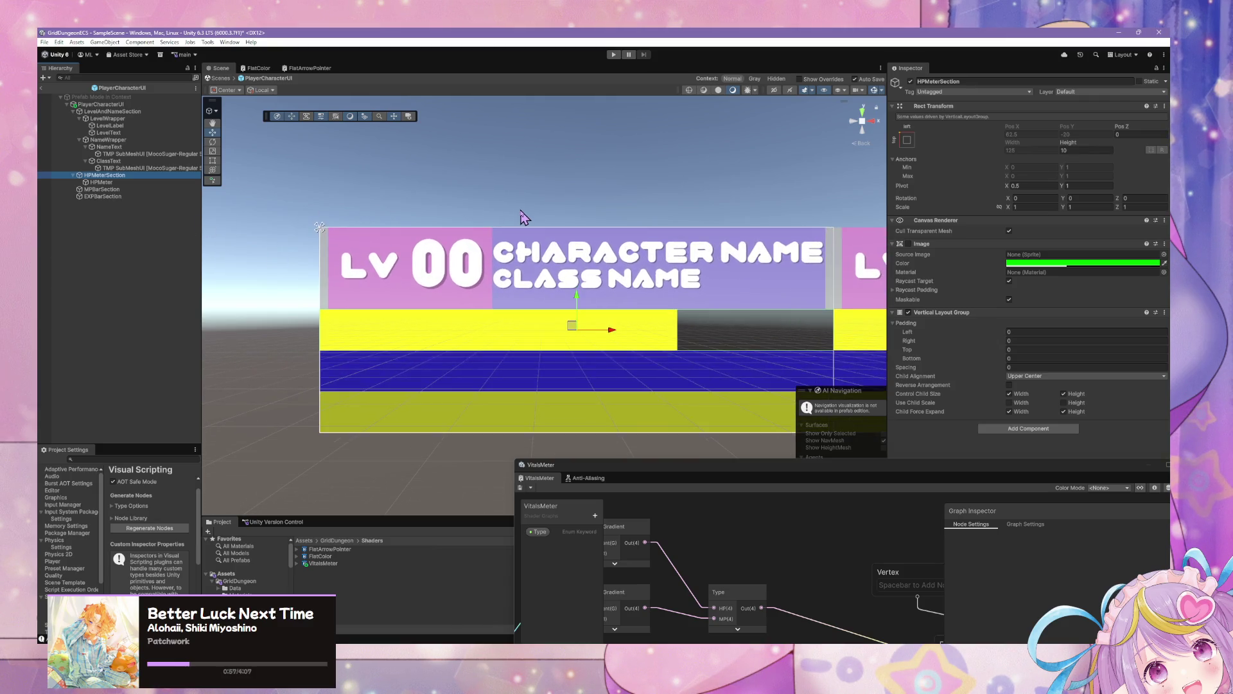
scroll(524, 218, down, 1)
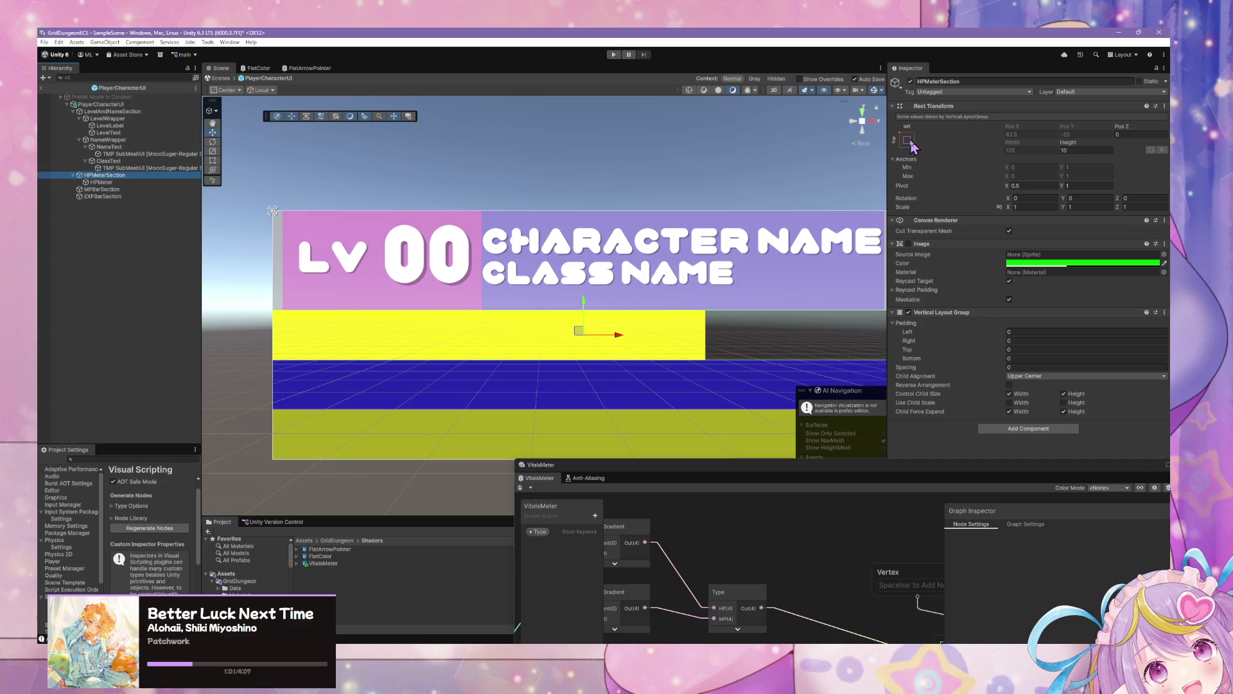
click(119, 183)
key(Up)
drag(1006, 359, 1007, 357)
click(1018, 351)
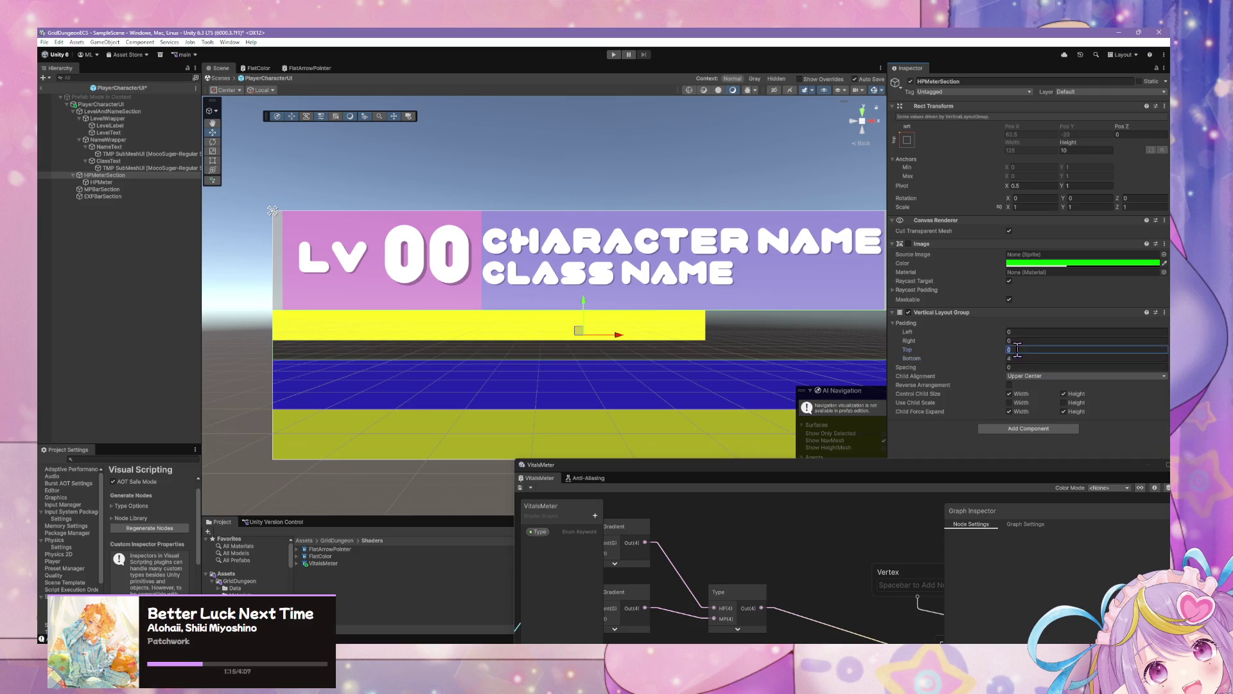
text(4)
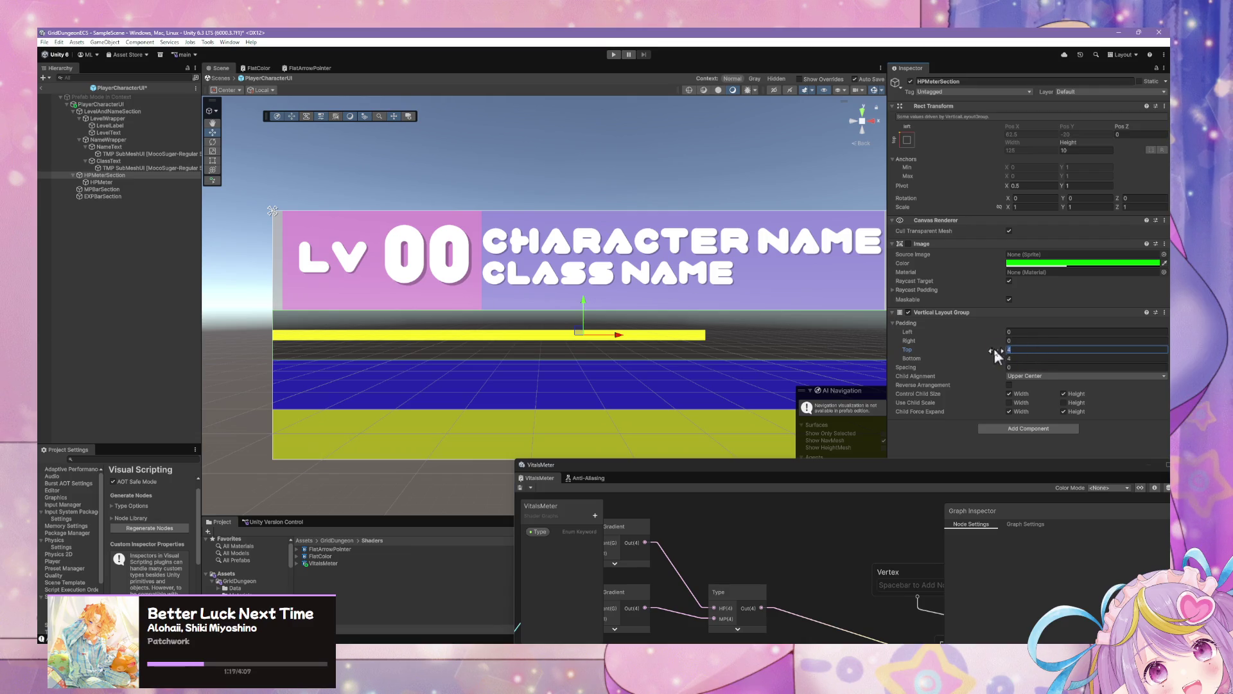
text(0)
key(Tab)
text(0)
click(1020, 349)
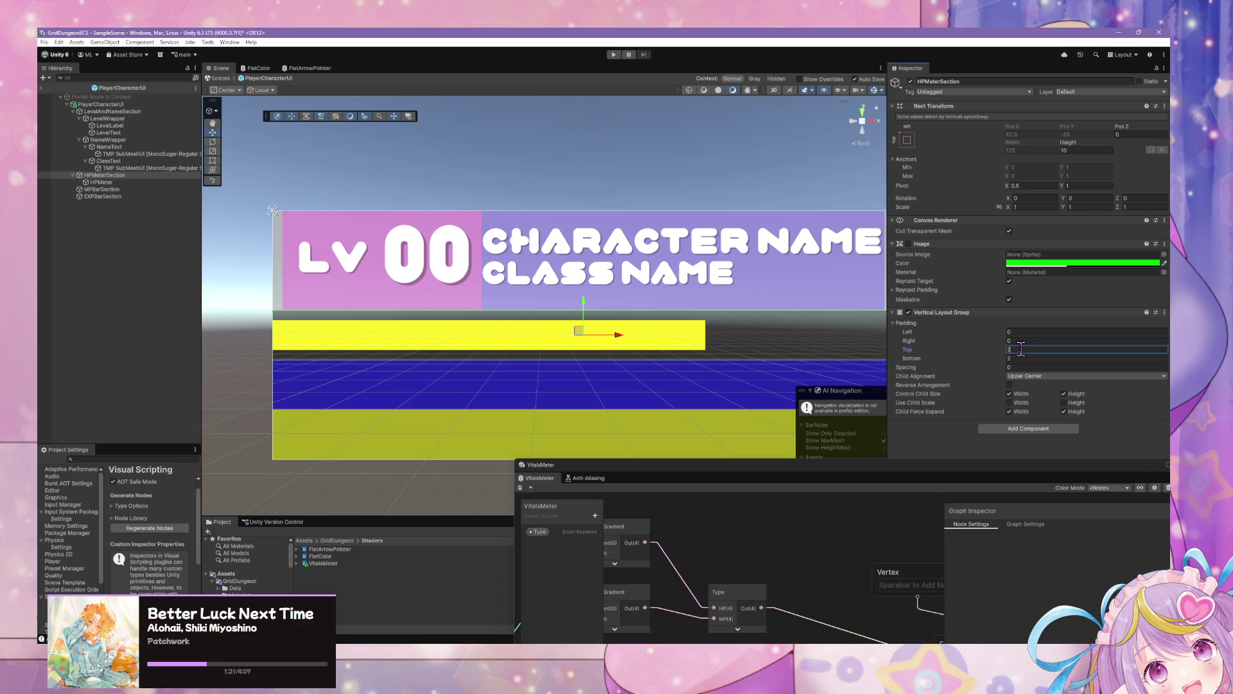
text(25)
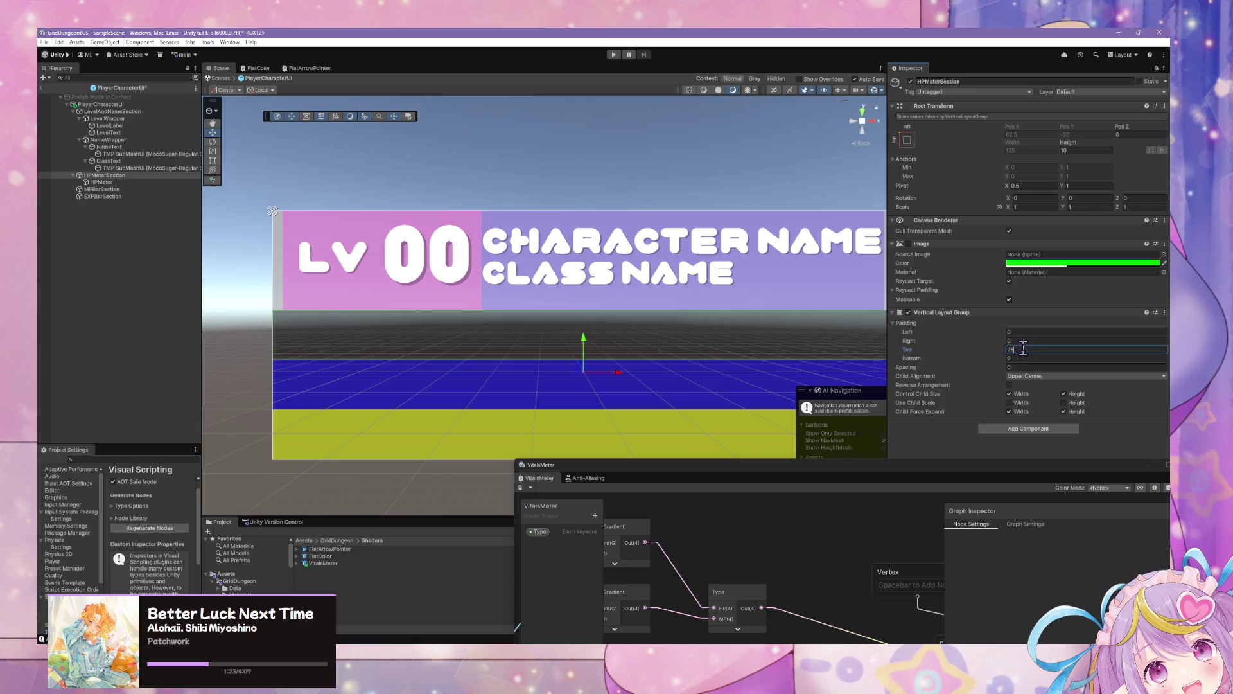
key(BackSpace)
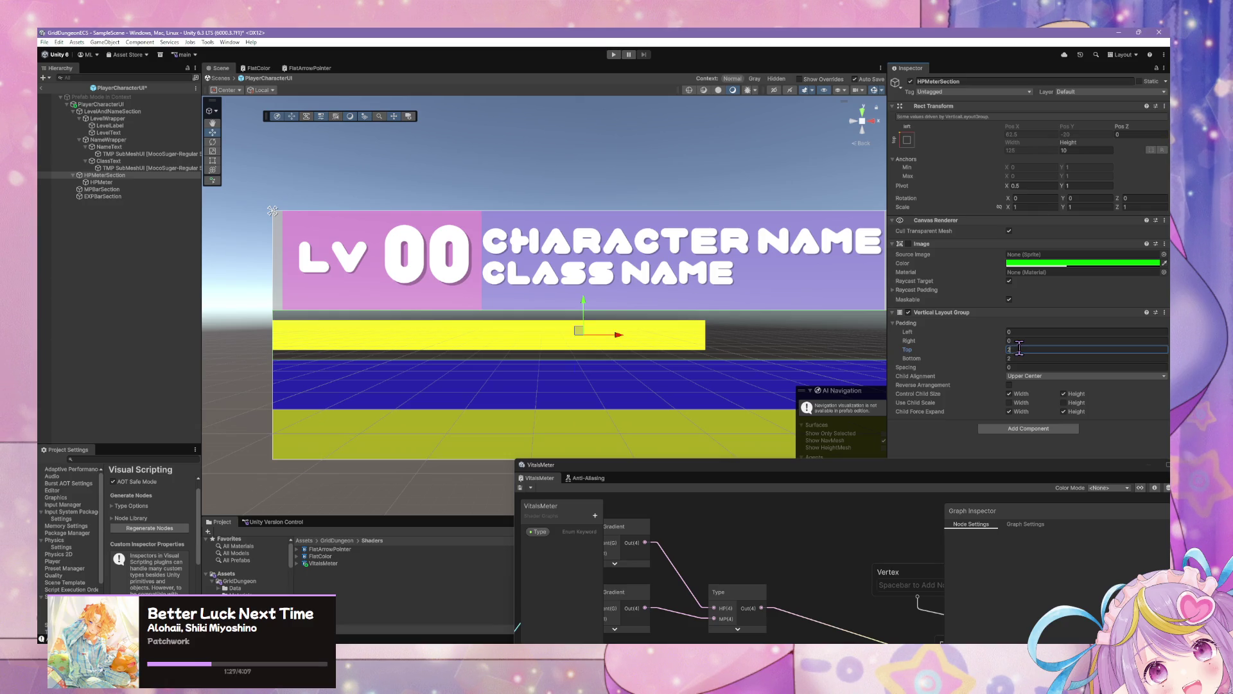
text(1)
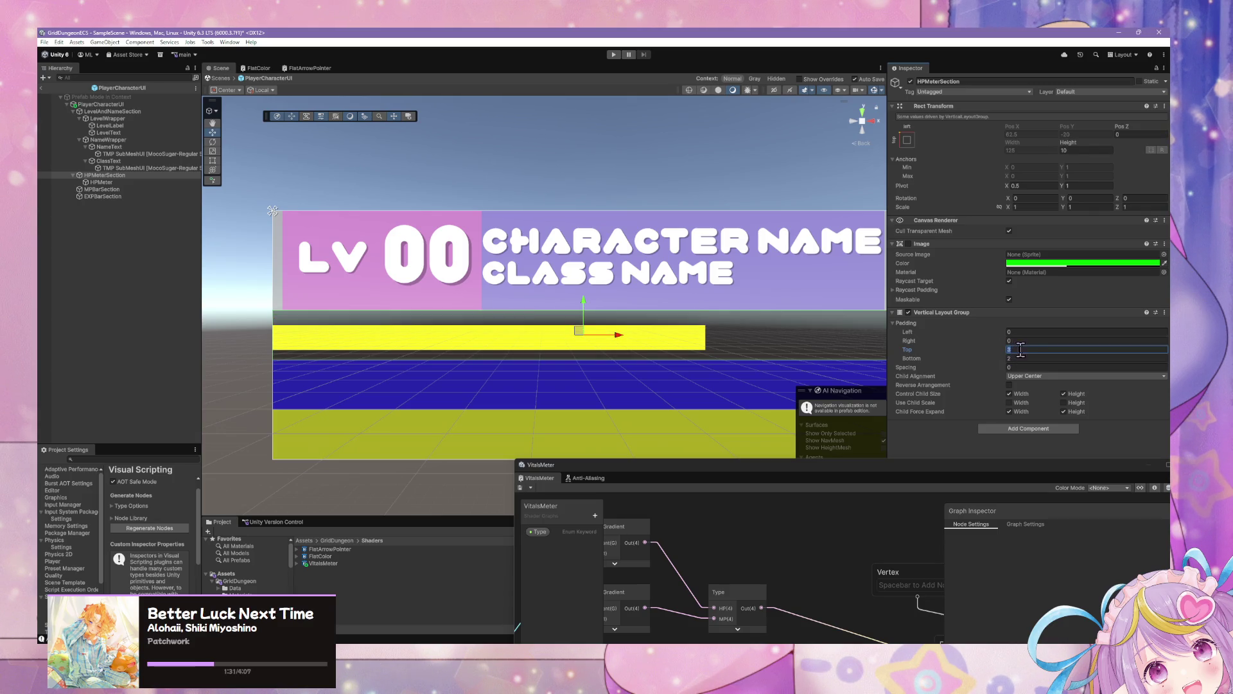
click(1020, 357)
text(12)
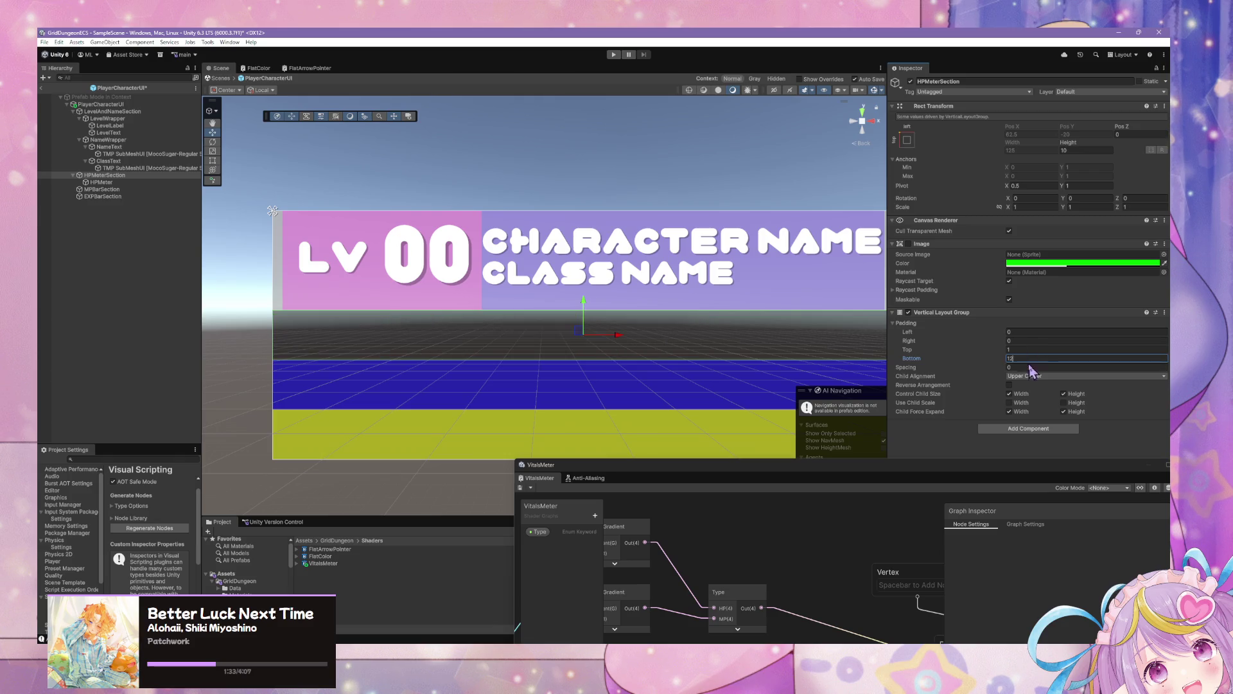
key(BackSpace)
key(shift+Tab)
text(2)
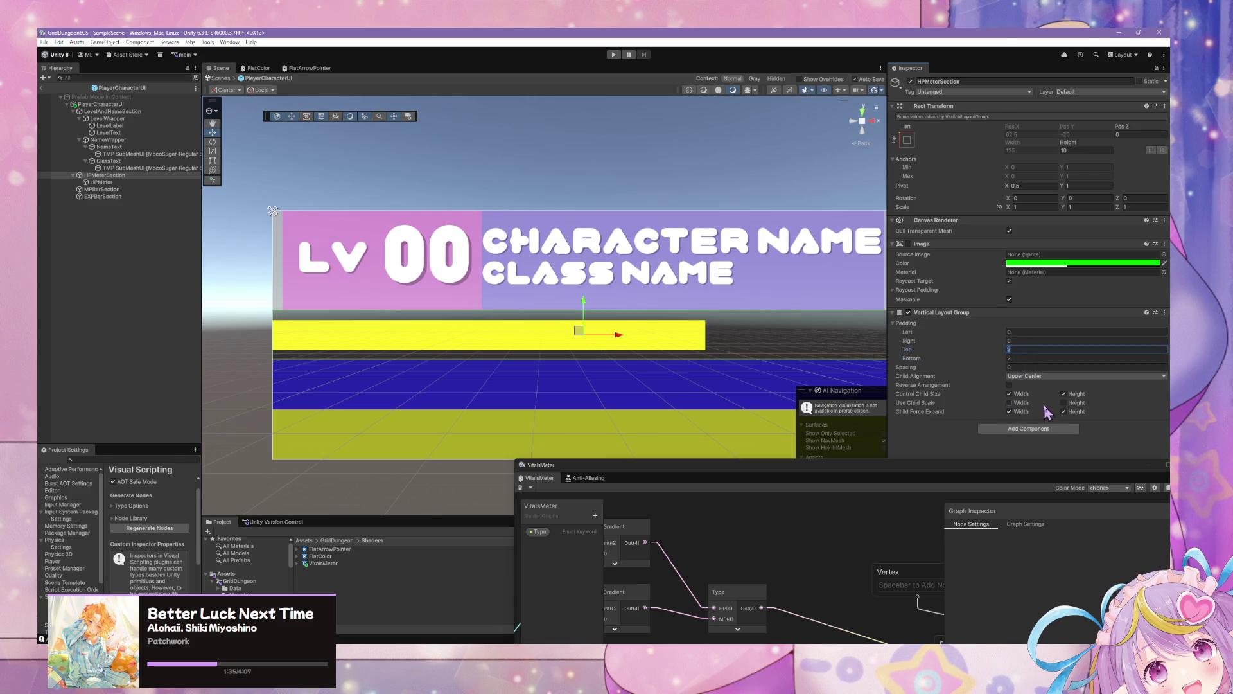
Set the section's child spacing to 0 and left and right padding to 2
click(1005, 367)
text(0.18)
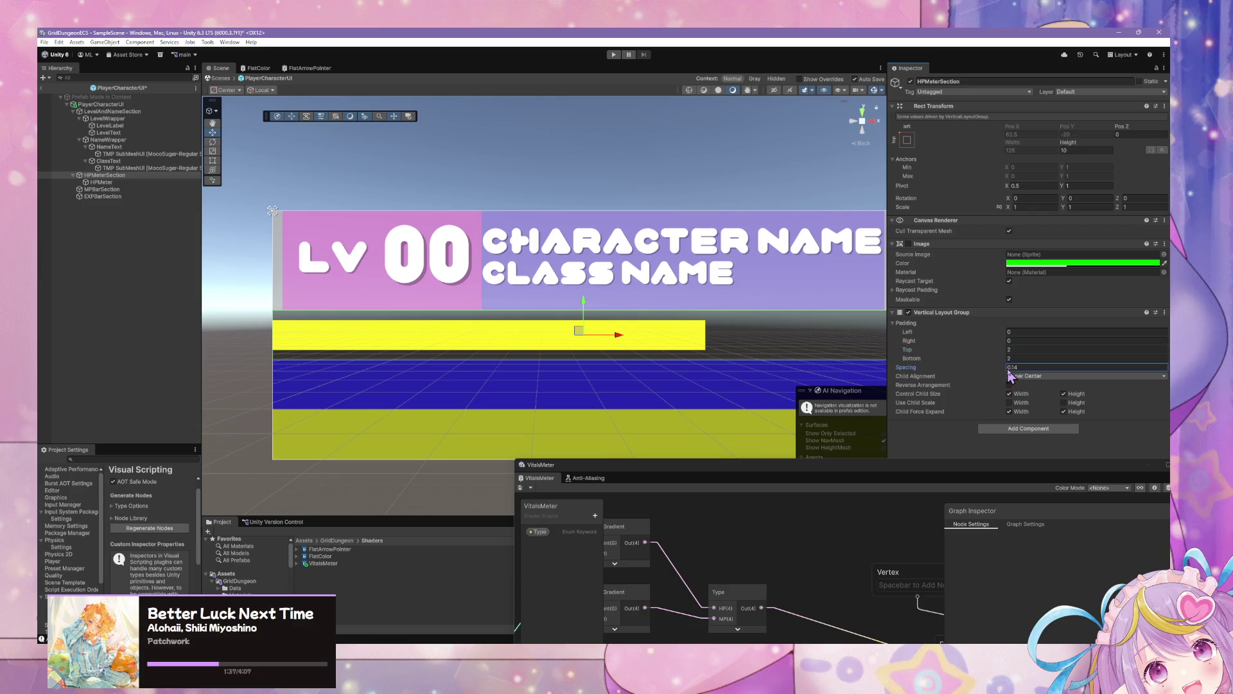
key(BackSpace)
key(BackSpace)
key(BackSpace)
scroll(429, 212, down, 1)
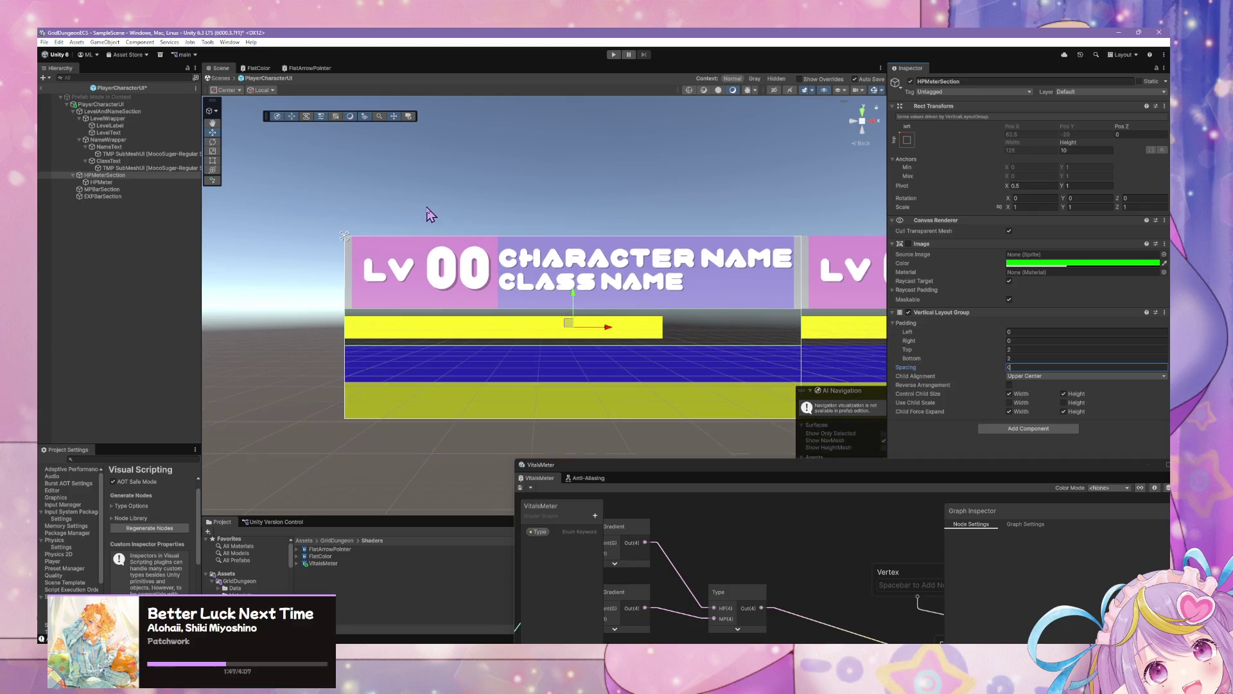
click(107, 175)
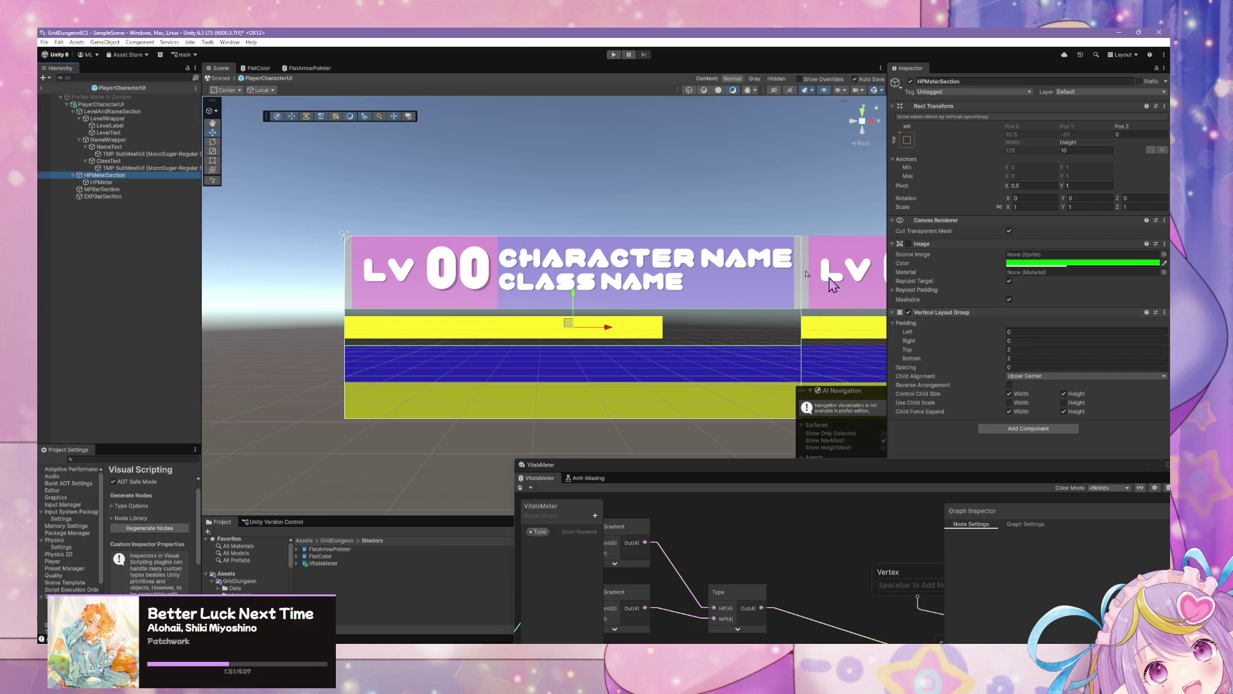
click(1022, 331)
text(2)
click(1021, 341)
text(2)
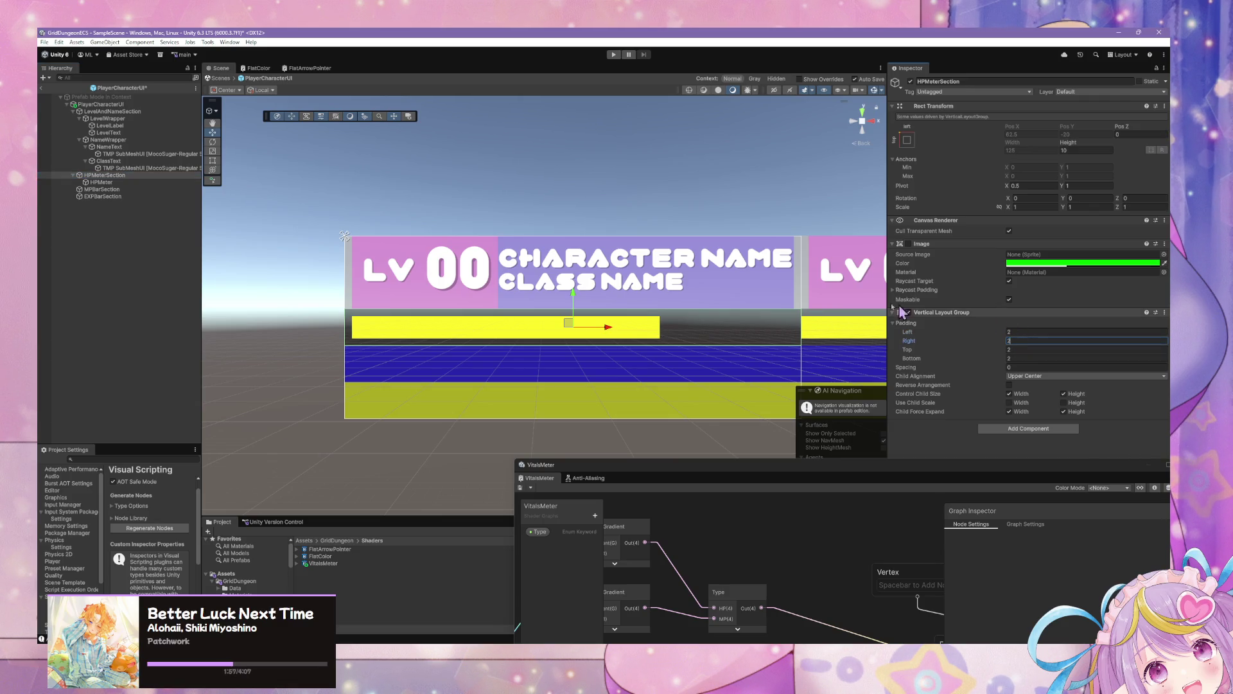
Drag HPMeter's Meter Value to preview different fill amounts, ending fully filled at 1
click(125, 182)
mouse_move(1101, 354)
mouse_down()
mouse_move(1126, 357)
mouse_move(1028, 352)
mouse_move(1163, 363)
mouse_up()
scroll(638, 281, down, 6)
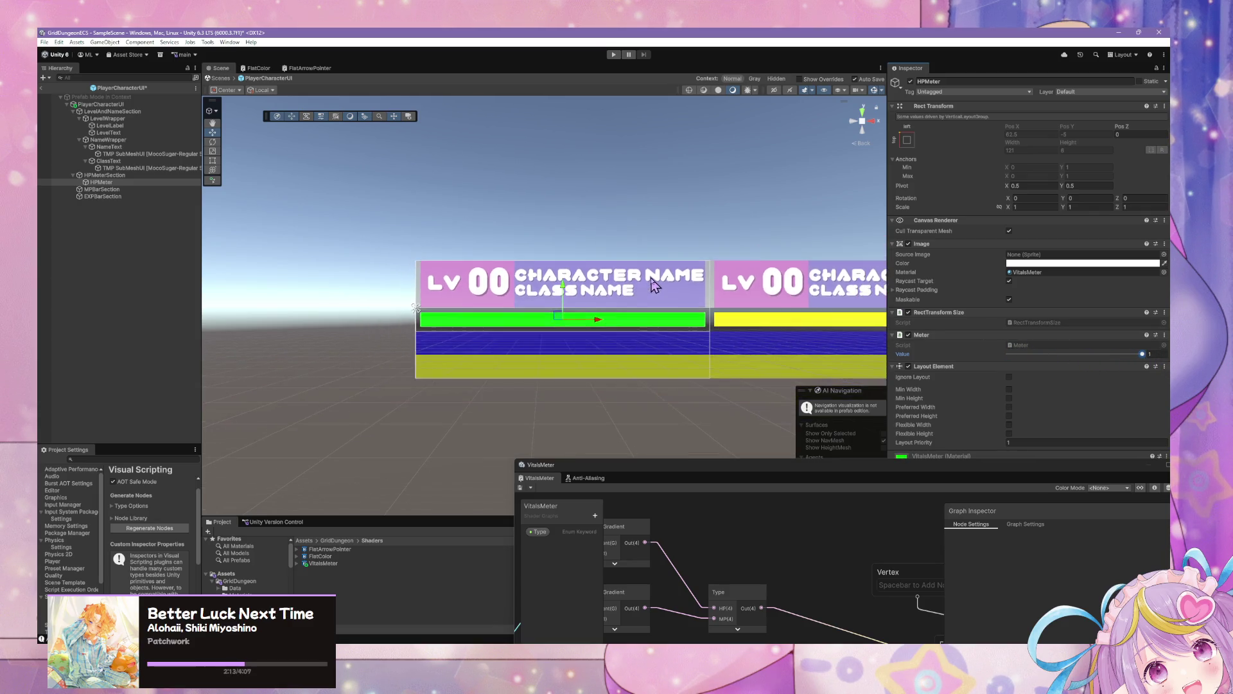
Exit to SampleScene via the Scenes breadcrumb and drag the PlayerCharacterUI panels slightly right
click(220, 79)
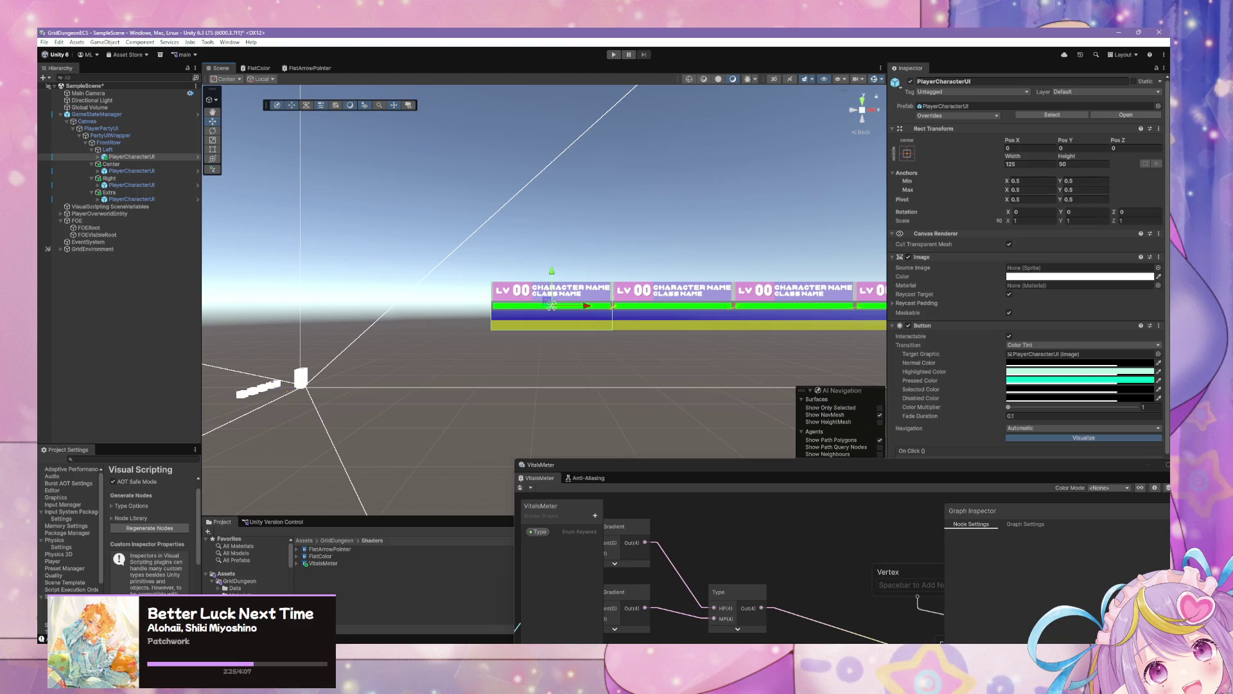
mouse_move(552, 305)
mouse_down()
mouse_move(643, 305)
mouse_move(470, 306)
mouse_move(568, 306)
mouse_up()
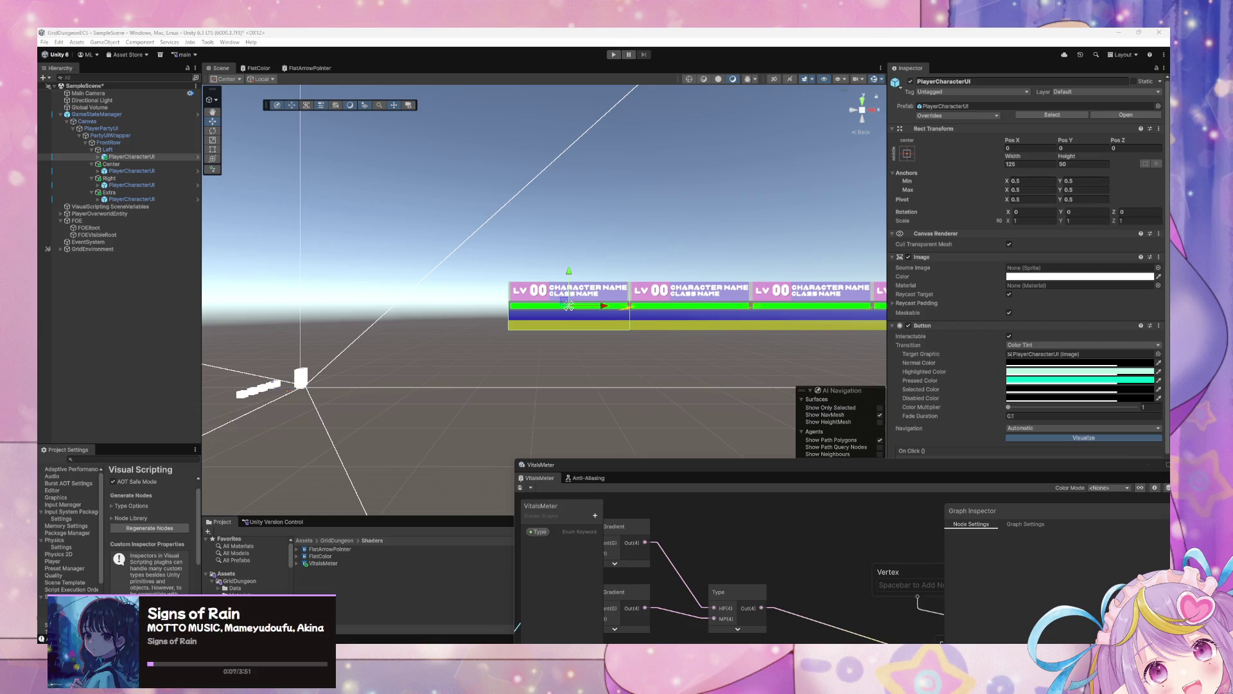
Select the Left PlayerCharacterUI instance and open its prefab from the Inspector
scroll(561, 292, up, 5)
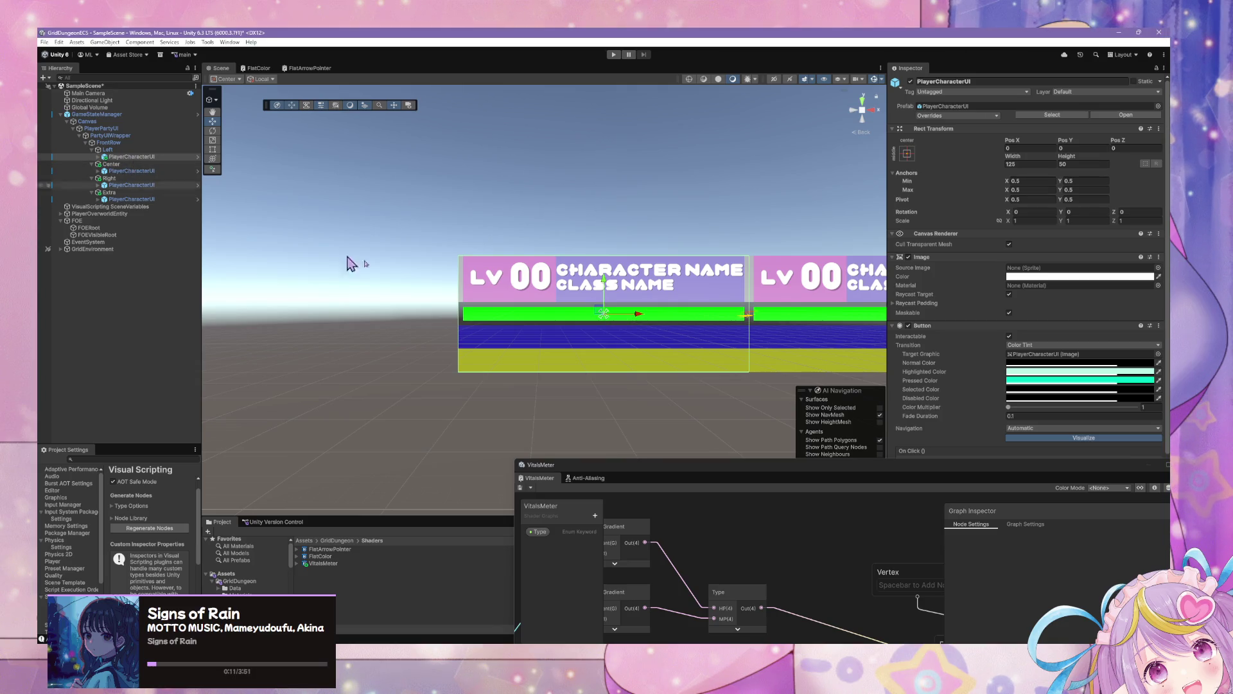
click(146, 171)
click(128, 157)
click(103, 206)
click(120, 158)
click(1130, 116)
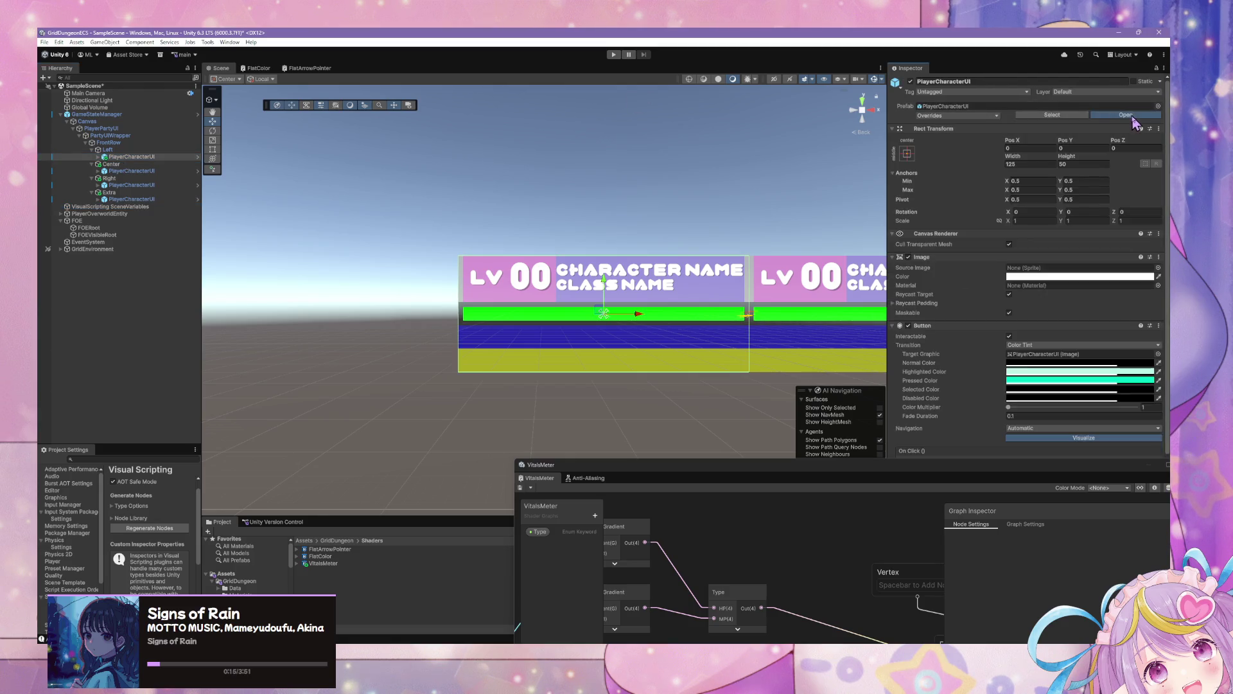
Inspect NameText, HPMeter, LevelText, HPMeterSection and ClassText in the prefab hierarchy, checking HPMeter's context menu
scroll(517, 239, up, 2)
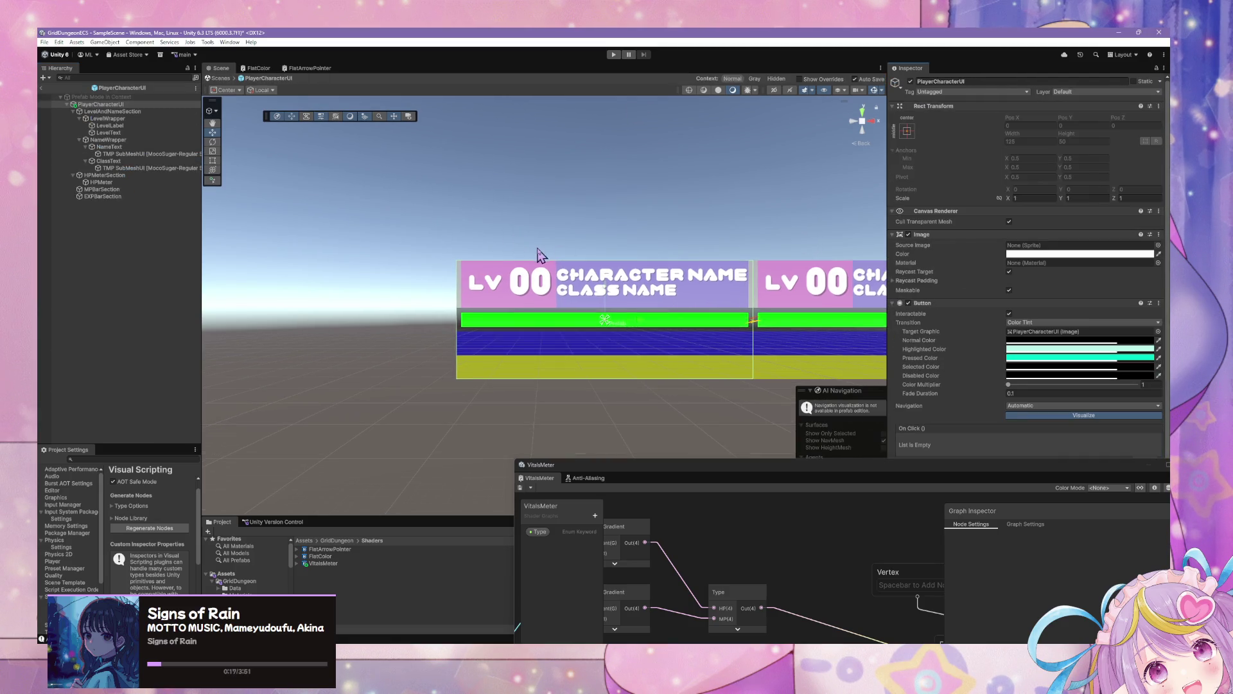
scroll(540, 255, down, 2)
mouse_move(543, 254)
mouse_down()
mouse_move(460, 226)
mouse_move(468, 254)
mouse_move(544, 260)
mouse_up()
scroll(545, 260, up, 4)
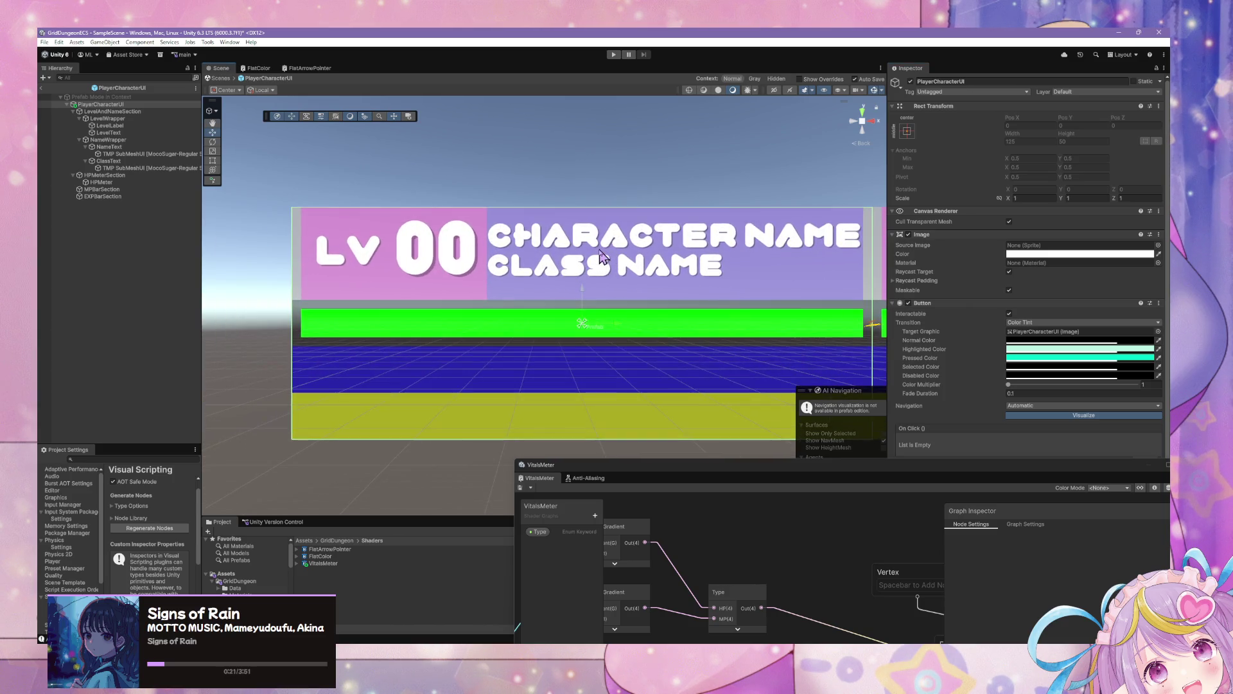
click(108, 146)
click(127, 154)
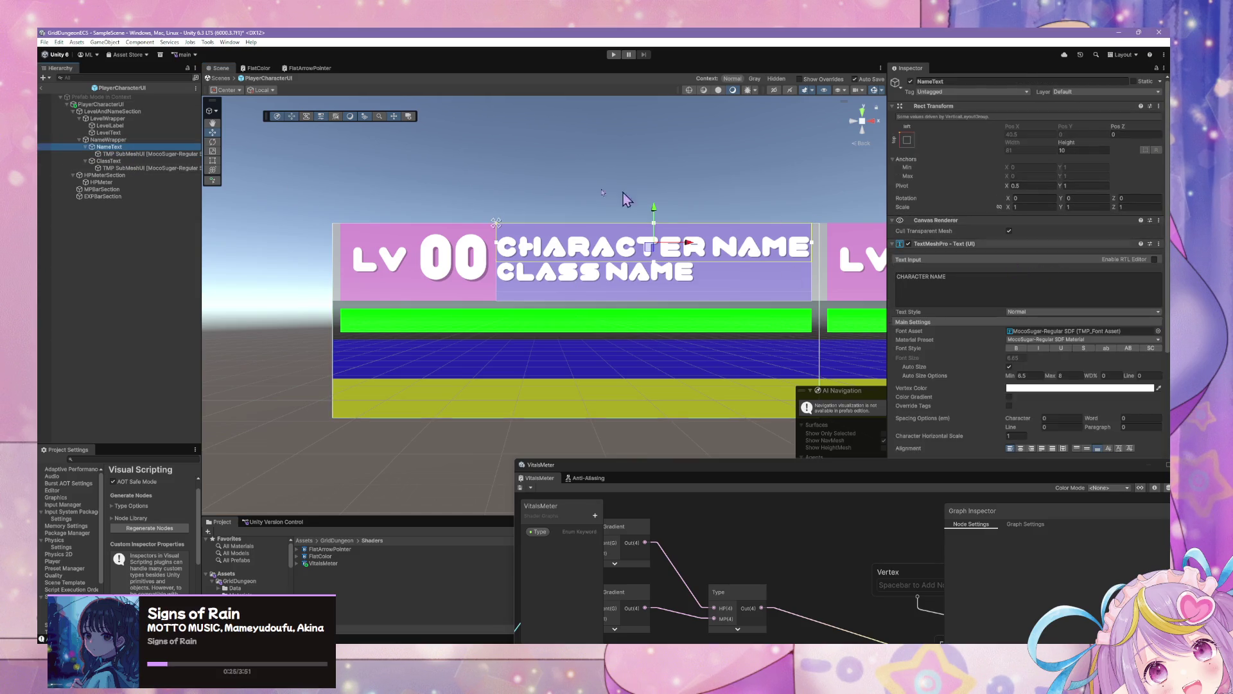
click(115, 182)
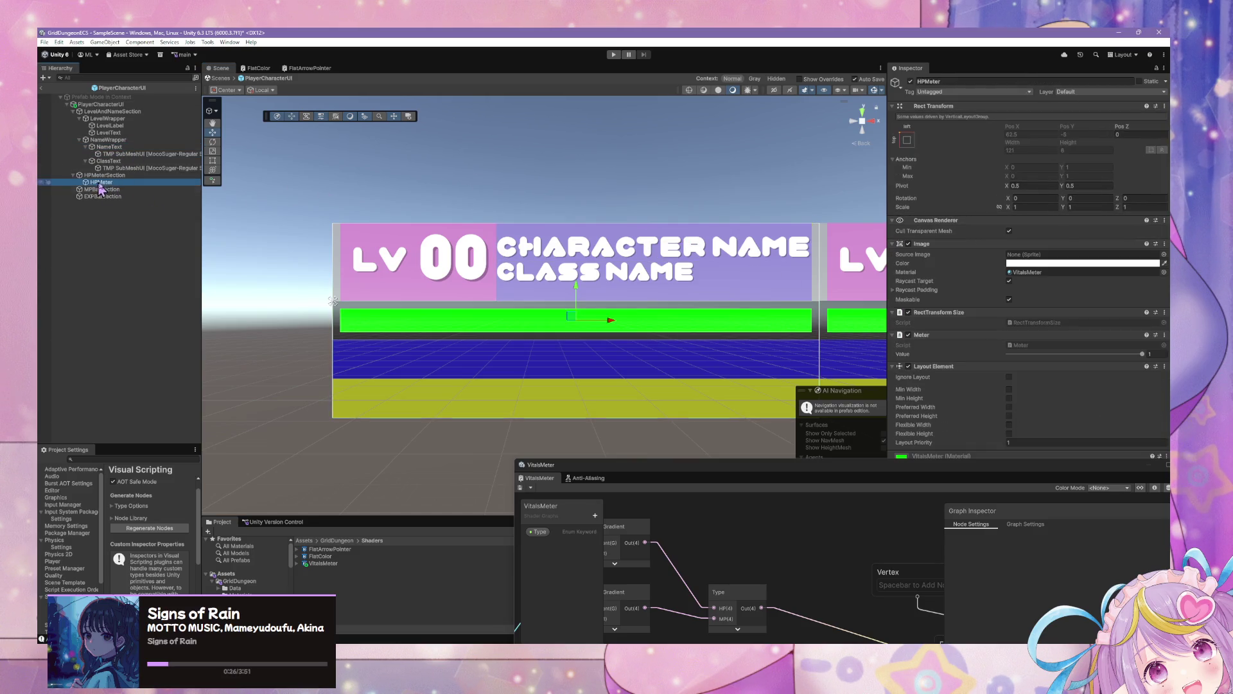
click(999, 207)
click(132, 182)
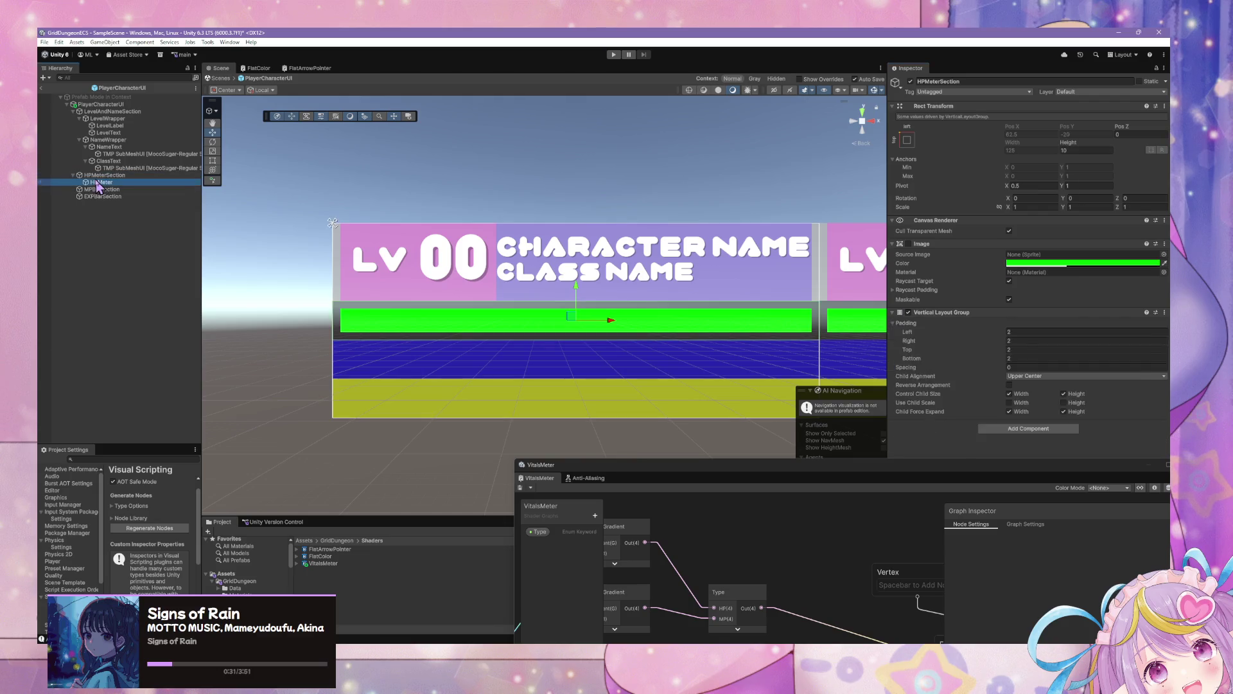
right_click(94, 184)
mouse_move(219, 414)
mouse_move(168, 365)
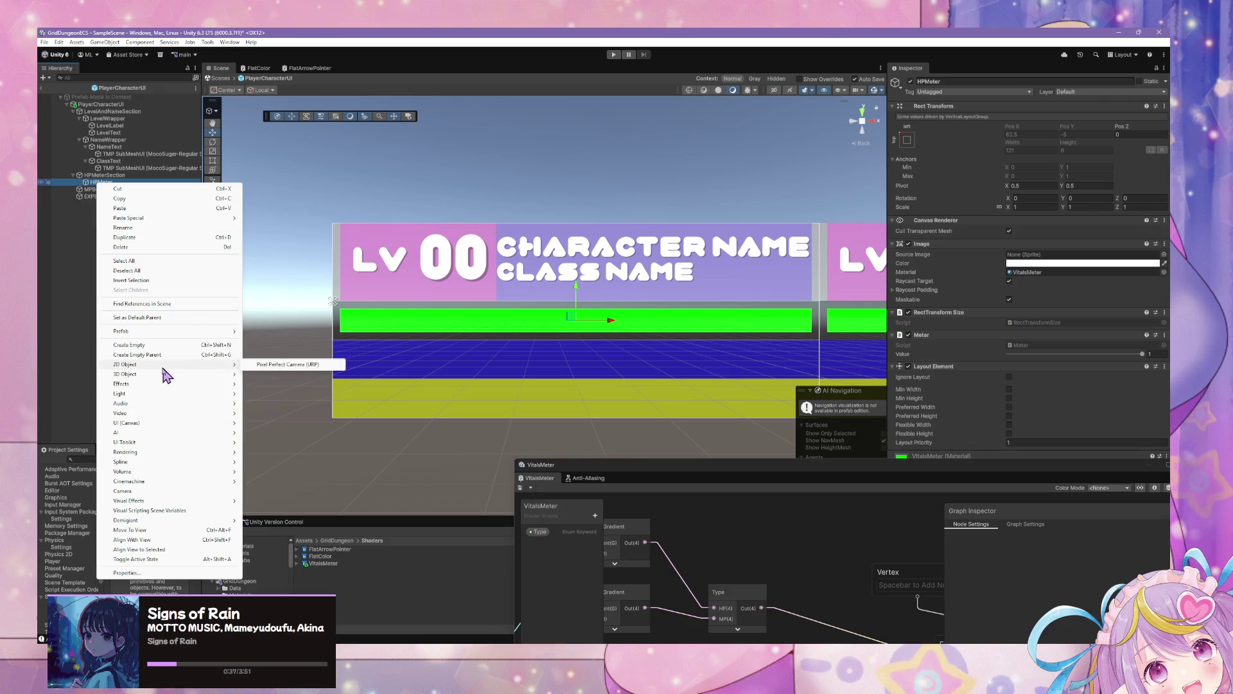
click(89, 186)
click(128, 134)
click(106, 174)
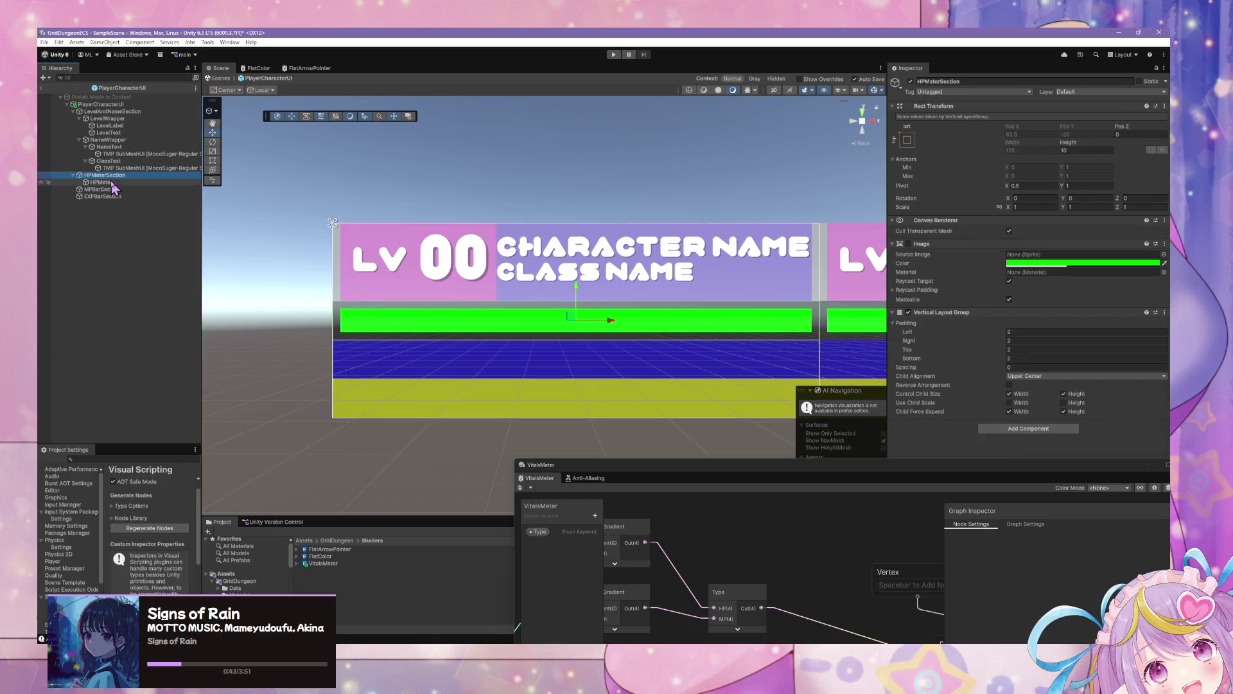
click(116, 160)
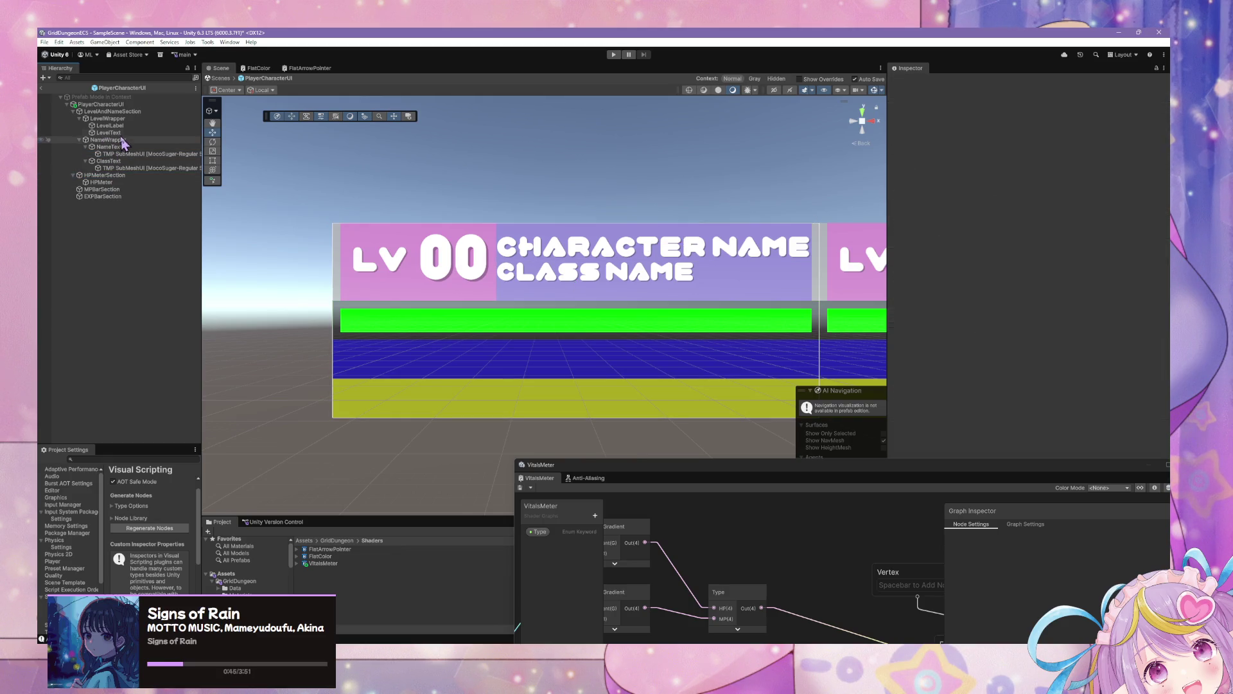
Duplicate LevelText into HPMeterSection, placing the copy above HPMeter
click(120, 133)
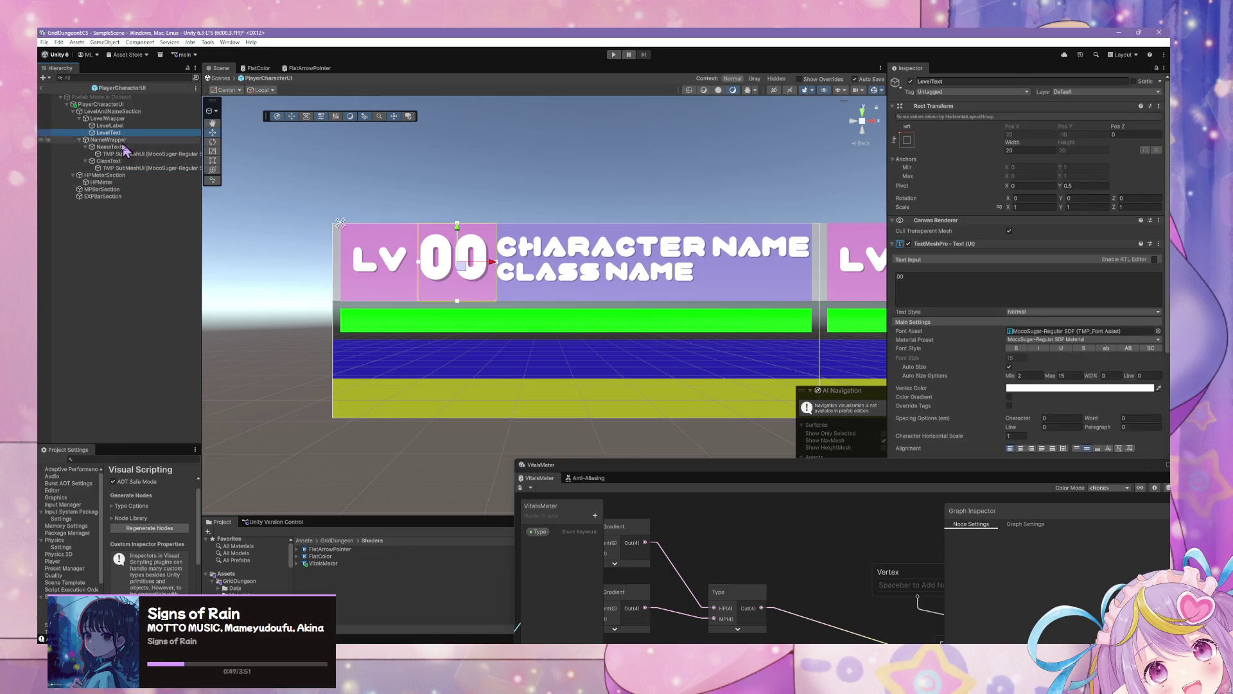
click(113, 176)
key(ctrl+shift+v)
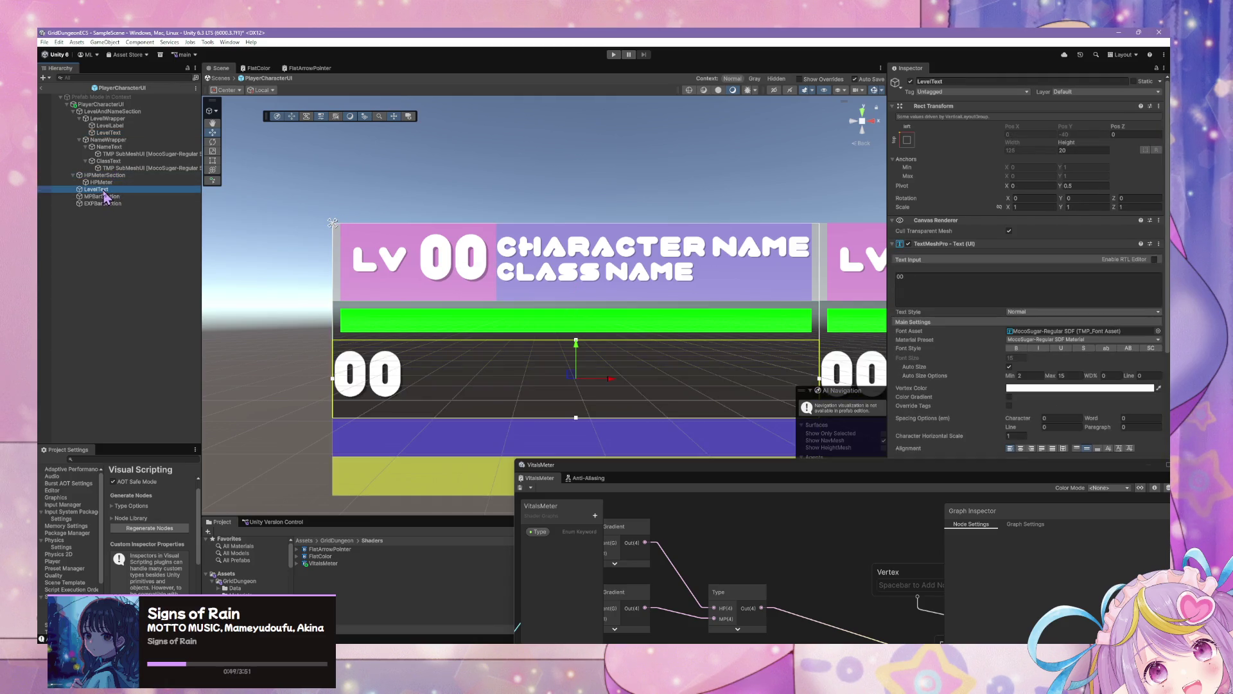
drag(109, 187, 111, 183)
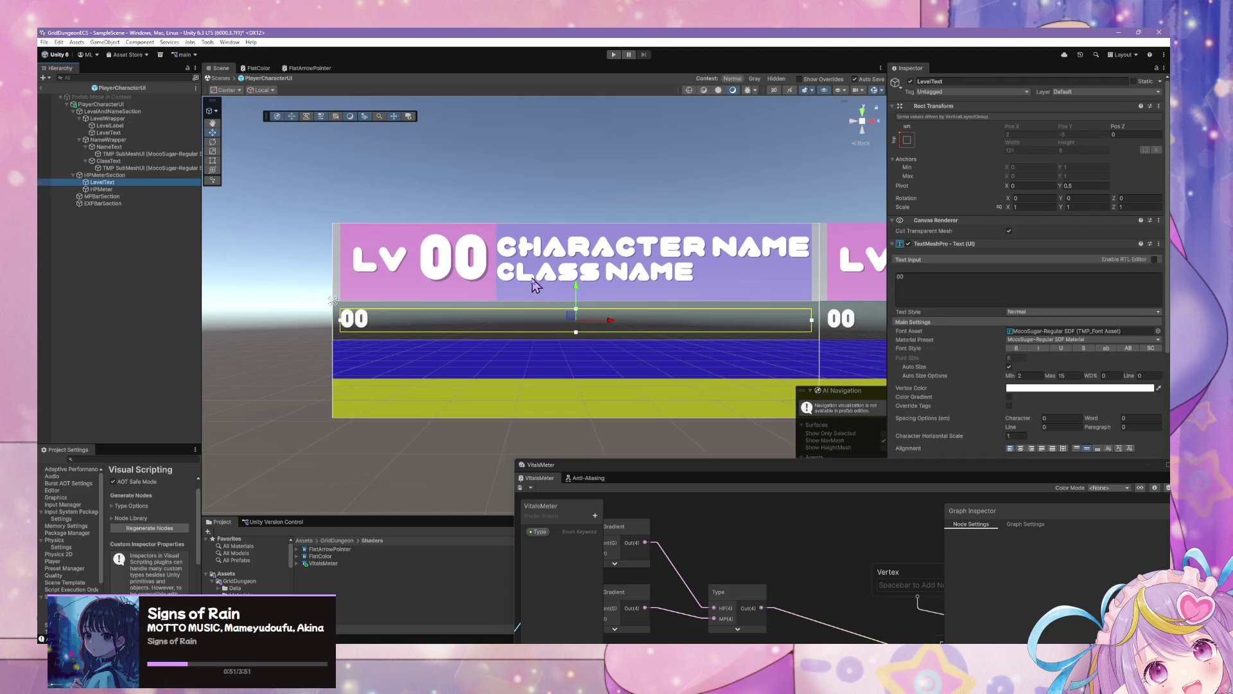
scroll(1005, 340, down, 8)
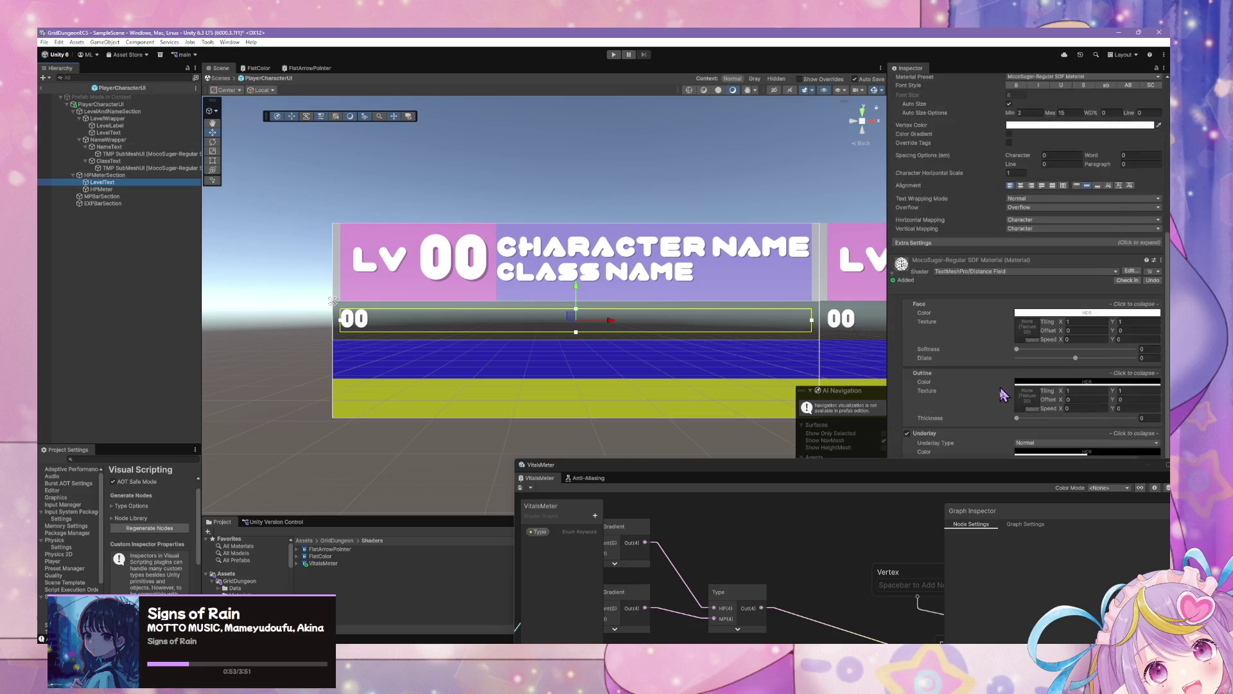
drag(981, 466, 503, 458)
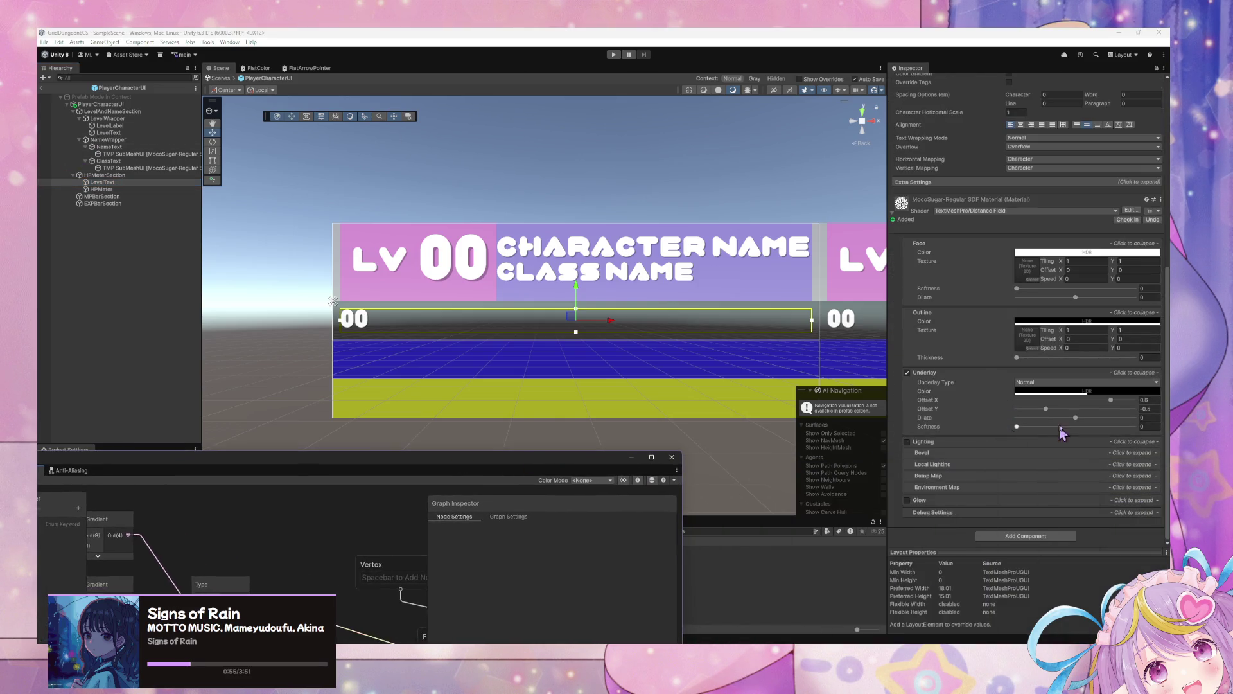
click(113, 182)
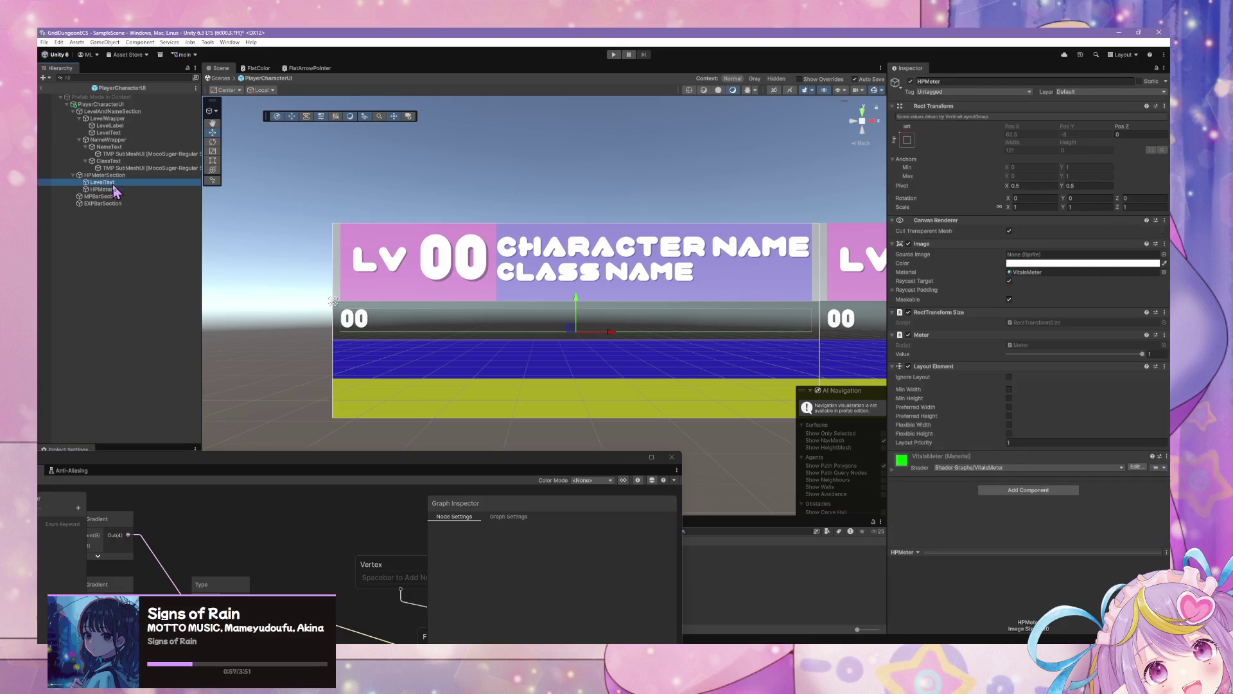
Add a Layout Element to the copied text and tick Ignore Layout
scroll(1014, 478, down, 3)
scroll(1015, 488, down, 5)
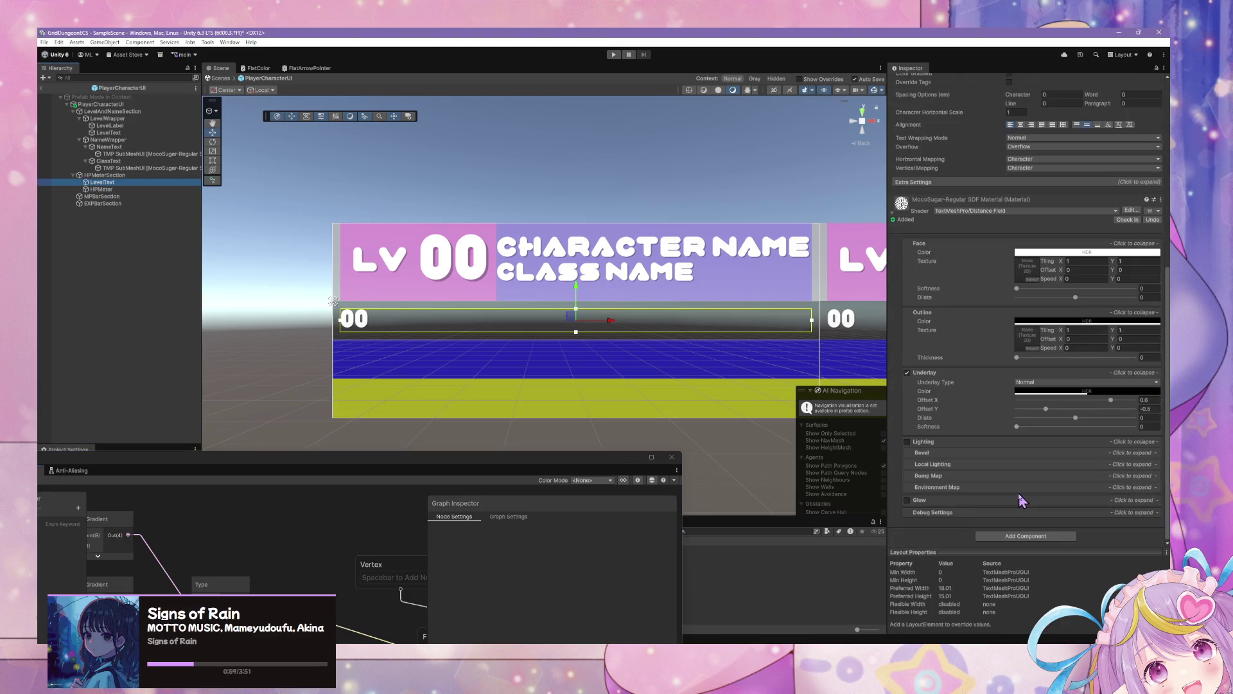
click(1021, 539)
text(layout)
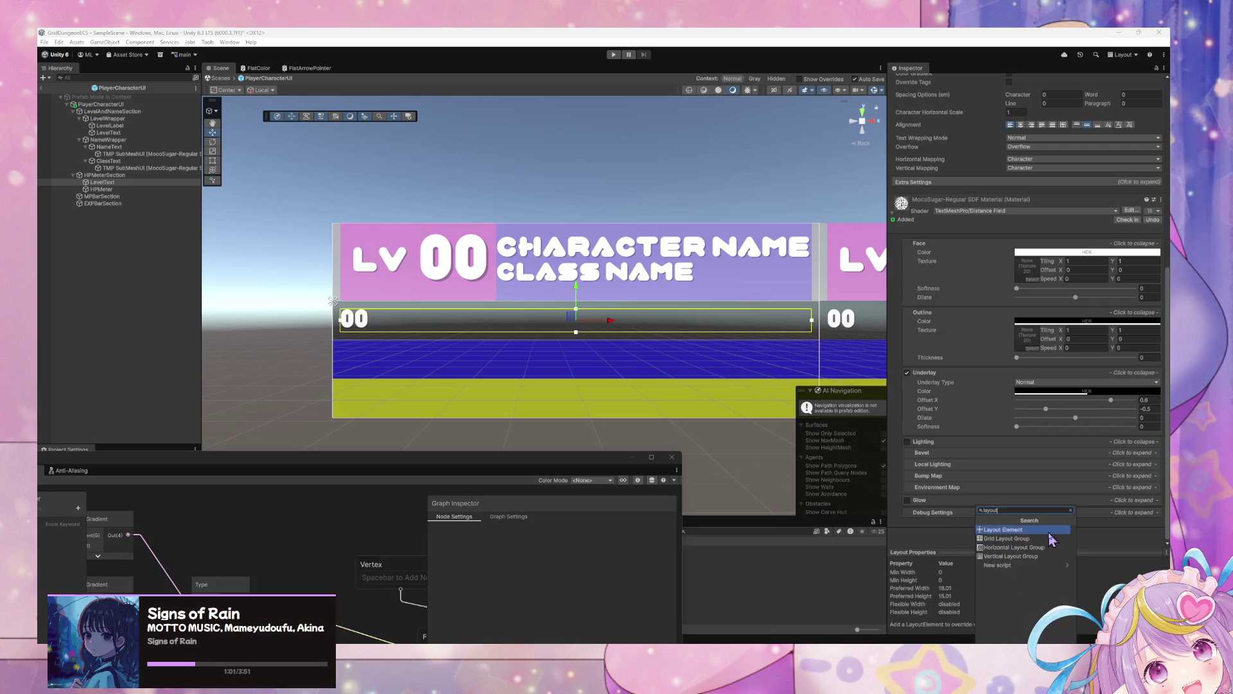
click(1028, 532)
scroll(1015, 469, up, 5)
scroll(1036, 465, down, 1)
click(1010, 379)
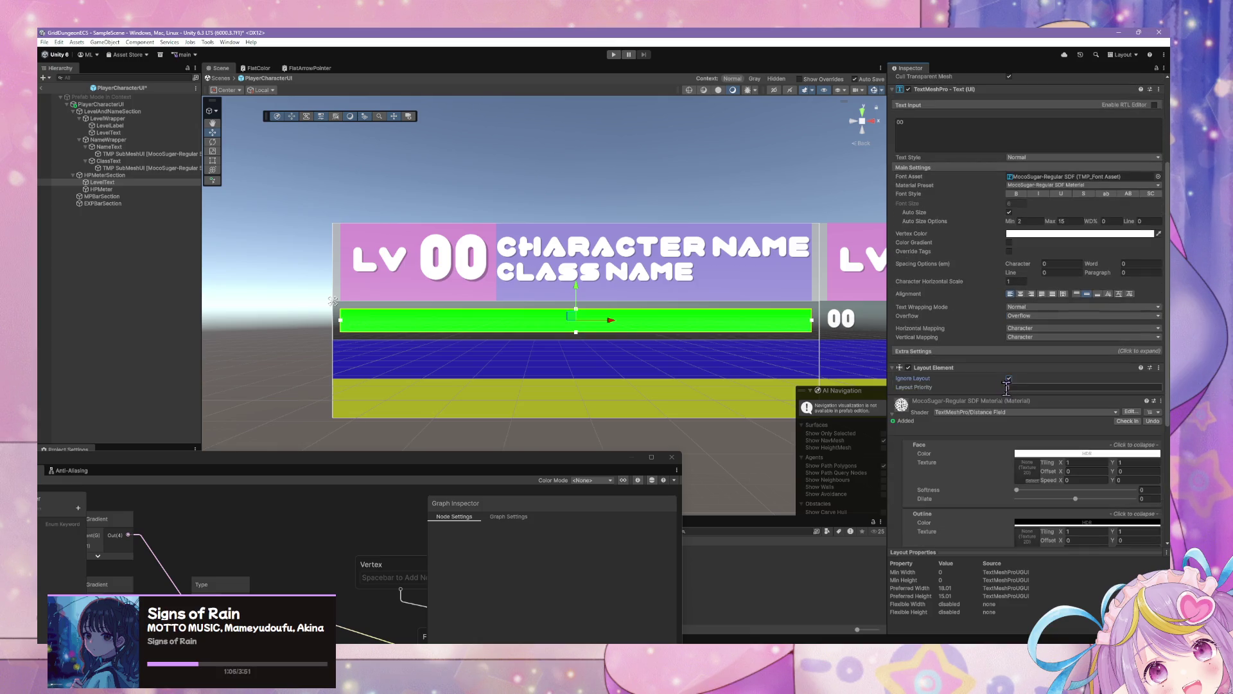
Move the copied text below HPMeter and change its Text Input to 'HP'
click(108, 183)
drag(111, 186, 106, 195)
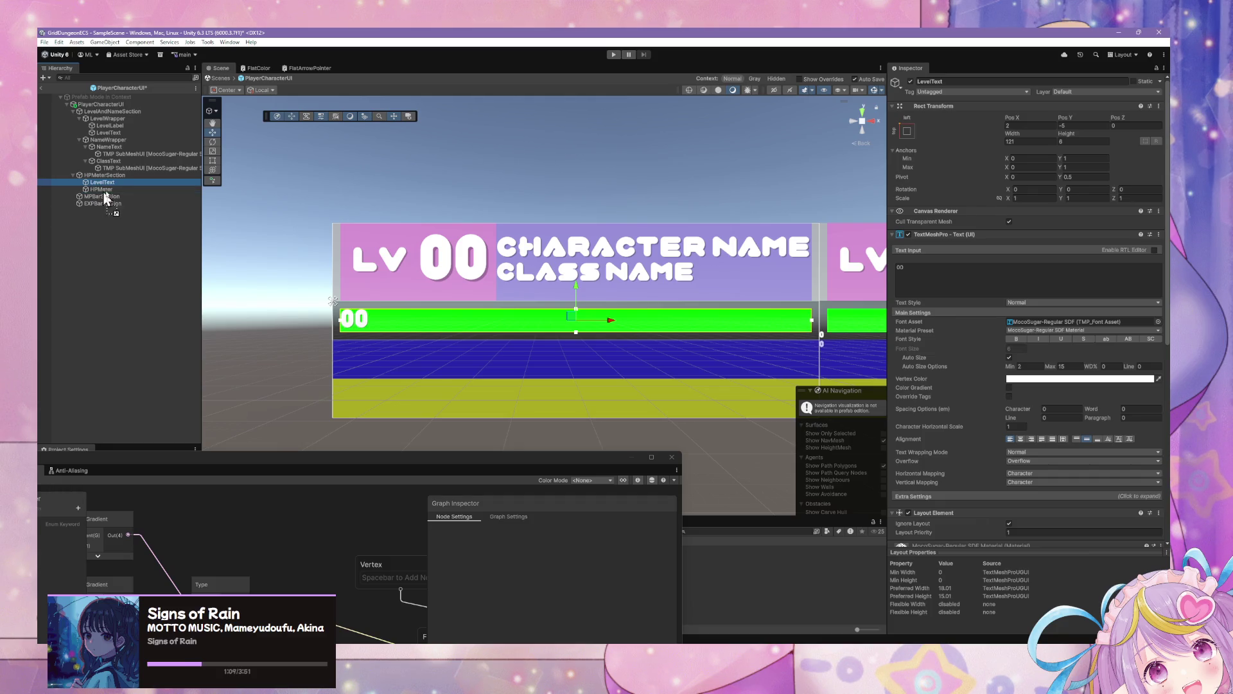
click(919, 266)
text(hp)
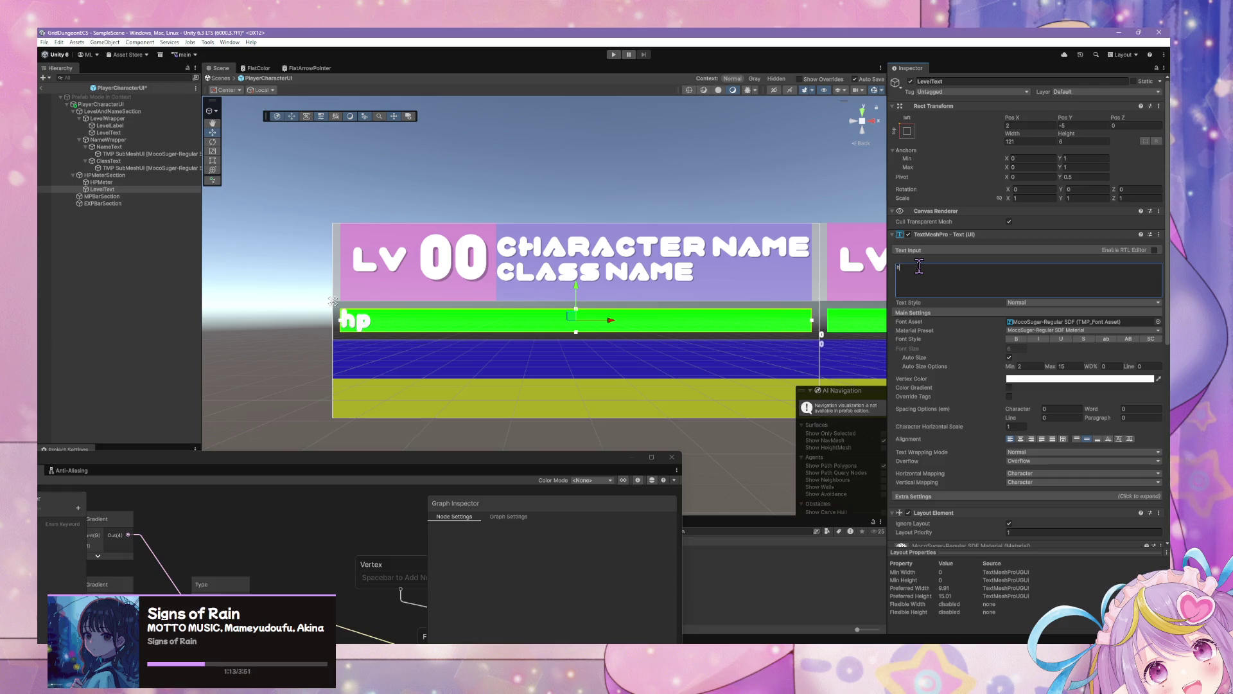
key(BackSpace)
key(BackSpace)
text(HP)
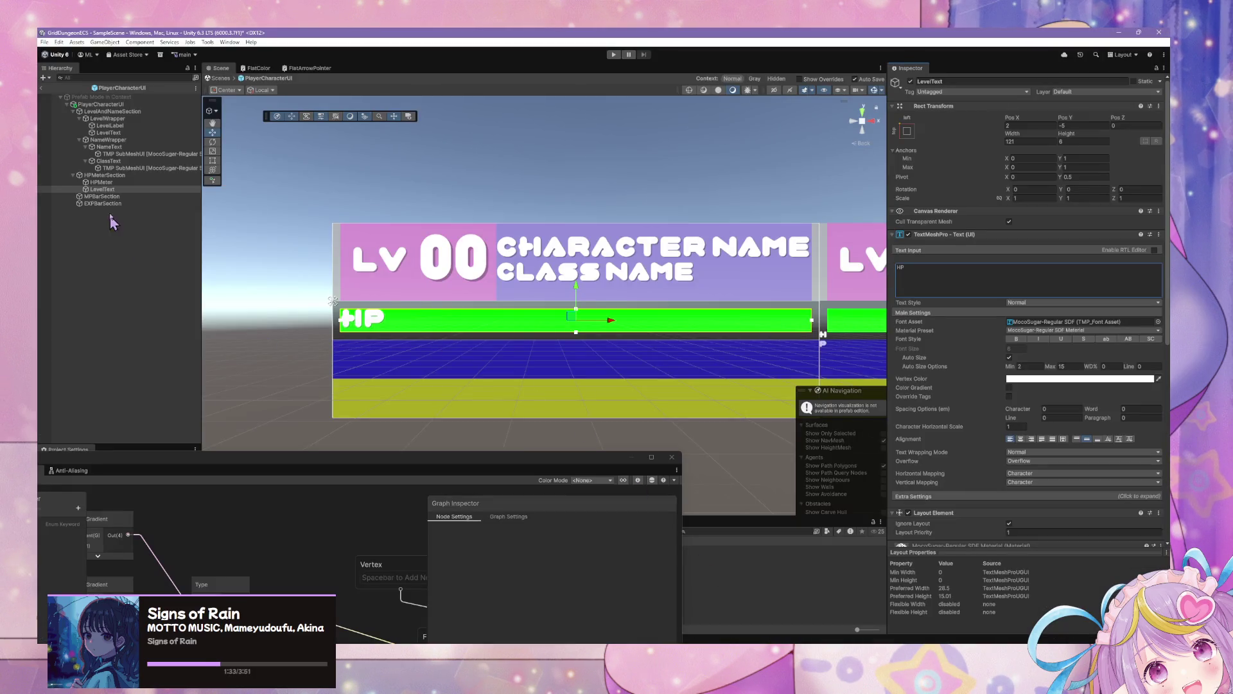
click(967, 266)
click(1012, 440)
Try a 0.3 paragraph spacing on the label, then return it to 0
click(1125, 417)
text(0.3)
key(BackSpace)
key(BackSpace)
click(1043, 419)
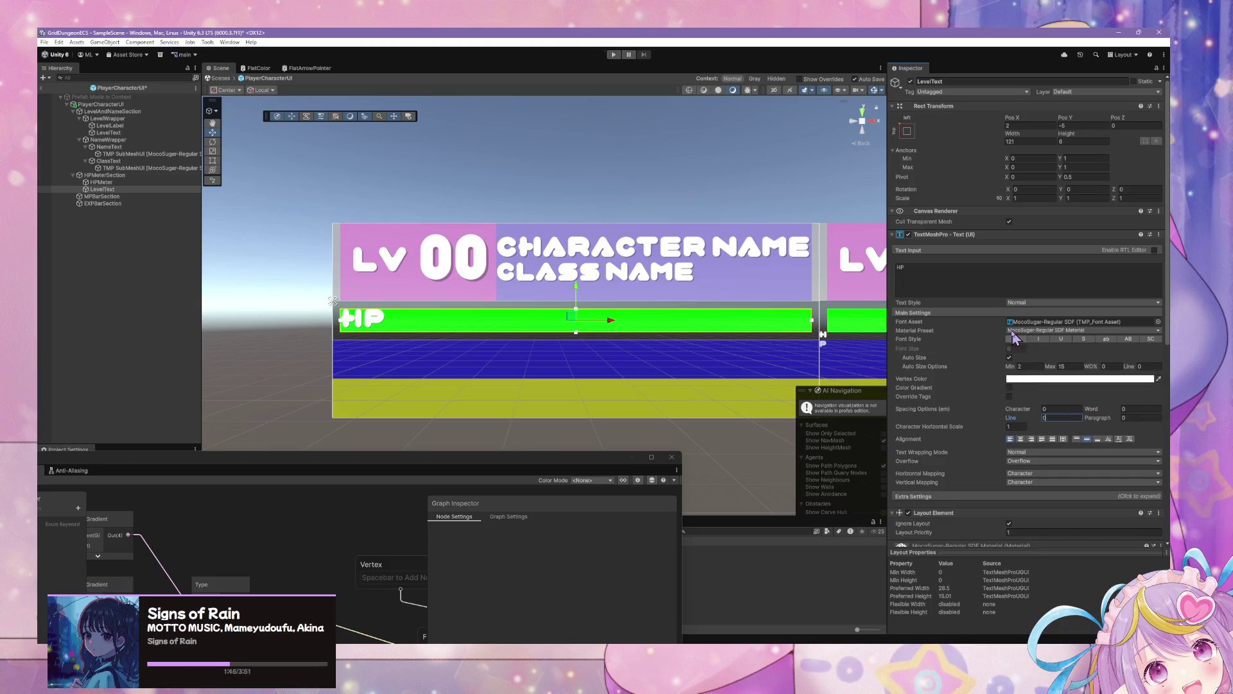
Apply the stretch-stretch anchor preset so the HP label fills the meter
scroll(594, 292, down, 1)
scroll(595, 292, down, 3)
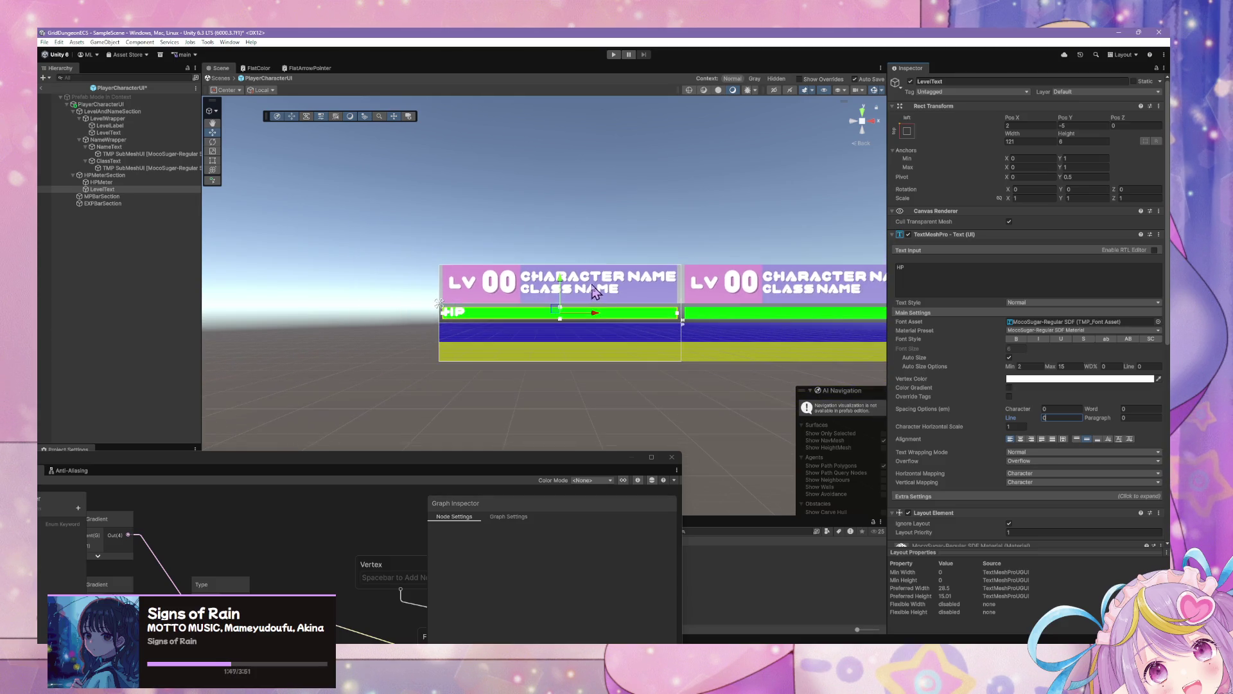
scroll(629, 294, up, 4)
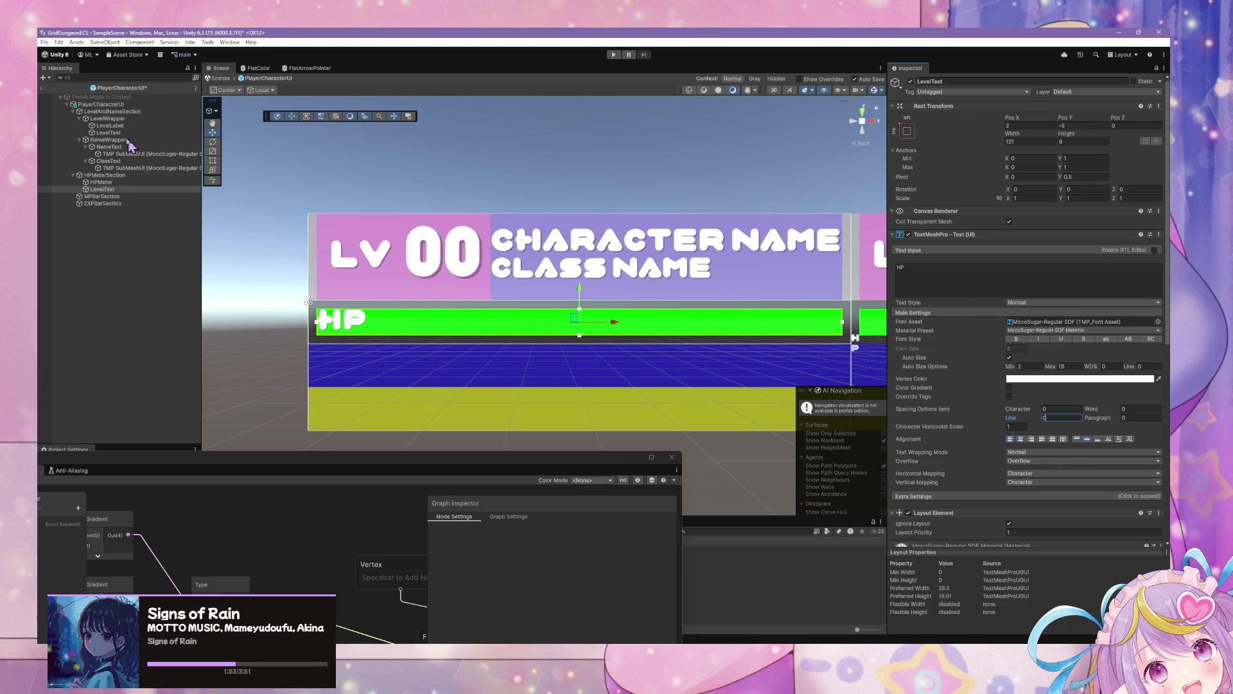
click(909, 131)
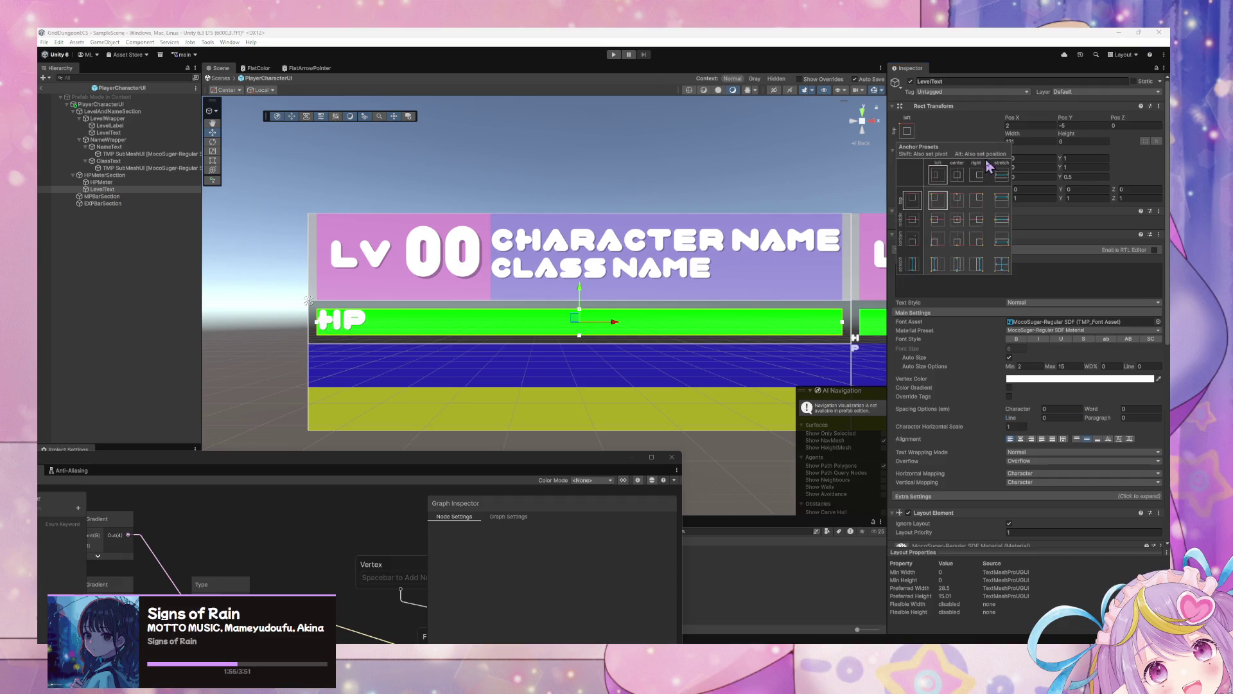
alt+click(1002, 264)
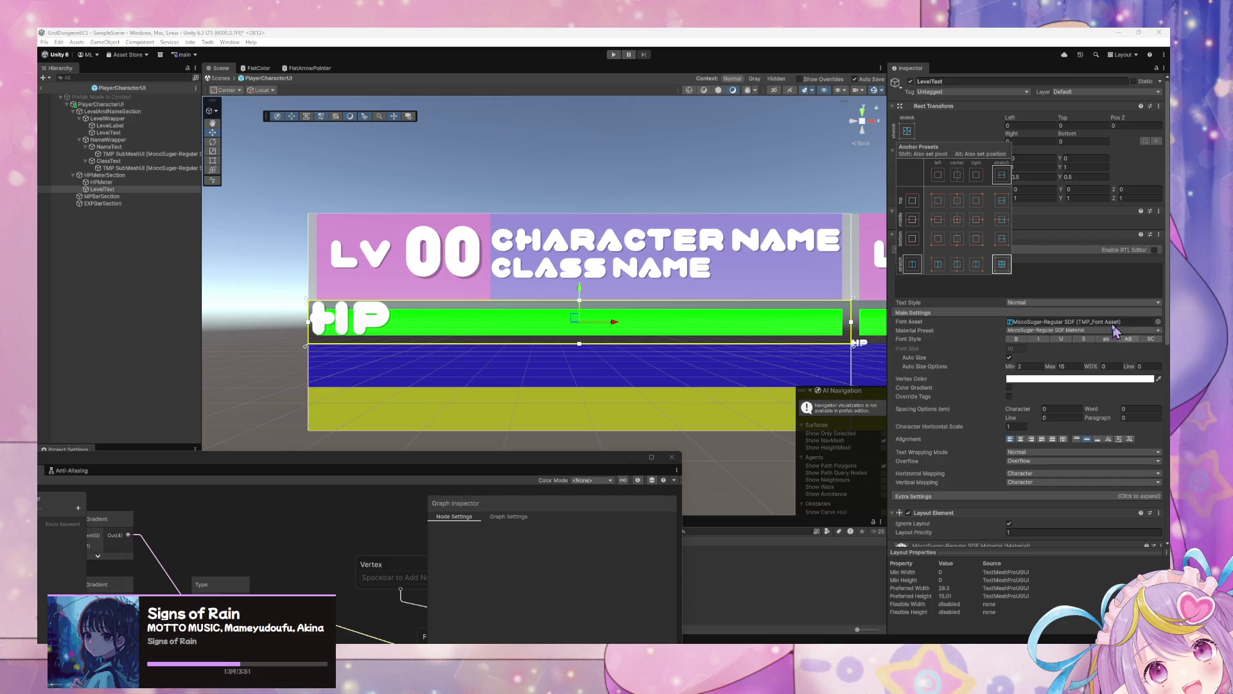
click(1102, 453)
click(1032, 440)
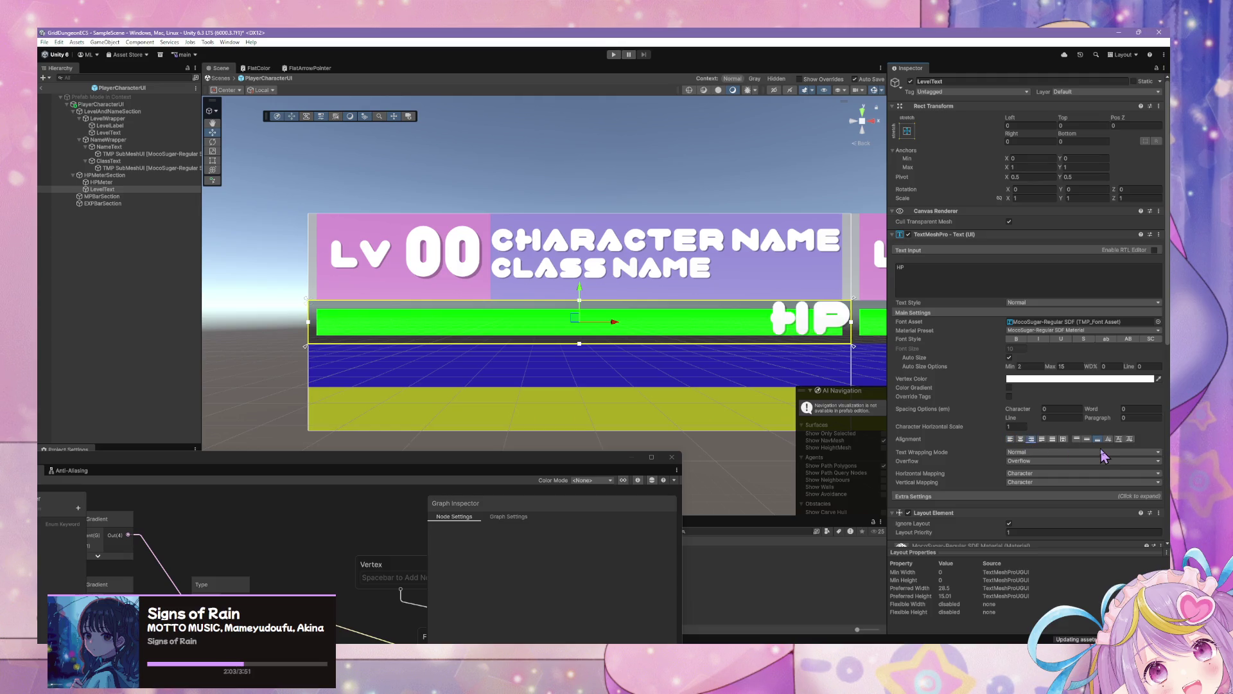
Experiment with lowering the Auto Size maximum font size value
click(1044, 370)
mouse_move(1044, 373)
mouse_down()
mouse_move(854, 368)
mouse_move(950, 383)
mouse_move(909, 383)
mouse_move(919, 385)
mouse_up()
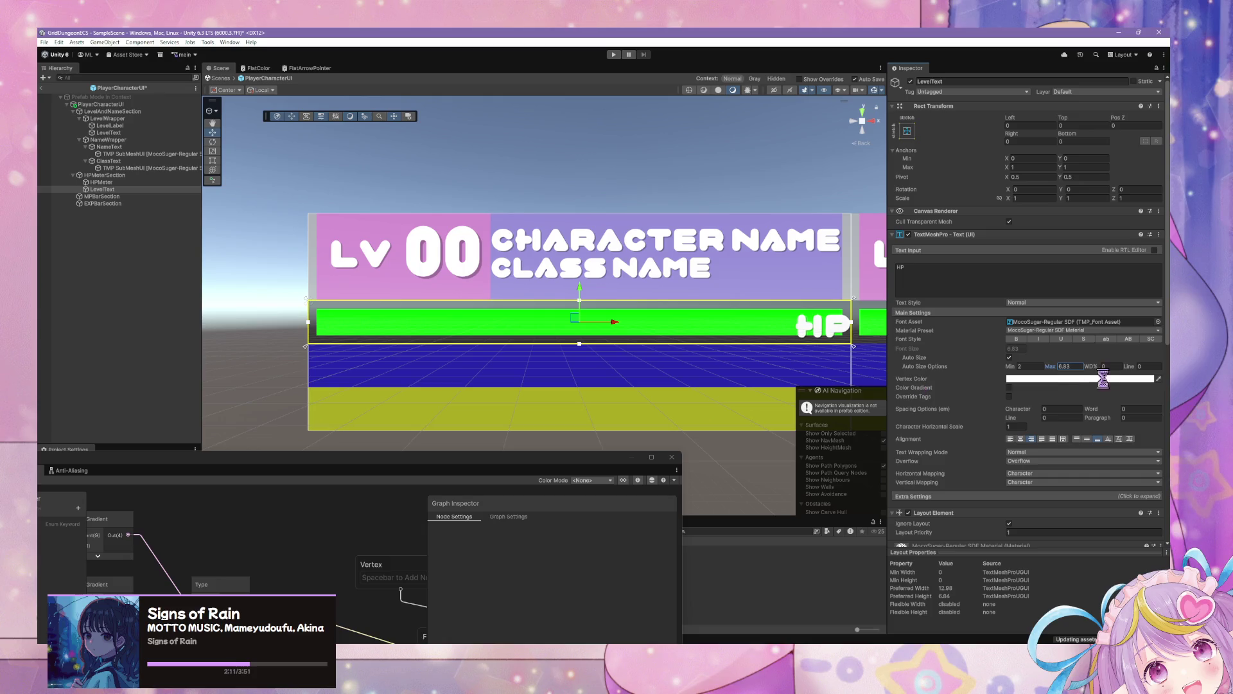
click(1081, 370)
text(15)
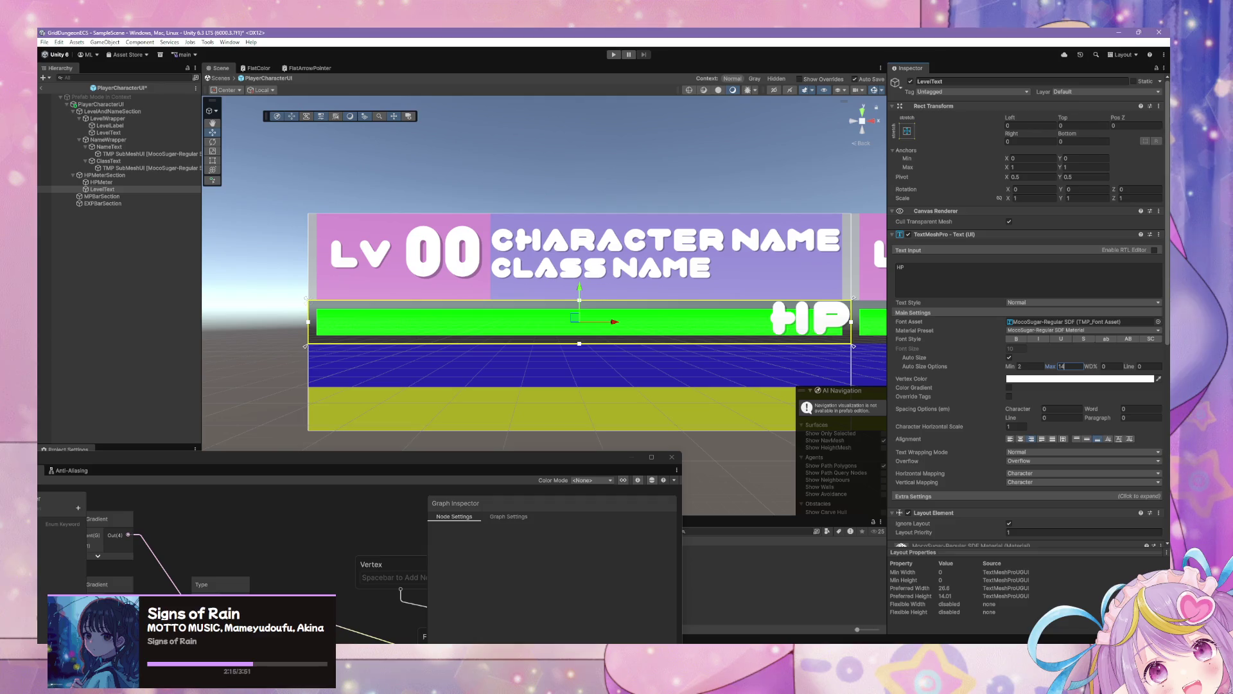
key(BackSpace)
key(BackSpace)
text(2)
key(BackSpace)
text(2)
key(BackSpace)
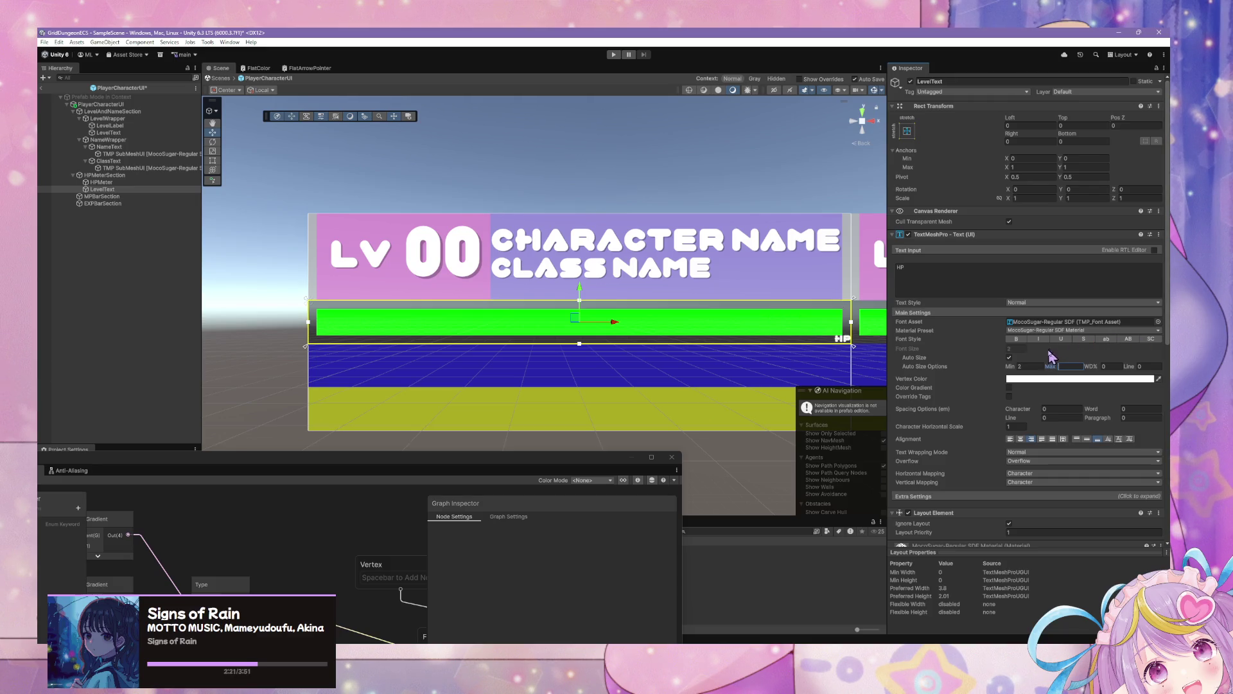
Turn off Auto Size, set the font size to 5.7 and left-align the label
click(1009, 357)
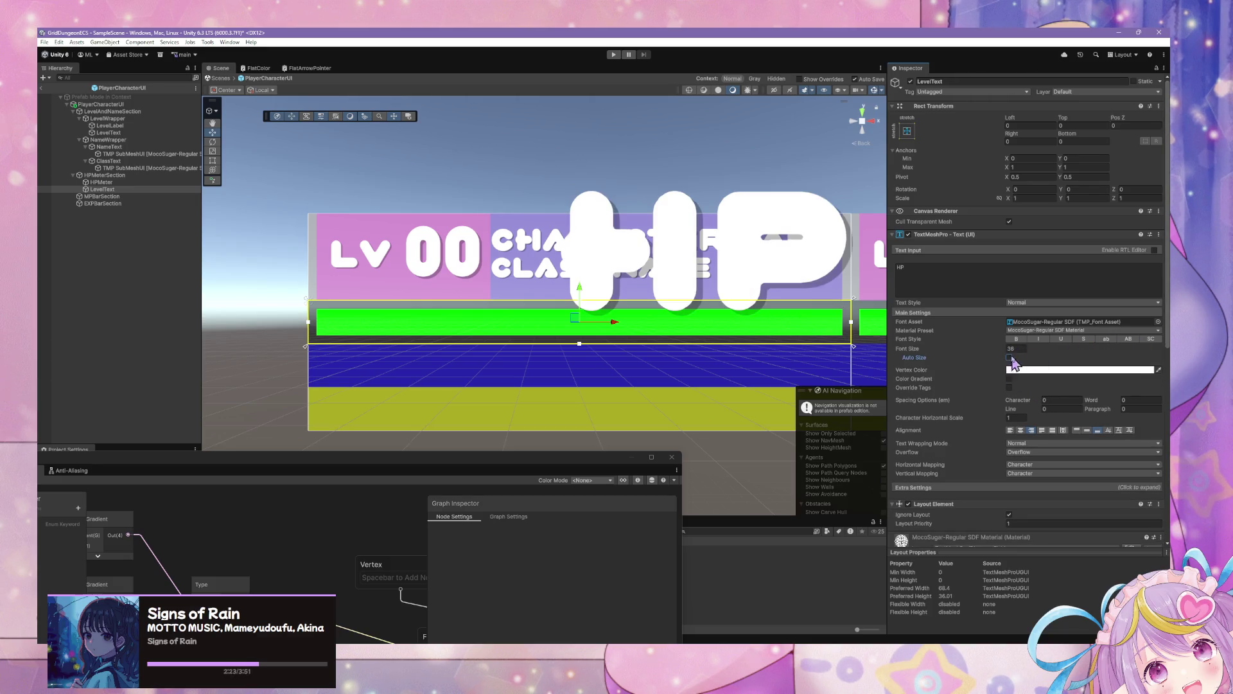
drag(1007, 352, 888, 341)
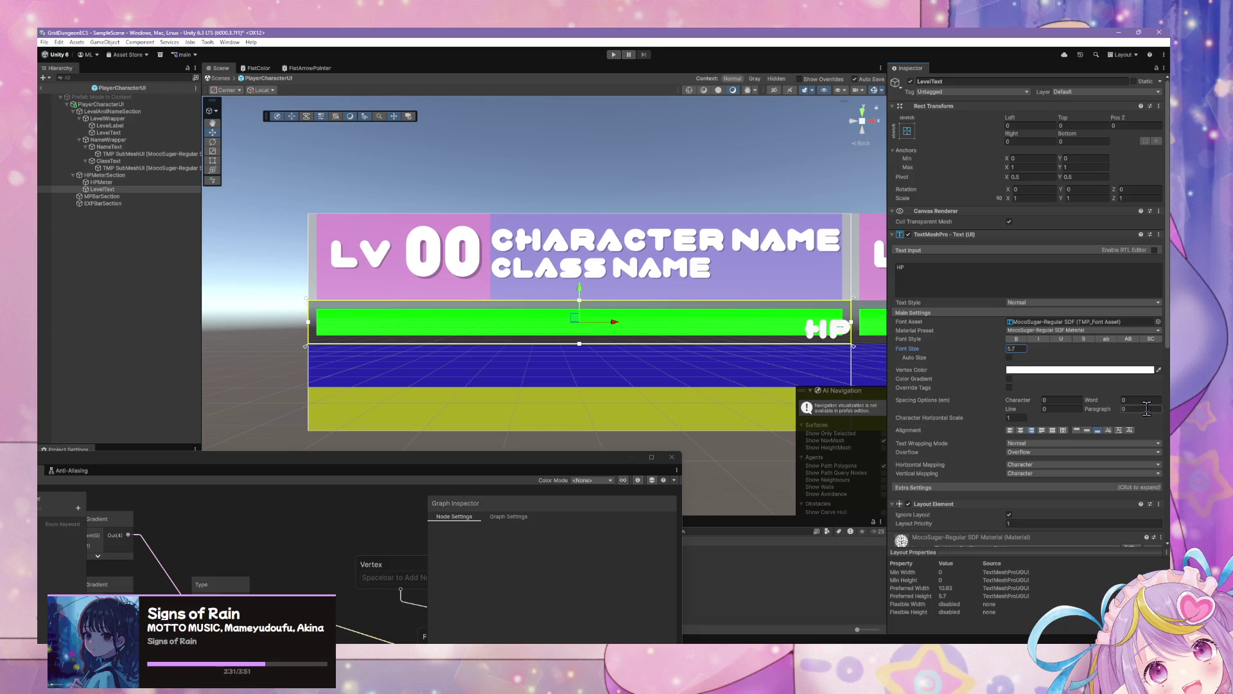
click(1010, 348)
click(1011, 430)
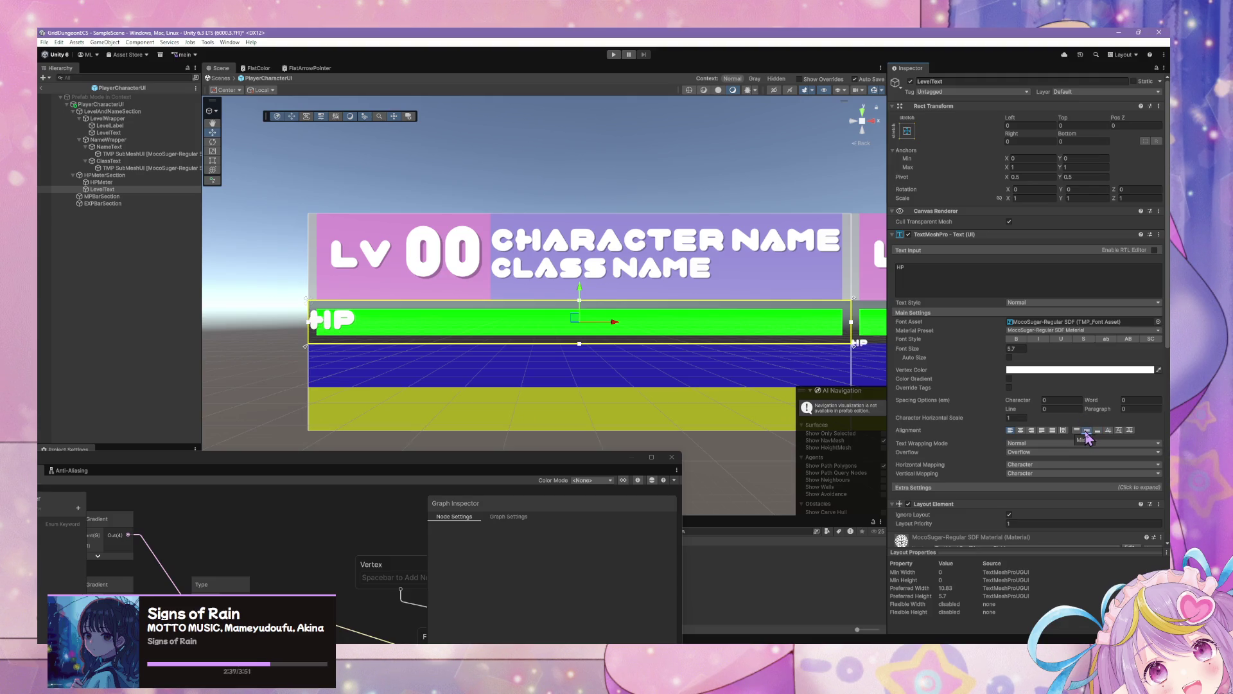
Try right, center and bottom alignment, settle on left alignment, then deselect the HP label
click(1031, 429)
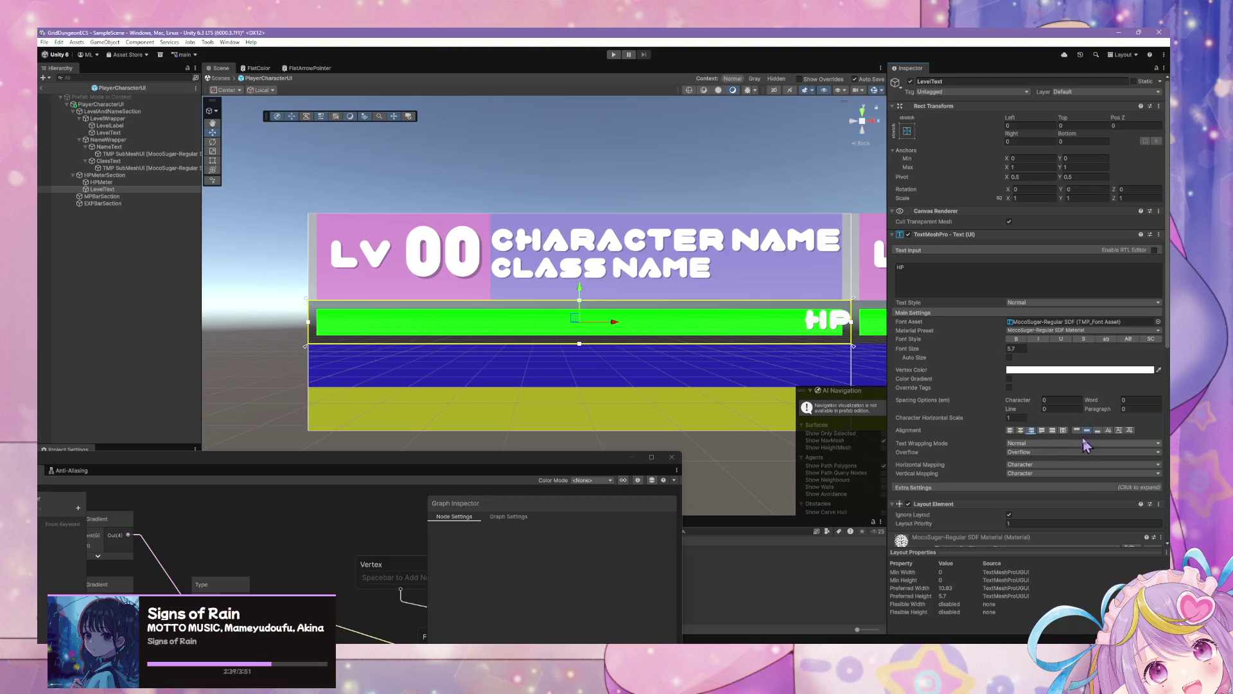
click(1064, 431)
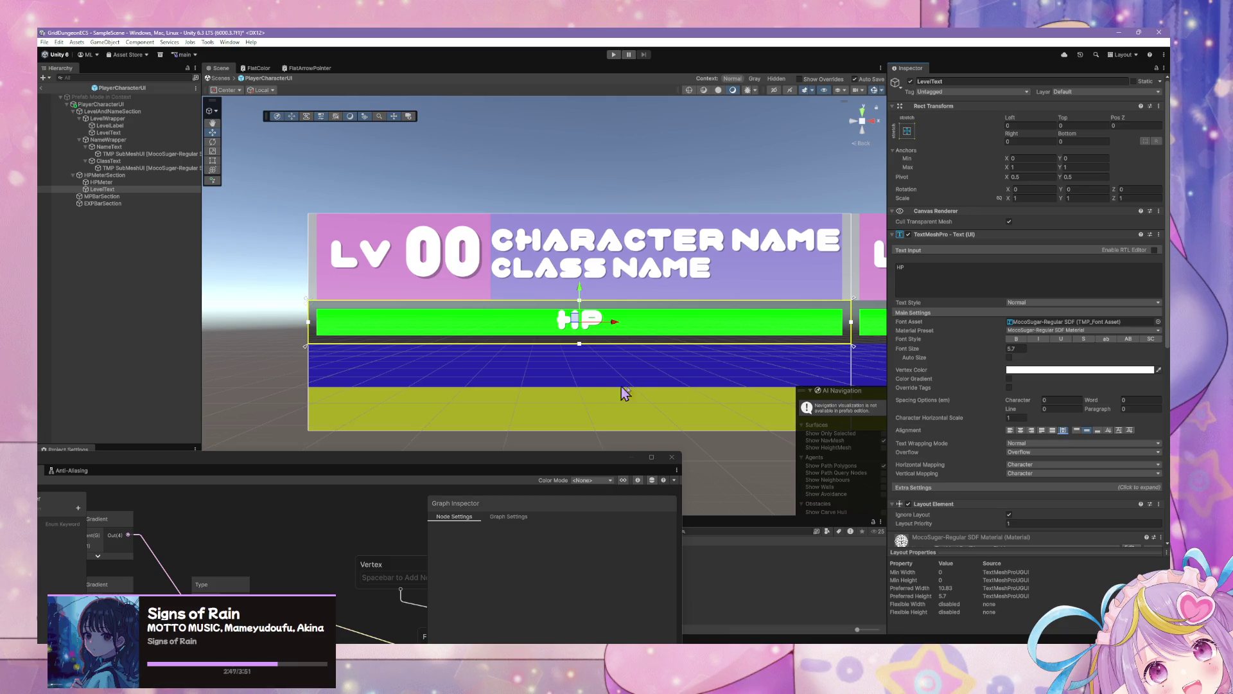
click(1097, 431)
click(1088, 432)
click(1097, 431)
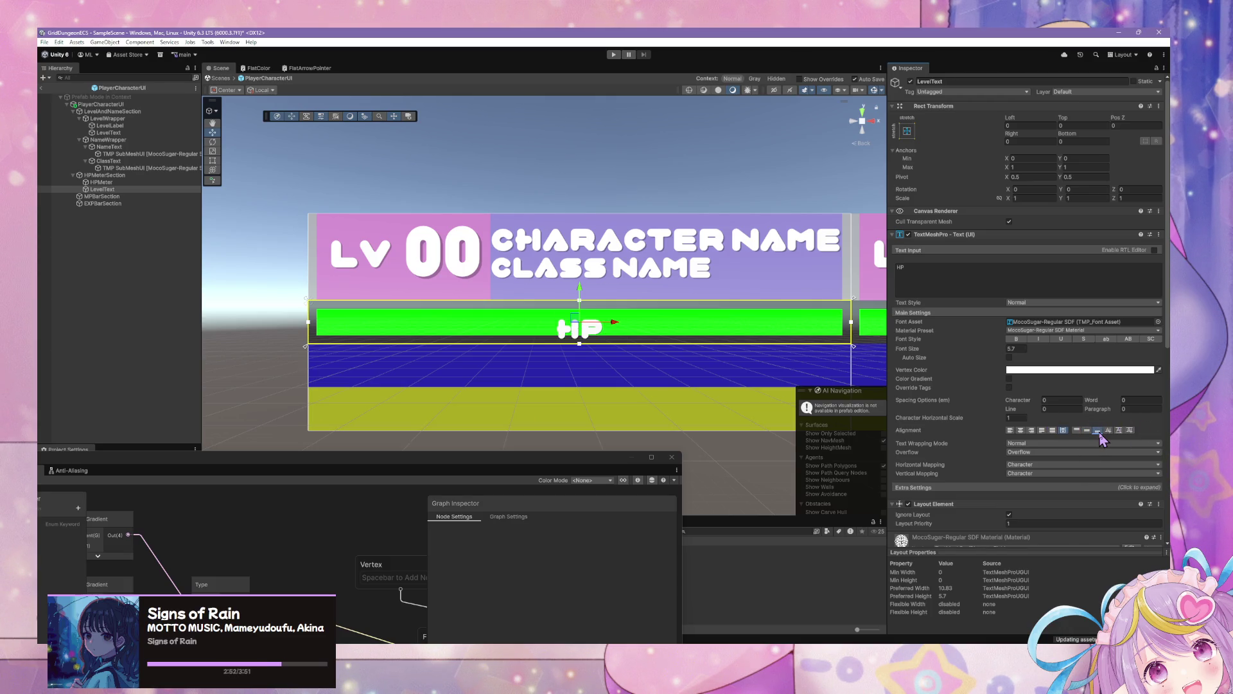
click(1032, 430)
click(1010, 431)
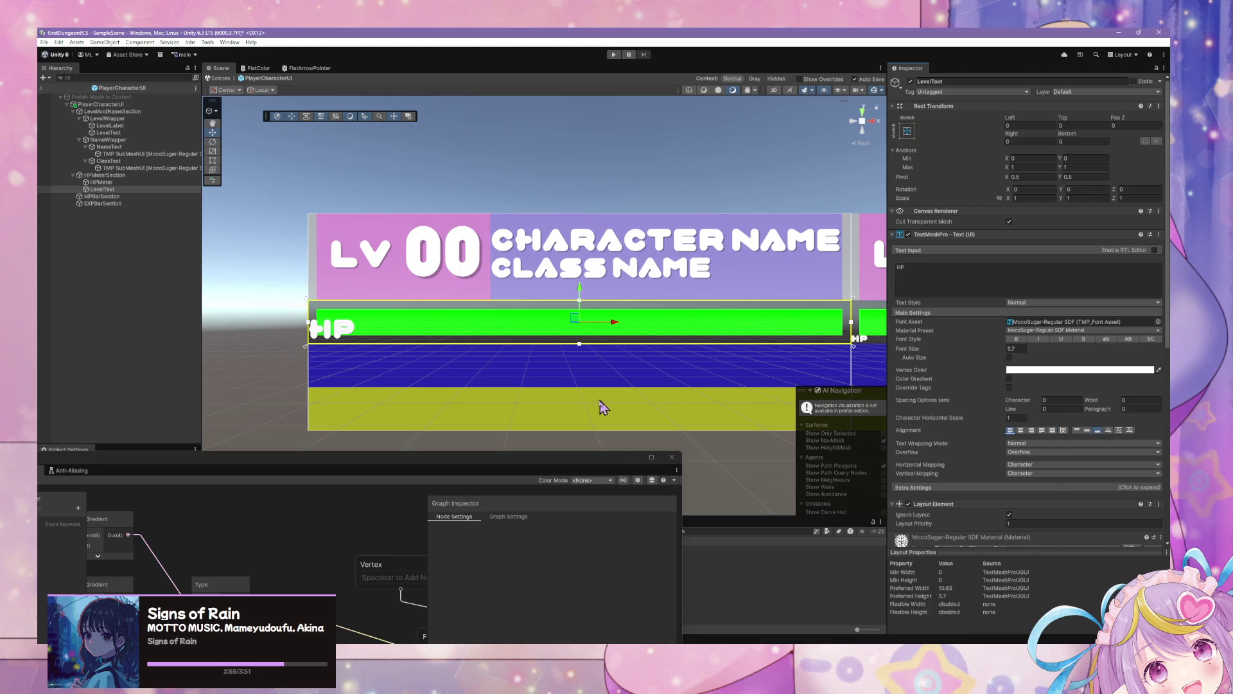
scroll(498, 289, down, 1)
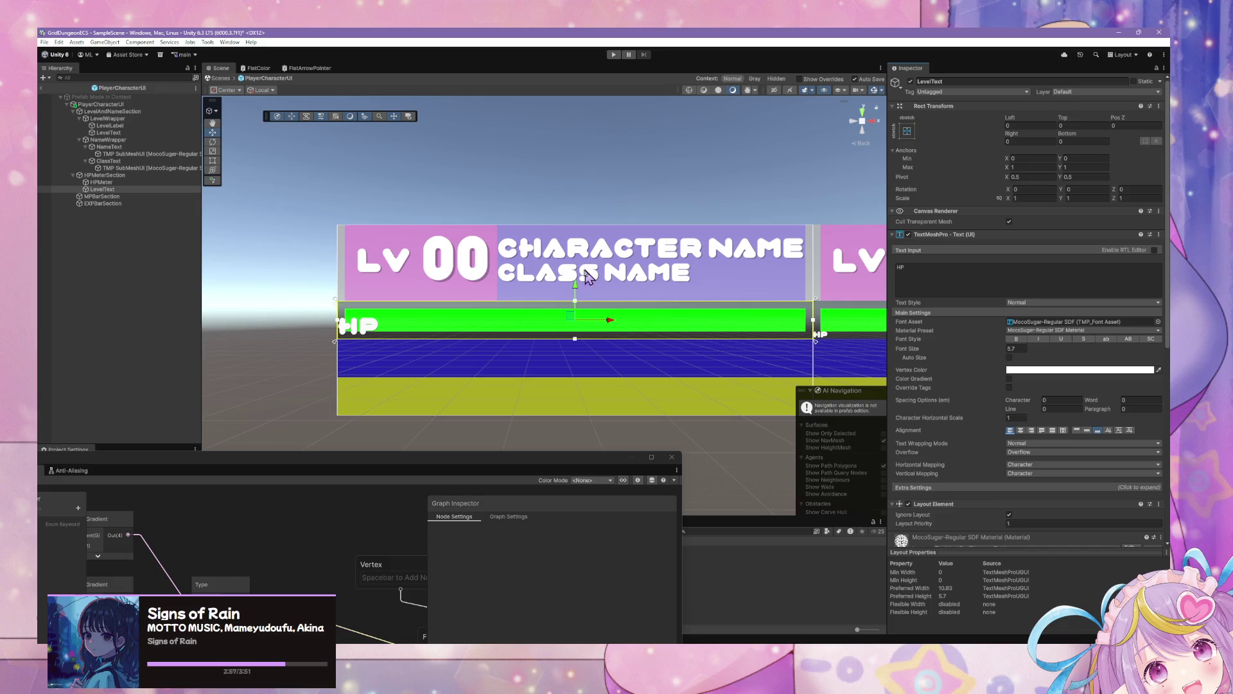
click(489, 202)
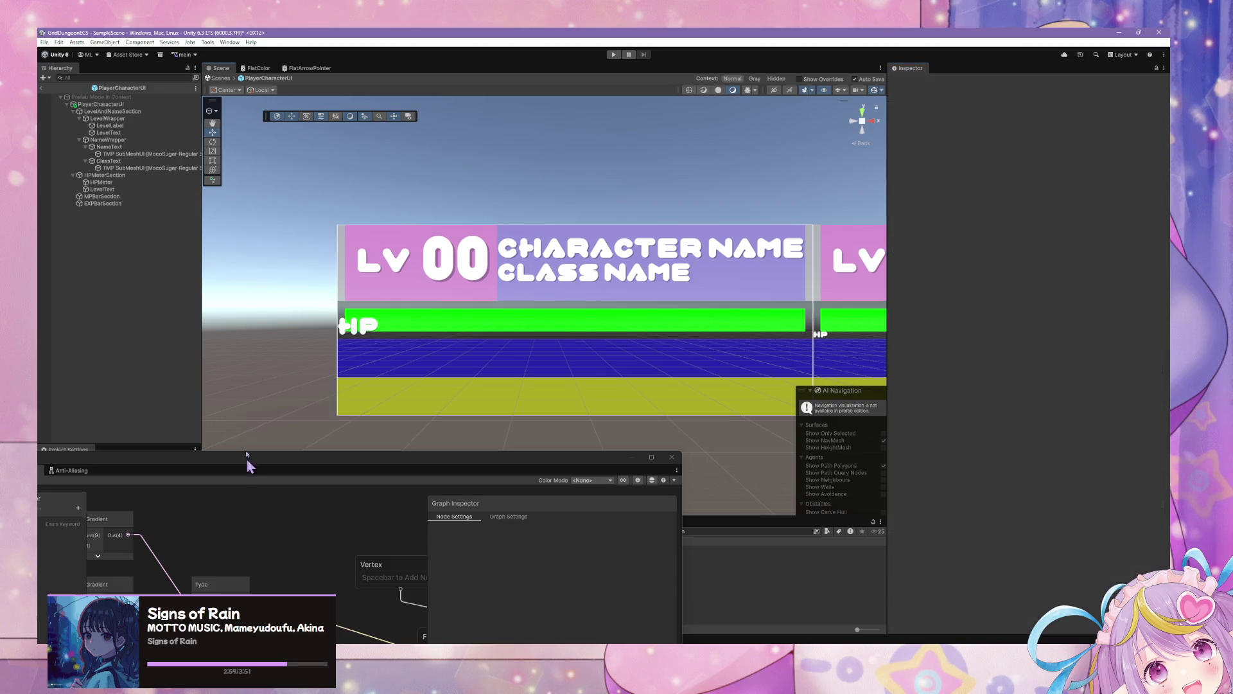
Return to the scene and revert the Left PlayerCharacterUI instance's overrides
click(120, 182)
click(297, 257)
click(219, 78)
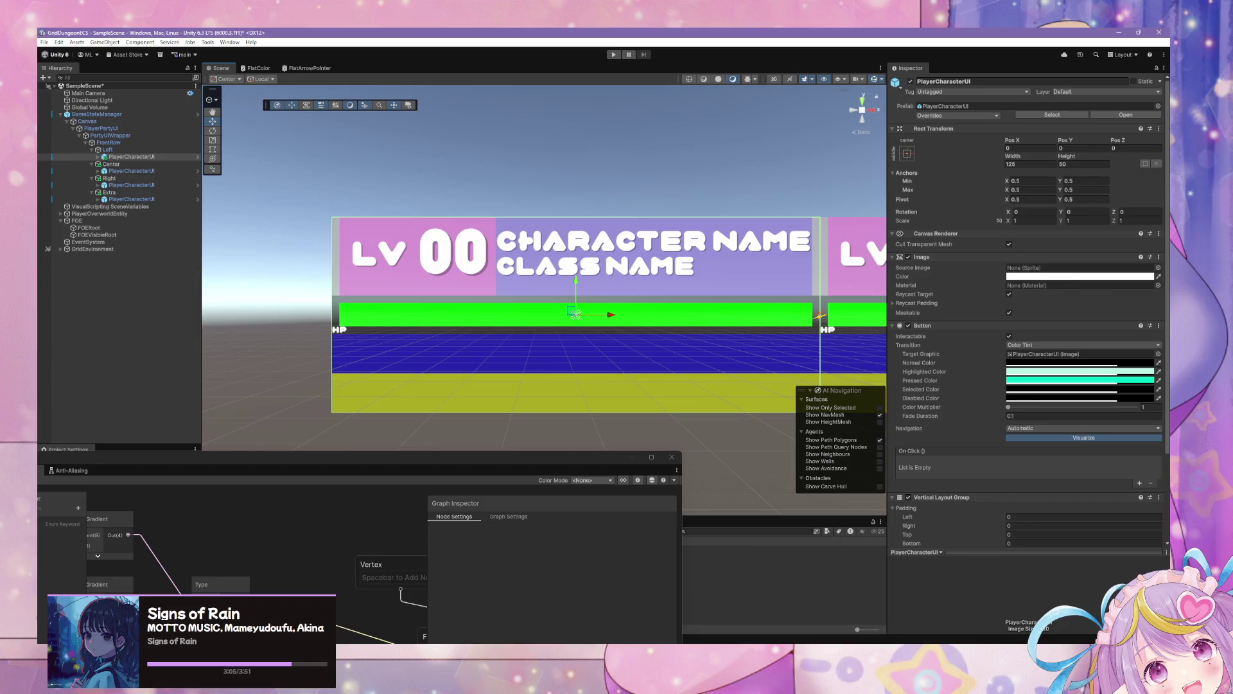
click(428, 329)
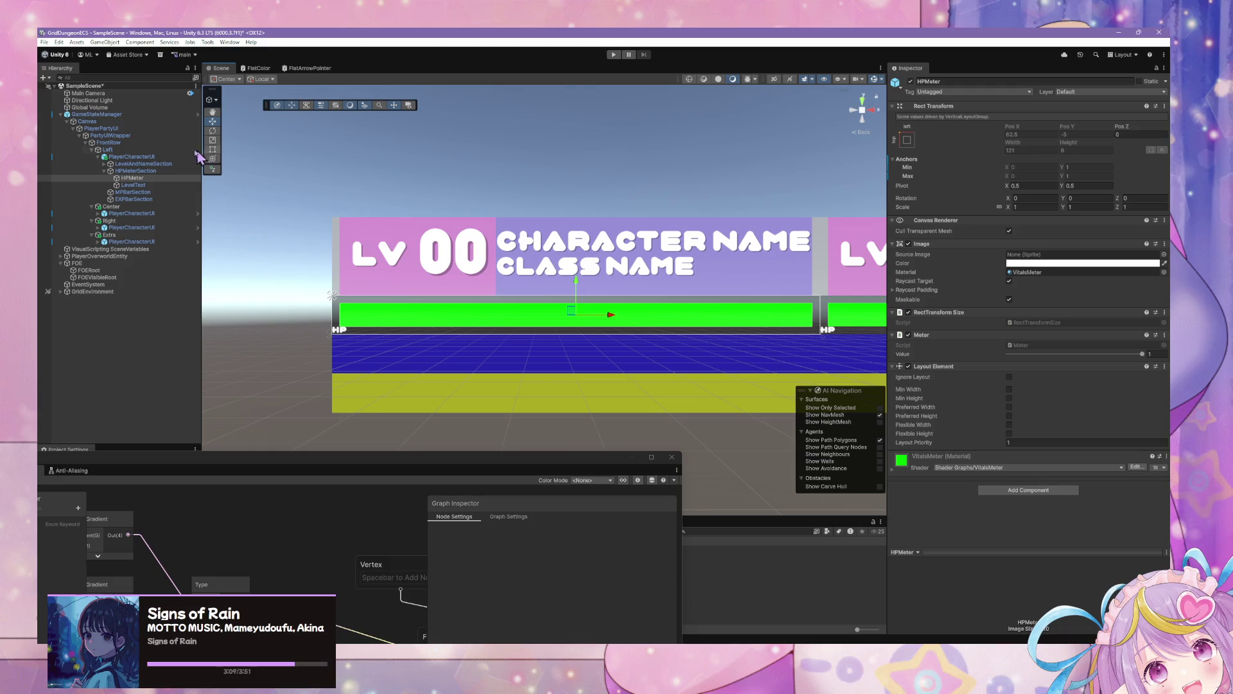
click(154, 157)
click(936, 115)
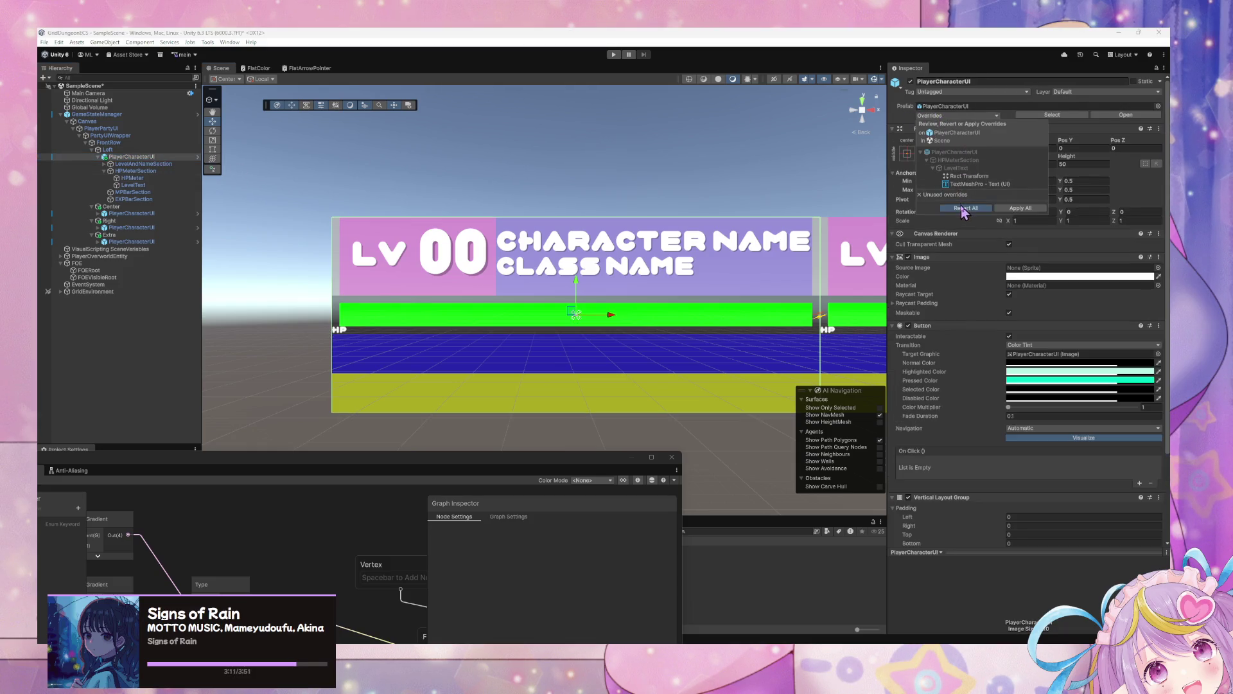
click(960, 211)
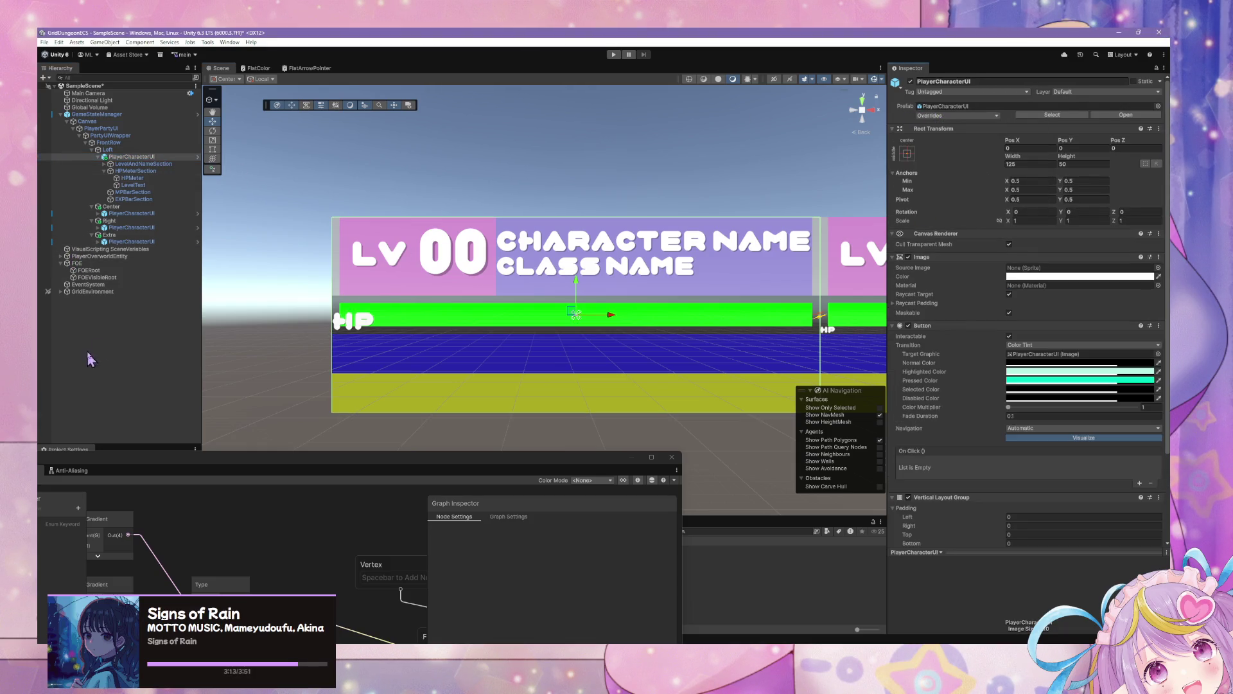
Select the Center, Right and Extra instances and revert all their overrides
click(147, 215)
ctrl+click(132, 227)
ctrl+click(131, 242)
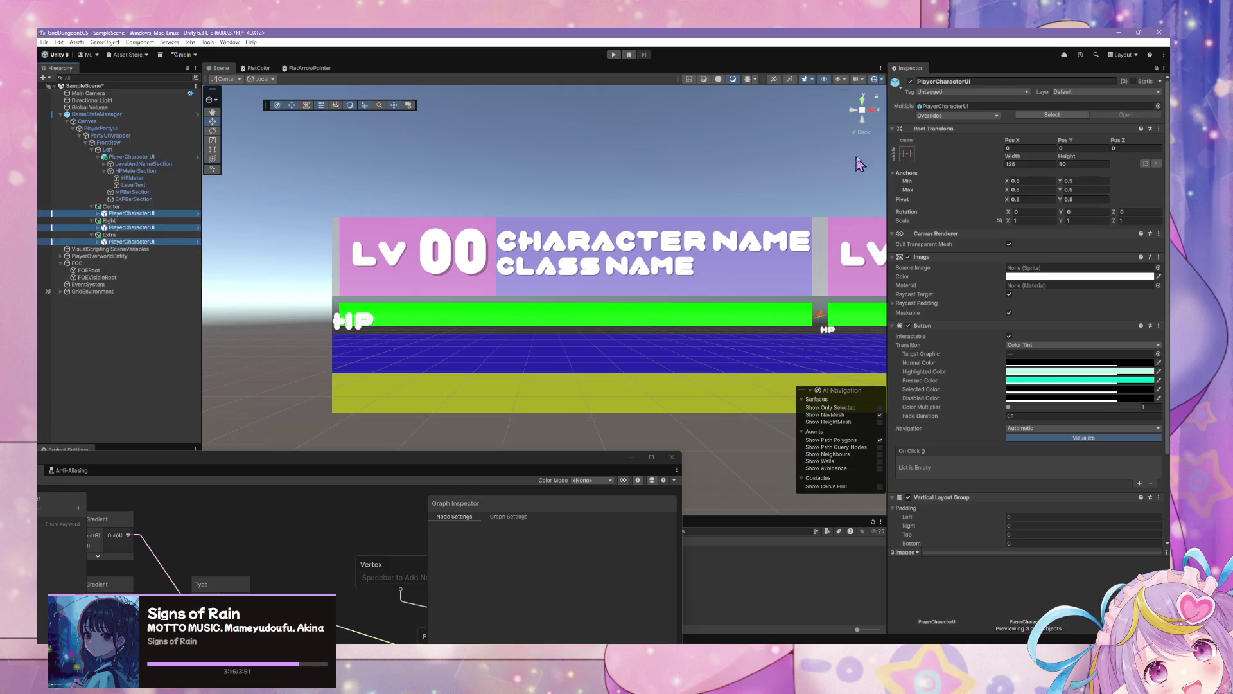
click(948, 117)
click(964, 188)
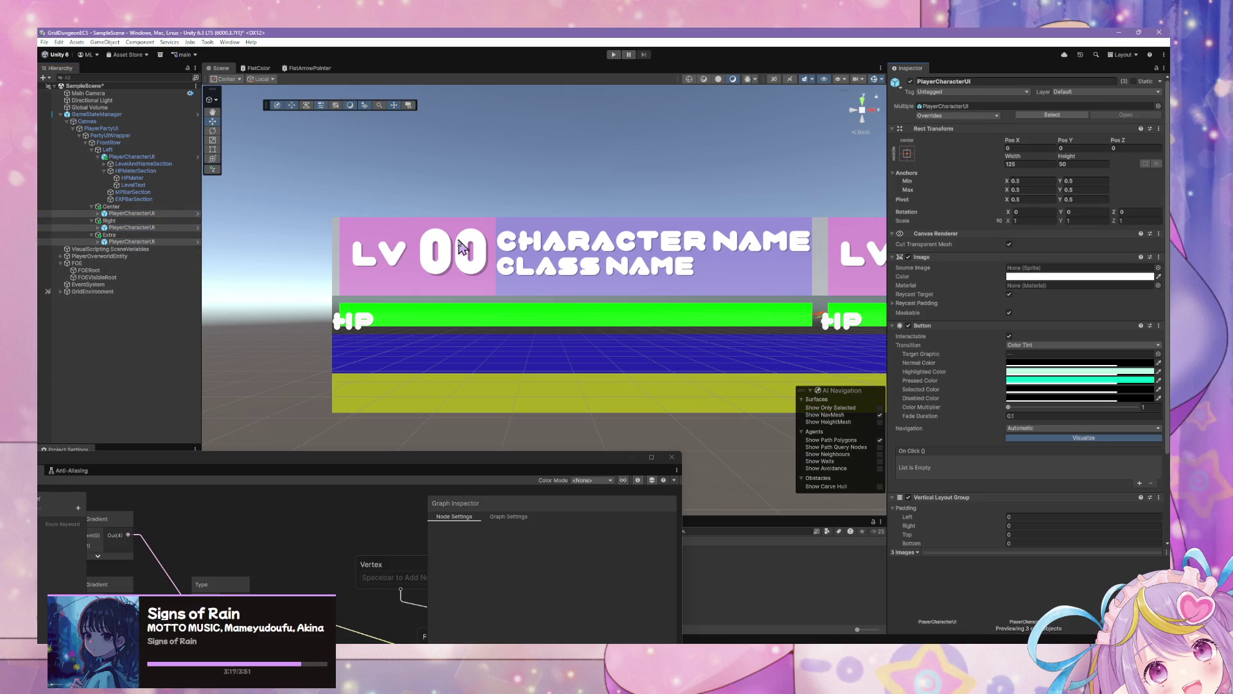
Select the Left PlayerCharacterUI instance and open its prefab for editing
click(448, 153)
scroll(469, 174, down, 1)
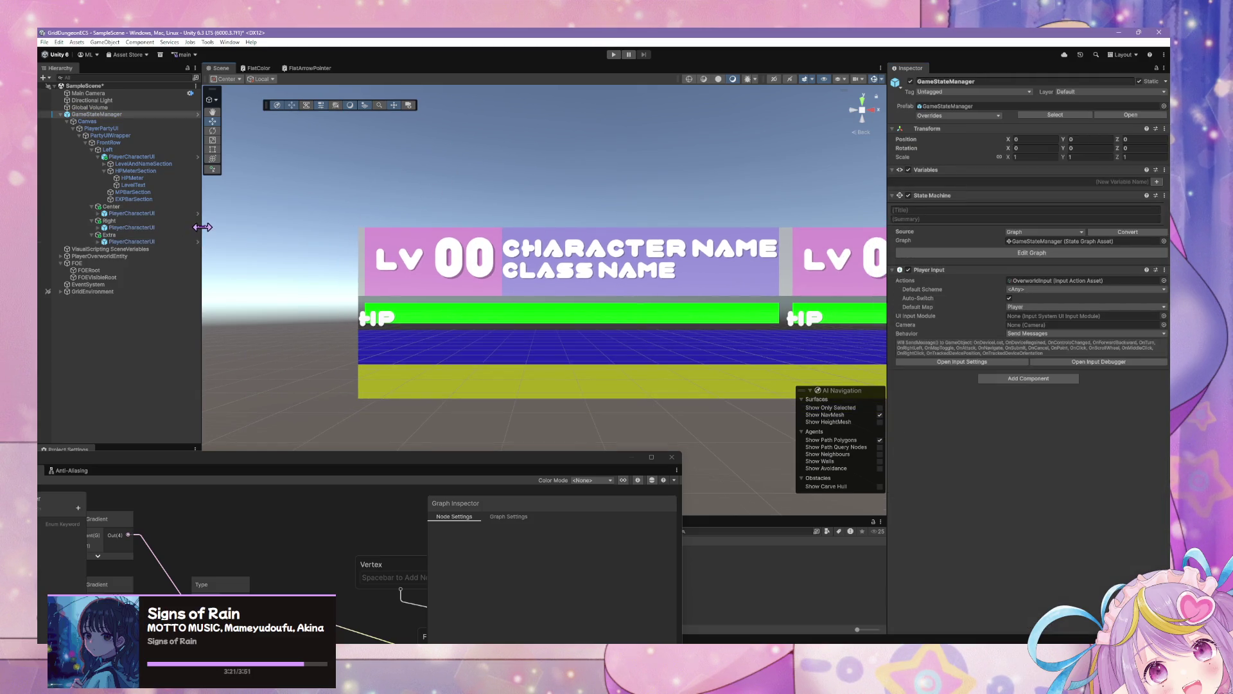
click(132, 157)
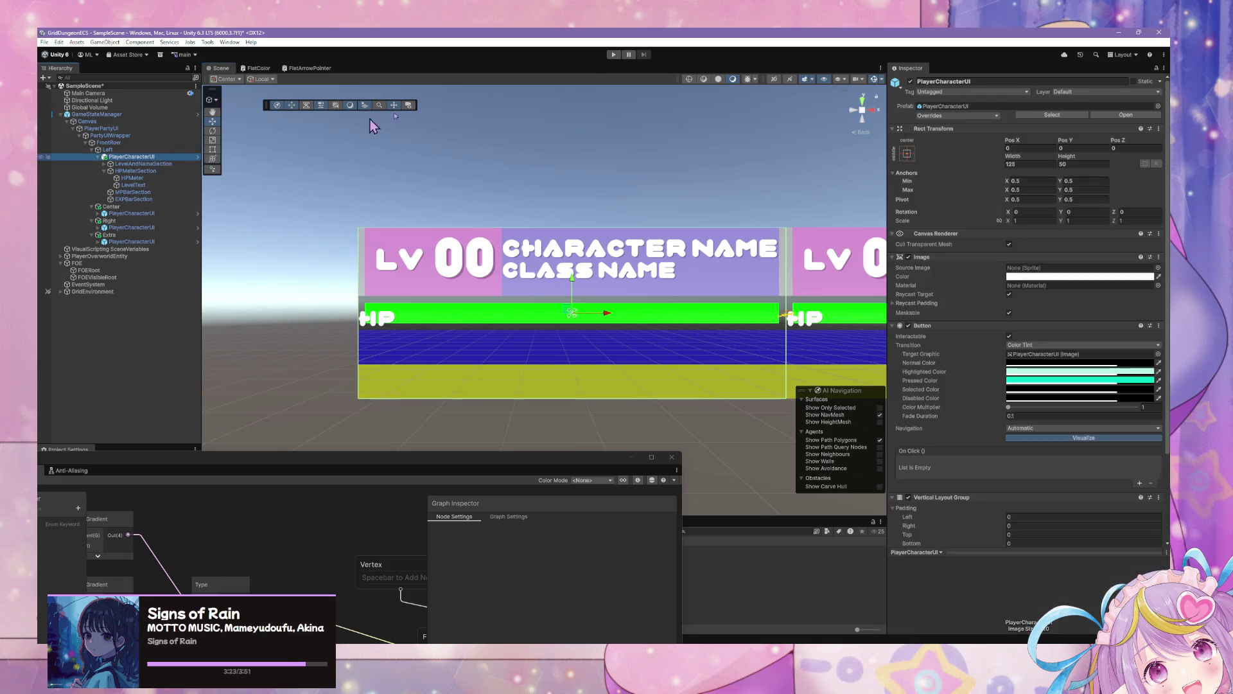
click(1106, 115)
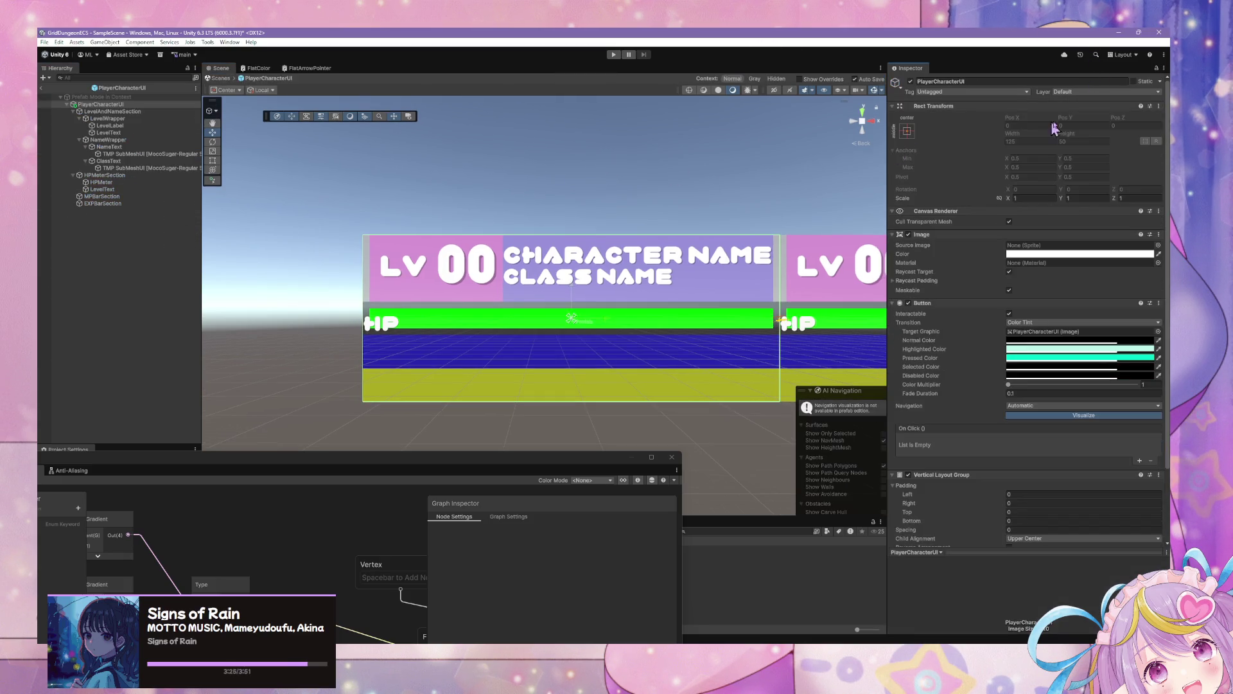
Set the HP label text (LevelText) to Middle vertical alignment
click(102, 189)
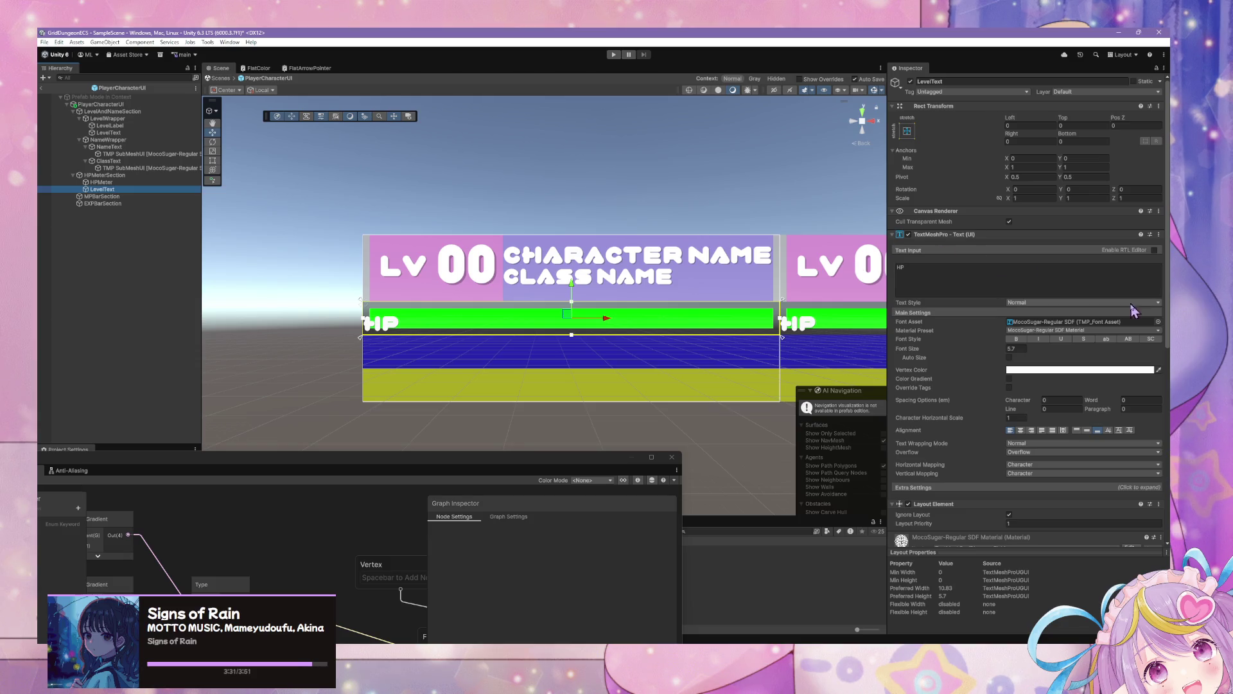
click(1087, 430)
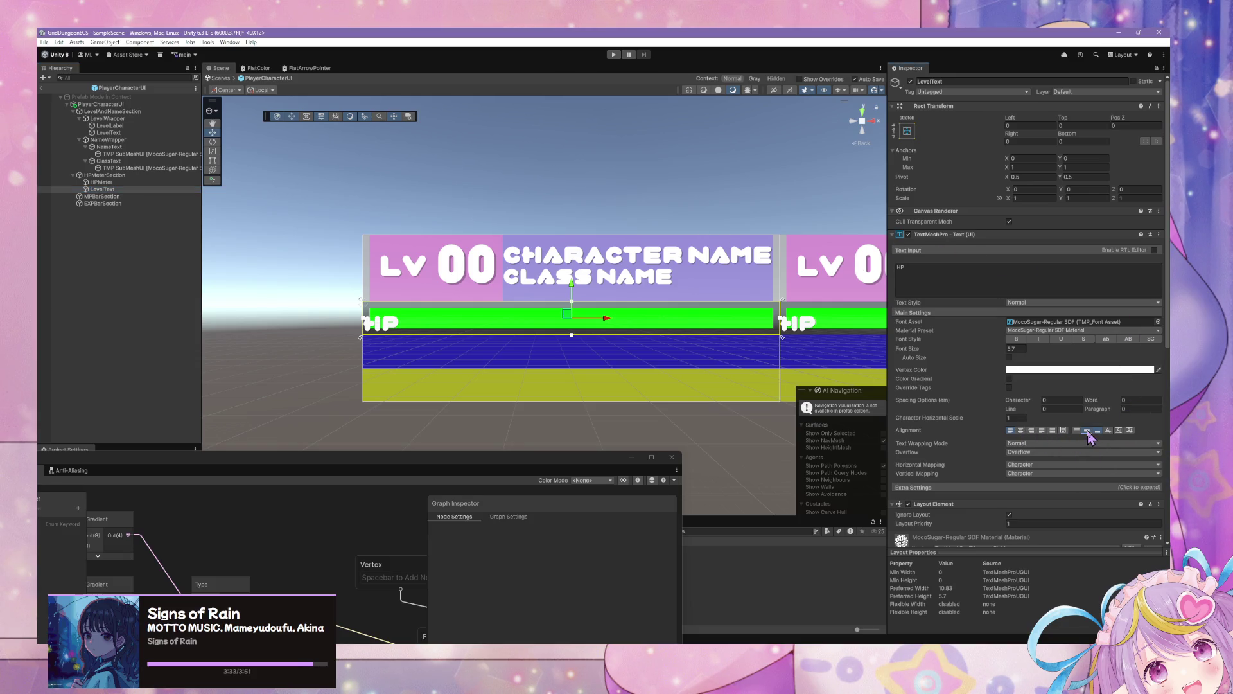
click(572, 187)
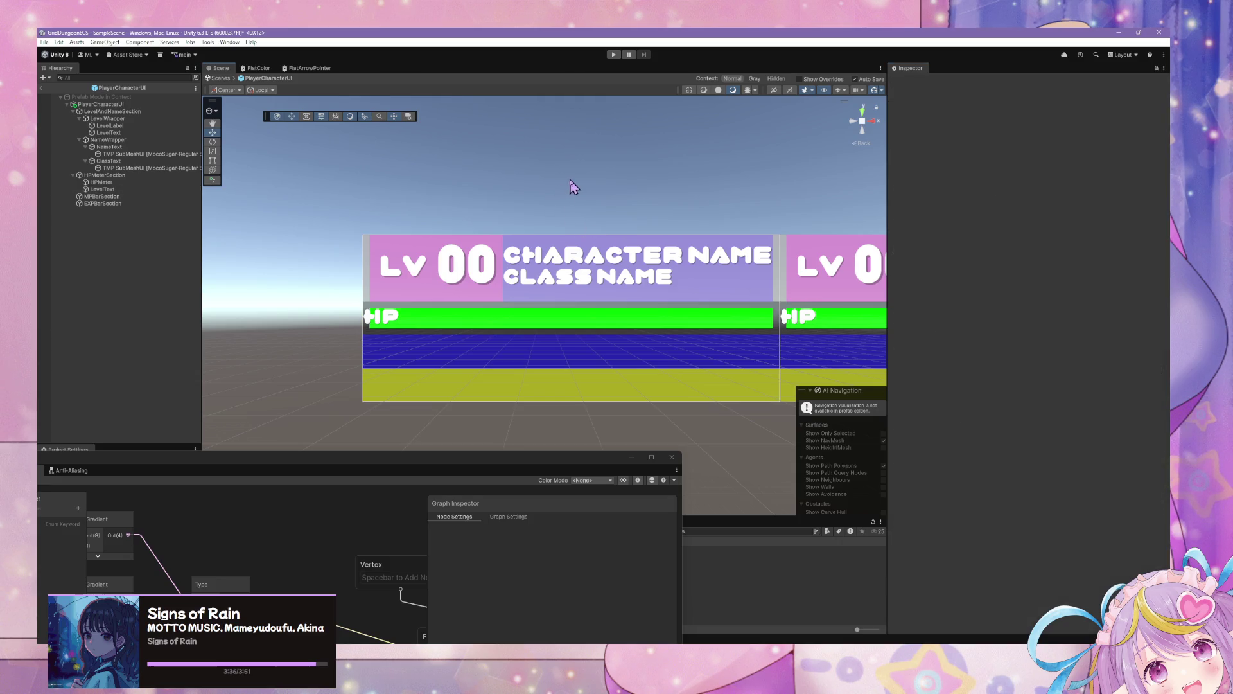
click(115, 182)
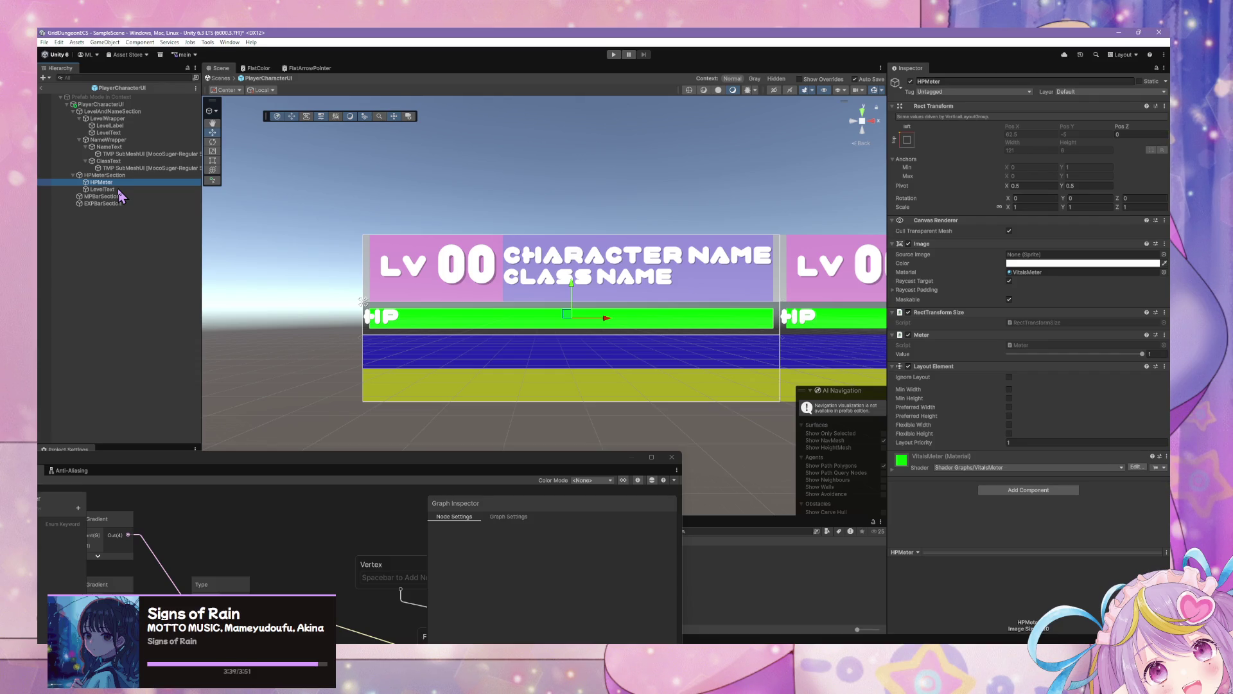
click(106, 189)
Give HPMeterSection's Vertical Layout Group a left padding of 12
scroll(570, 185, down, 5)
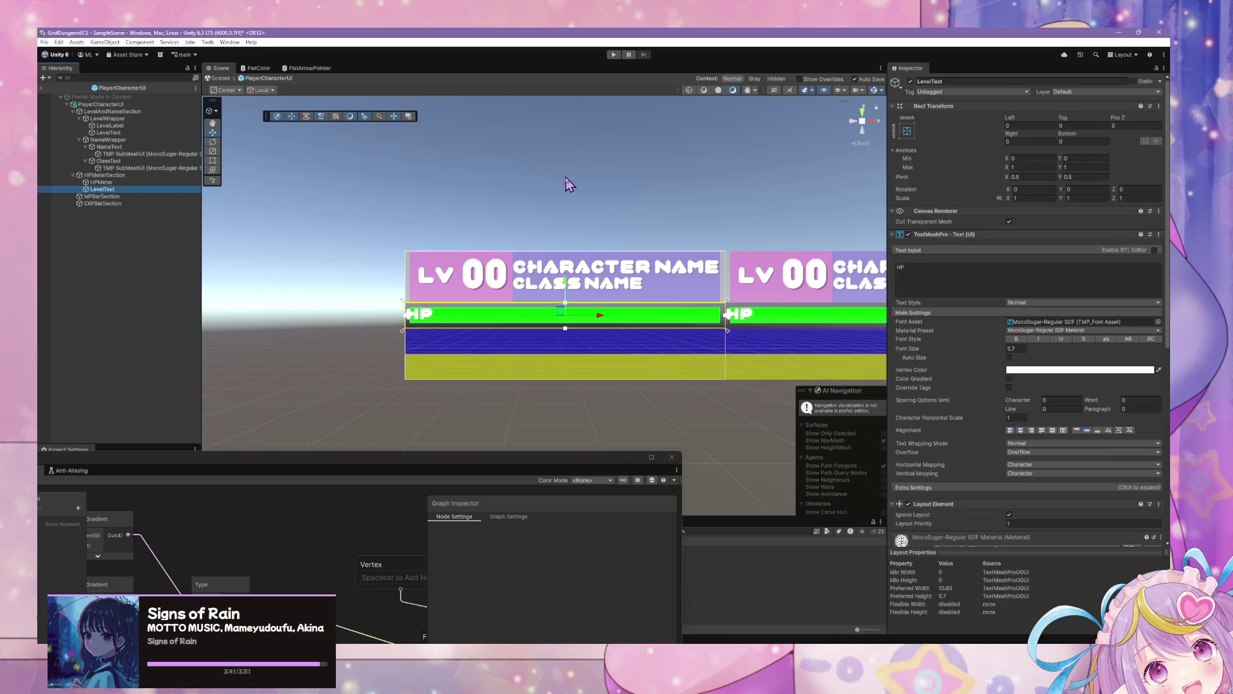
scroll(569, 189, up, 4)
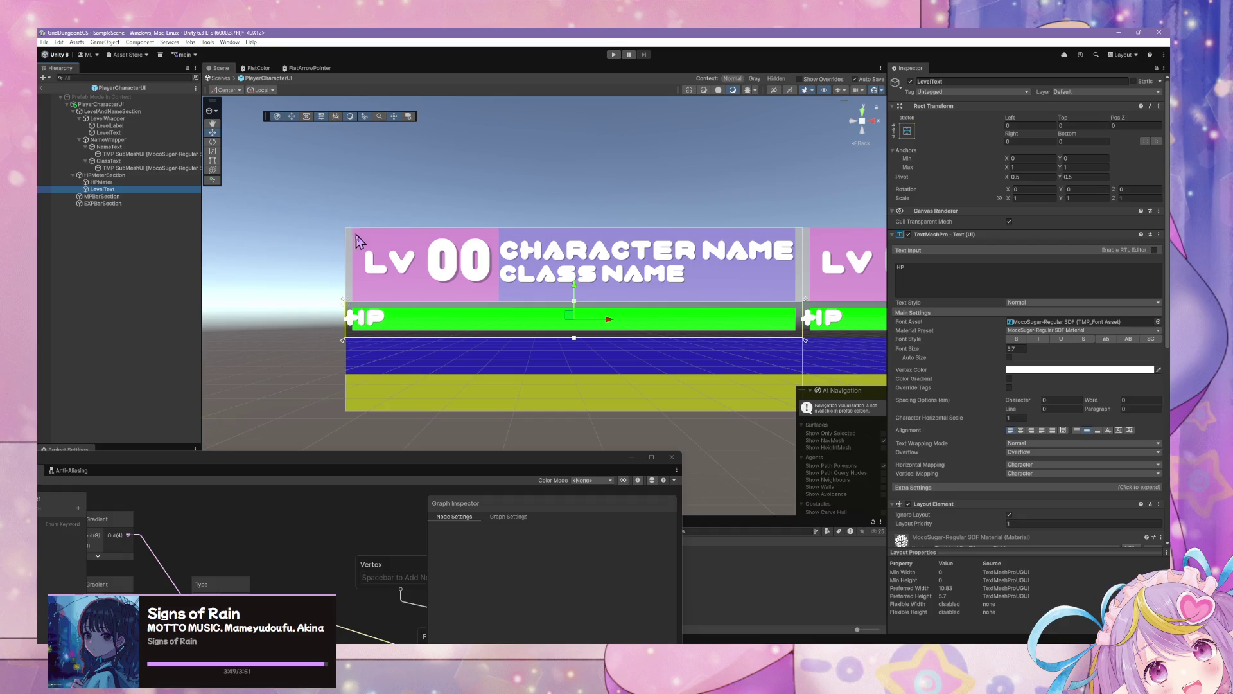
click(105, 175)
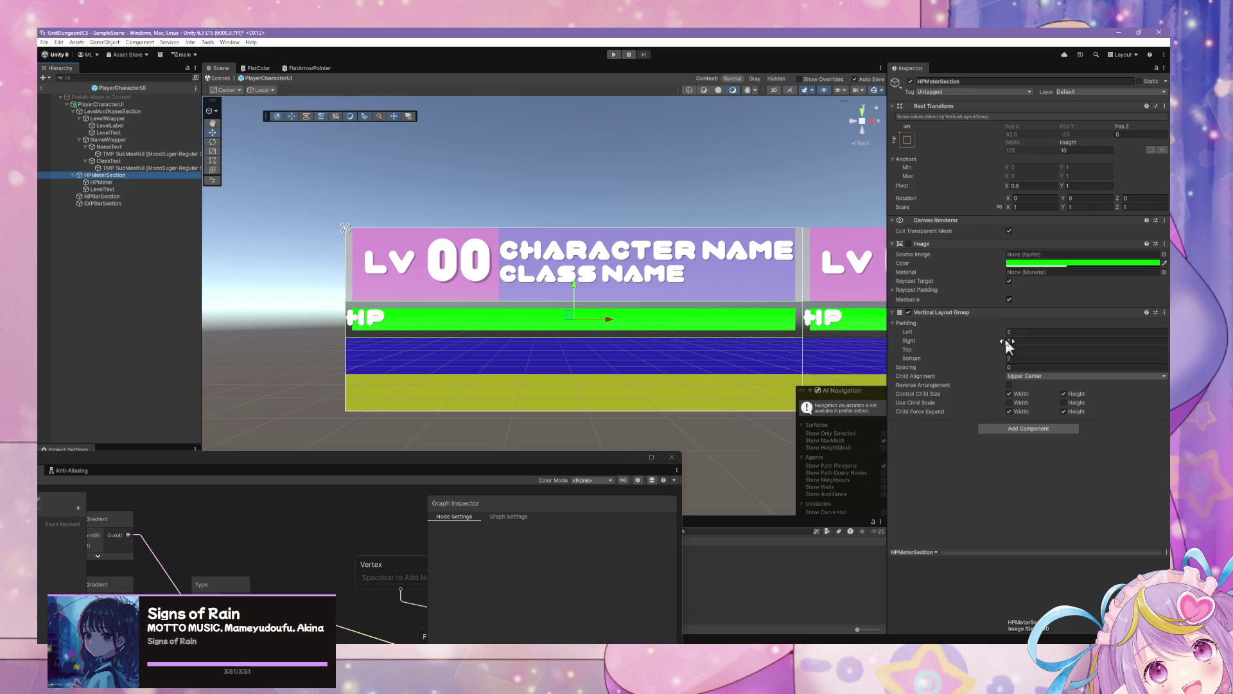
drag(1005, 332, 1011, 332)
text(12)
key(BackSpace)
text(3)
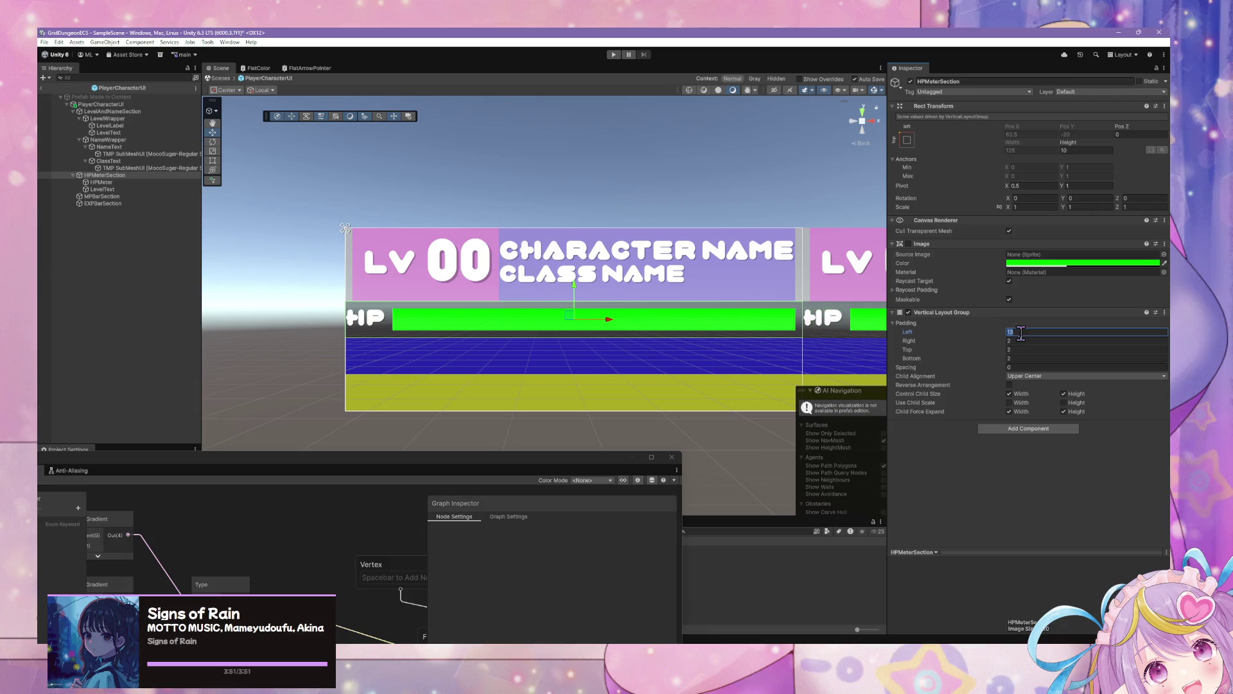
text(12)
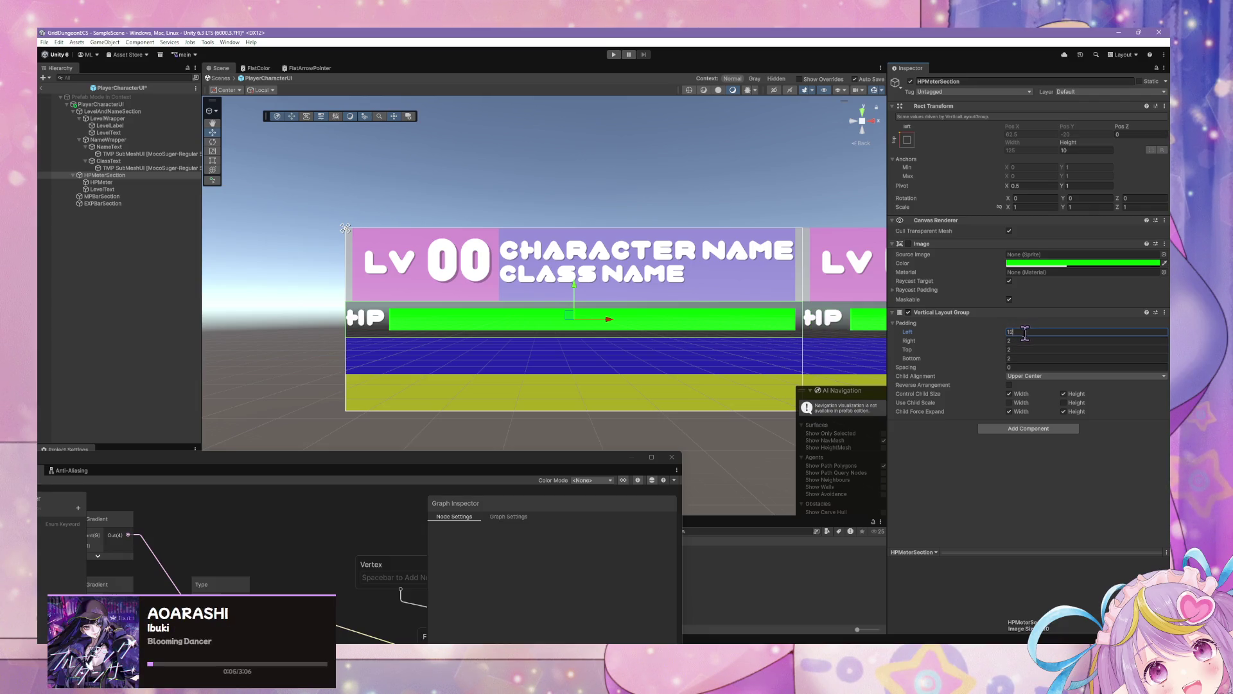
scroll(586, 278, down, 8)
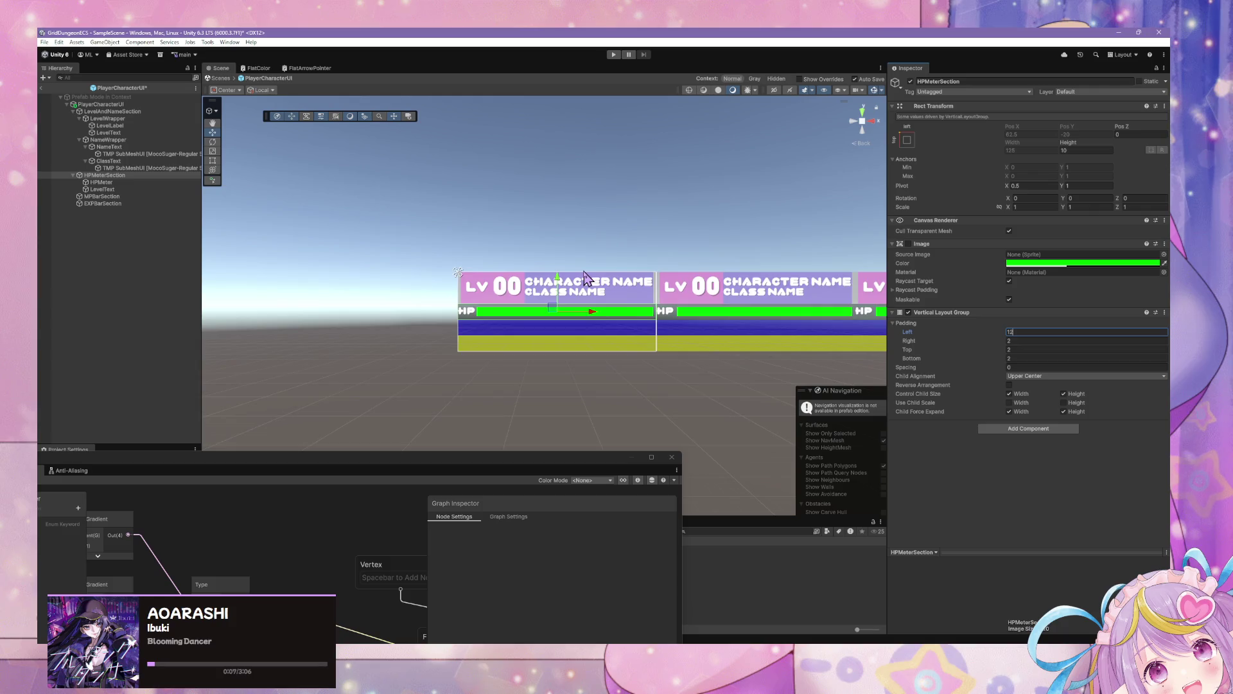
scroll(585, 277, down, 4)
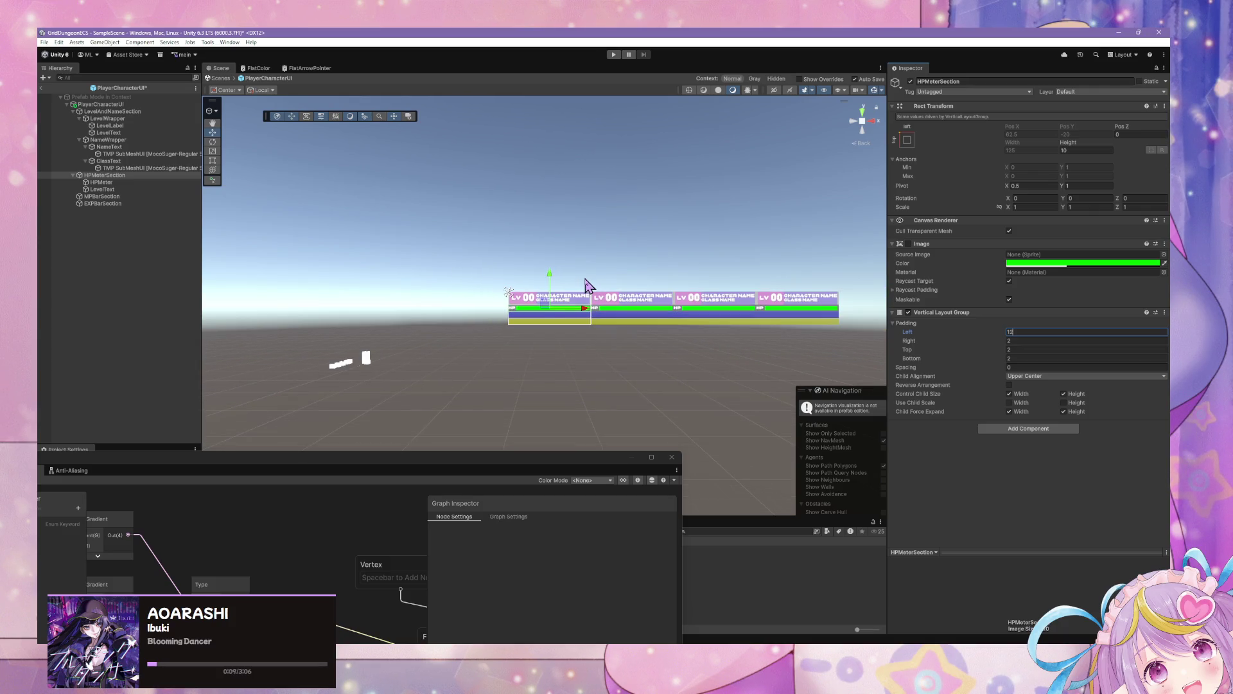
scroll(578, 275, up, 8)
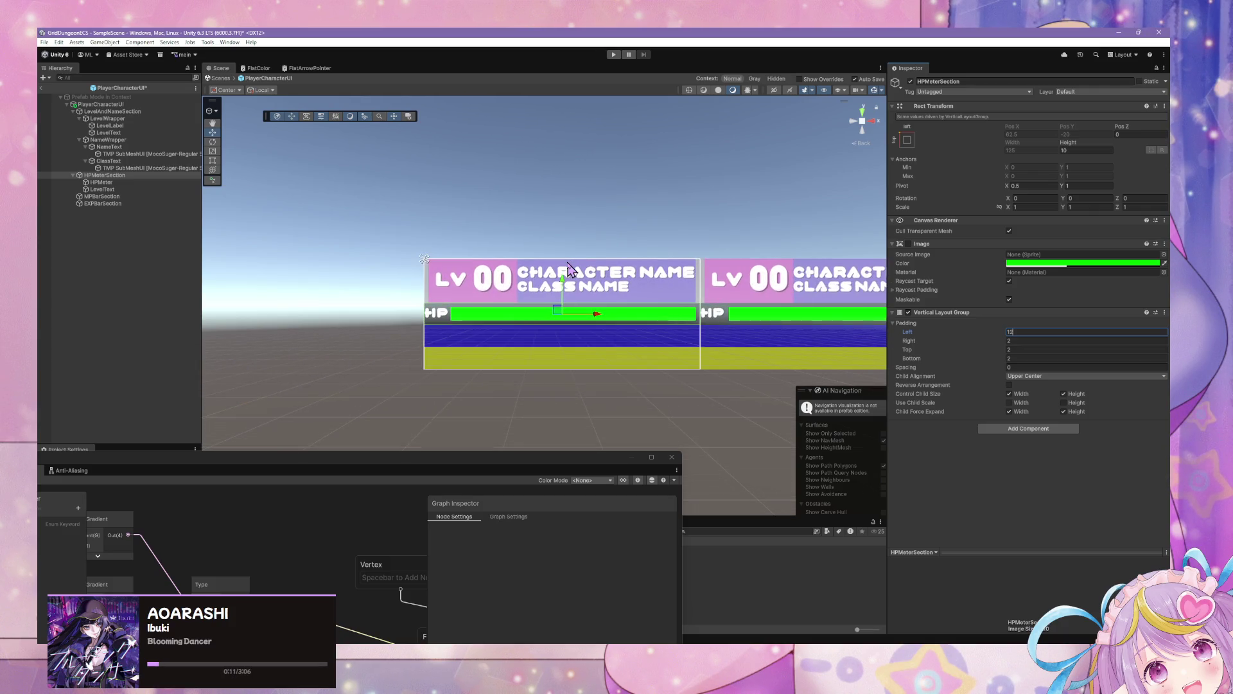
scroll(568, 270, up, 4)
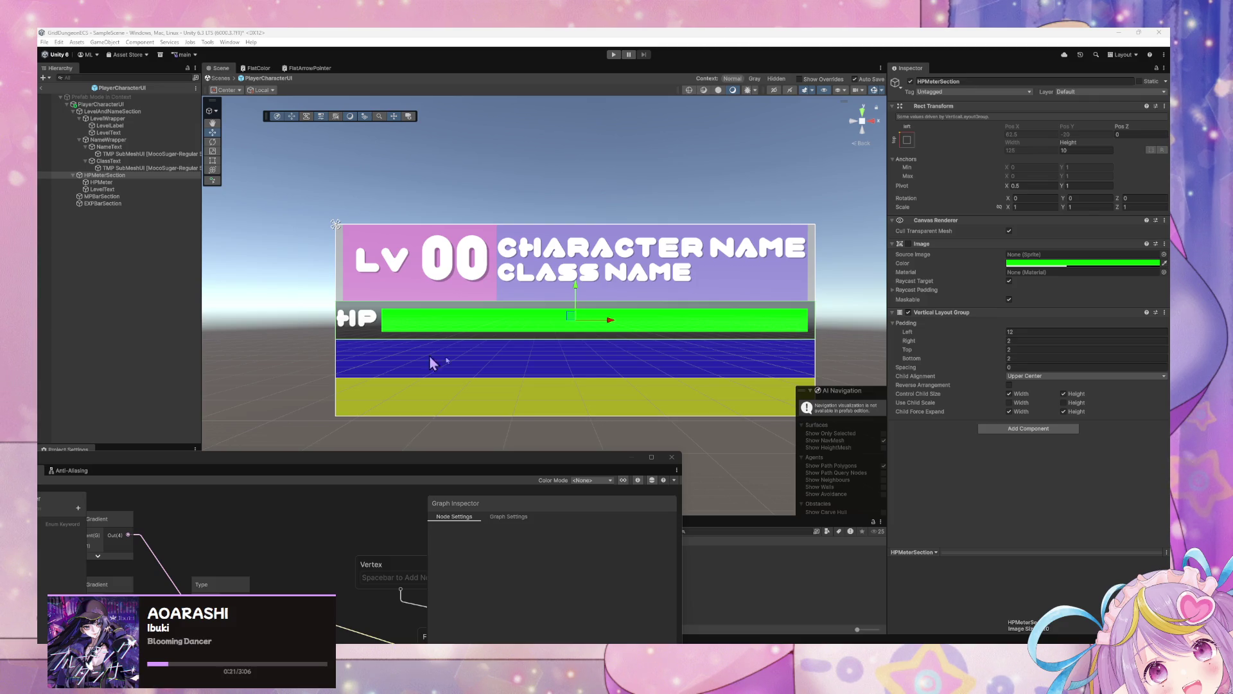
click(109, 184)
Set the HP label's TextMeshPro font size to 6, keeping character width unchanged
click(112, 189)
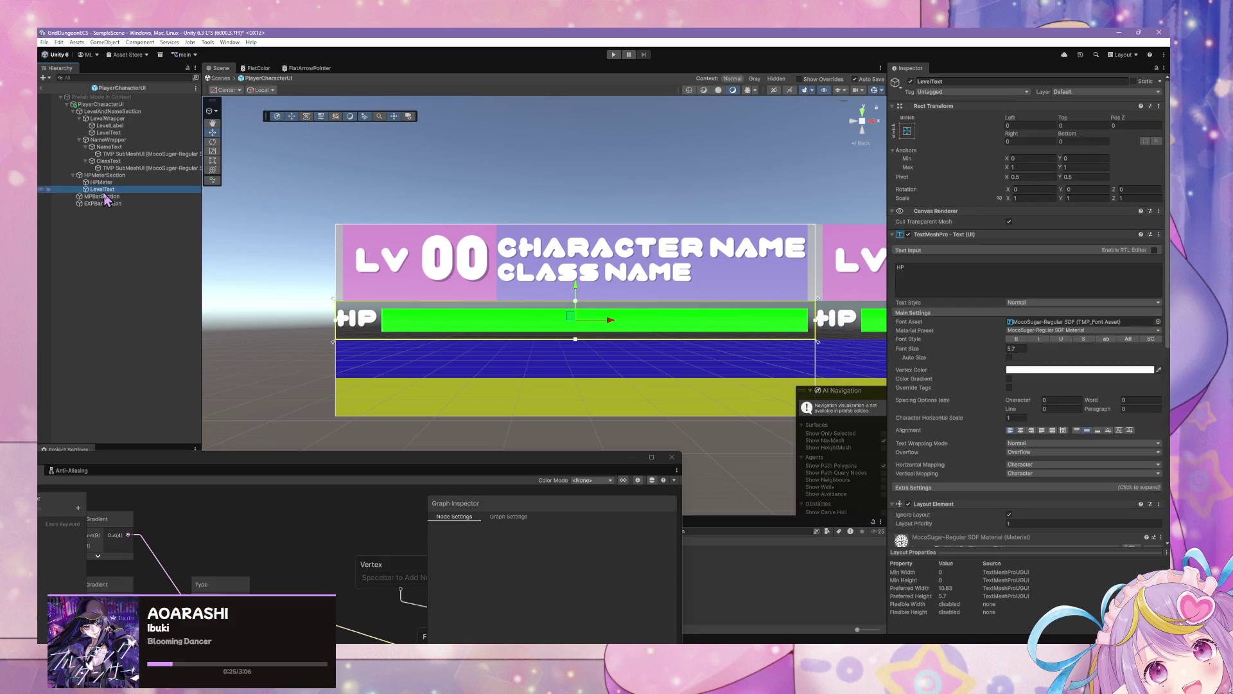
scroll(951, 363, down, 8)
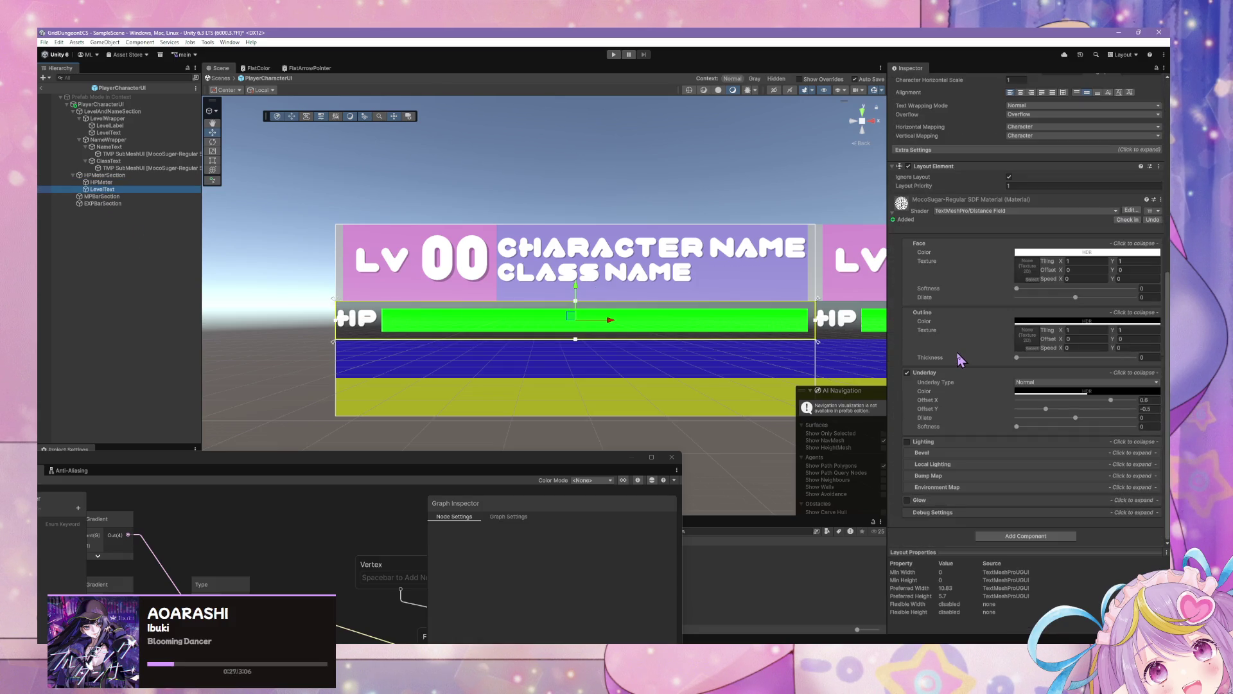
scroll(973, 257, up, 3)
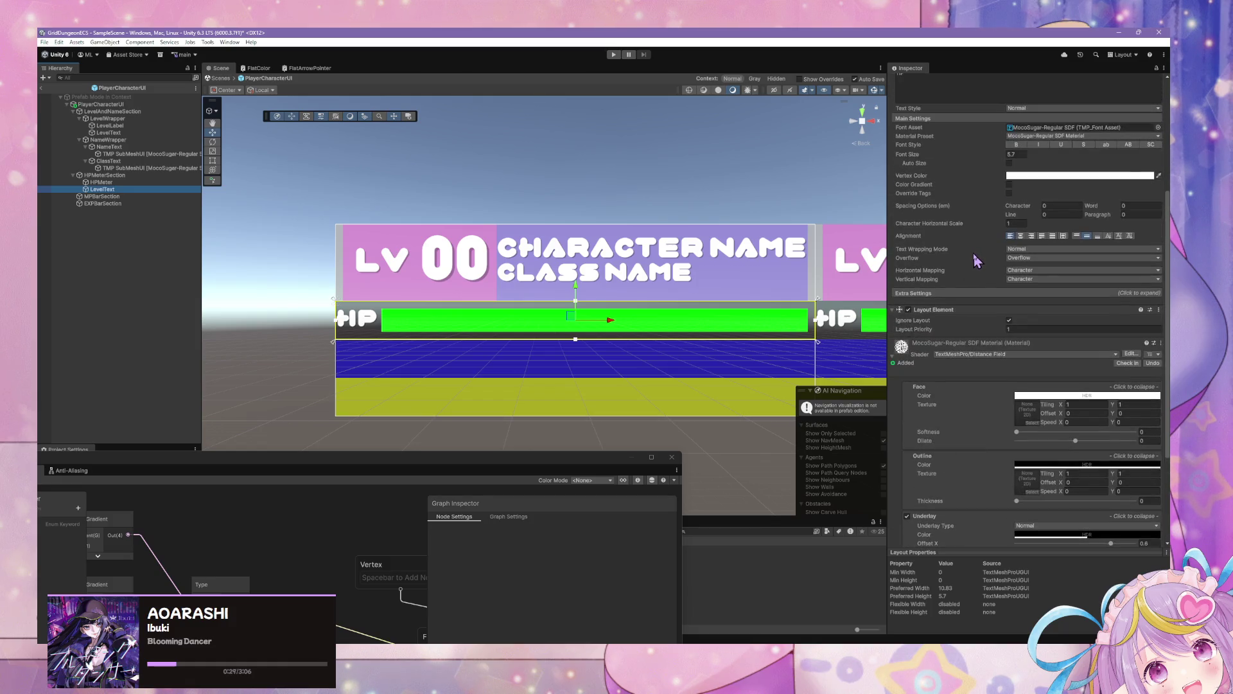
scroll(1036, 343, up, 2)
click(1009, 314)
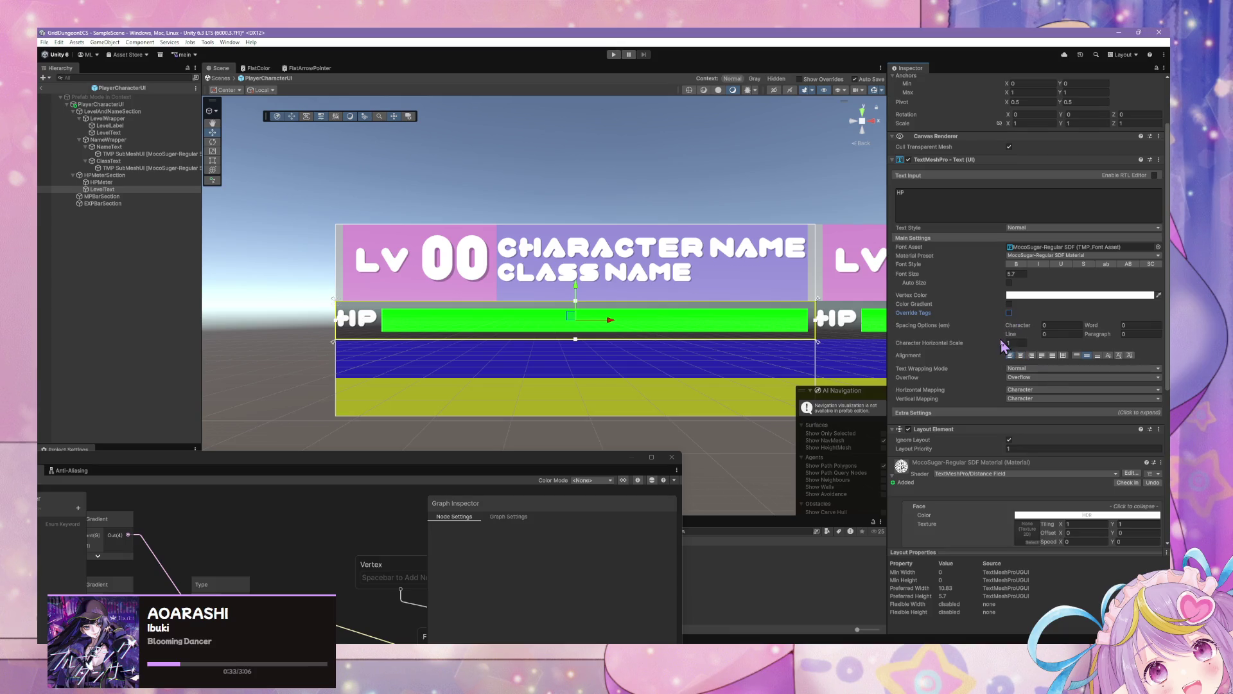
drag(1002, 342, 1004, 342)
key(ctrl+z)
click(1017, 274)
text(6)
Switch the HP label to the lowercase font style so it reads 'hp'
click(1145, 270)
click(1105, 267)
click(1124, 267)
click(1128, 268)
click(1127, 268)
click(1105, 266)
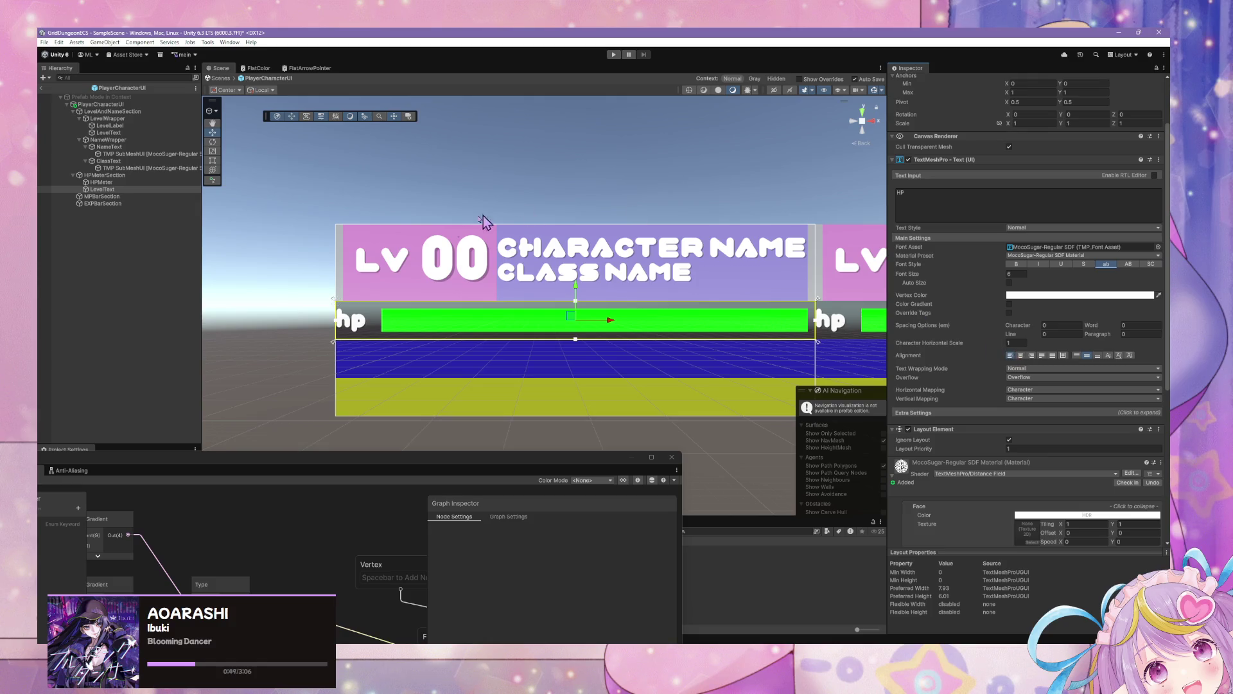
click(628, 249)
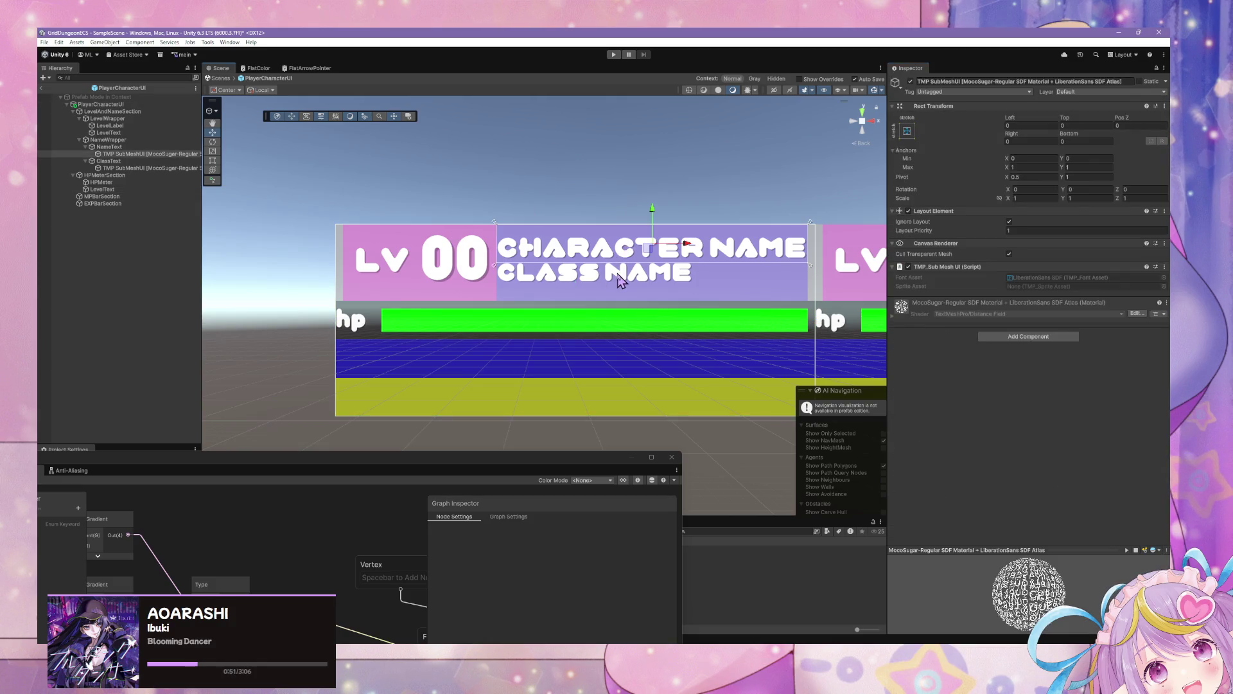
Apply the uppercase font style to the name, class, LV label and level number texts
ctrl+click(621, 271)
click(110, 146)
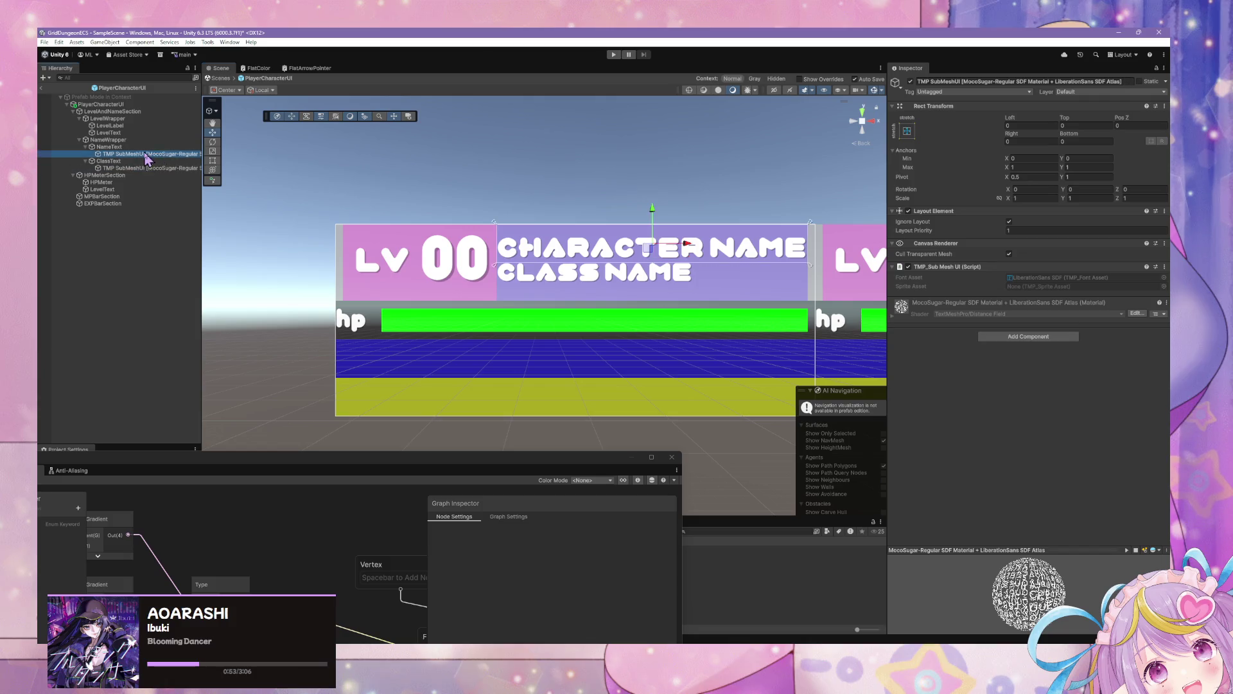
ctrl+click(108, 161)
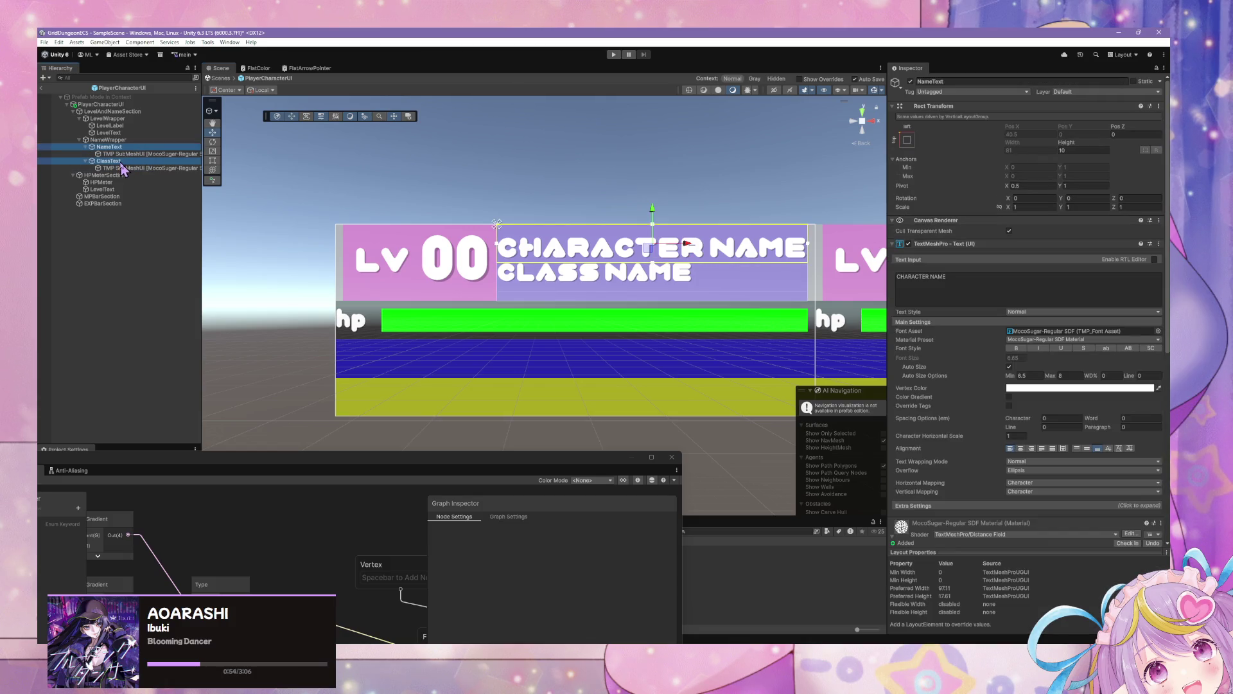
click(1133, 350)
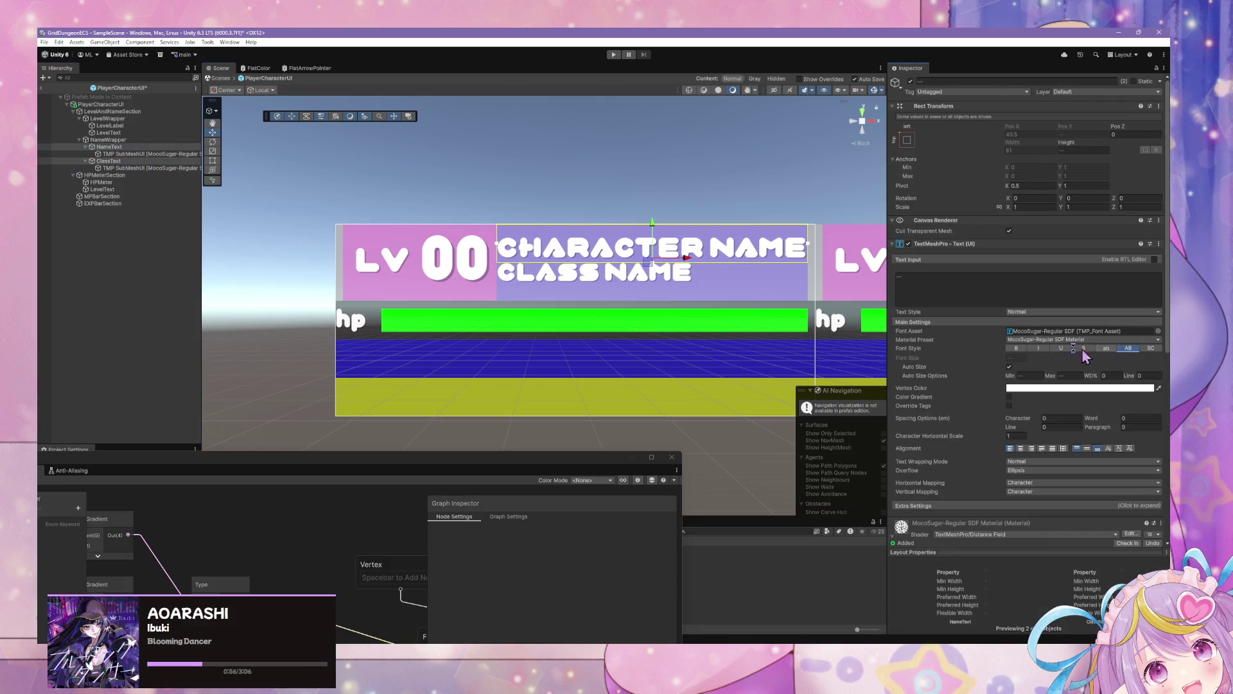
click(117, 126)
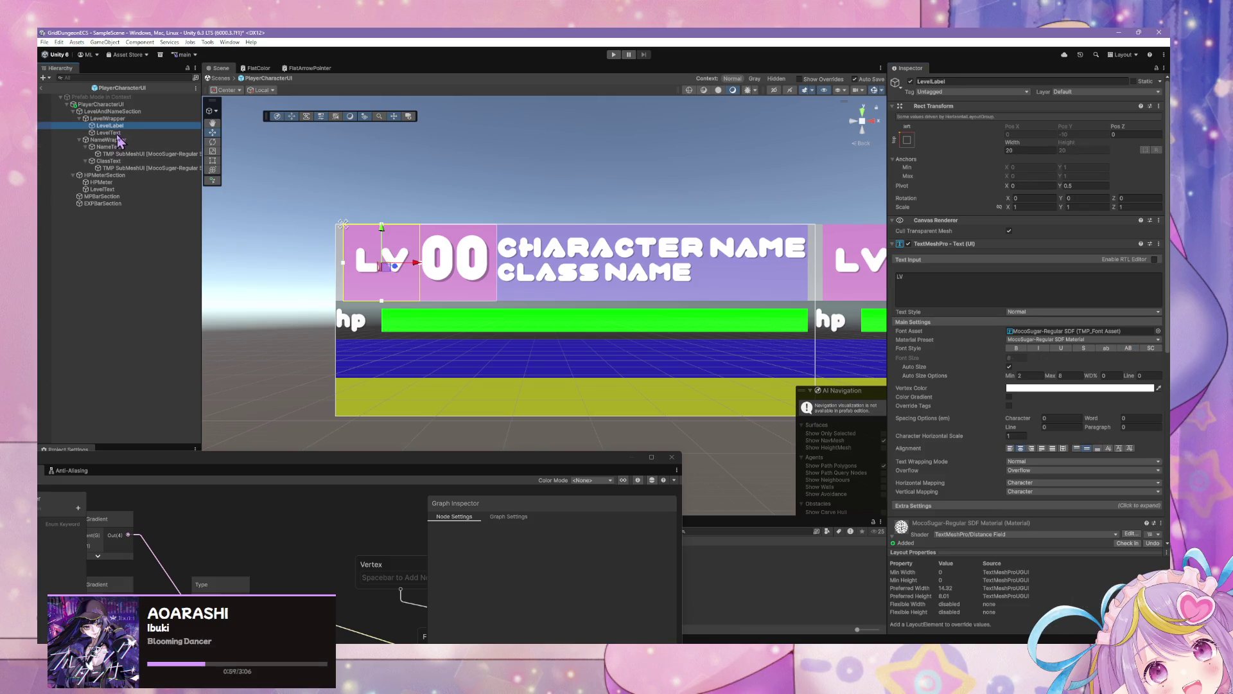
ctrl+click(119, 133)
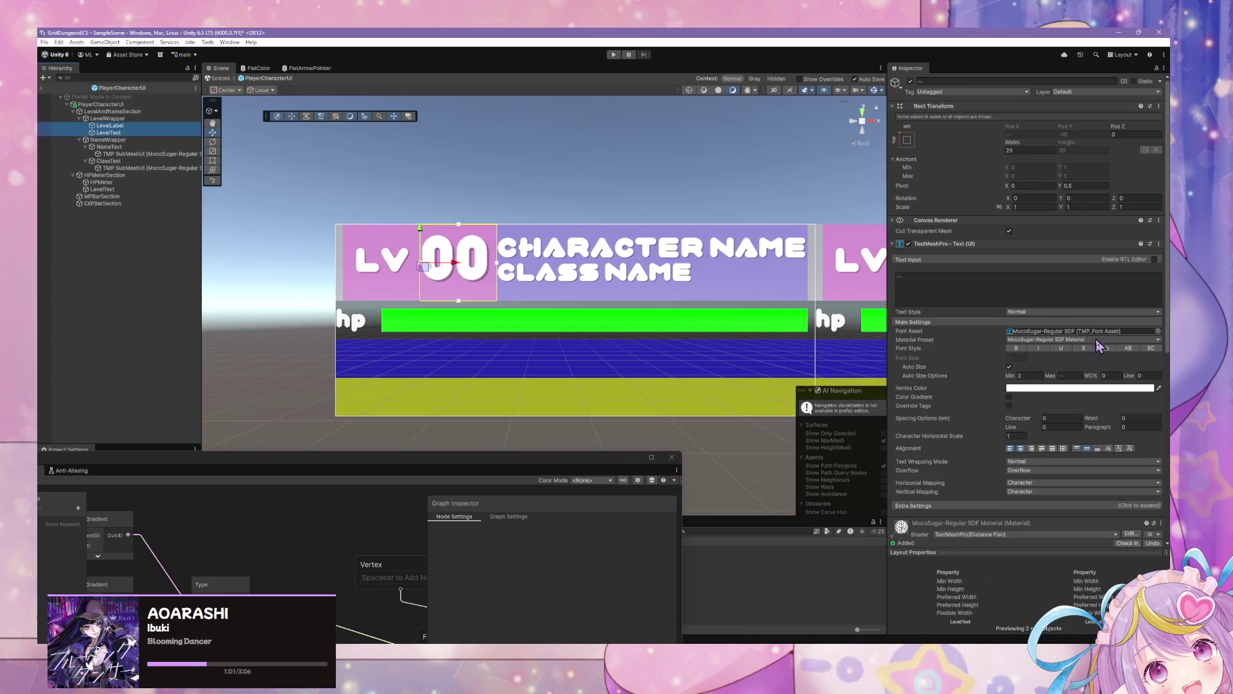
click(1129, 348)
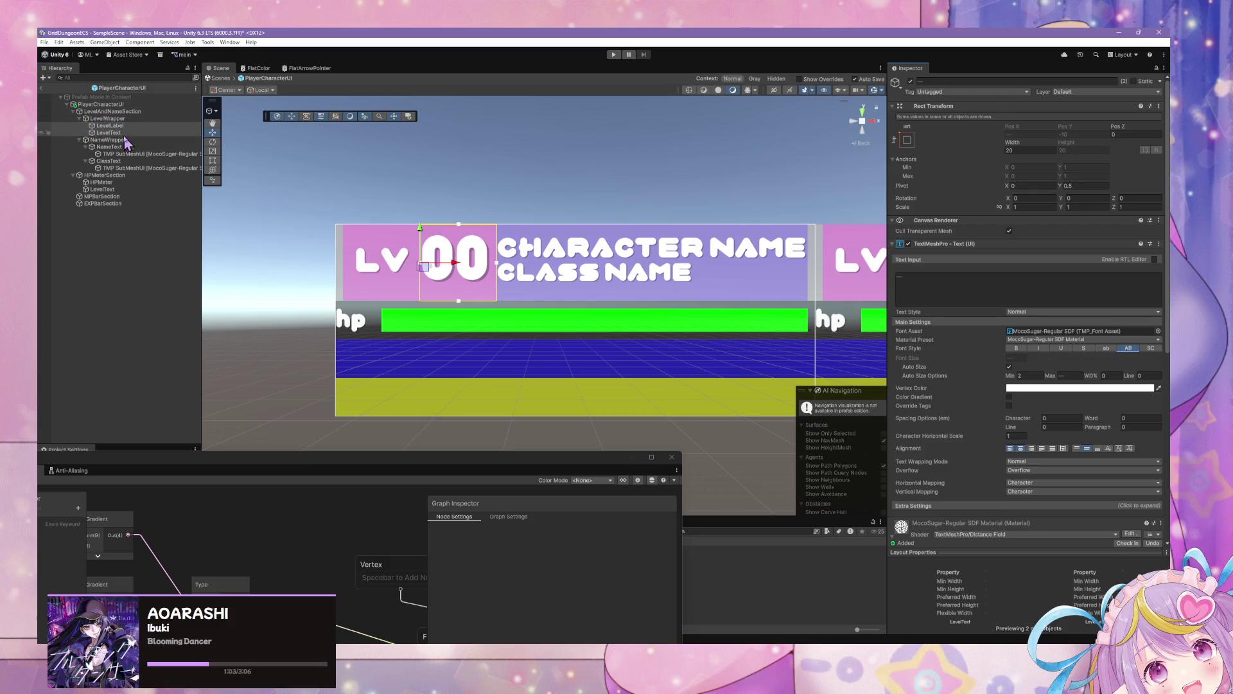
Inspect the hp text object, then select the HPMeterSection container
click(418, 321)
click(363, 332)
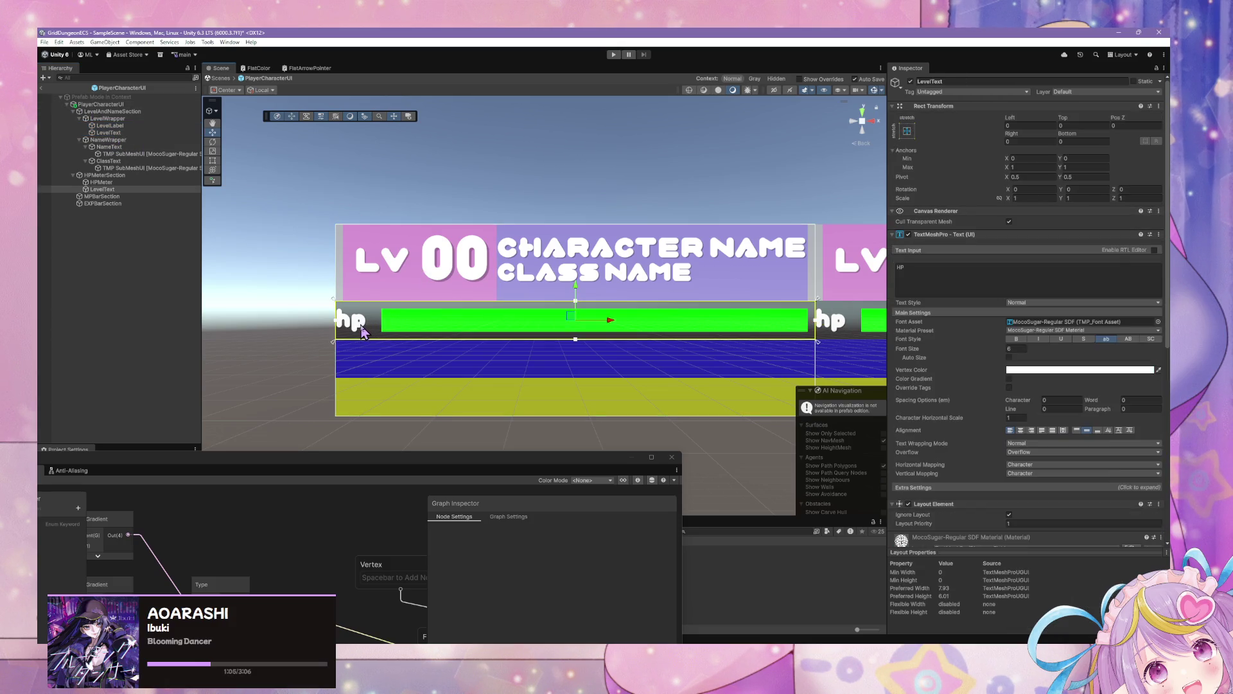
click(364, 332)
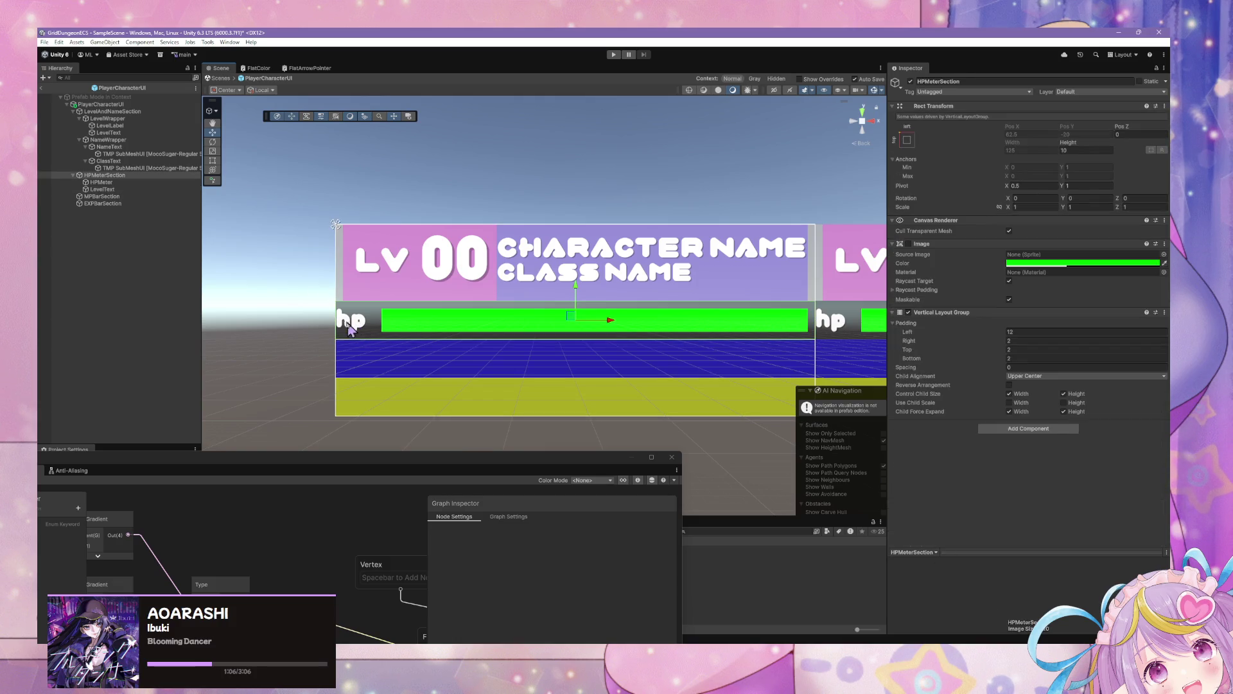
click(112, 189)
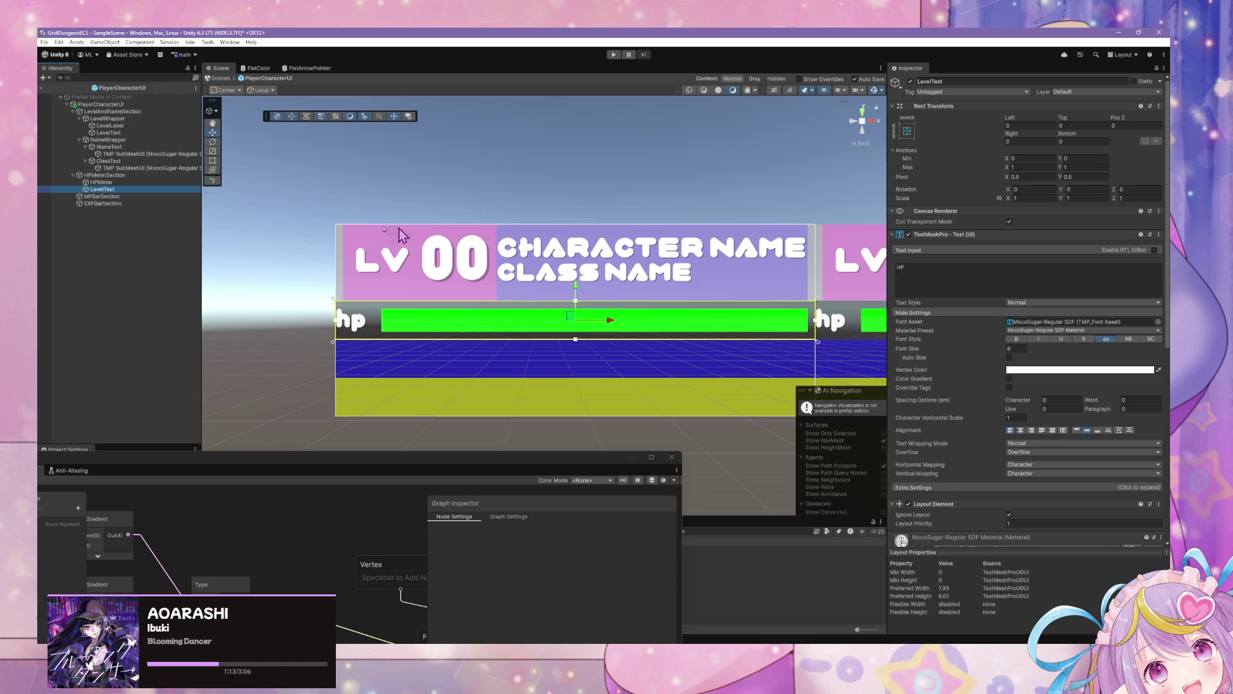
click(141, 176)
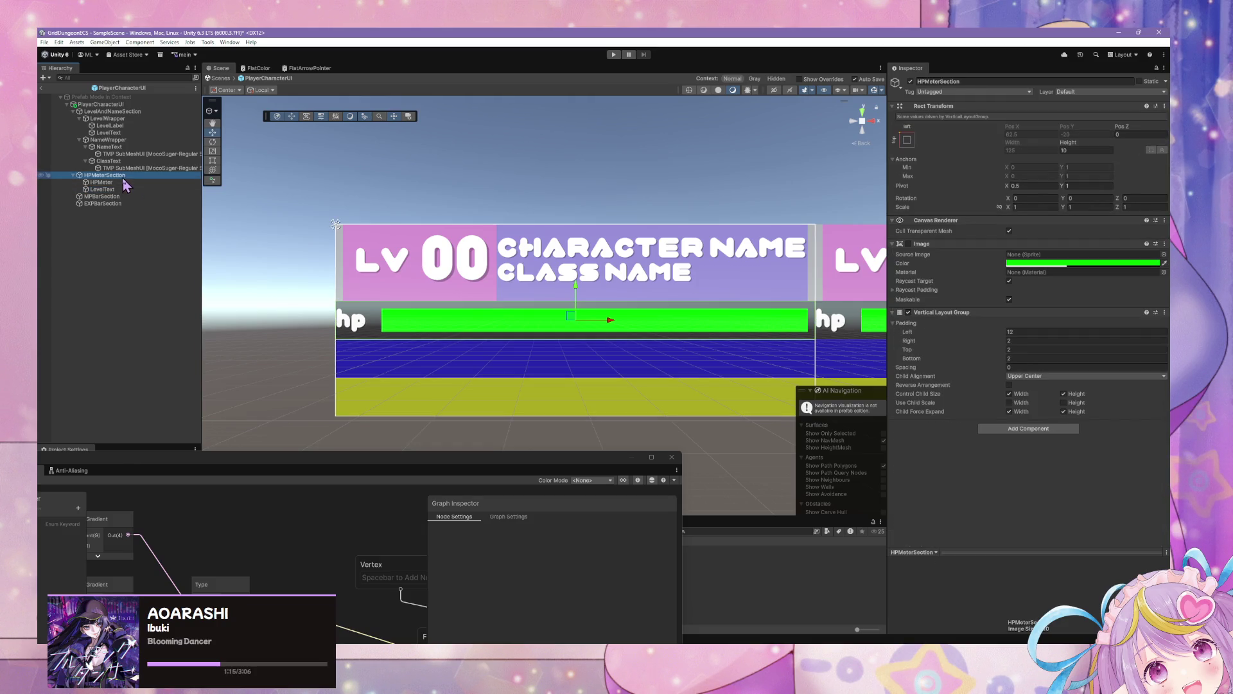
Replace HPMeterSection's Vertical Layout Group with a Horizontal Layout Group aligned Middle Center
click(1070, 313)
right_click(1067, 314)
click(1130, 335)
click(1034, 317)
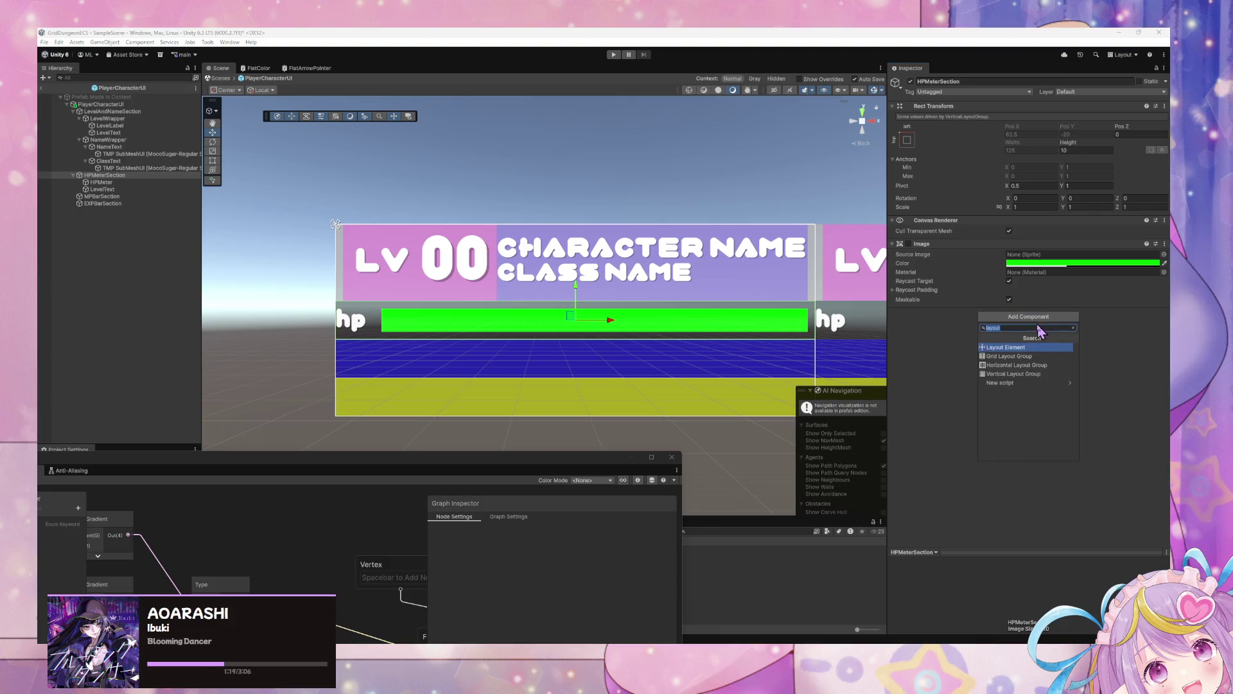
click(1026, 365)
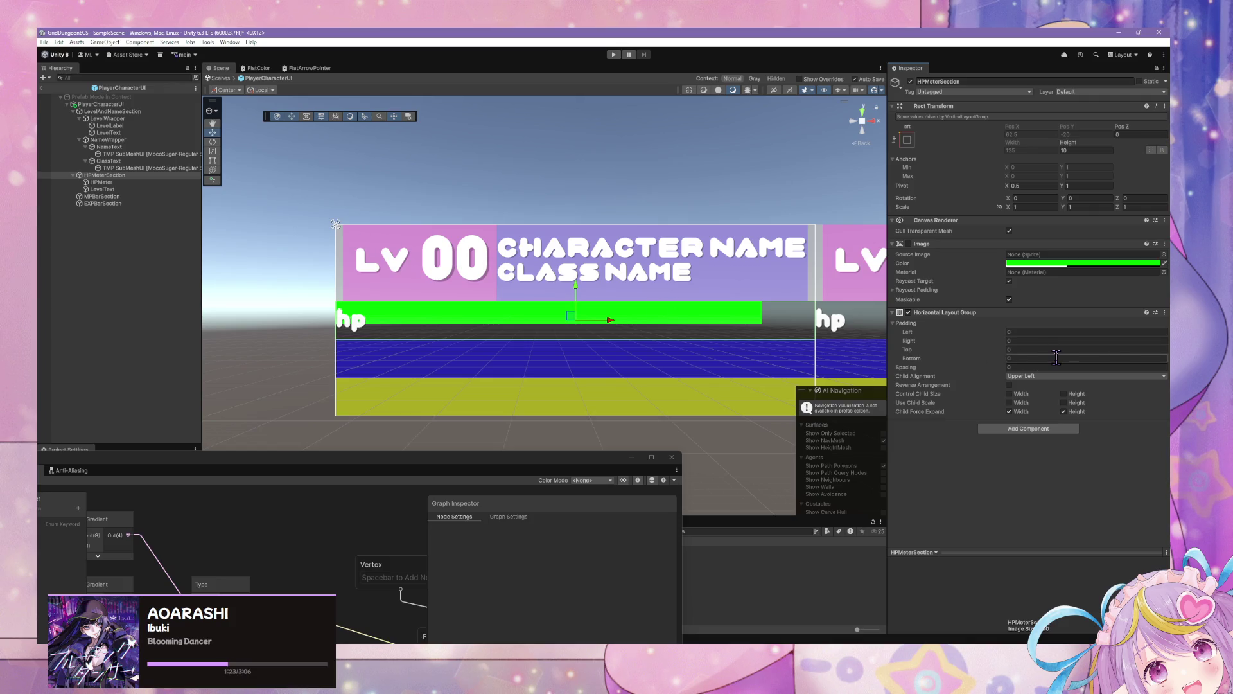
click(1054, 375)
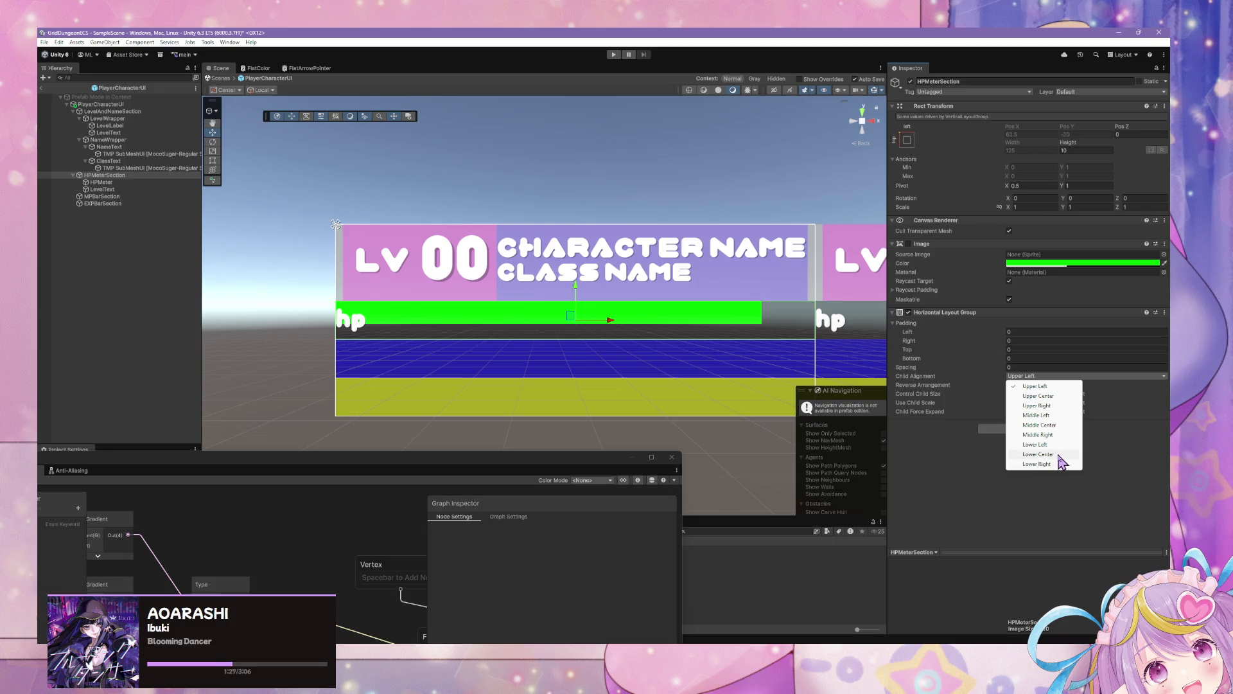
click(1053, 426)
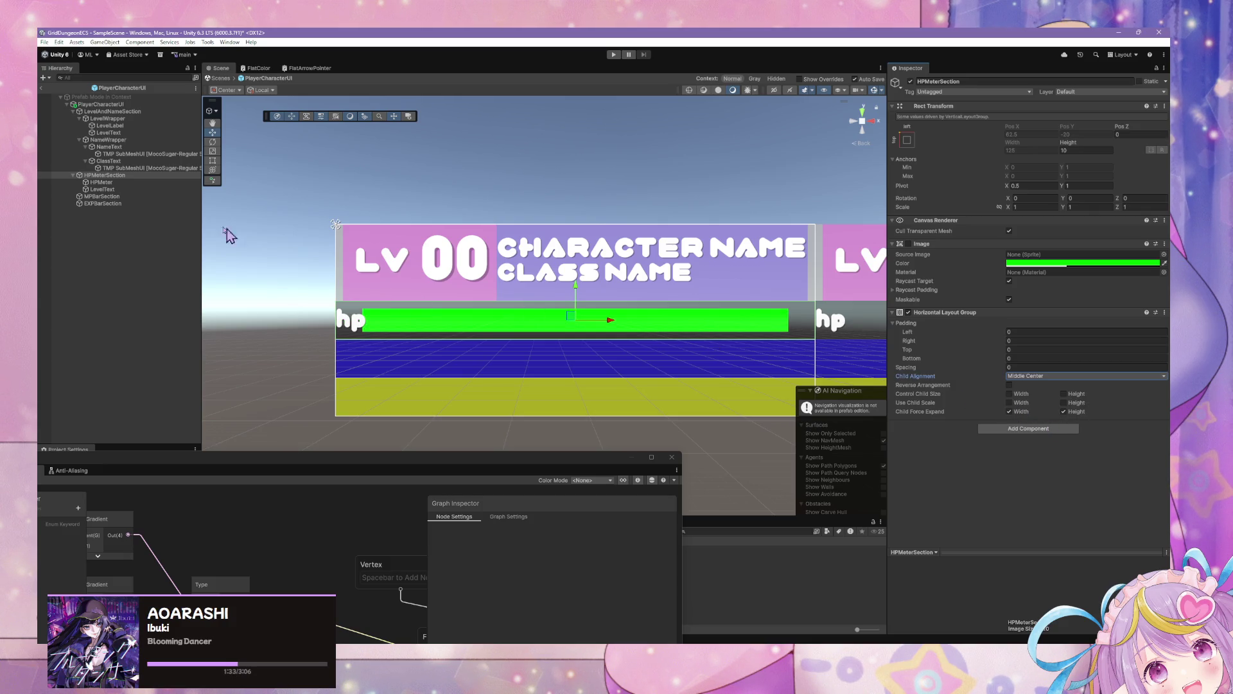
click(117, 183)
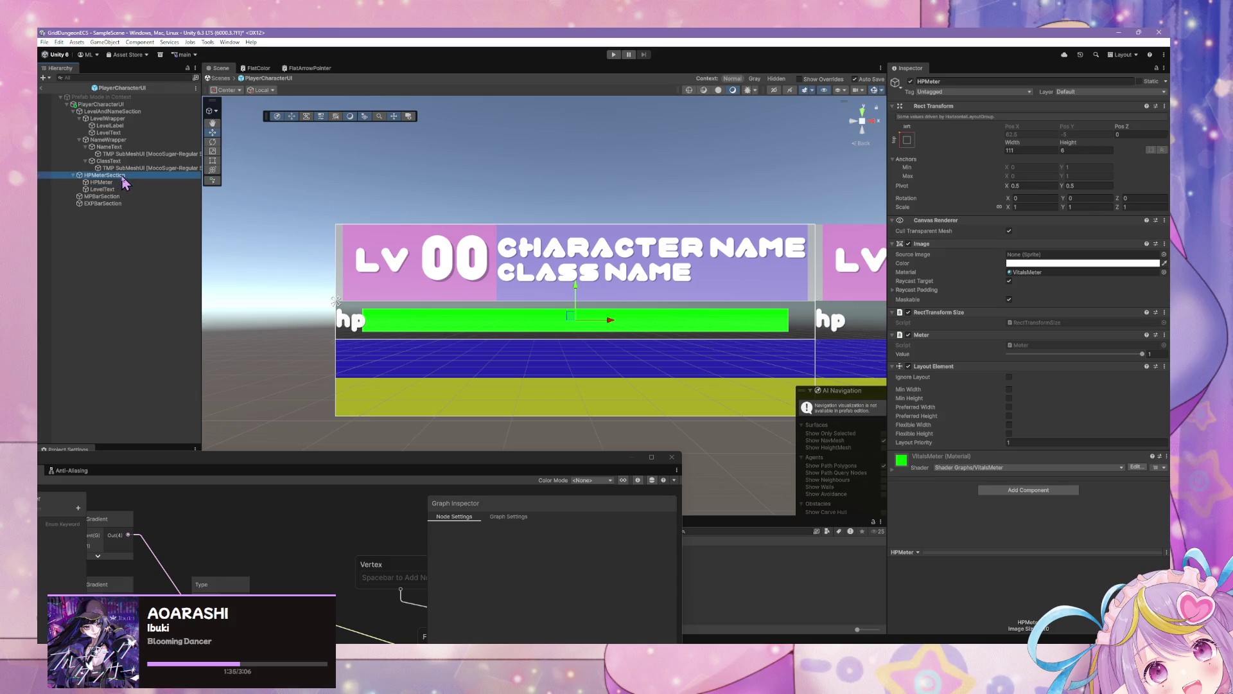
key(Up)
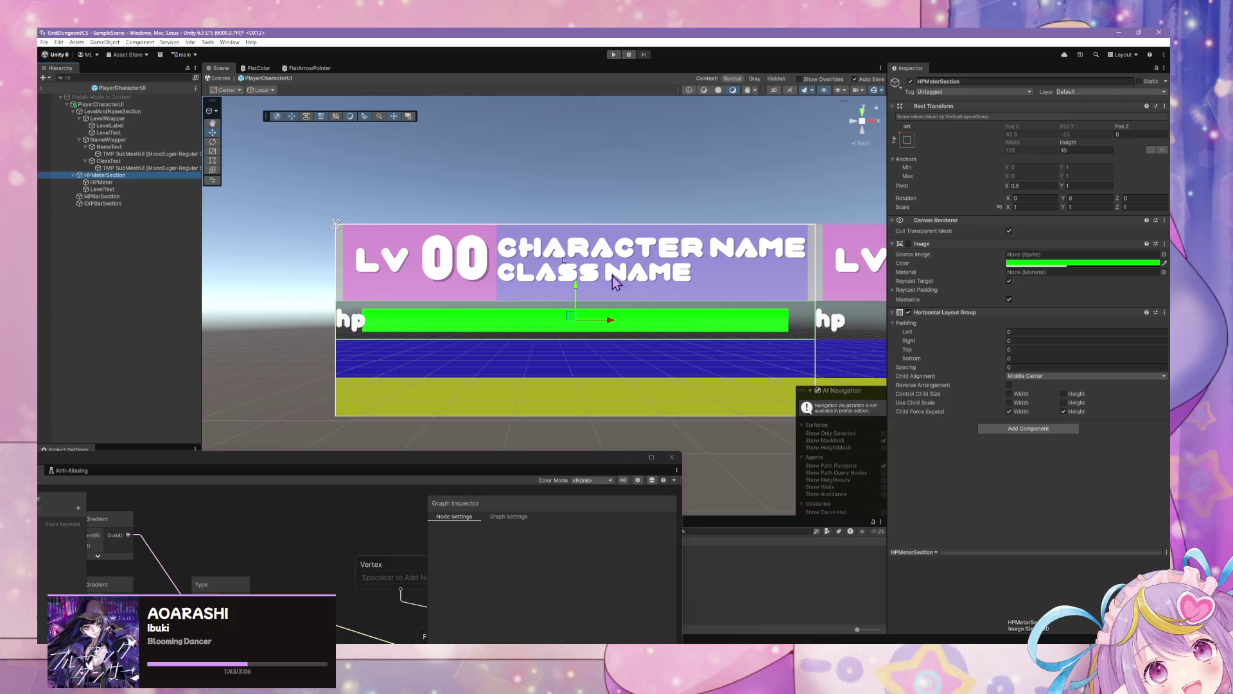
click(103, 189)
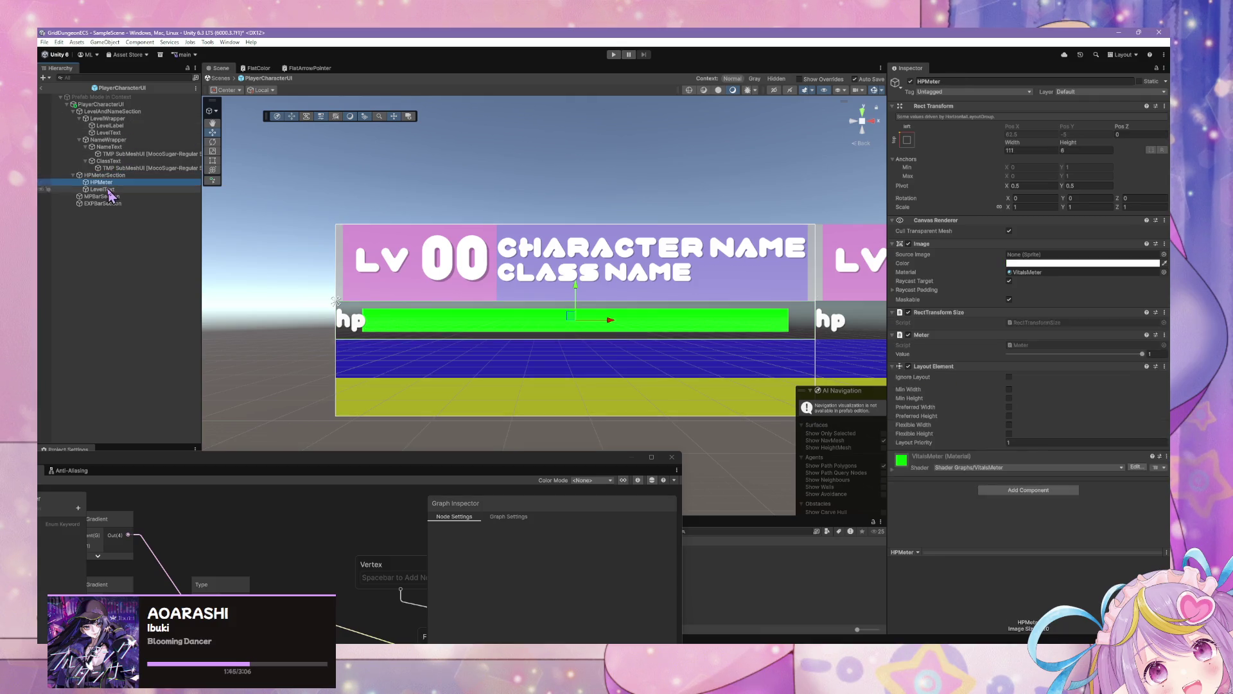
Remove the hp text's Layout Element and move it above HPMeter in the Hierarchy
scroll(1105, 290, down, 8)
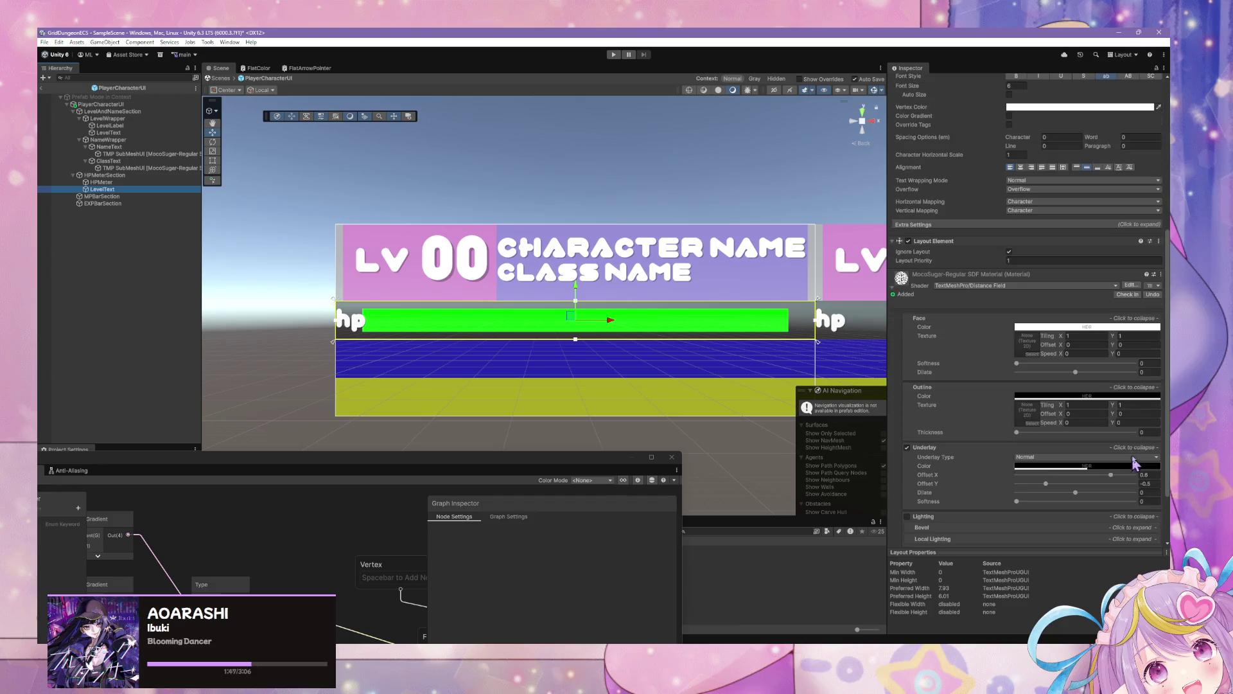
scroll(1120, 365, down, 1)
click(1159, 166)
click(1114, 189)
scroll(1112, 241, up, 10)
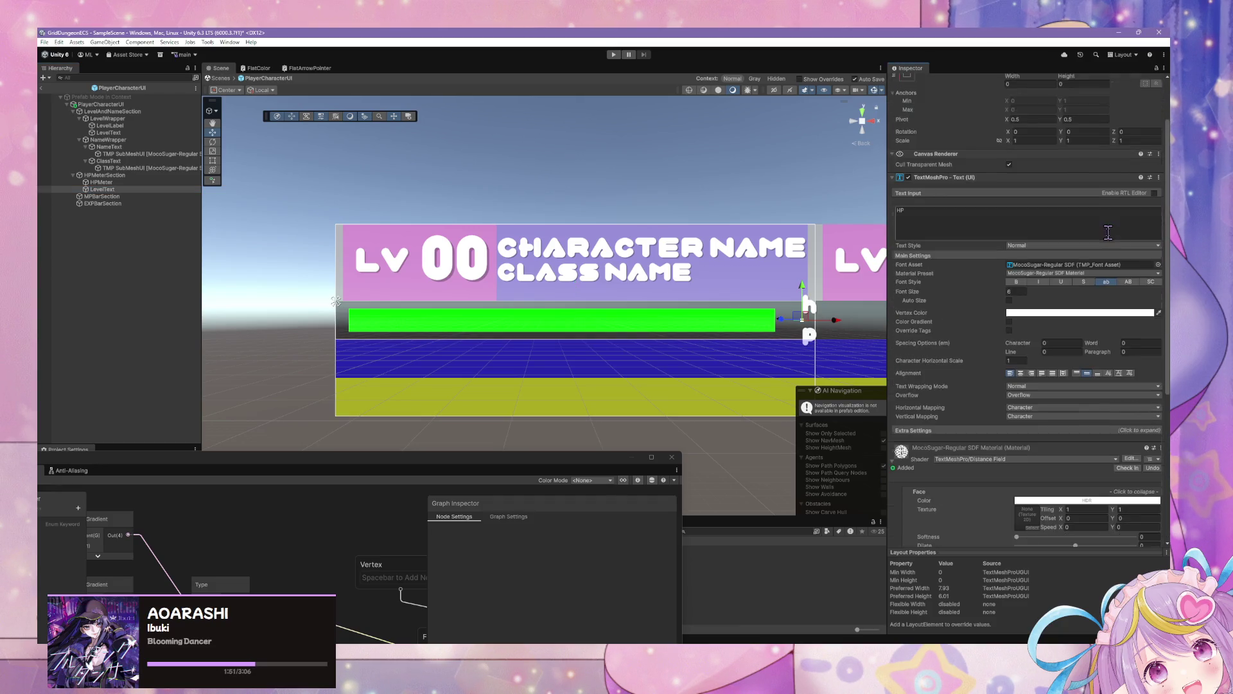
drag(102, 189, 100, 181)
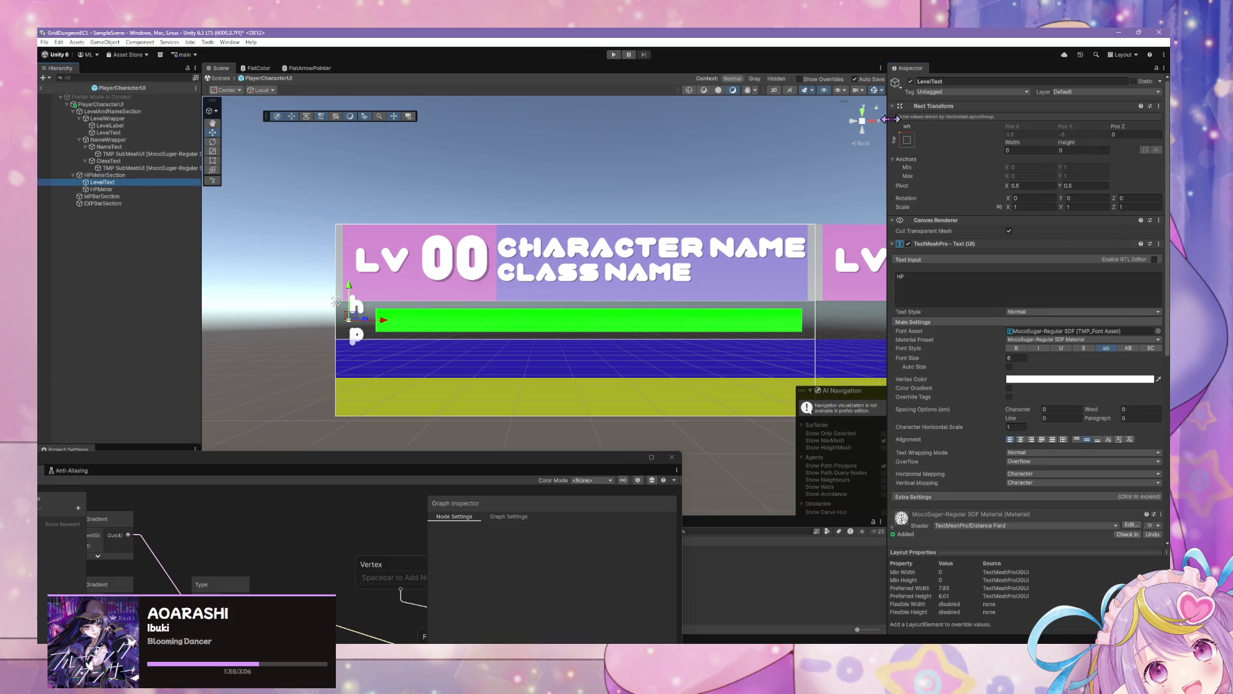
Set the hp text's Rect Transform width to 10
scroll(1028, 224, down, 4)
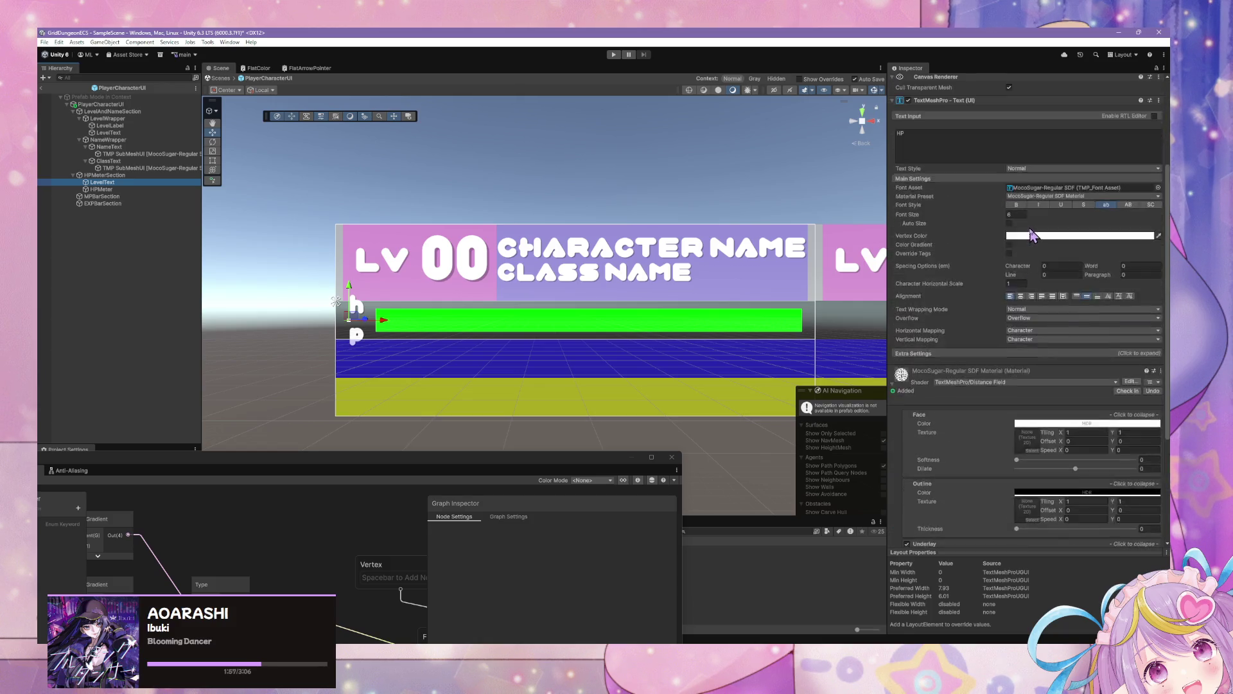
scroll(1032, 229, up, 4)
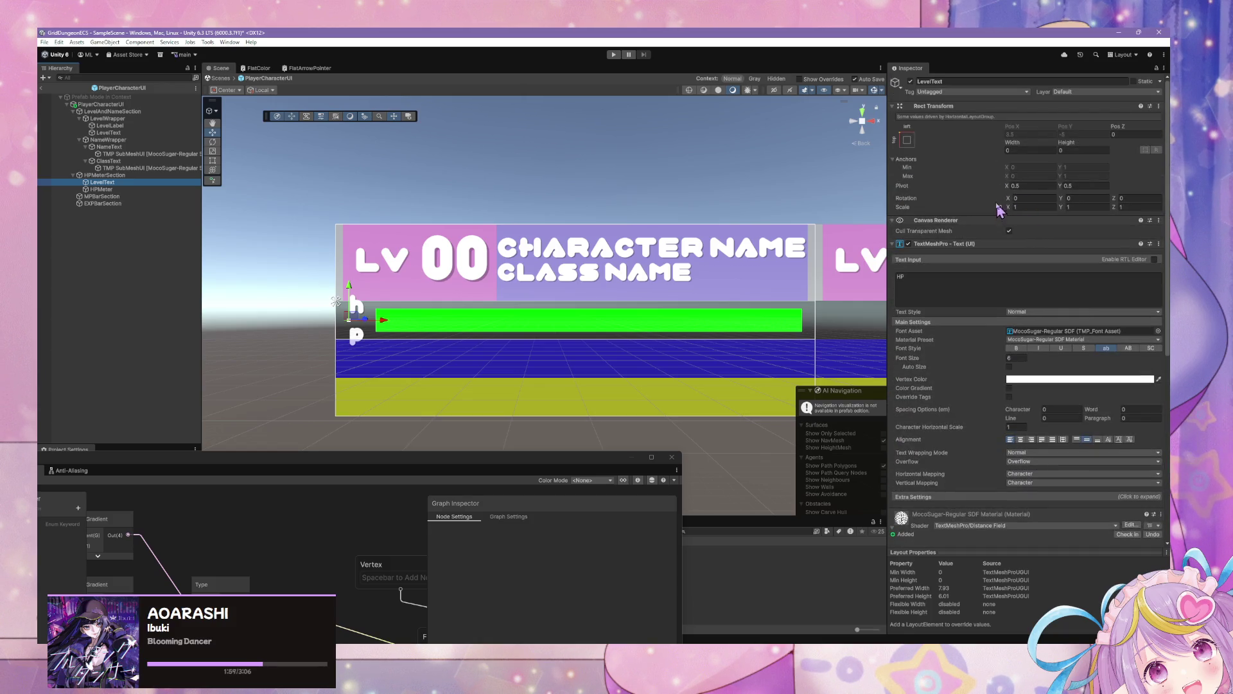
drag(1006, 148, 1047, 148)
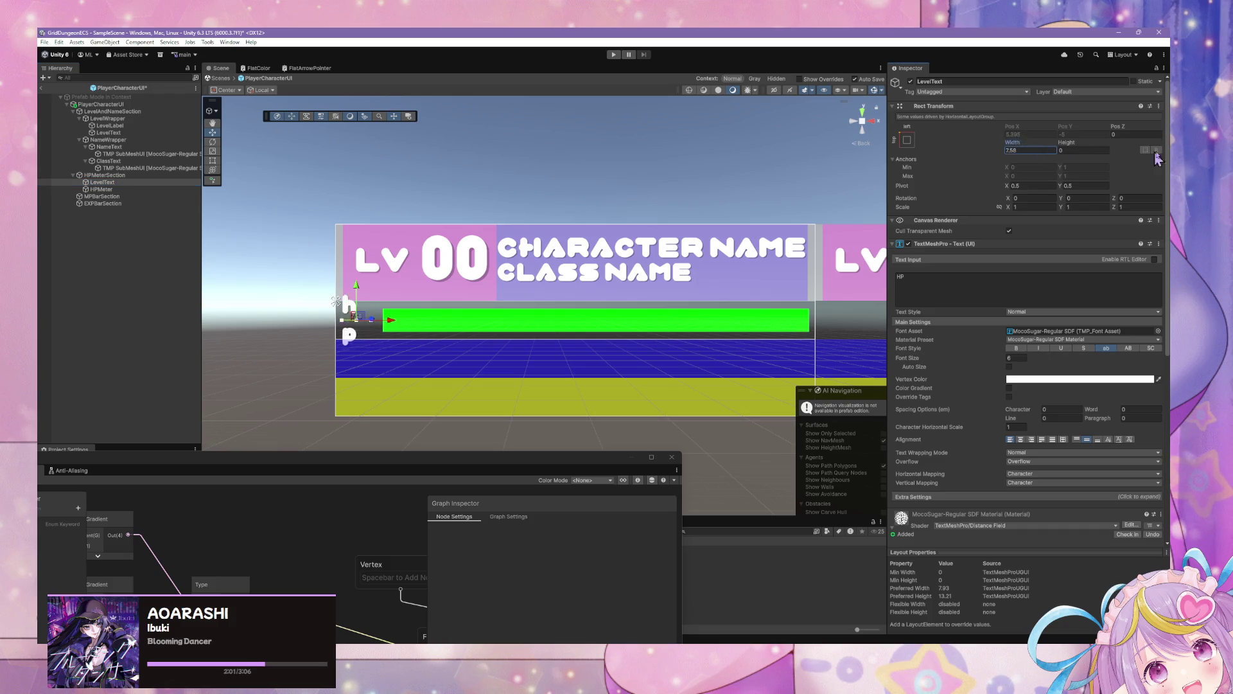
mouse_move(53, 159)
mouse_down()
mouse_move(1164, 159)
mouse_move(1148, 157)
mouse_up()
drag(1146, 158, 1136, 167)
click(1047, 150)
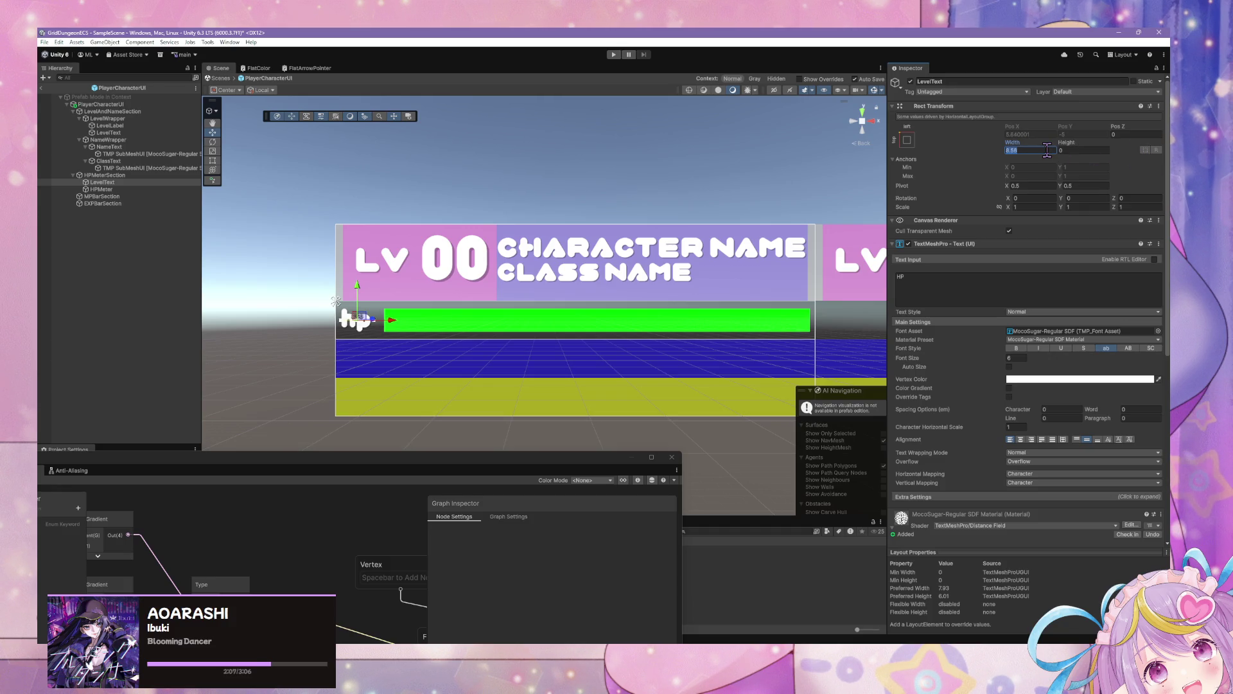
text(10)
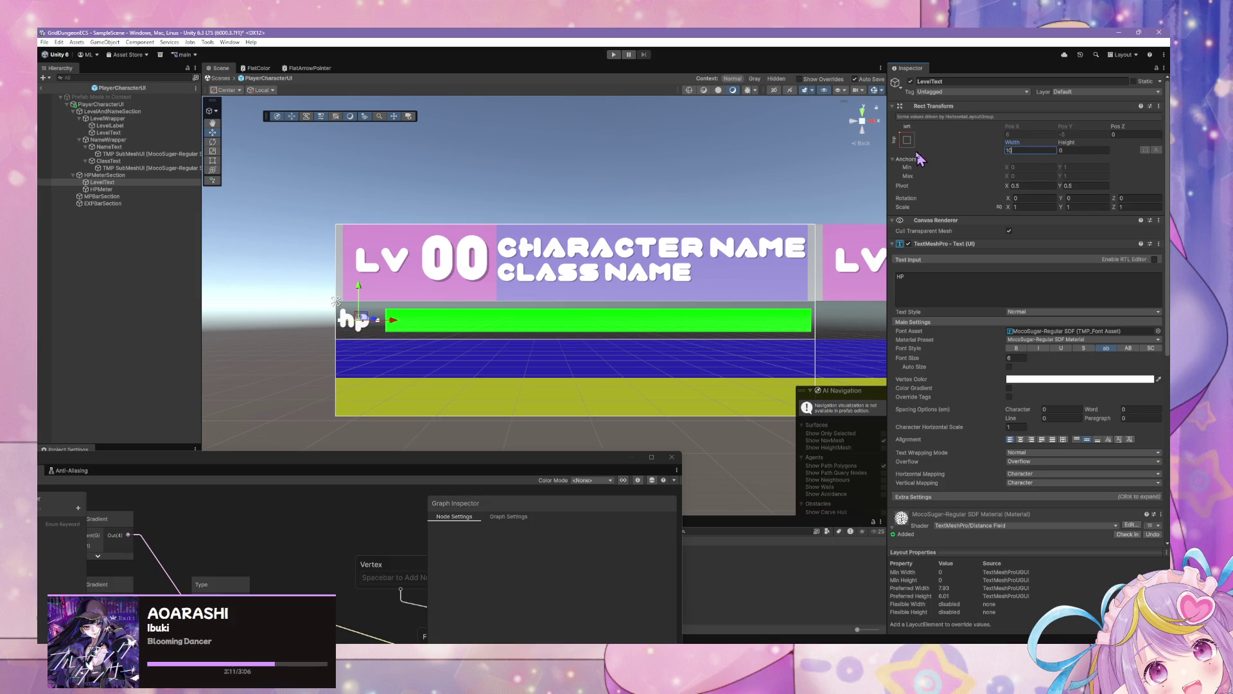
click(148, 176)
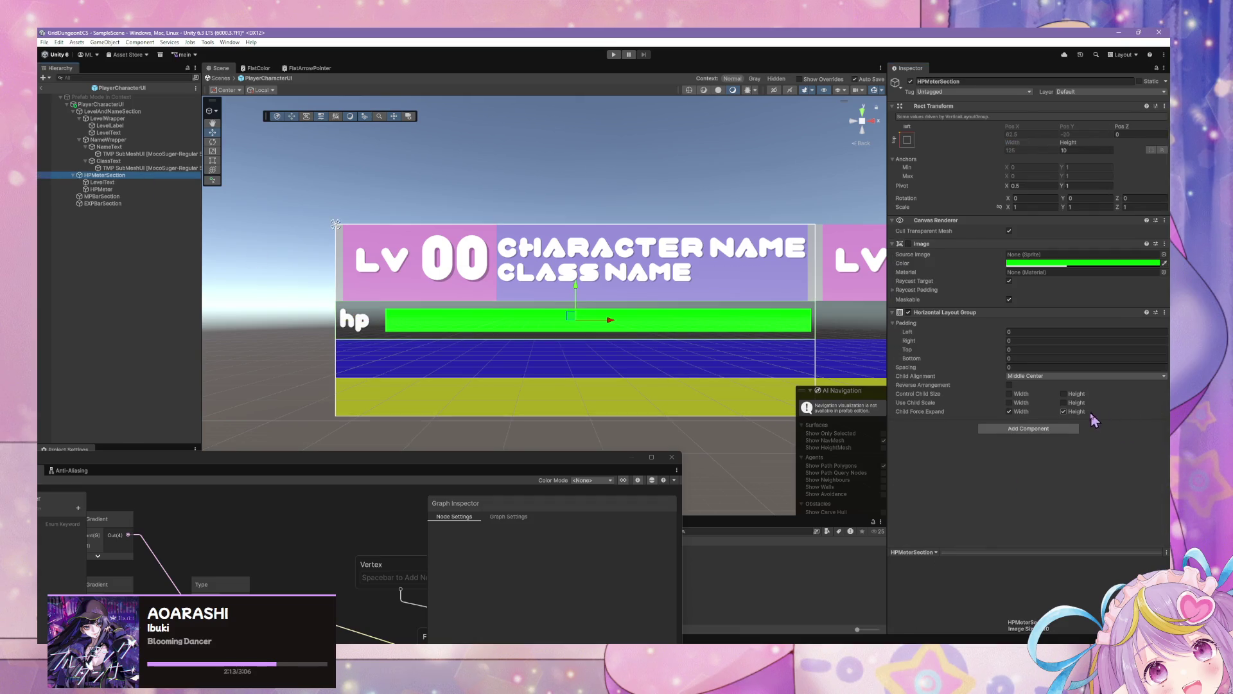
Turn on Control Child Size Height for HPMeterSection and set its top padding to 2
click(1063, 394)
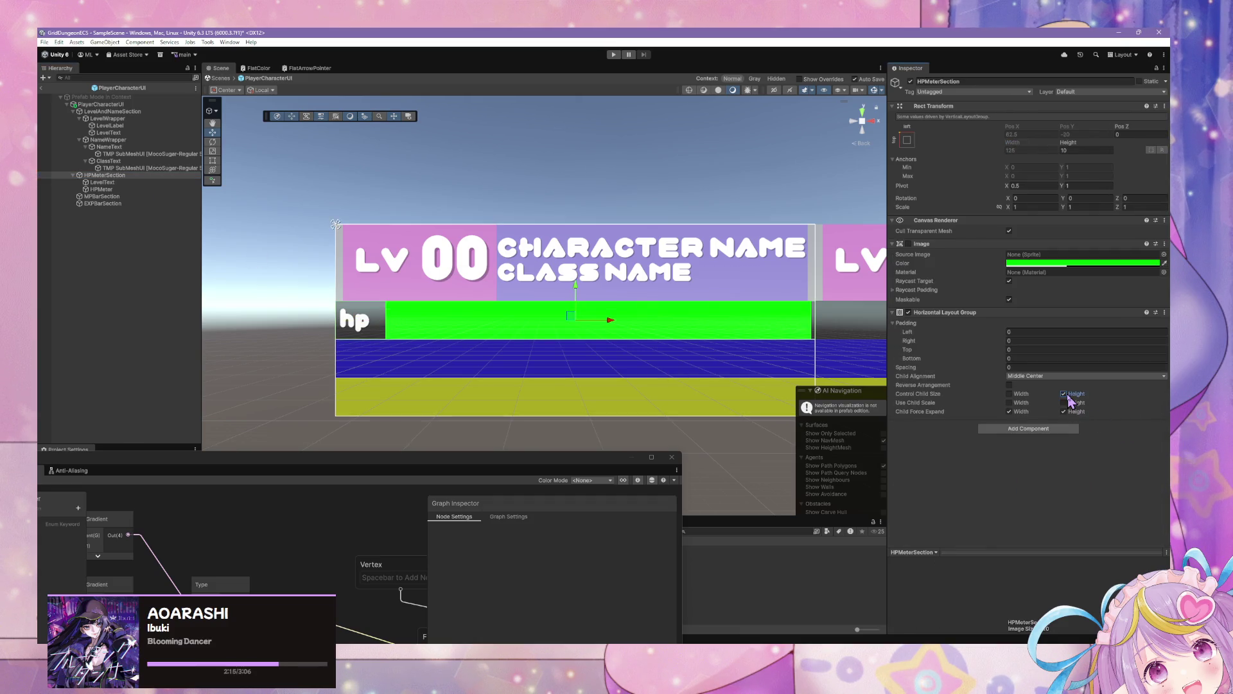
scroll(598, 322, down, 3)
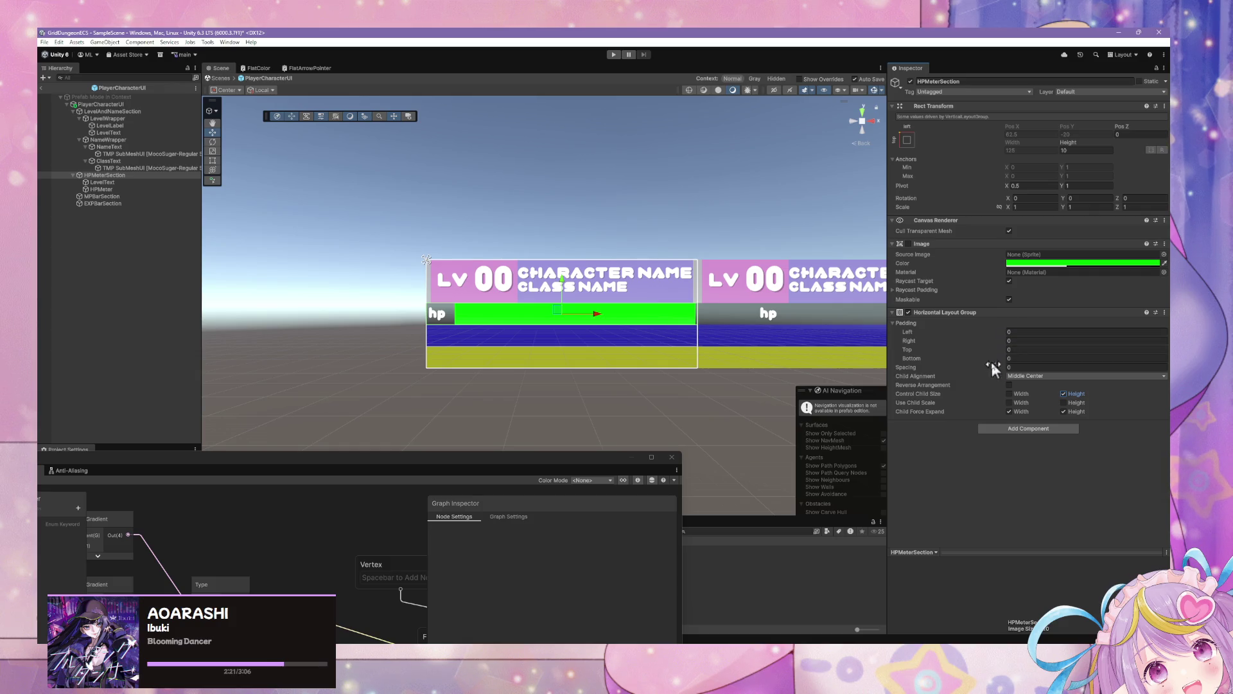
click(1006, 353)
text(2)
click(1013, 359)
scroll(562, 340, up, 4)
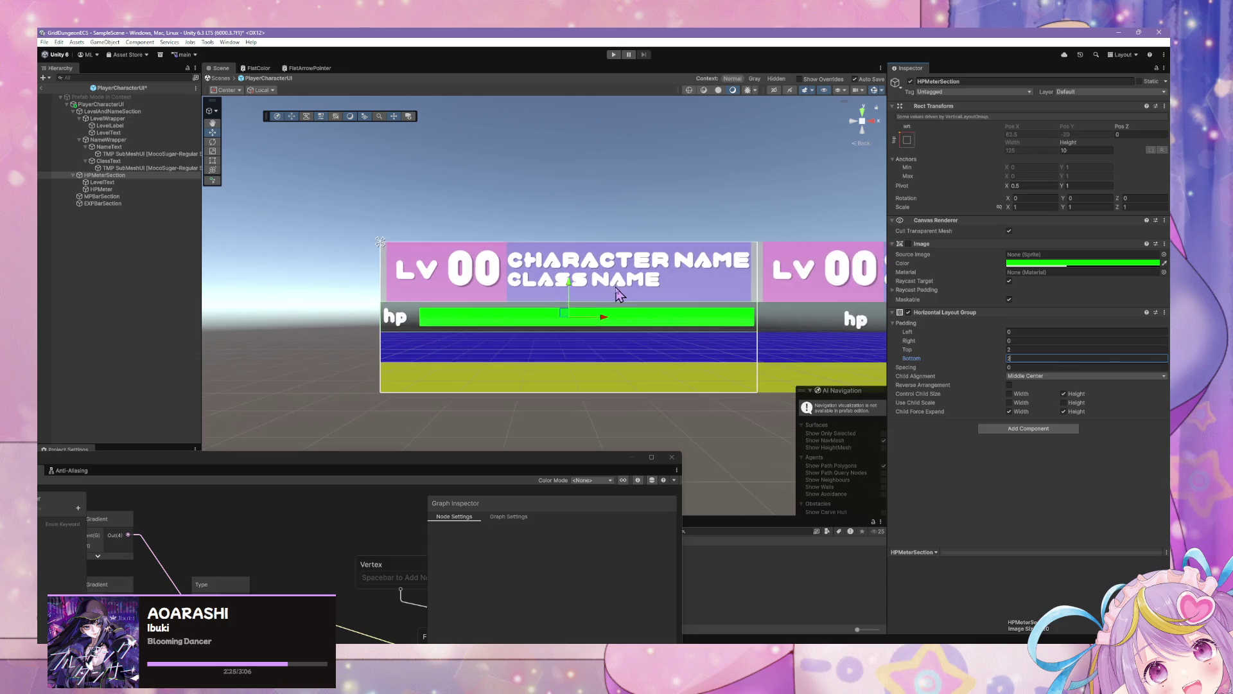
Rename the hp text object to HPLabel and right-align its text
click(129, 167)
click(128, 182)
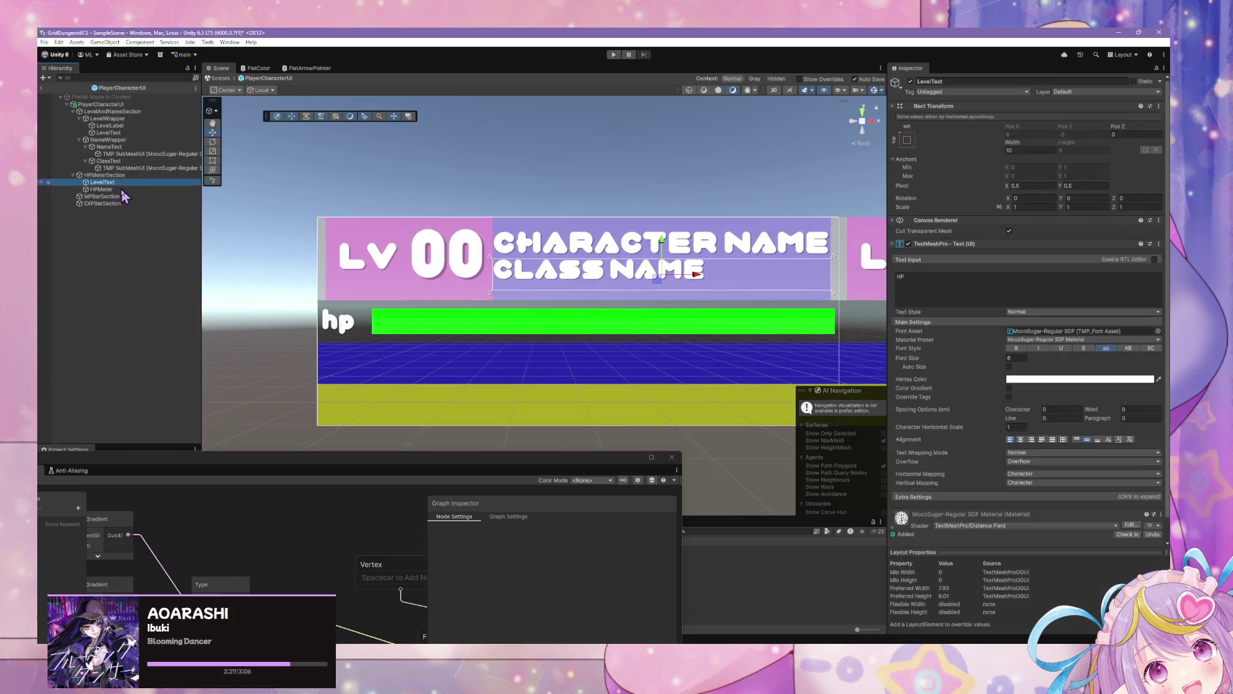
key(F2)
text(H)
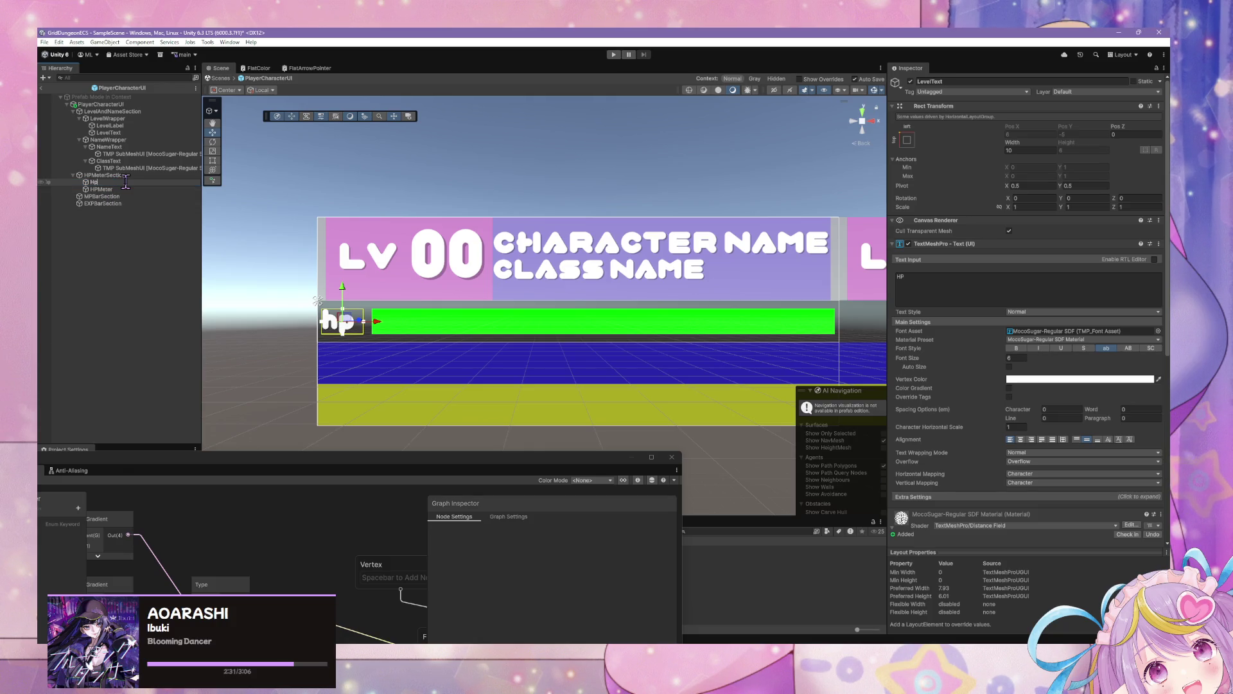
text(PO)
key(Return)
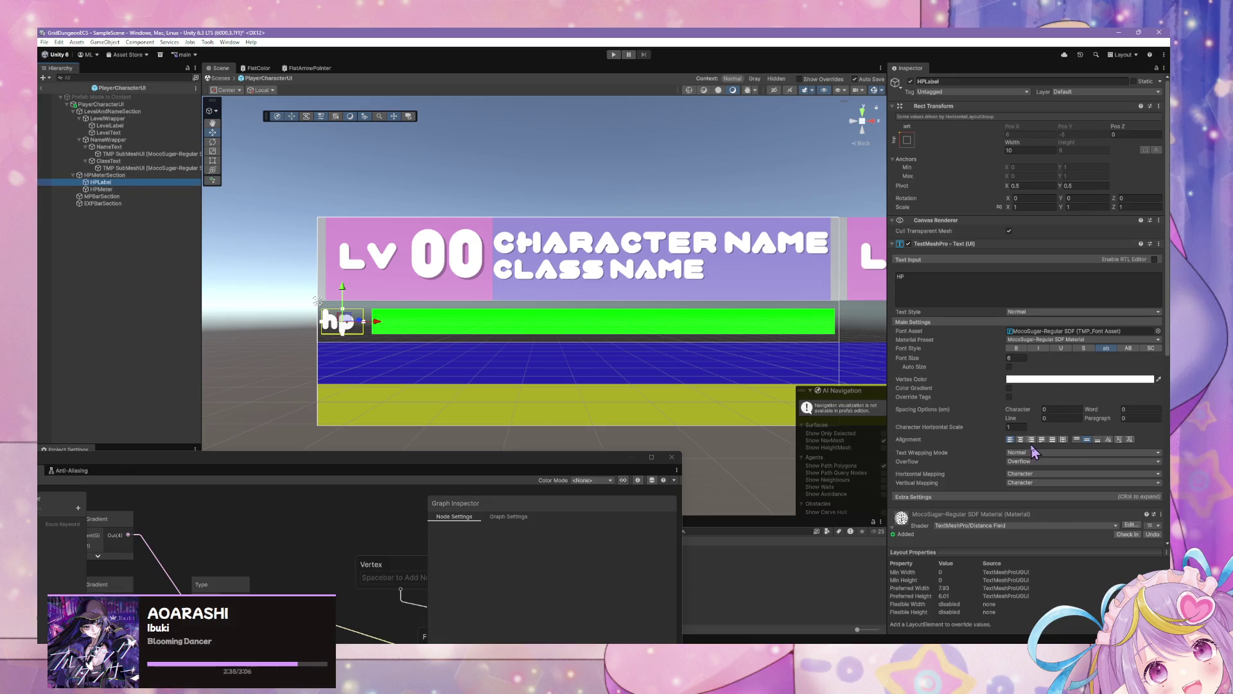
click(1032, 441)
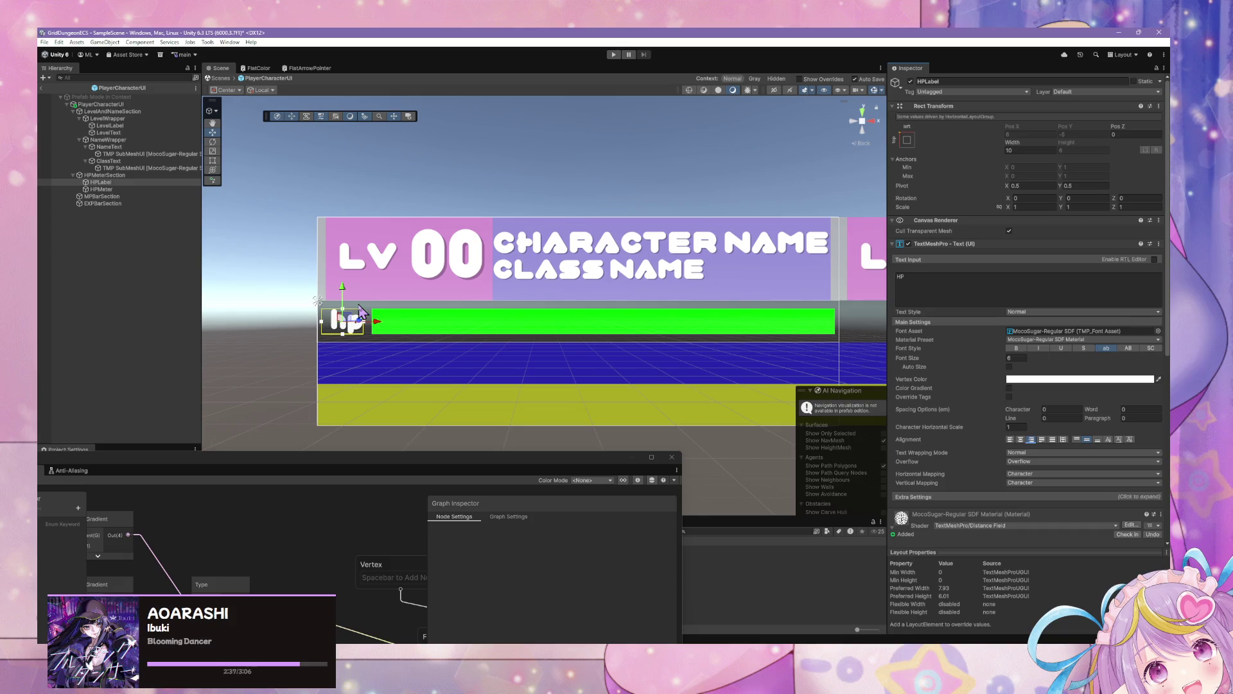
click(535, 159)
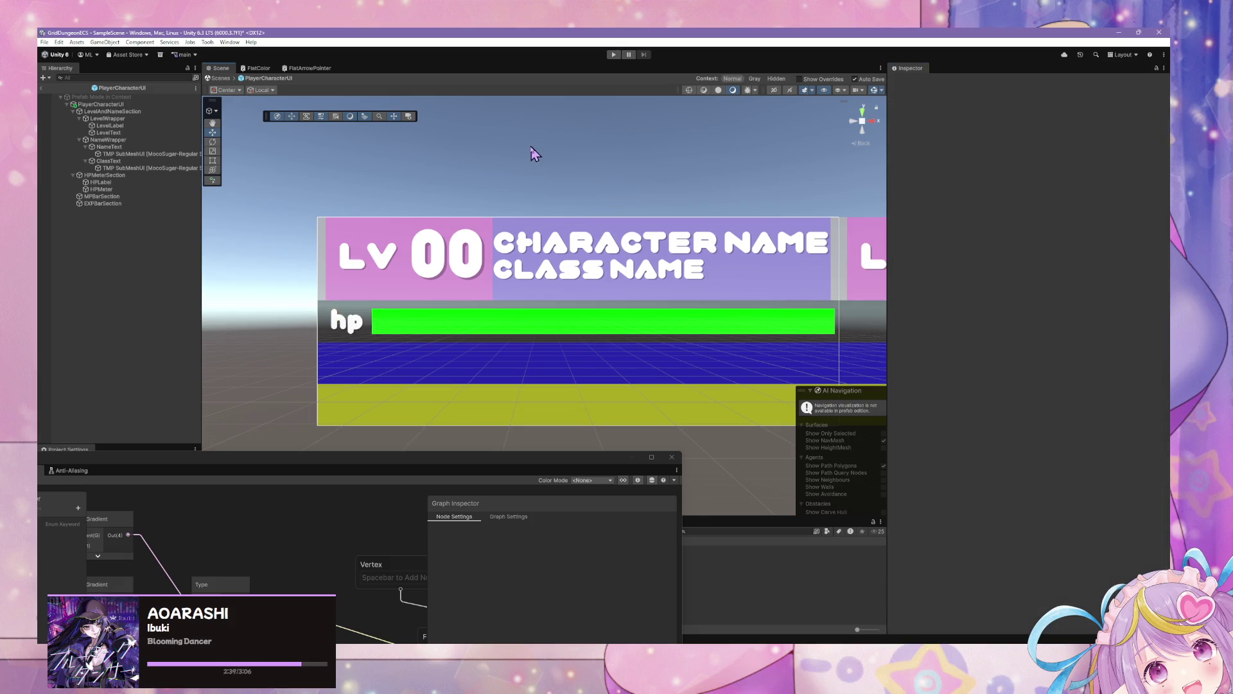
scroll(533, 161, down, 3)
scroll(535, 159, down, 3)
scroll(537, 171, down, 2)
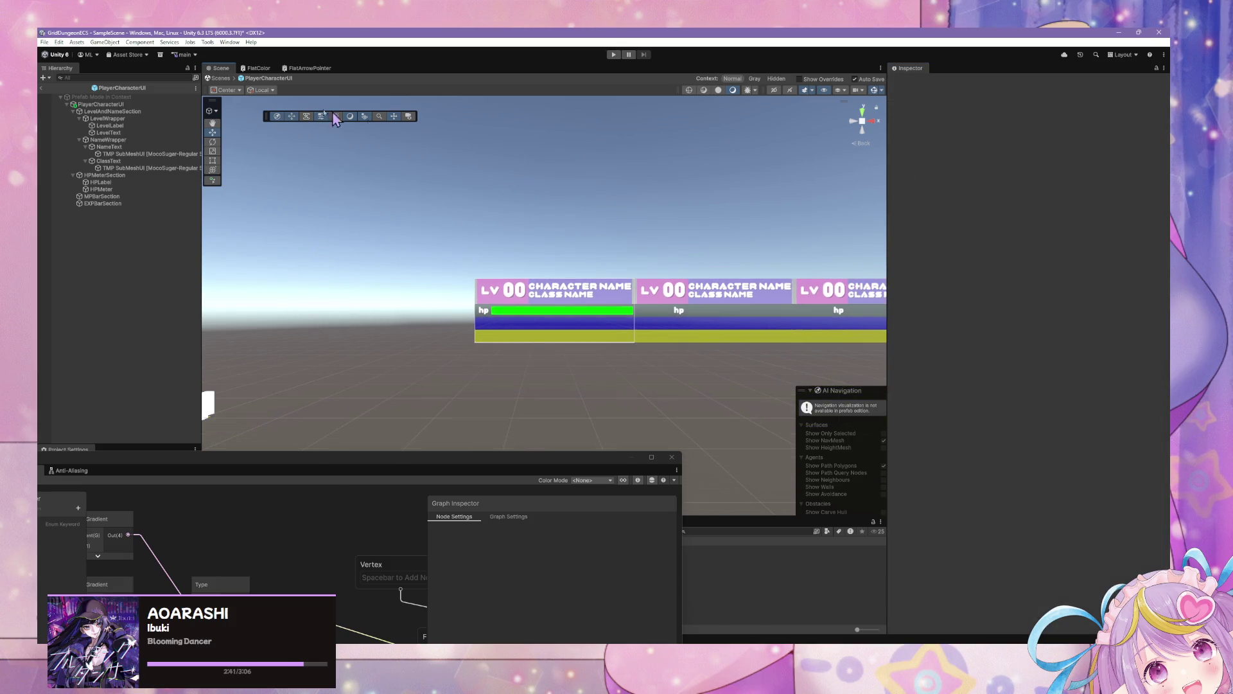
Go back to the scene, filter to the four PlayerCharacterUI instances, and open one in Prefab Mode
click(217, 78)
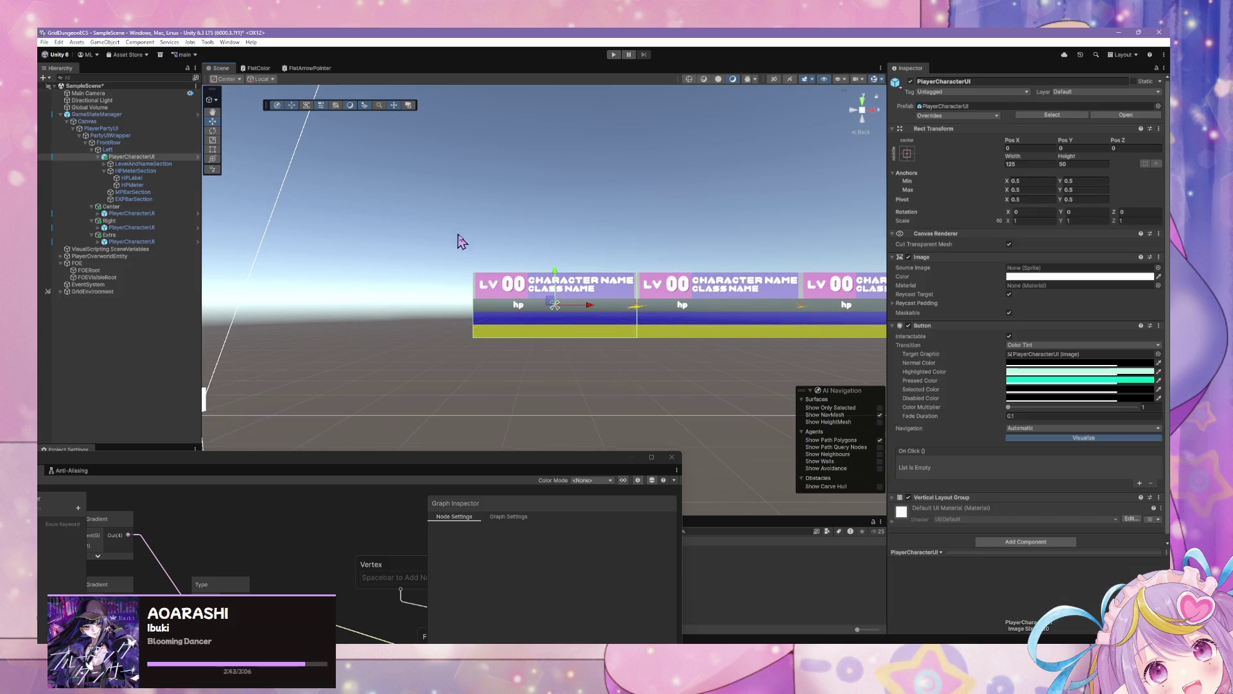
click(102, 158)
click(99, 157)
click(105, 78)
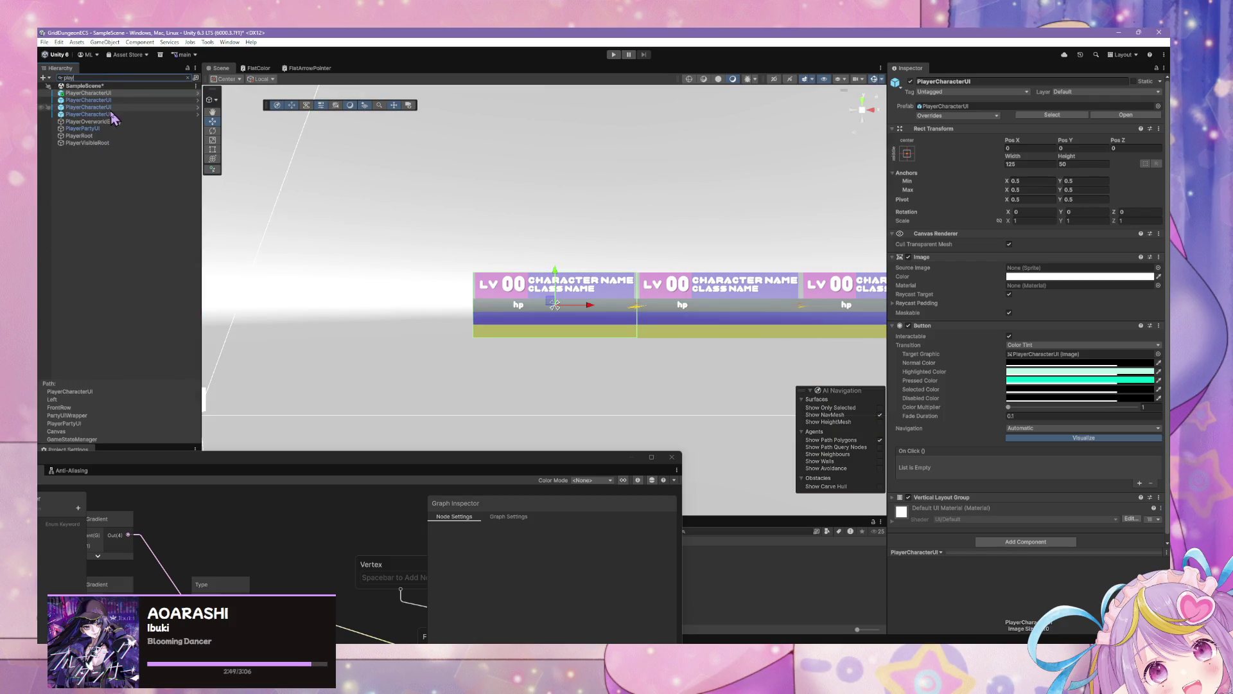
shift+click(128, 113)
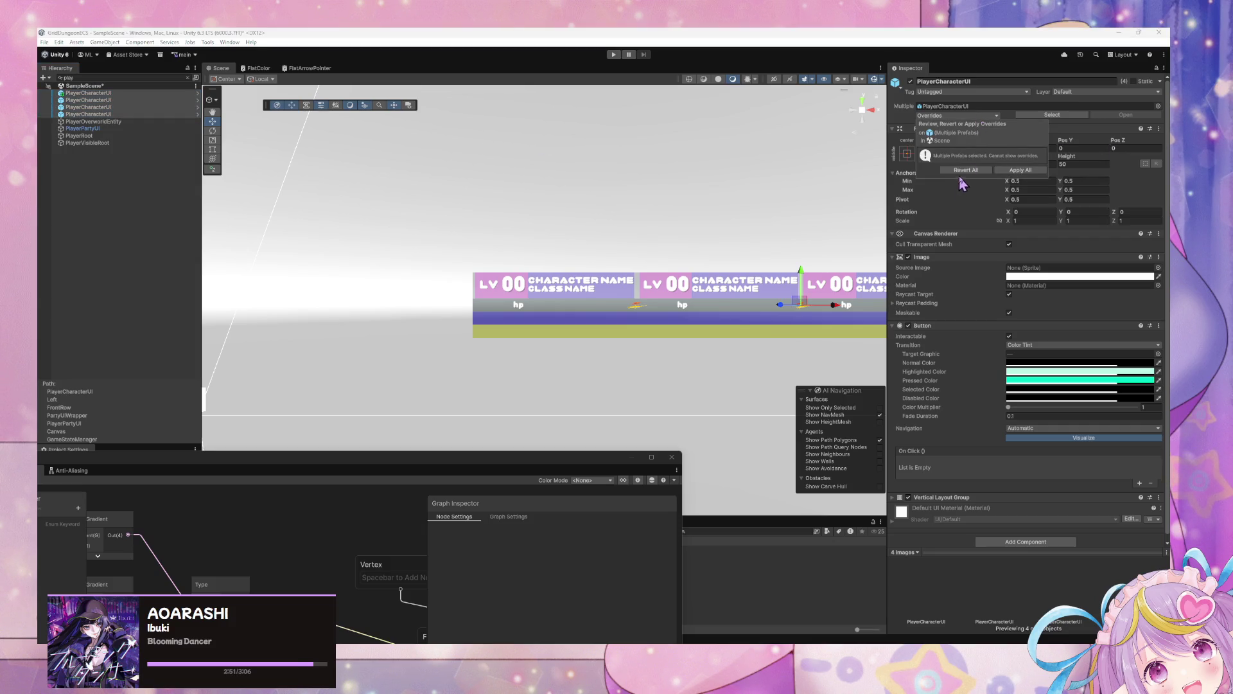
click(118, 107)
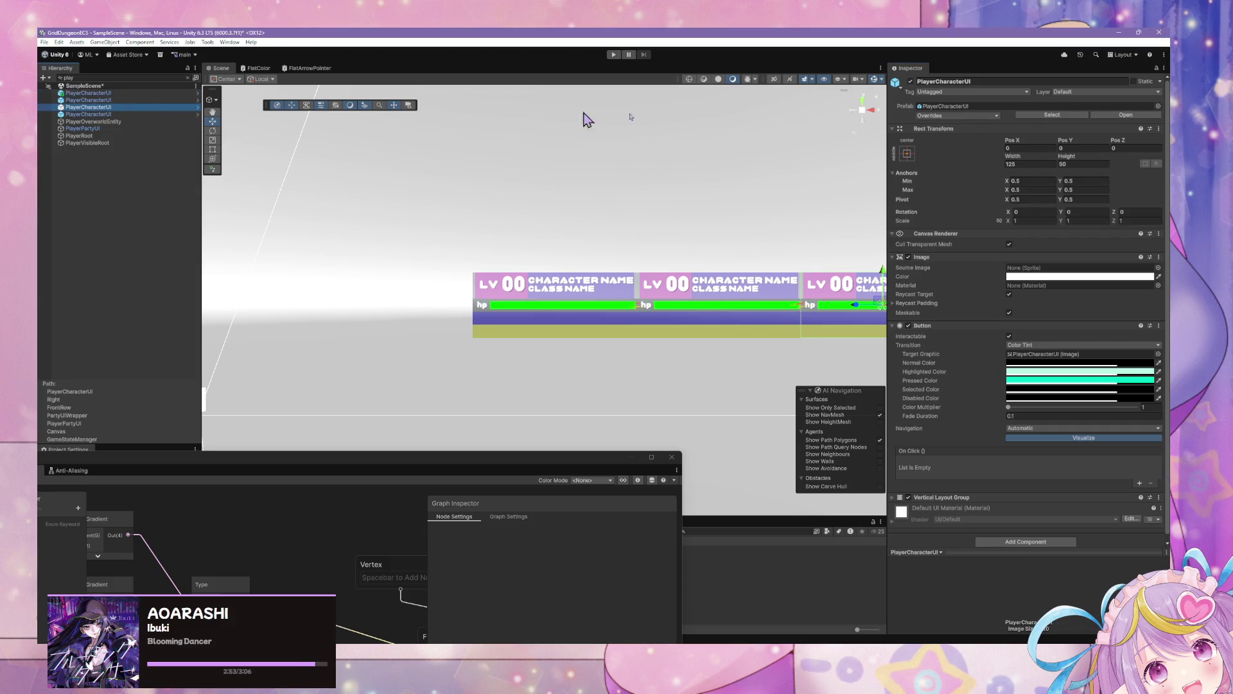
click(1128, 116)
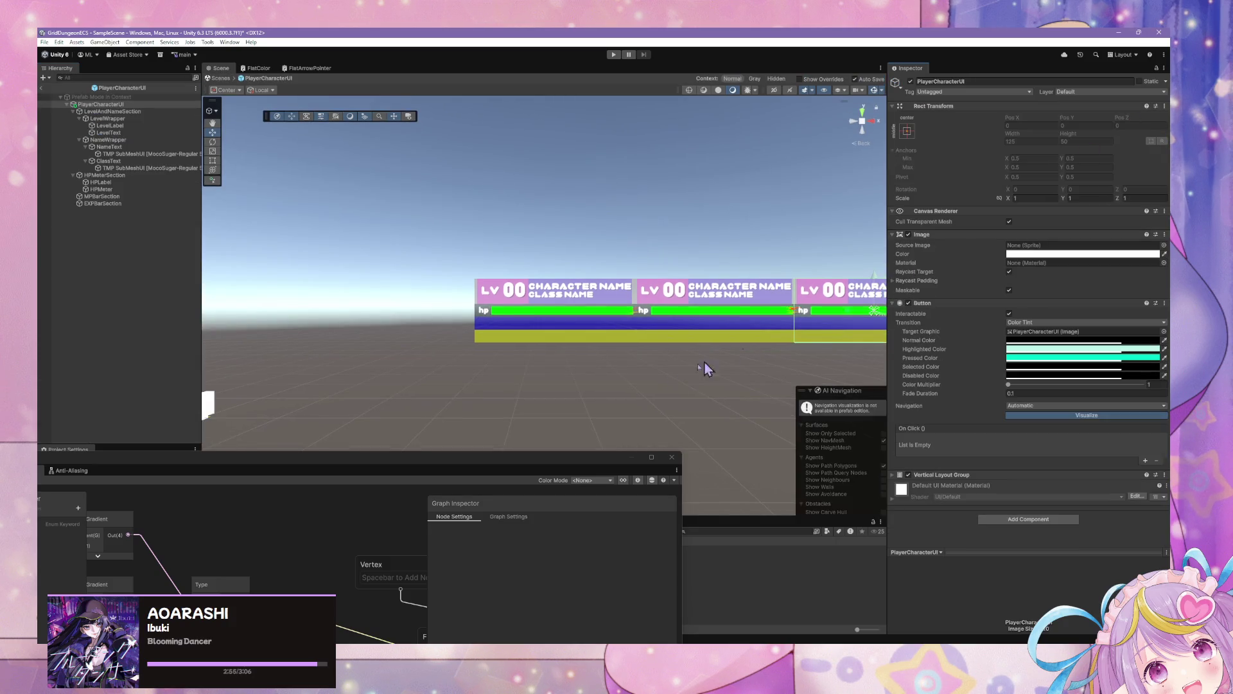
scroll(675, 362, up, 5)
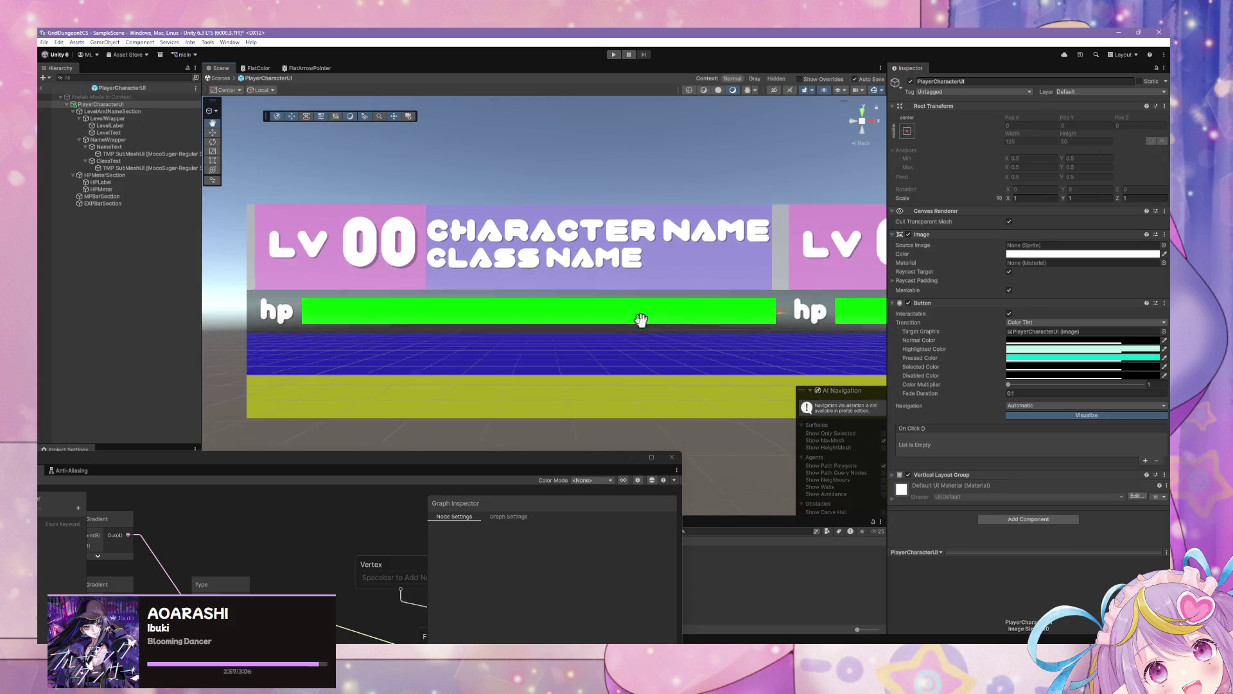
scroll(623, 317, down, 5)
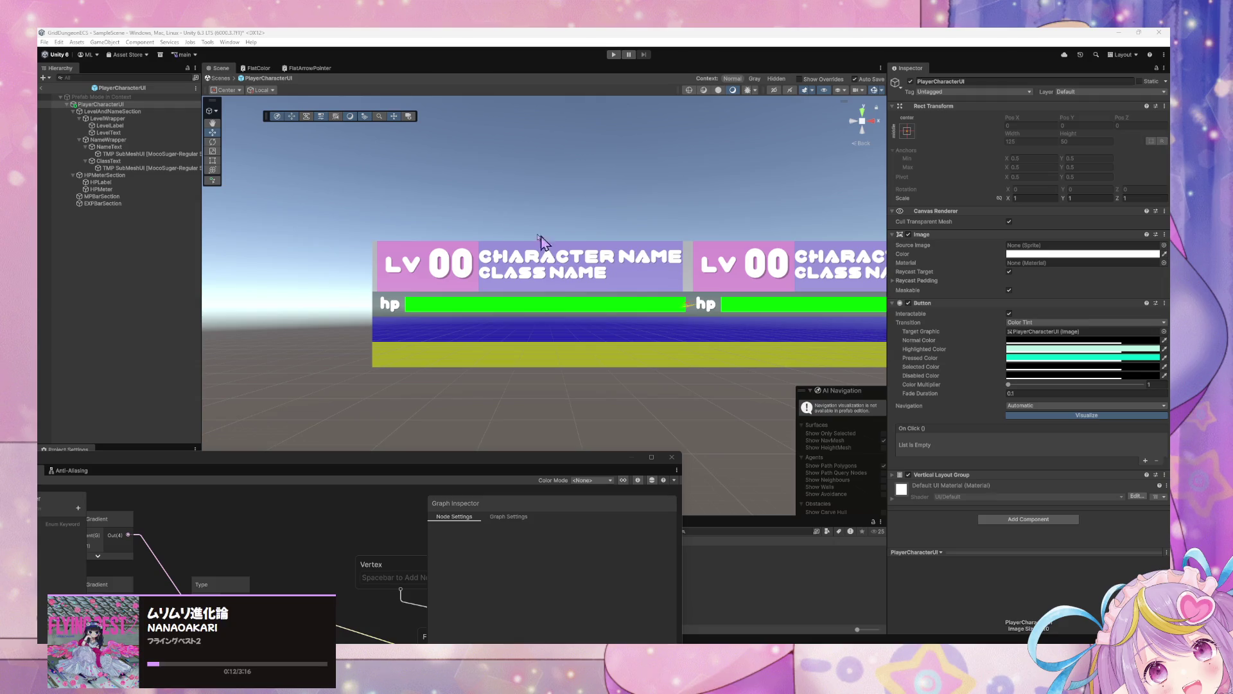
click(102, 183)
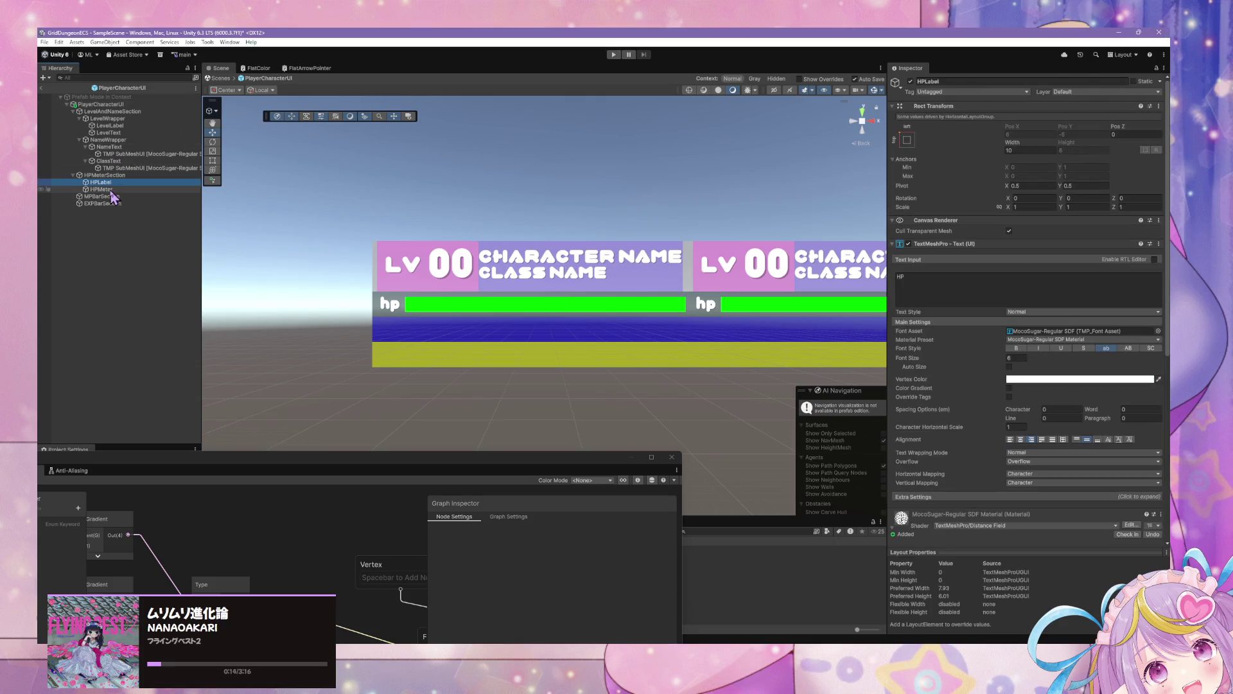
click(1129, 348)
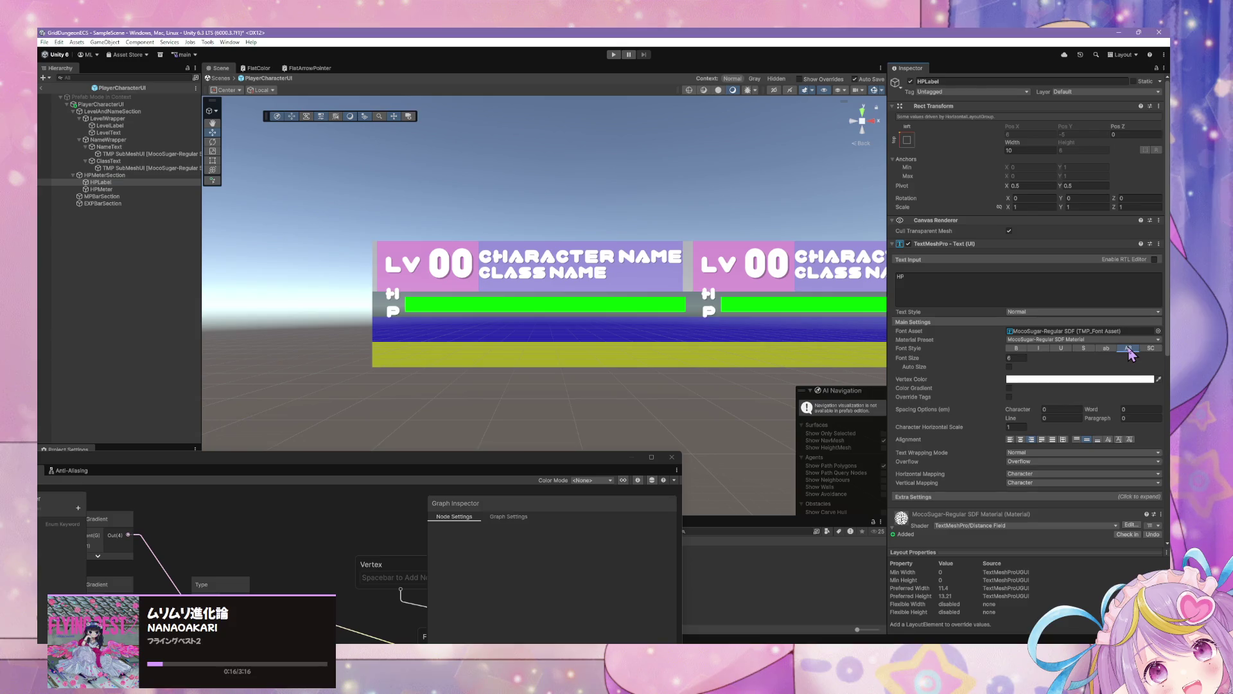
click(1106, 349)
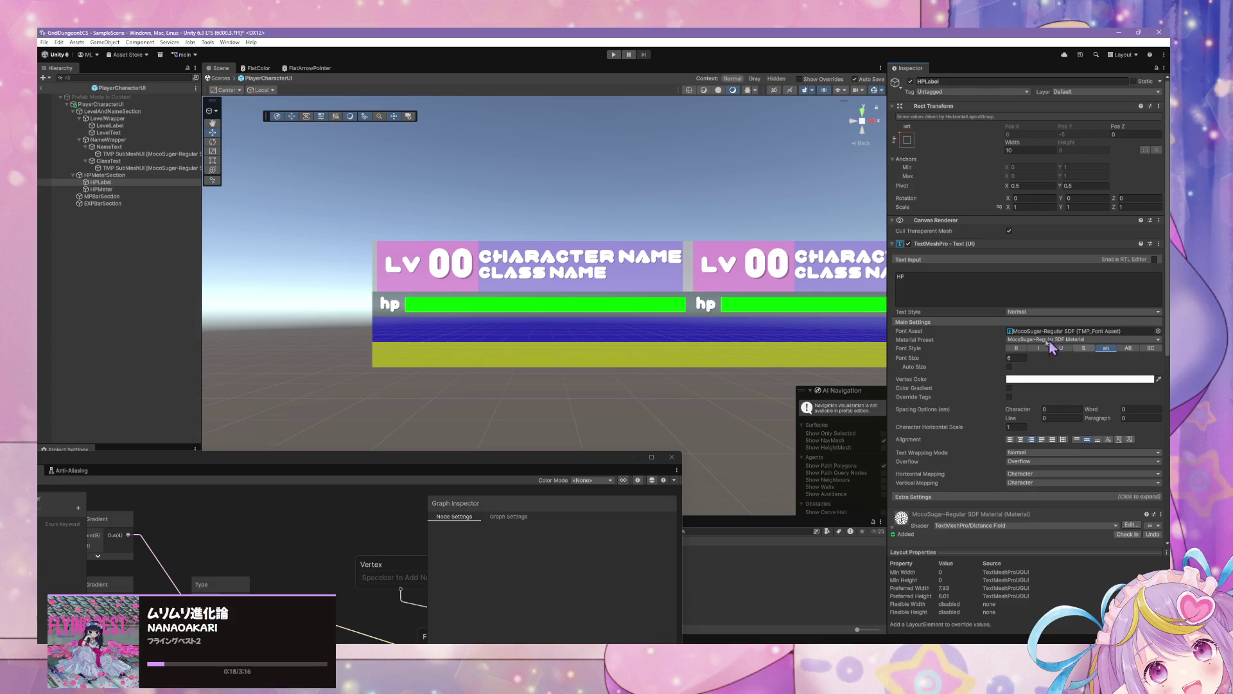
scroll(570, 231, down, 4)
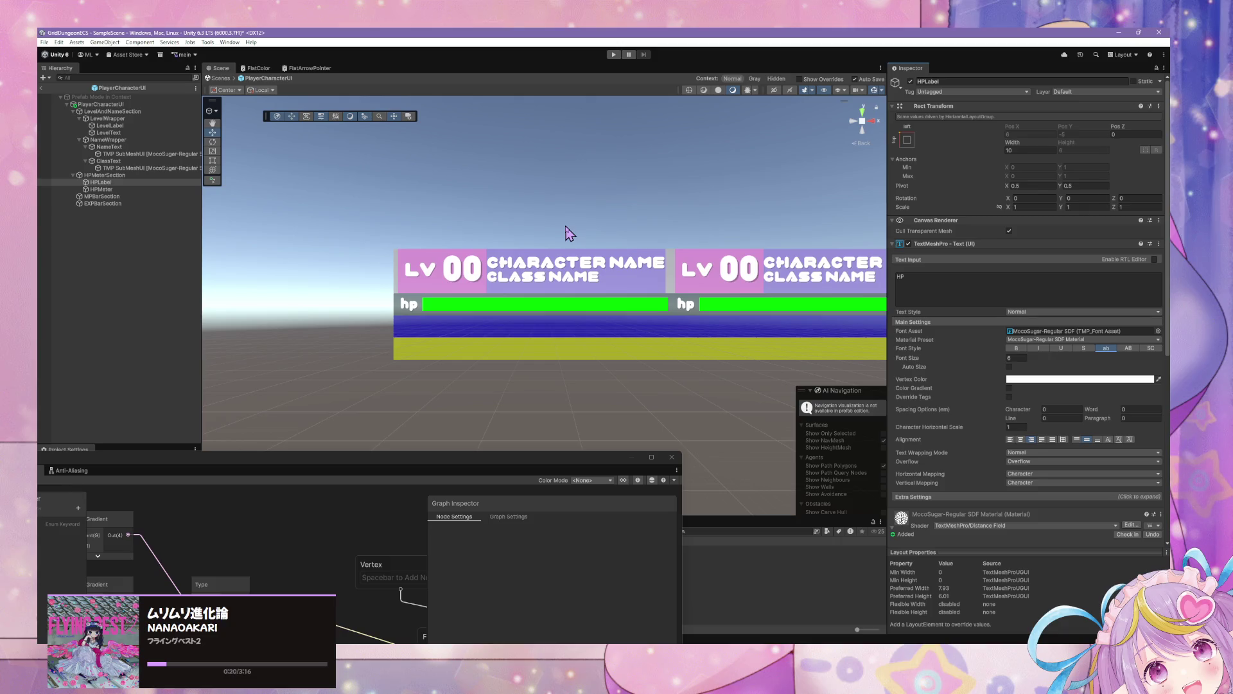
scroll(571, 232, up, 5)
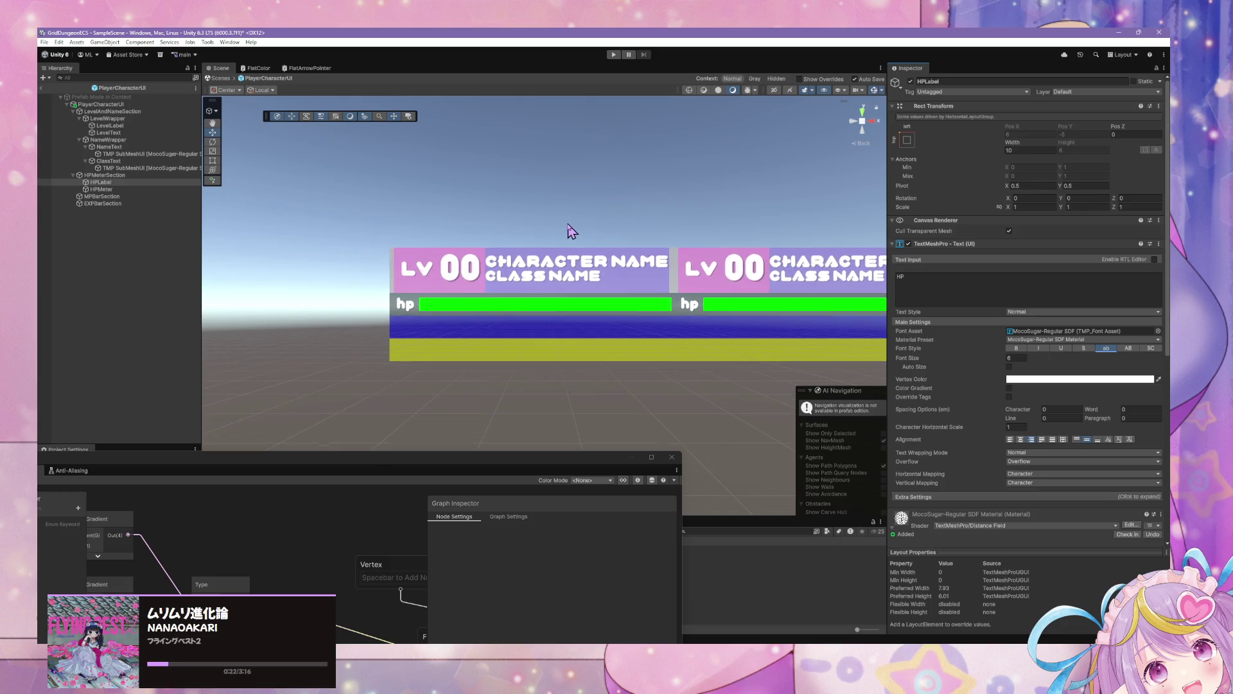
click(97, 189)
key(Up)
key(Up)
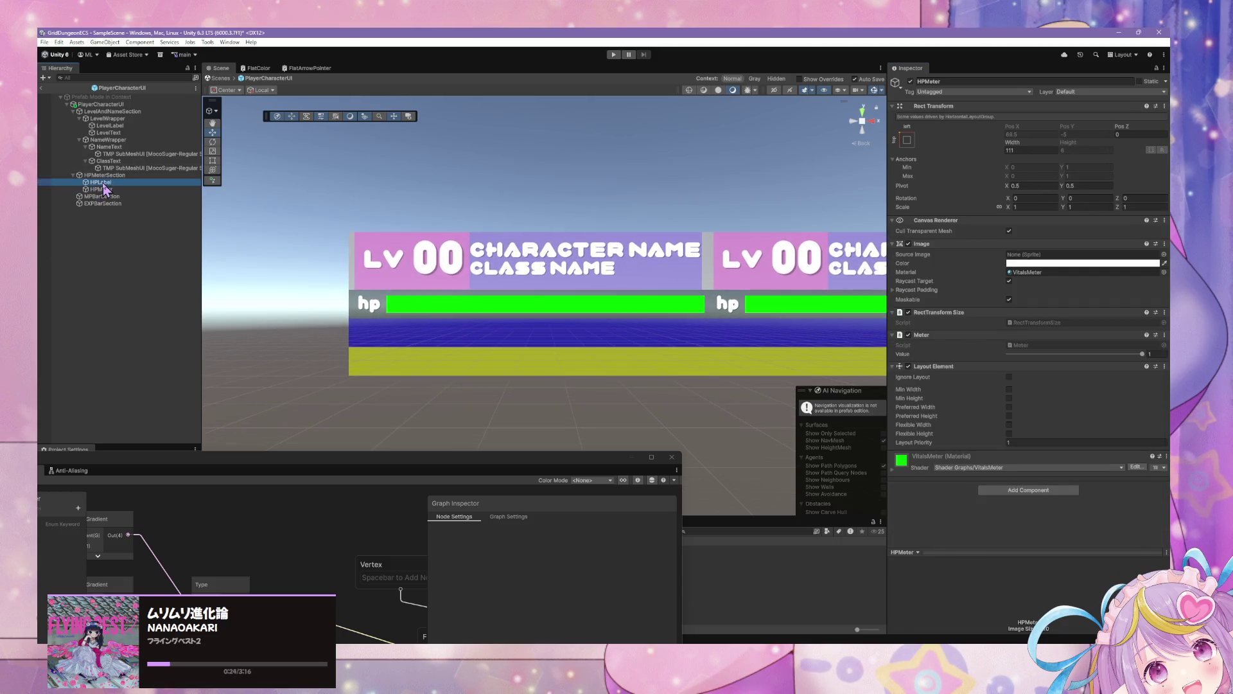
Delete the EXPBarSection and MPBarSection objects
click(107, 203)
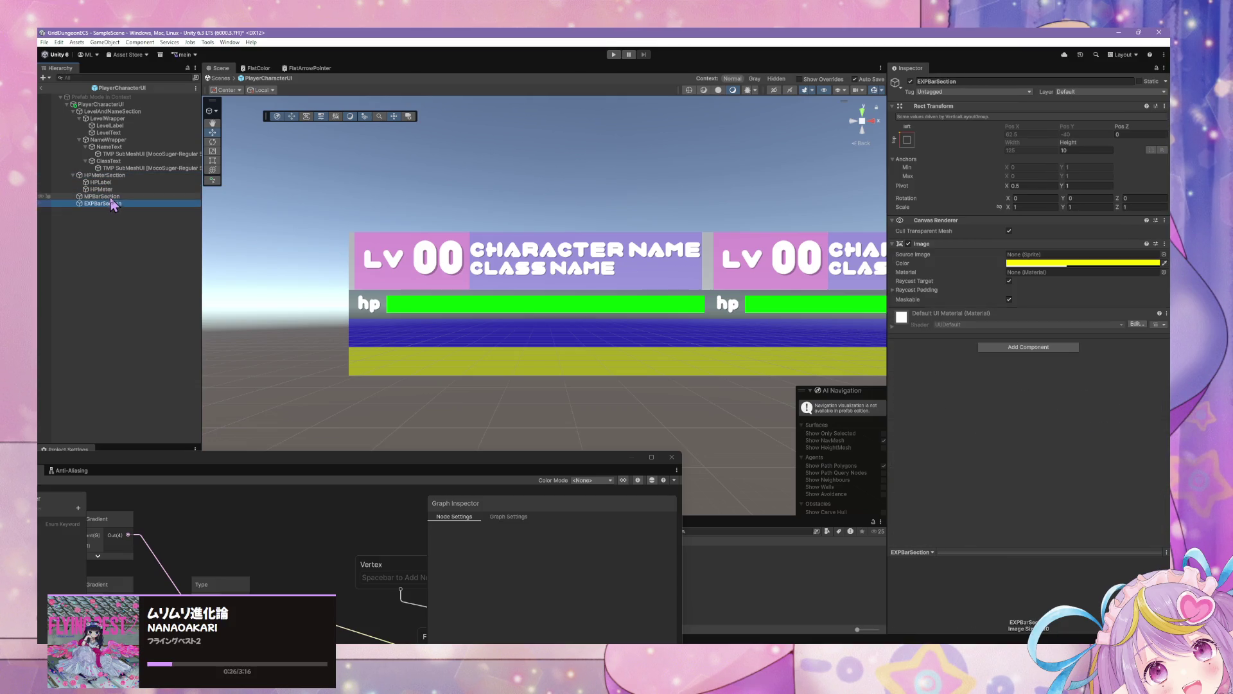
key(Delete)
click(106, 197)
key(Delete)
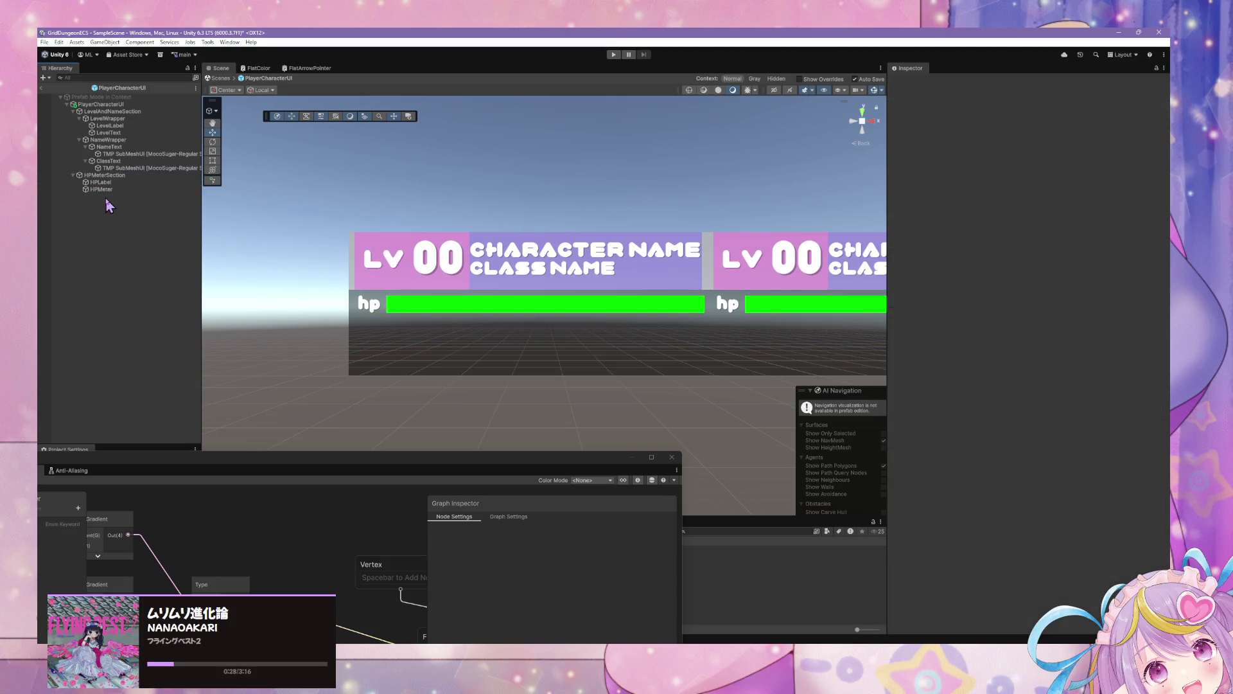
Duplicate HPMeterSection and name the copy MPMeterSection
click(116, 178)
key(ctrl+d)
click(141, 197)
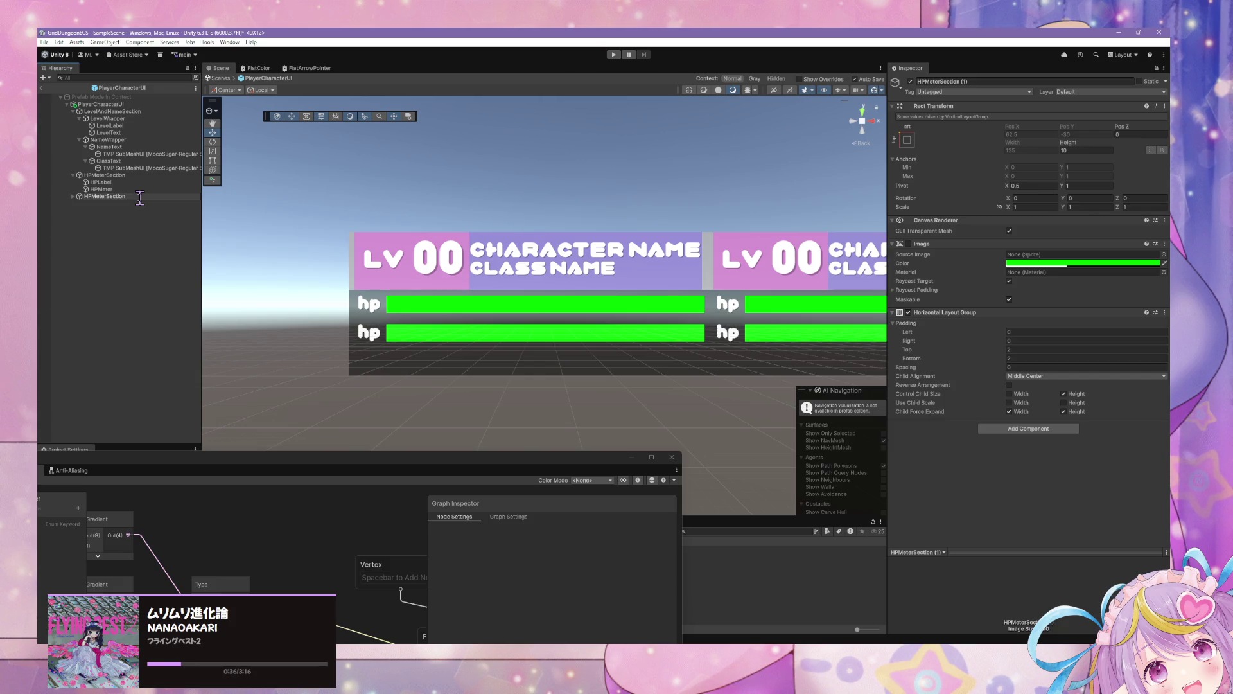
text(M)
key(Return)
Rename the label and meter children to Label and Meter in both meter rows
click(97, 204)
click(111, 203)
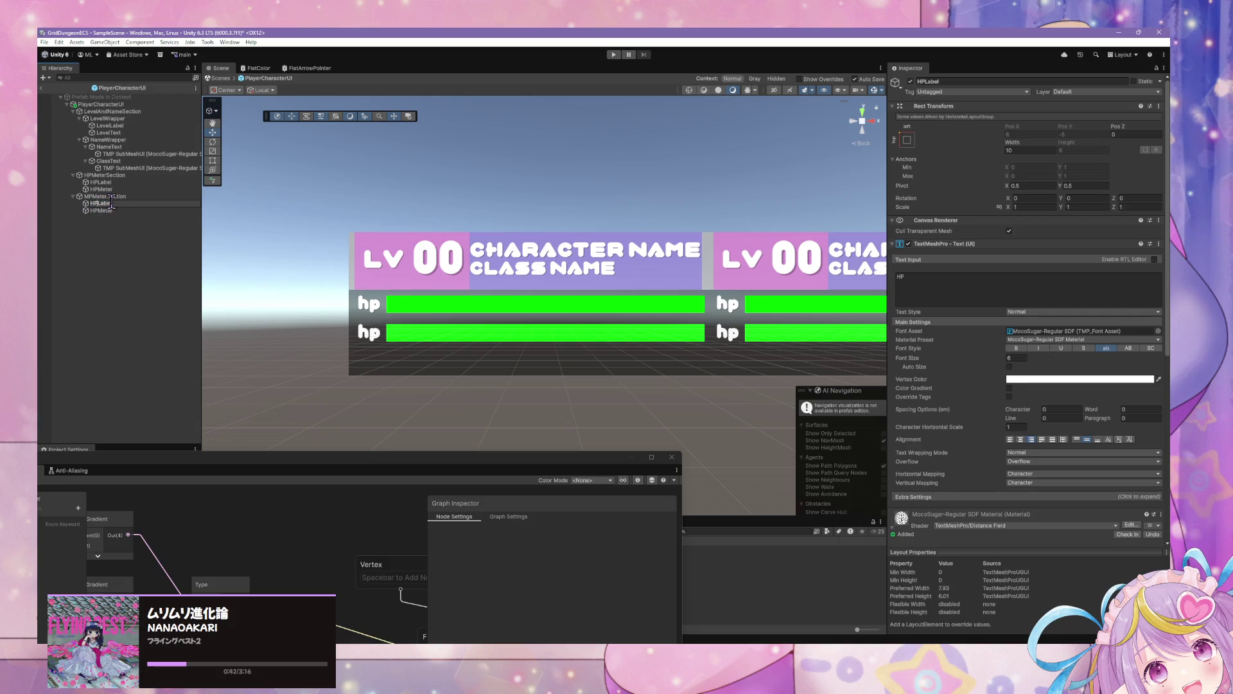
key(BackSpace)
key(Return)
click(101, 212)
click(101, 210)
key(Return)
click(96, 182)
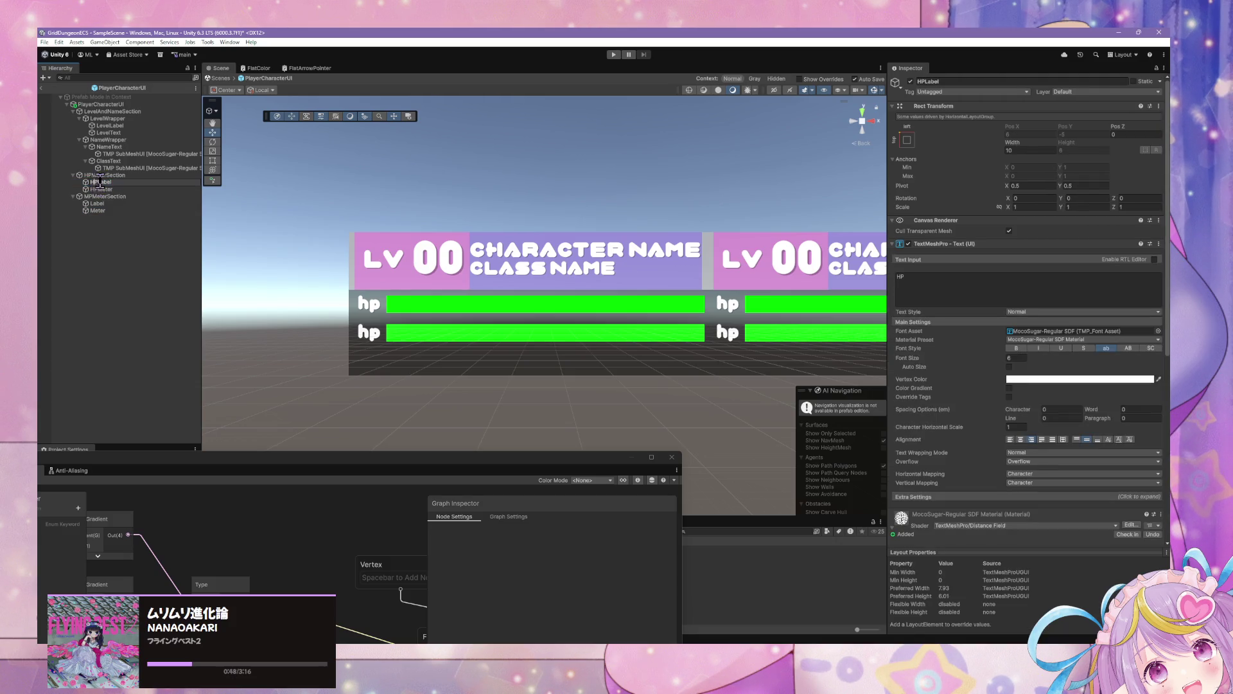
key(Return)
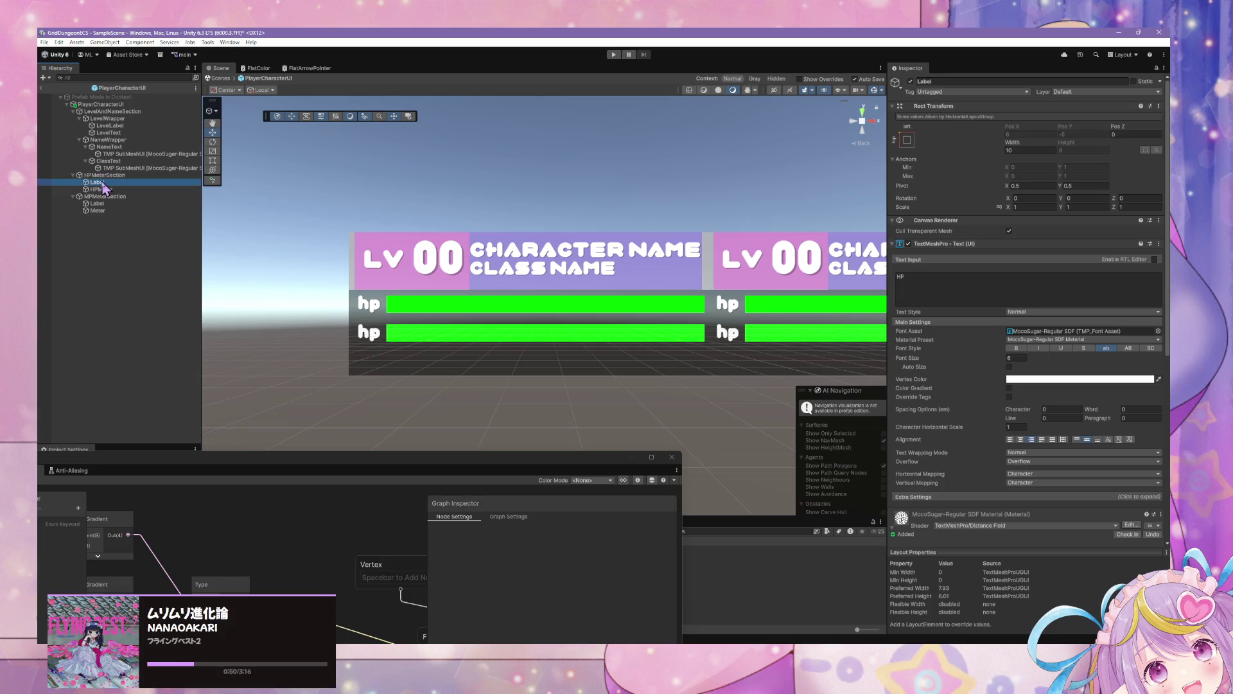
click(101, 189)
key(F2)
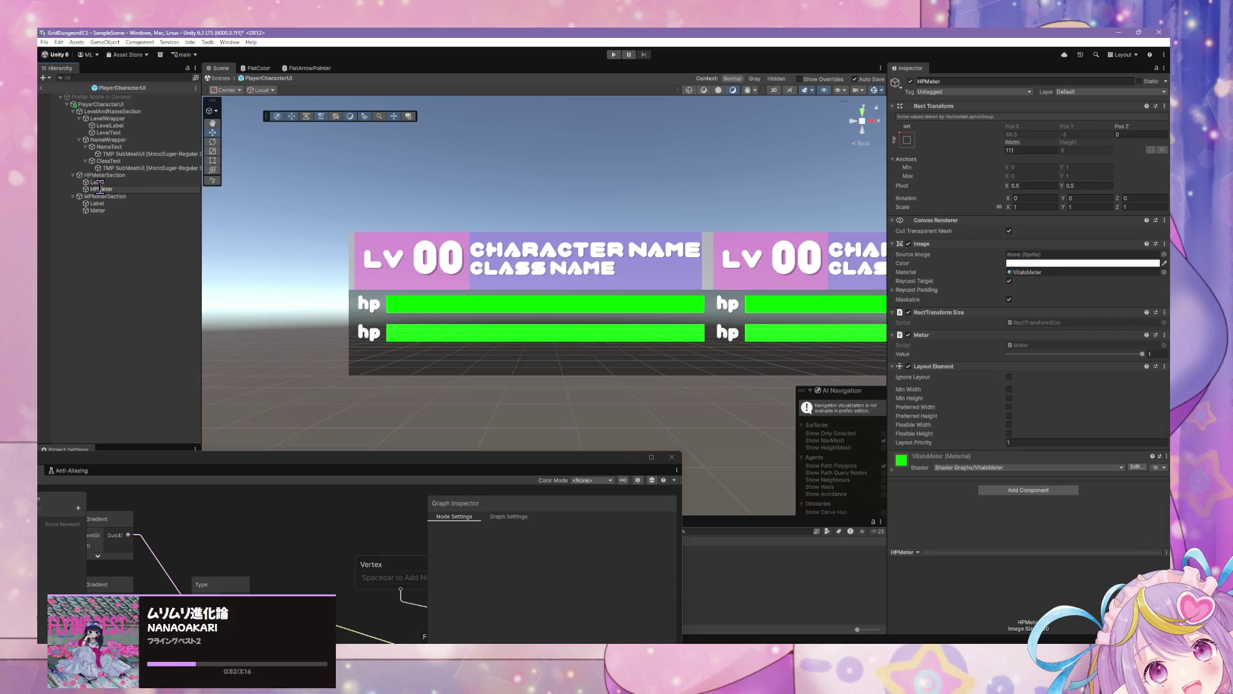
text(Meter)
key(Return)
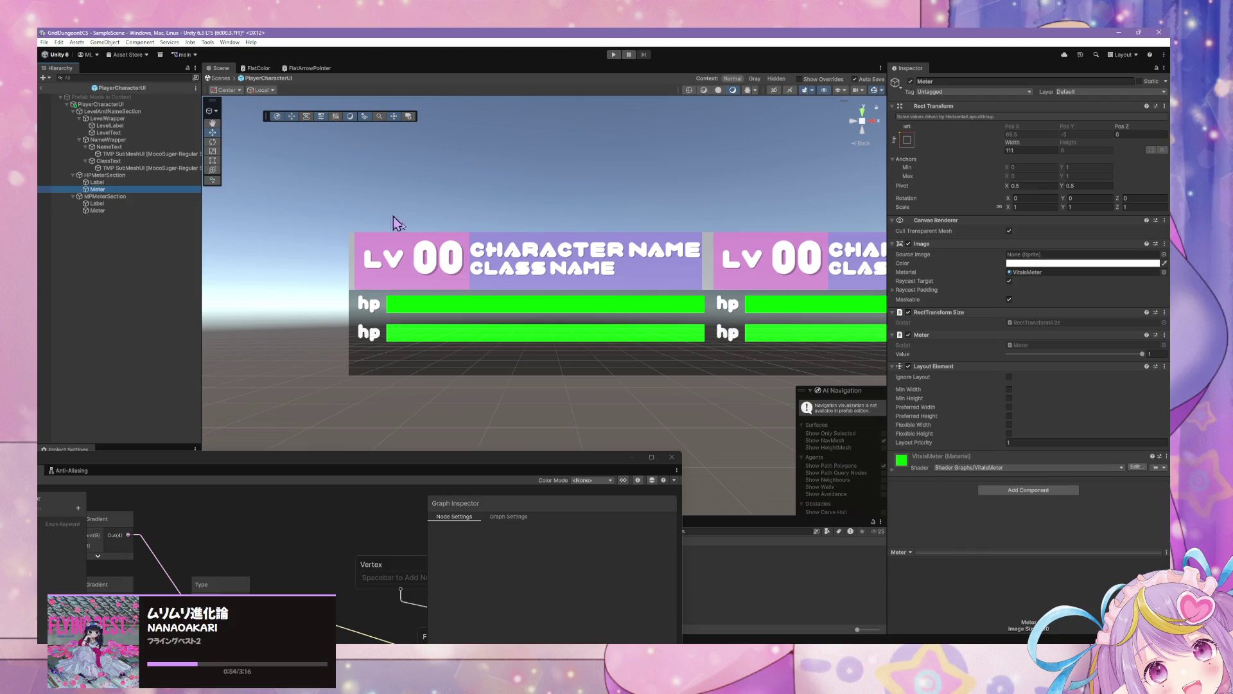
Change the MPMeterSection label's text to MP so it shows 'mp'
click(133, 211)
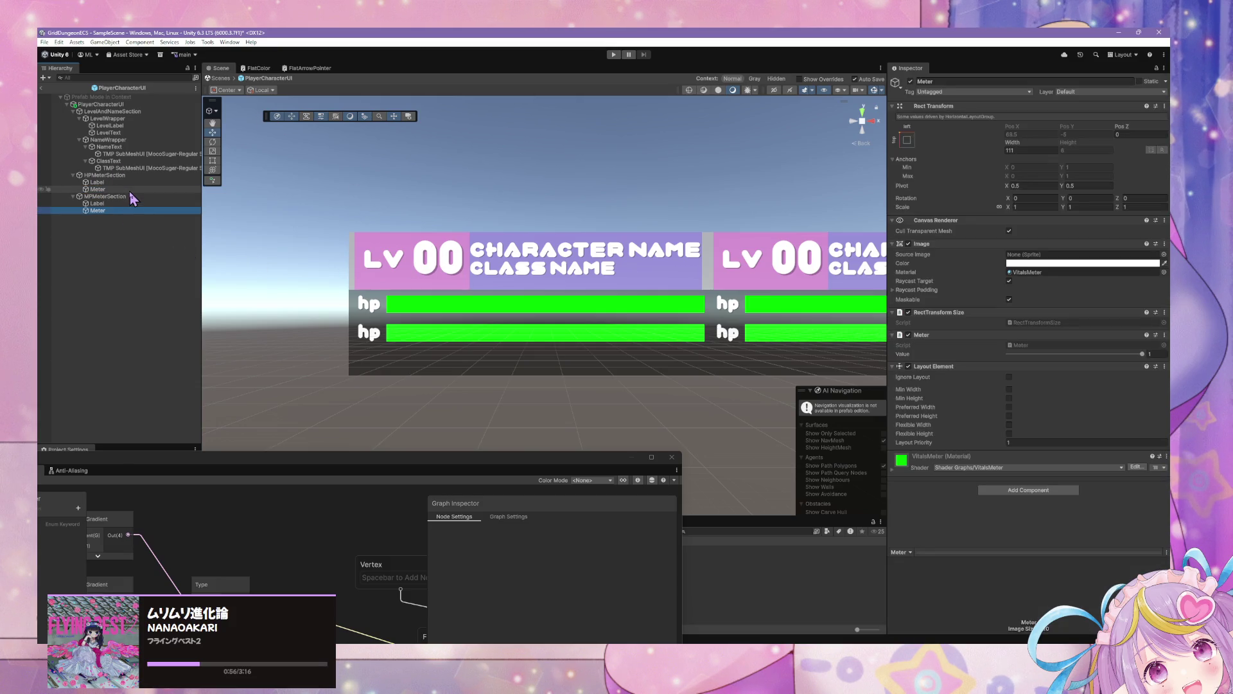
click(107, 204)
click(918, 279)
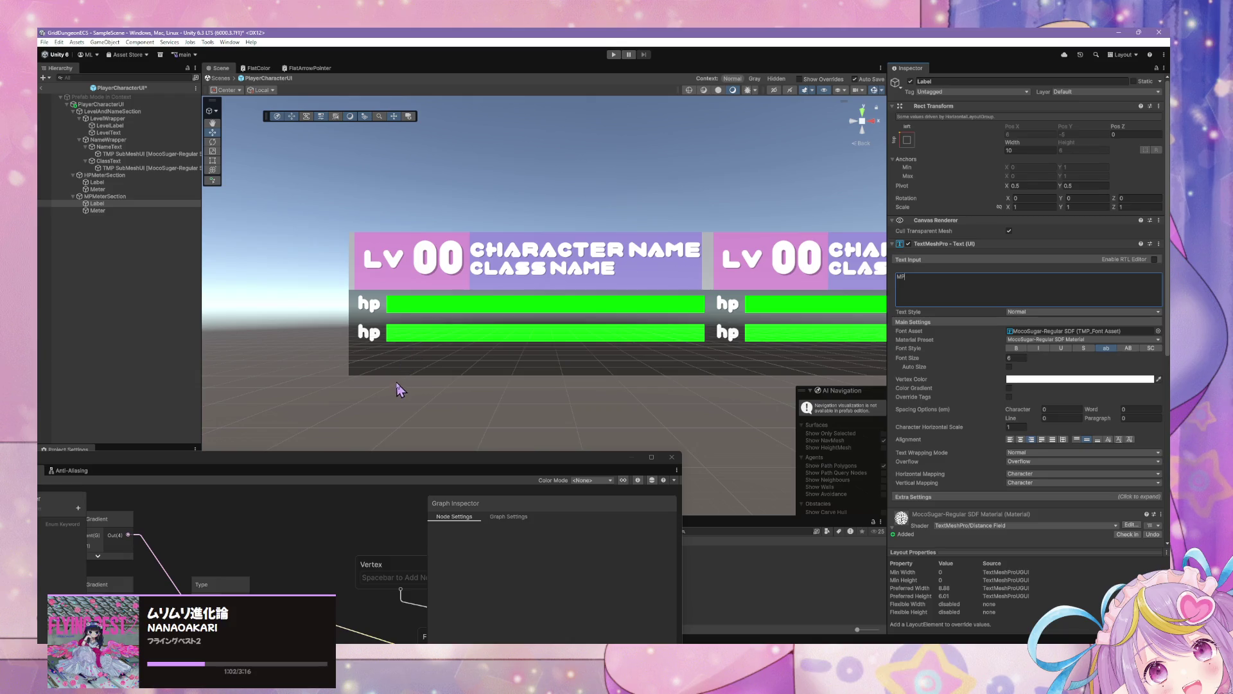
click(137, 237)
scroll(264, 209, down, 2)
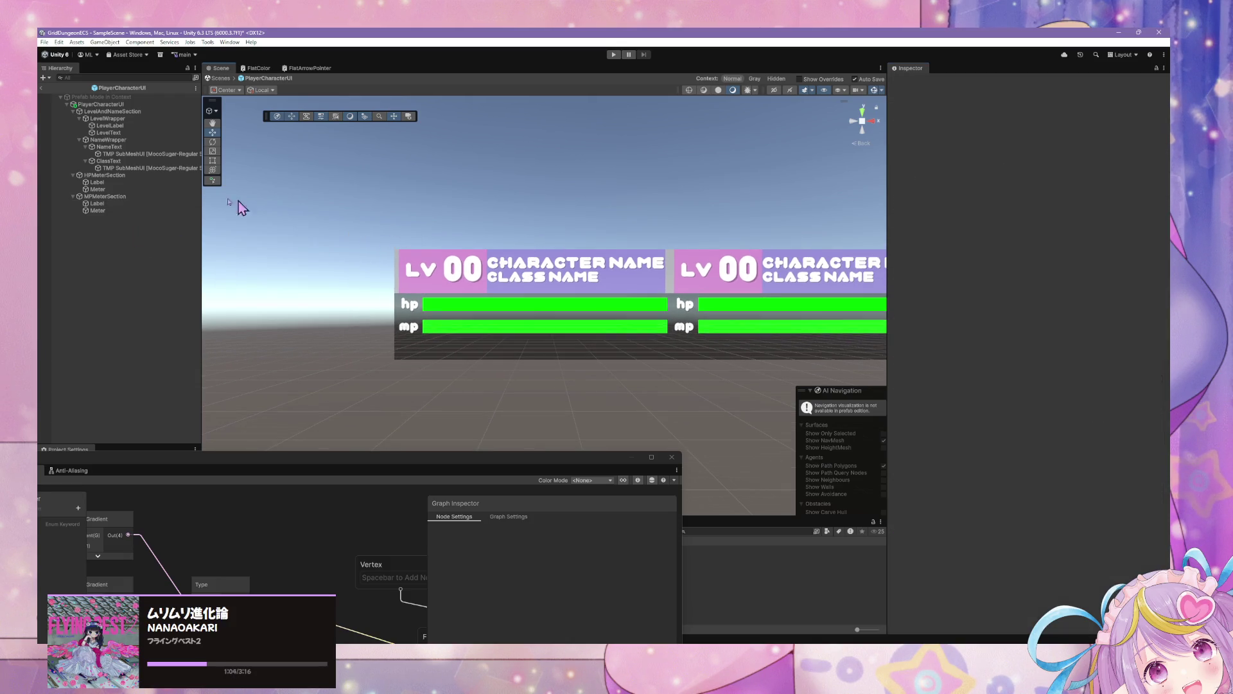
scroll(490, 233, down, 3)
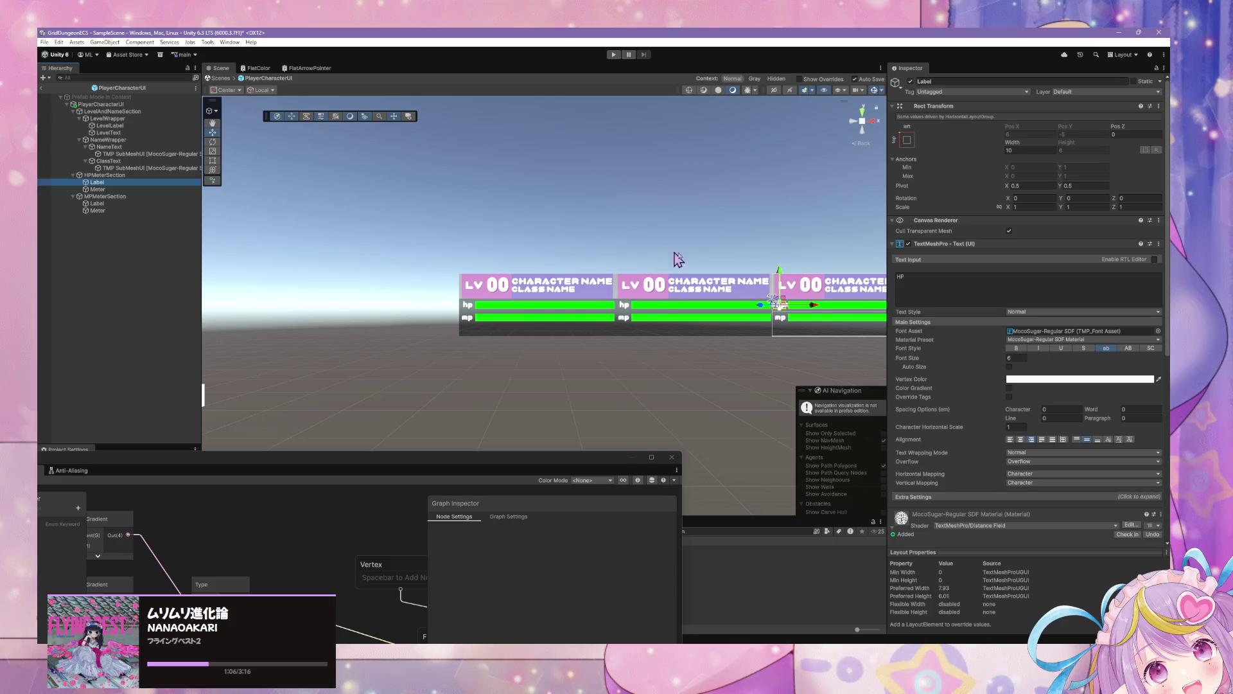
scroll(729, 233, up, 3)
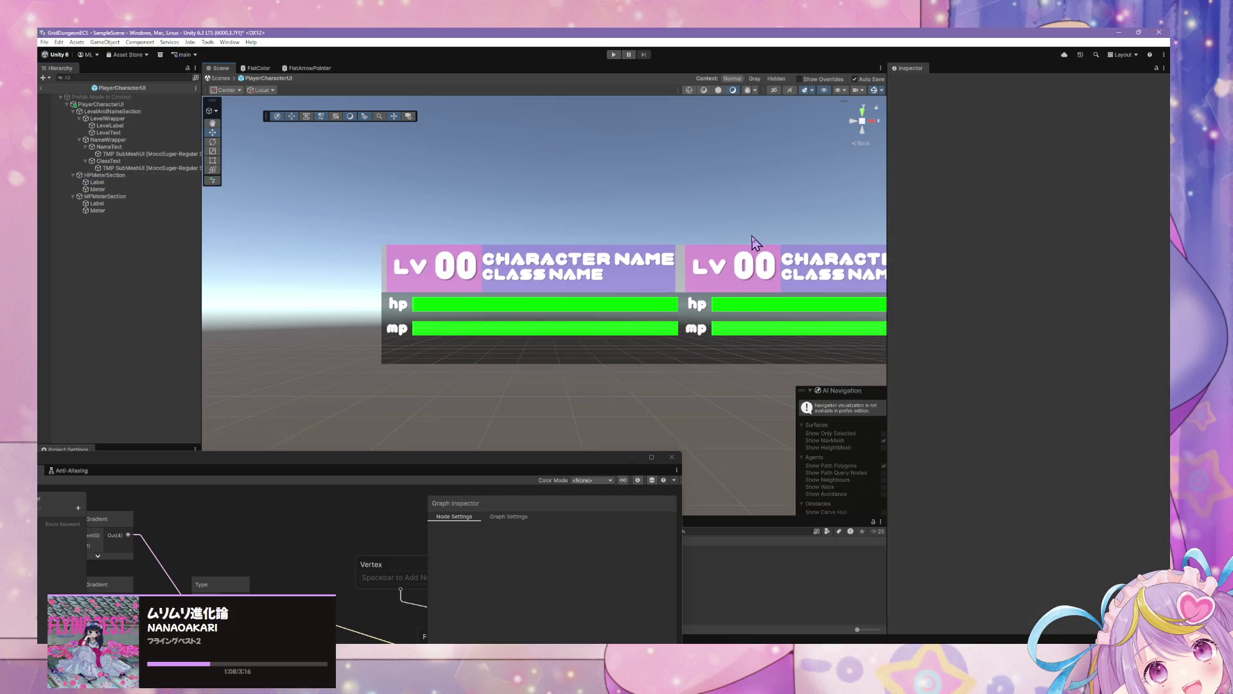
scroll(756, 243, up, 3)
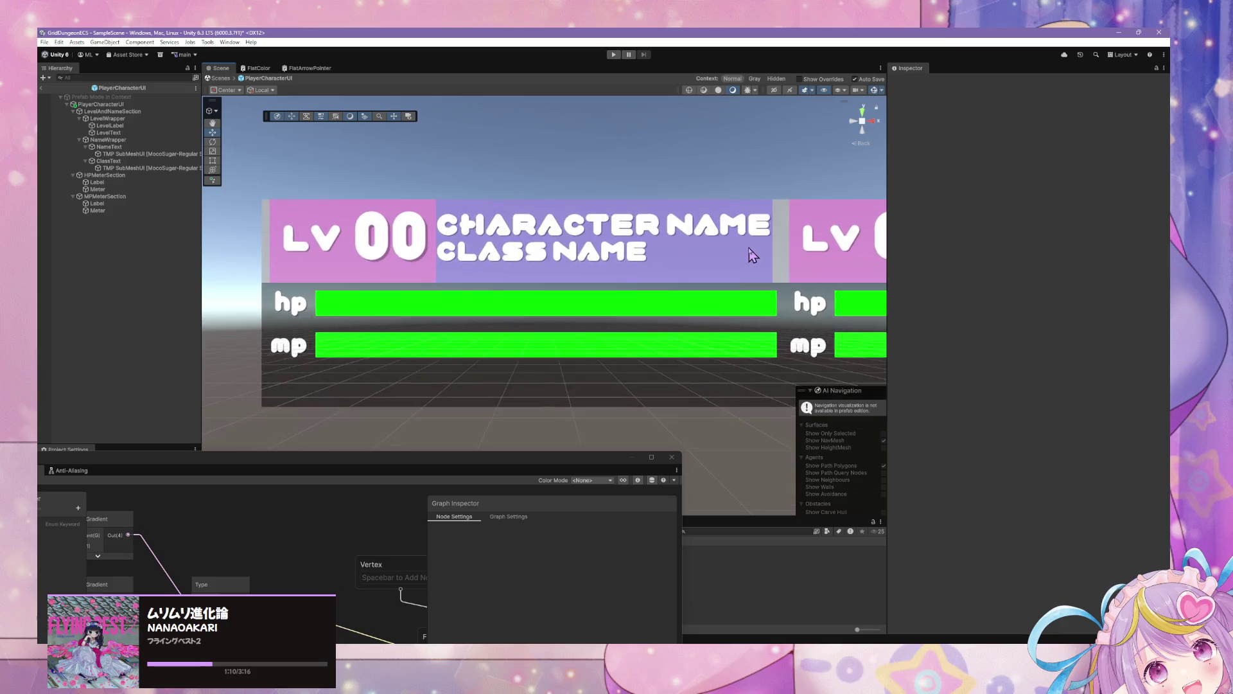
click(135, 132)
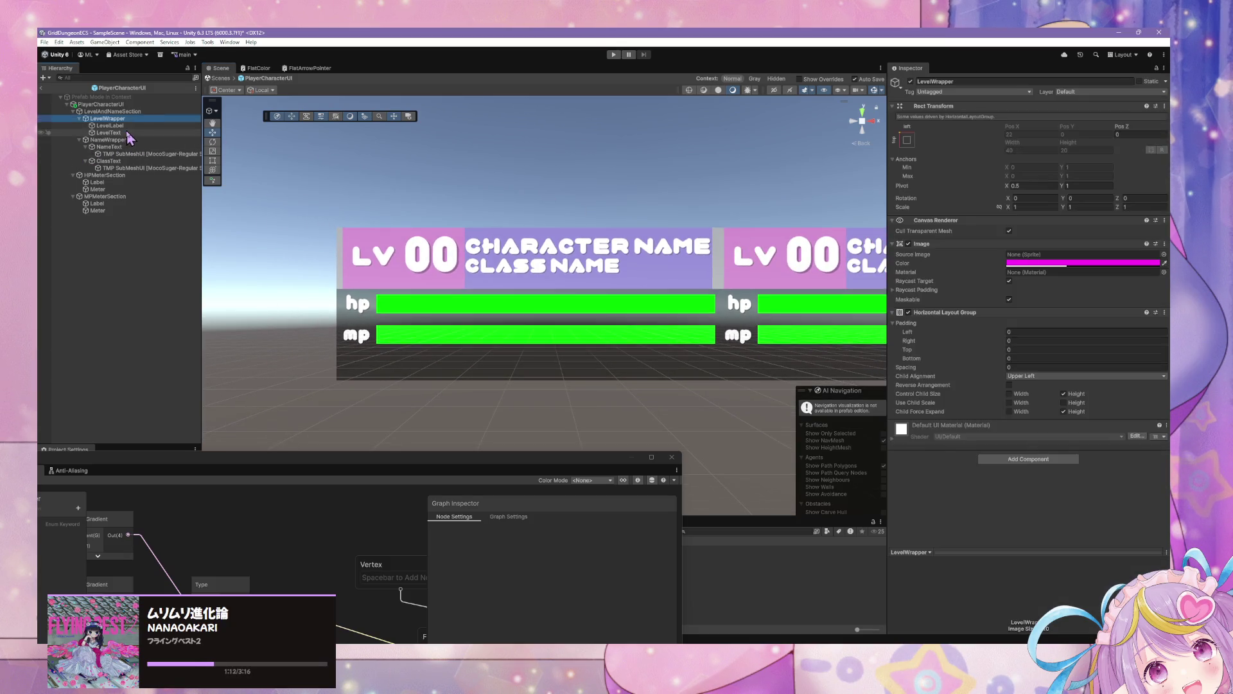
click(129, 126)
scroll(1087, 363, down, 3)
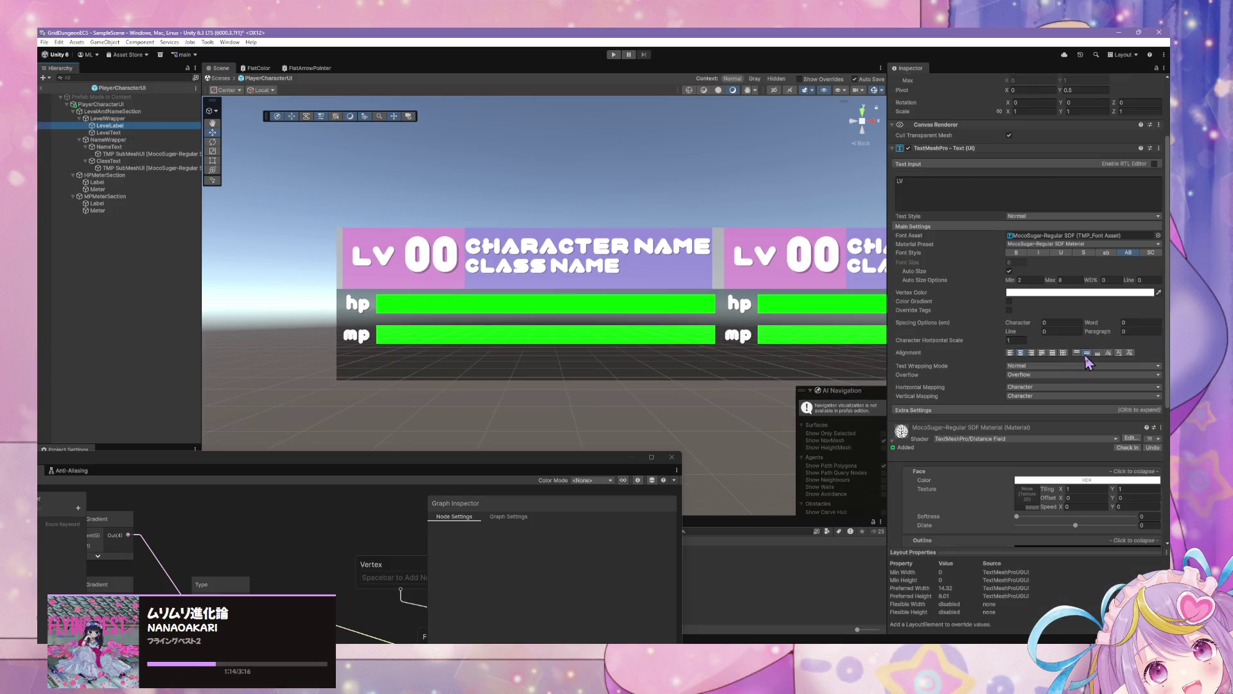
click(109, 119)
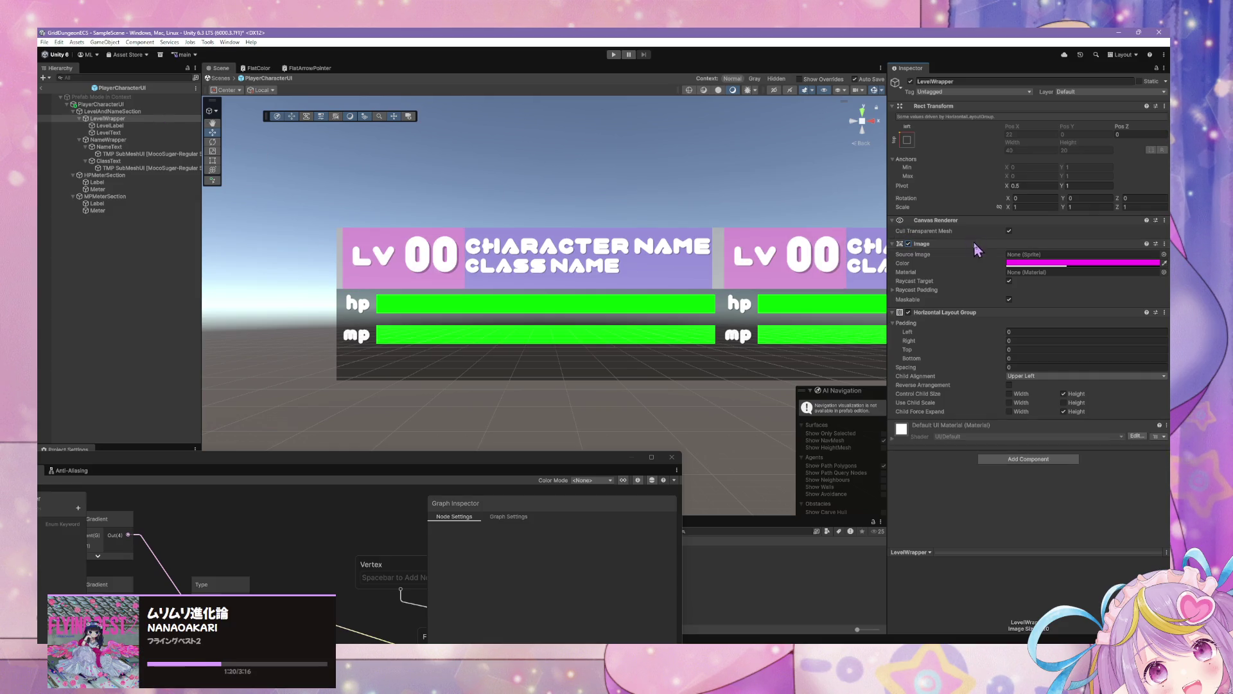
click(908, 244)
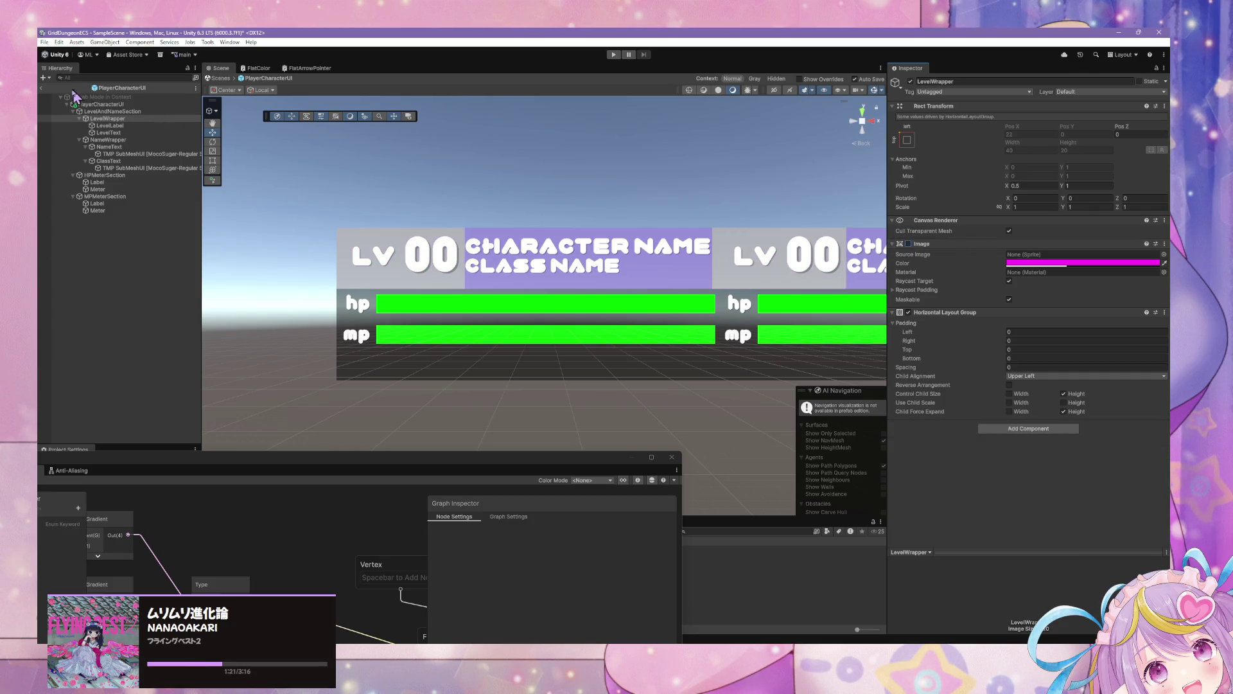
click(108, 132)
click(107, 118)
click(108, 140)
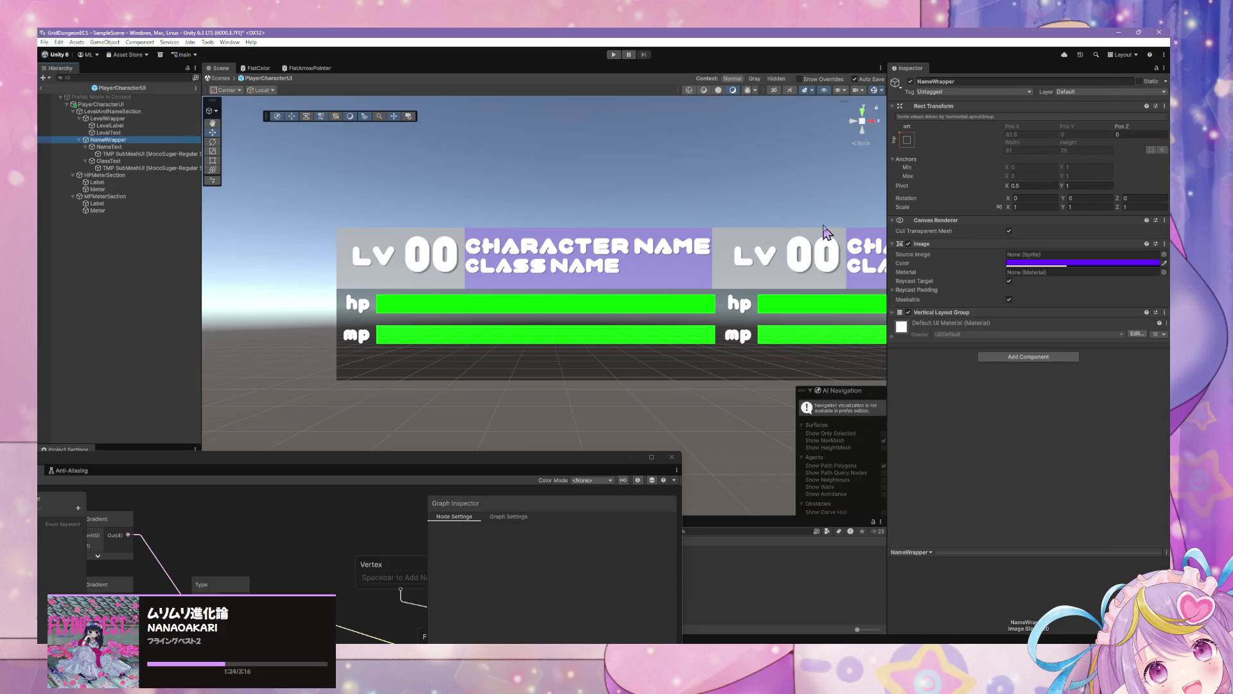
click(908, 244)
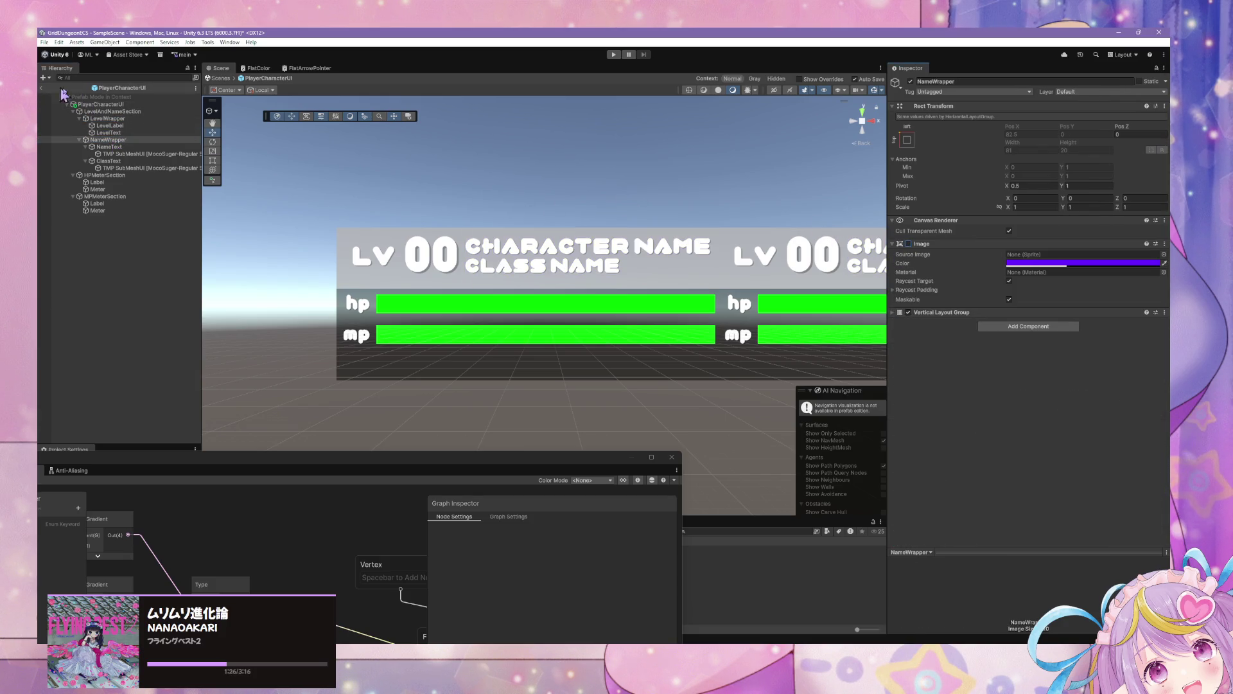
click(112, 112)
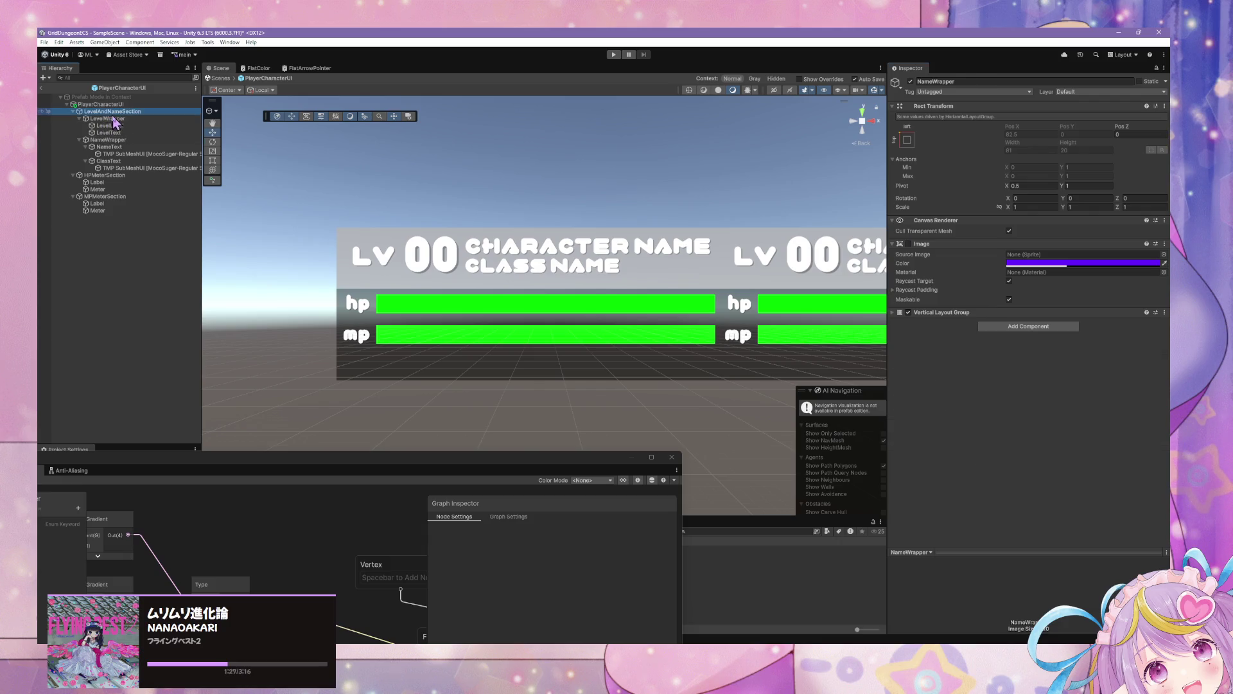
click(908, 244)
click(908, 244)
click(909, 244)
click(909, 244)
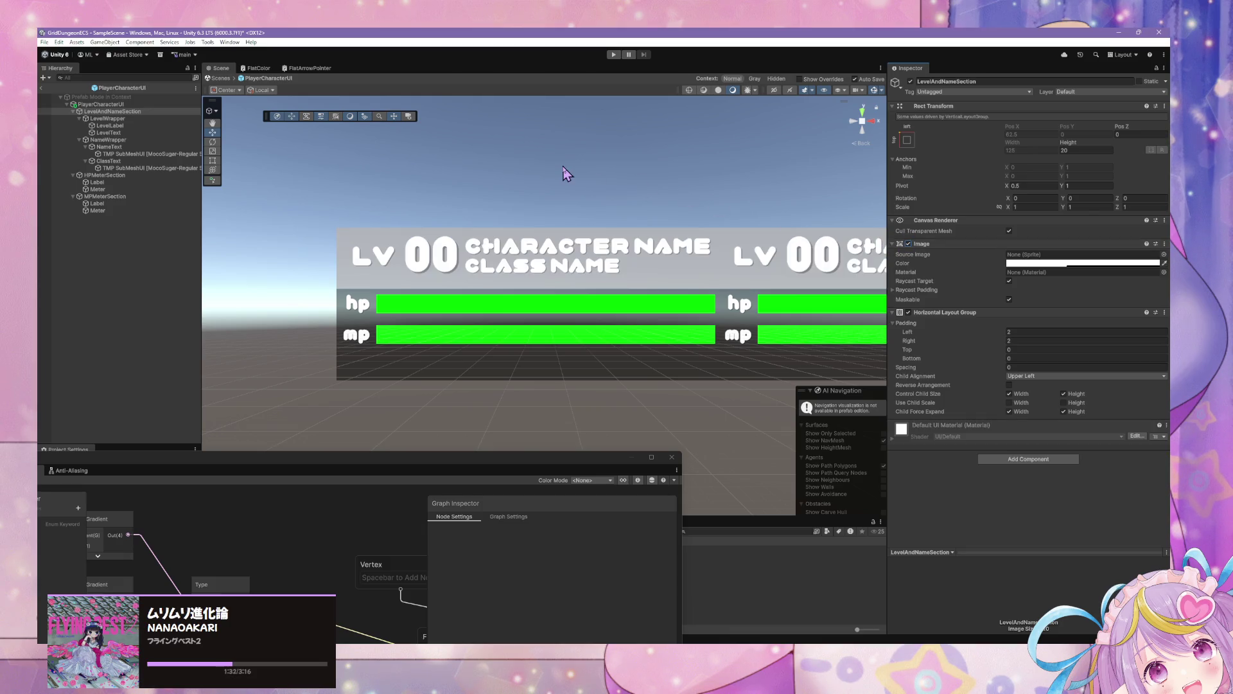
click(504, 165)
scroll(503, 161, up, 2)
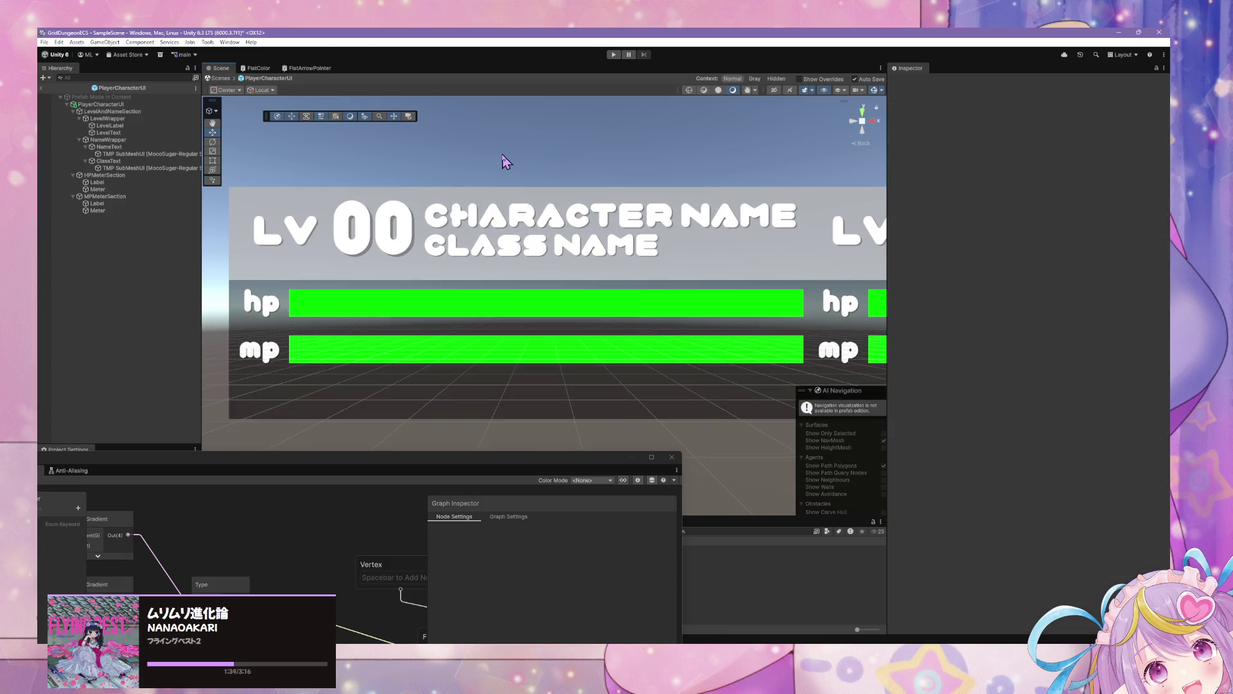
scroll(503, 161, down, 6)
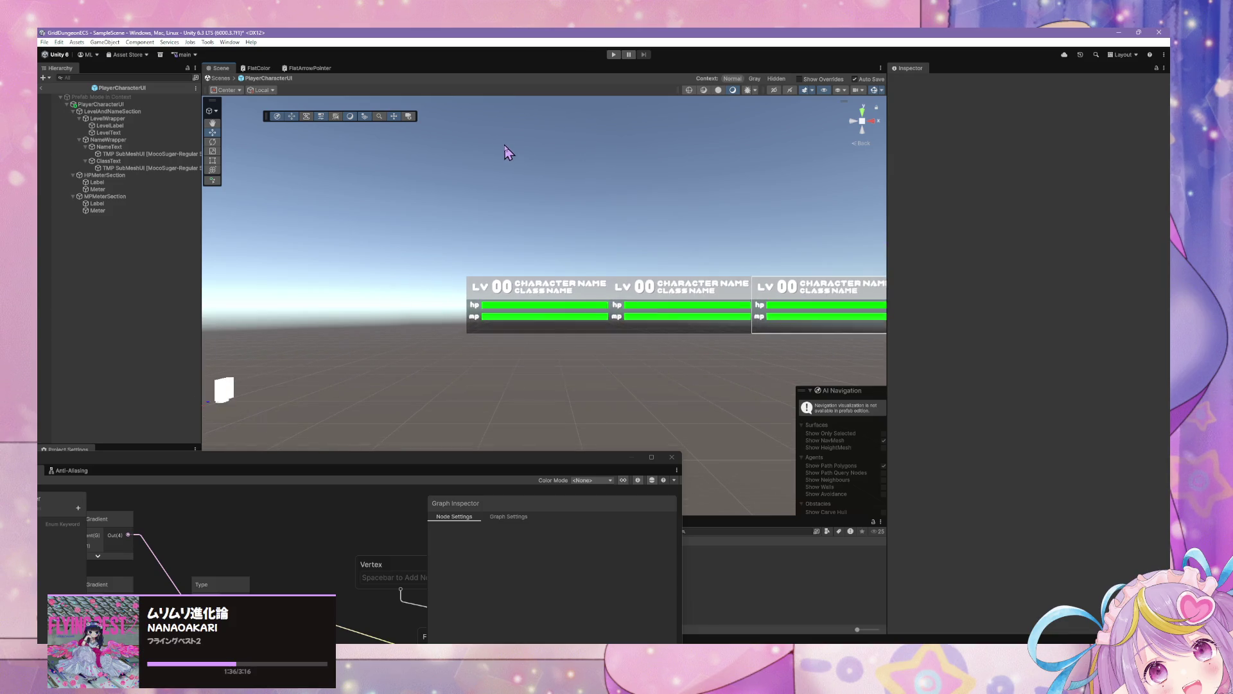
scroll(507, 151, down, 2)
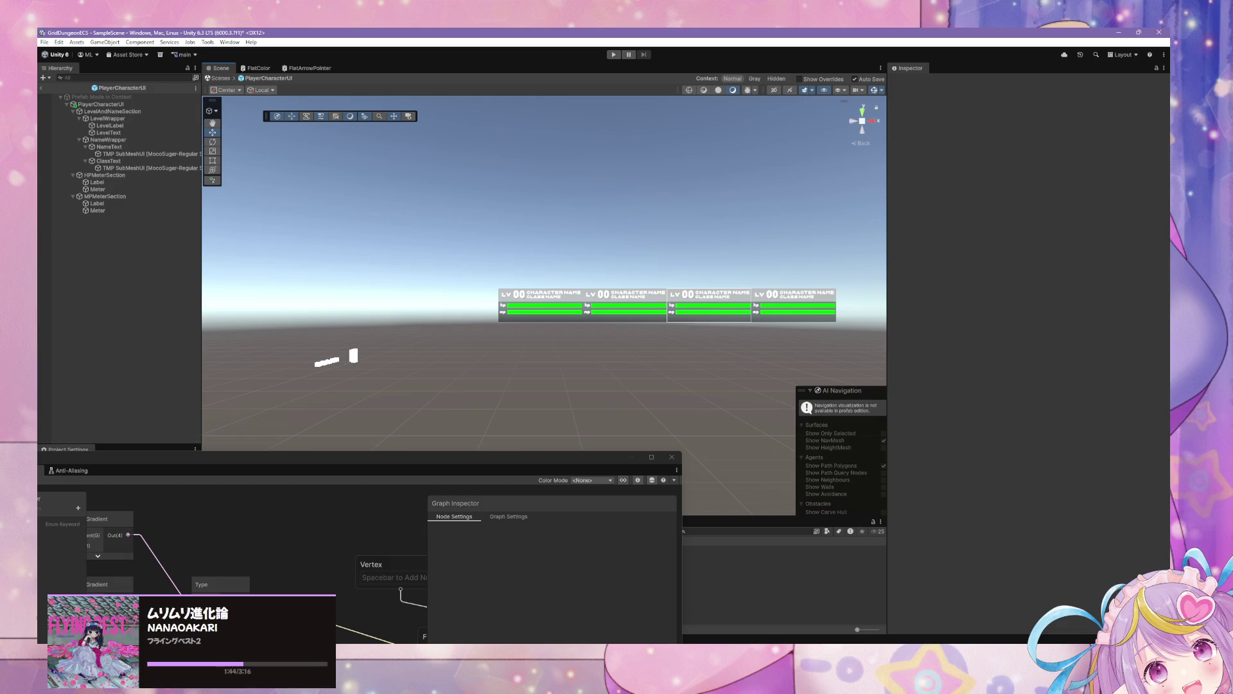
click(124, 188)
click(146, 155)
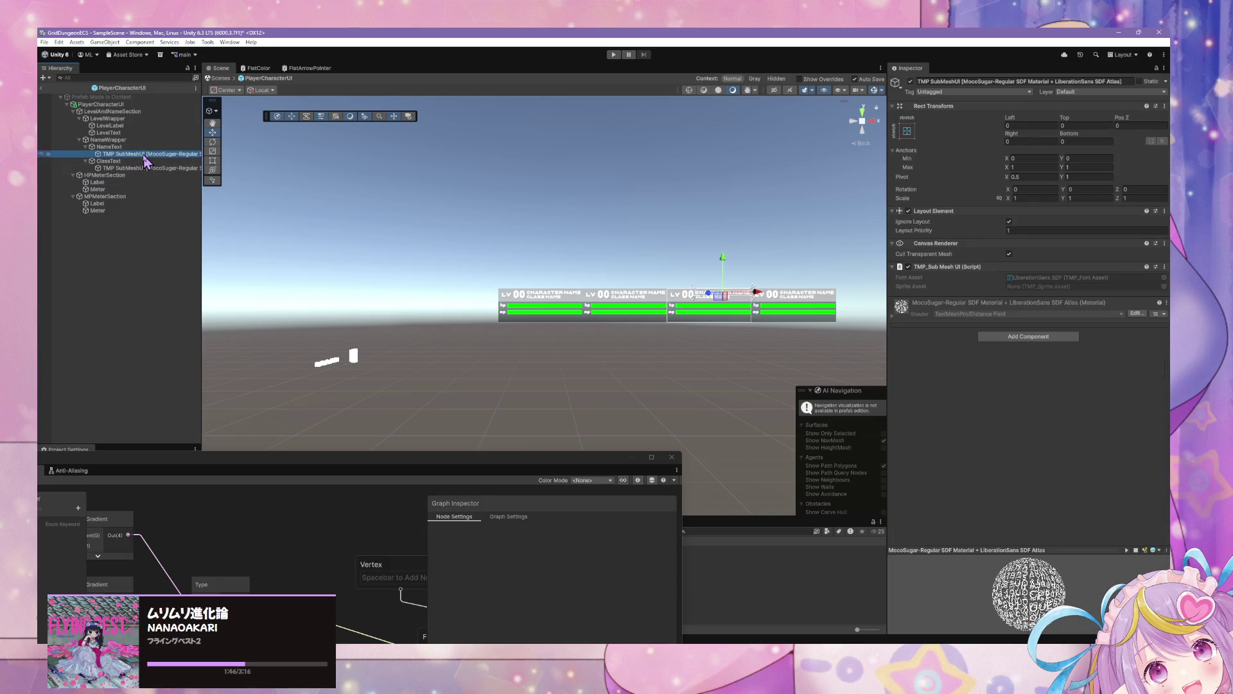
Select the HP and MP labels together and shrink their font size to about 5.6
click(109, 182)
ctrl+click(111, 204)
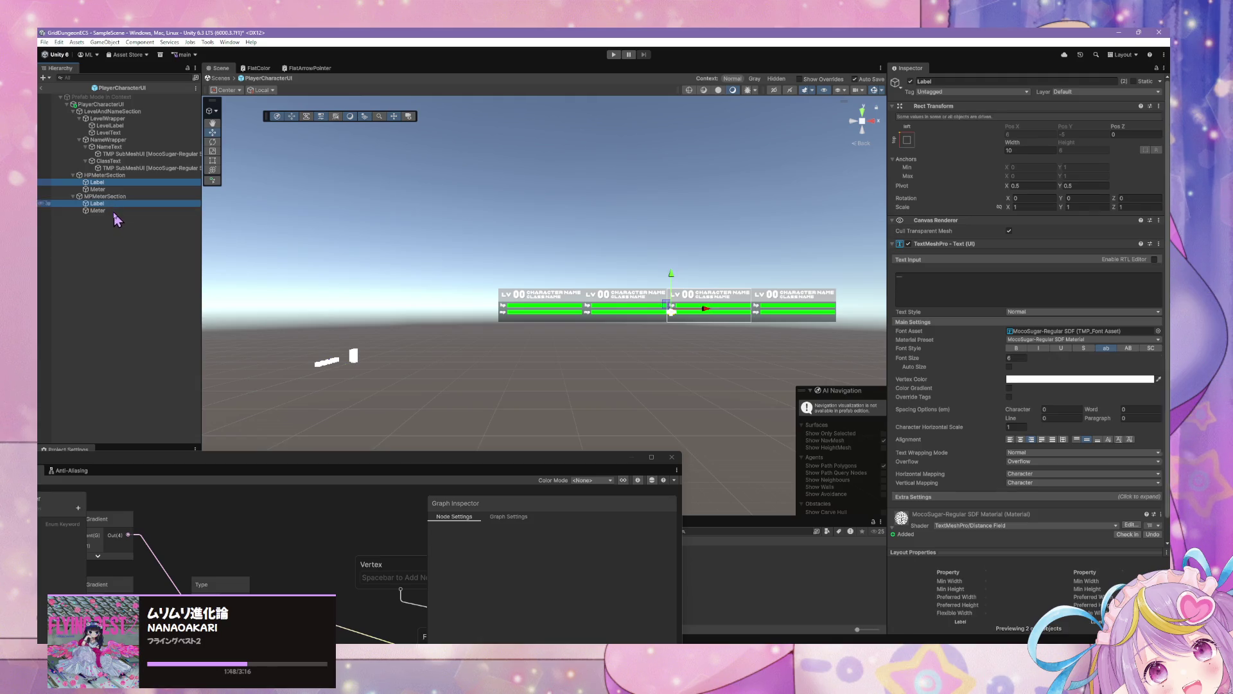
click(1013, 359)
text(6.52)
key(BackSpace)
text(1)
scroll(545, 267, up, 3)
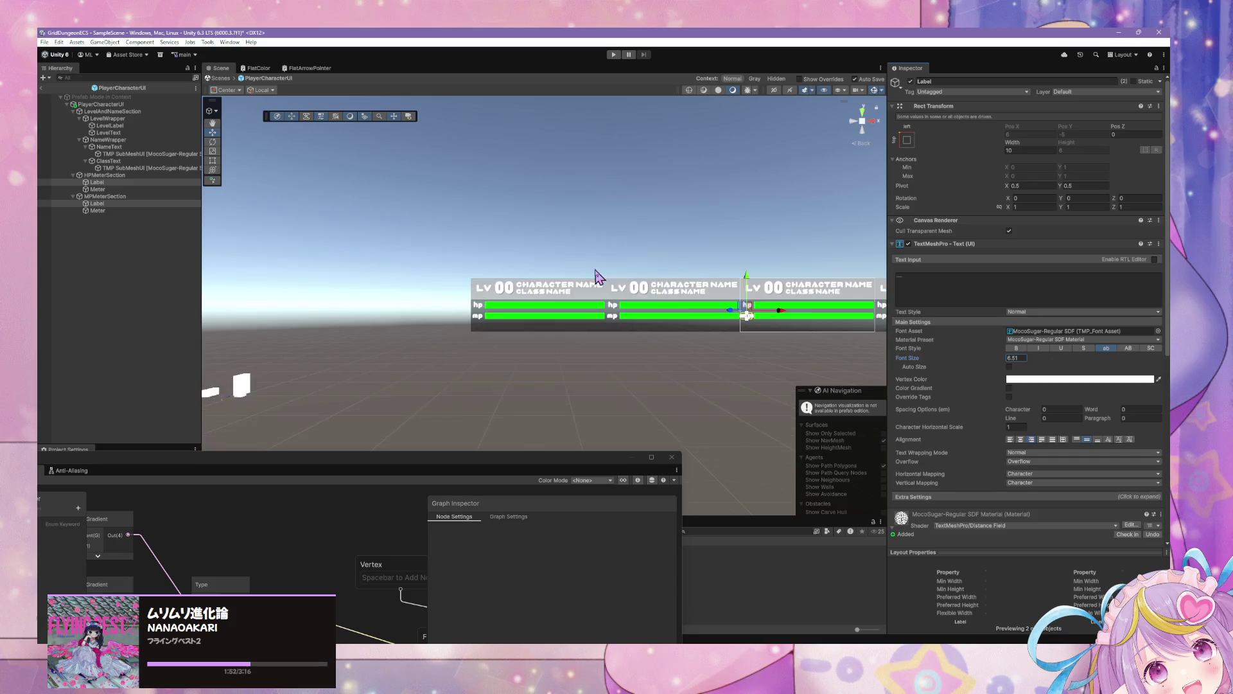
key(f)
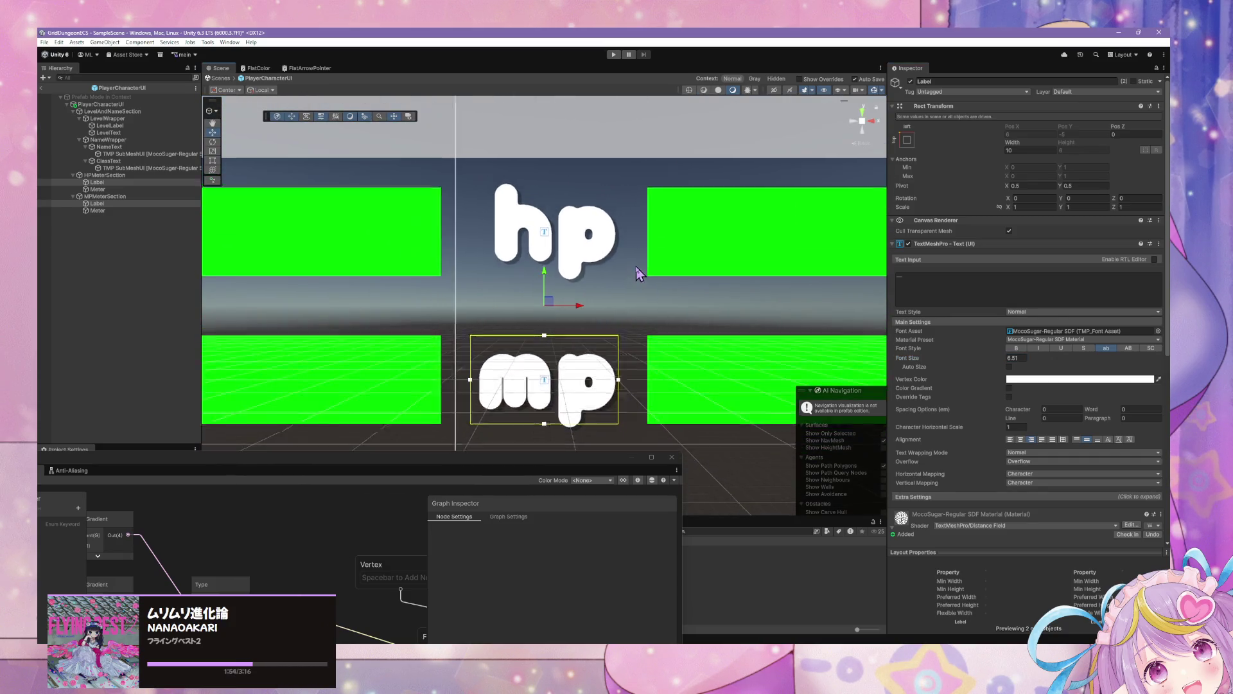
drag(1006, 366, 1019, 357)
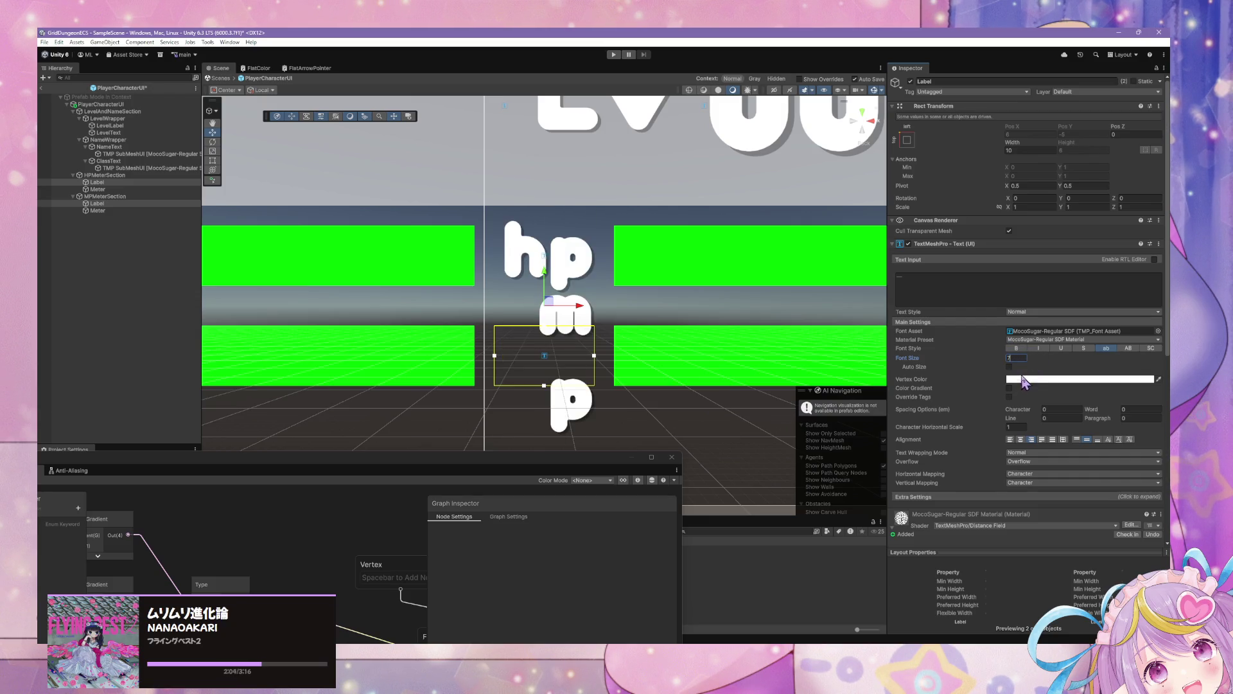
scroll(654, 276, down, 3)
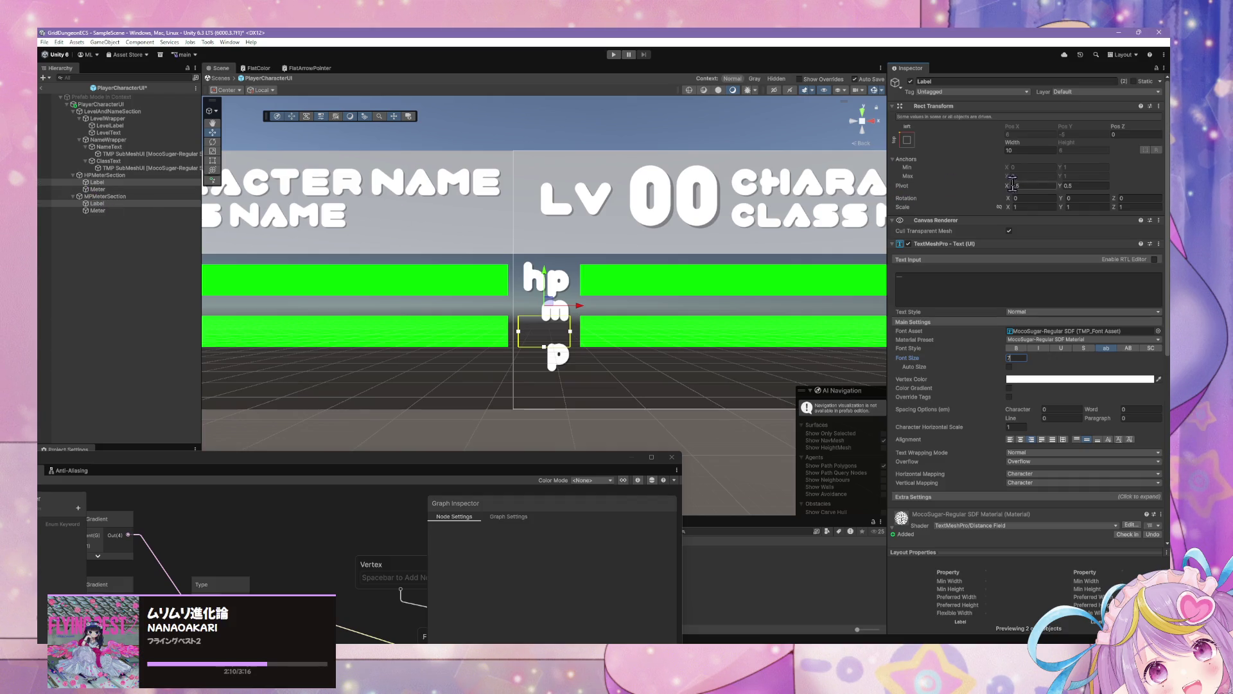
Set both labels' Width to 12.5 and preview the result
mouse_move(1013, 142)
mouse_down()
mouse_move(1027, 145)
mouse_move(1017, 141)
mouse_up()
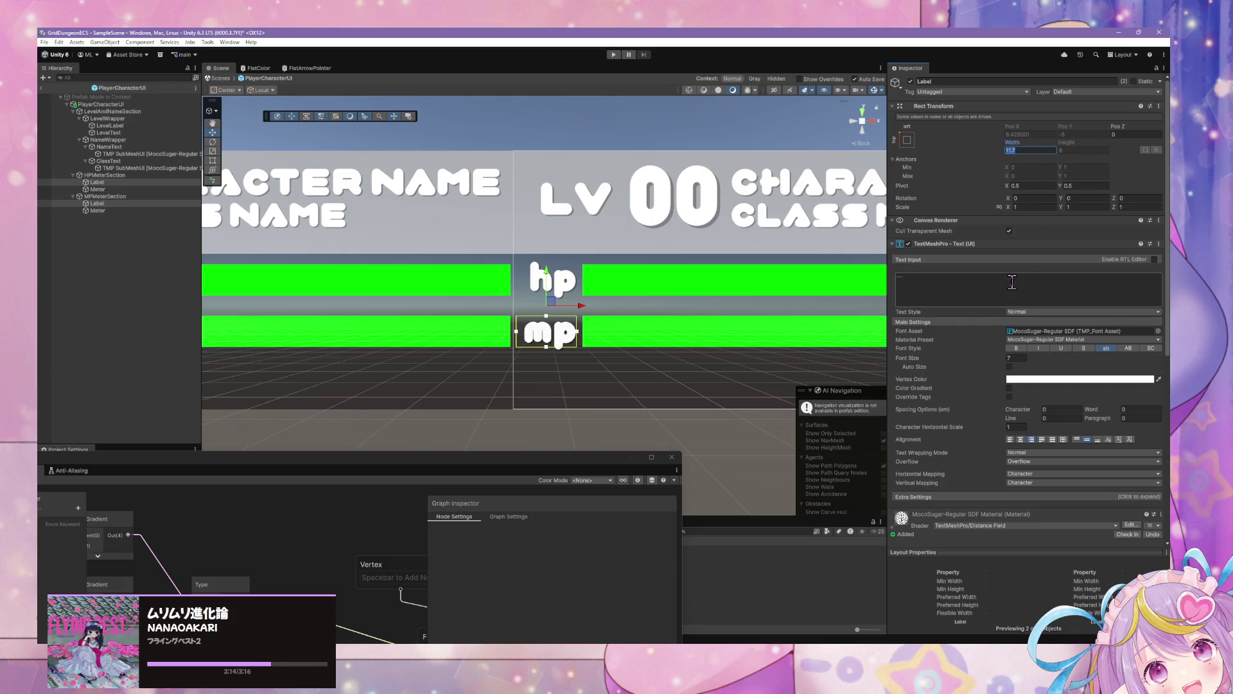
text(12)
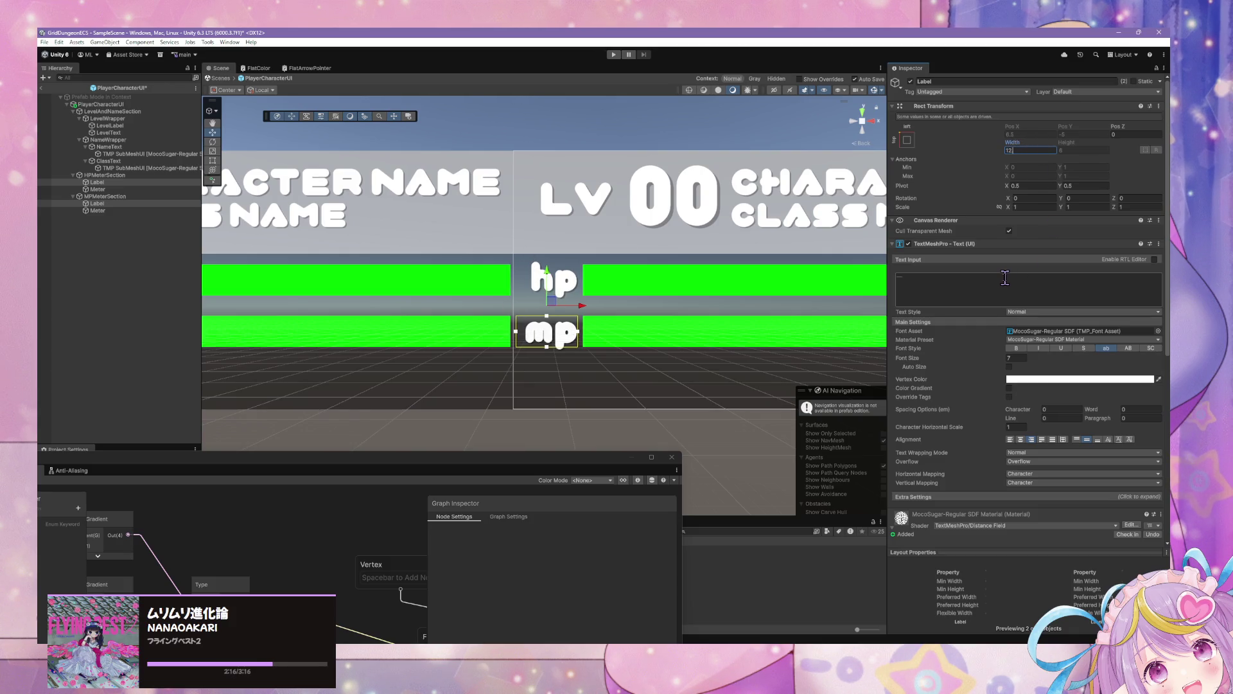
text(.5)
scroll(627, 379, down, 5)
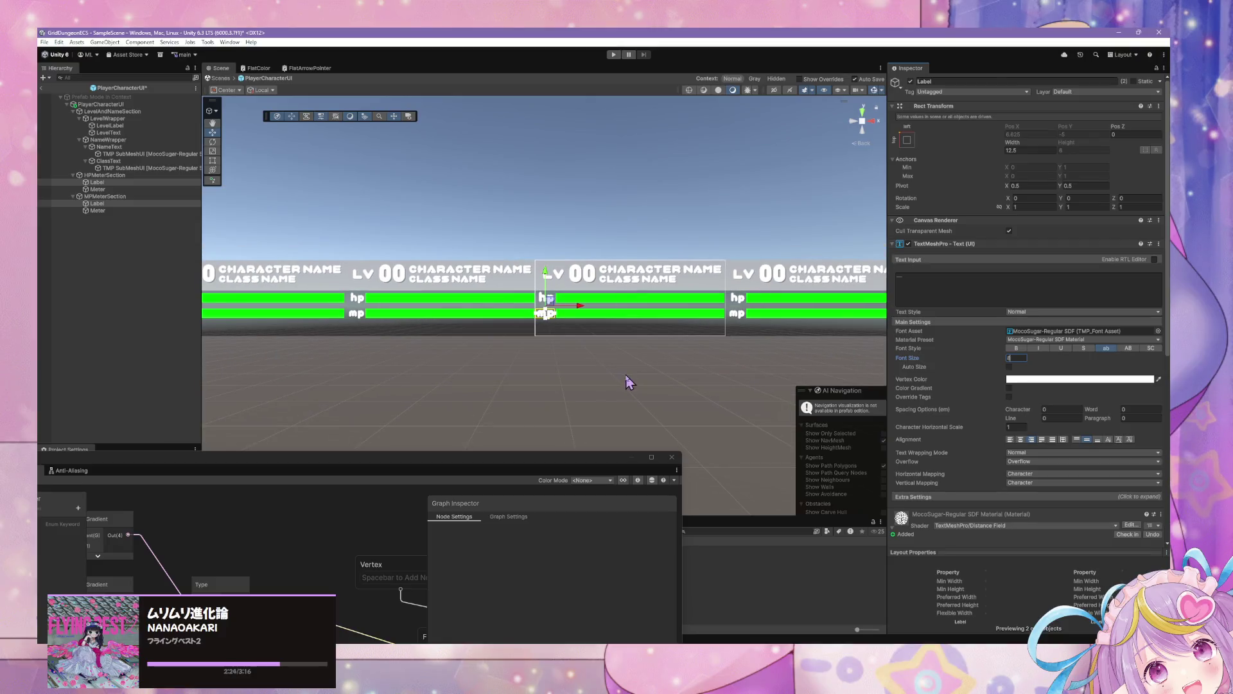
click(316, 297)
scroll(317, 298, down, 3)
scroll(581, 297, up, 3)
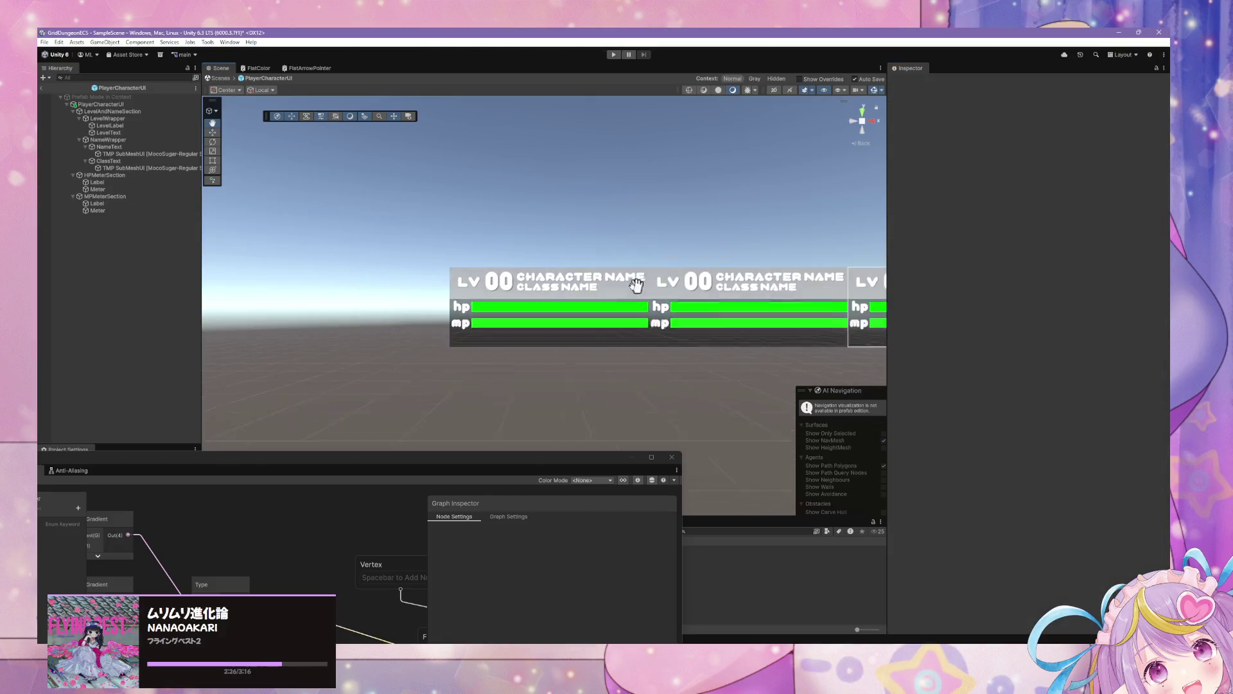
scroll(584, 299, down, 1)
scroll(581, 297, down, 3)
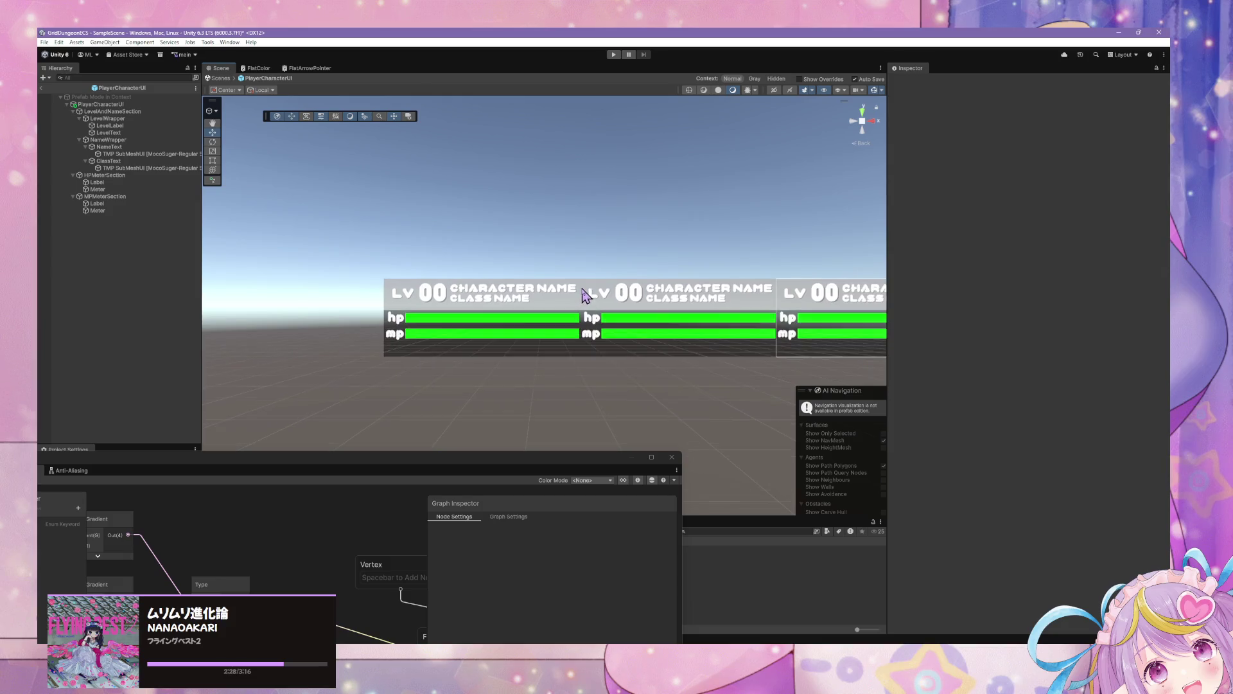
Make the HP and MP labels uppercase with font size 4.89
click(118, 183)
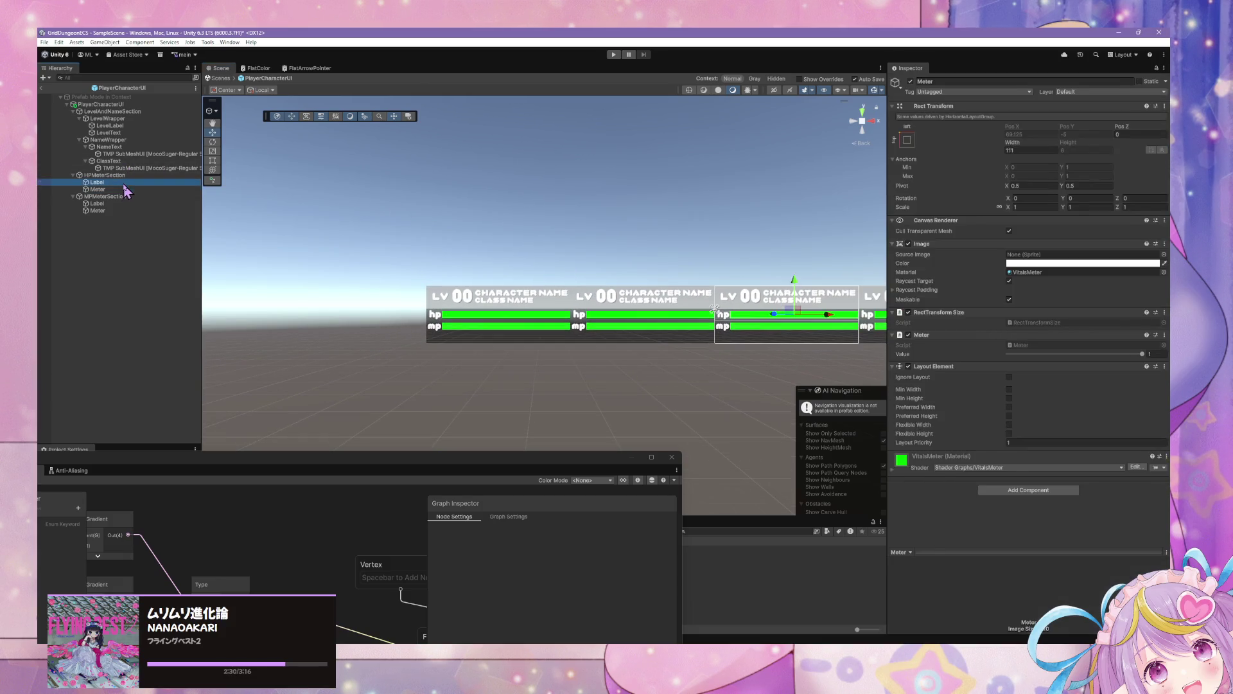
ctrl+click(112, 203)
click(1128, 347)
scroll(797, 350, up, 2)
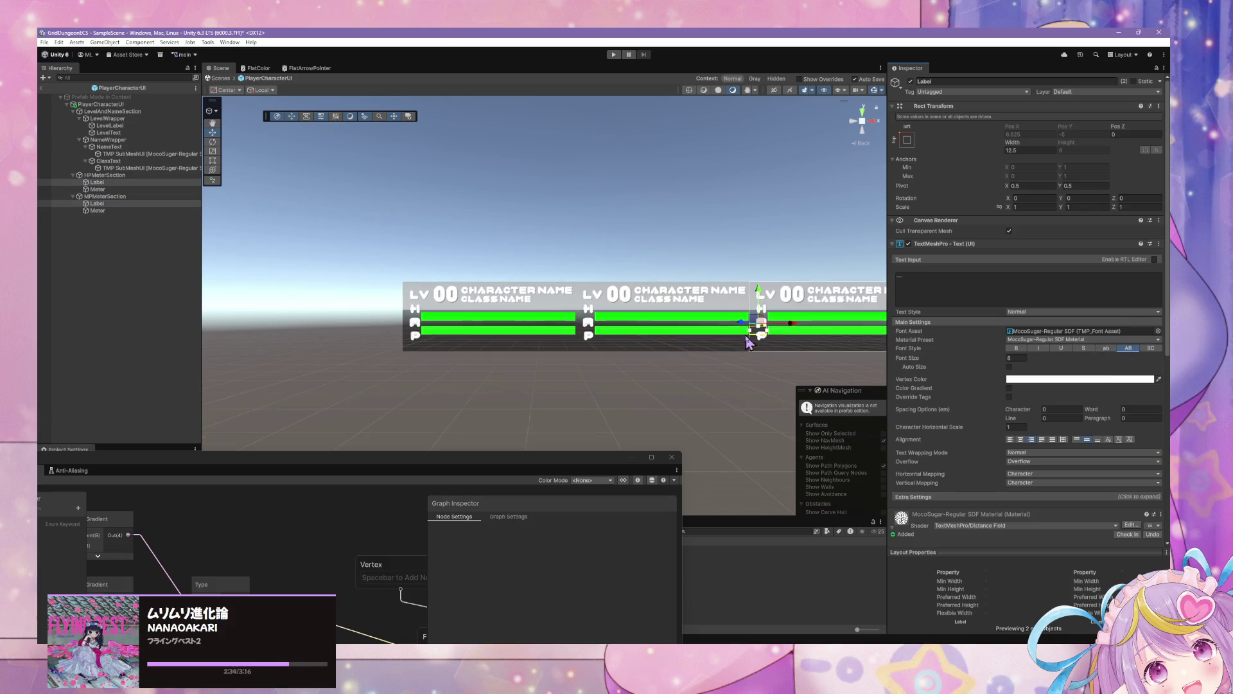
drag(1000, 356, 989, 355)
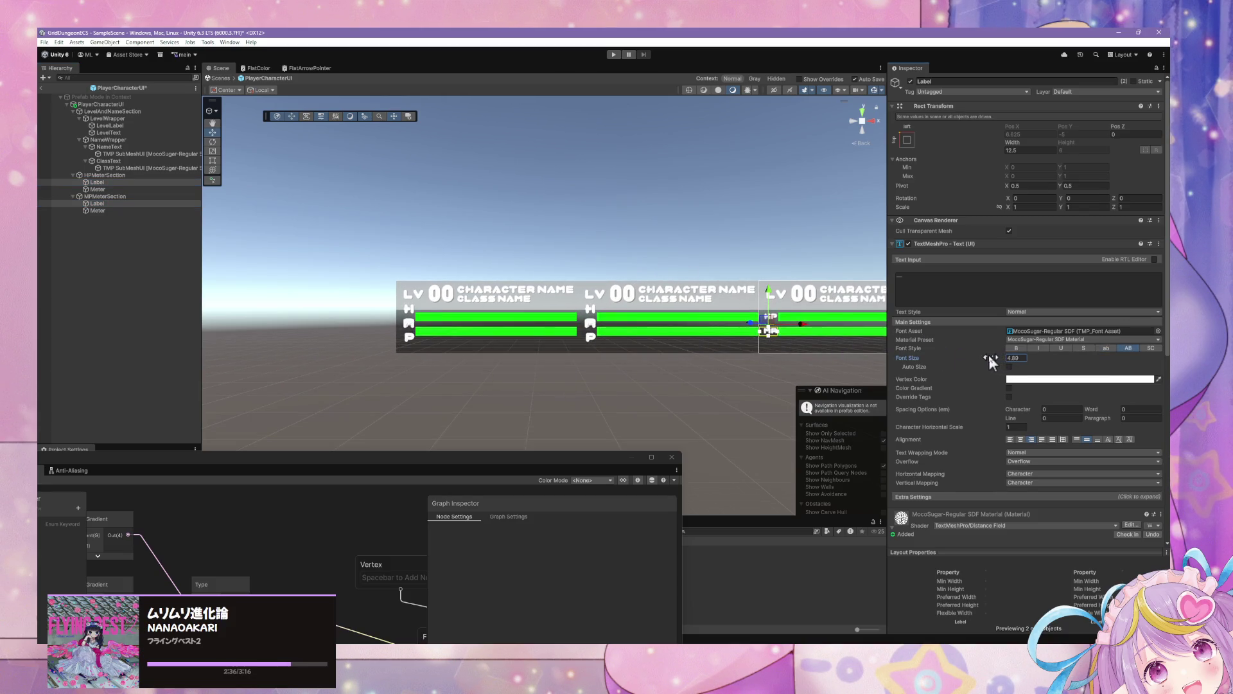
click(787, 393)
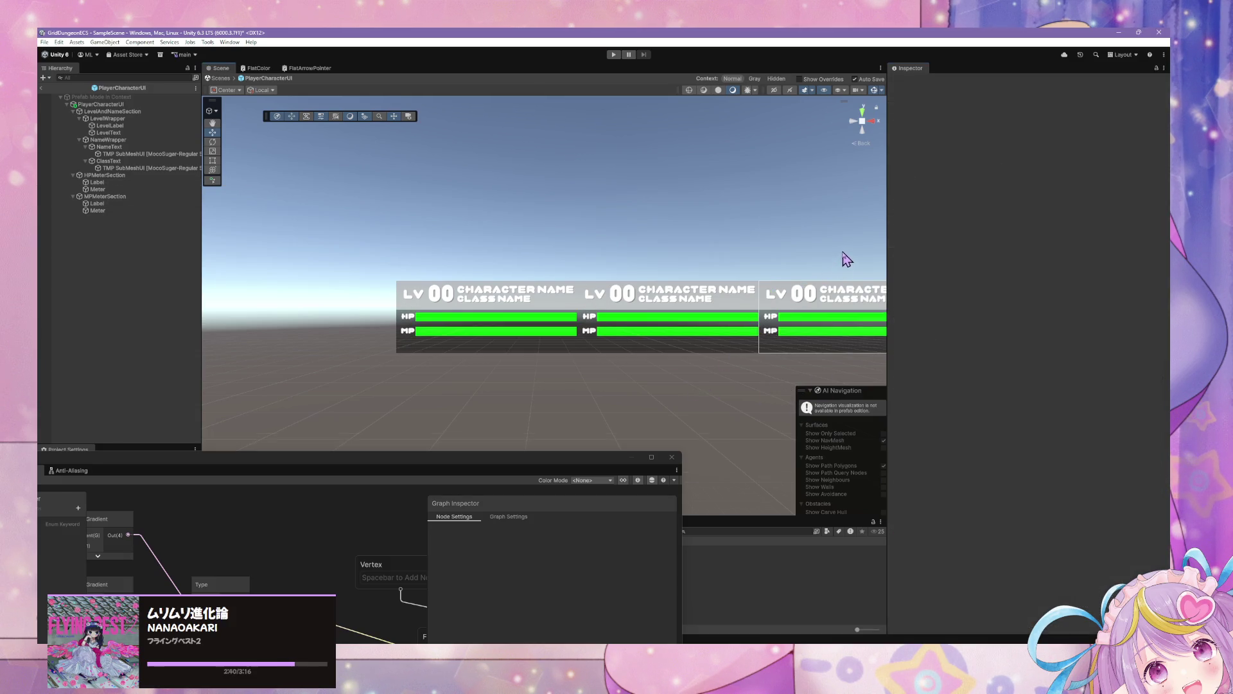
scroll(847, 259, down, 3)
scroll(740, 199, down, 2)
scroll(740, 199, up, 8)
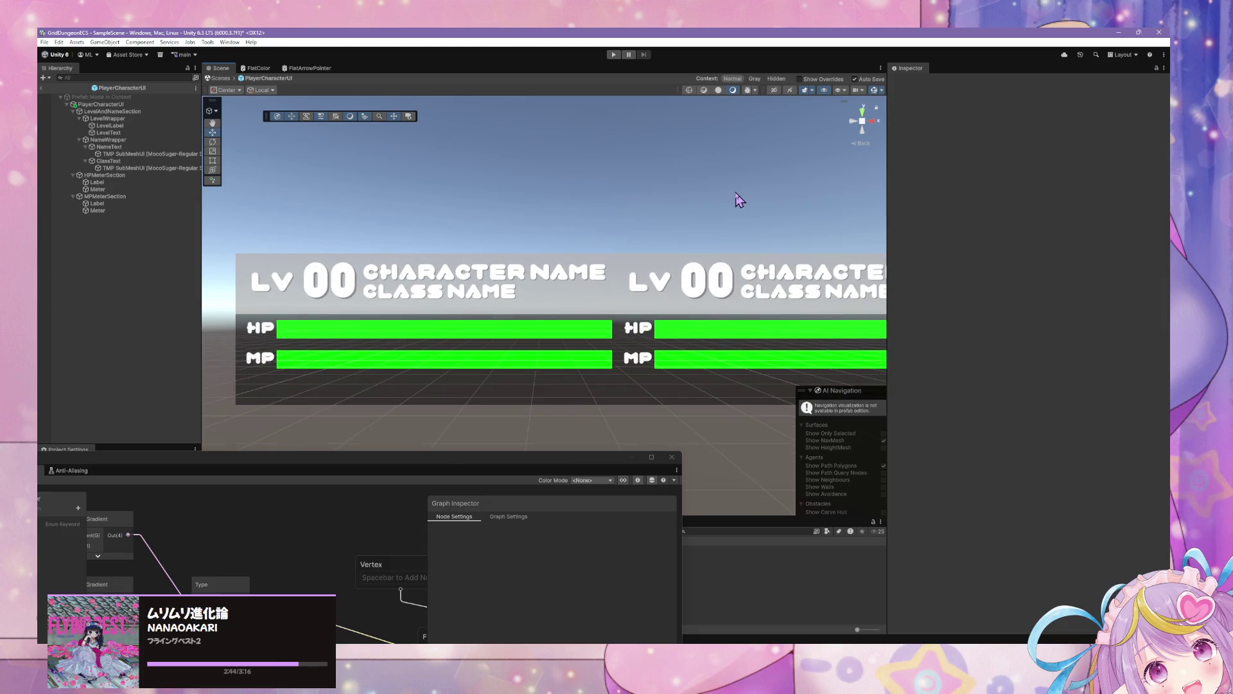
scroll(739, 200, down, 5)
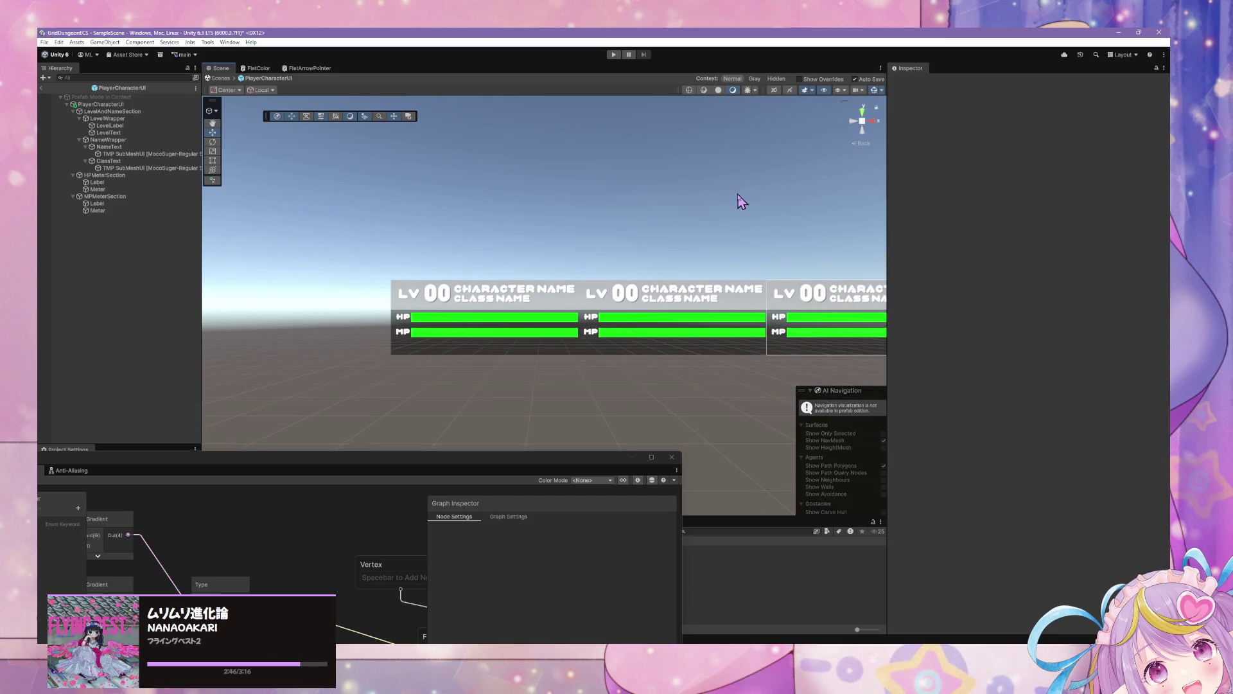
Switch the labels back to lowercase and enlarge their font size to about 8.4
click(97, 183)
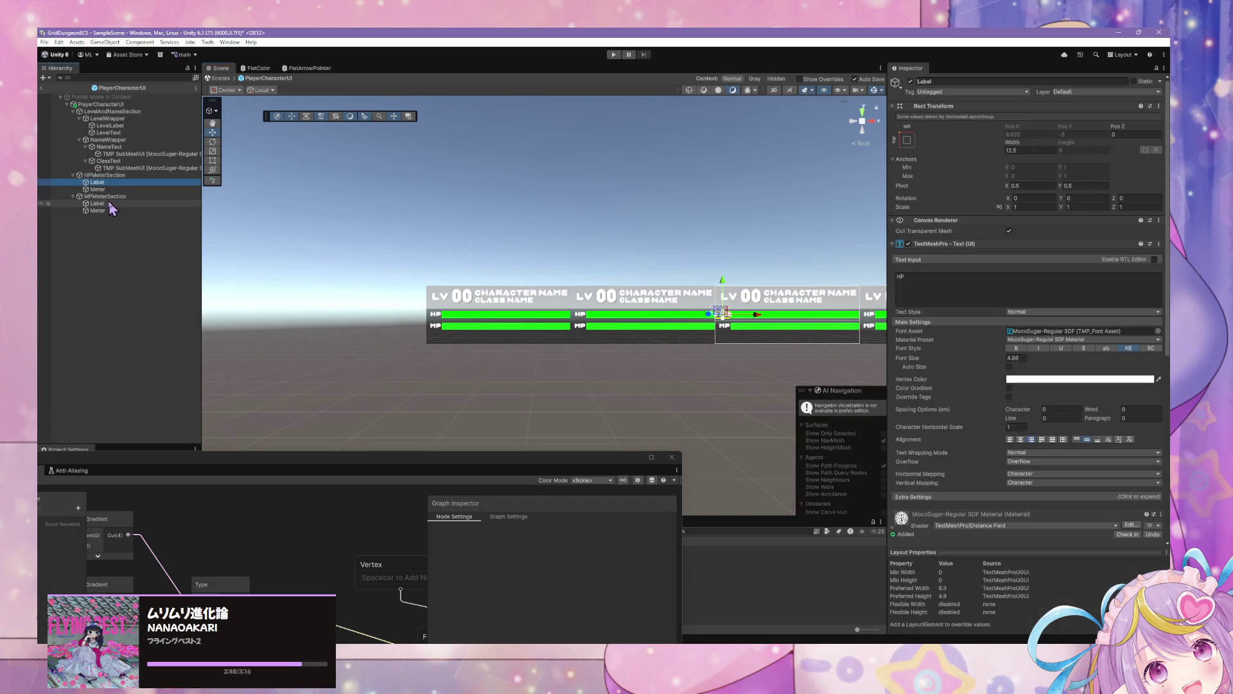
ctrl+click(97, 203)
click(1106, 348)
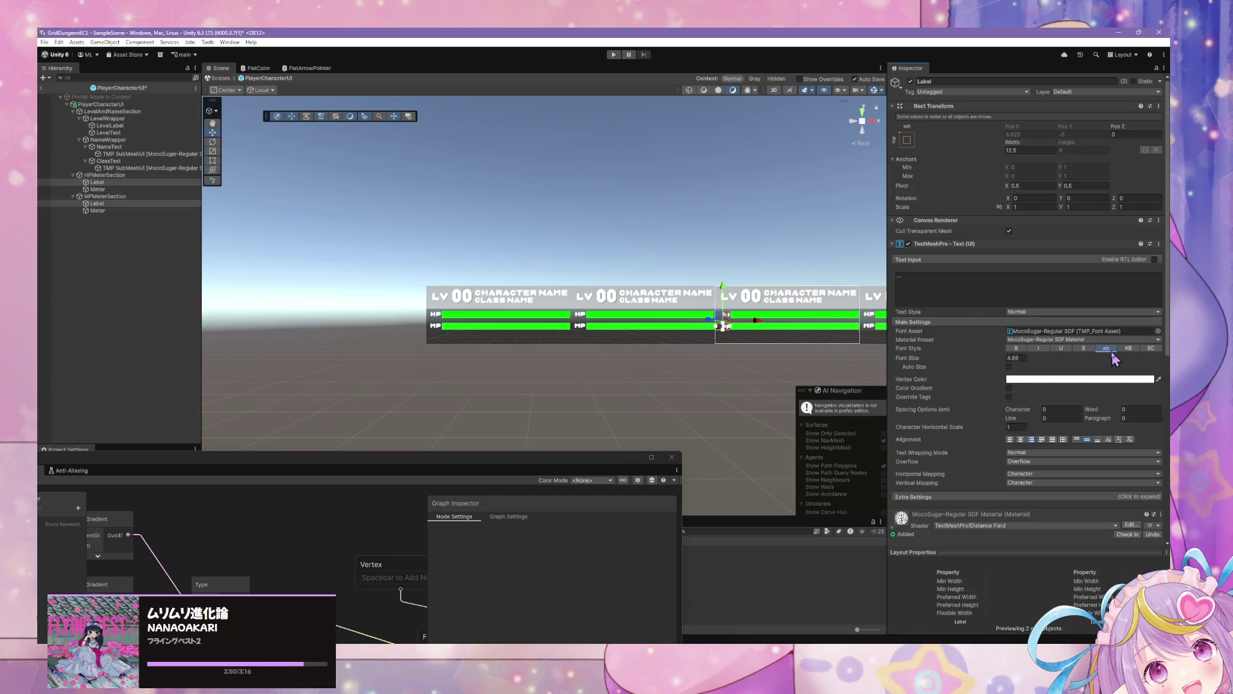
scroll(600, 266, up, 2)
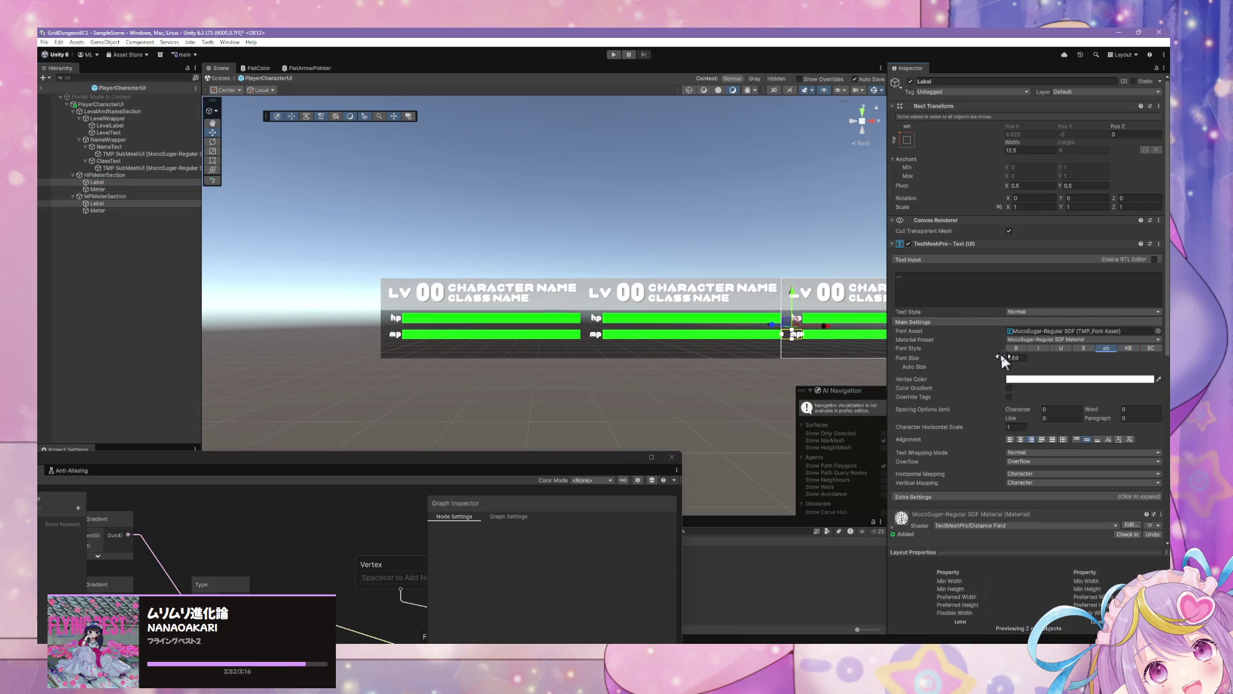
drag(1007, 359, 1027, 361)
click(733, 402)
scroll(774, 289, up, 3)
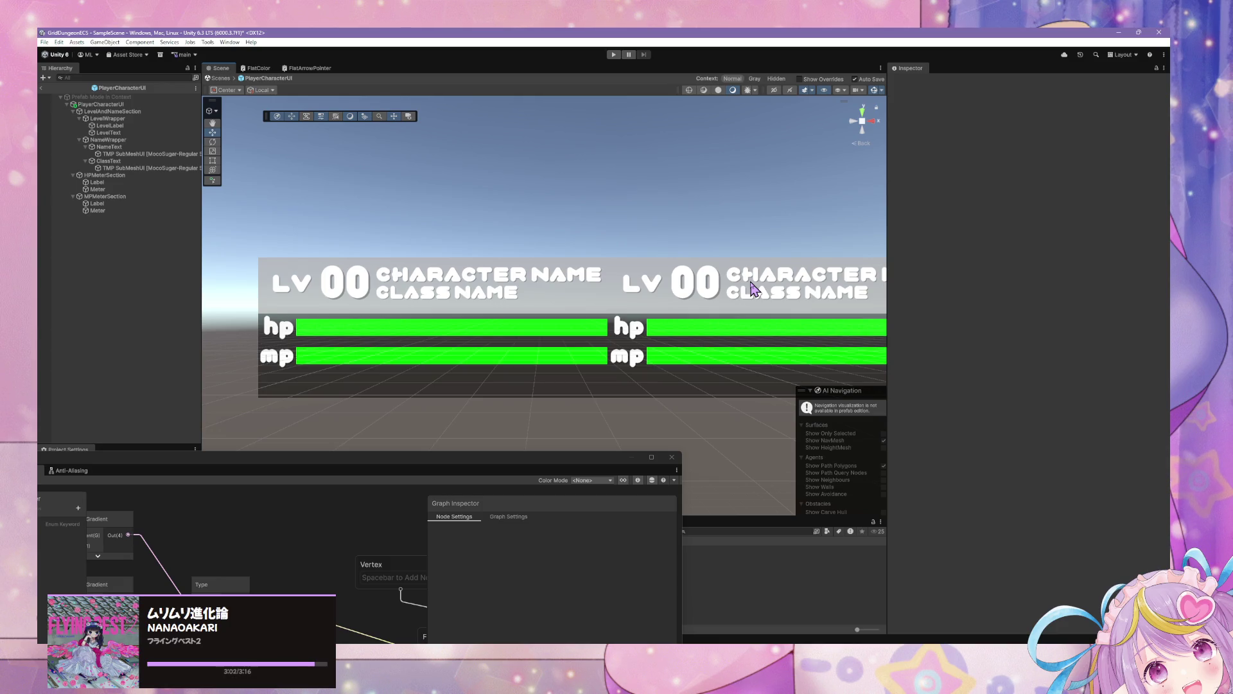
Re-select both labels, set them uppercase and settle the font size at 6.28
click(98, 182)
ctrl+click(103, 210)
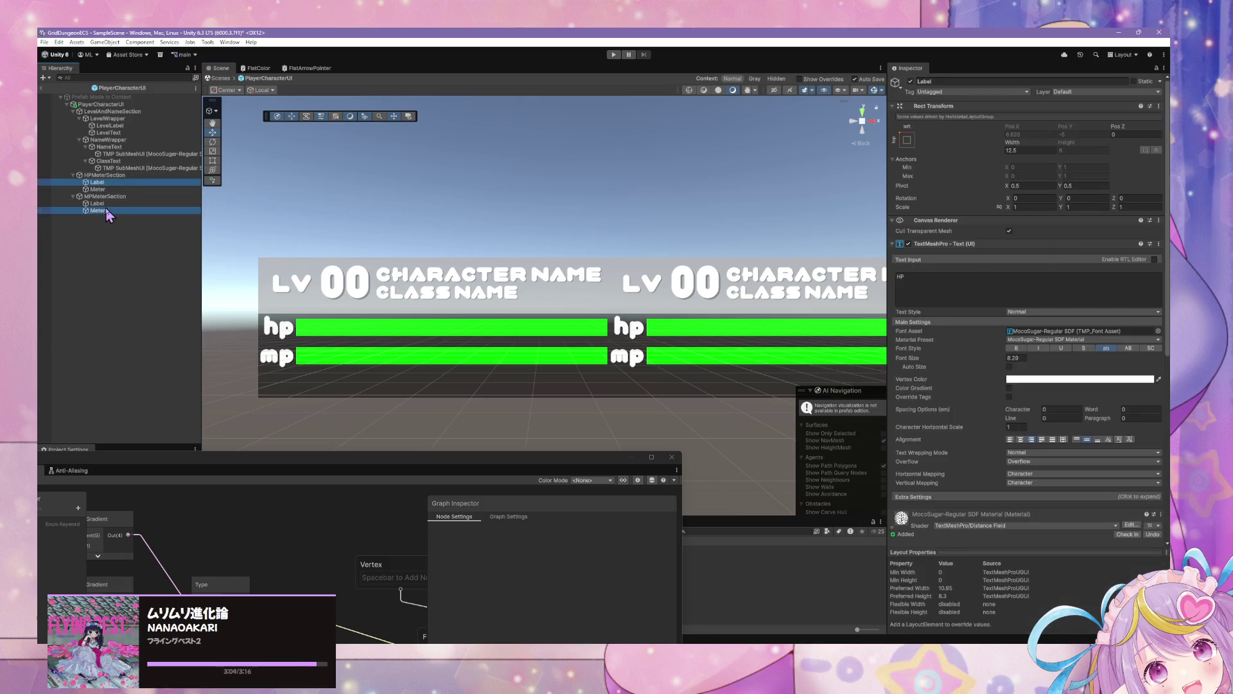
click(96, 203)
ctrl+click(97, 183)
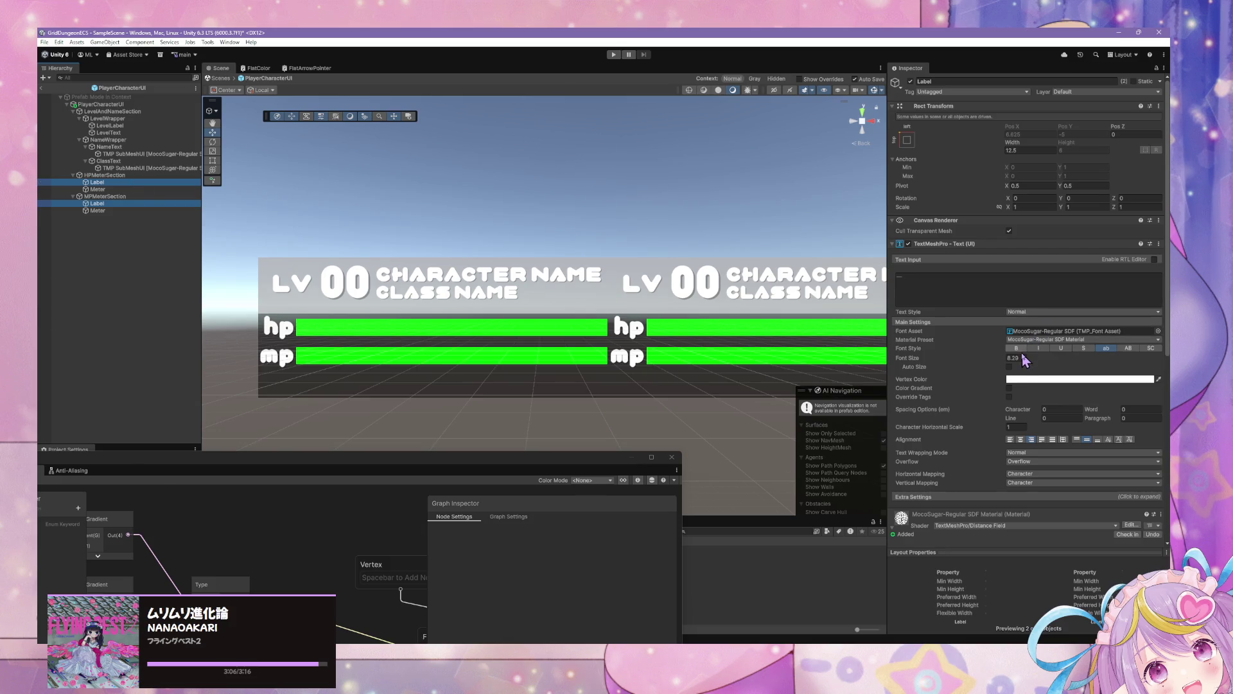
click(1018, 357)
text(8)
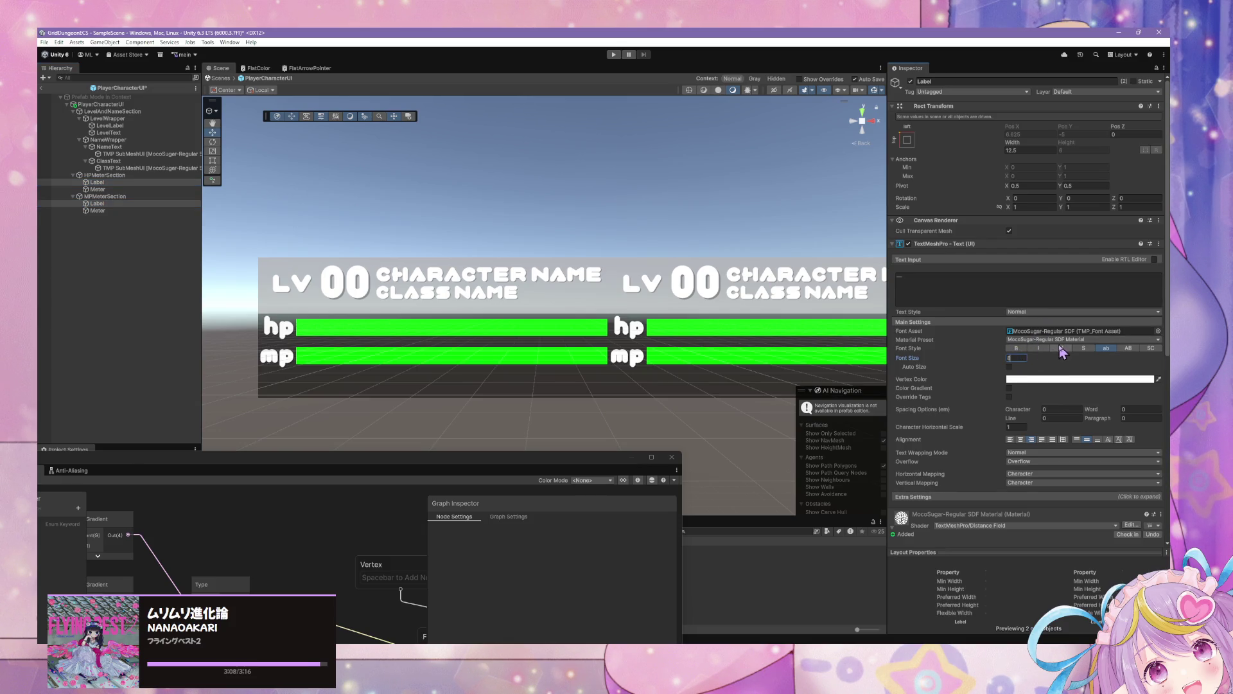
click(1128, 348)
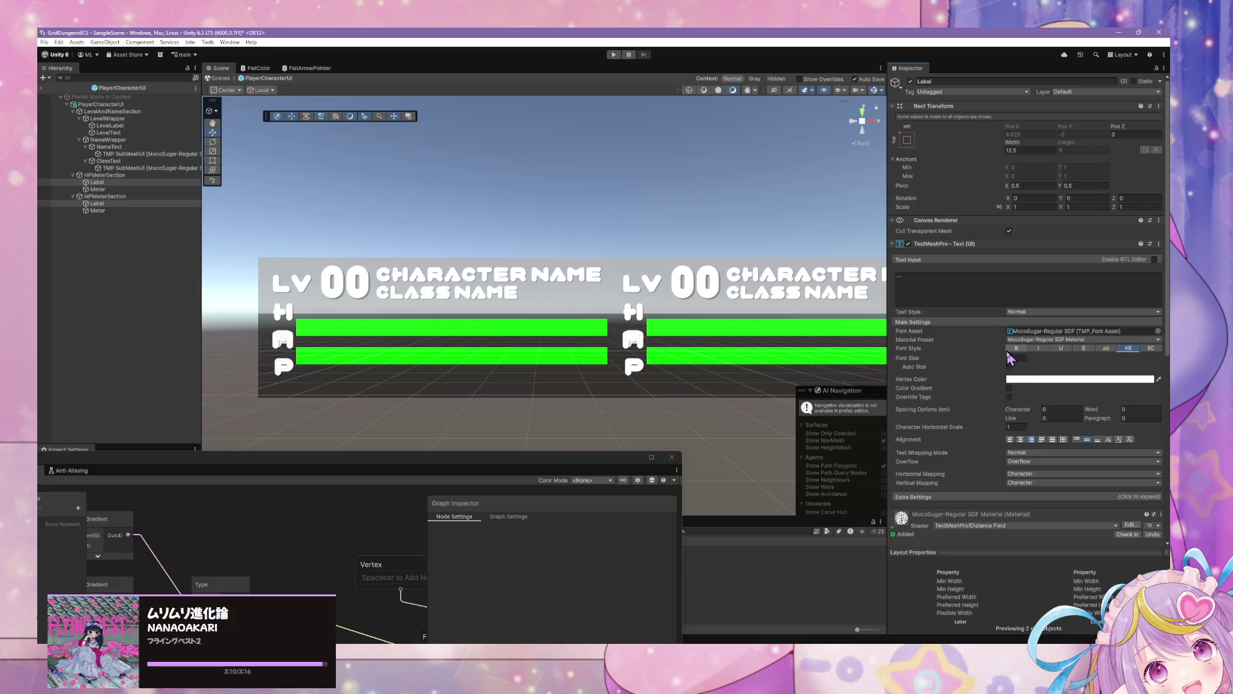
drag(1008, 361, 989, 362)
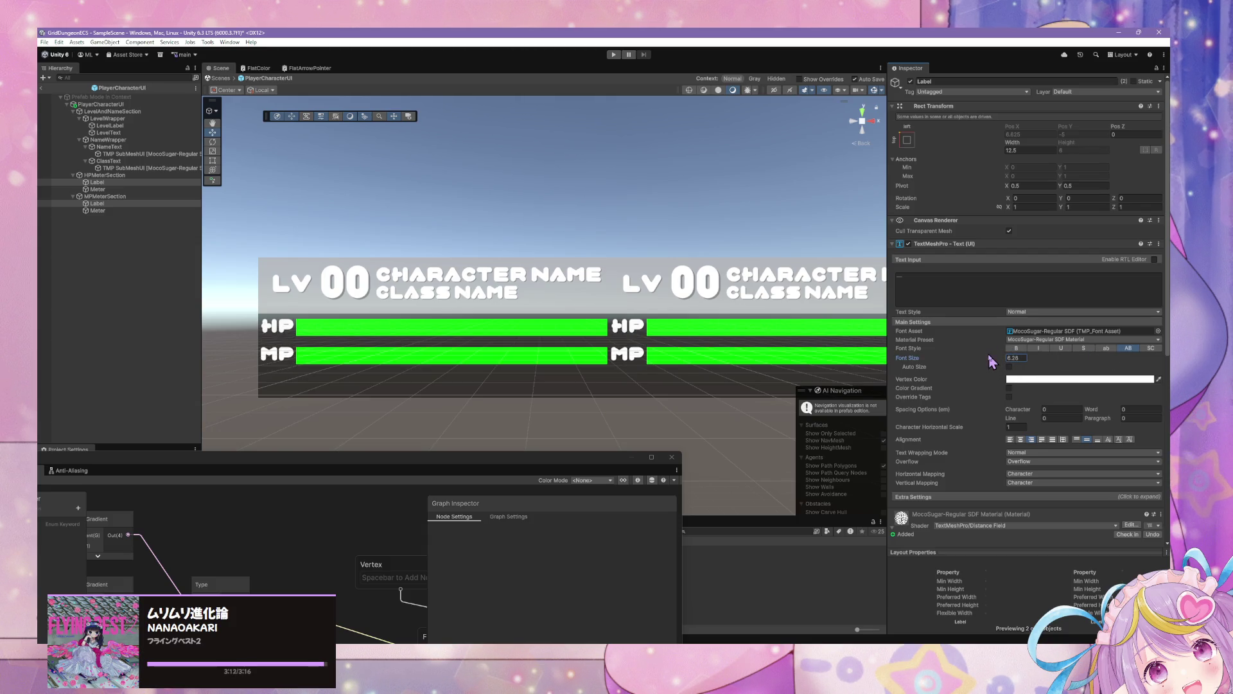
click(620, 218)
scroll(622, 220, down, 6)
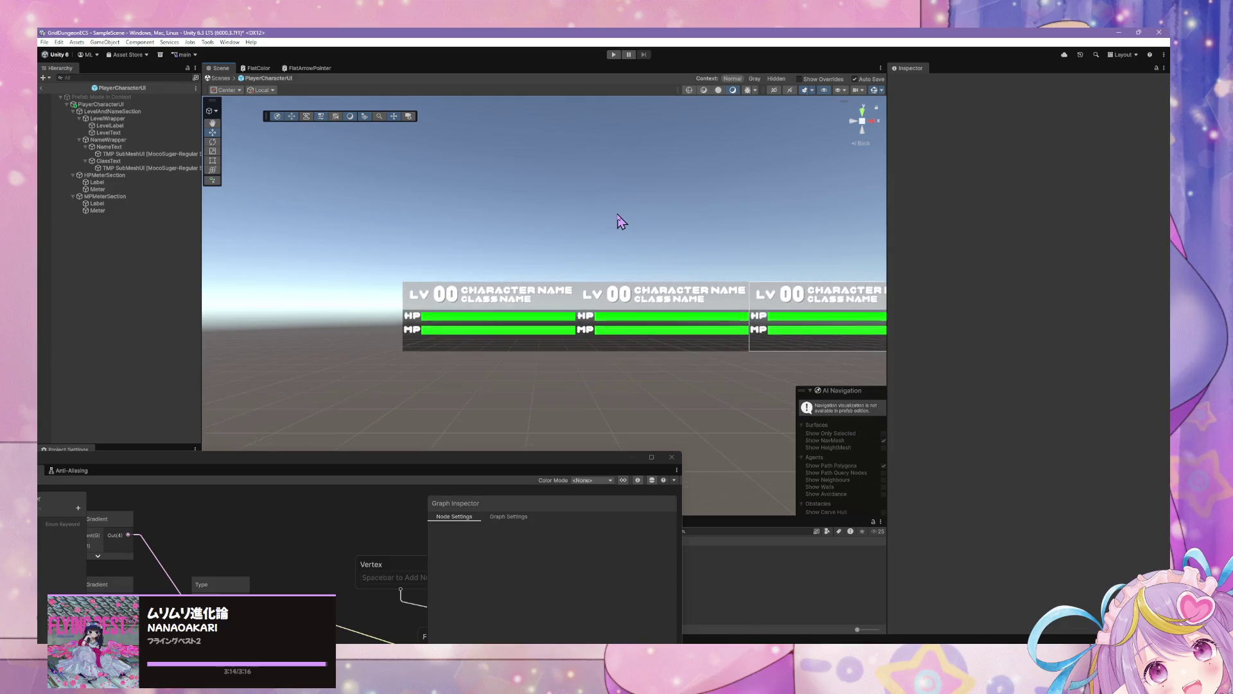
scroll(623, 222, down, 2)
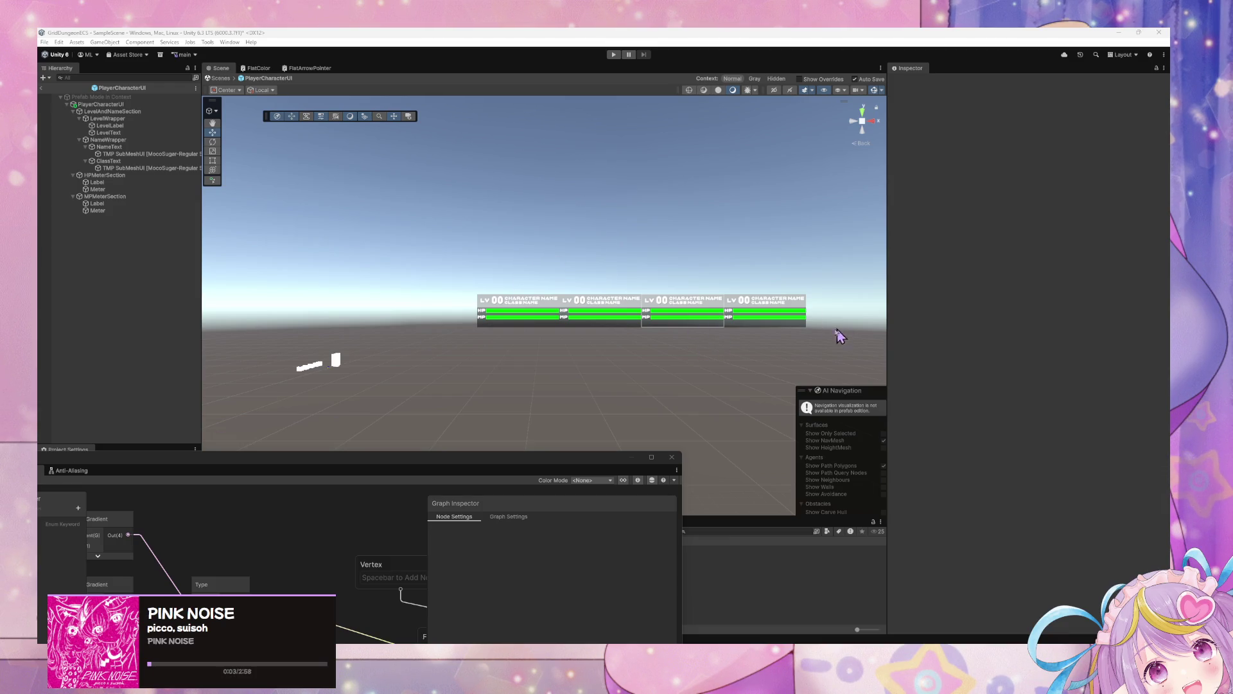
scroll(668, 326, up, 10)
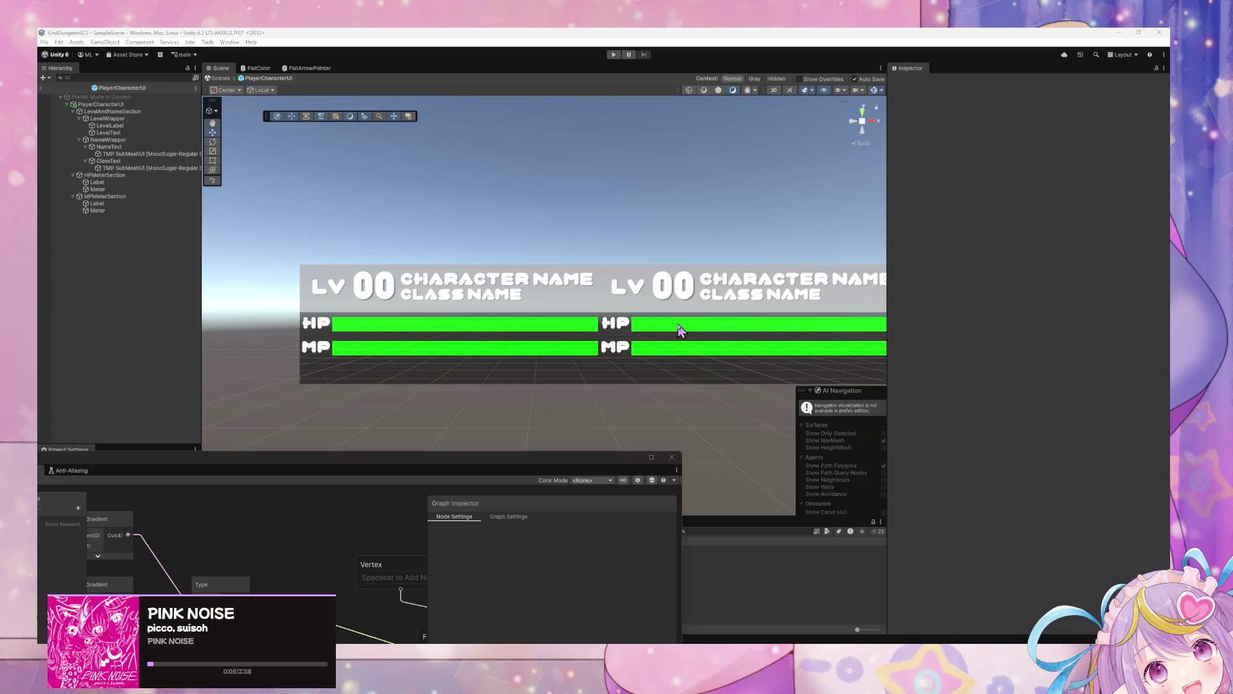
scroll(681, 330, up, 2)
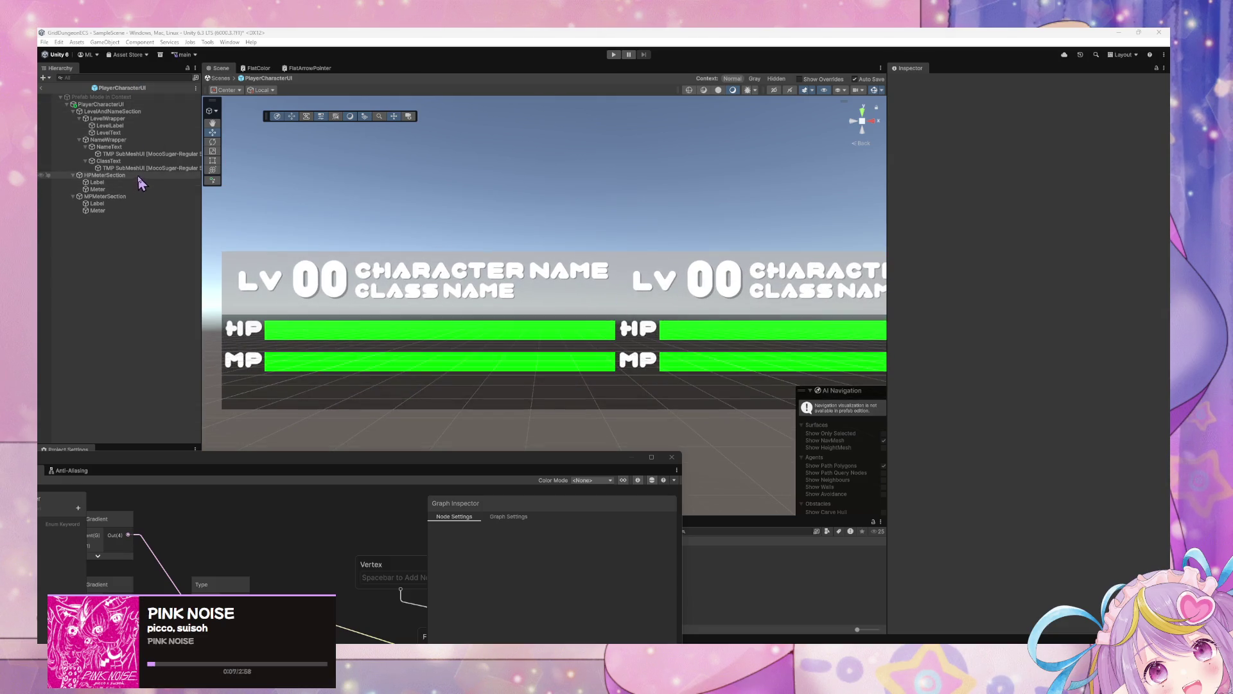
scroll(419, 168, down, 5)
scroll(416, 166, up, 3)
scroll(418, 169, up, 2)
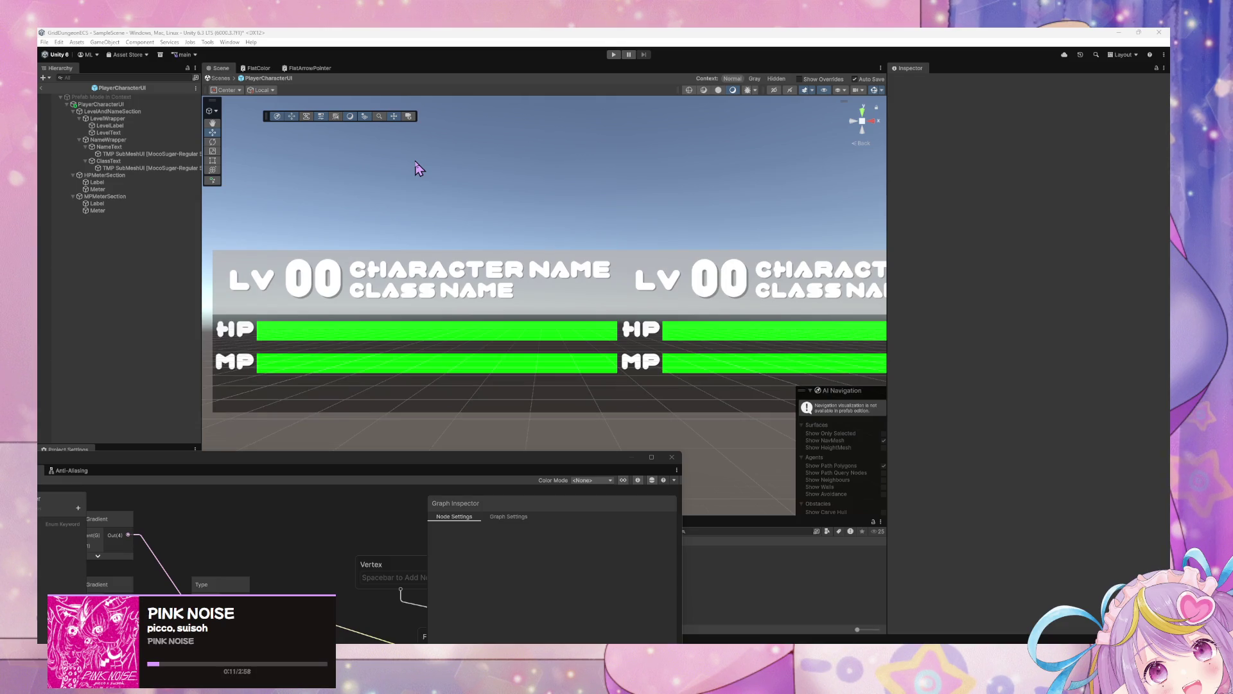
scroll(458, 177, down, 5)
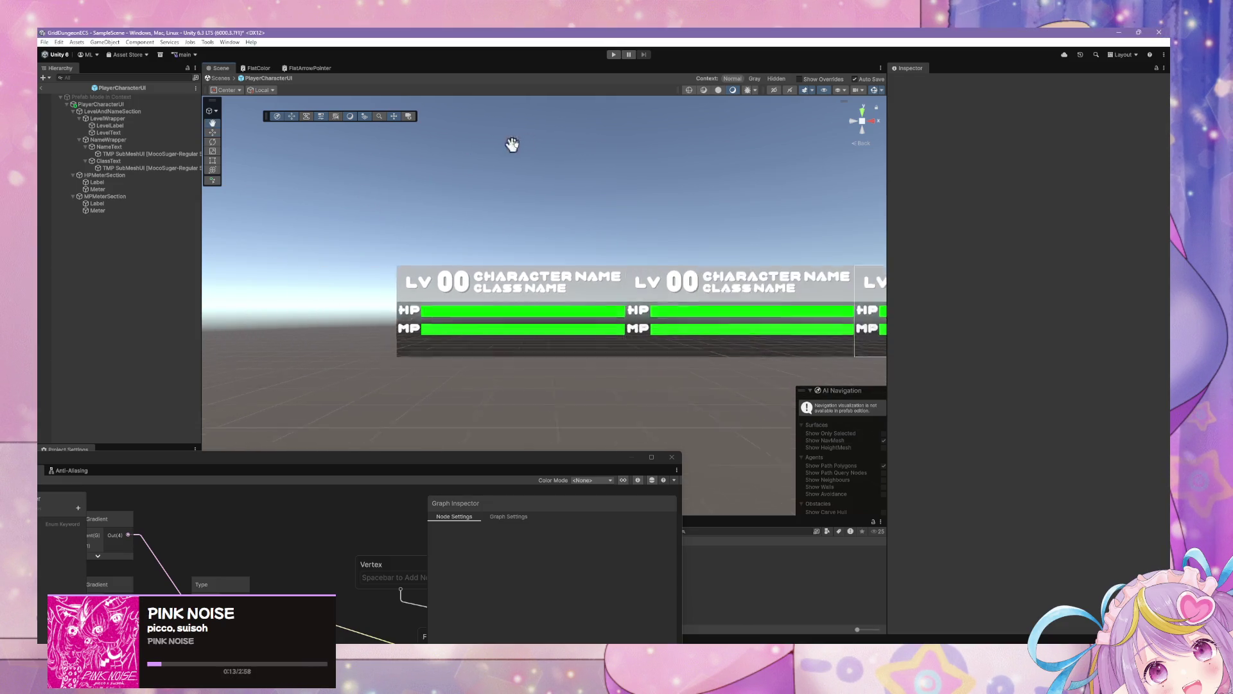
scroll(584, 206, down, 4)
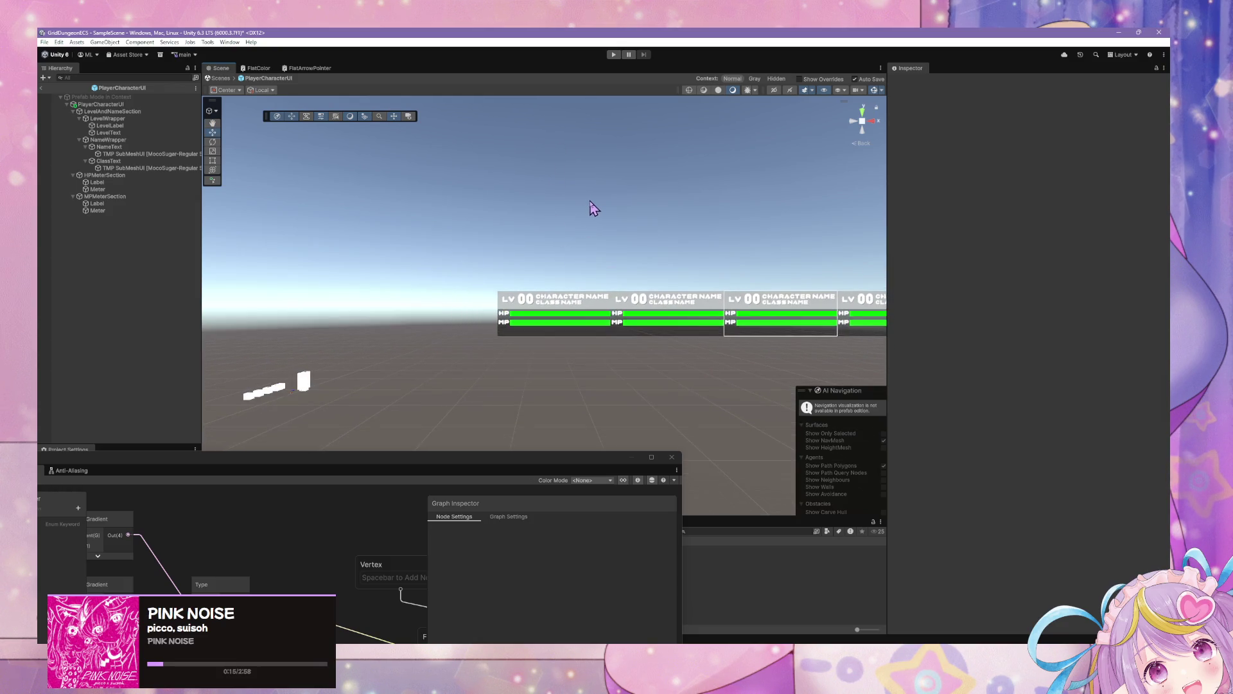
scroll(620, 211, up, 5)
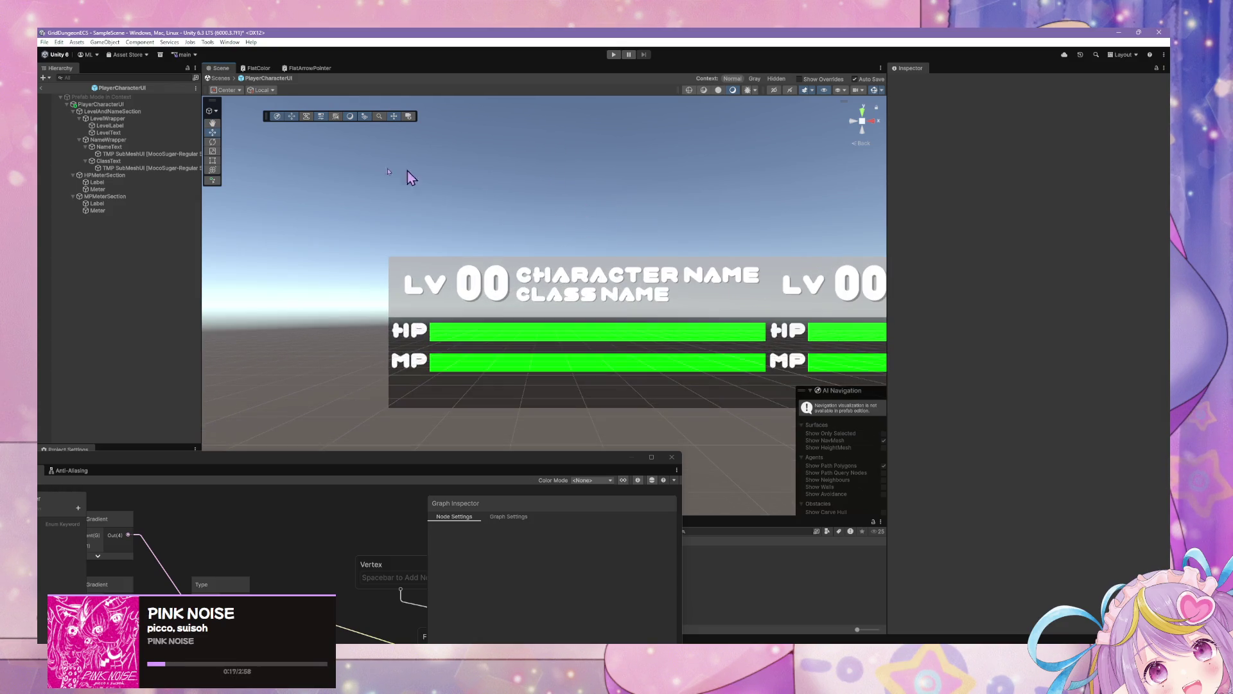
click(104, 196)
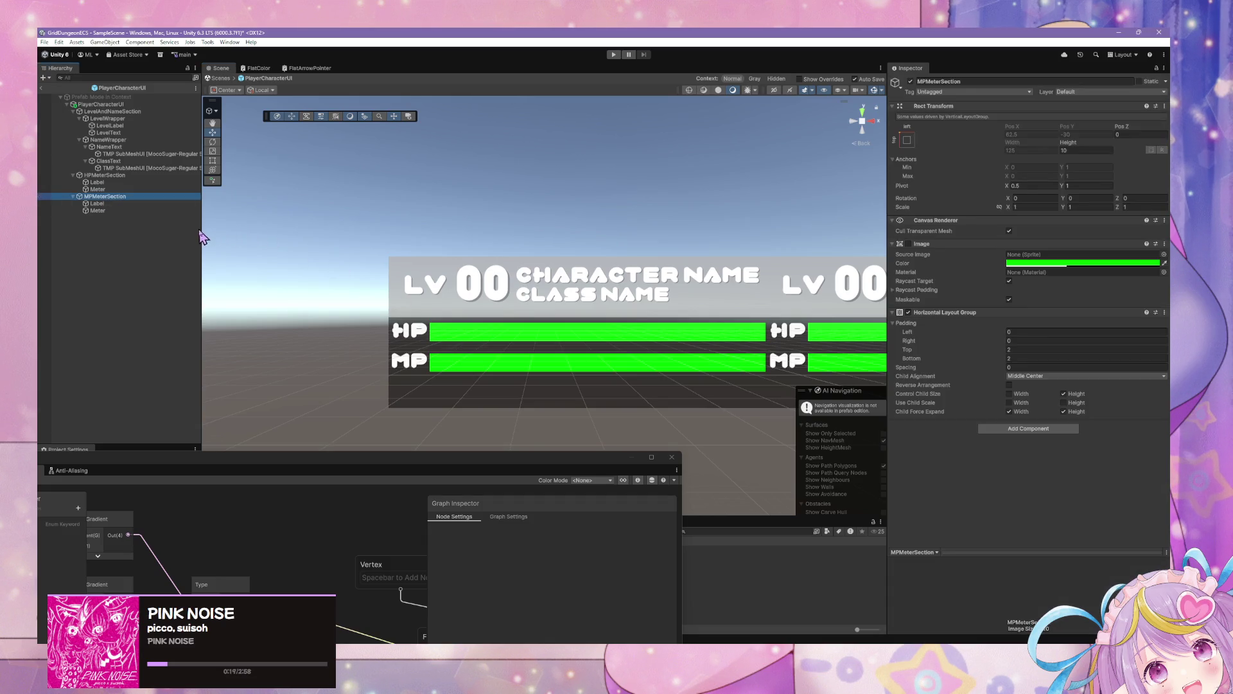
click(135, 182)
click(139, 189)
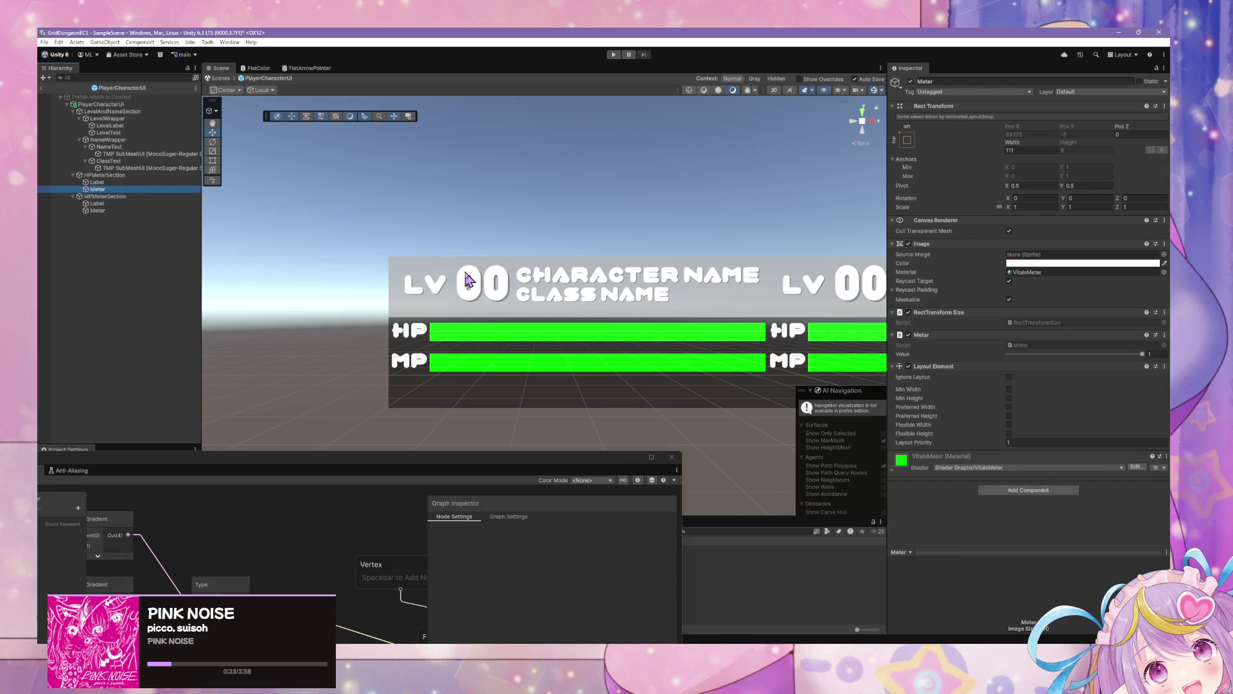
click(128, 183)
click(127, 190)
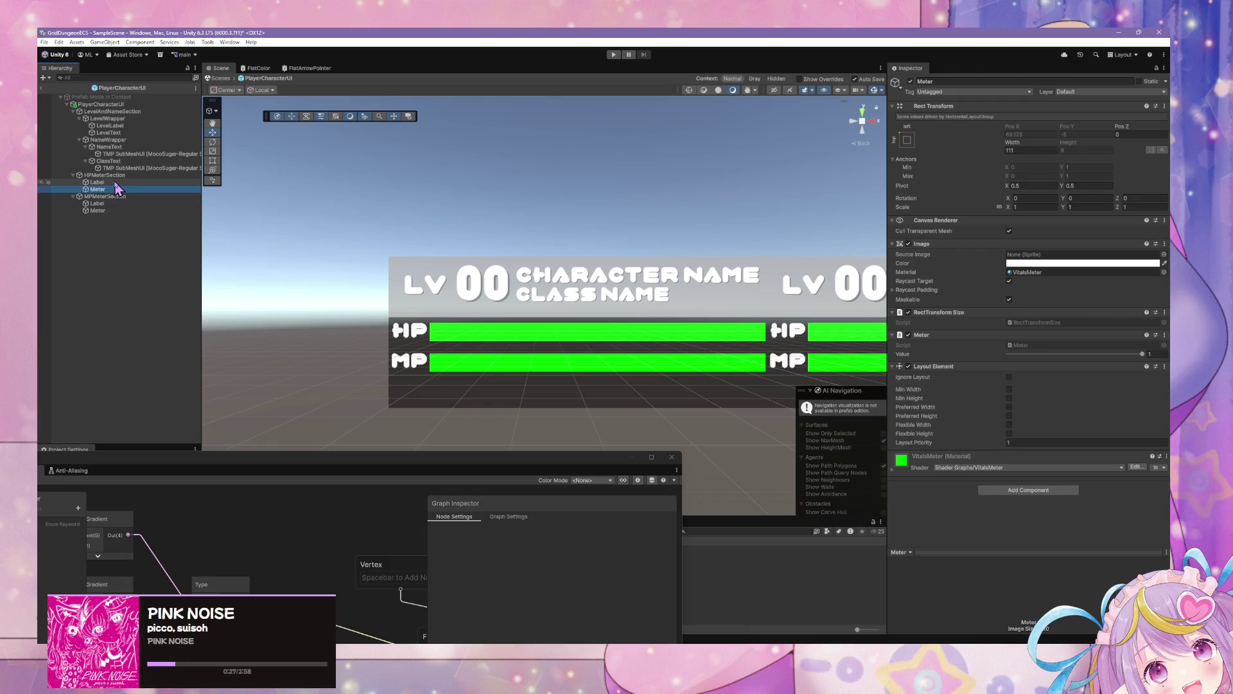
mouse_move(583, 222)
mouse_down()
mouse_move(380, 191)
mouse_move(456, 200)
mouse_up()
click(172, 182)
click(174, 189)
click(98, 183)
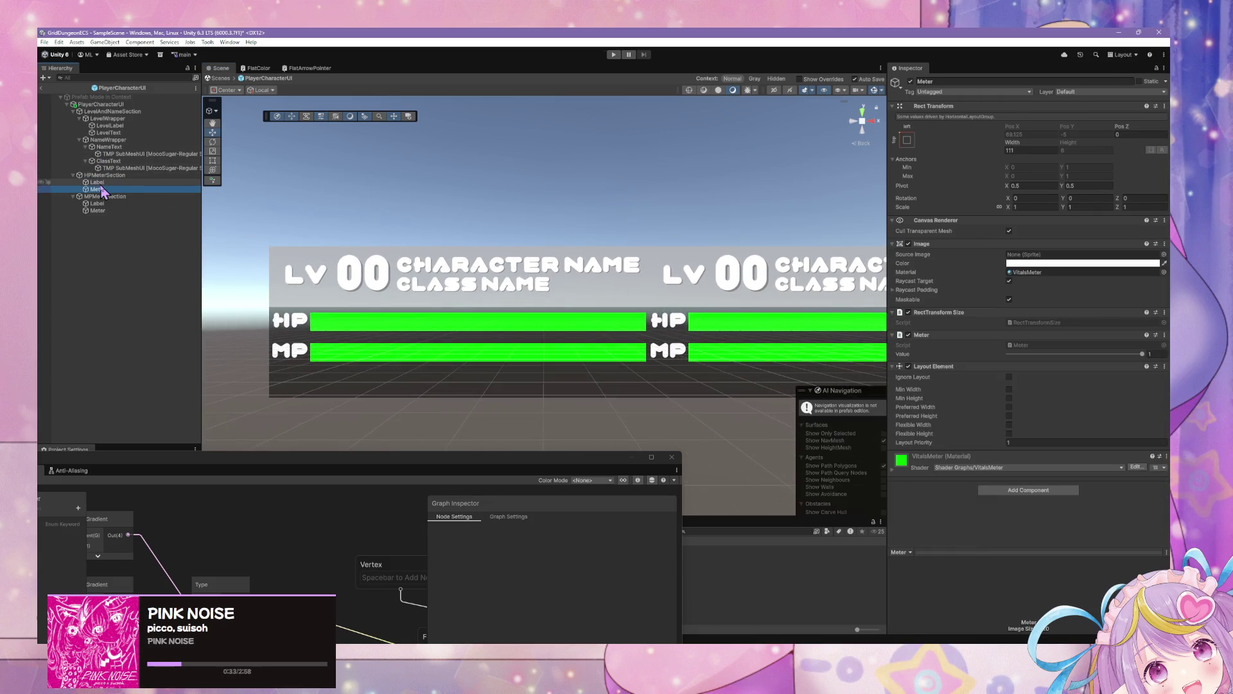
click(101, 190)
click(100, 183)
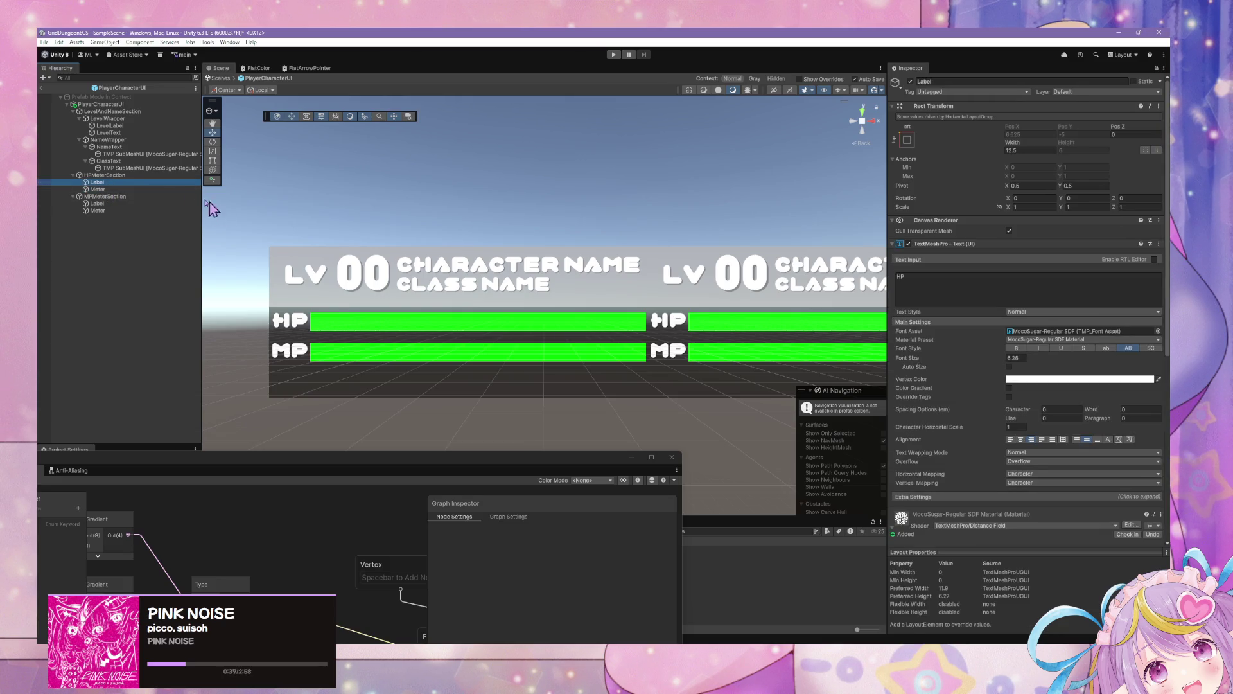
click(129, 189)
key(ctrl+d)
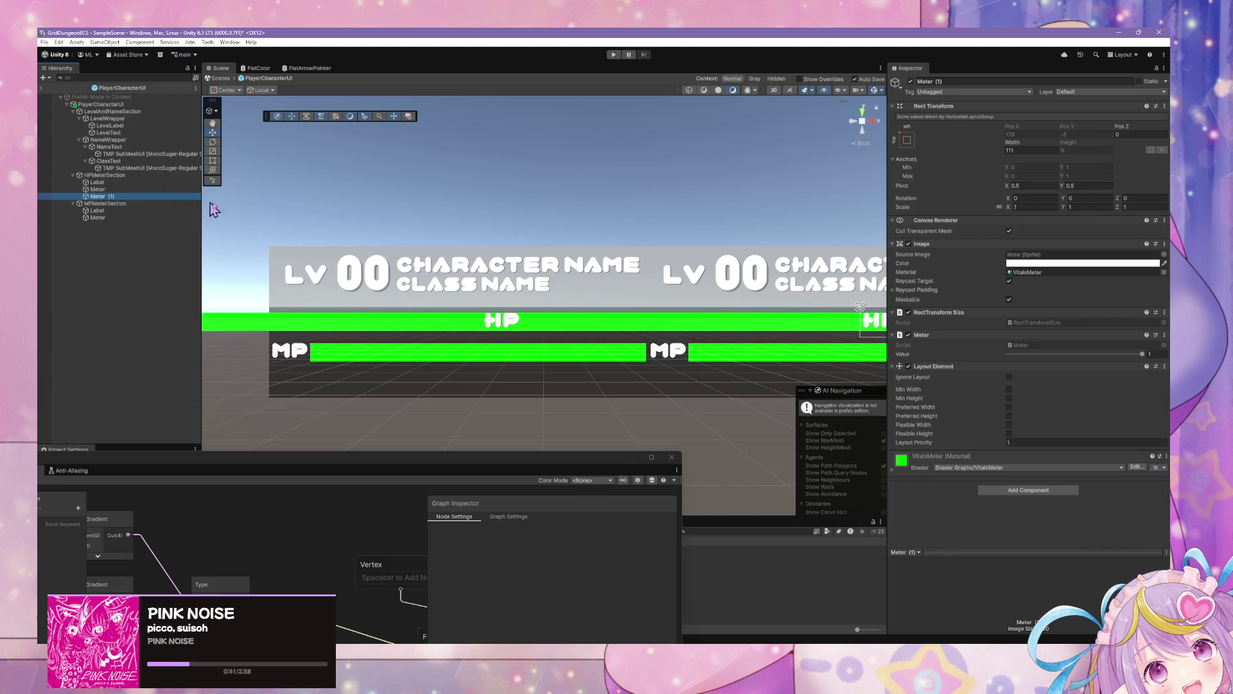
key(Delete)
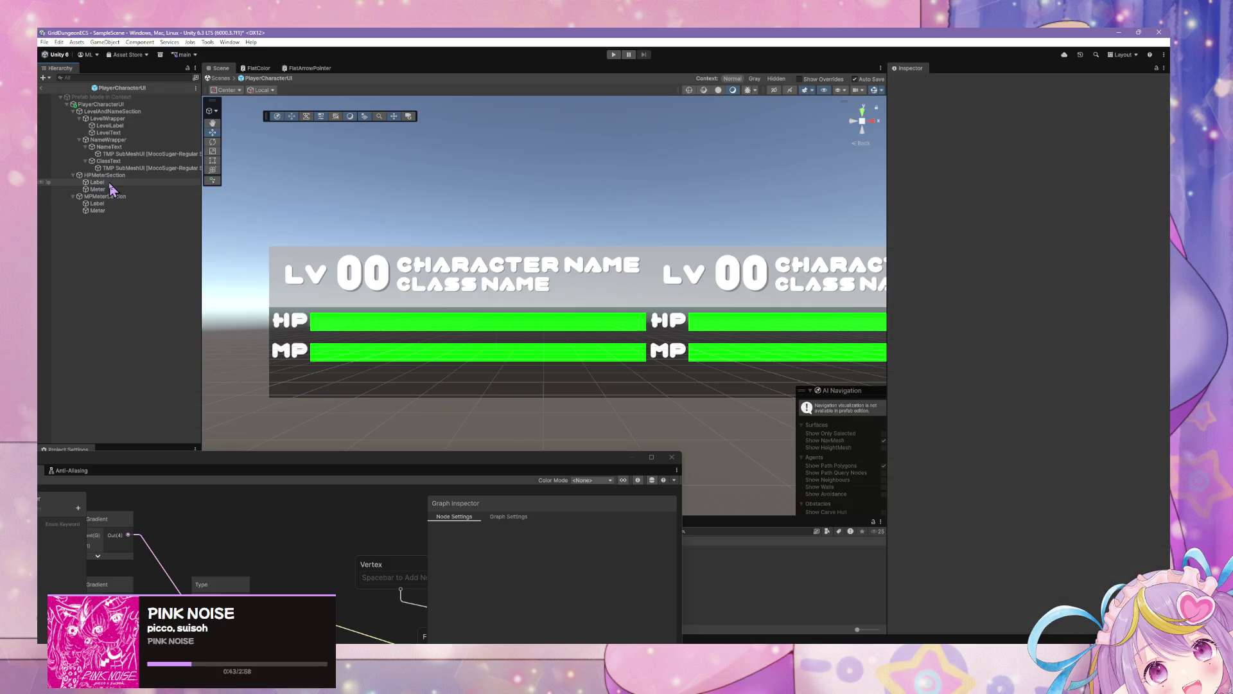
Duplicate the HP label and give the copy a Layout Element set to Ignore Layout
click(111, 183)
key(ctrl+d)
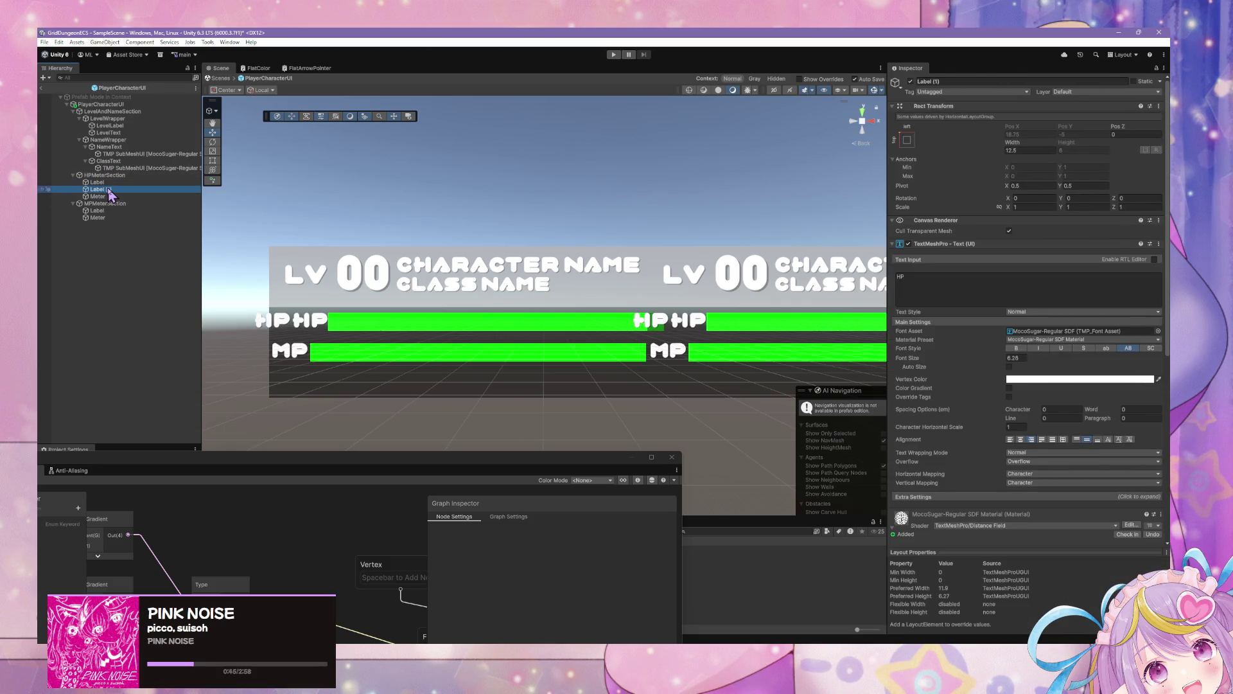
scroll(925, 363, down, 5)
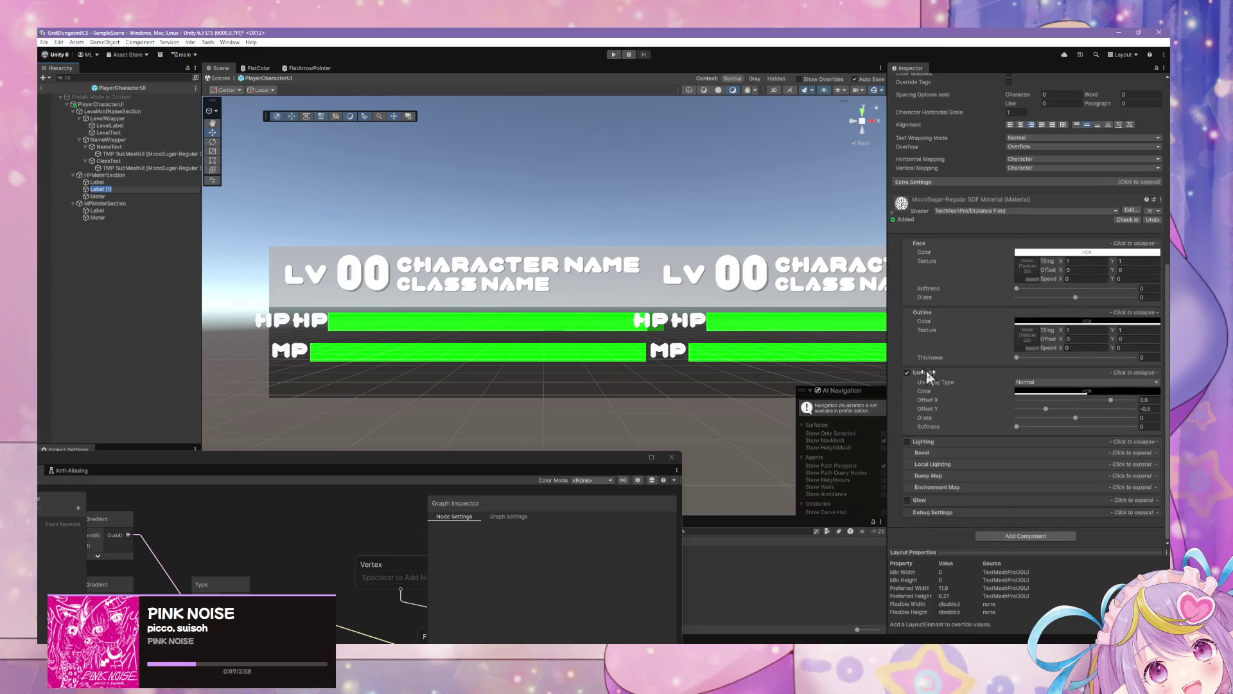
click(1021, 537)
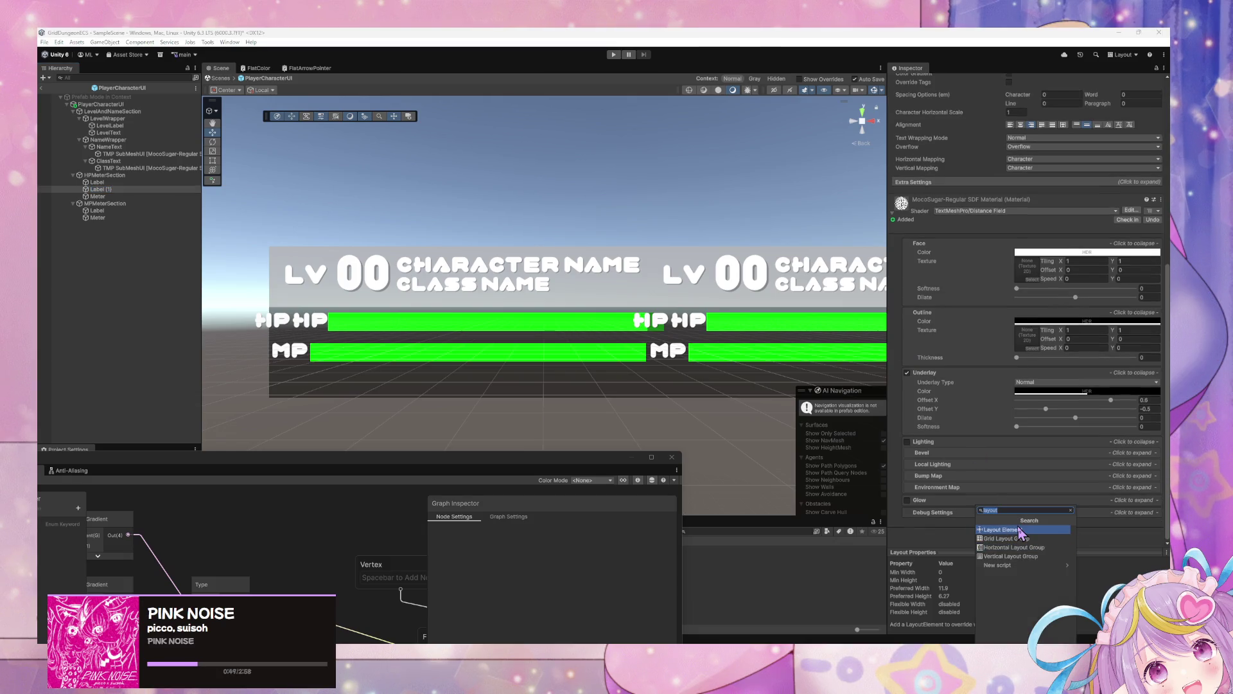
click(1020, 530)
scroll(1006, 469, down, 3)
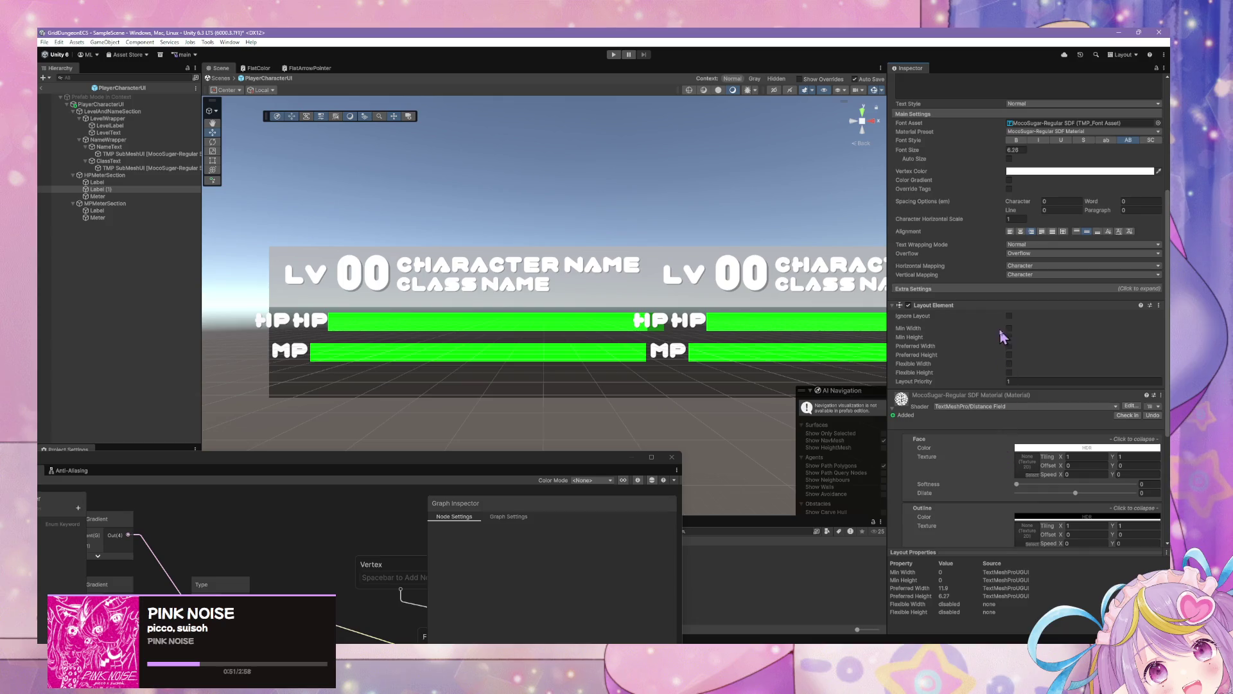
click(1009, 316)
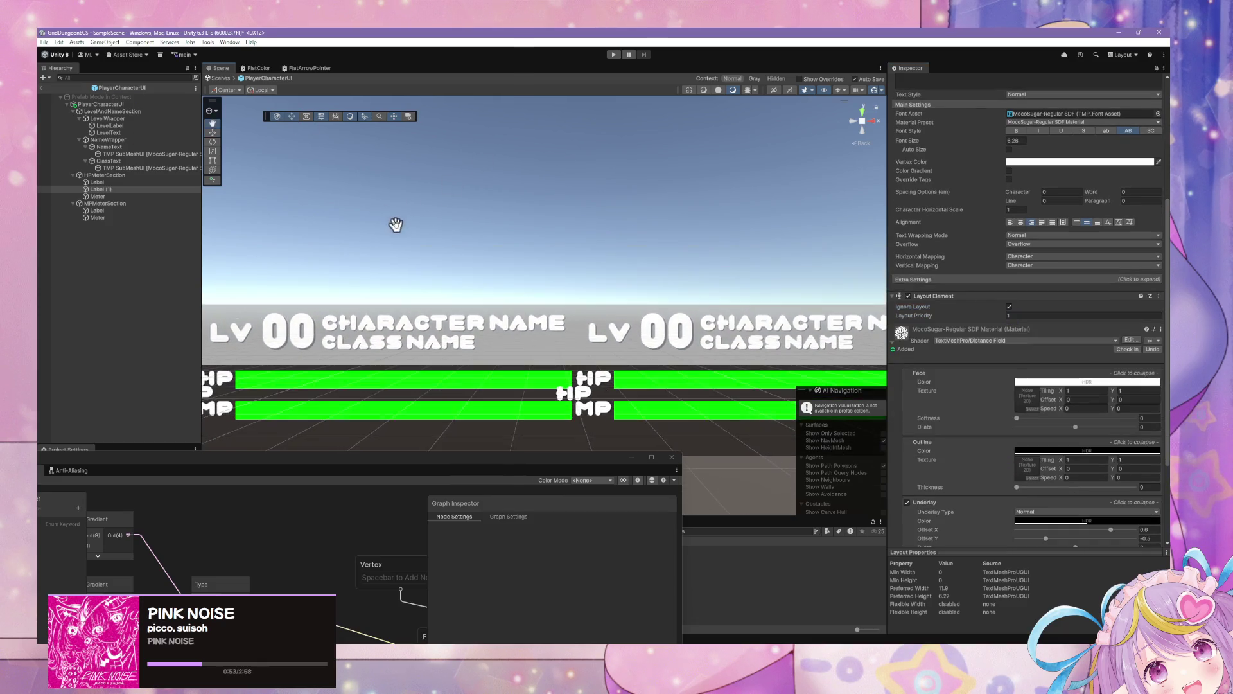
Stretch Label (1)'s anchors across its parent and move it below the HP Meter
scroll(1073, 222, up, 6)
click(907, 131)
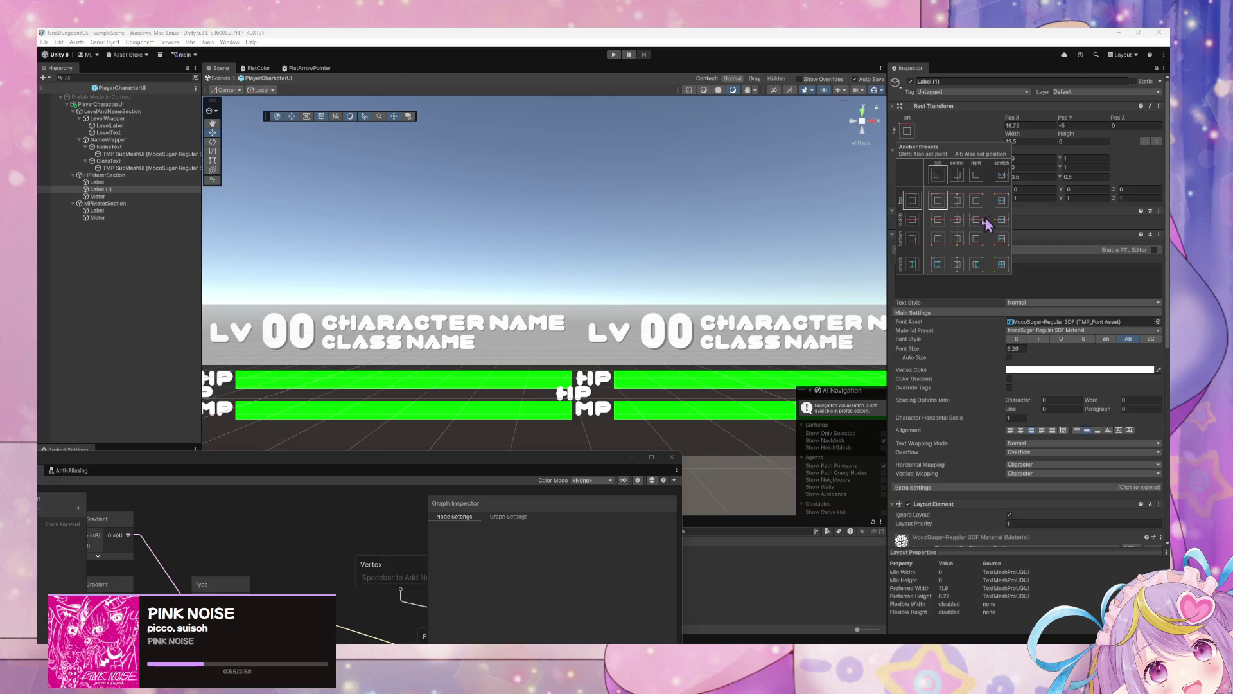
alt+shift+click(1002, 242)
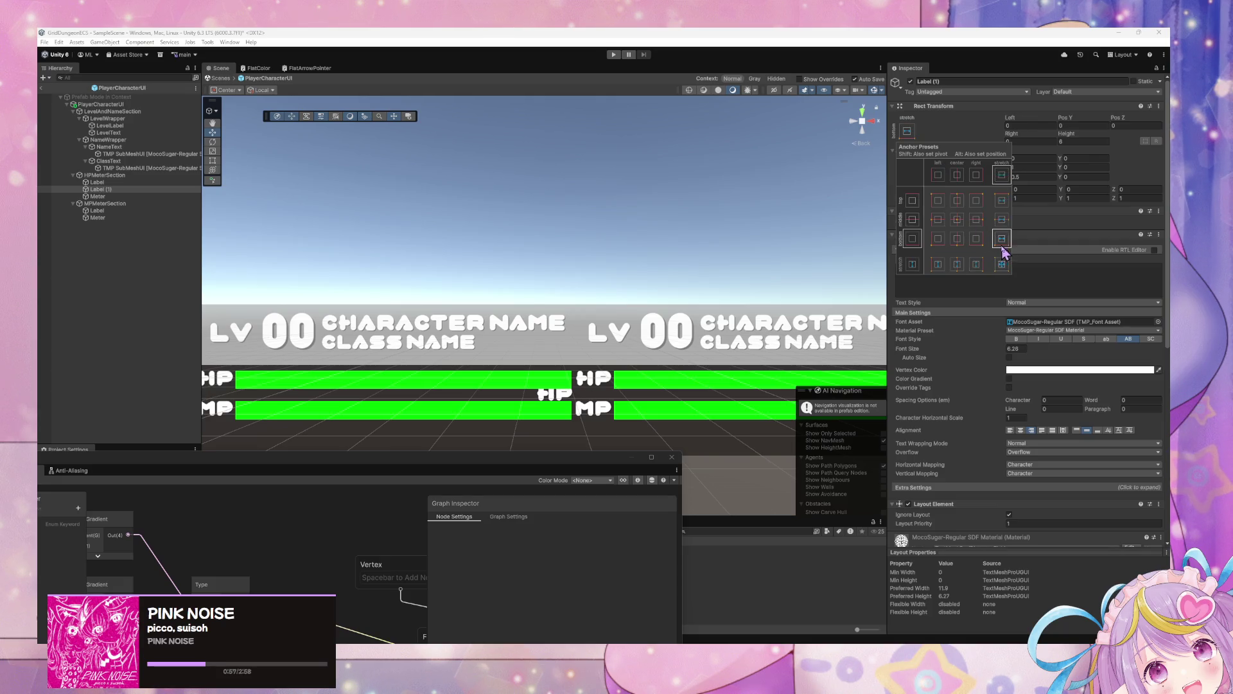
click(1071, 140)
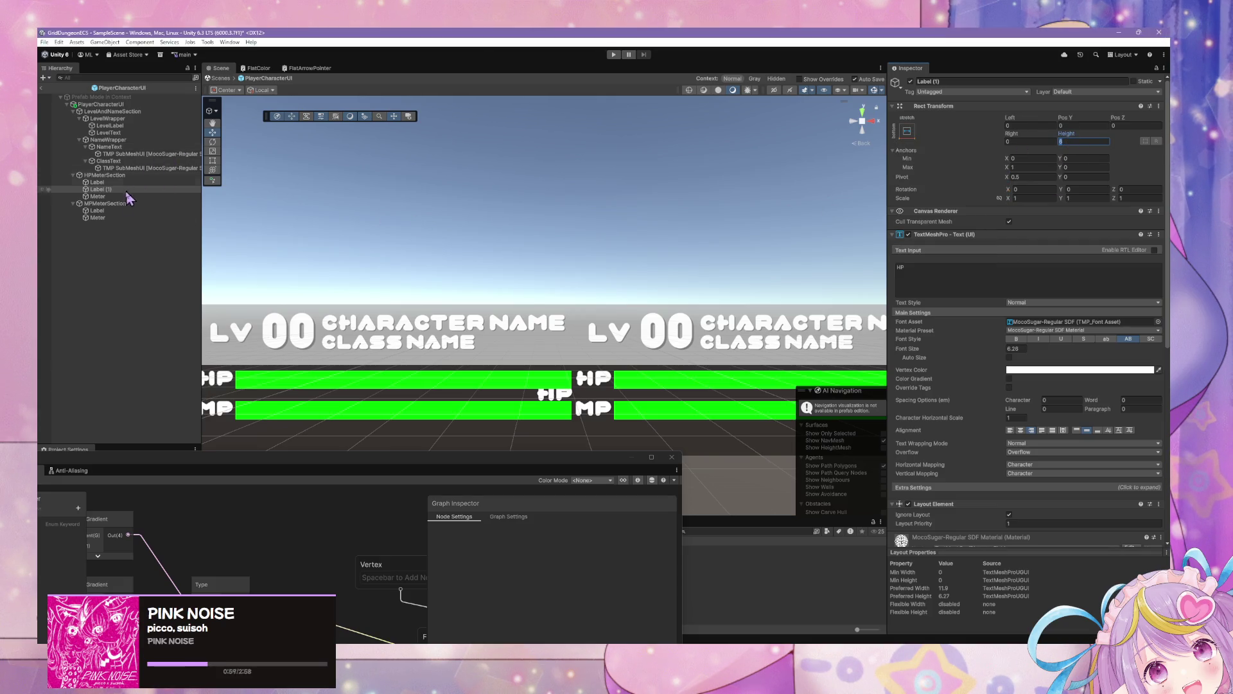
drag(97, 189, 97, 204)
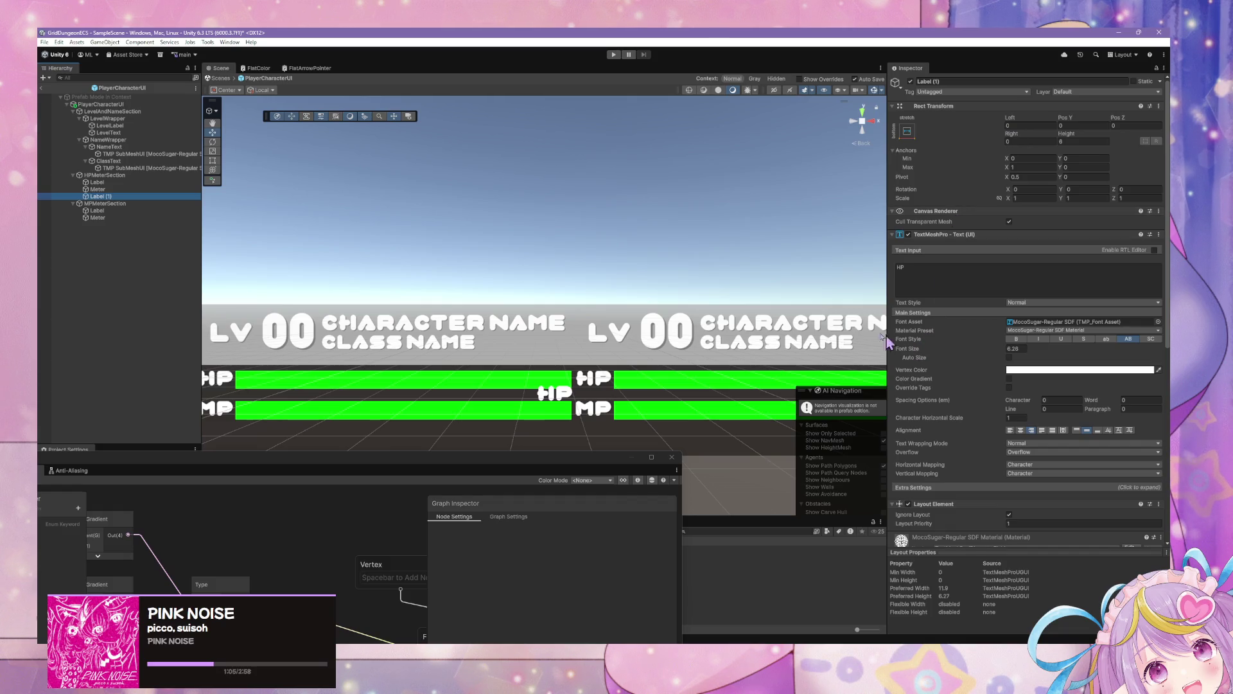
key(f)
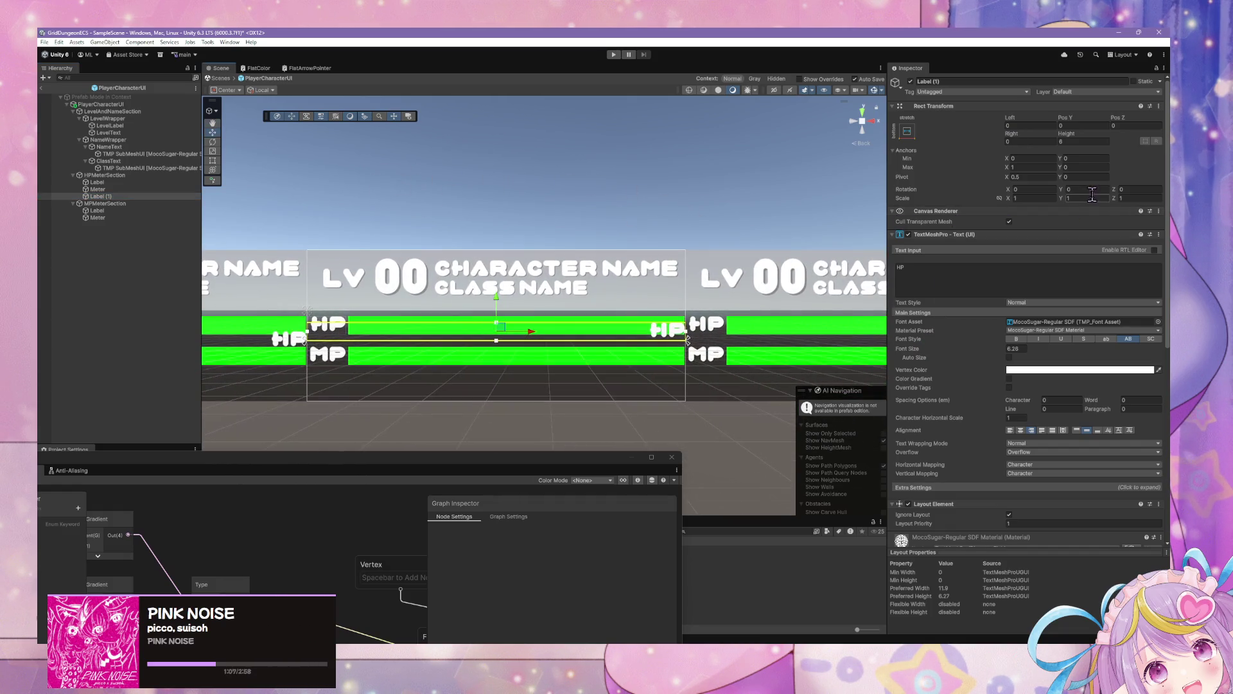
Center-align Label (1) and change its text to '000/000'
click(1021, 430)
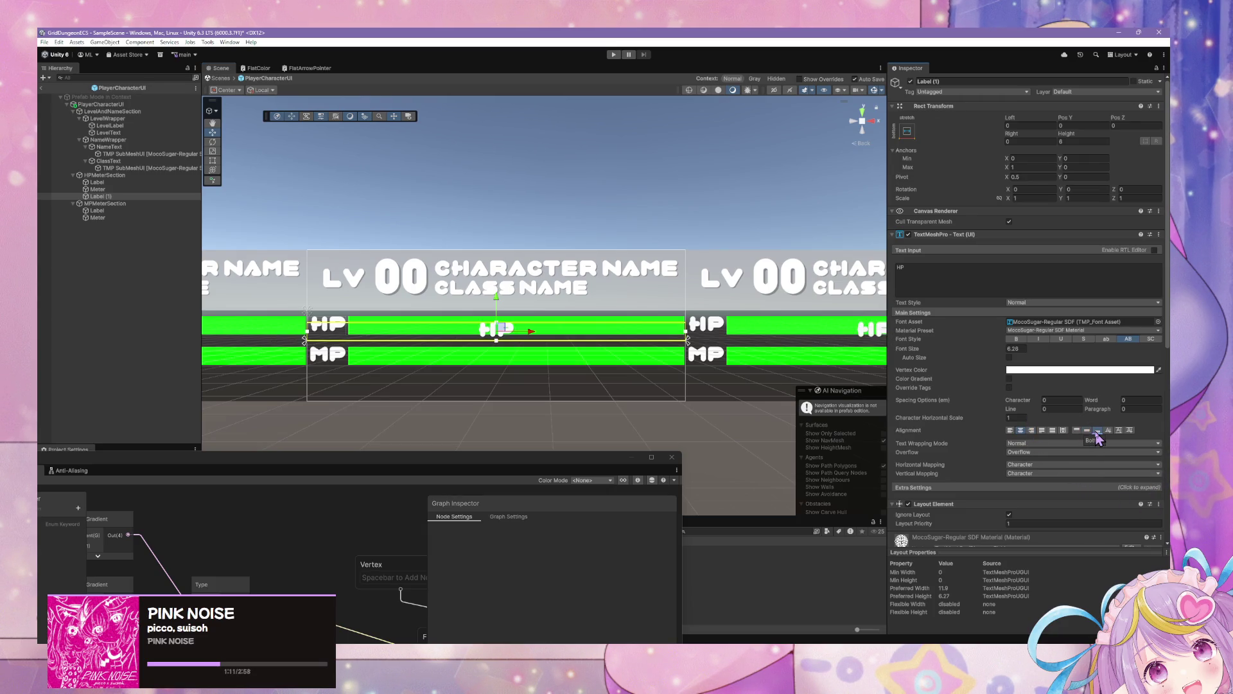
click(962, 277)
key(BackSpace)
key(BackSpace)
text(12)
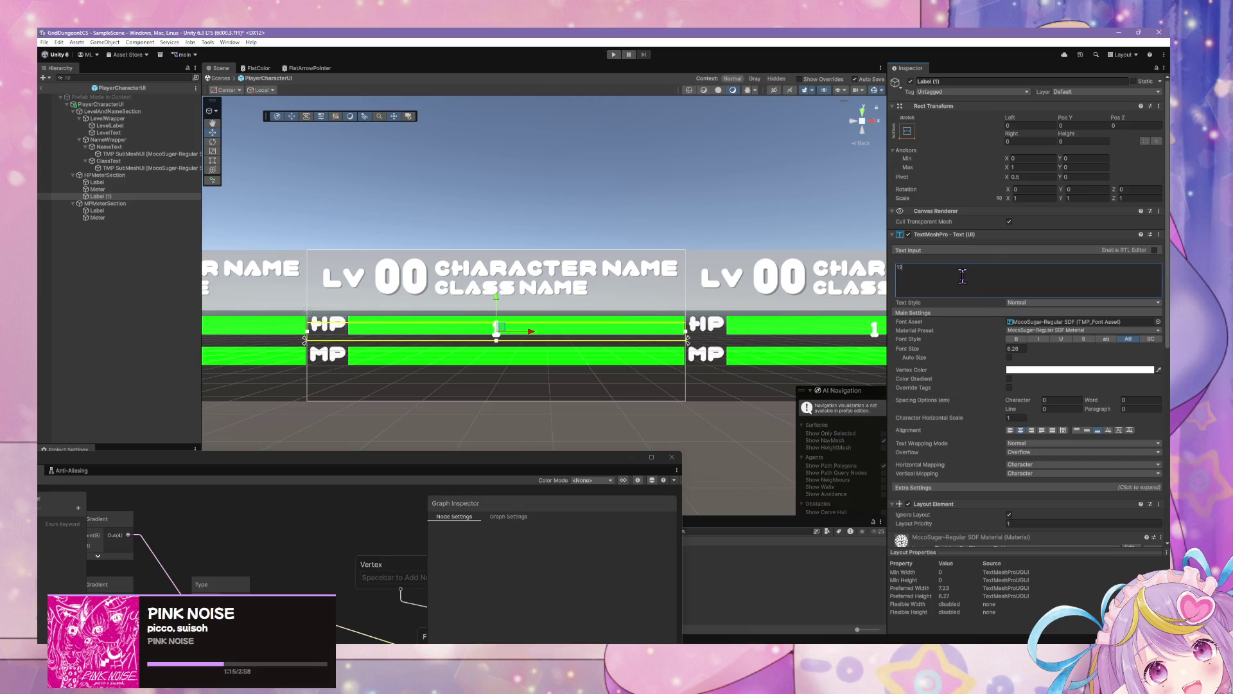
text(00/000)
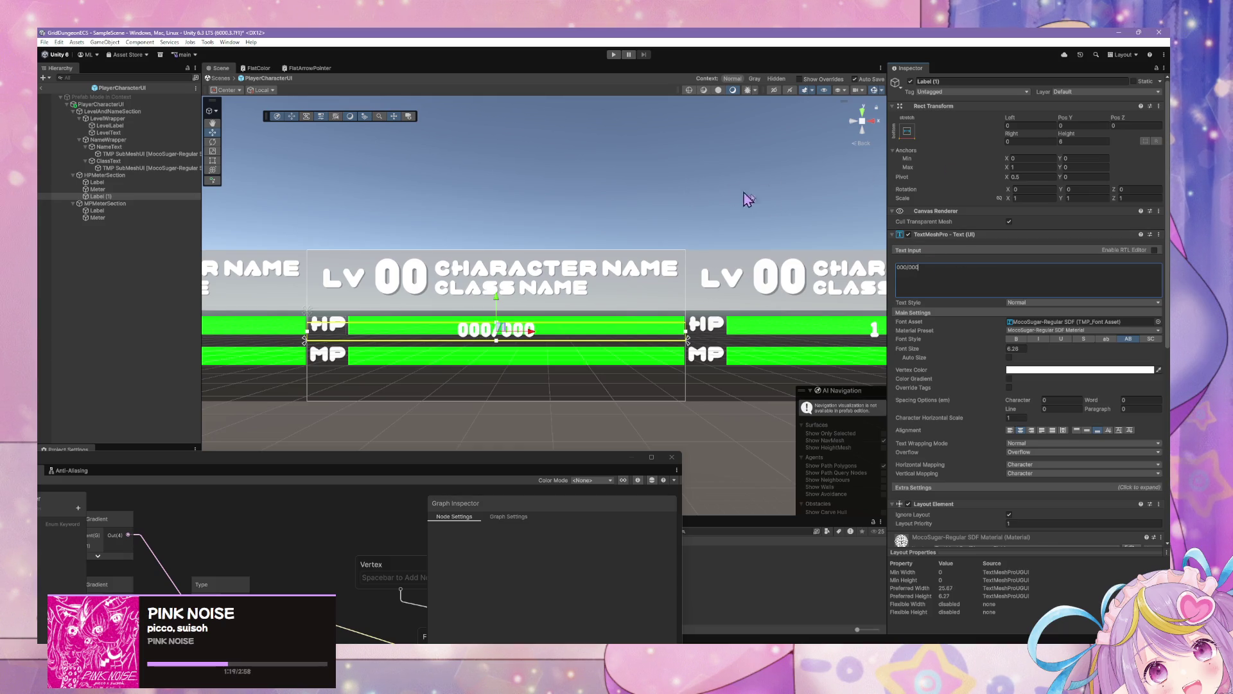
click(103, 196)
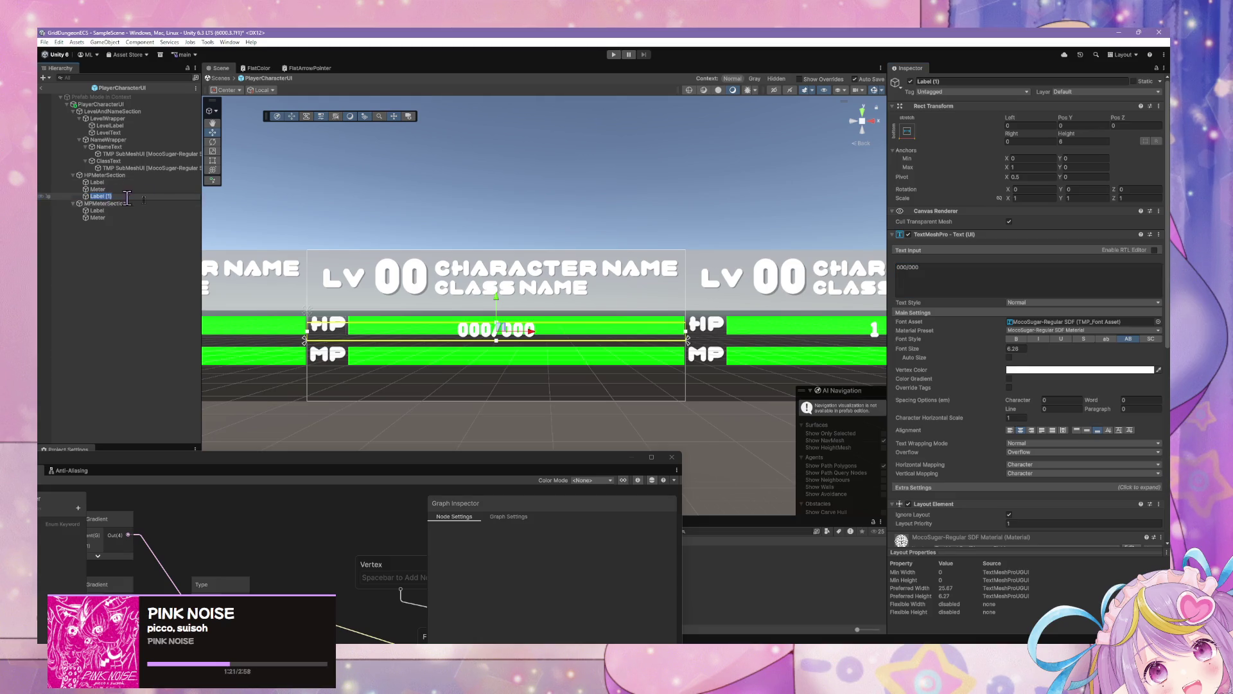
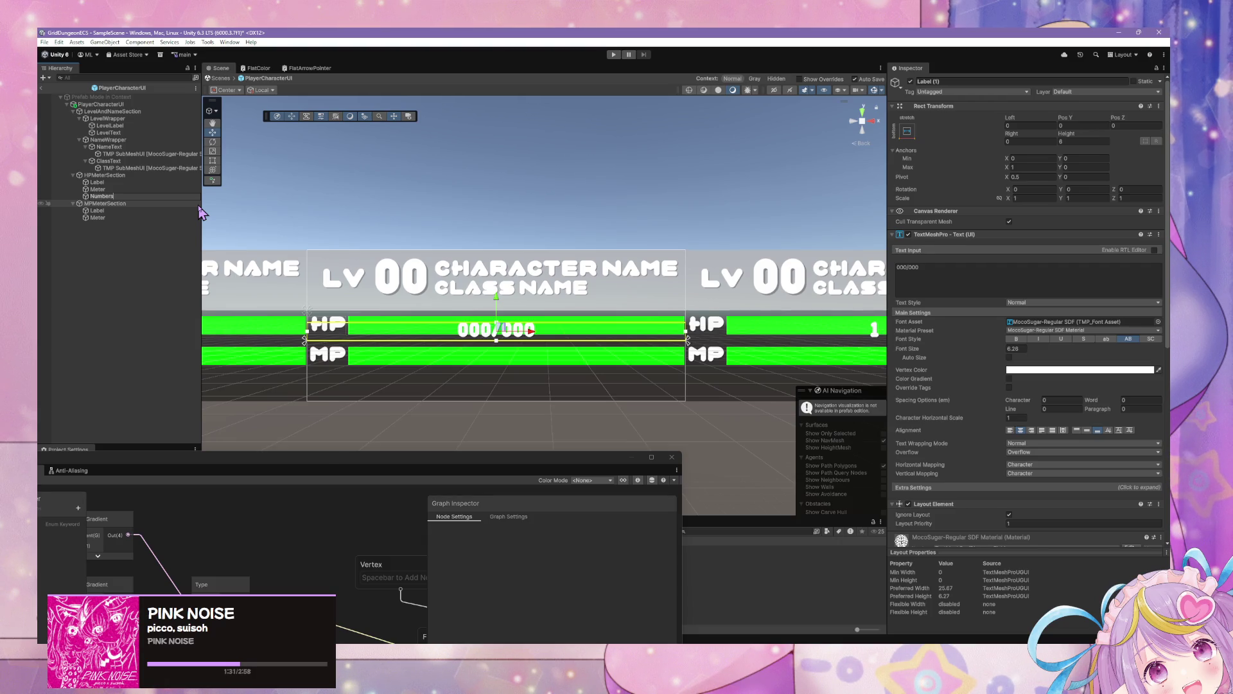
Name the HP section's Label (1) text 'Numbers', check the panels in the Scene view, then reselect it
key(Return)
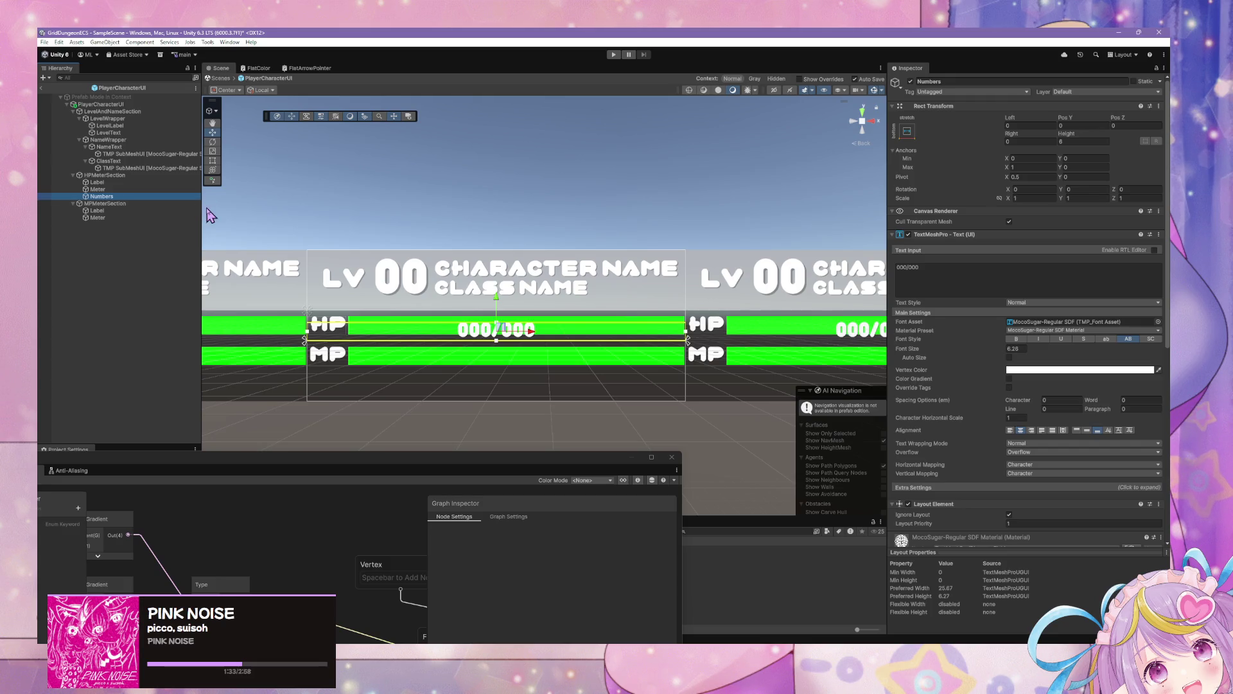
scroll(347, 184, down, 5)
click(545, 366)
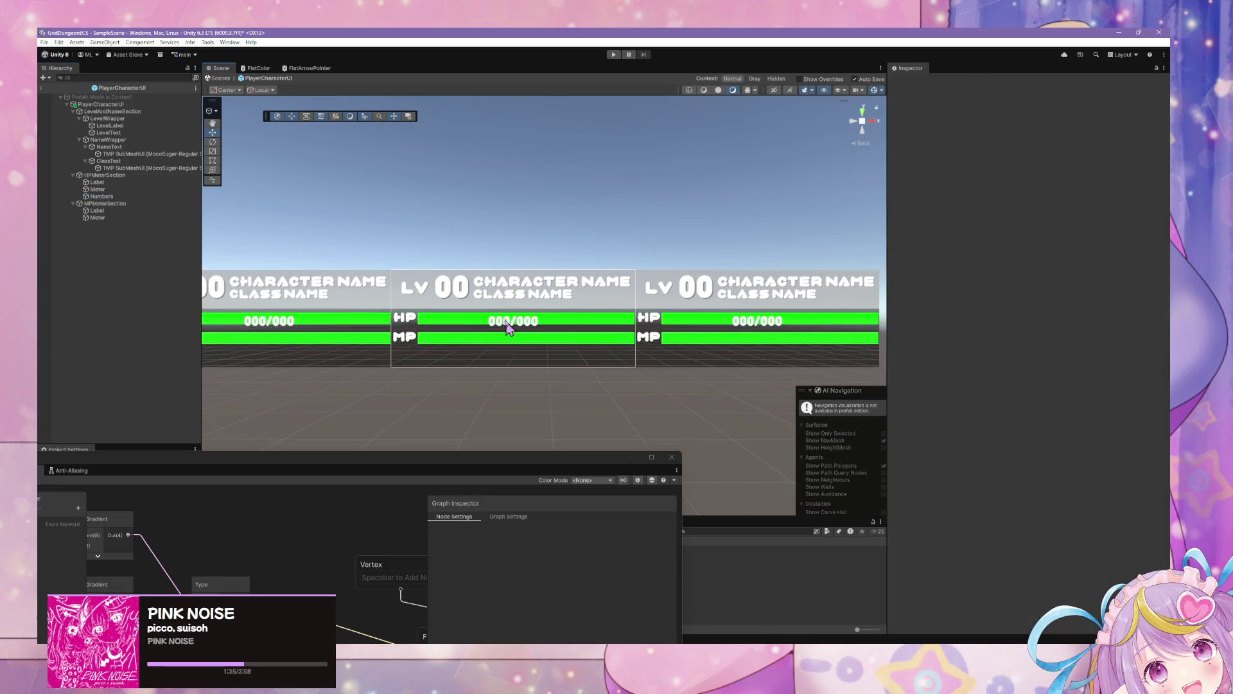
scroll(486, 252, down, 1)
scroll(483, 247, down, 1)
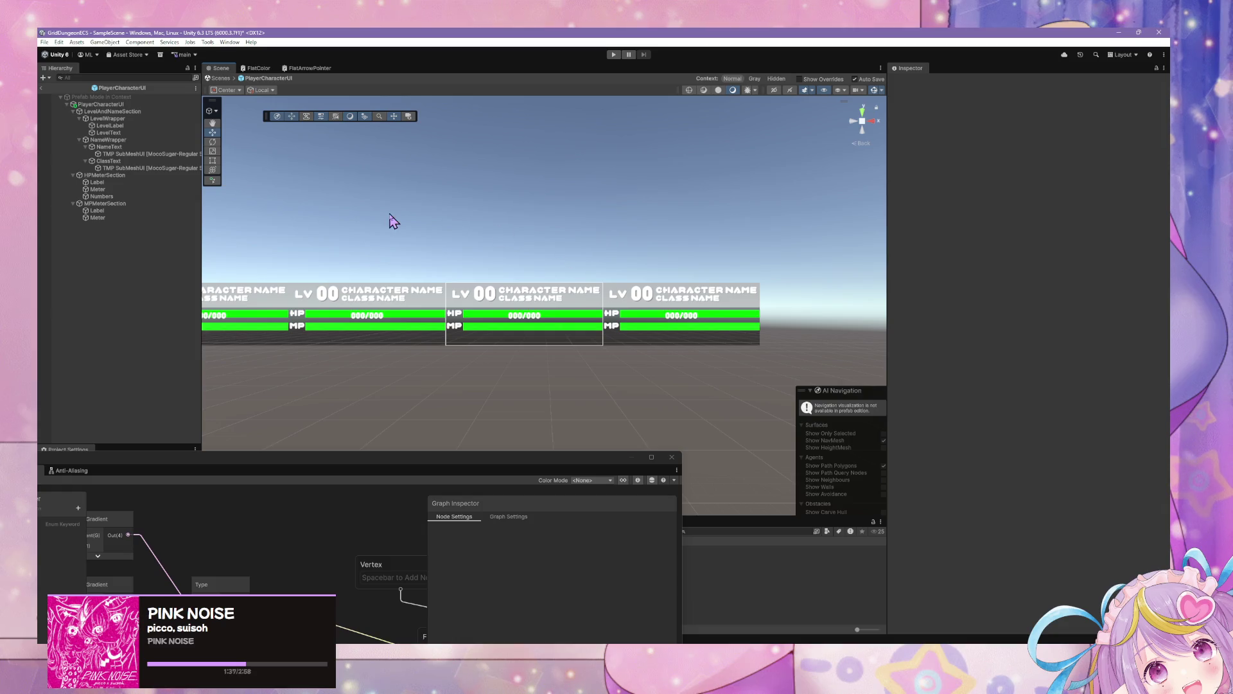
scroll(394, 221, up, 5)
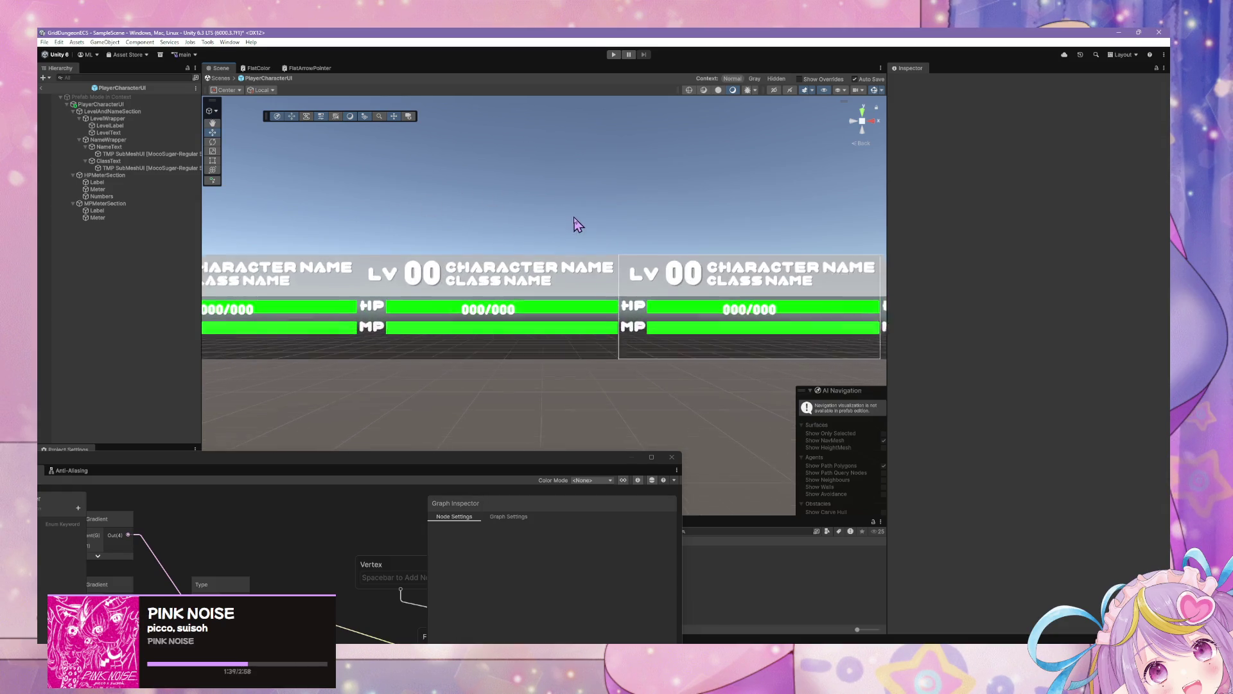
scroll(580, 224, up, 1)
scroll(519, 205, down, 5)
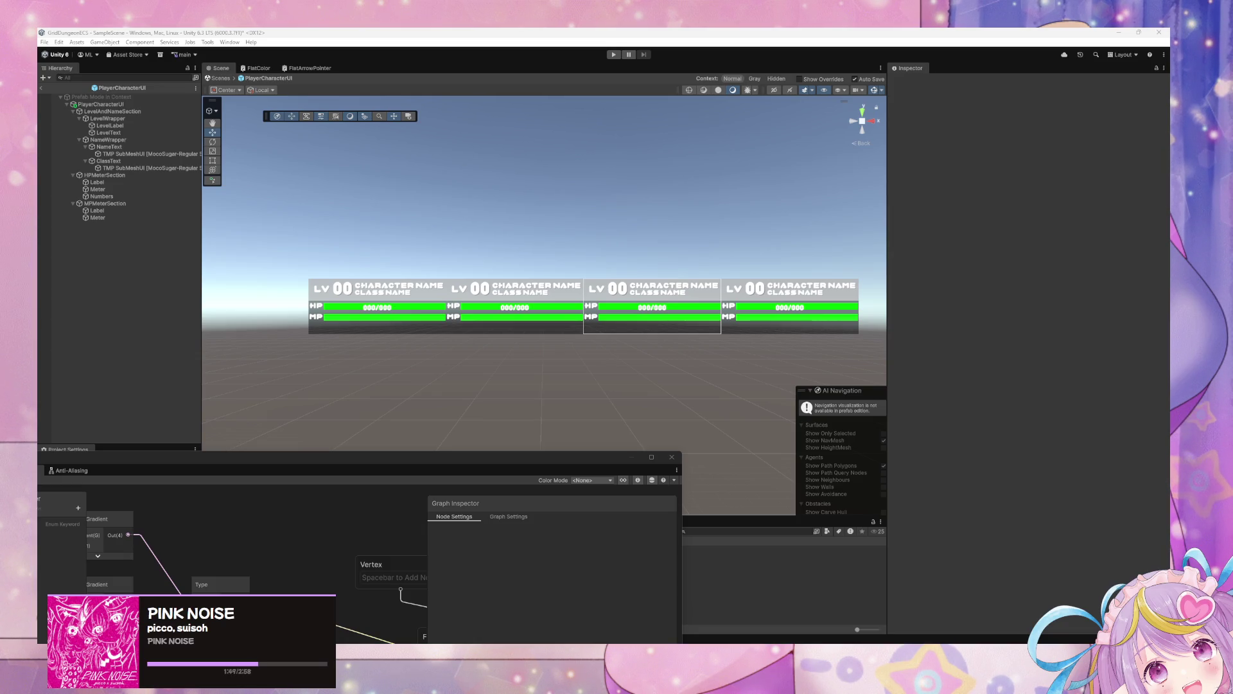
scroll(552, 337, up, 5)
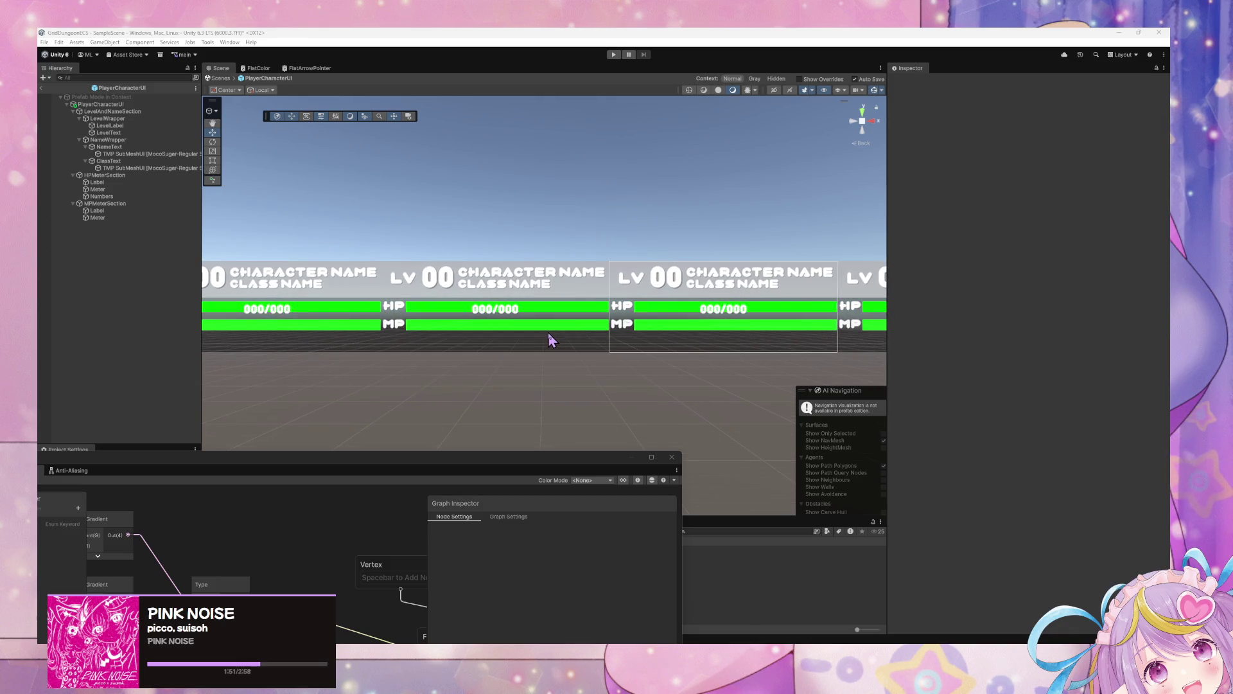
click(103, 196)
Paste the Numbers text under MPMeterSection with Left and Right 0 and a bottom-stretch anchor
click(127, 205)
key(ctrl+shift+v)
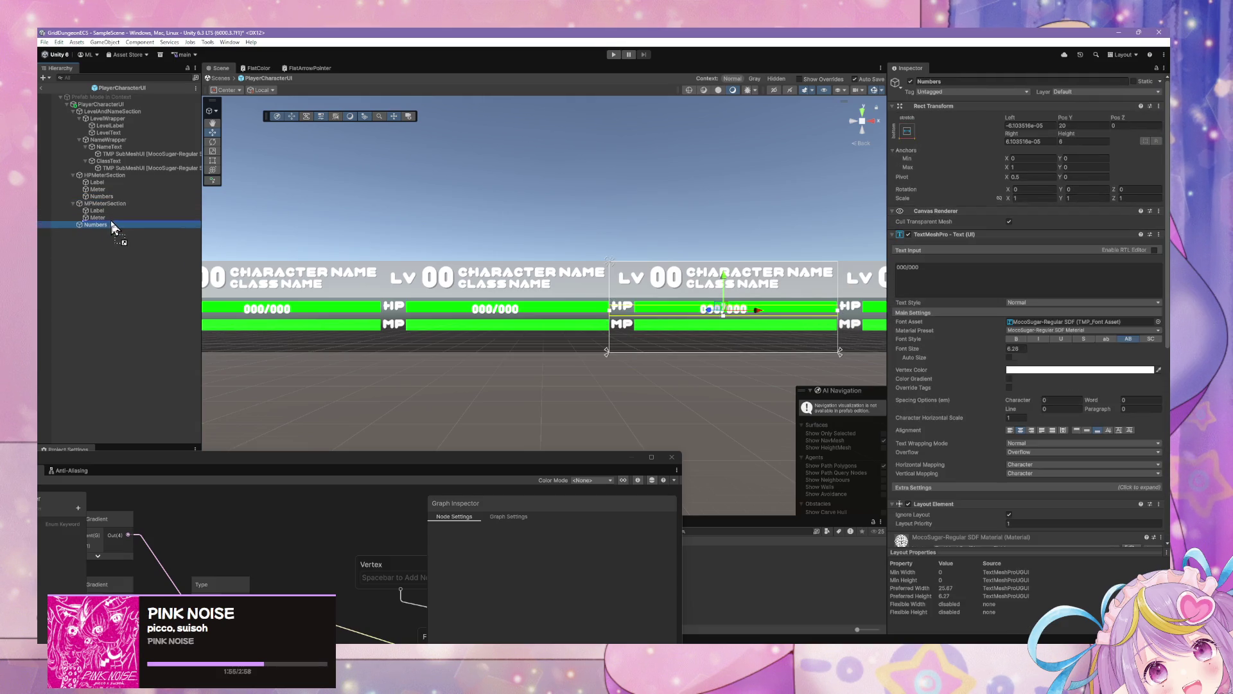
click(1040, 127)
text(0)
click(1049, 141)
text(0)
click(905, 133)
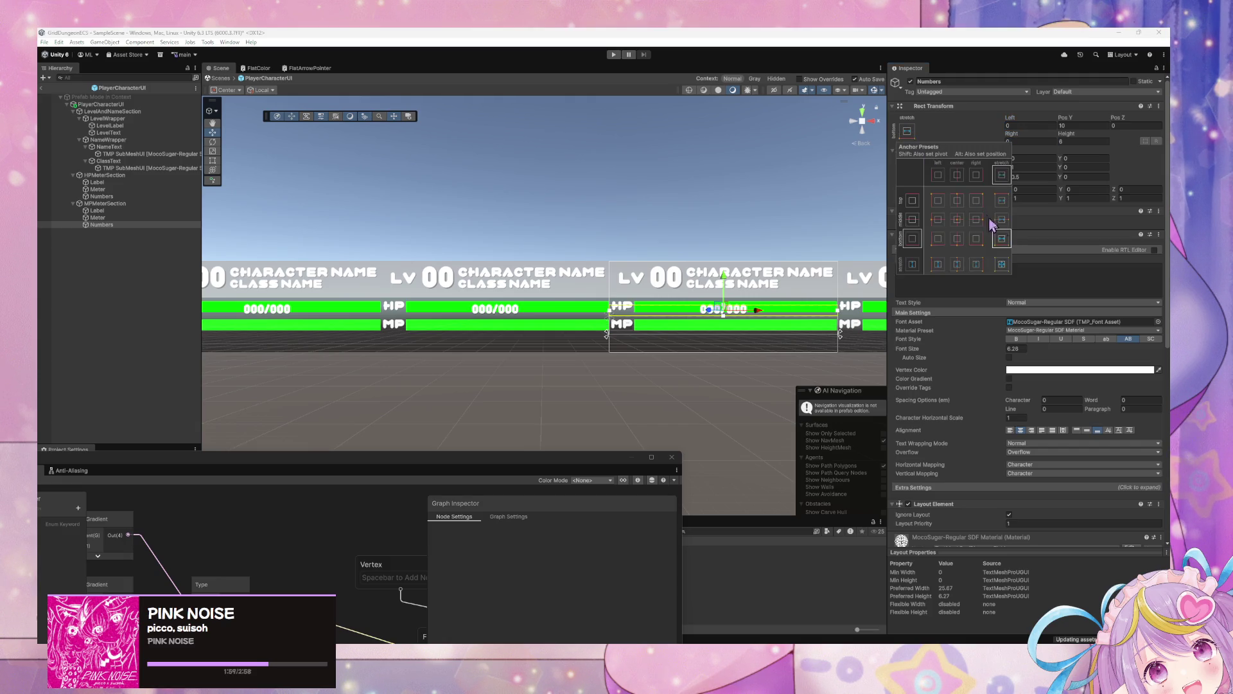
alt+click(1001, 238)
click(683, 368)
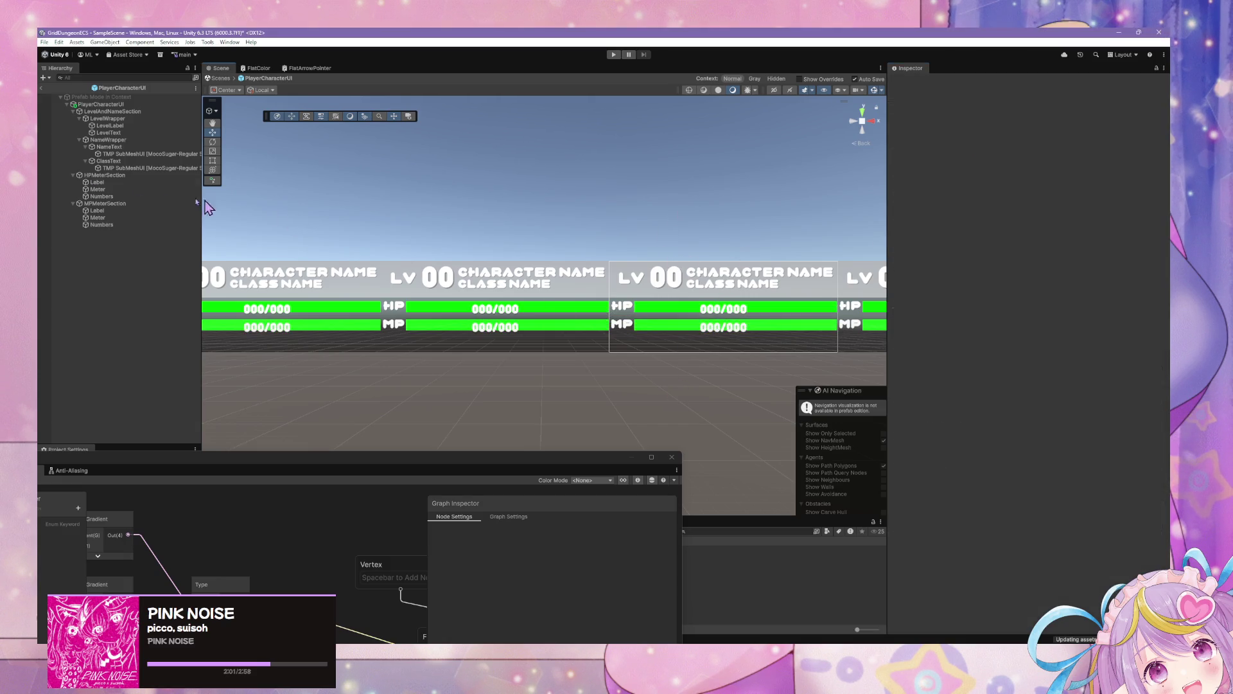
Review both HP and MP readouts in the Scene view, then select the HP Numbers text
click(102, 224)
scroll(503, 147, down, 5)
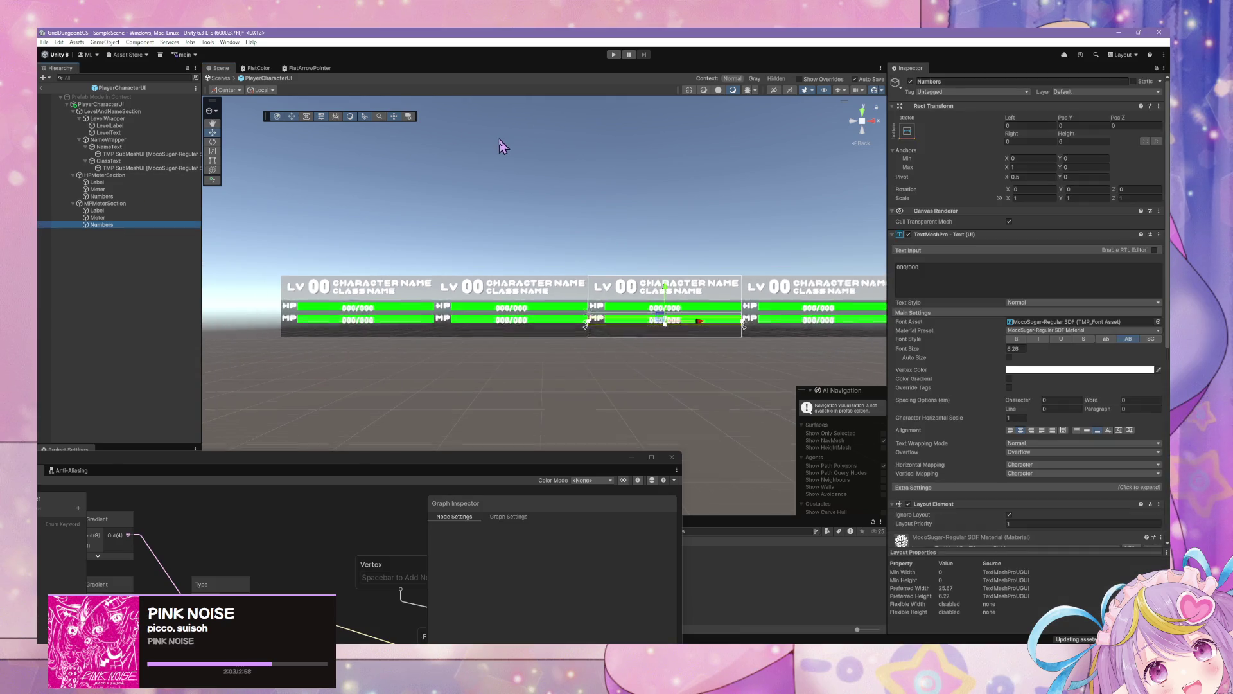
click(511, 150)
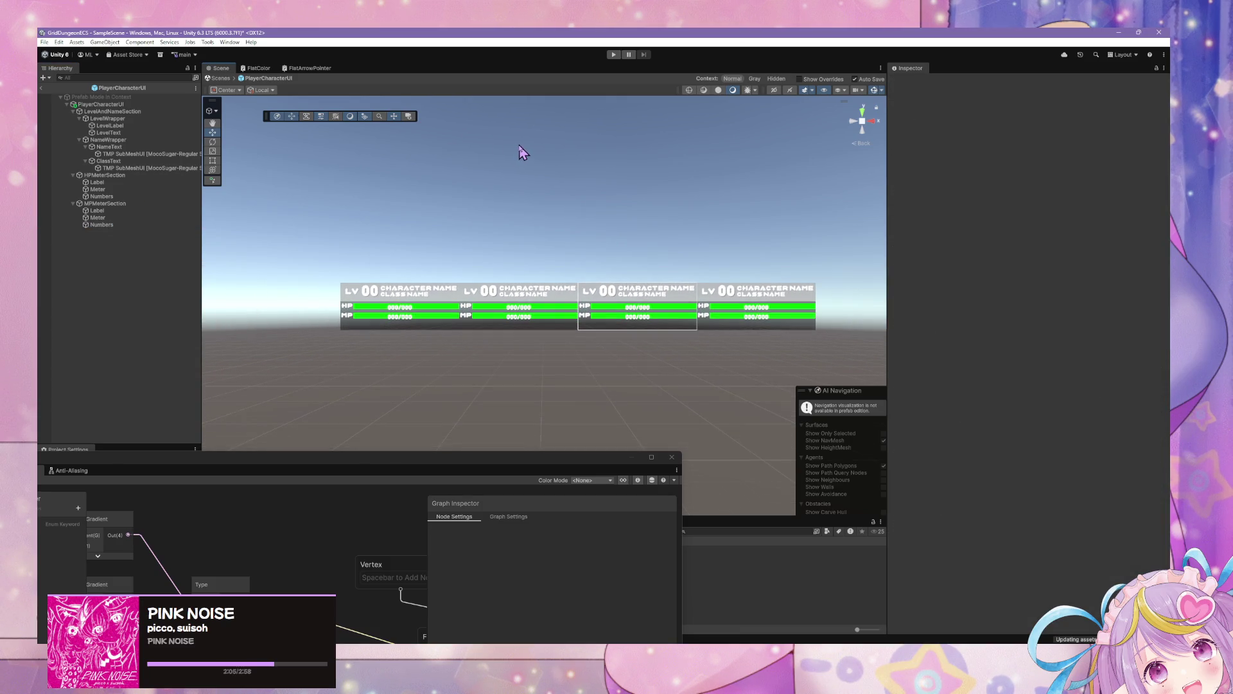
scroll(522, 151, down, 2)
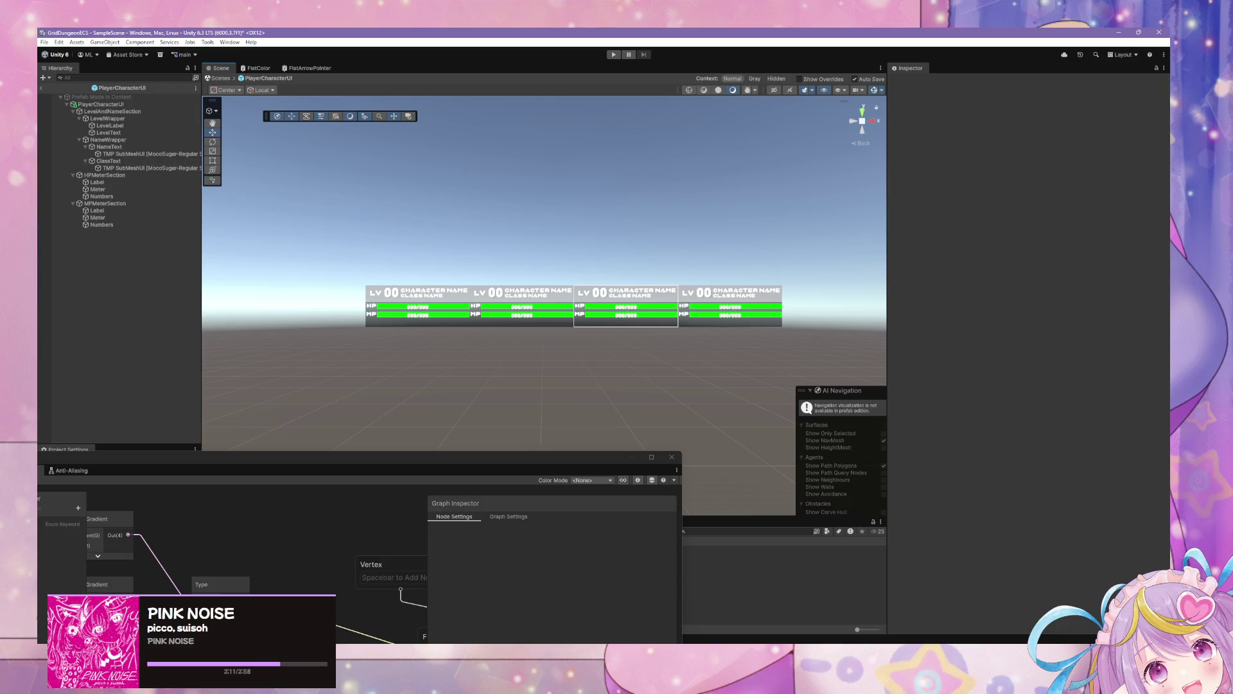
scroll(588, 221, up, 5)
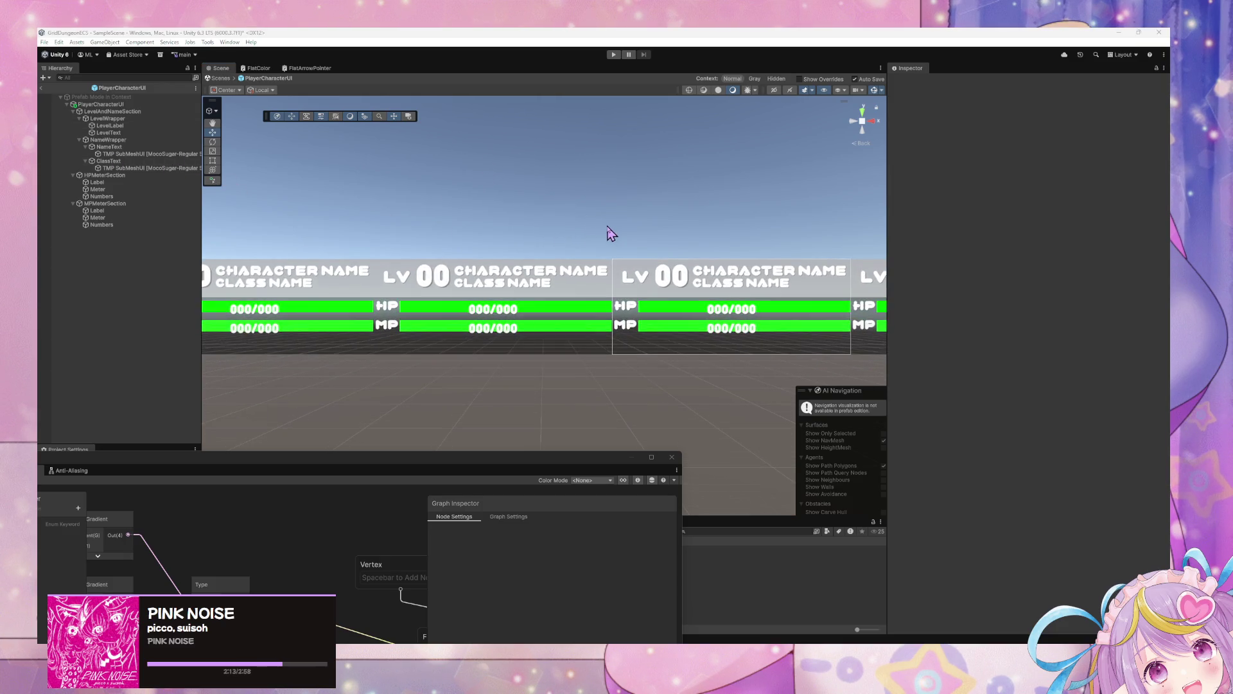
scroll(603, 222, down, 5)
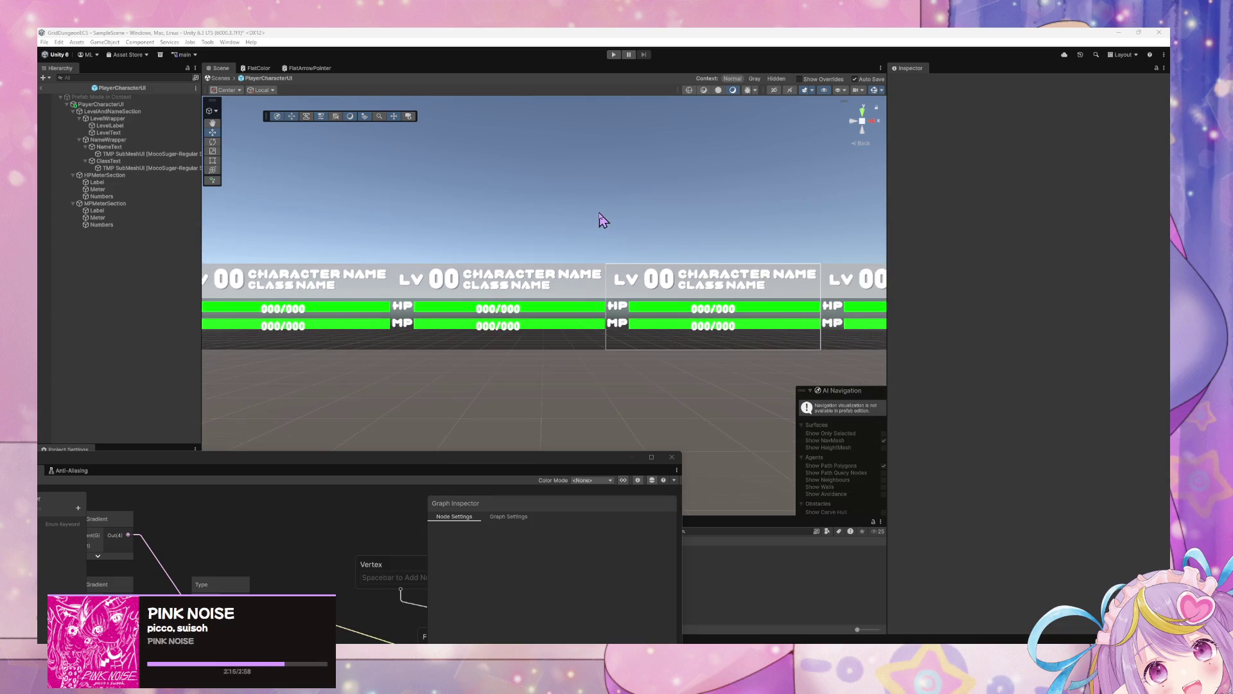
click(484, 194)
scroll(578, 186, down, 5)
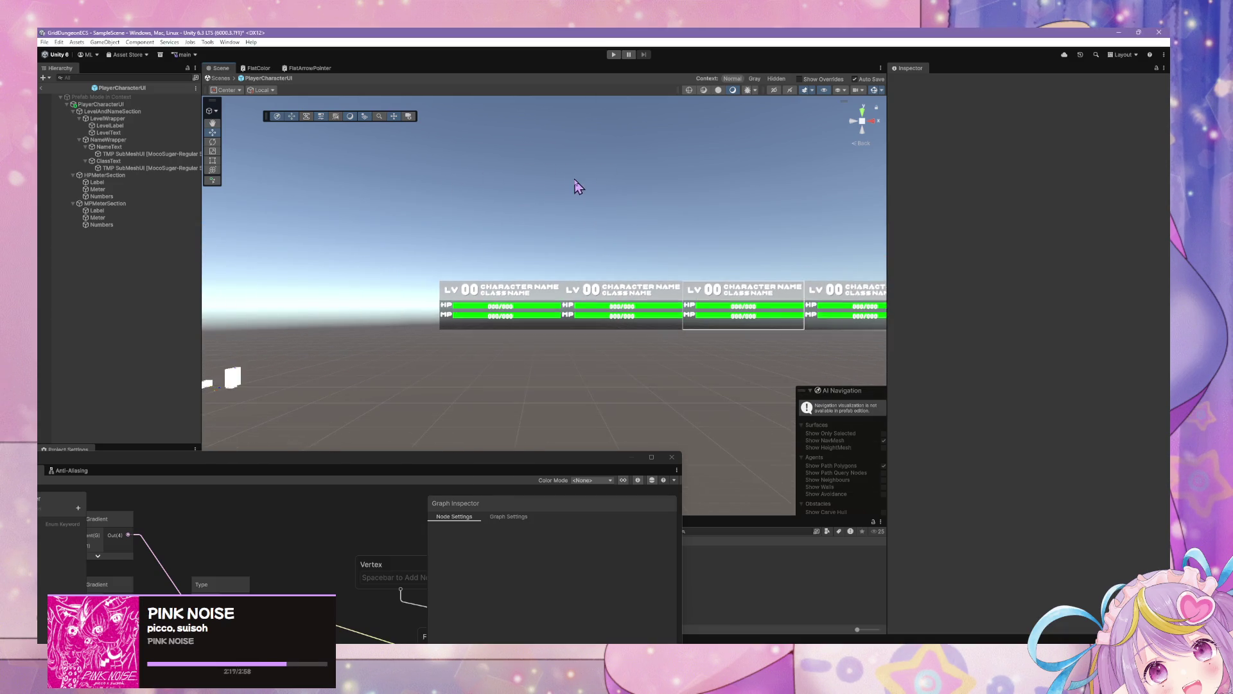
scroll(576, 185, down, 2)
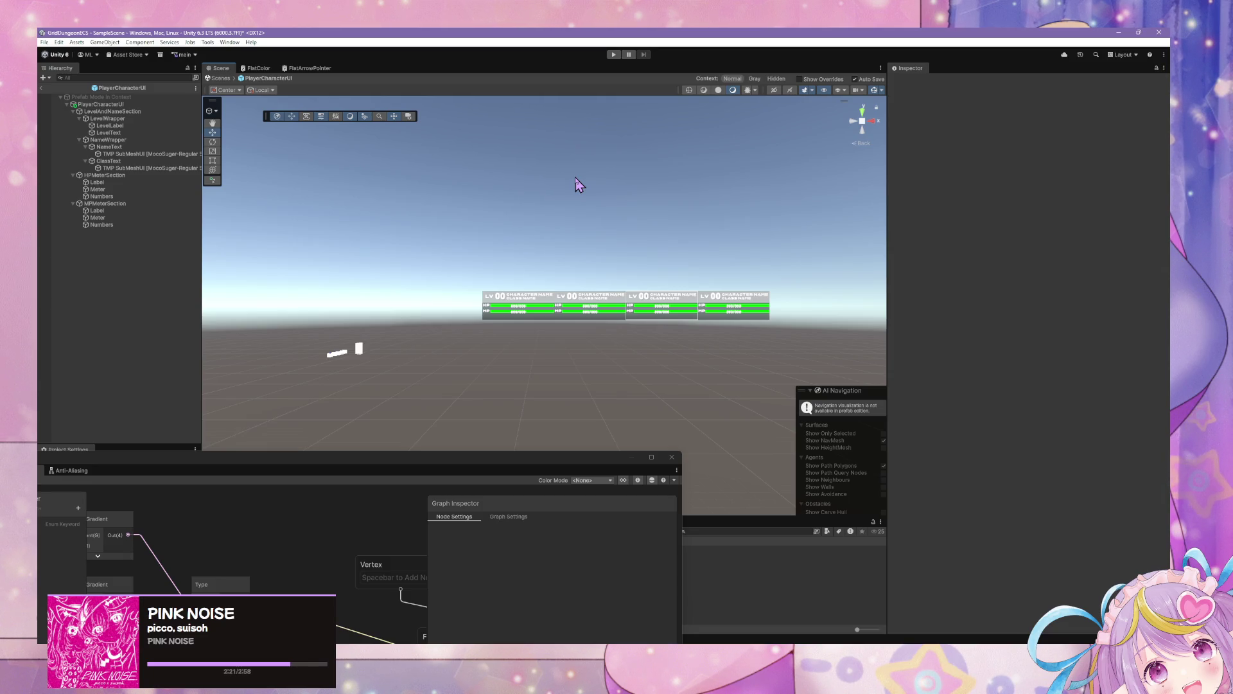
click(101, 196)
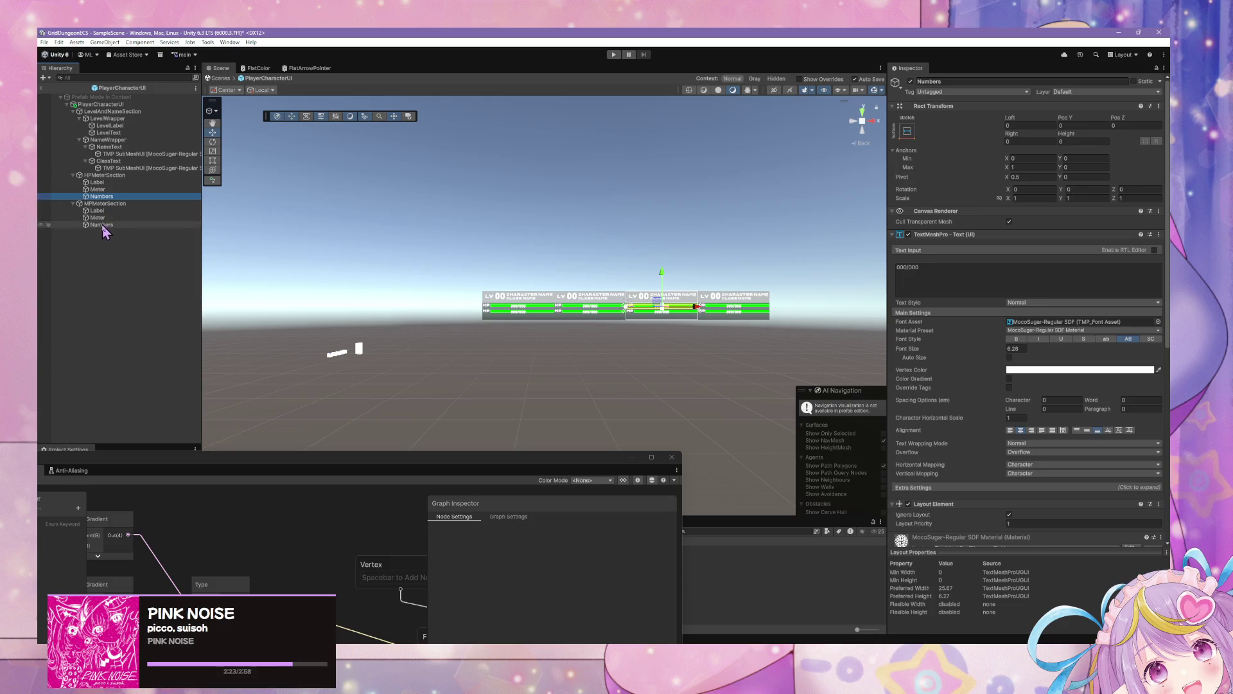
With both Numbers texts selected, try different text alignments, ending on right alignment
ctrl+click(109, 224)
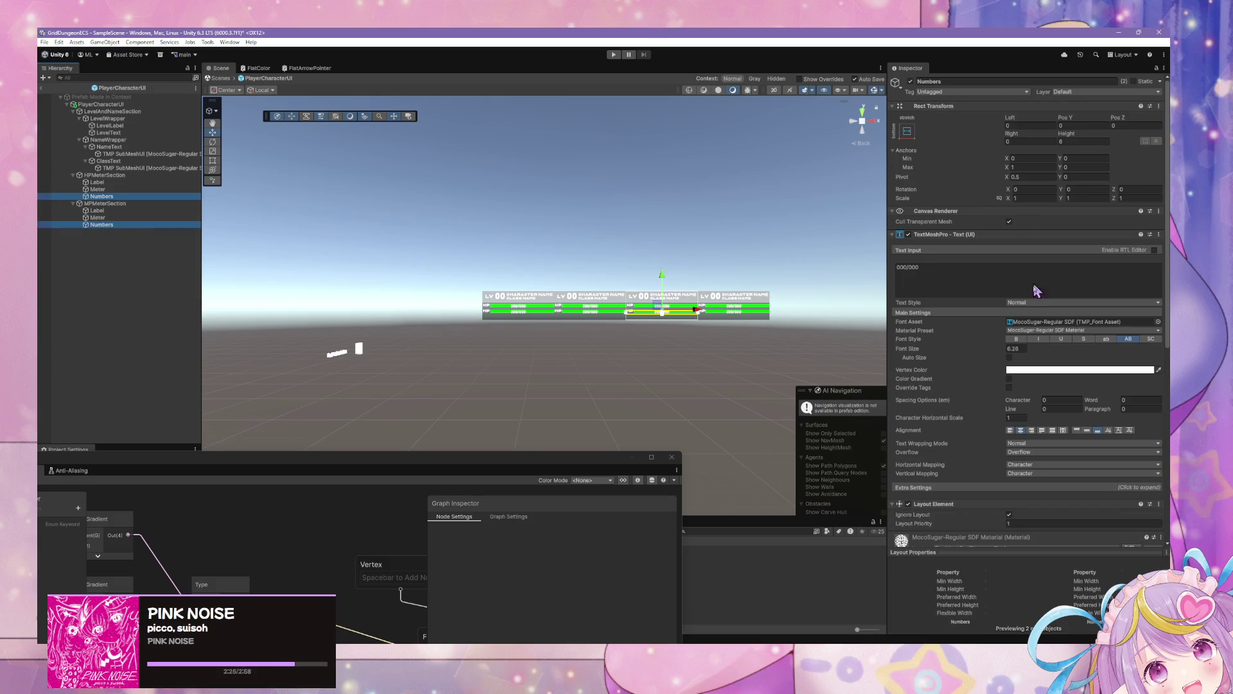
click(1031, 431)
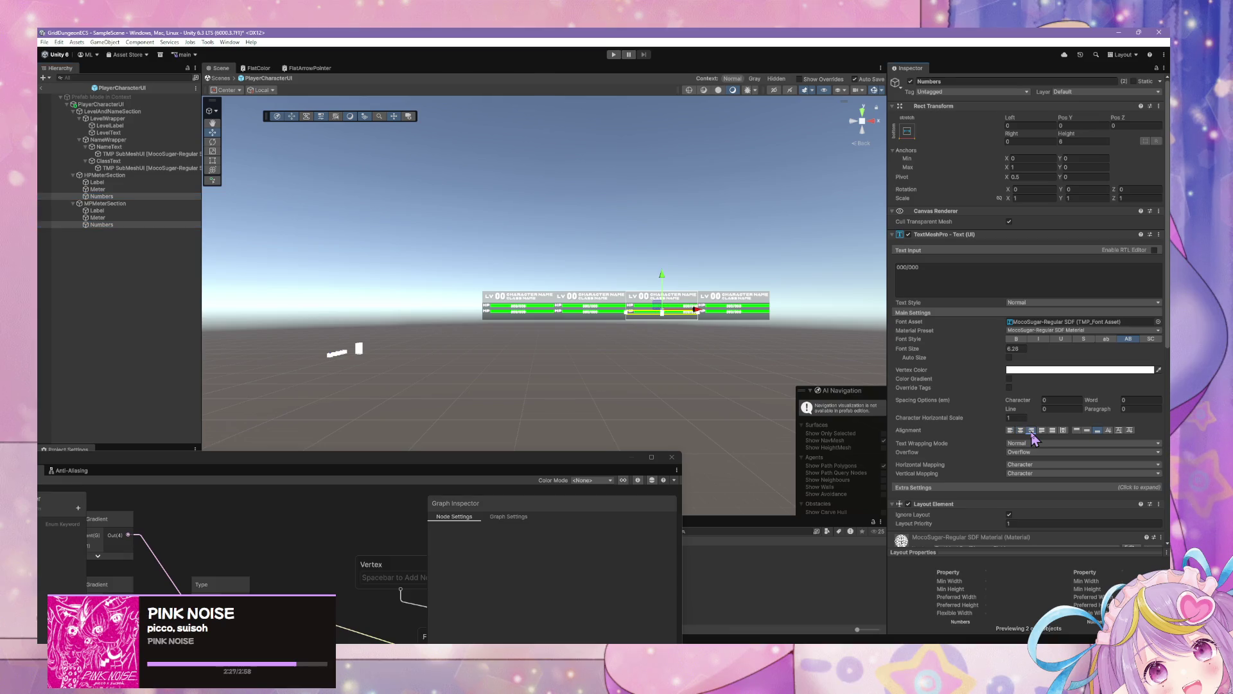
click(1021, 430)
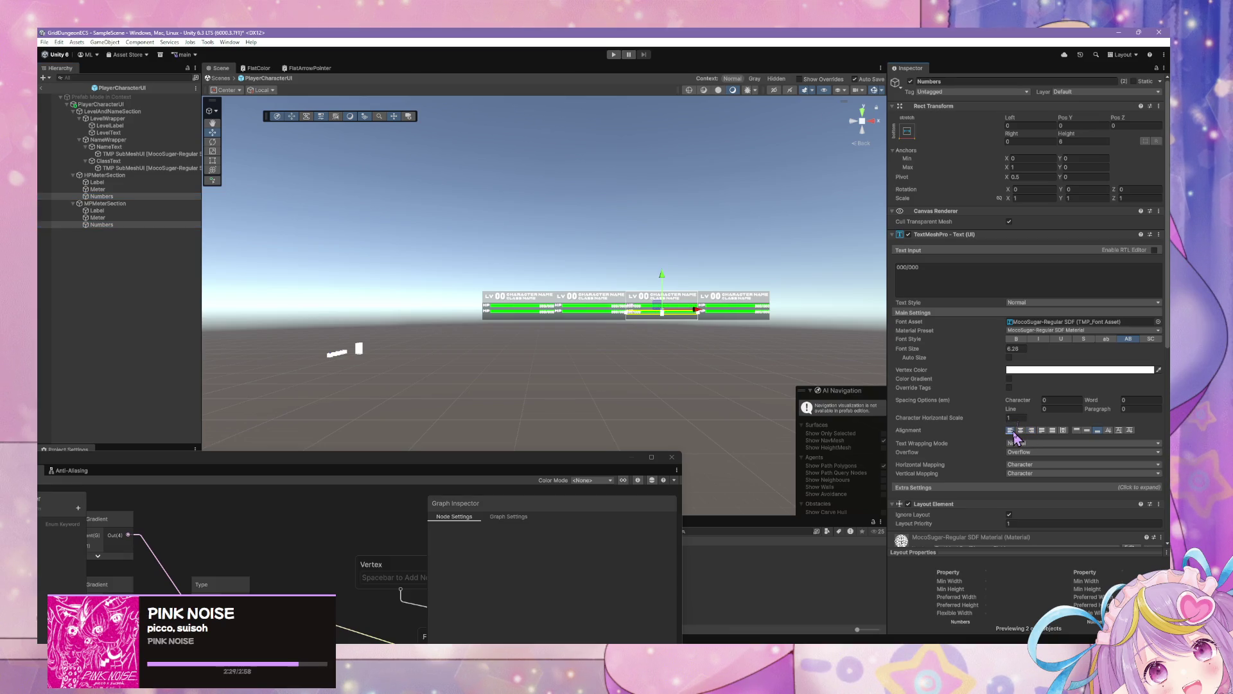
click(1053, 431)
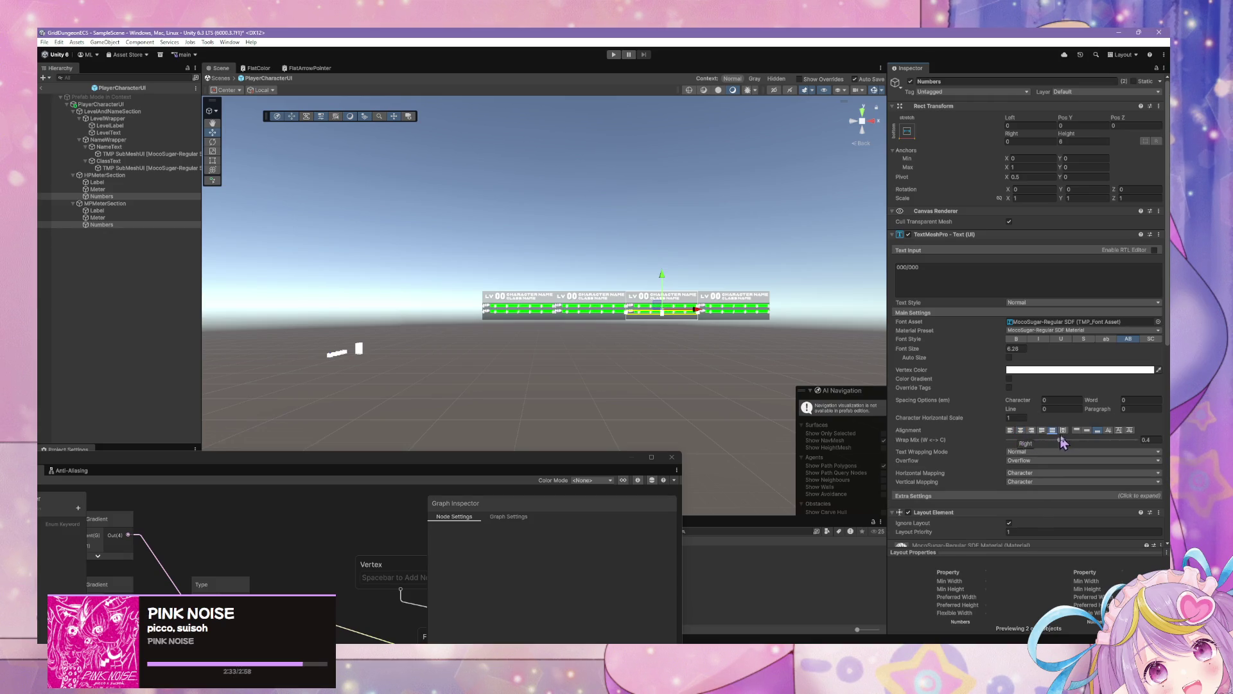
click(1112, 431)
key(f)
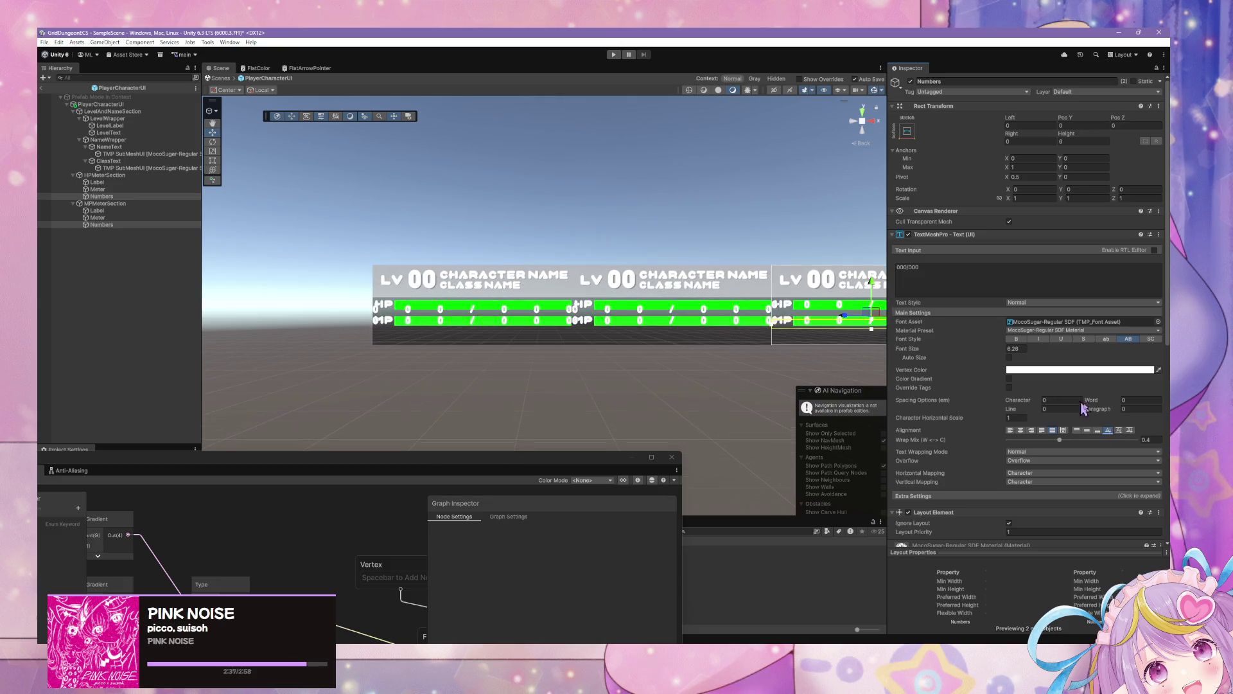
click(1119, 431)
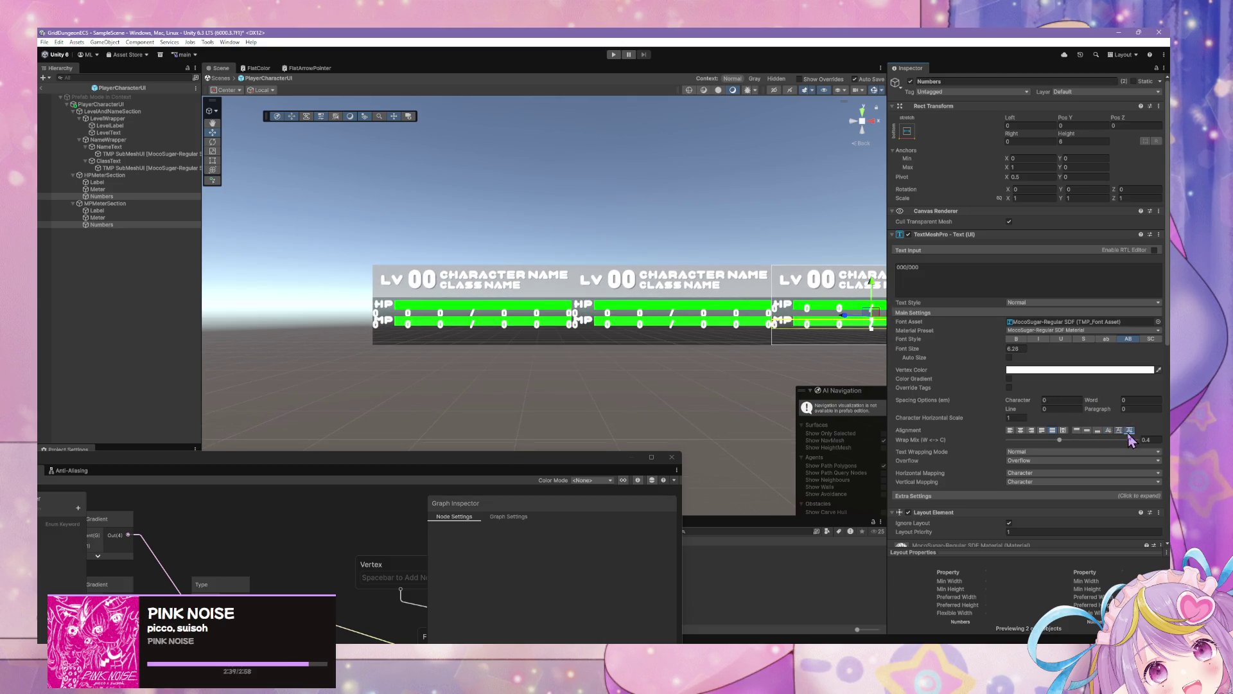
click(1023, 431)
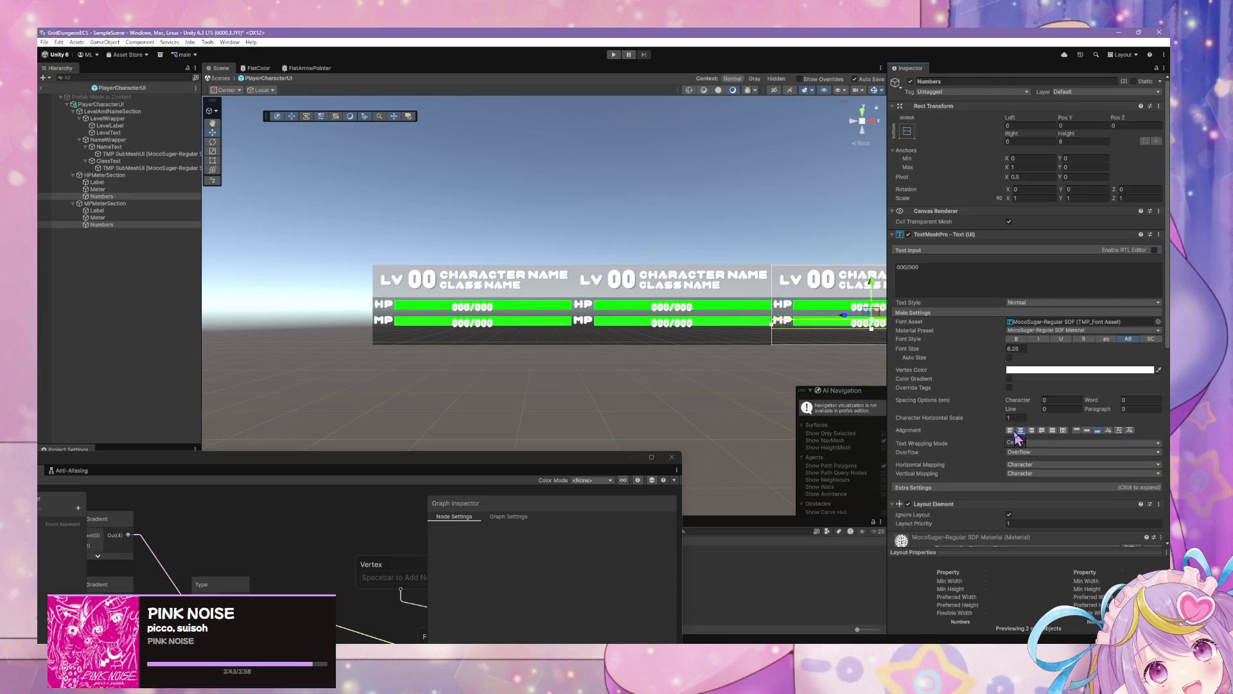
click(1010, 430)
click(1032, 431)
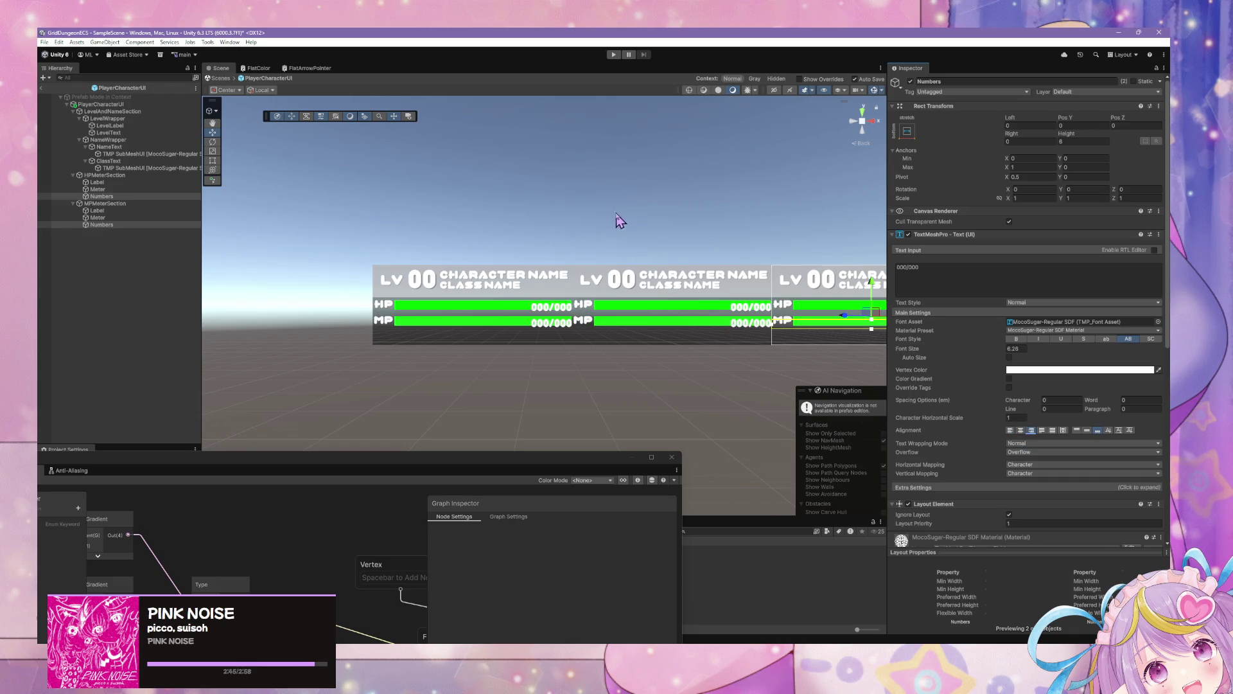
drag(619, 221, 622, 138)
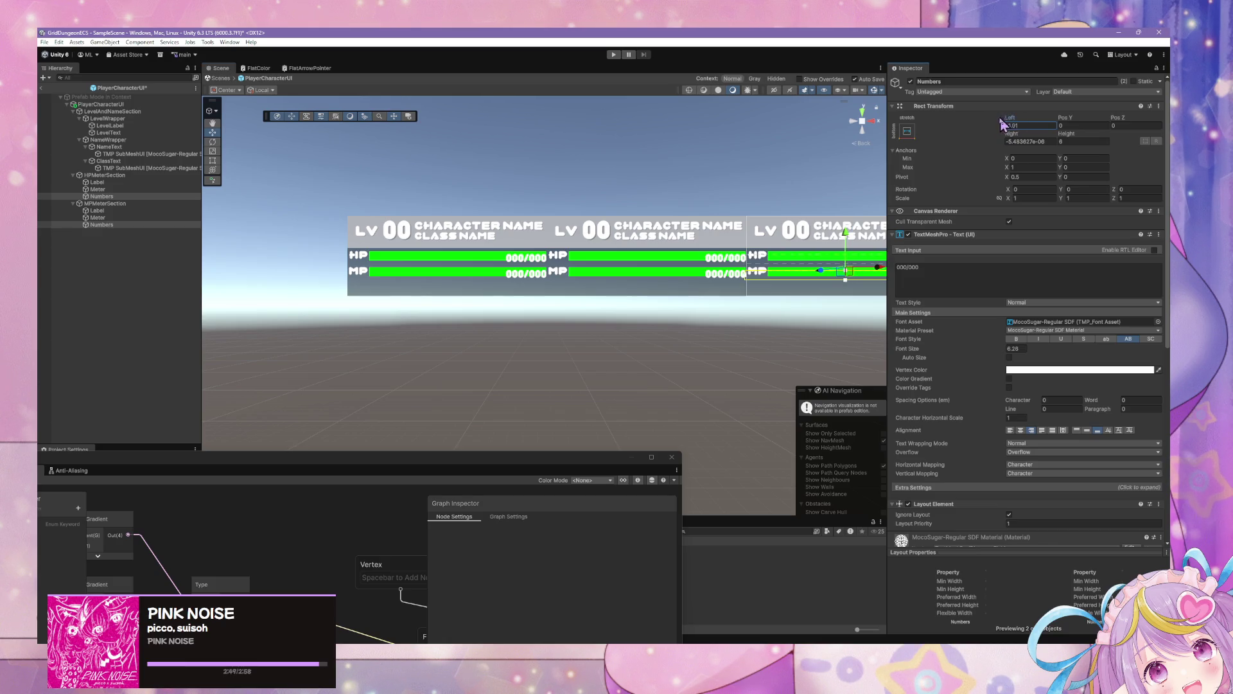
Set the Numbers texts' right inset to 2 in the Rect Transform
drag(1010, 120, 878, 160)
key(ctrl+z)
drag(1008, 134, 934, 182)
click(1026, 142)
text(2)
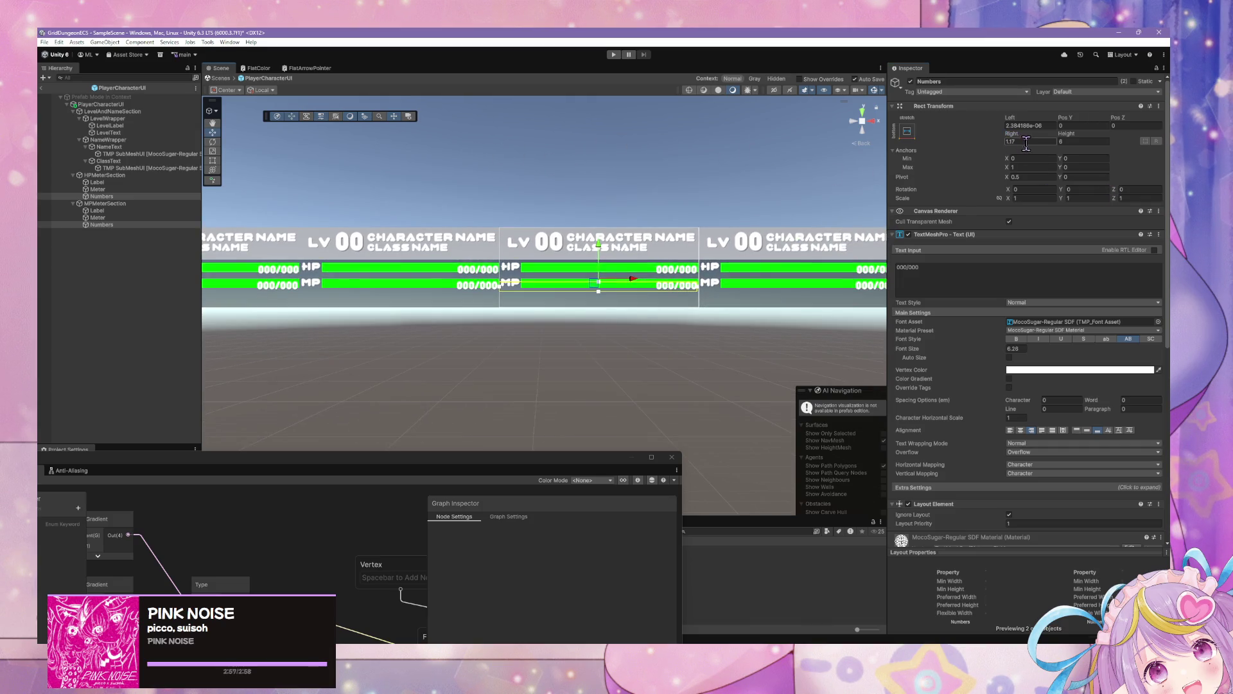
key(BackSpace)
text(2)
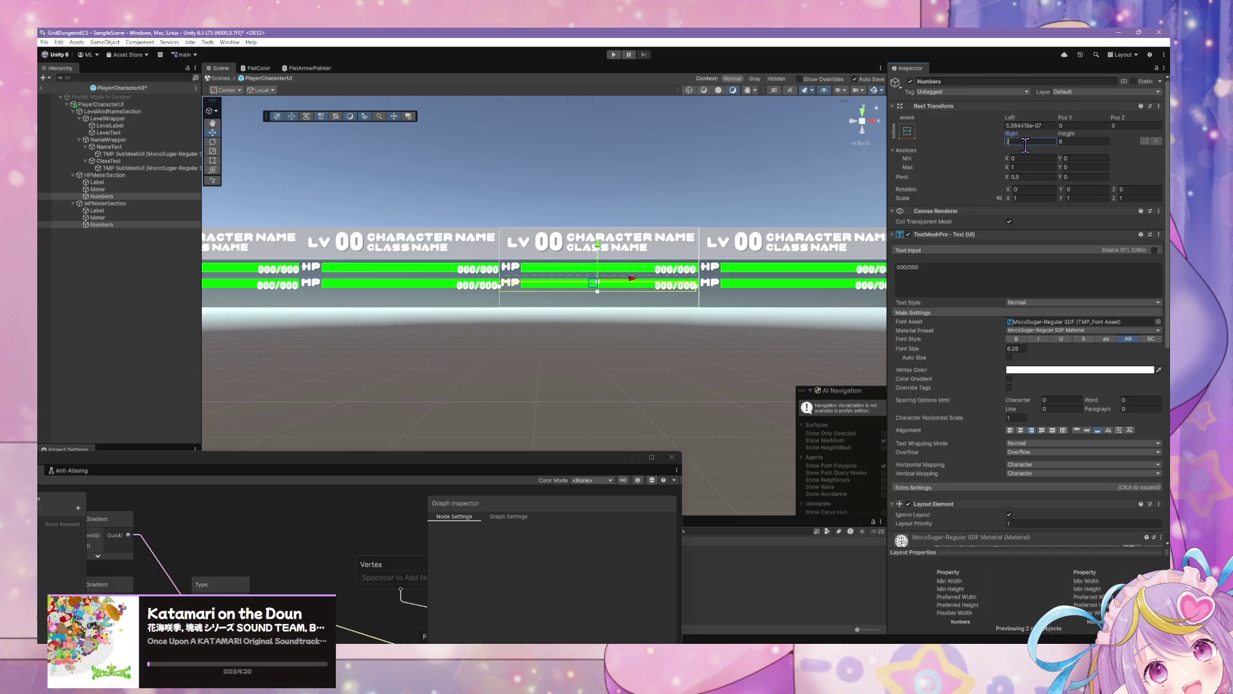
click(1041, 126)
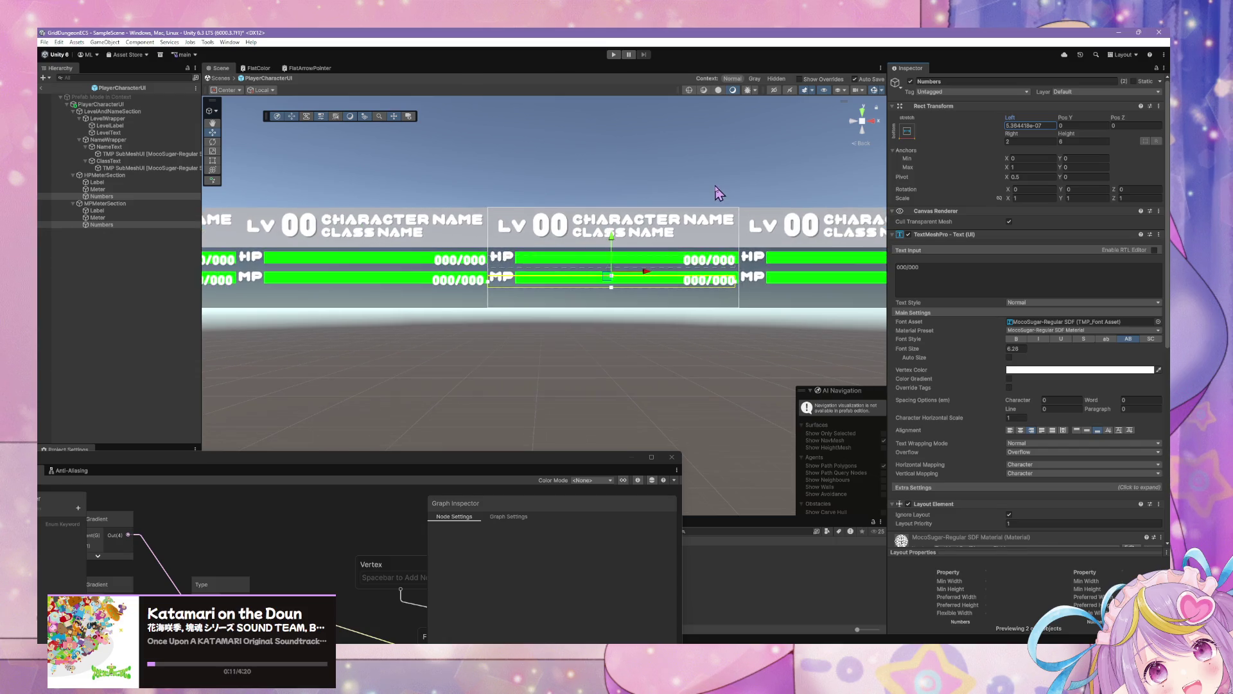
Set the Numbers font size to 7, preview the panels, and reselect both Numbers texts
scroll(723, 196, up, 3)
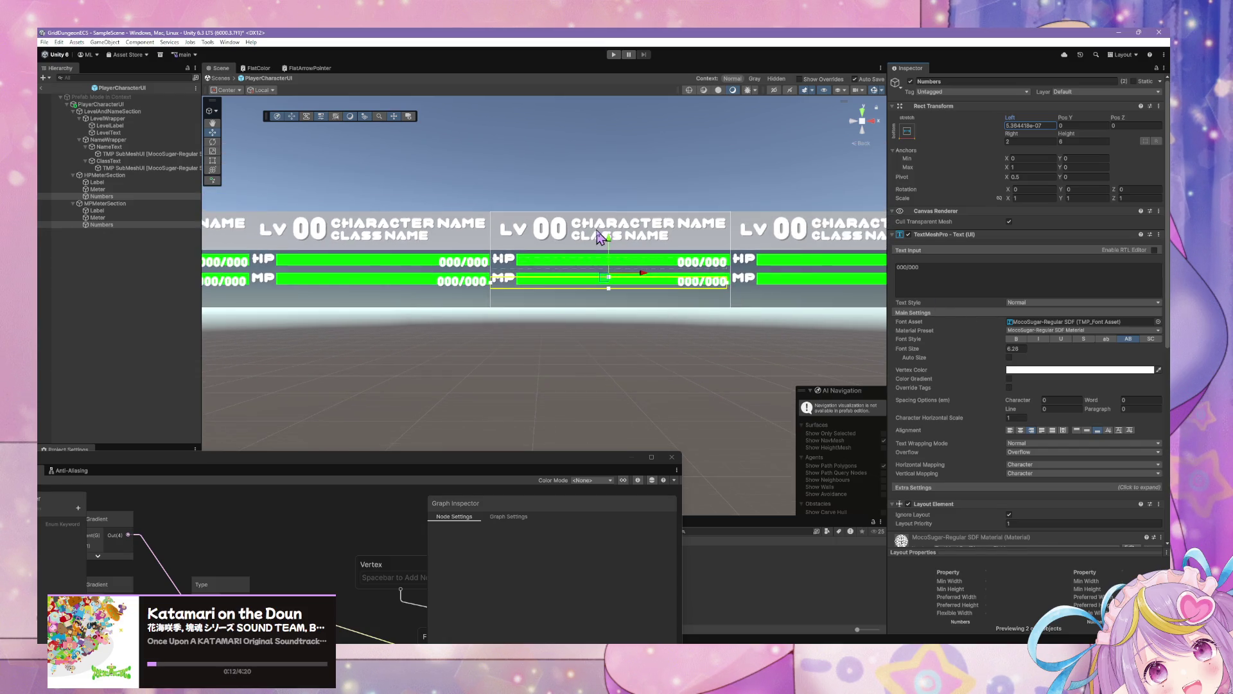
scroll(636, 241, down, 2)
click(1019, 347)
text(7)
click(661, 369)
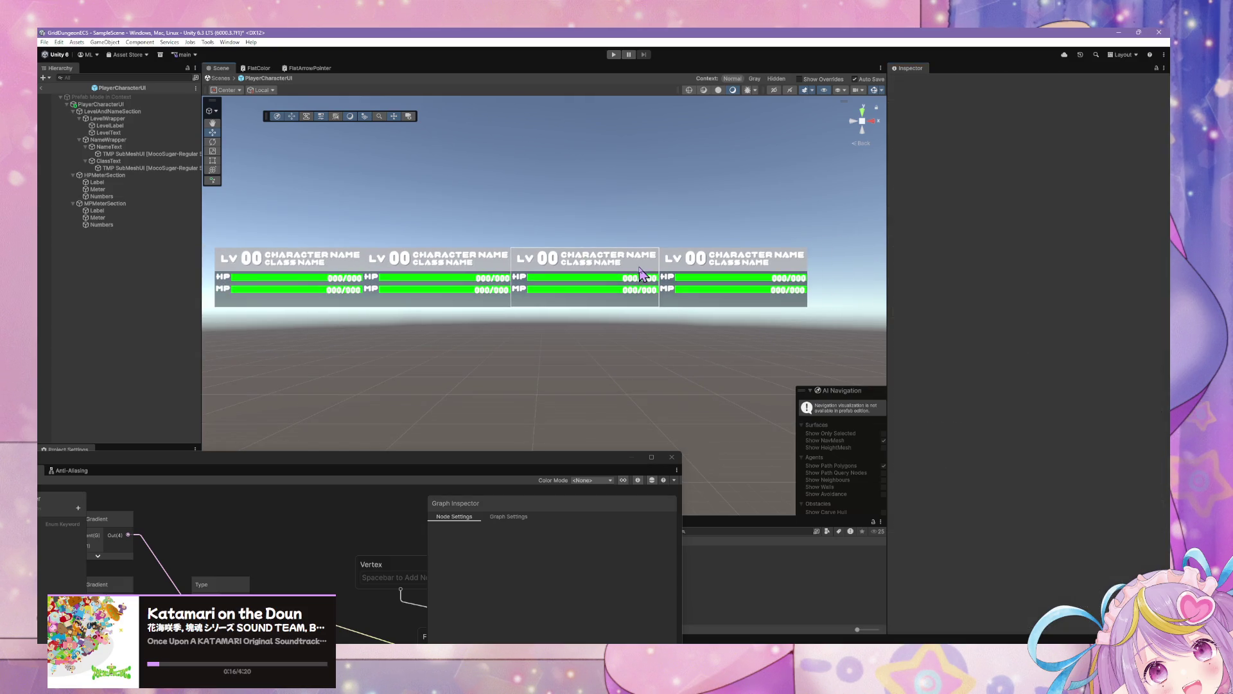
scroll(707, 222, down, 2)
scroll(745, 225, up, 3)
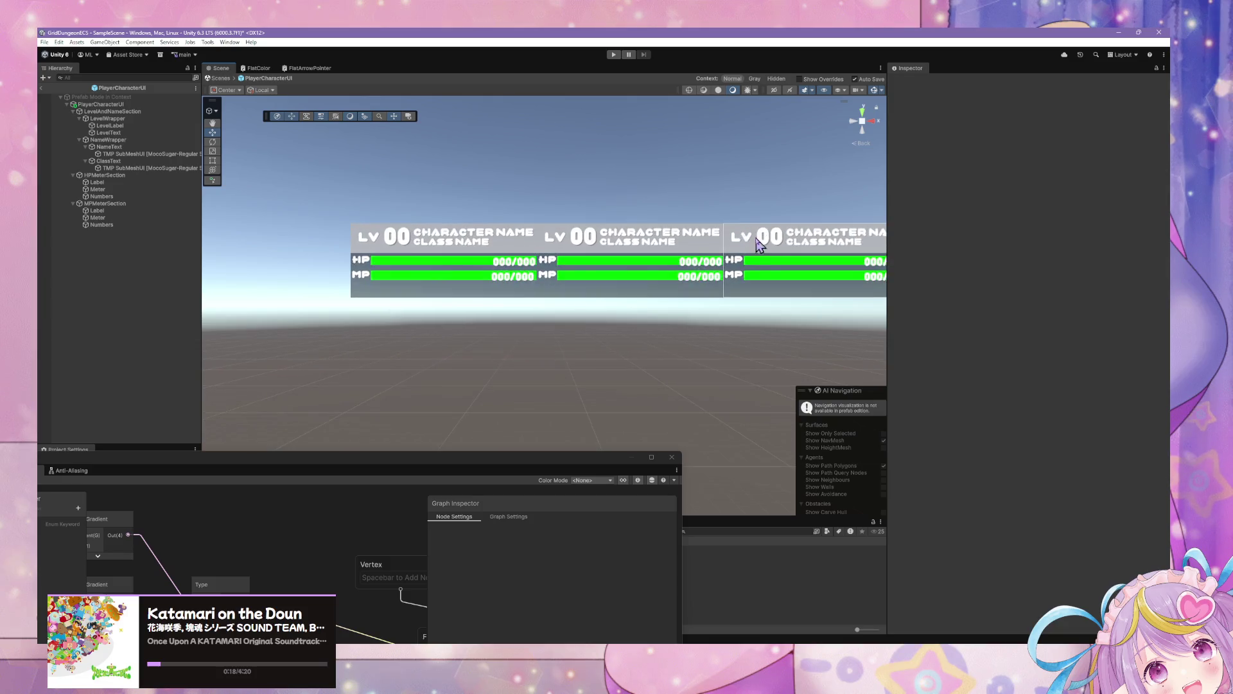
click(106, 196)
ctrl+click(109, 225)
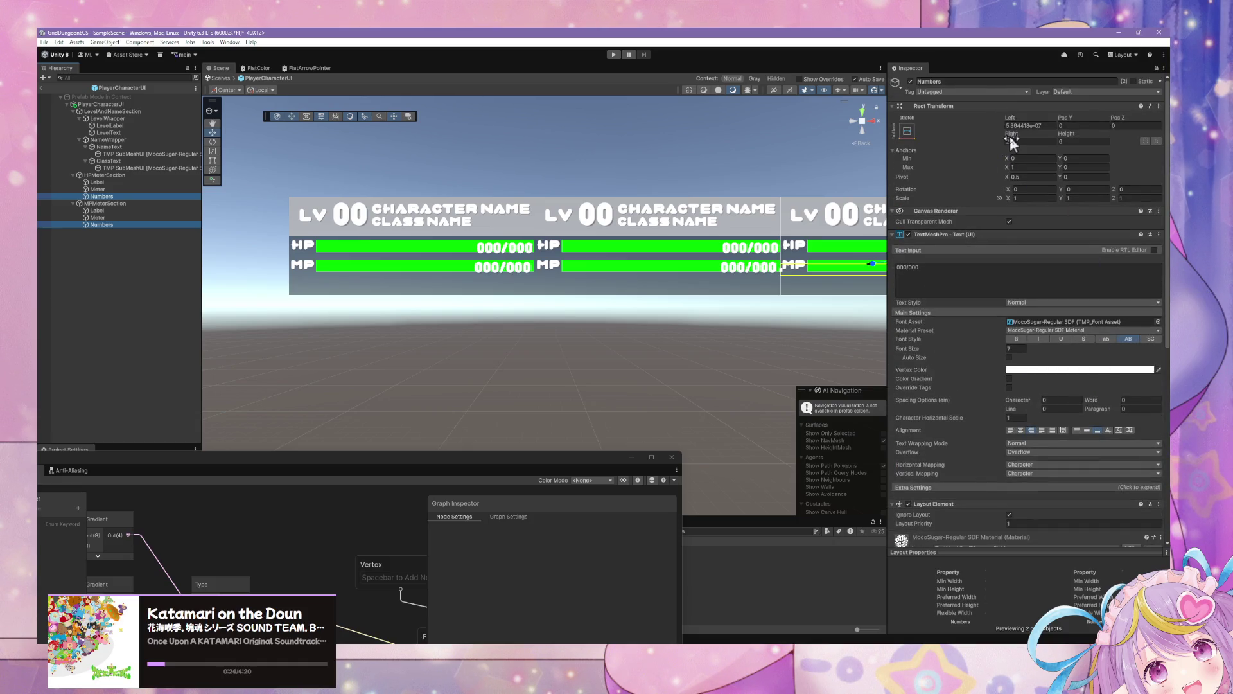
Set both Numbers texts' Pivot X to 0 and Right inset to 10
scroll(1047, 225, down, 10)
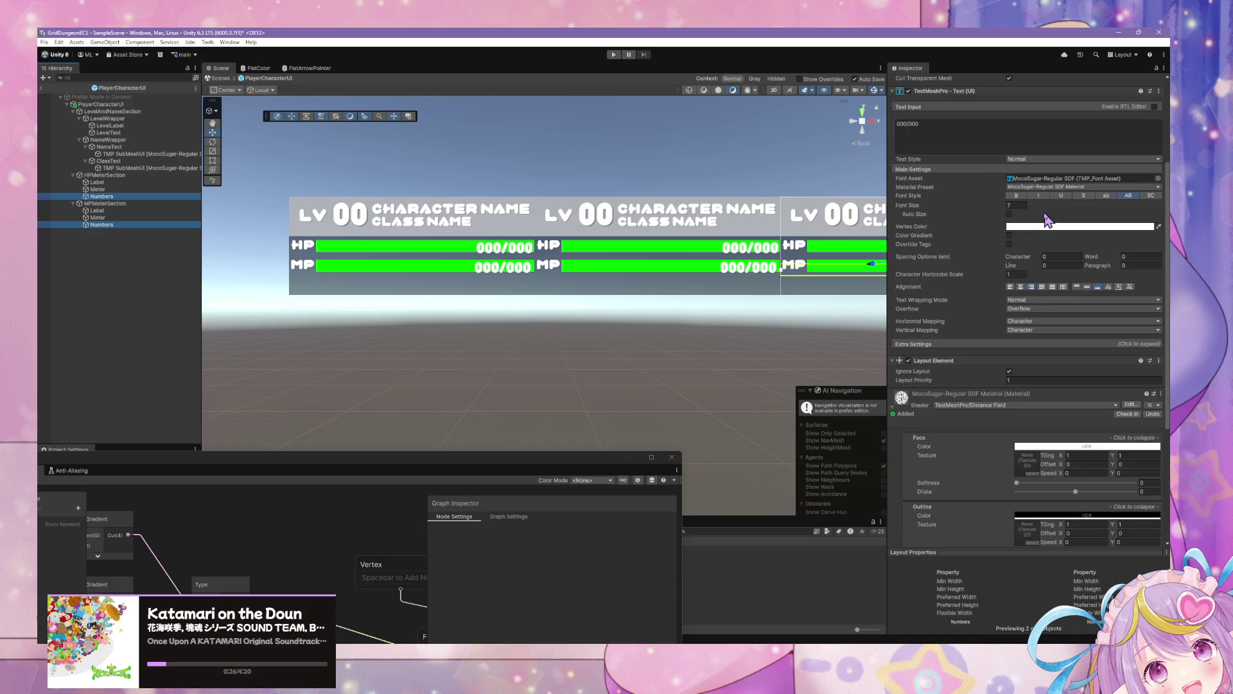
scroll(1161, 287, up, 4)
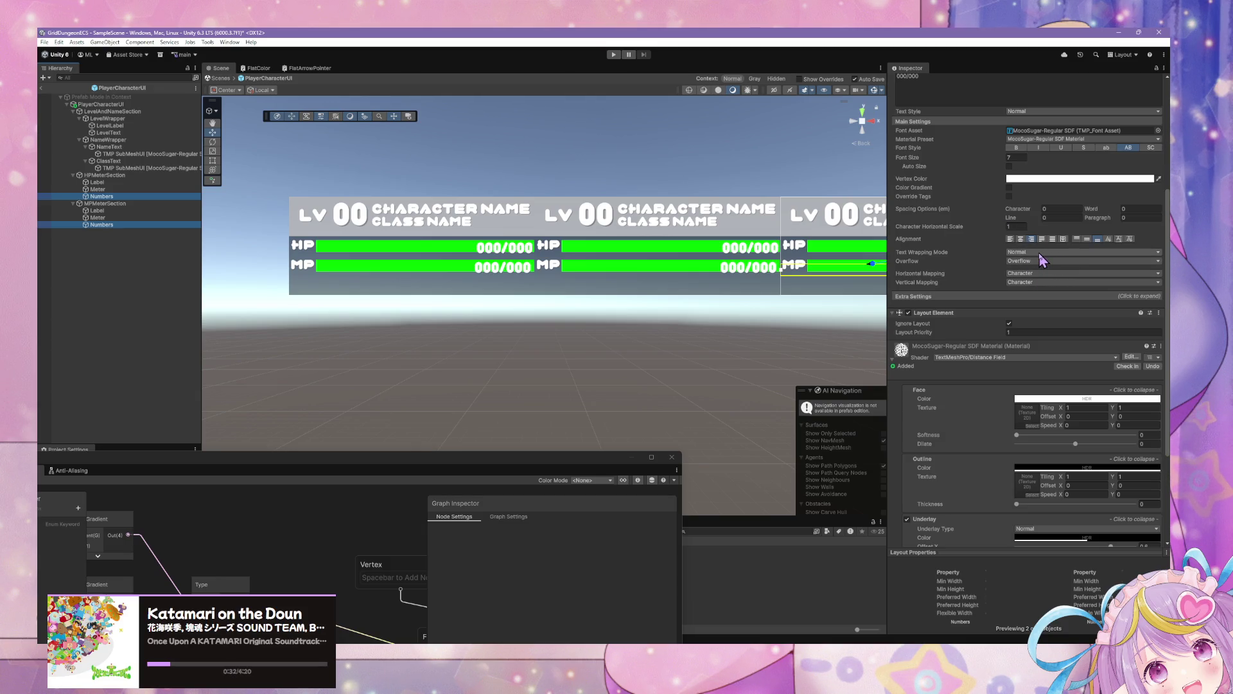
scroll(1069, 243, up, 6)
drag(1007, 176, 1034, 175)
text(0)
key(Return)
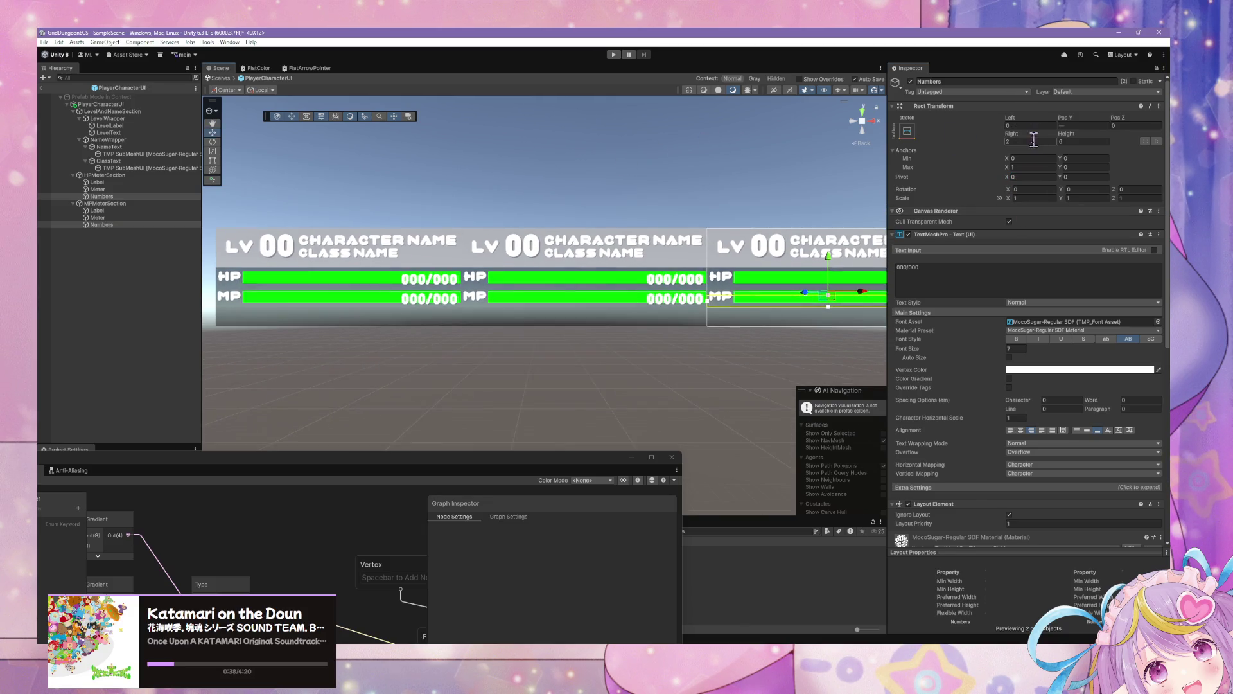
click(1019, 136)
text(10)
key(Return)
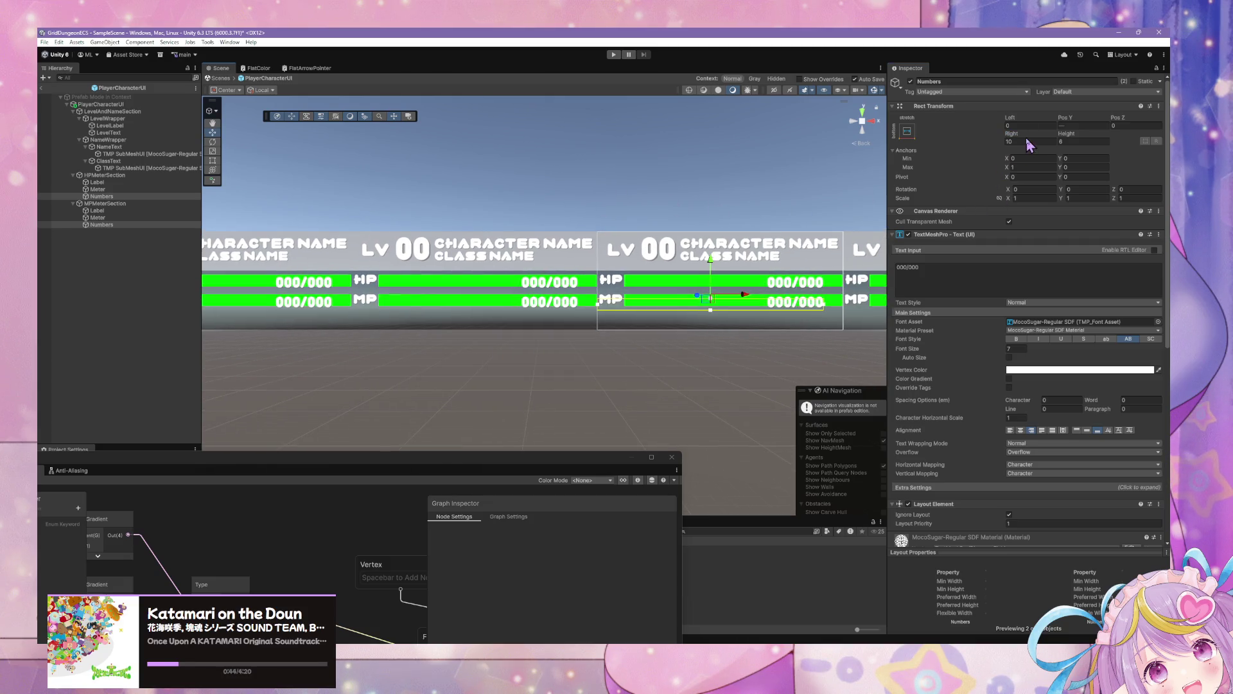
click(1027, 141)
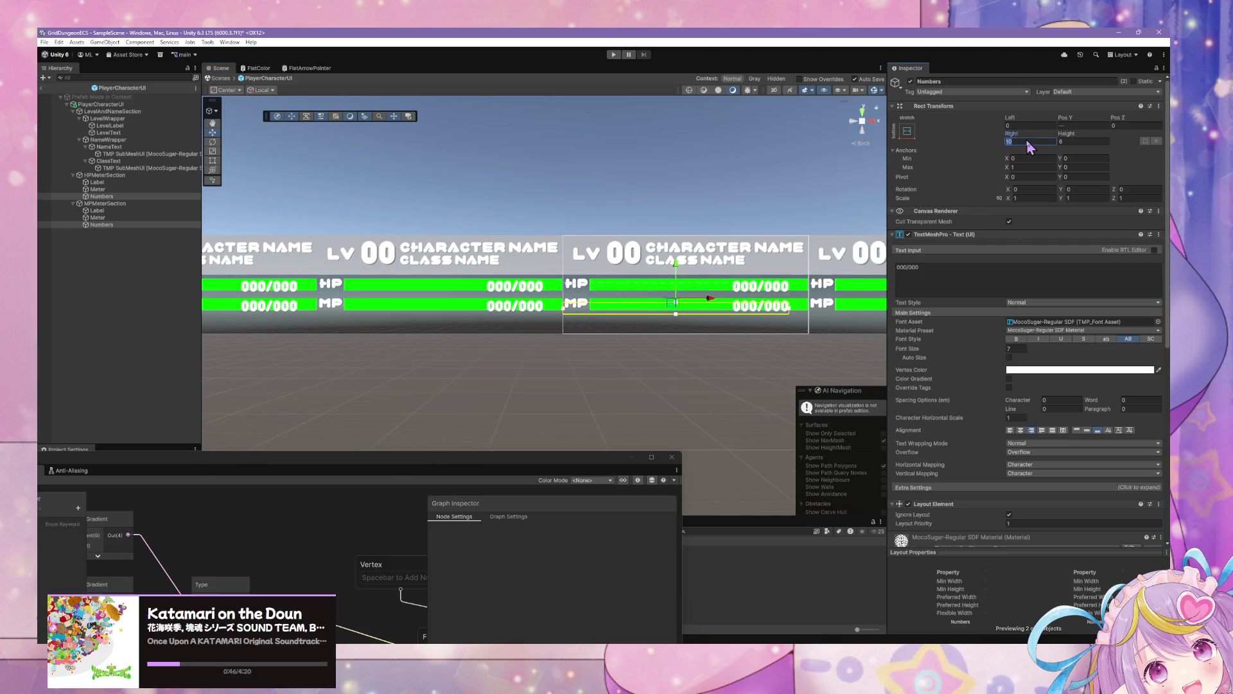
text(0)
Align the numbers Center and Middle, then drag the Left inset toward 12.25
scroll(1086, 392, down, 4)
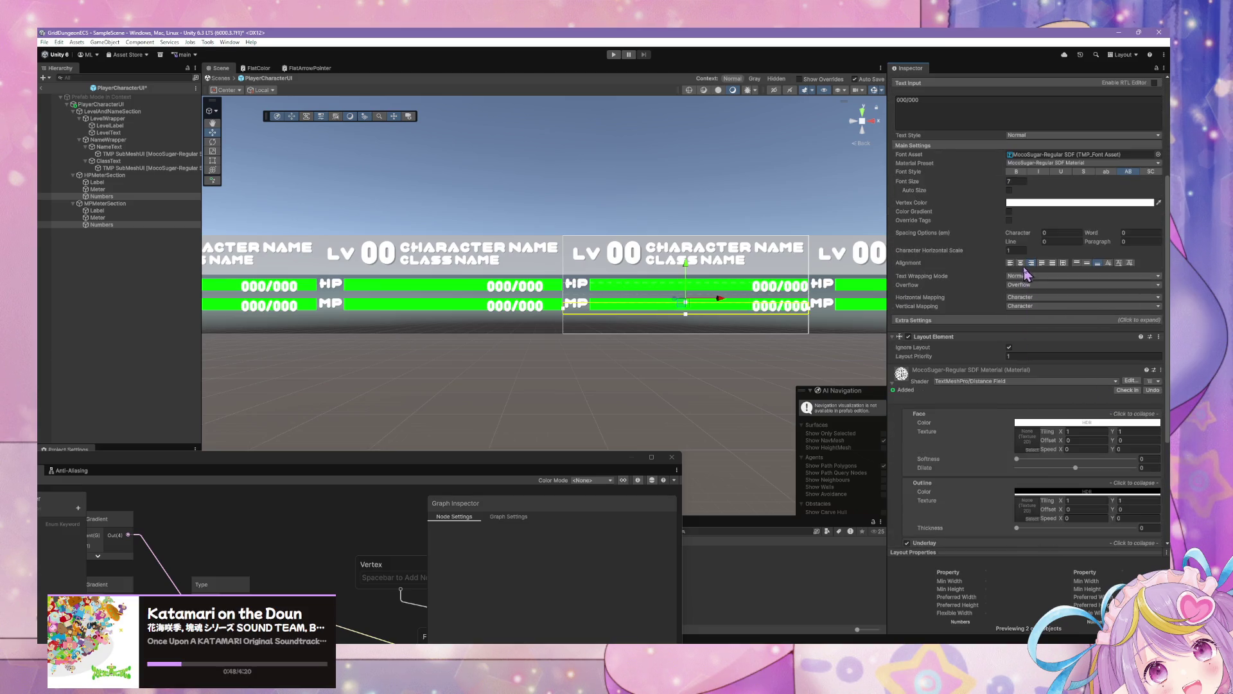
click(1021, 264)
click(1087, 263)
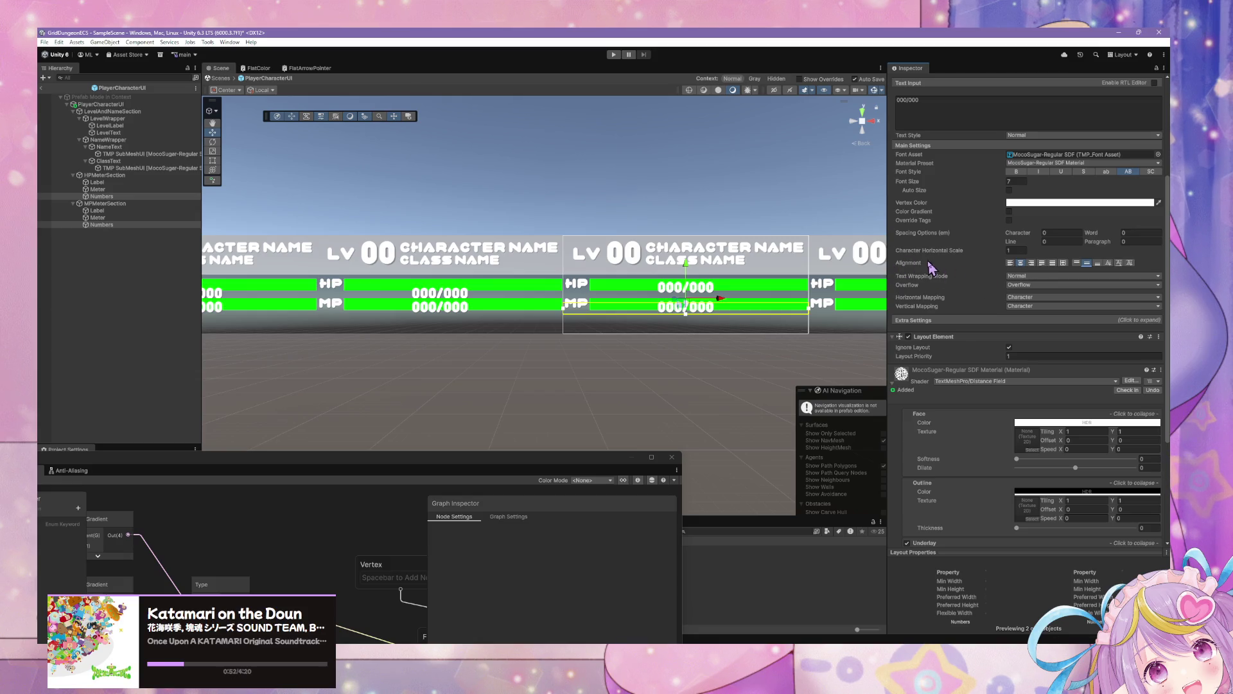
mouse_move(864, 233)
mouse_down()
mouse_move(757, 240)
mouse_move(717, 270)
mouse_up()
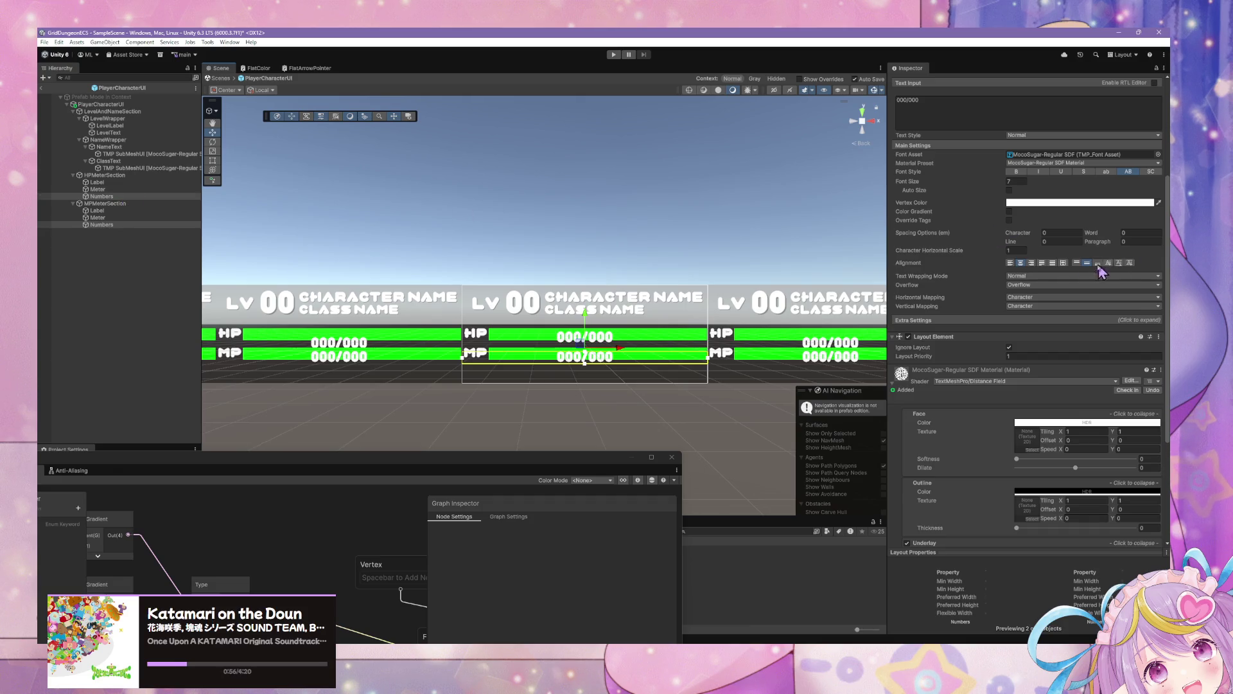
scroll(1078, 268, up, 4)
scroll(1078, 269, up, 2)
mouse_move(1004, 124)
mouse_down()
mouse_move(1105, 120)
mouse_move(1155, 135)
mouse_up()
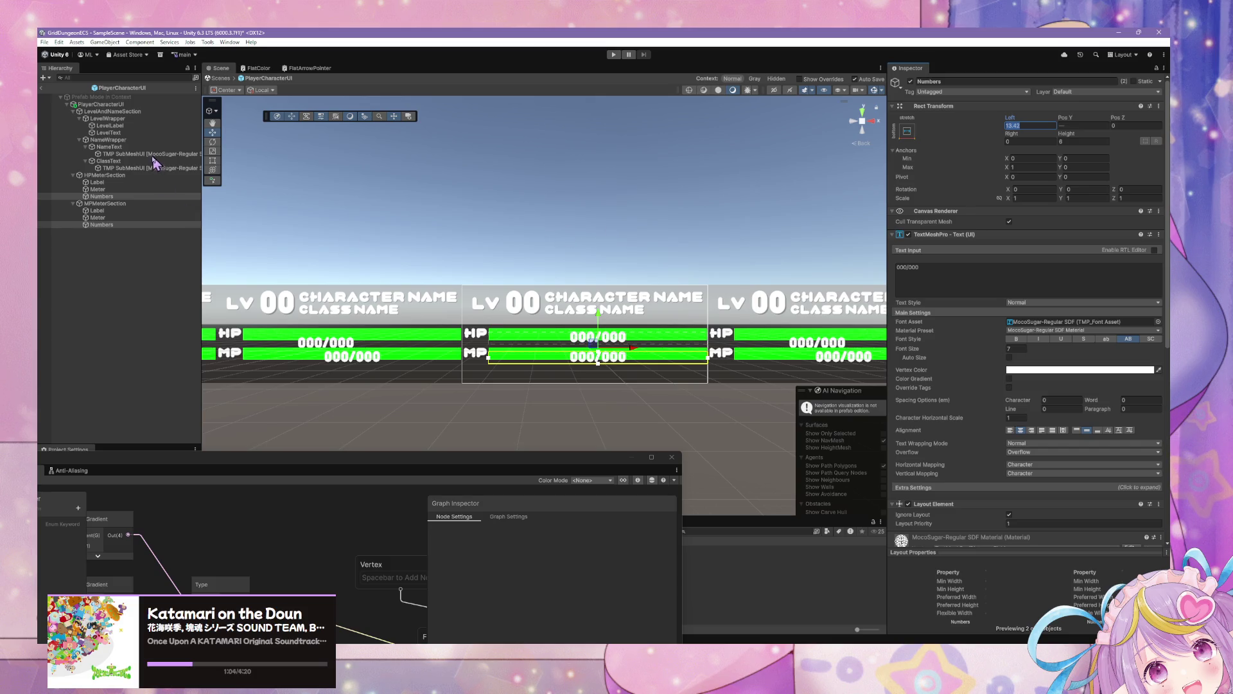
Select both HP and MP Numbers texts and set their Left inset to 13.25
scroll(610, 392, up, 5)
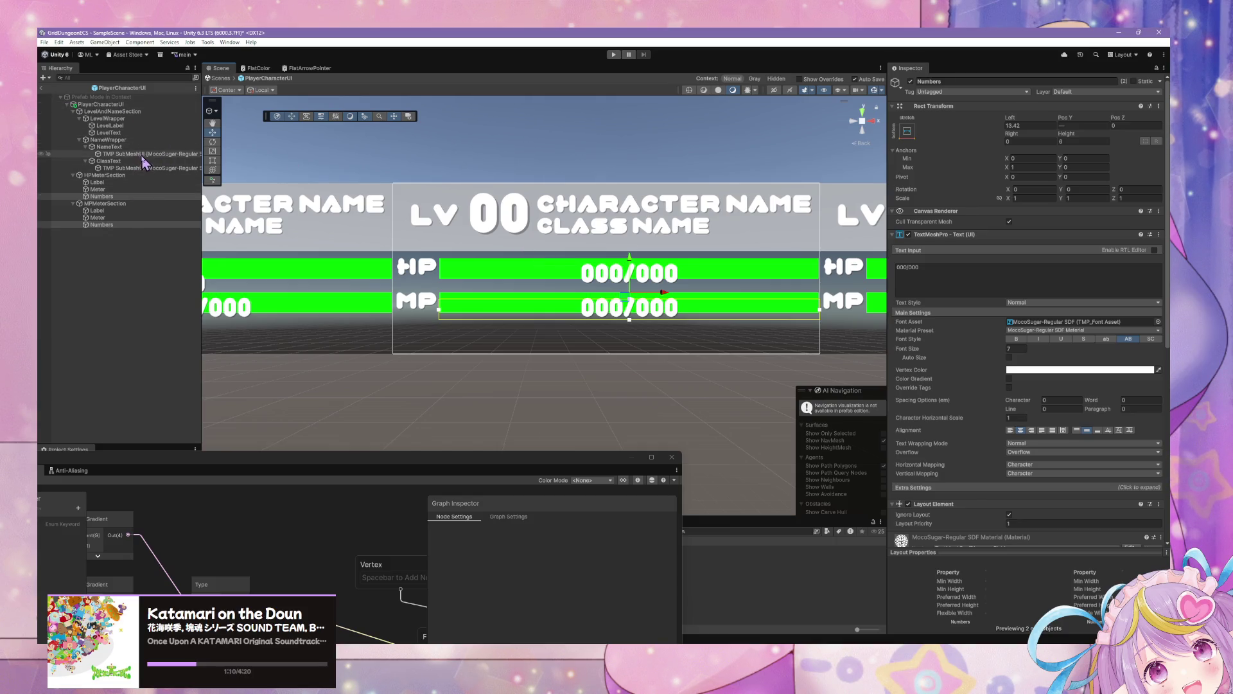
click(128, 189)
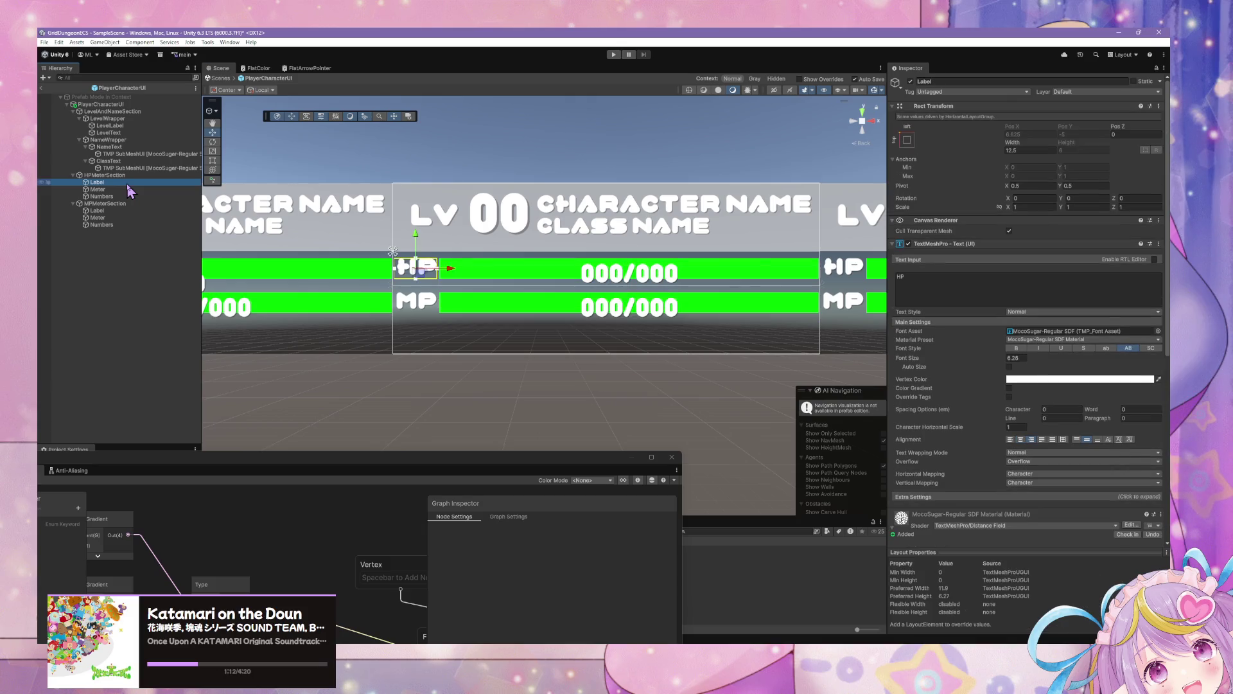
click(102, 196)
ctrl+click(105, 226)
click(1025, 125)
text(13.25)
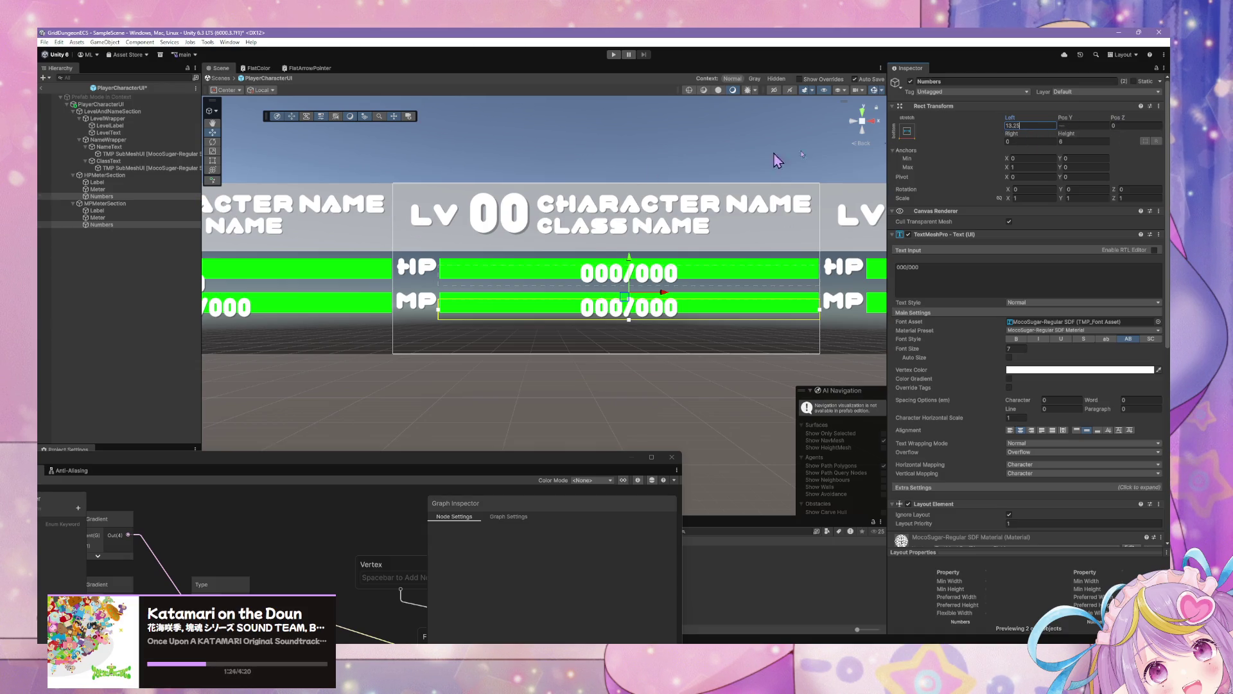
Set the Numbers Pos Y to 0, then lower both to -0.5 and review the panels
click(106, 225)
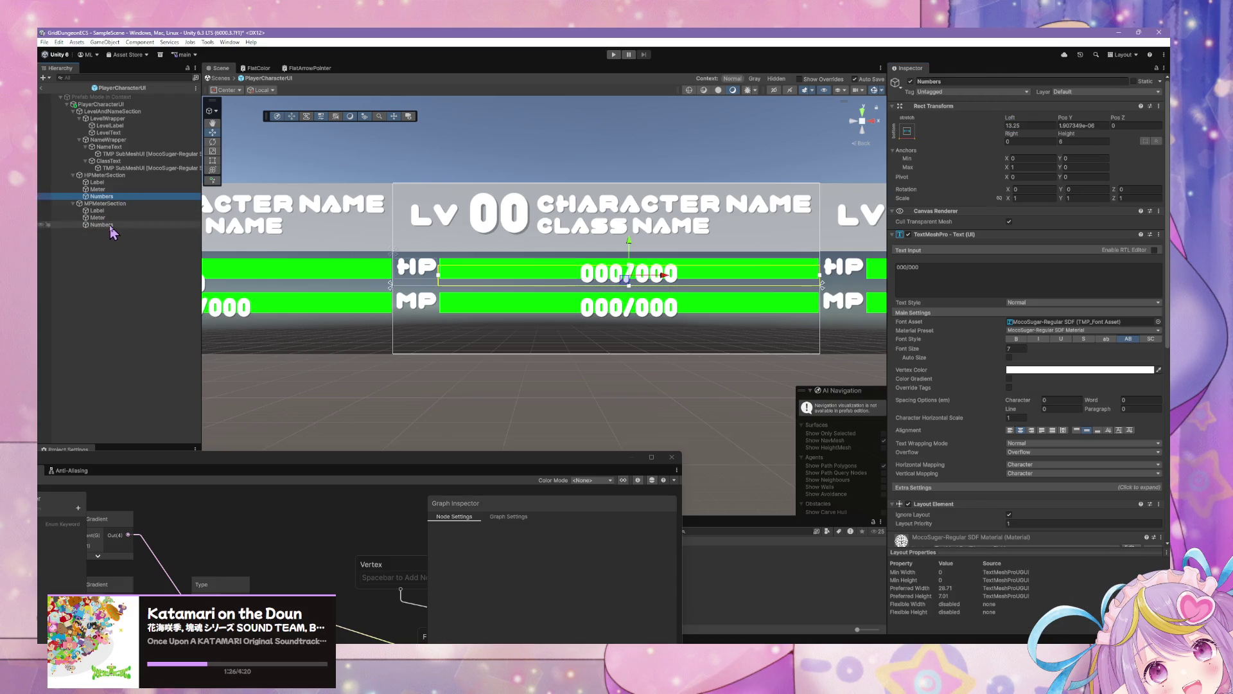
click(101, 196)
click(1089, 125)
text(0)
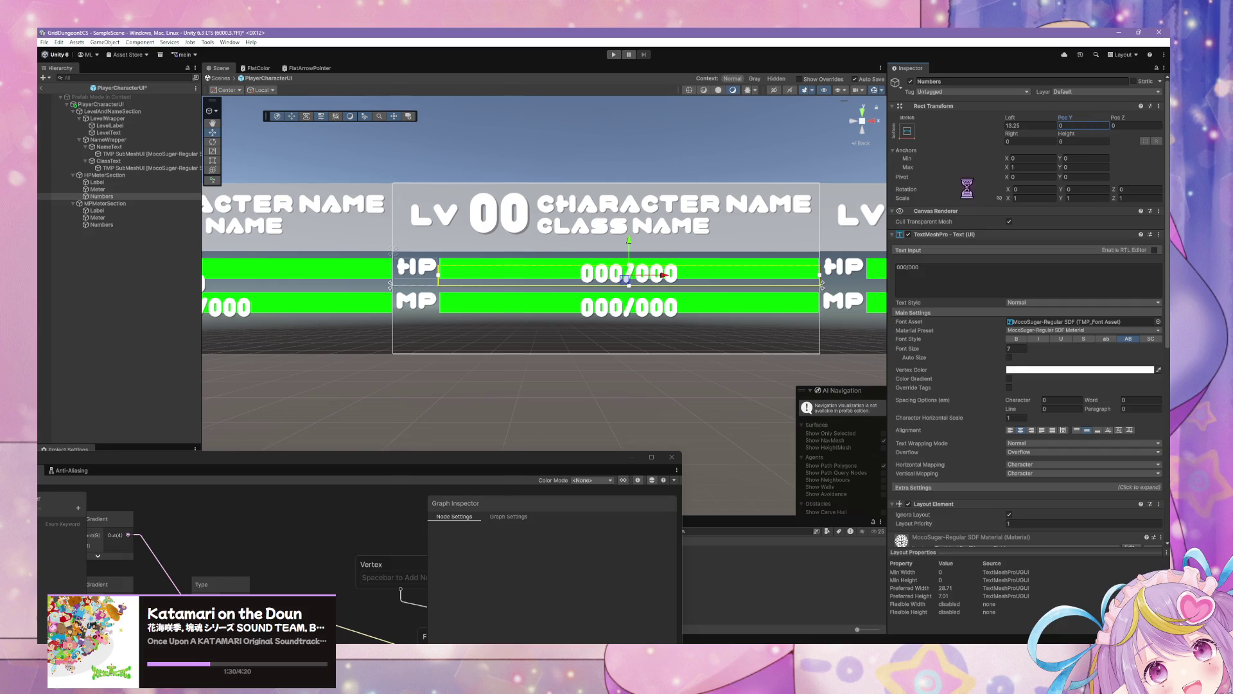
ctrl+click(103, 225)
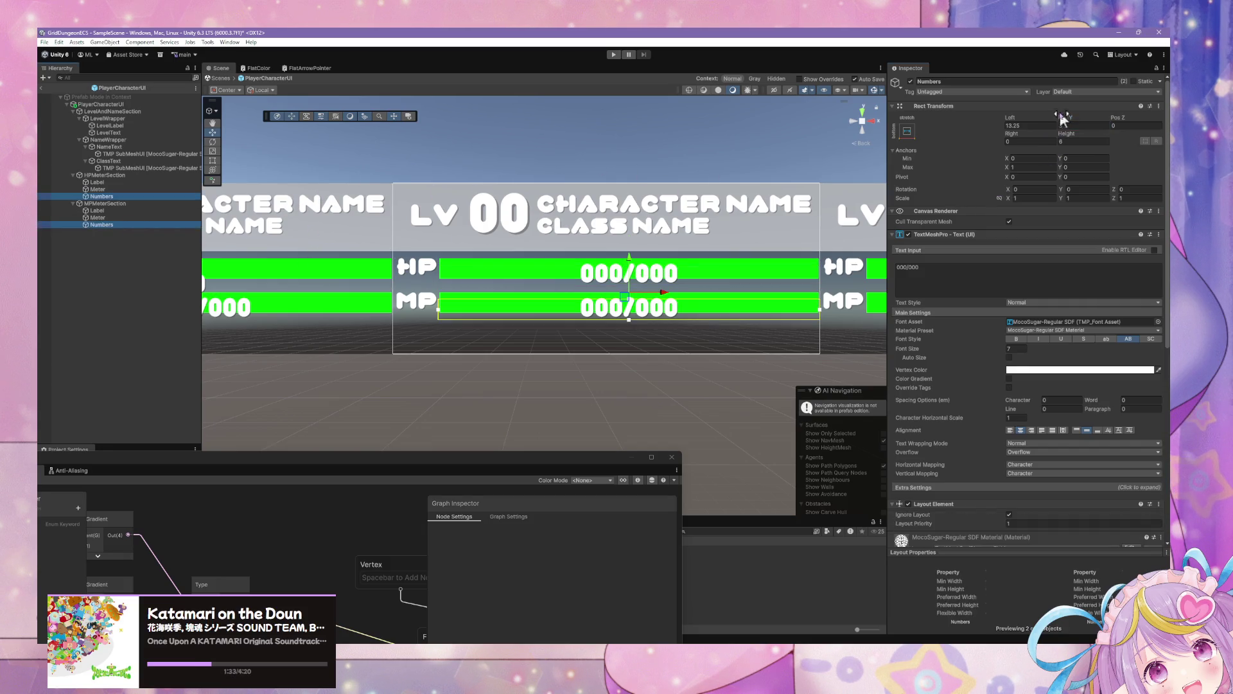
mouse_move(1062, 117)
mouse_down()
mouse_move(1074, 114)
mouse_move(1058, 119)
mouse_up()
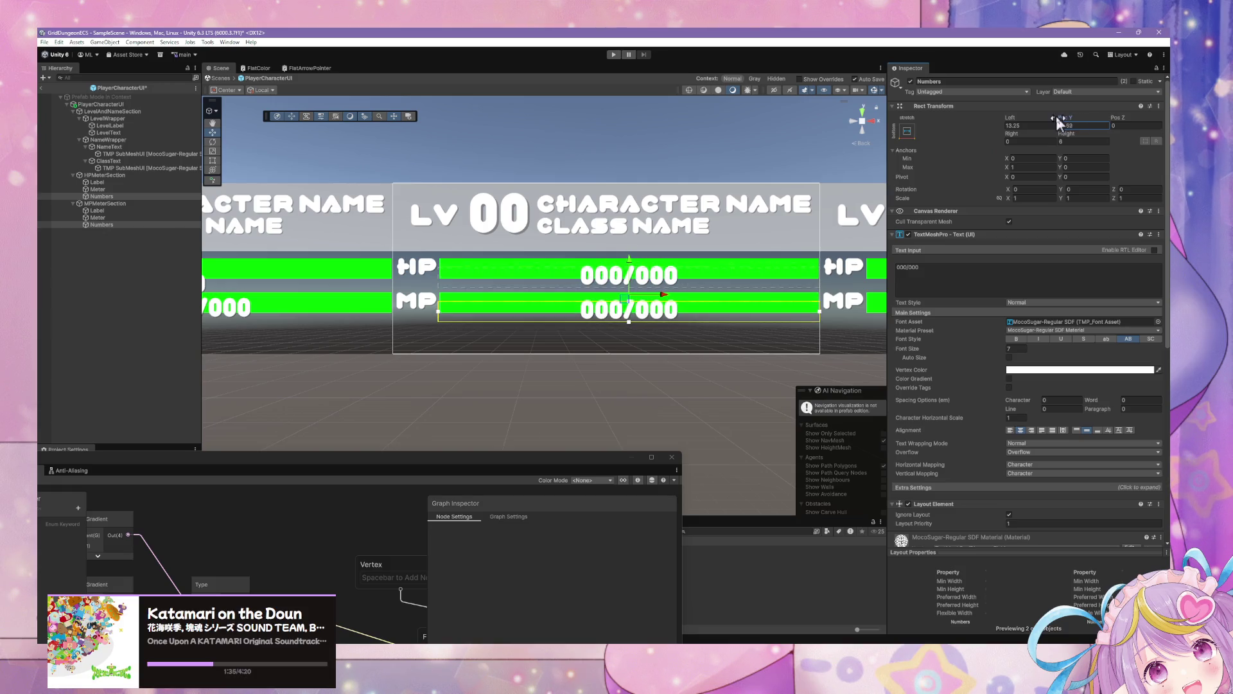
click(1090, 125)
text(-0)
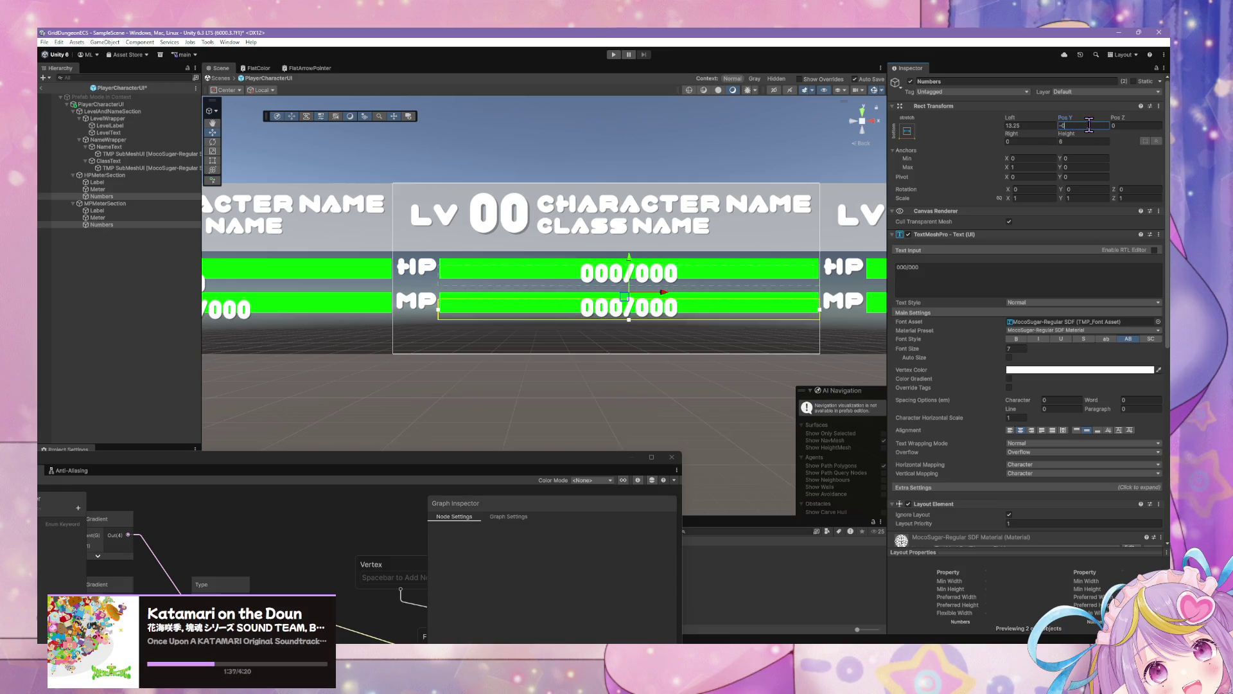
text(.5)
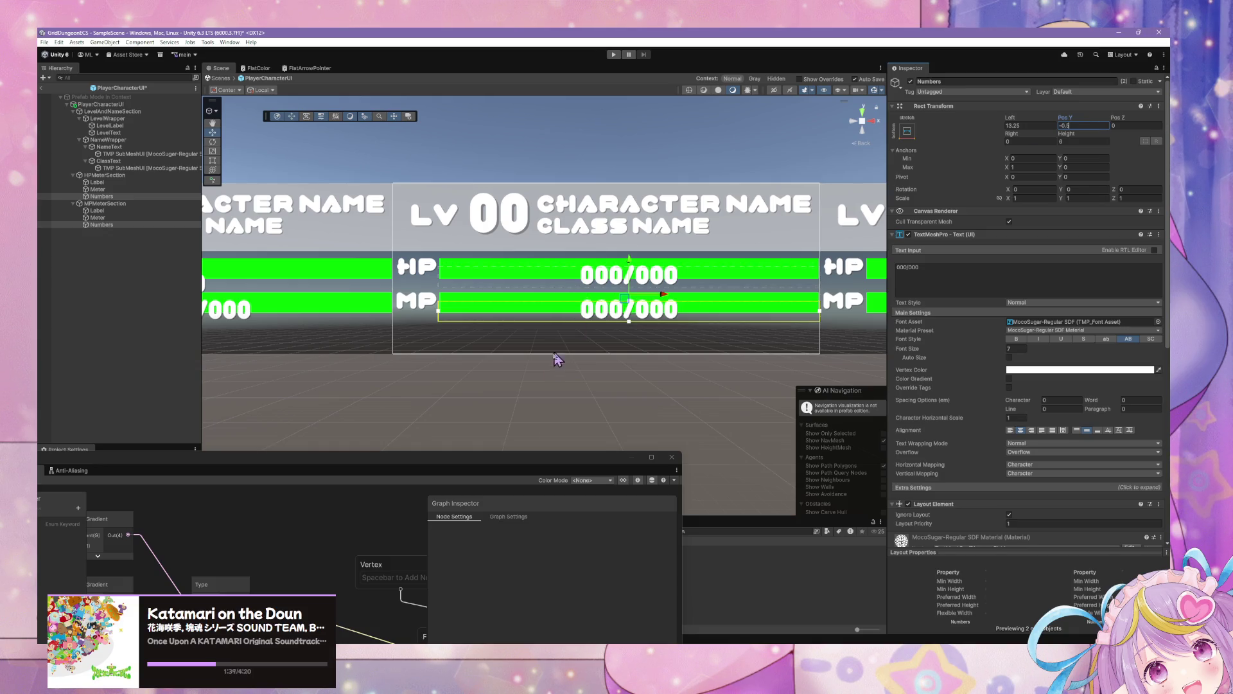
scroll(623, 166, down, 8)
click(623, 164)
scroll(626, 167, down, 2)
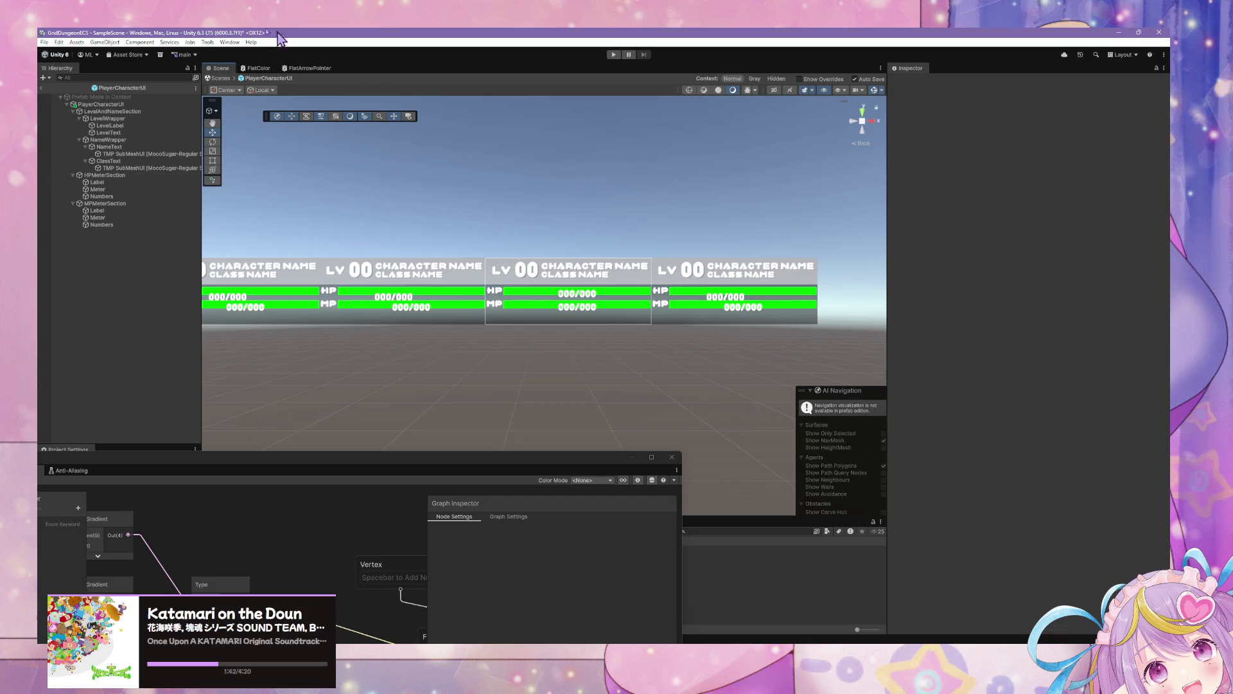
Return to the scene and check the Left, Center and Right panels' prefab overrides
click(218, 78)
click(132, 170)
ctrl+click(132, 157)
ctrl+click(131, 199)
click(957, 116)
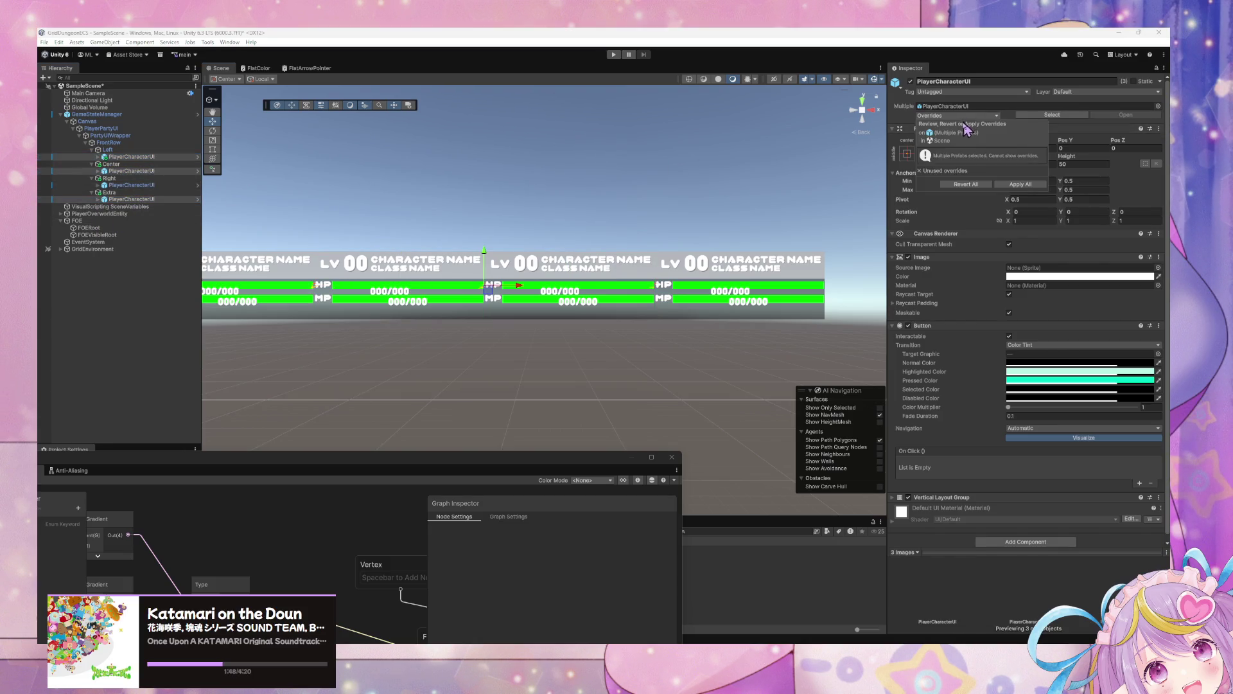
click(597, 380)
click(579, 352)
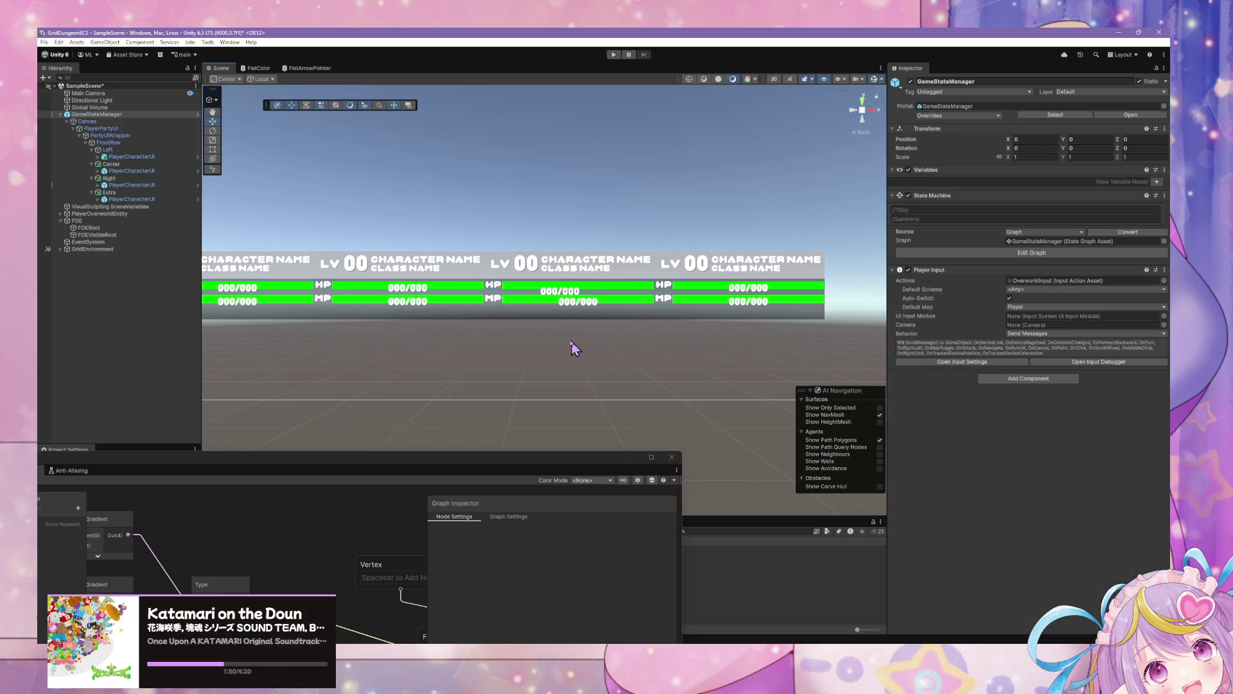
click(159, 184)
click(958, 116)
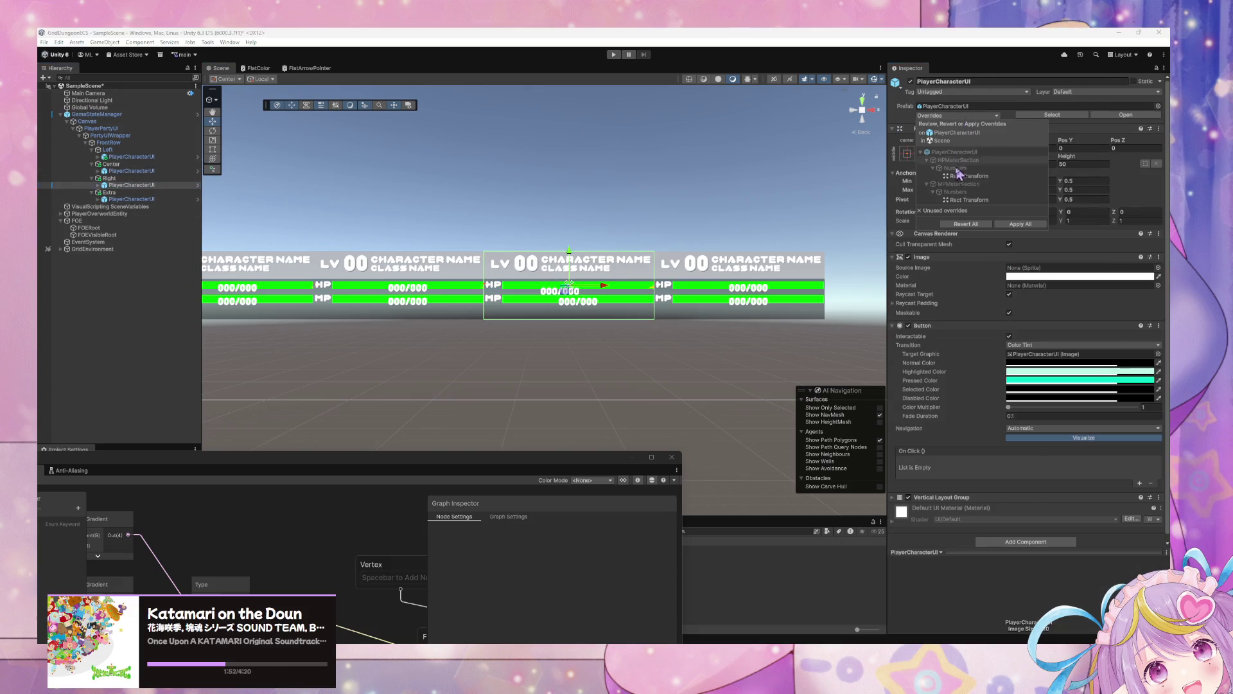
click(655, 360)
click(600, 306)
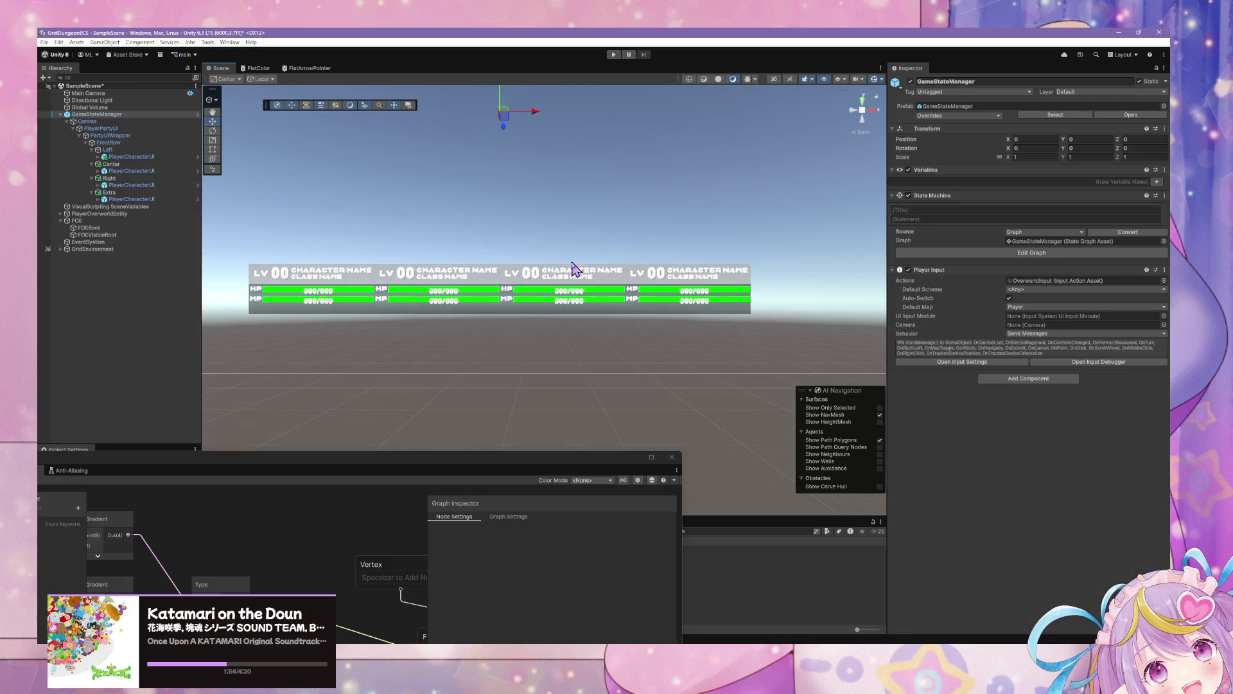
Move the Shader Graph window aside and enlarge the Project panel
scroll(574, 253, down, 2)
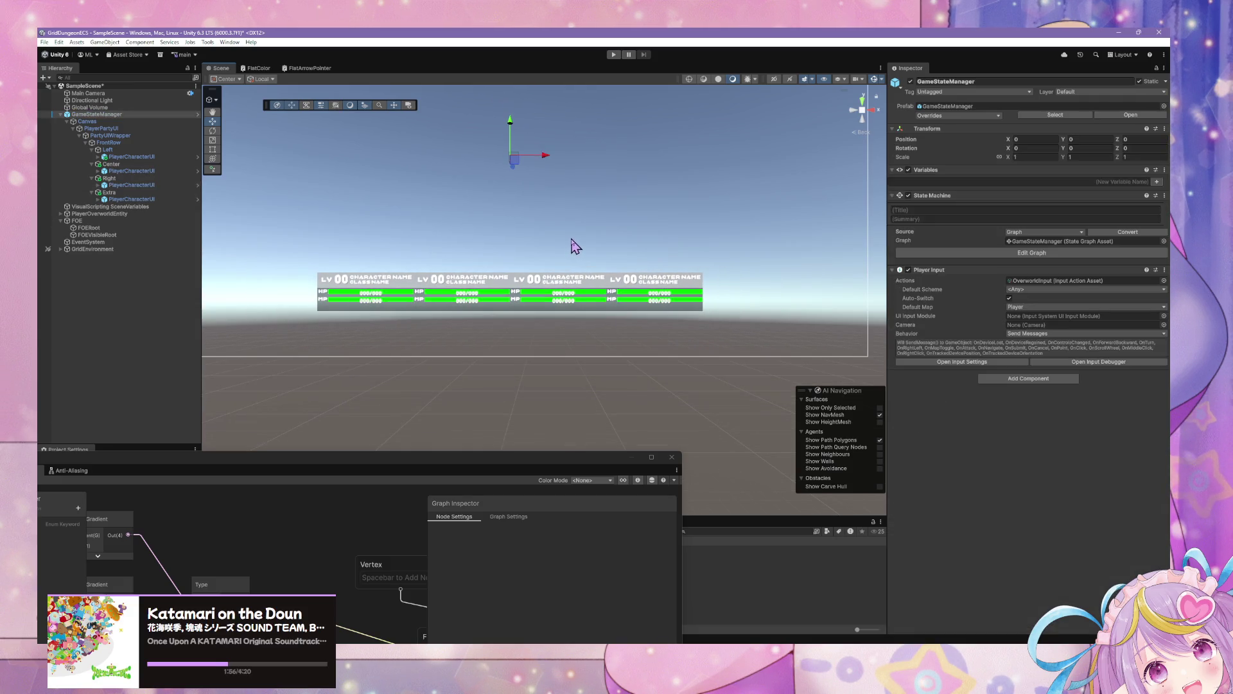
scroll(575, 247, up, 4)
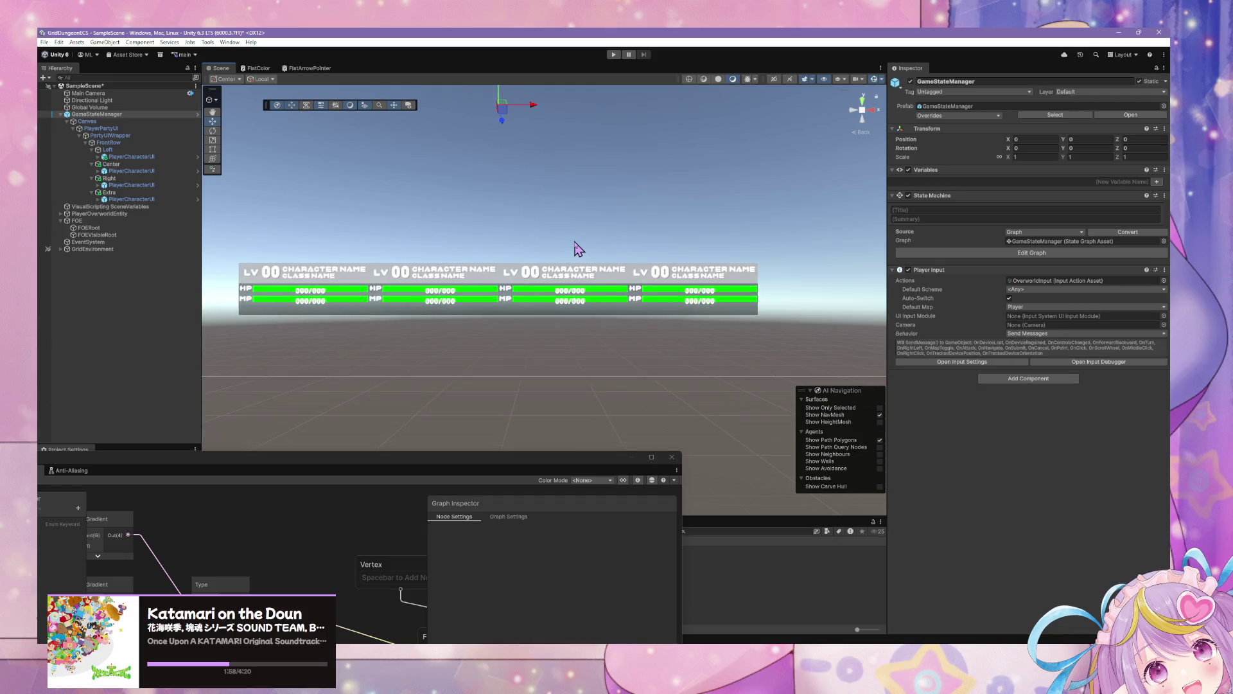
scroll(576, 247, up, 5)
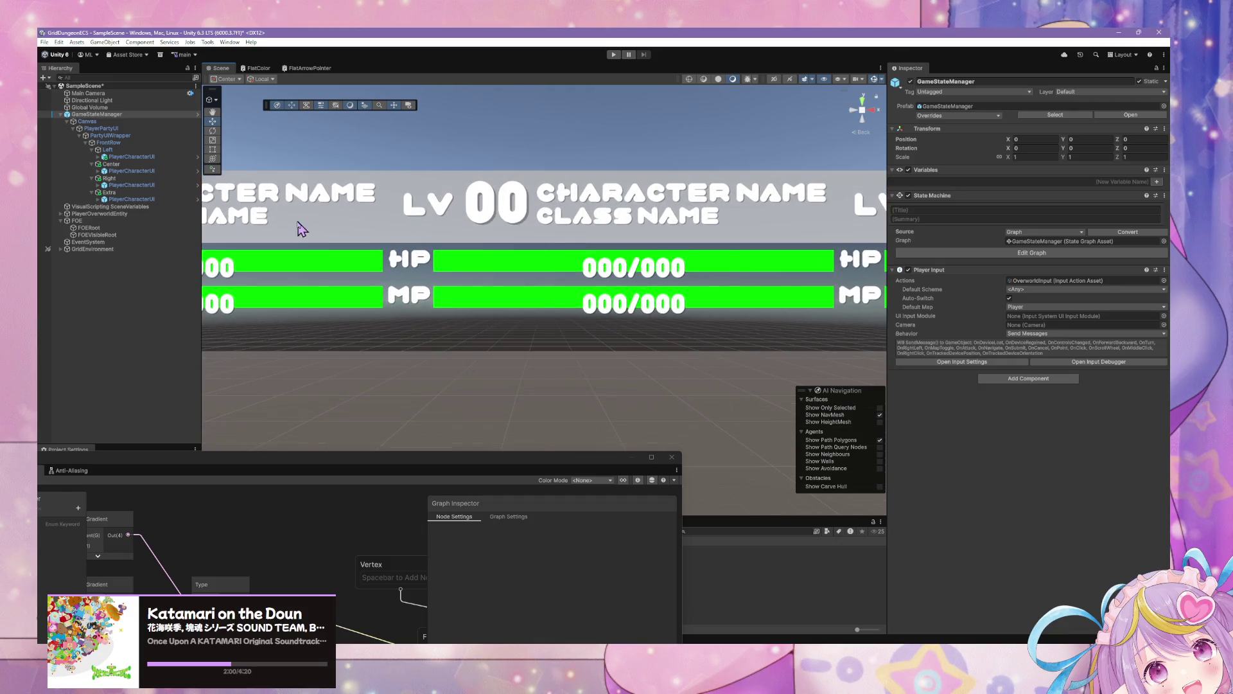
drag(303, 469, 944, 441)
drag(393, 517, 397, 389)
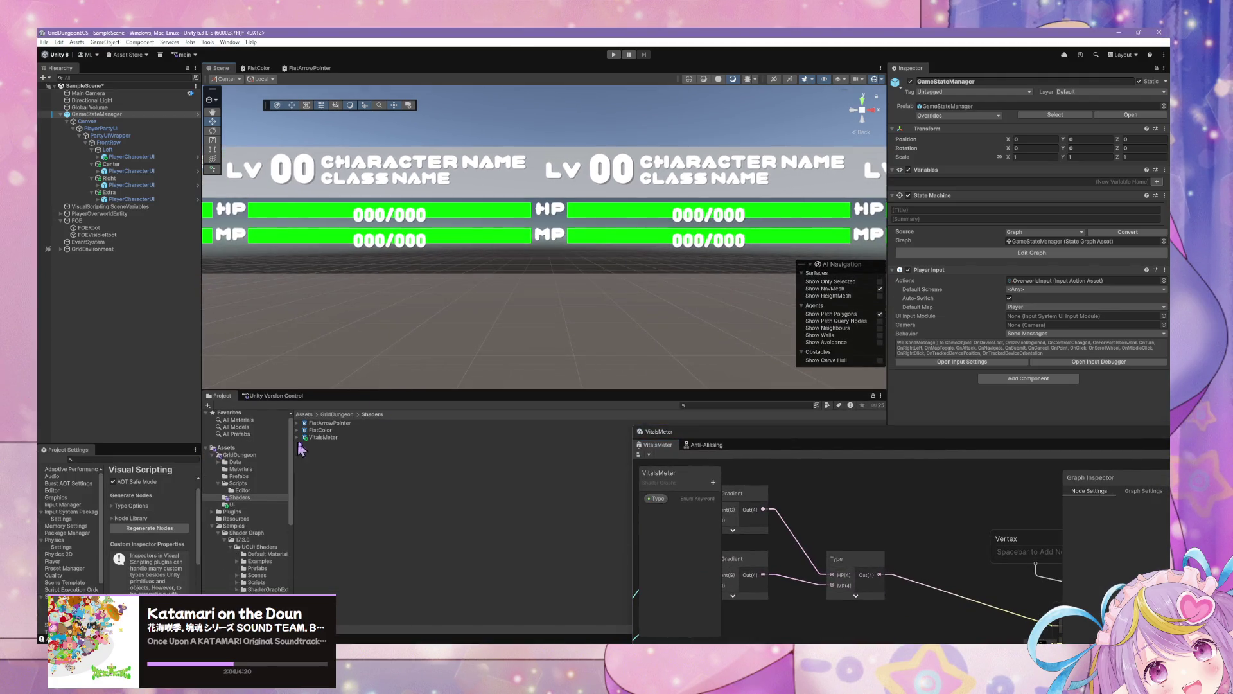
Select and expand the VitalsMeter shader asset in the Shaders folder
click(299, 438)
click(296, 438)
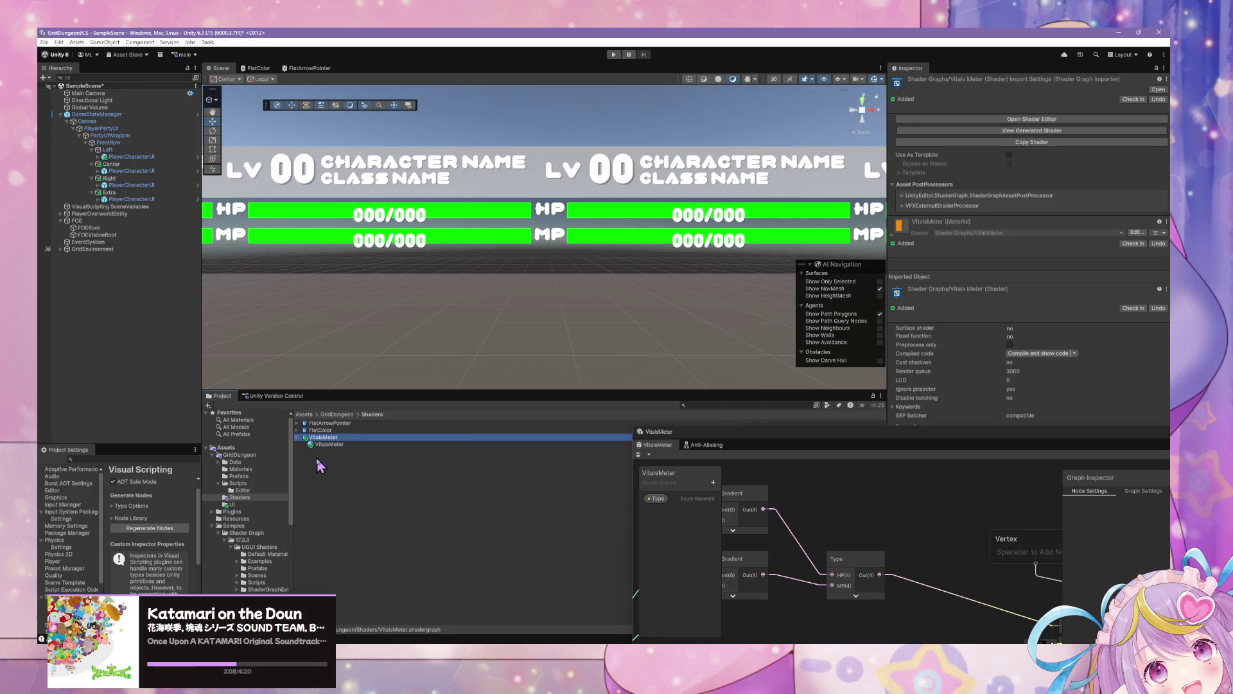
right_click(318, 461)
mouse_move(442, 194)
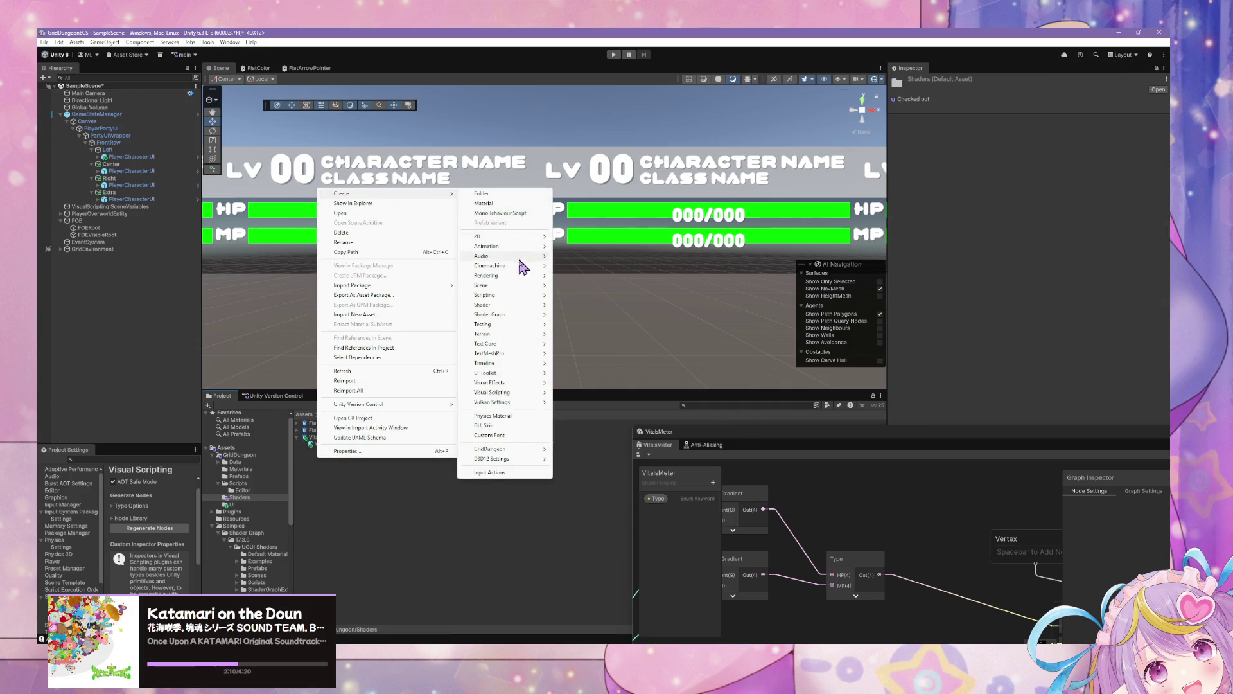
key(Escape)
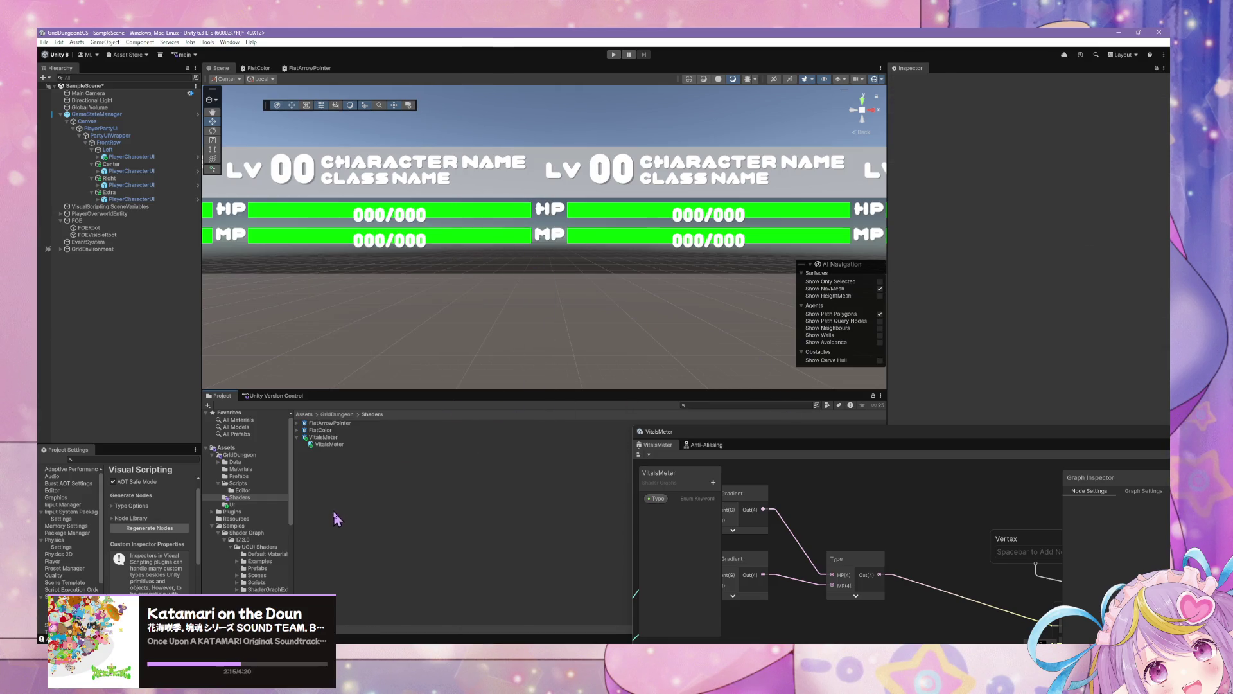
click(60, 42)
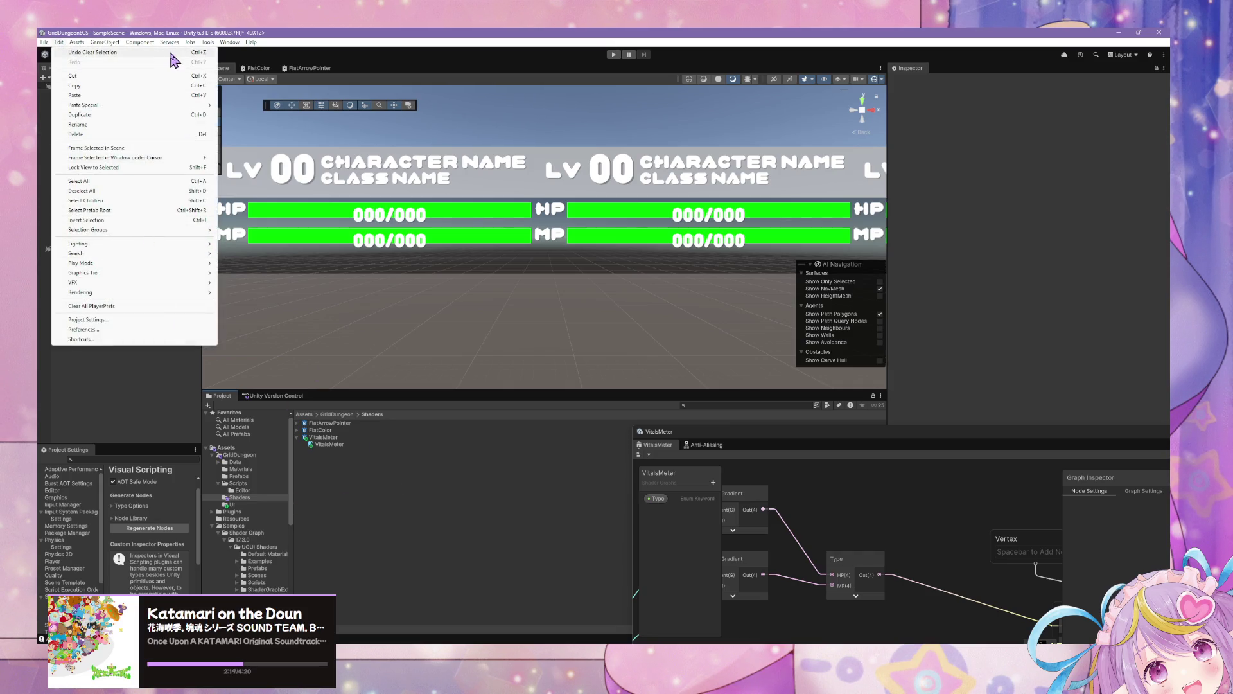
click(316, 509)
Create two new materials in the Shaders folder named HPMeter and MPMeter
right_click(315, 504)
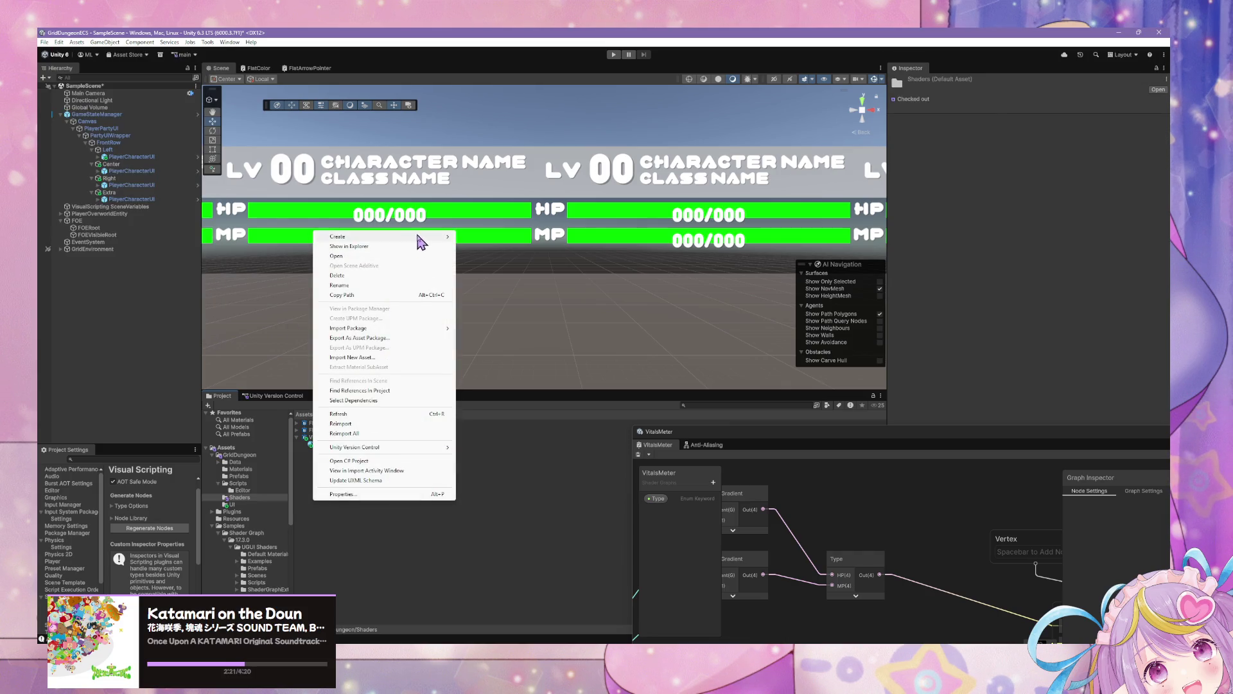
mouse_move(412, 238)
click(496, 249)
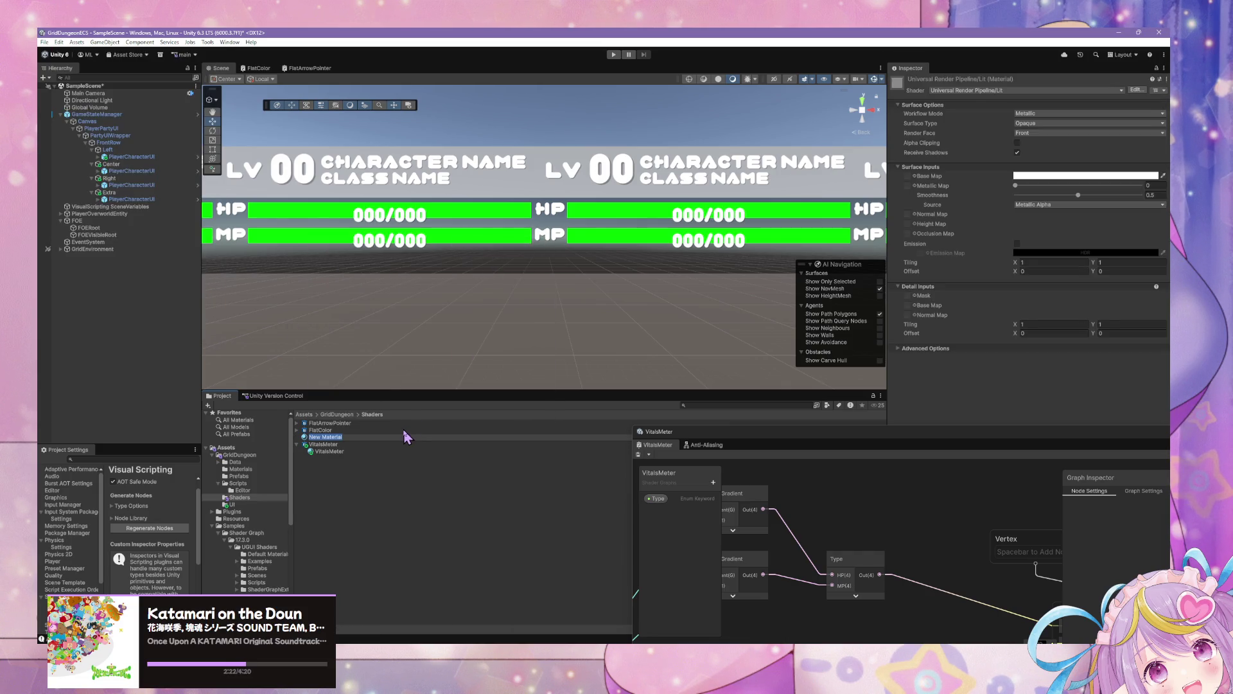
text(HPMeter)
key(Return)
right_click(307, 469)
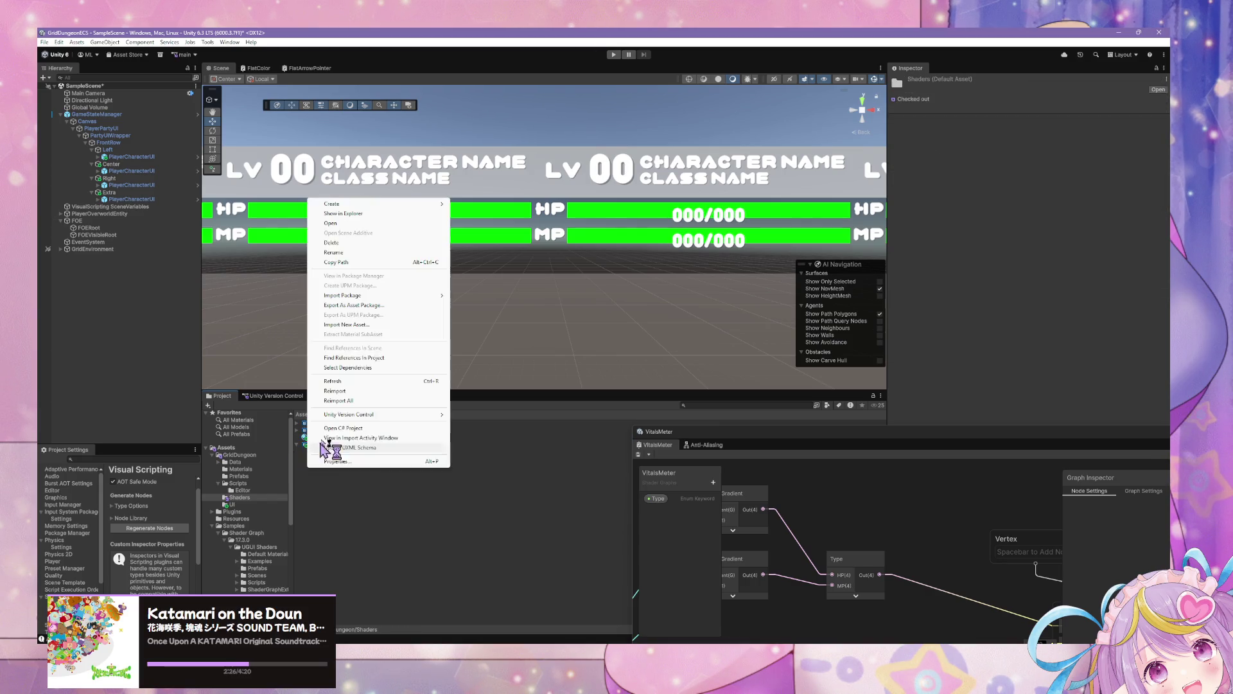
mouse_move(385, 204)
click(495, 219)
text(MPMeter)
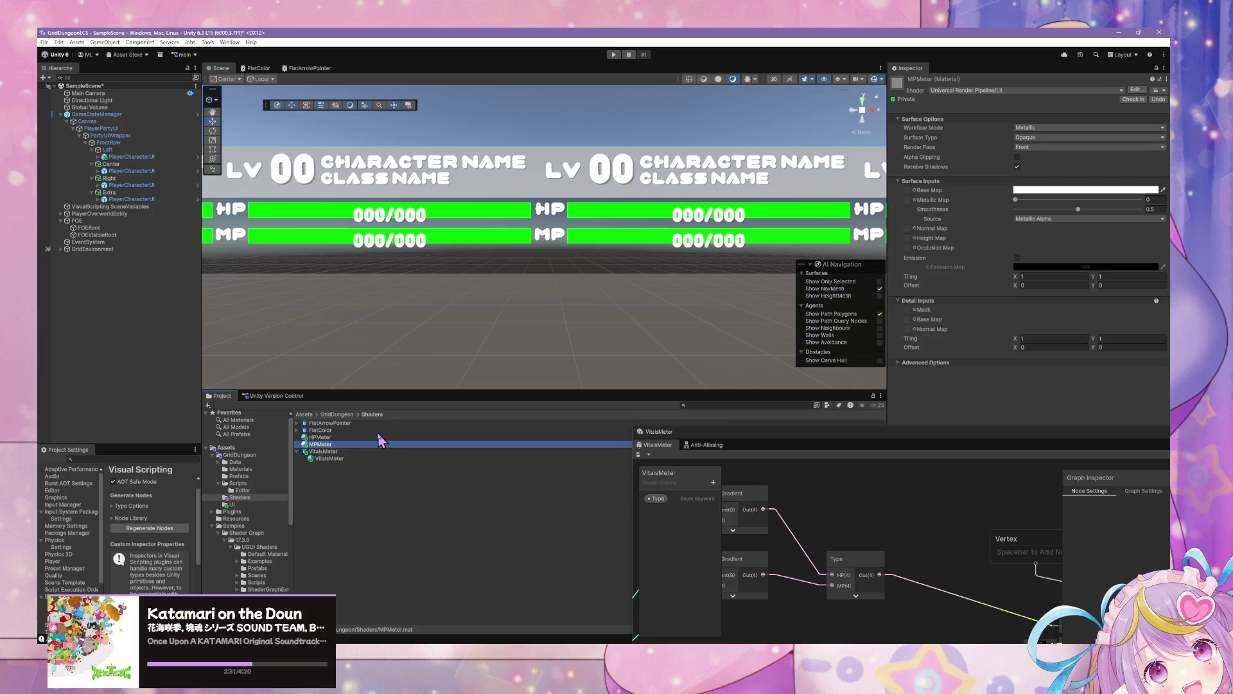
click(379, 437)
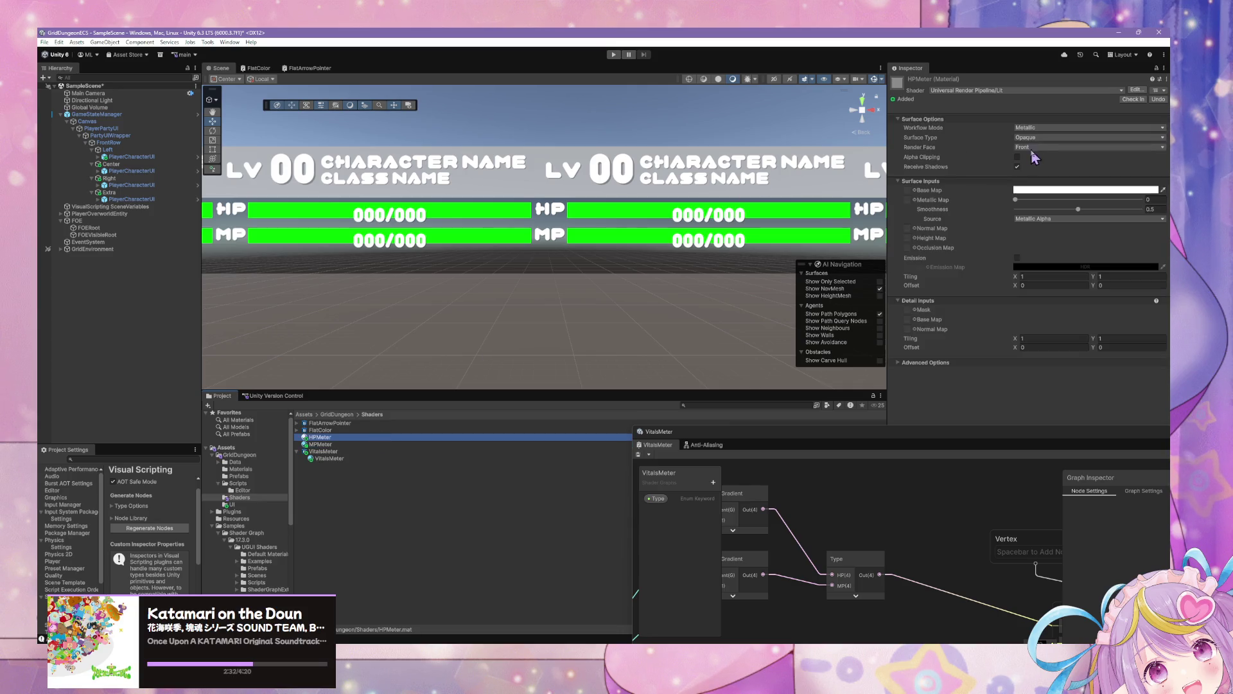
Set the shader of both HPMeter and MPMeter materials to Shader Graphs/VitalsMeter
click(1008, 90)
text(vitals)
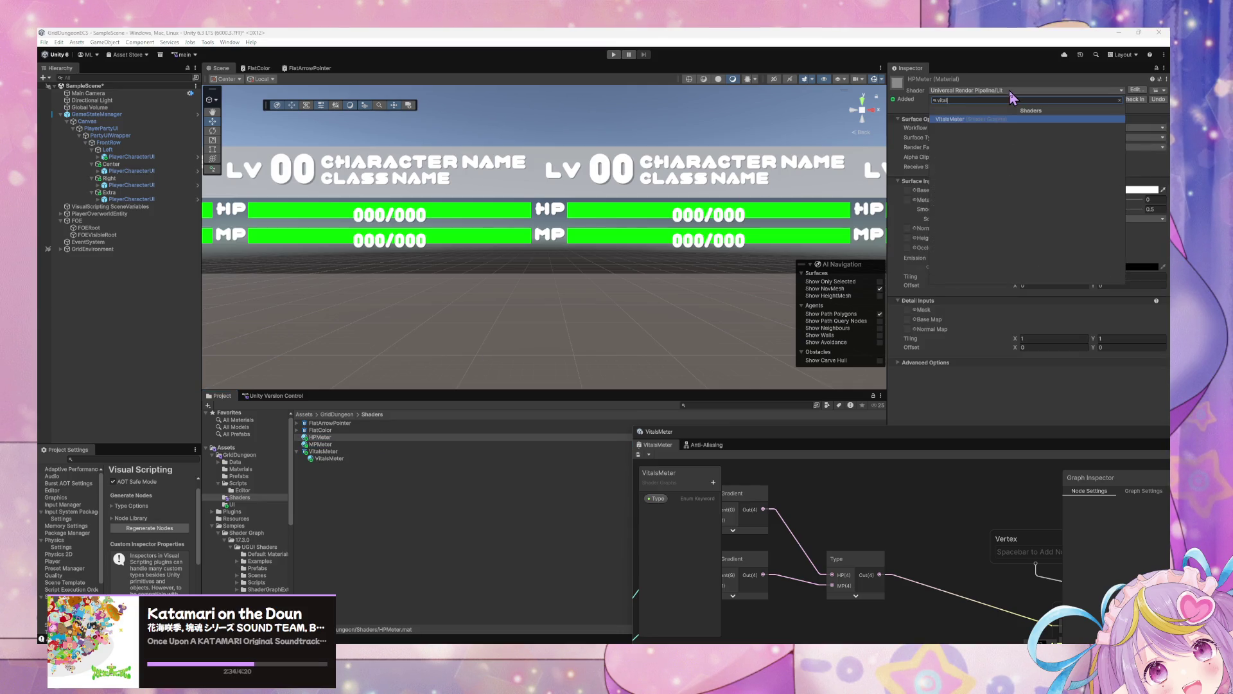
key(Return)
click(325, 444)
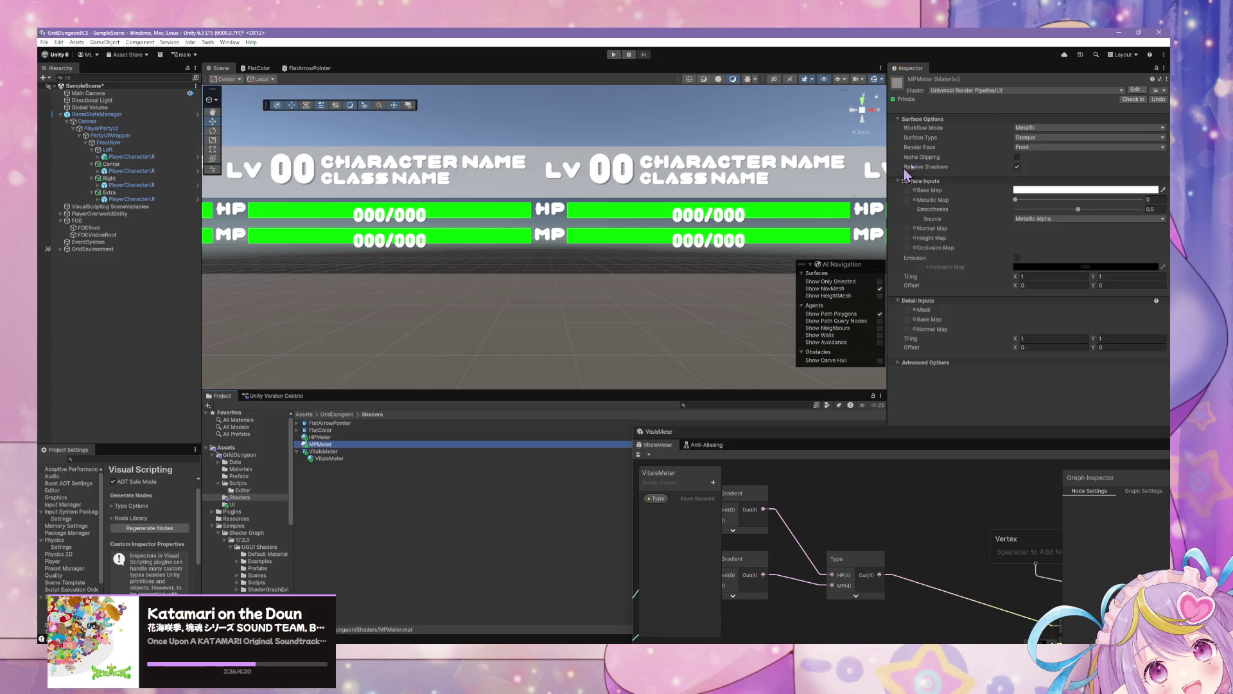
click(991, 90)
text(vitals)
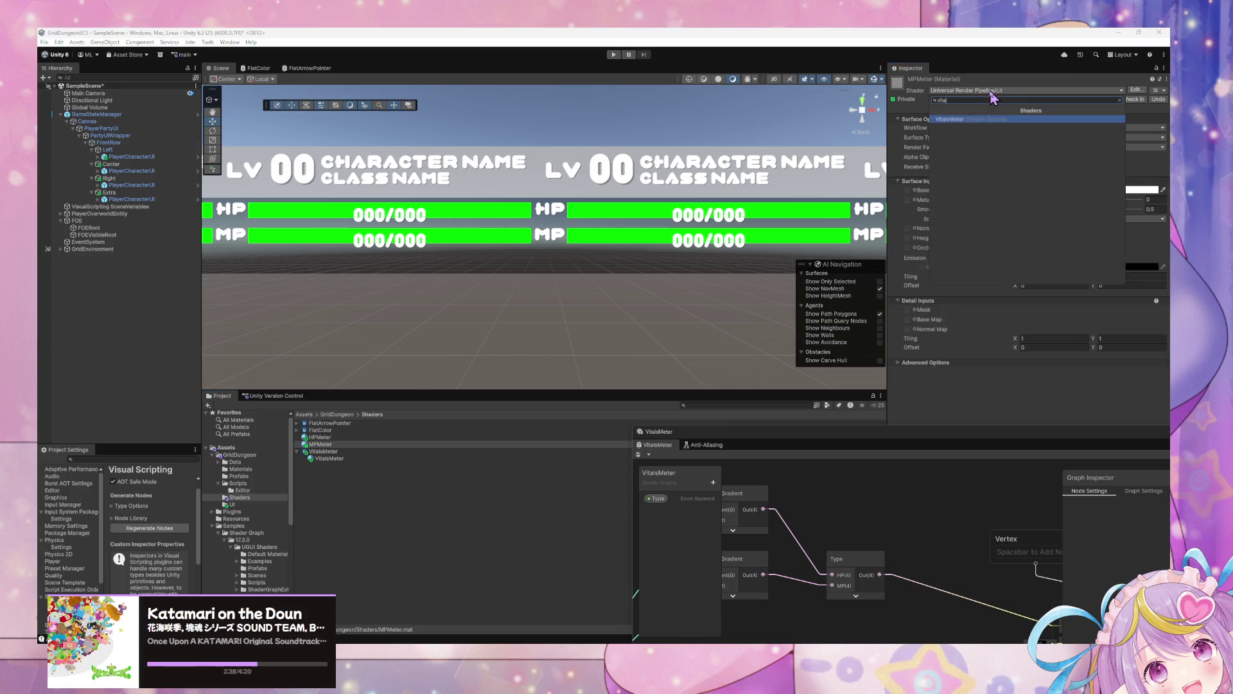
key(Return)
click(316, 444)
click(1041, 121)
key(Escape)
key(Up)
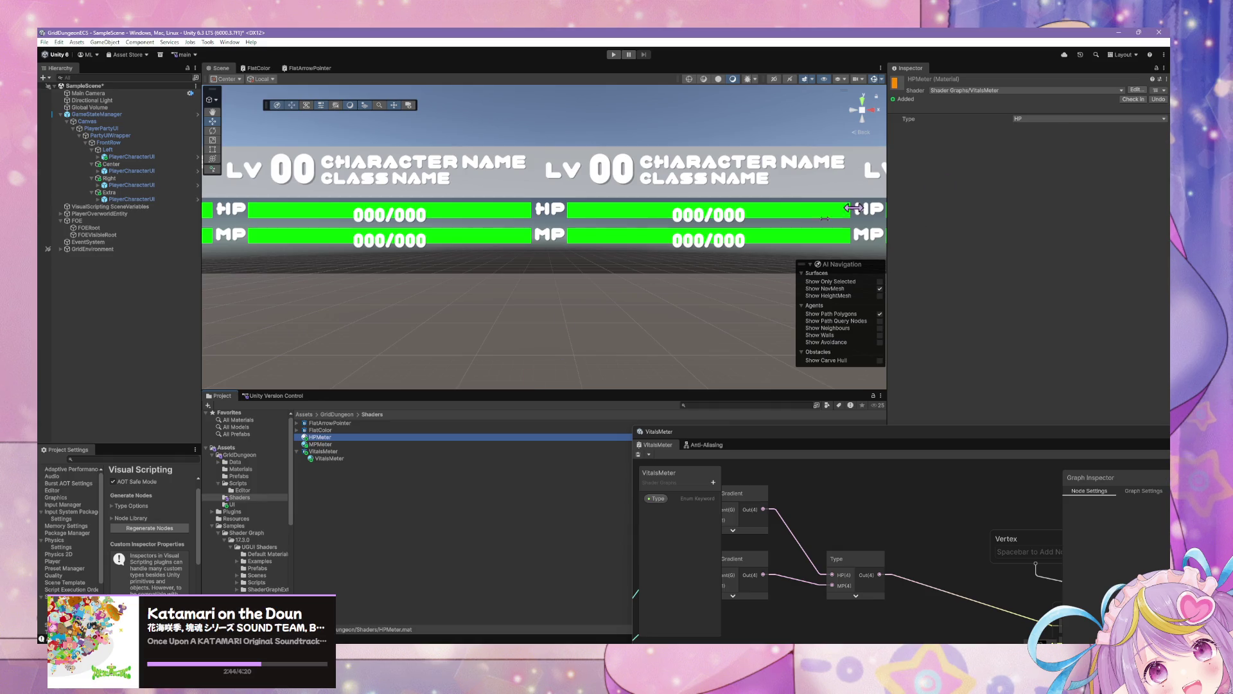
Select a party member's PlayerCharacterUI and open the prefab for editing
click(132, 199)
click(138, 157)
click(1126, 116)
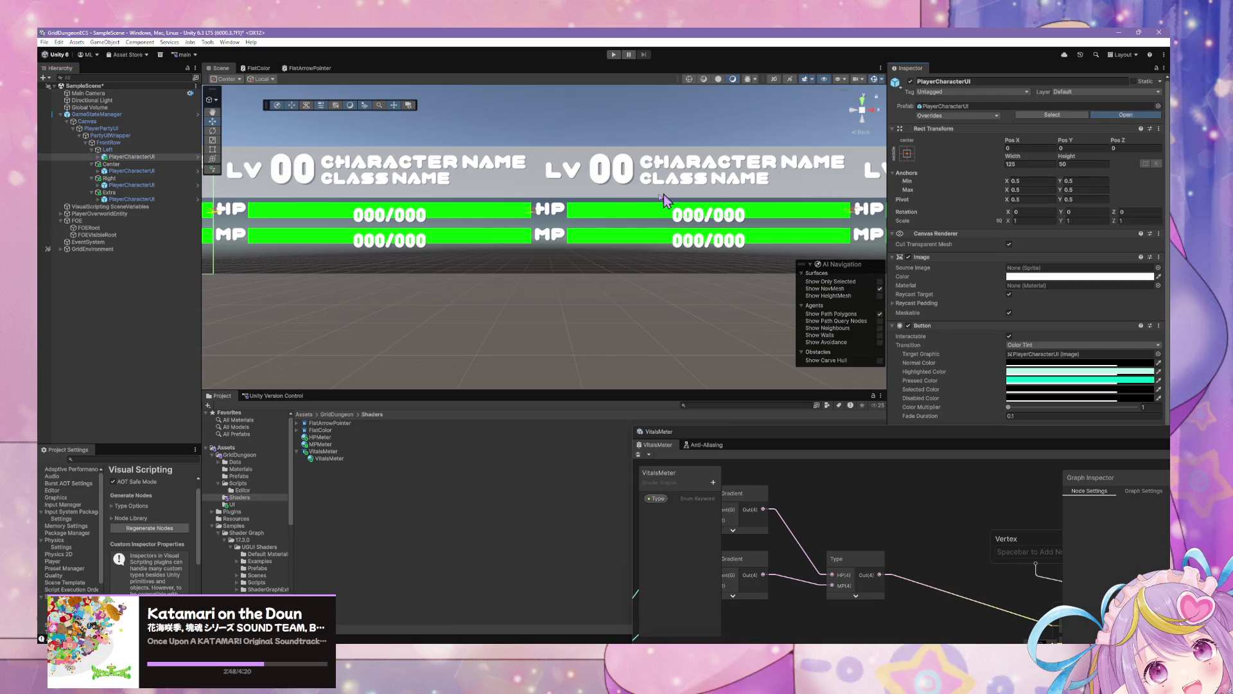
Assign the HPMeter material to the HP section's Meter image
click(98, 189)
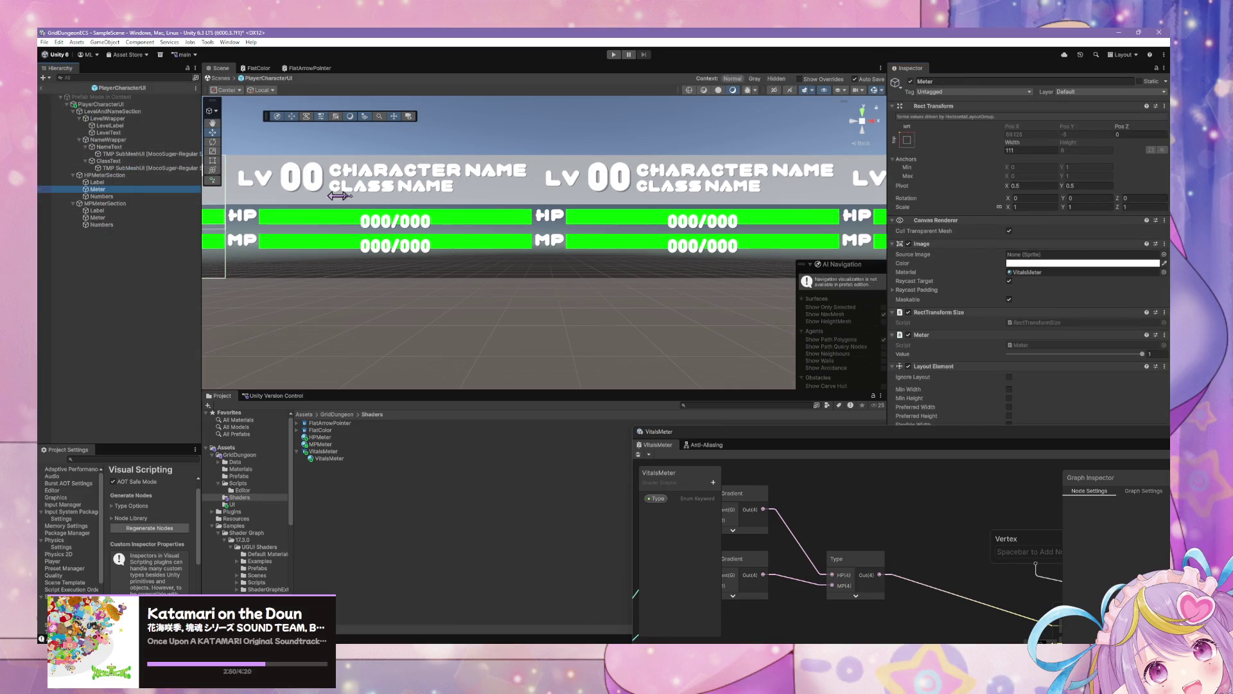
click(1164, 273)
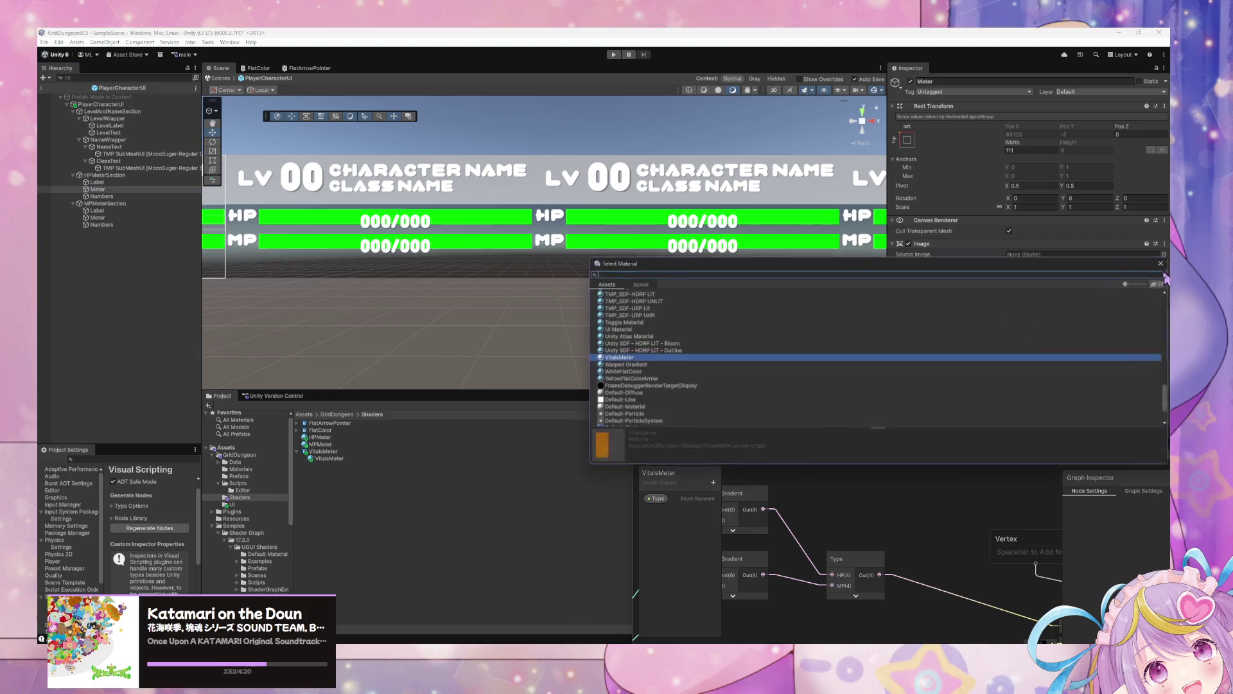
text(hp)
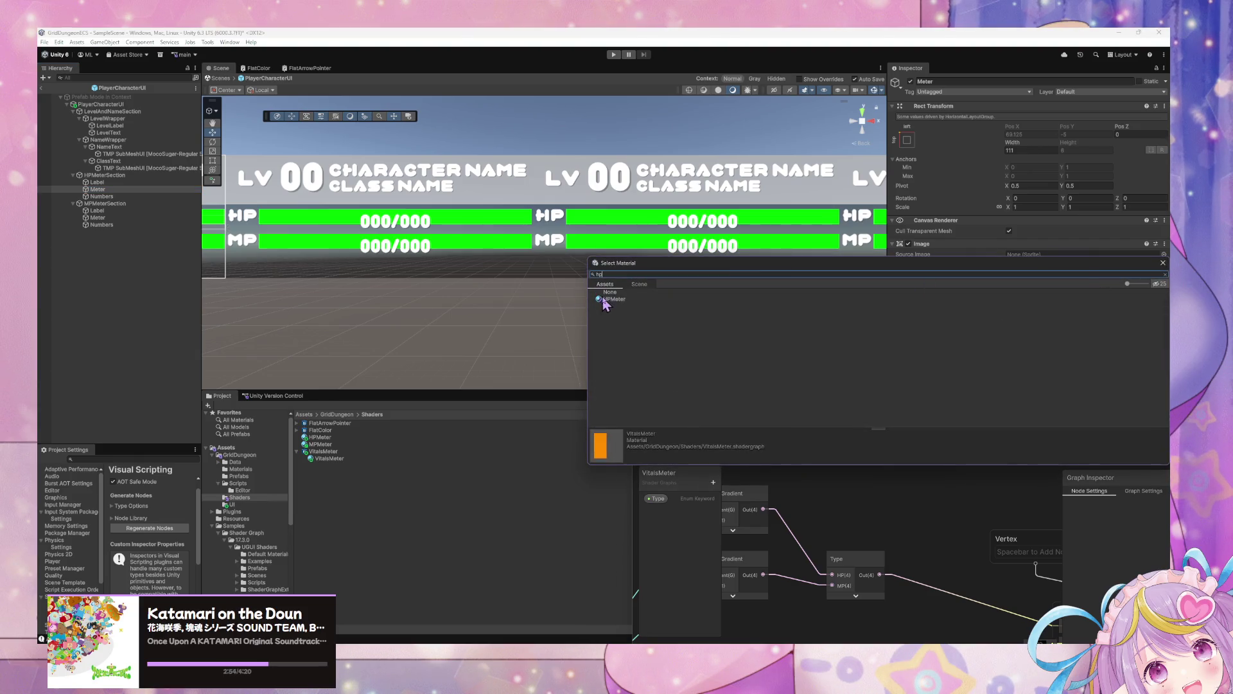
double_click(611, 299)
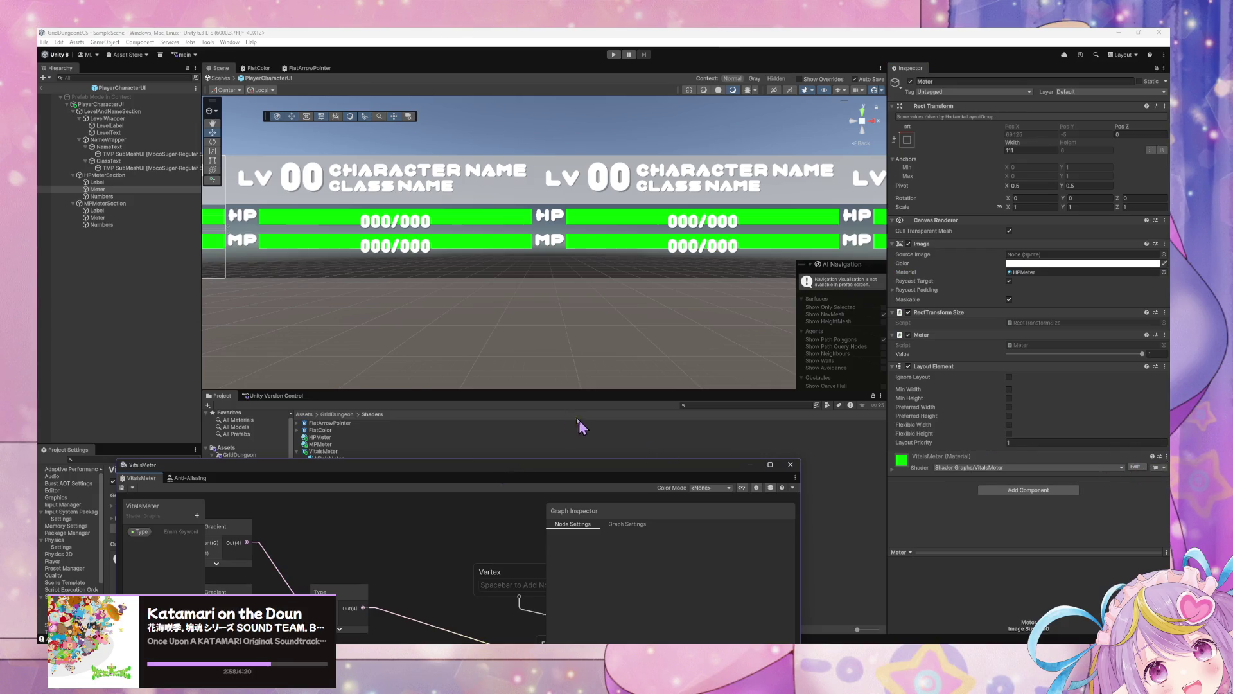
Give the MP section's Meter the MPMeter material so its bar turns blue, then exit the prefab
click(98, 218)
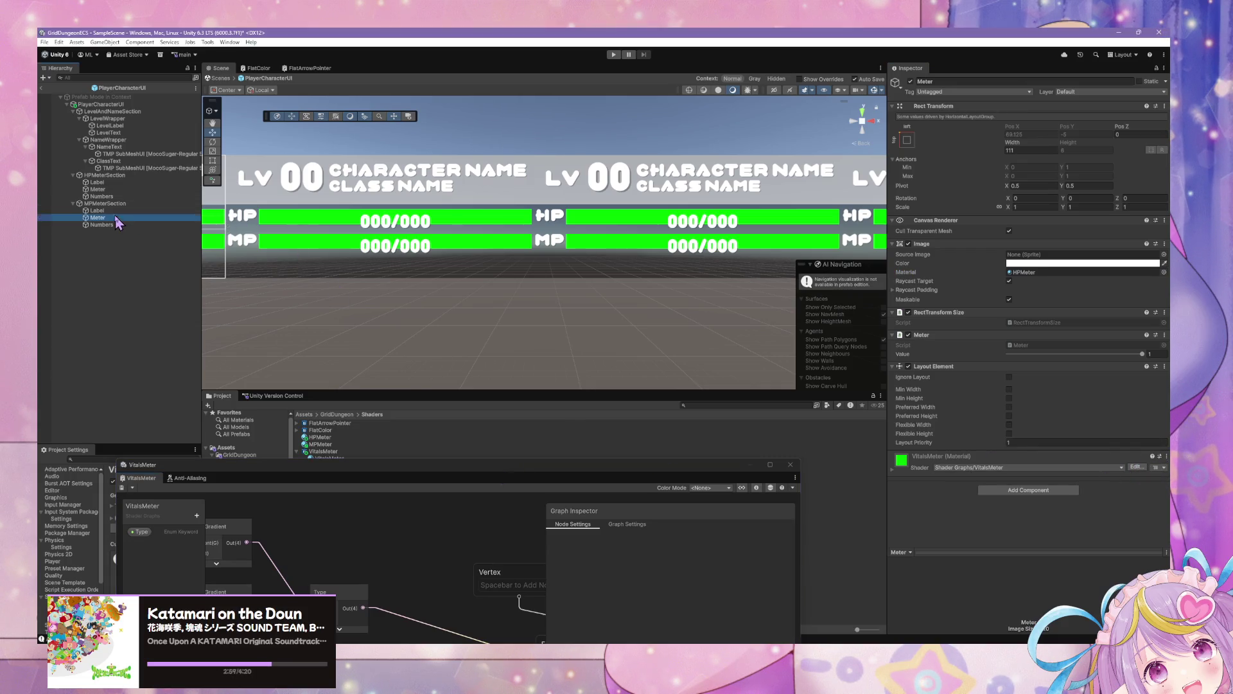
click(1164, 272)
text(mpm)
double_click(631, 302)
scroll(557, 257, down, 2)
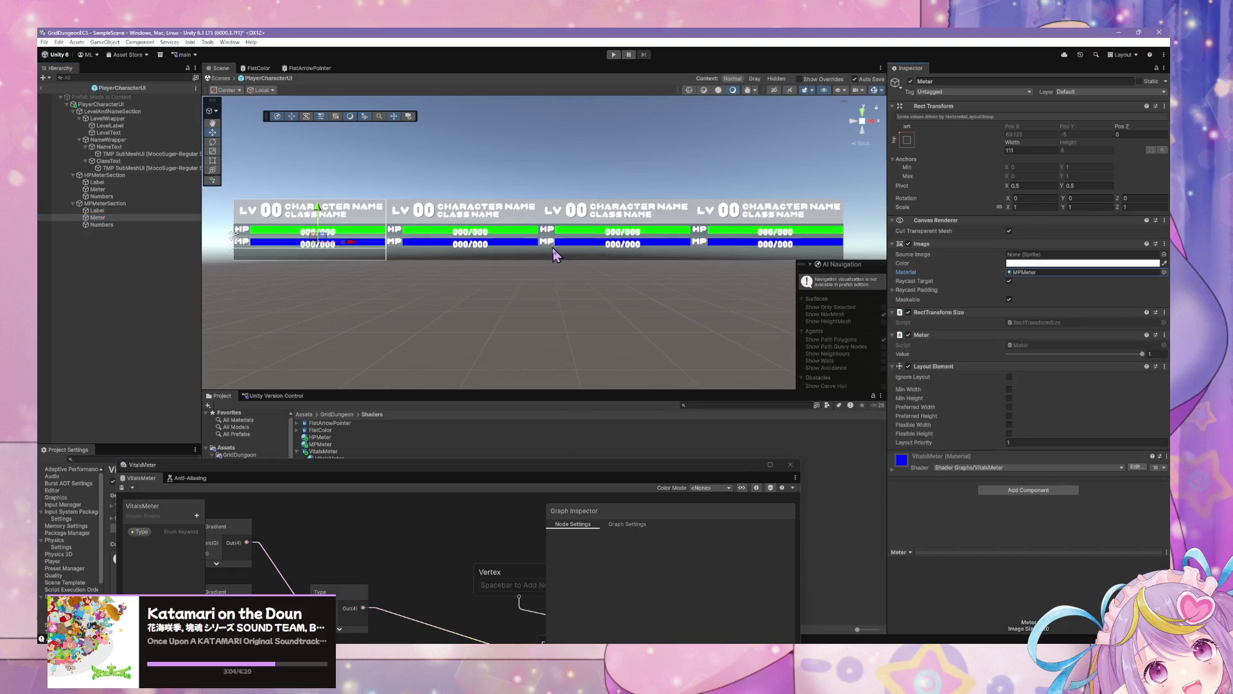
key(f)
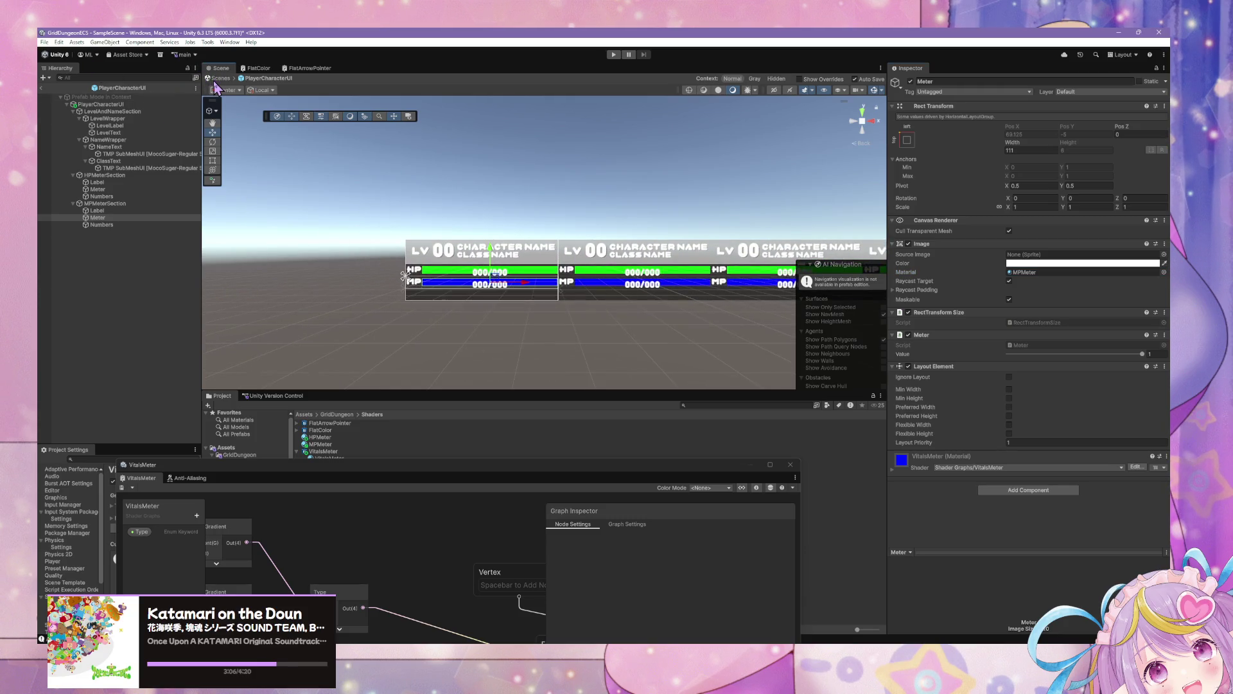
click(219, 77)
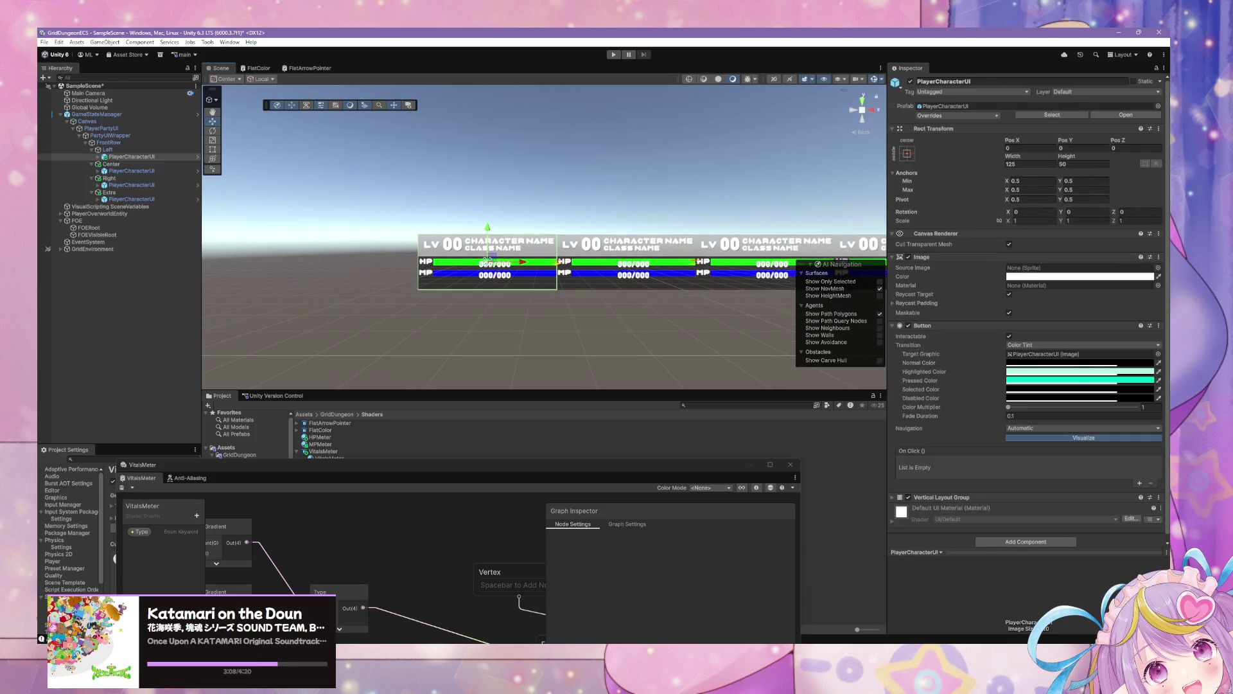
Move the Hierarchy selection from GameStateManager up to the Canvas object
scroll(581, 312, up, 2)
scroll(597, 324, up, 3)
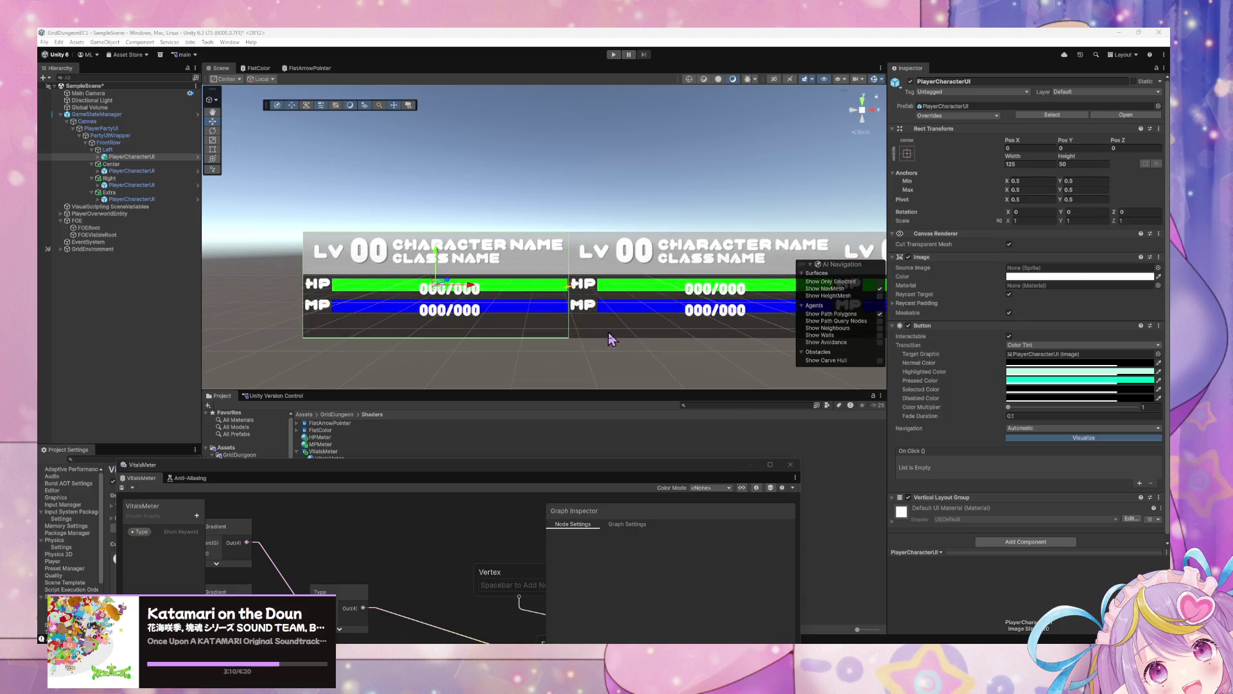
click(590, 192)
scroll(588, 193, down, 5)
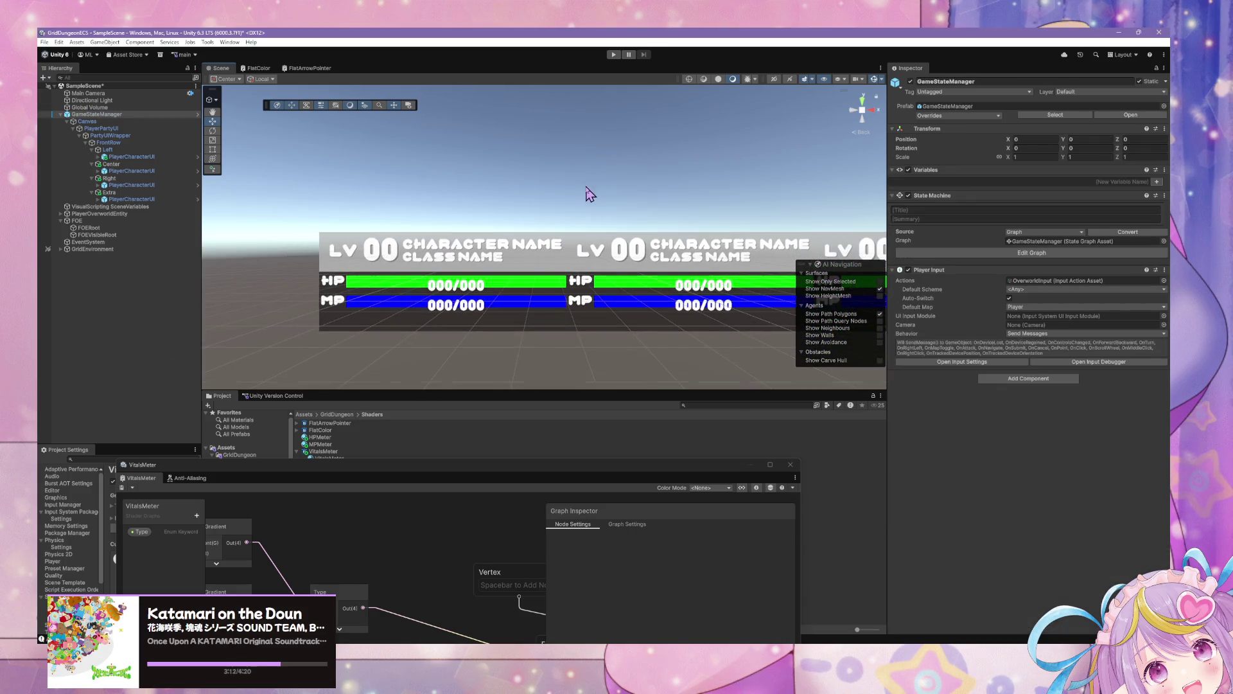
scroll(576, 223, up, 4)
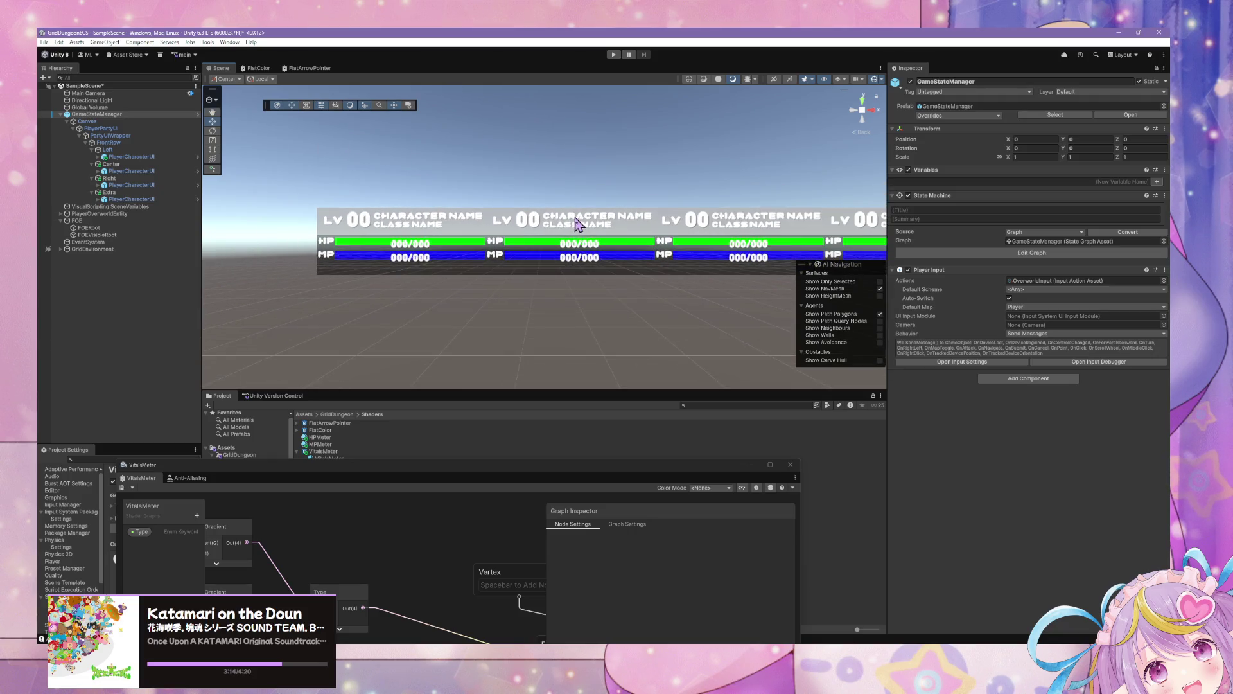
scroll(597, 244, up, 1)
click(571, 253)
click(571, 254)
click(571, 253)
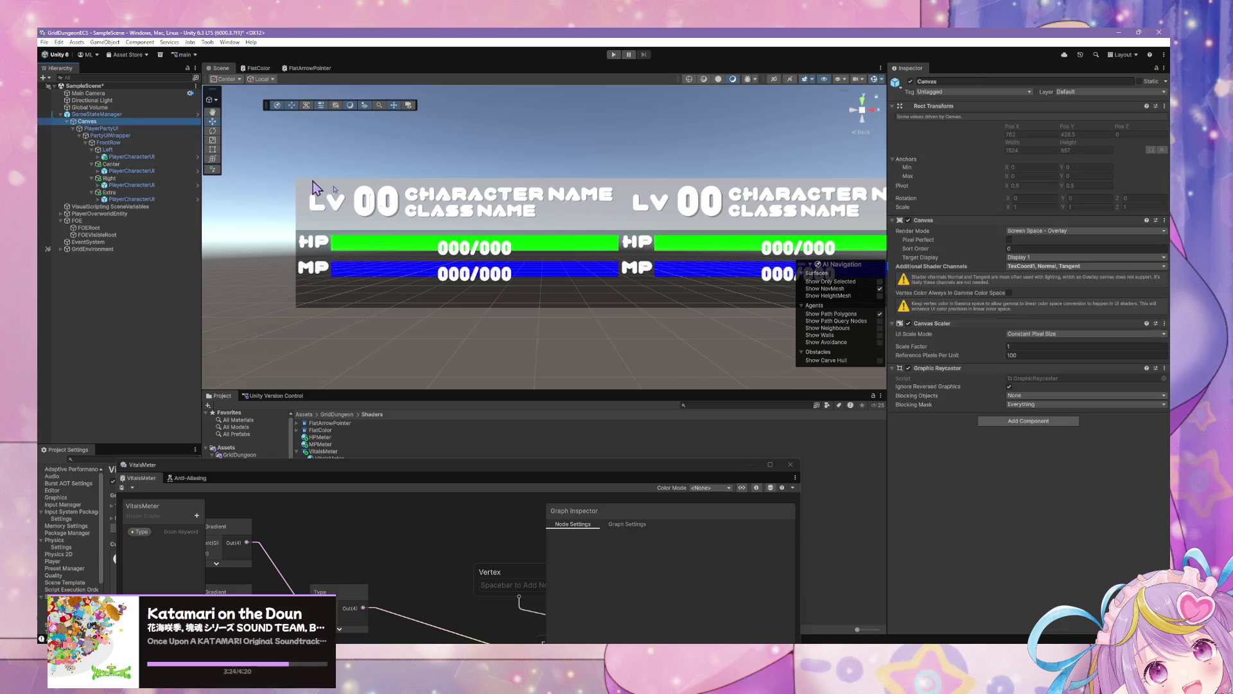
Select PlayerPartyUI and frame its HP and MP panels in the Scene view
scroll(578, 212, down, 5)
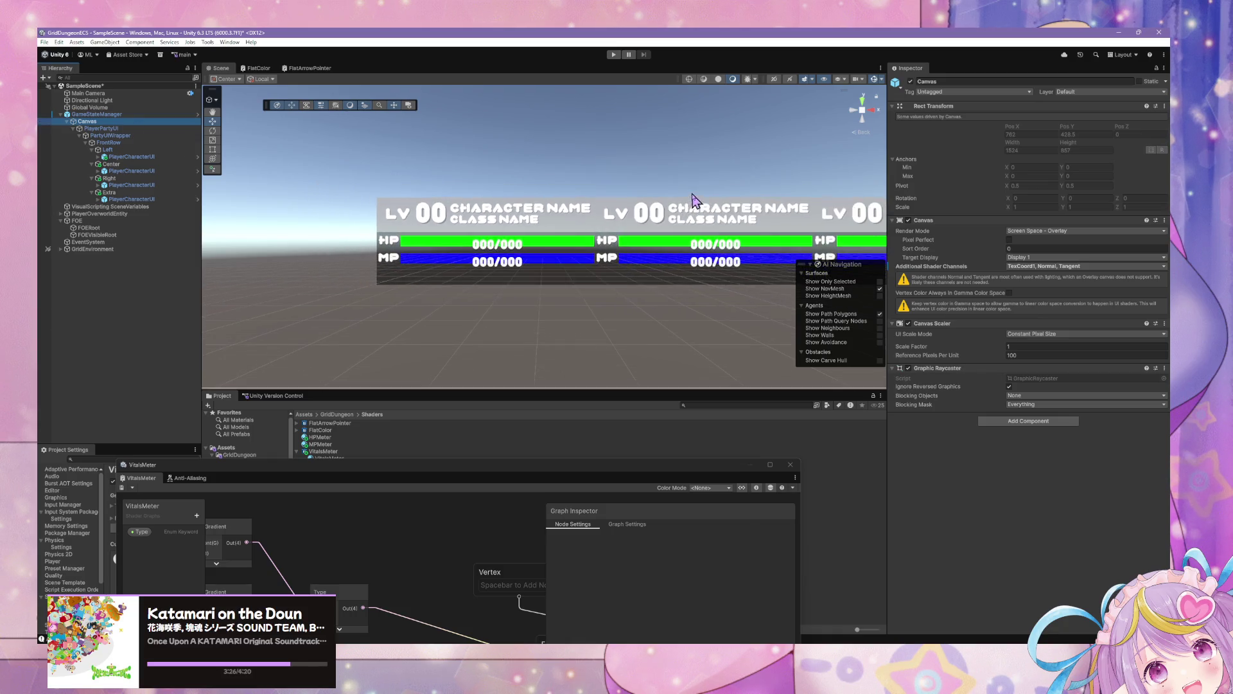
scroll(707, 190, down, 5)
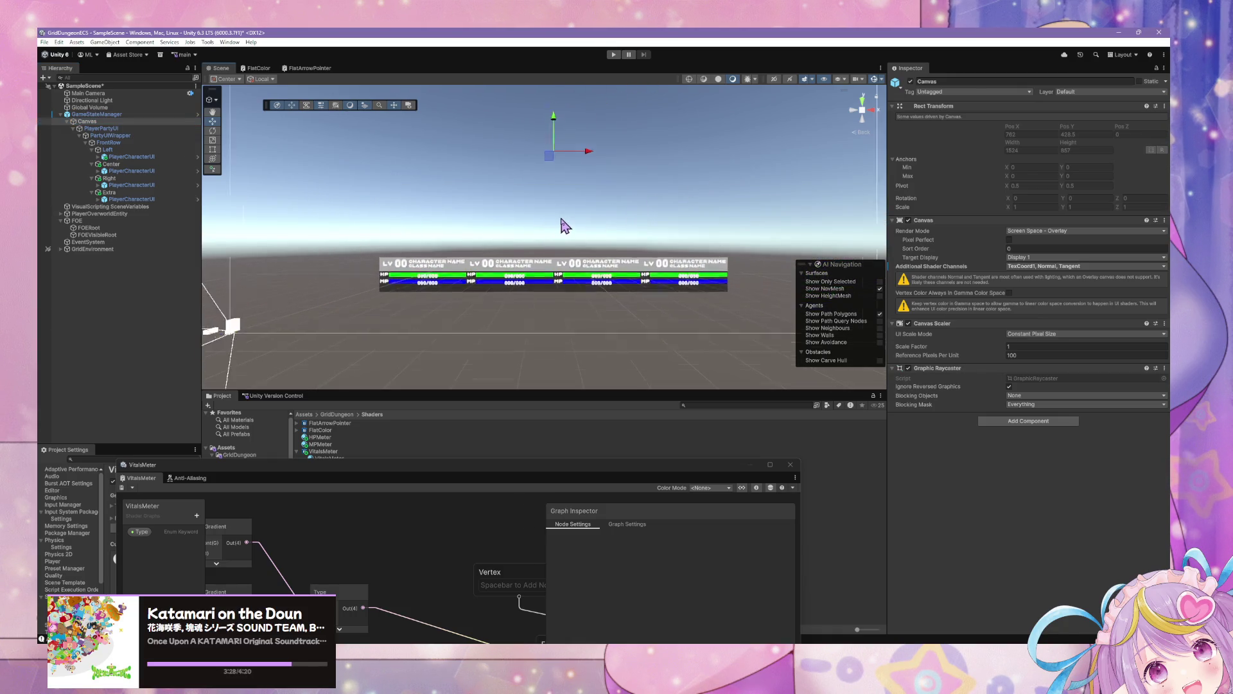
click(96, 129)
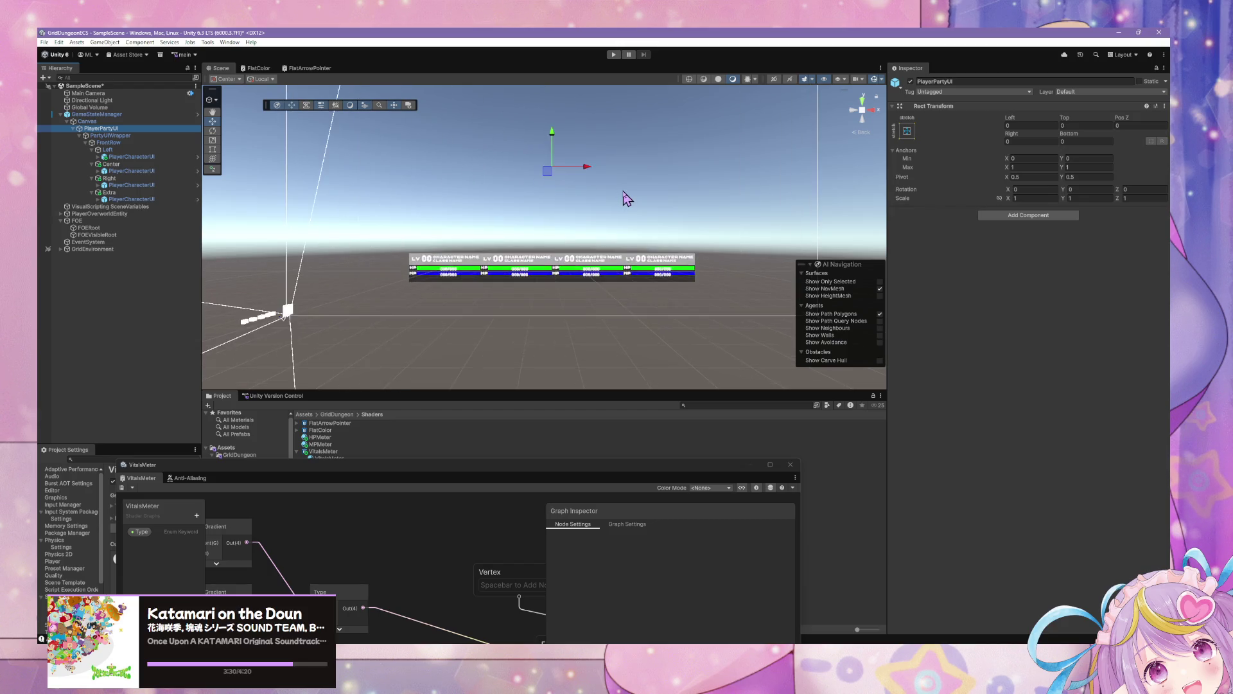
key(f)
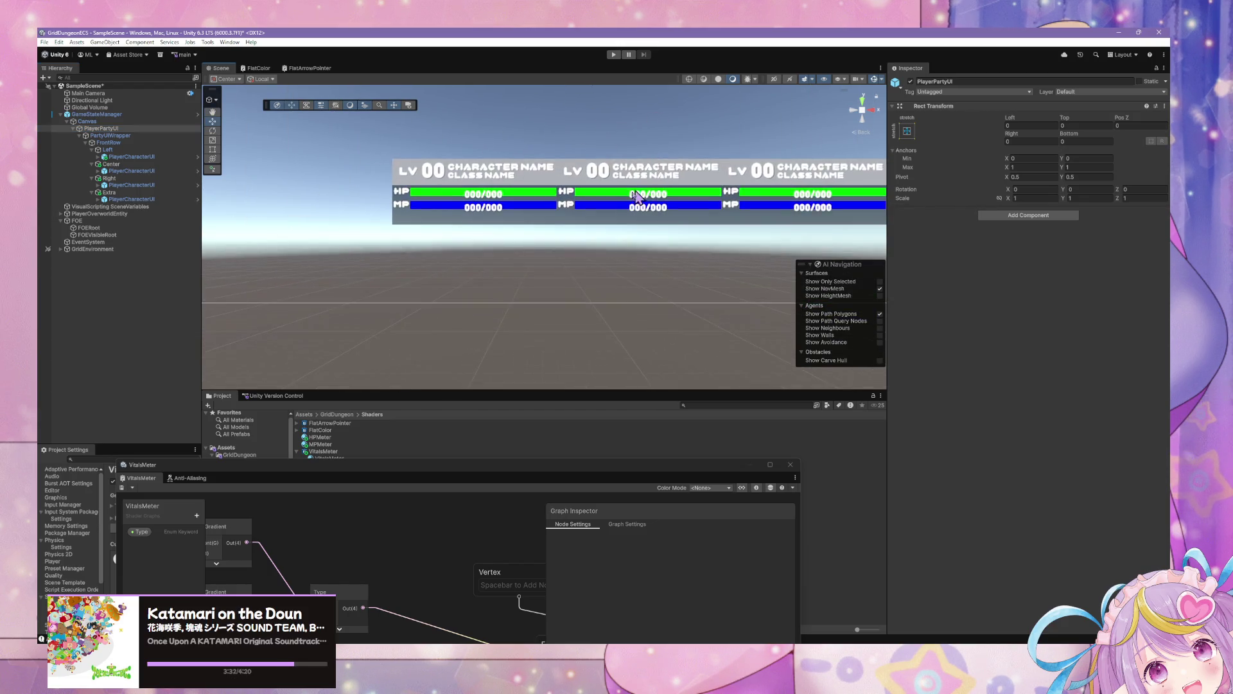
scroll(610, 205, up, 4)
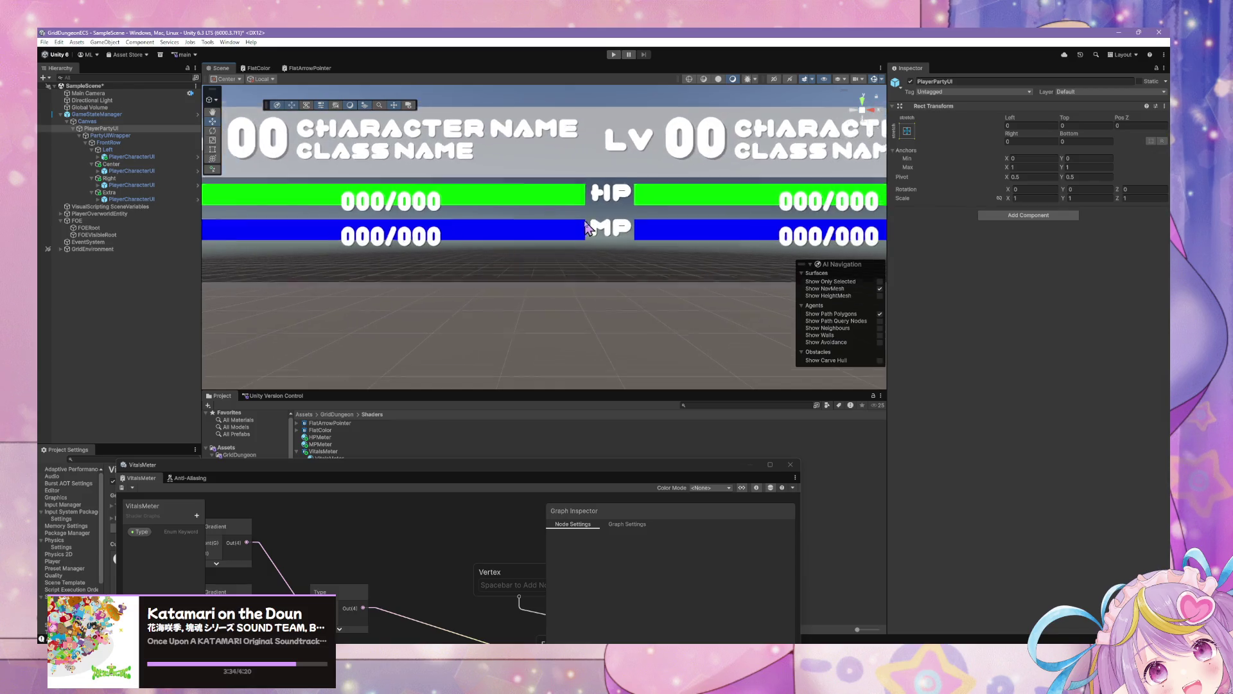
scroll(585, 226, down, 2)
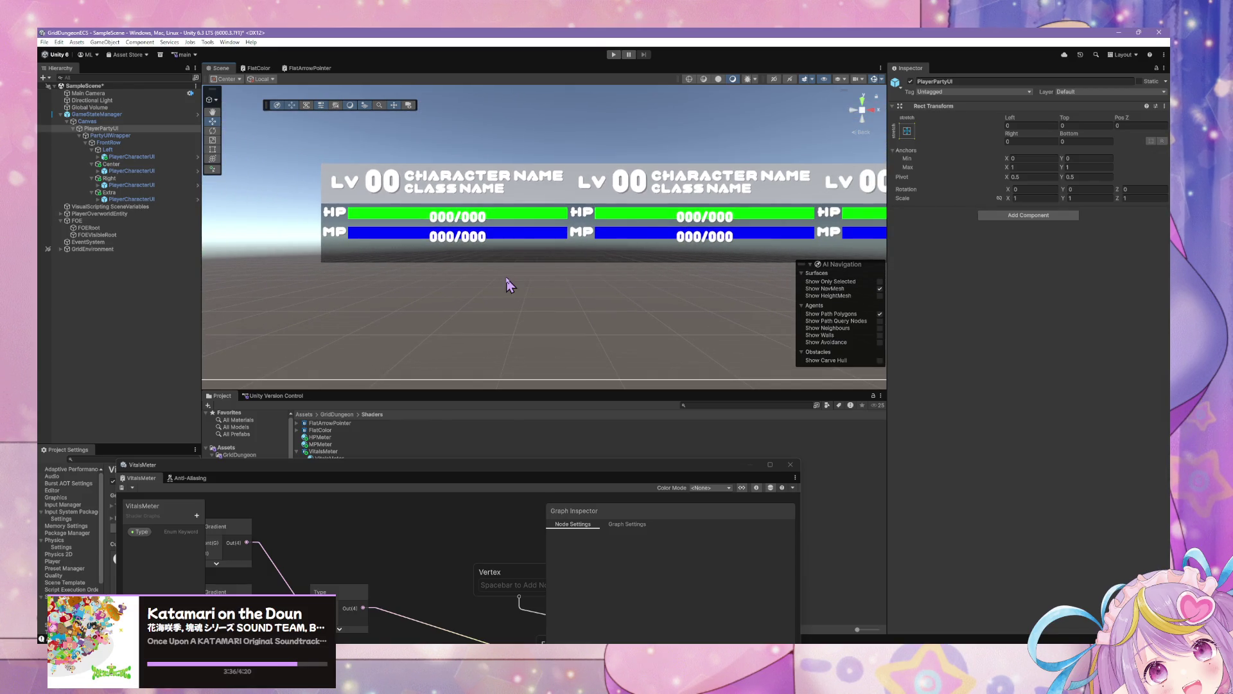
mouse_move(528, 478)
mouse_down()
mouse_move(772, 255)
mouse_move(732, 236)
mouse_up()
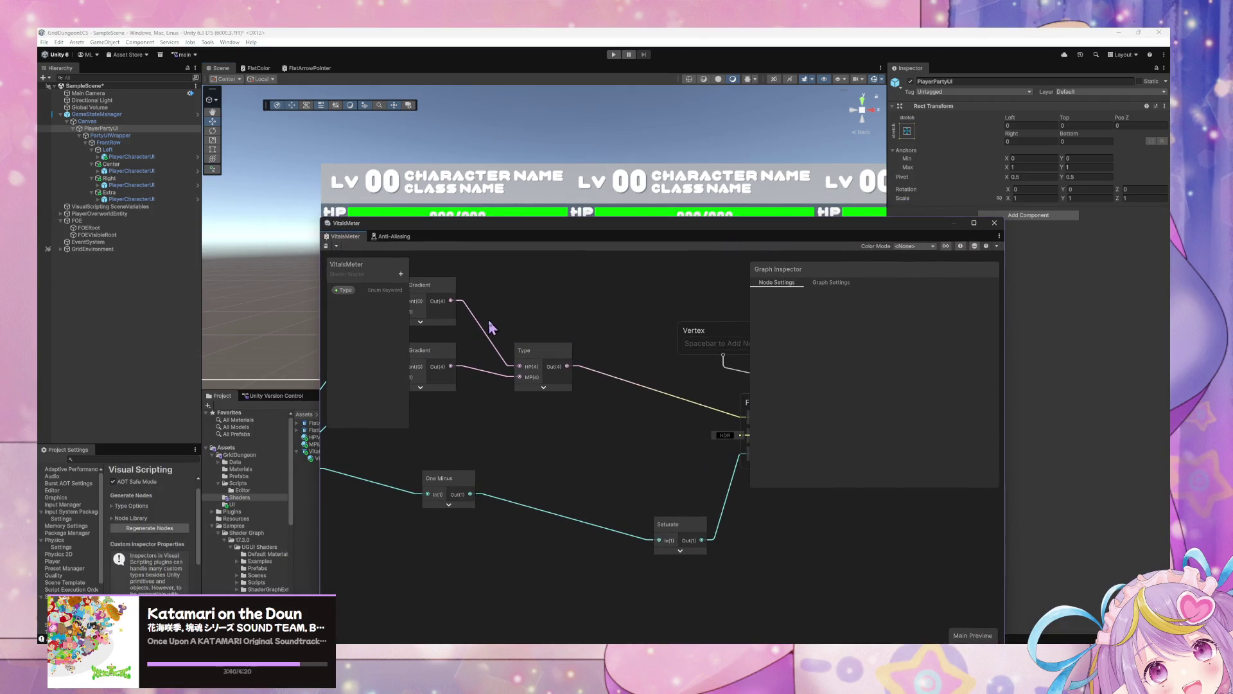
Drag the Type node higher in the VitalsMeter shader graph, deselect it, and save the graph
drag(662, 393, 659, 359)
mouse_move(622, 232)
mouse_down()
mouse_move(543, 403)
mouse_move(579, 404)
mouse_up()
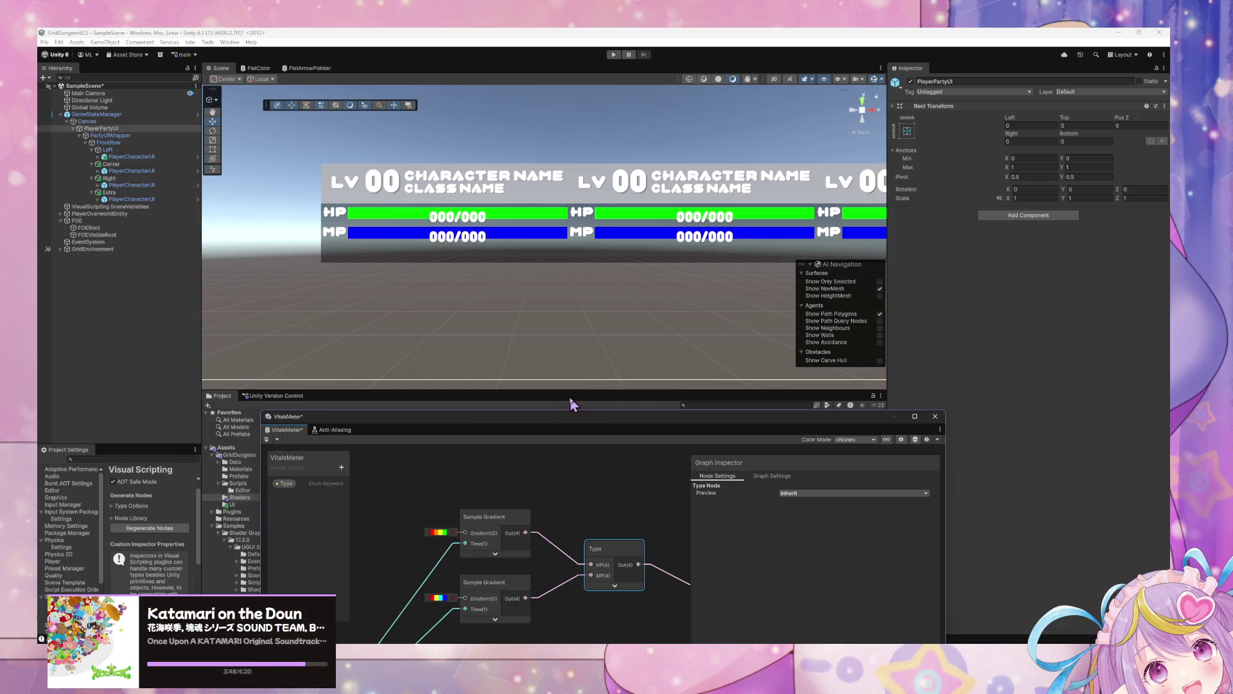
scroll(535, 290, down, 3)
scroll(534, 290, down, 3)
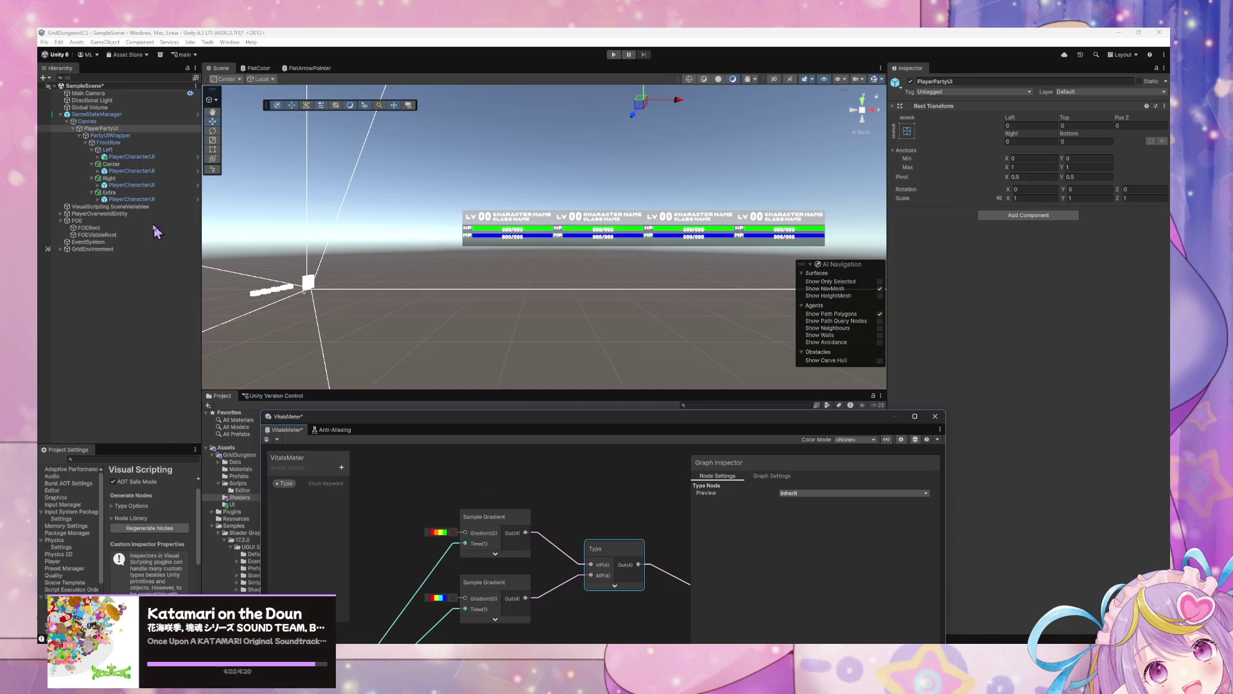
mouse_move(688, 419)
mouse_down()
mouse_move(696, 299)
mouse_move(668, 270)
mouse_move(318, 279)
mouse_move(530, 363)
mouse_up()
click(531, 366)
key(ctrl+s)
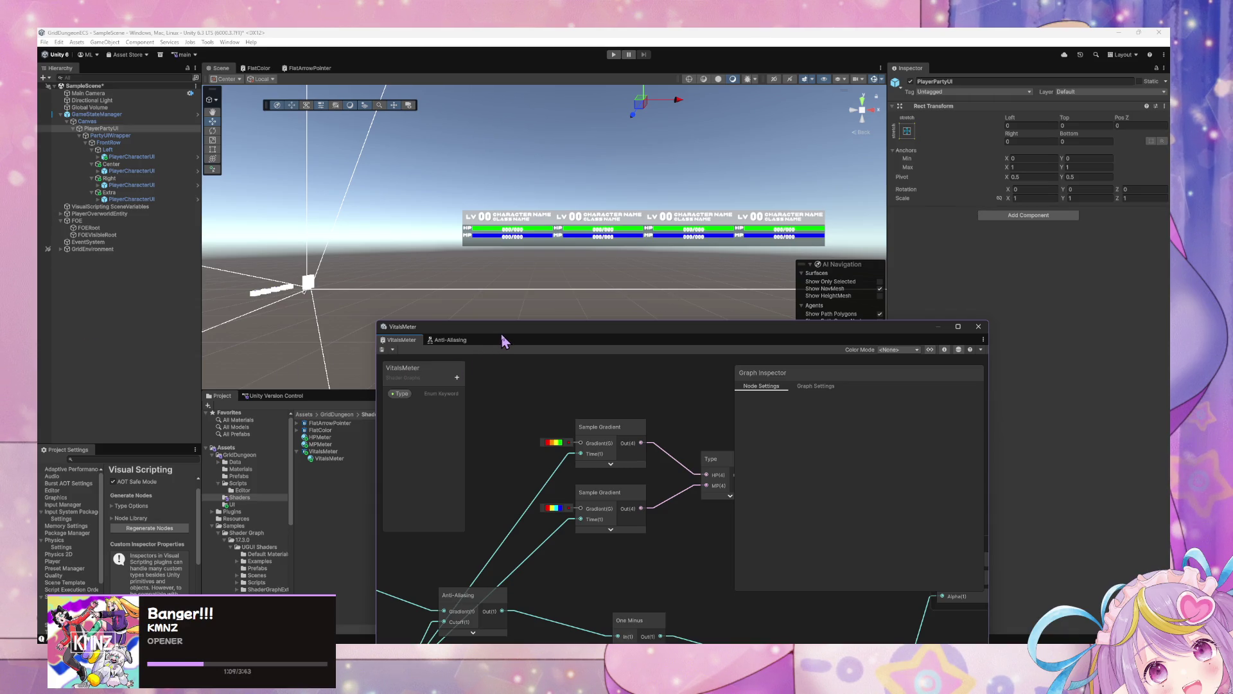
Select the Left PlayerCharacterUI under PlayerPartyUI and enter Prefab Mode to edit it
mouse_move(503, 340)
mouse_down()
mouse_move(616, 365)
mouse_move(528, 330)
mouse_move(567, 314)
mouse_move(628, 341)
mouse_up()
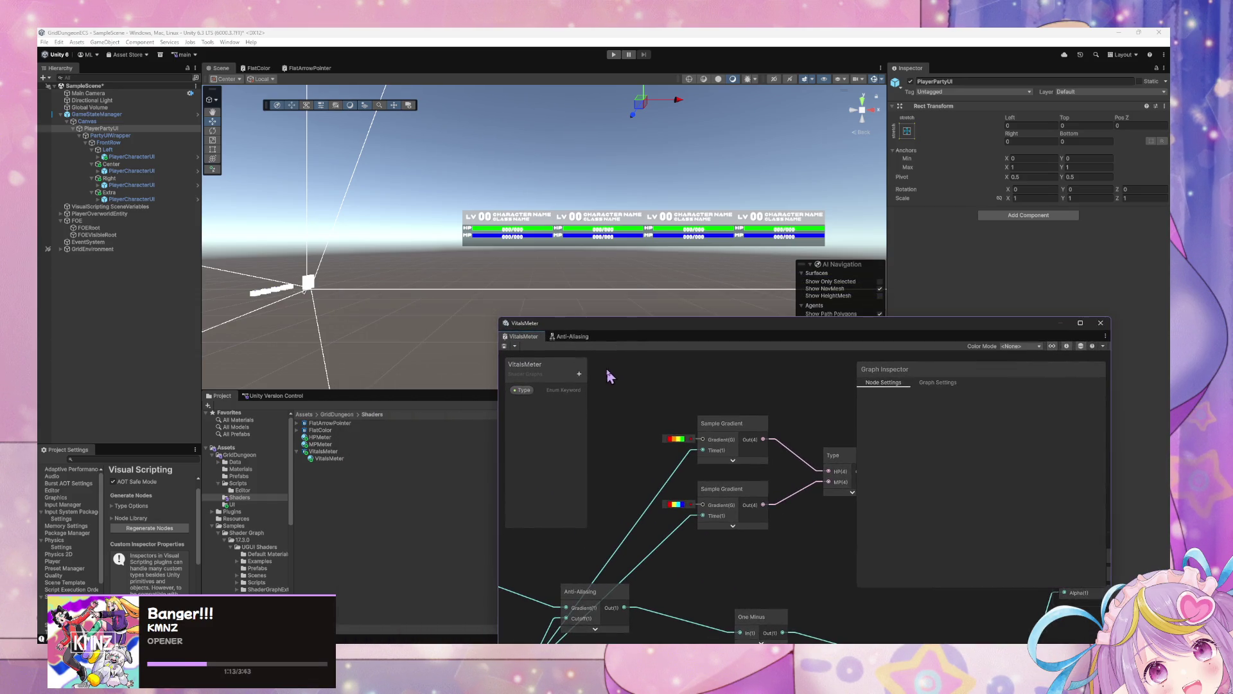
click(111, 128)
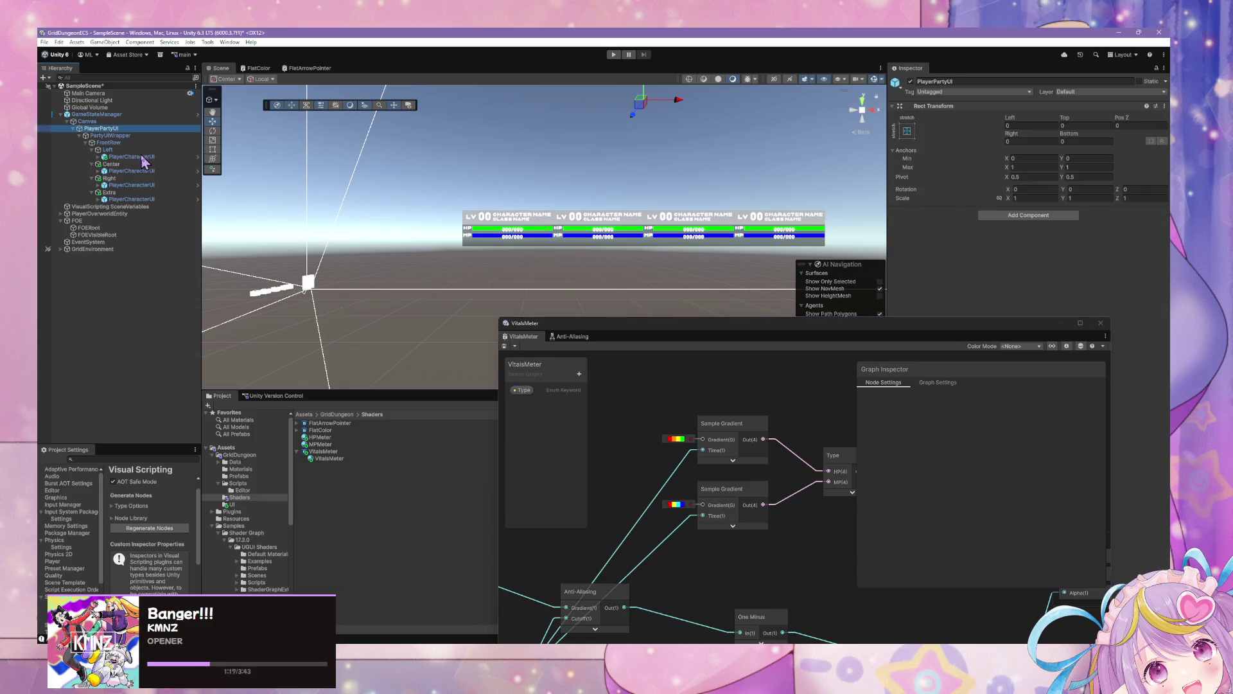
key(Down)
key(Down)
key(Down)
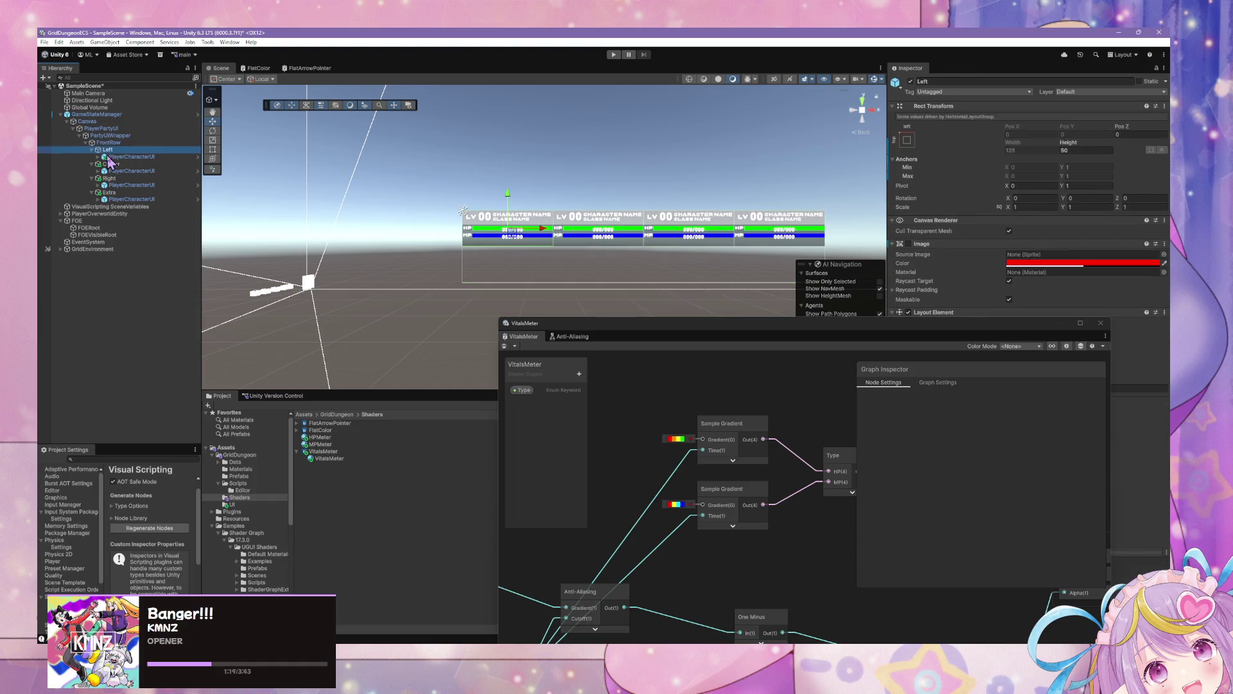
click(1133, 115)
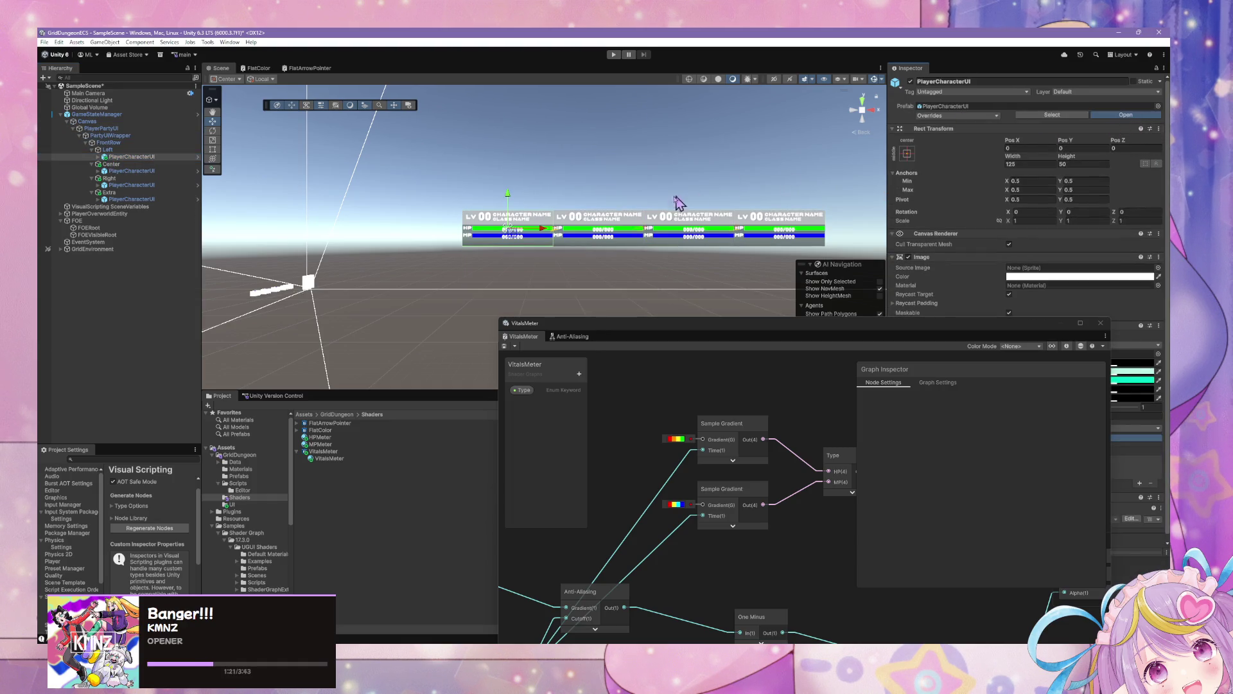
scroll(569, 198, up, 5)
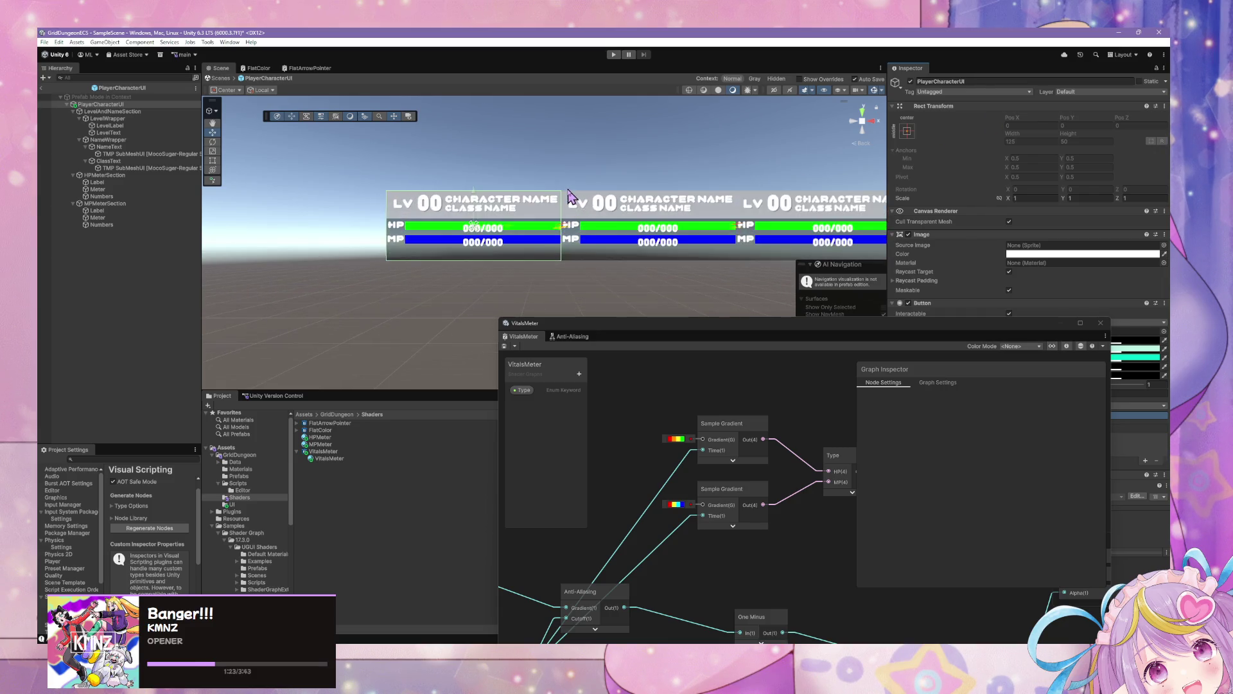
scroll(568, 198, up, 3)
scroll(572, 196, down, 2)
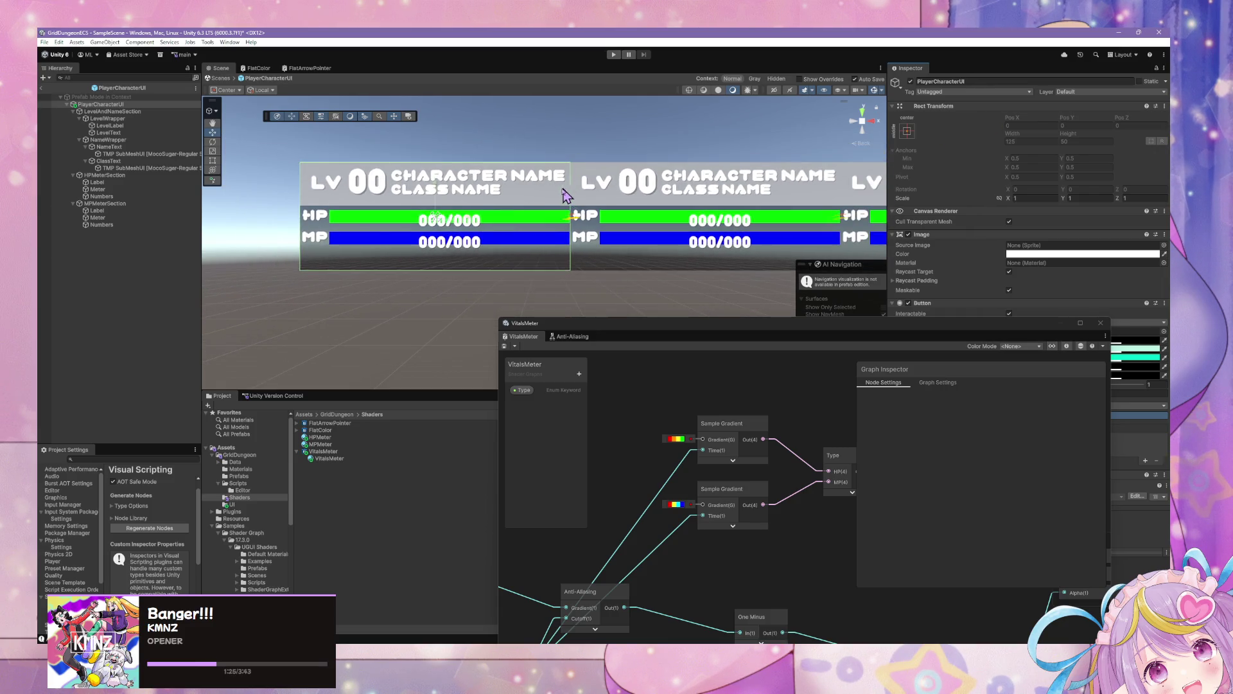
drag(461, 165, 490, 204)
scroll(492, 196, up, 4)
scroll(498, 192, down, 5)
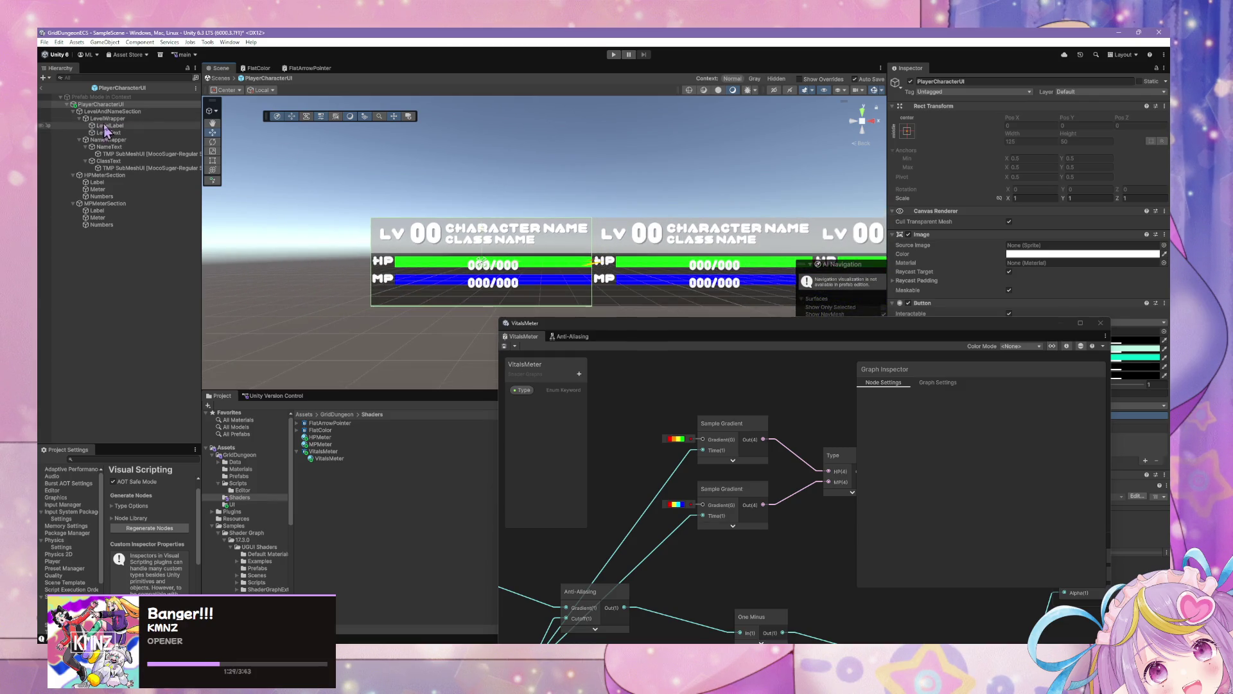
mouse_move(975, 335)
mouse_down()
mouse_move(650, 404)
mouse_move(686, 343)
mouse_up()
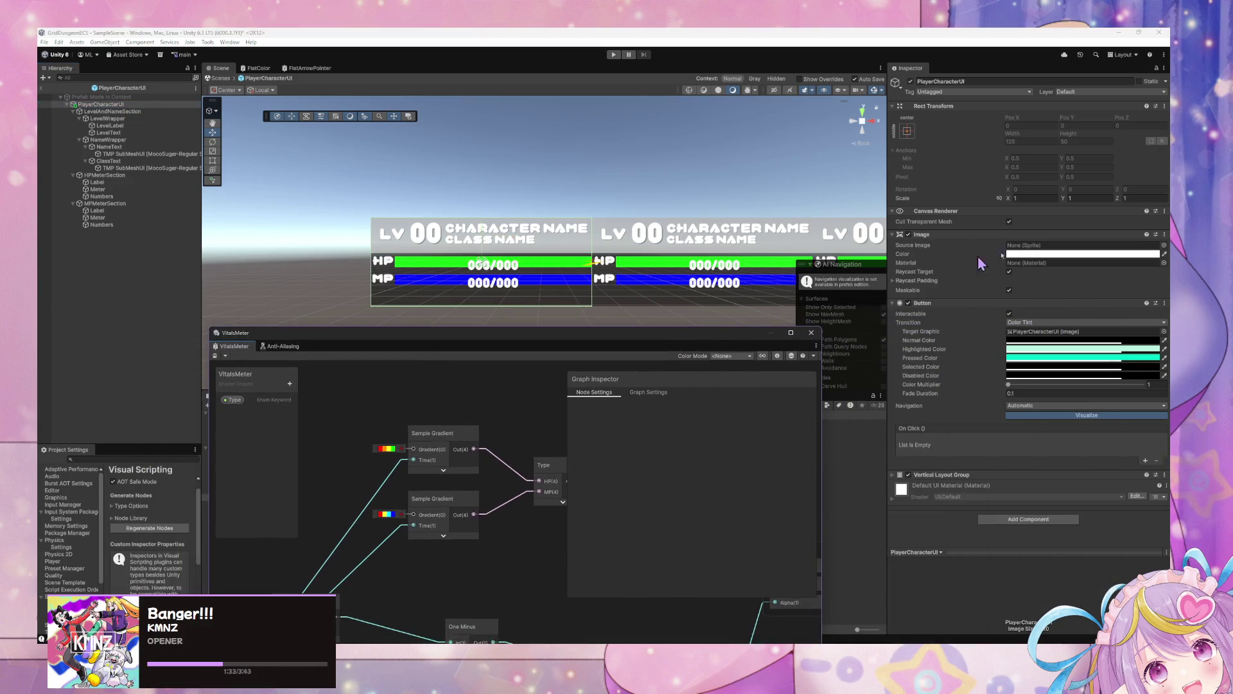
click(1047, 520)
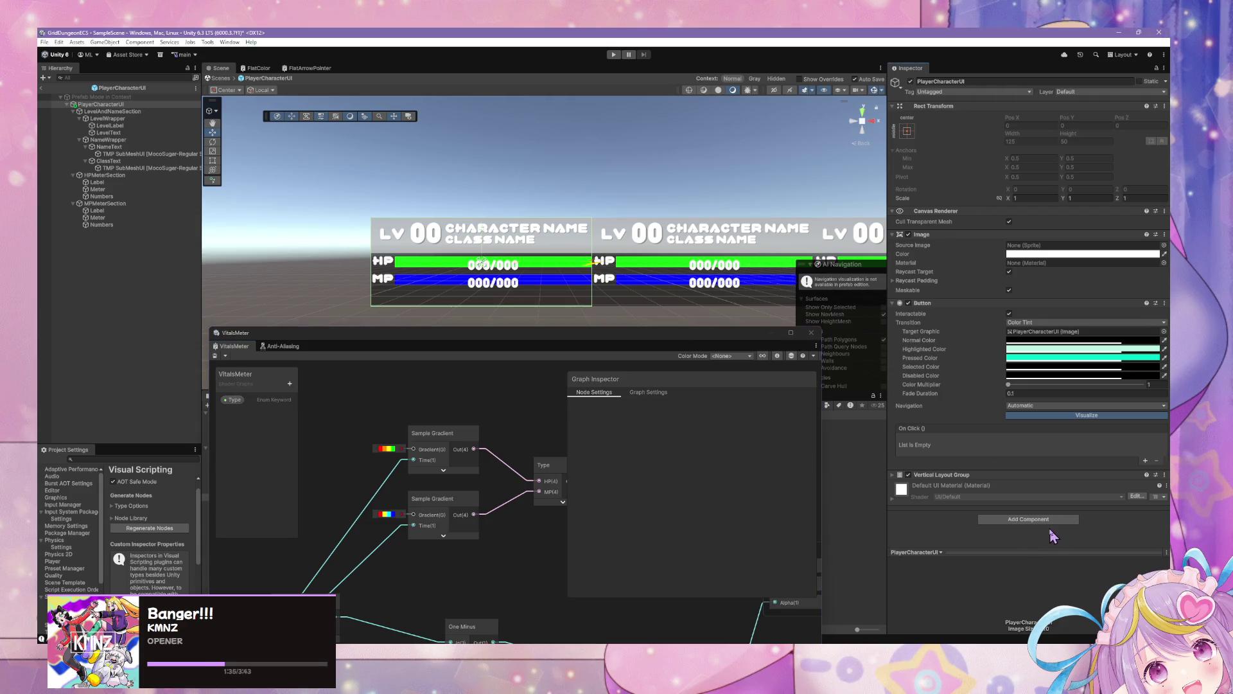
Add a Mask component to the panel, try the Background sprite, then clear its sprite to None
text(mask)
key(Return)
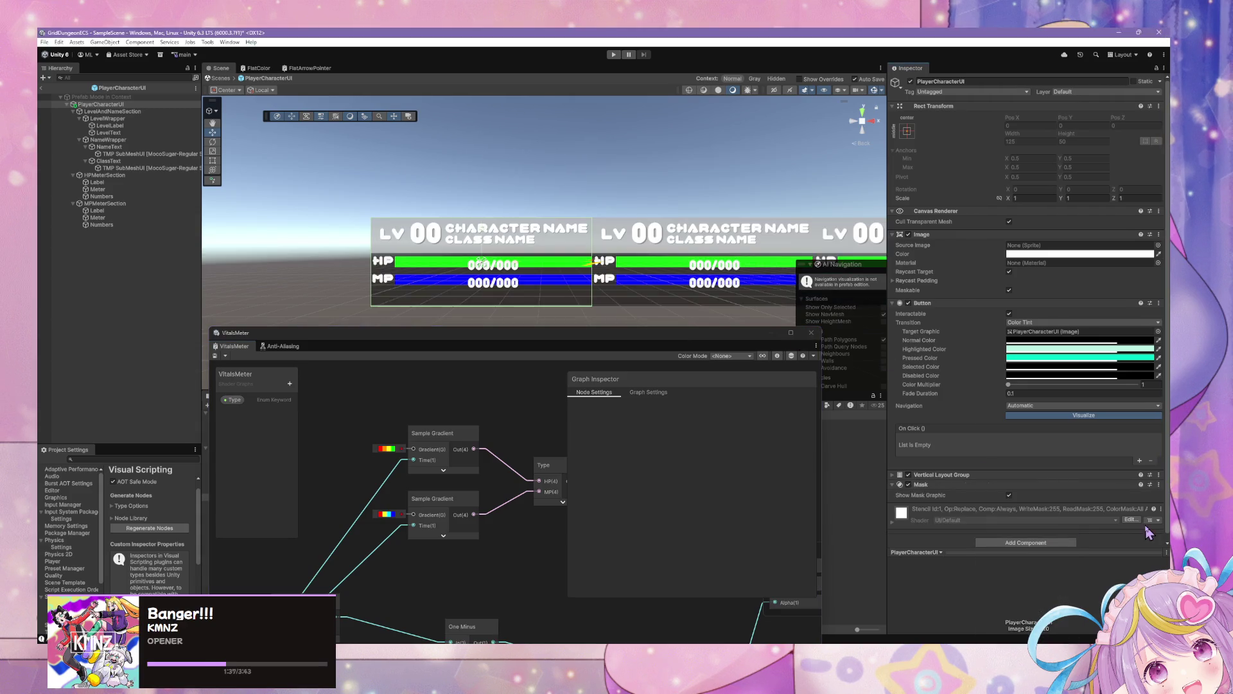
click(1158, 246)
click(623, 273)
click(633, 281)
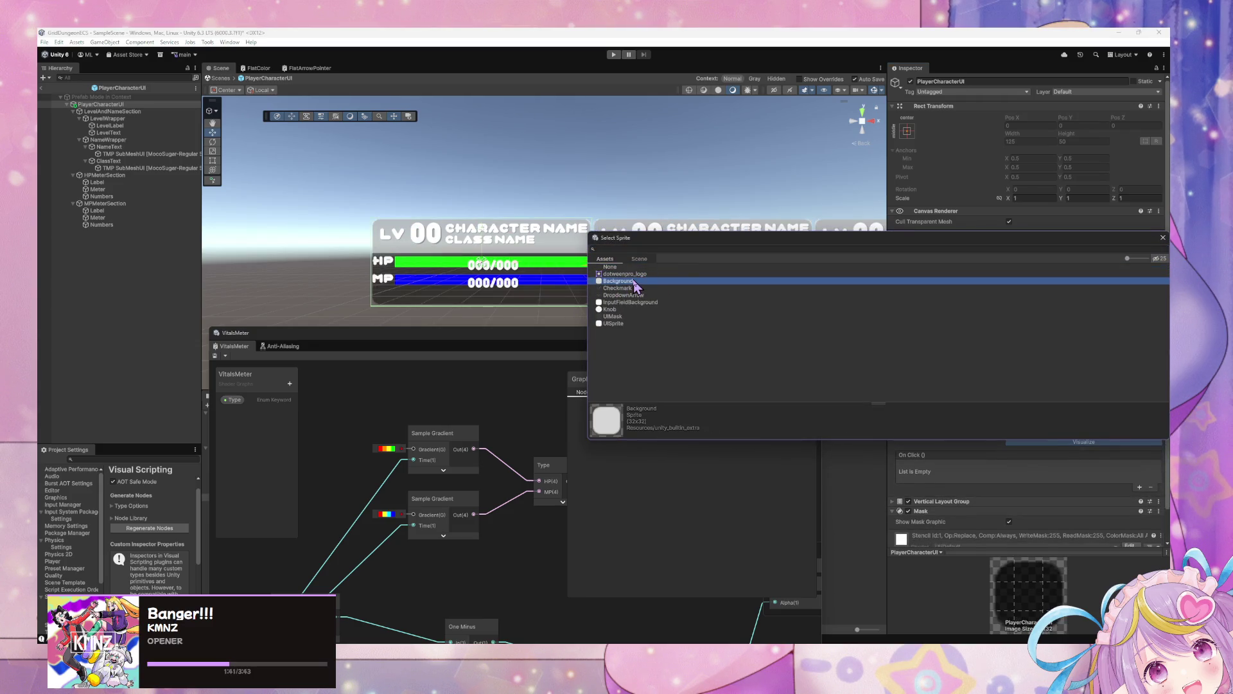
mouse_move(687, 251)
mouse_down()
mouse_move(815, 312)
mouse_move(695, 400)
mouse_move(398, 384)
mouse_up()
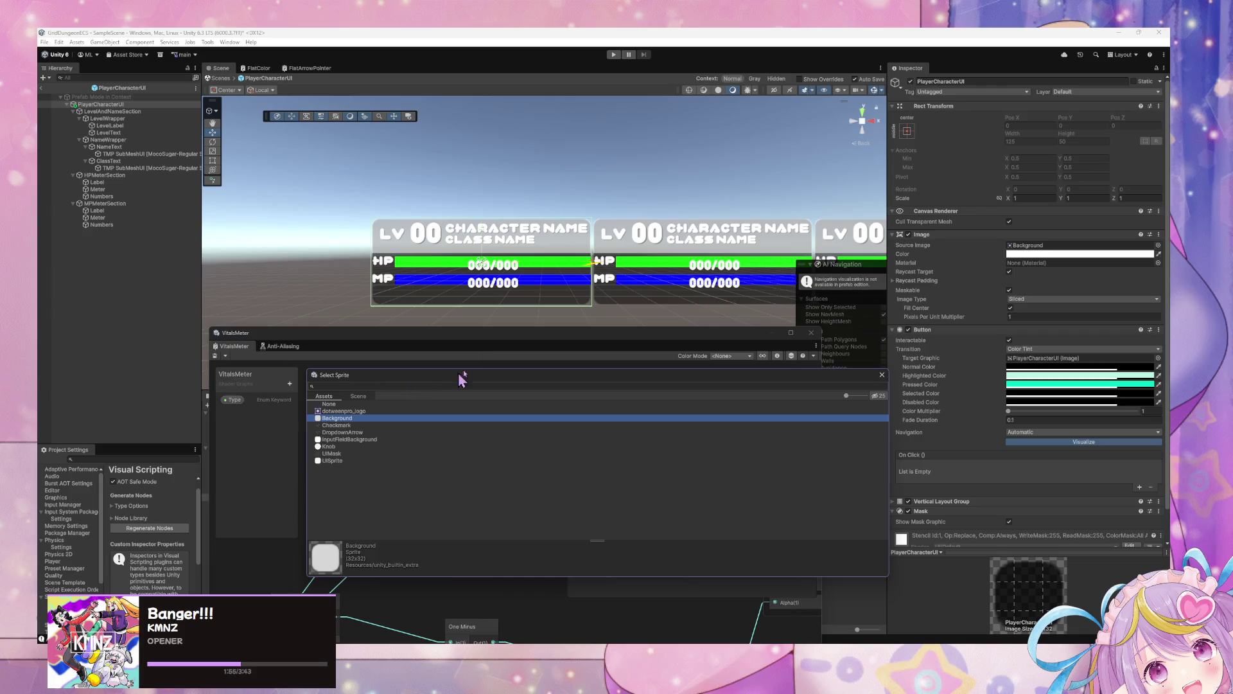
click(1158, 245)
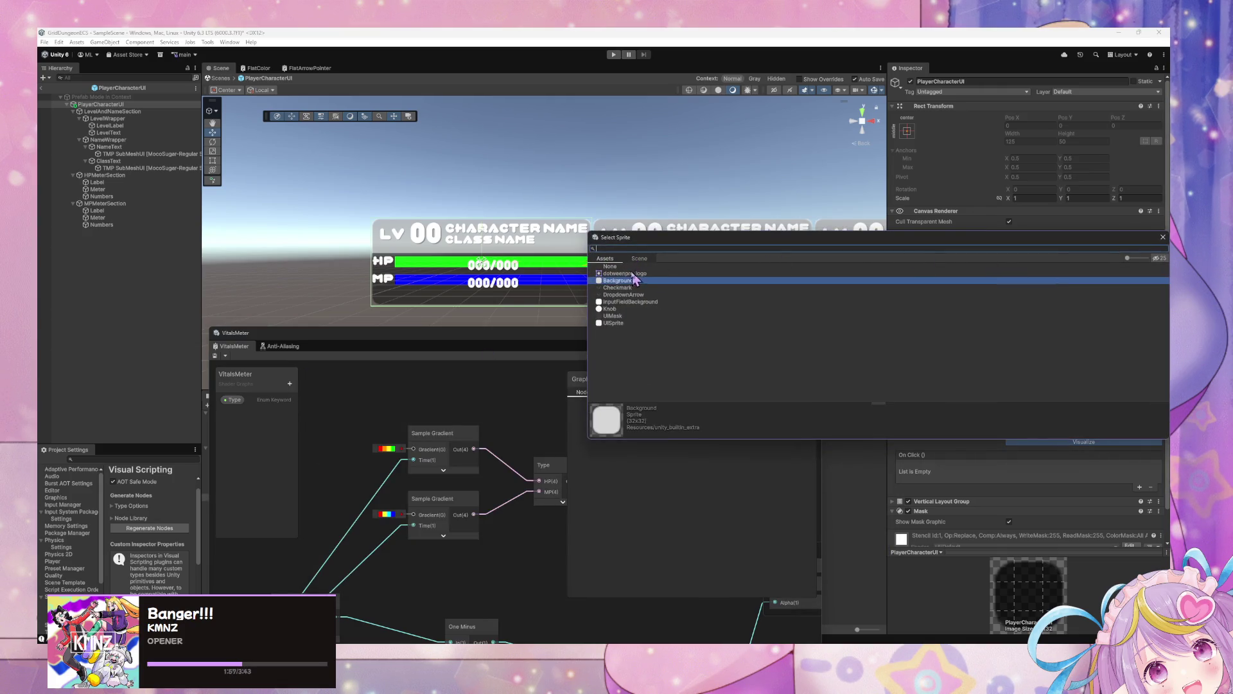
click(638, 258)
click(605, 258)
click(610, 265)
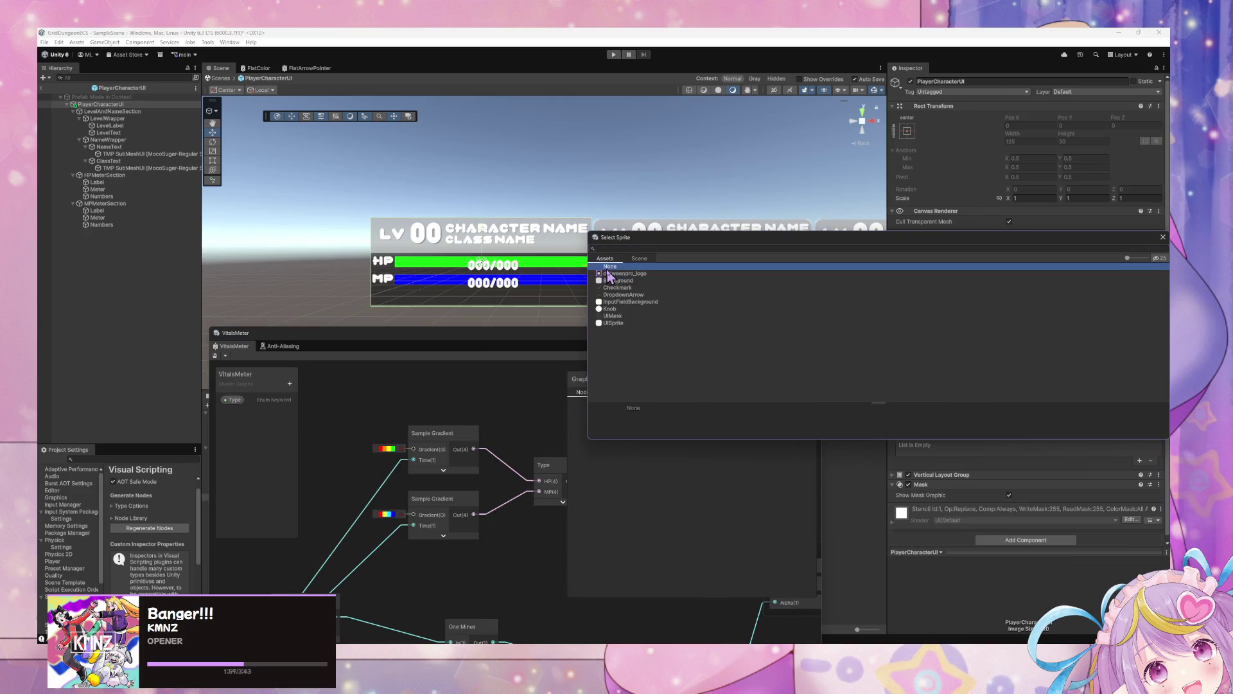
click(1163, 237)
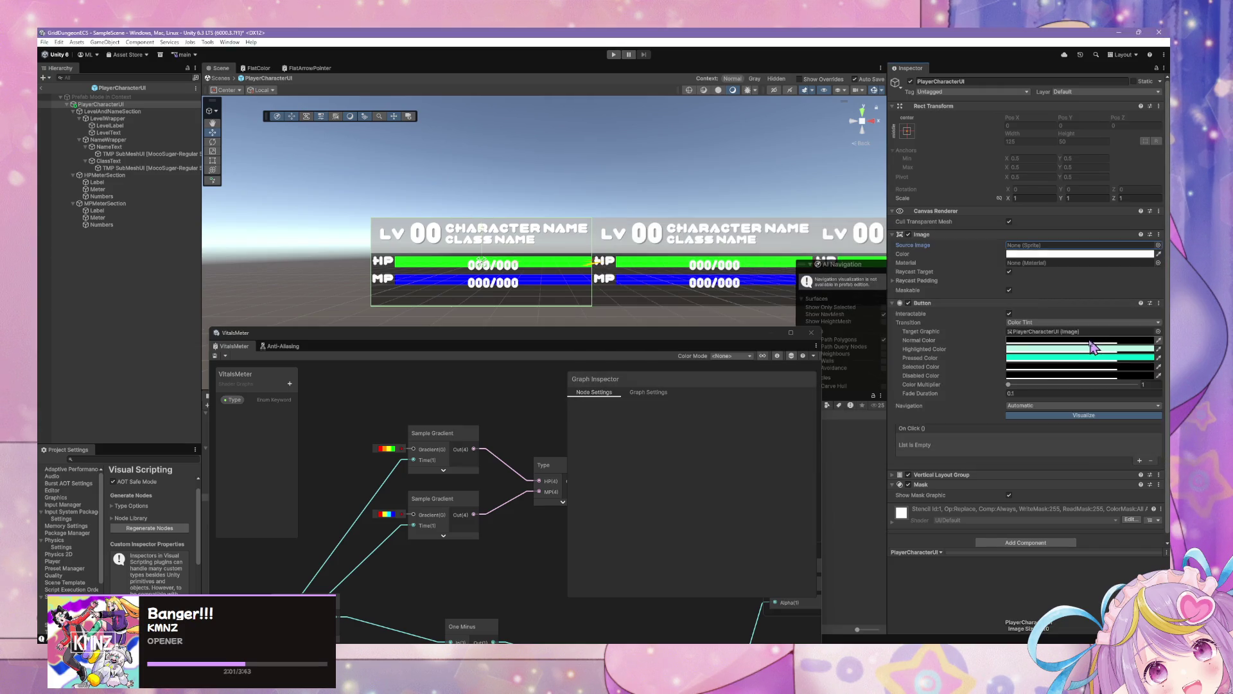
Preview the Background, dotweenpro_logo and Knob sprites on the panel, finally leaving its sprite at None
scroll(539, 269, up, 4)
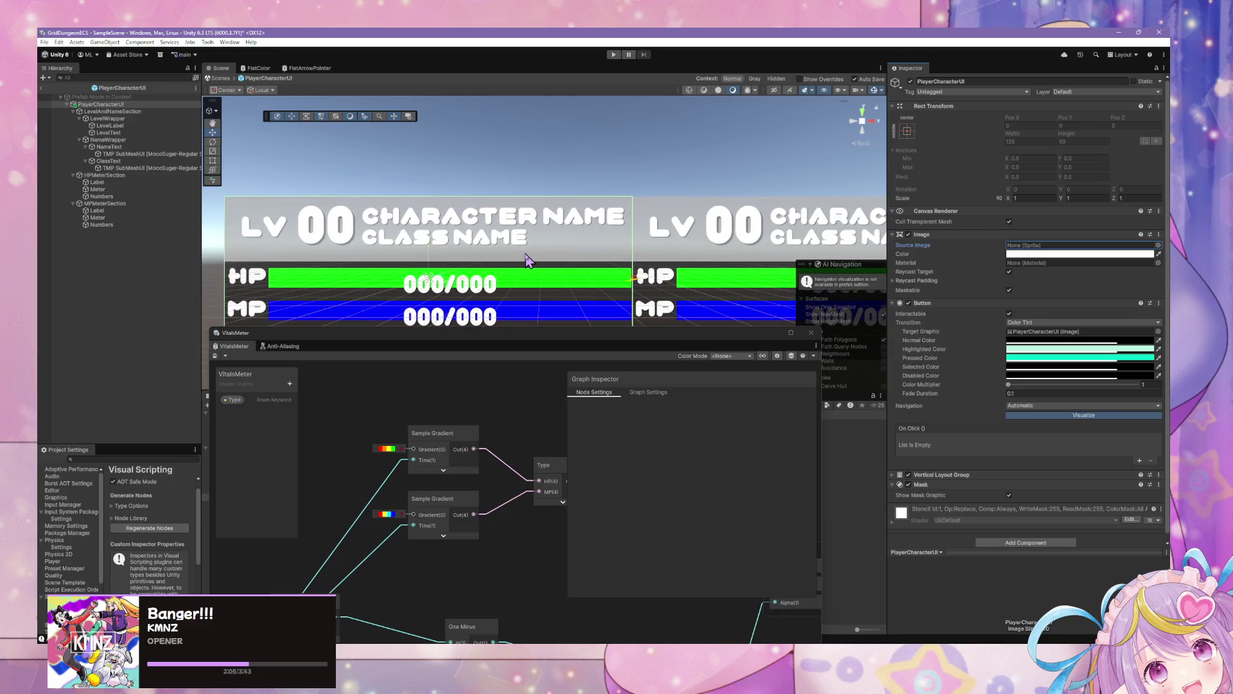
scroll(526, 259, down, 3)
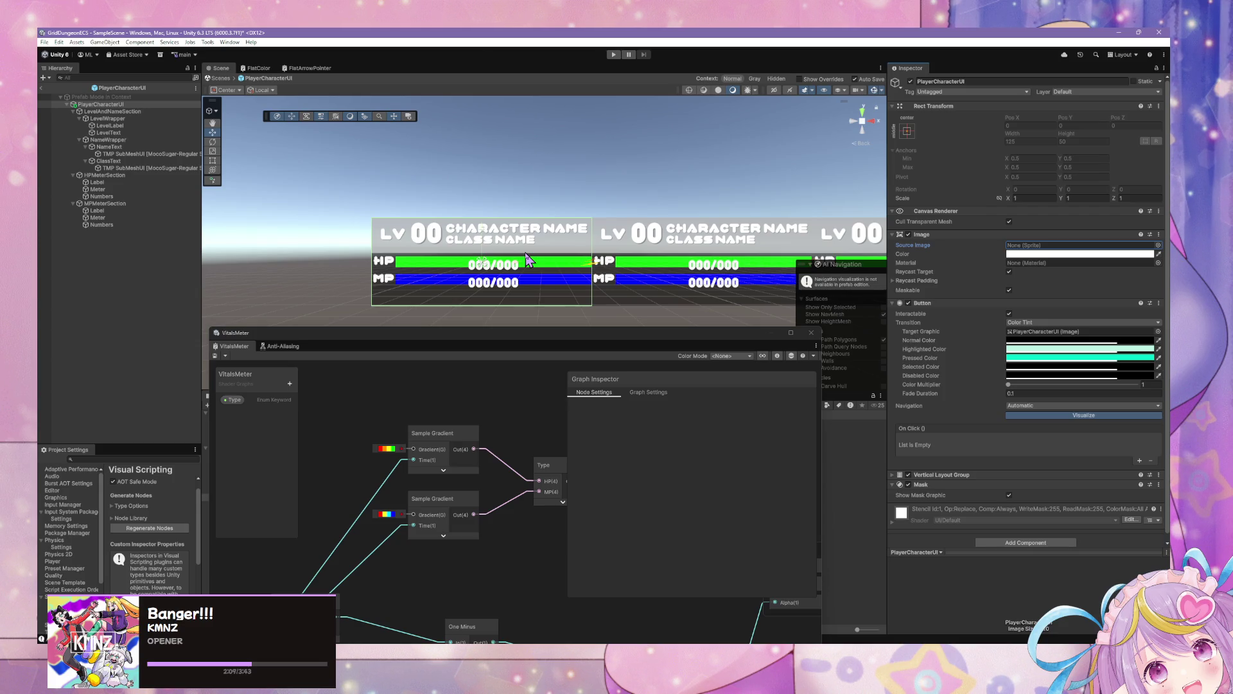
scroll(527, 260, down, 1)
scroll(527, 259, up, 4)
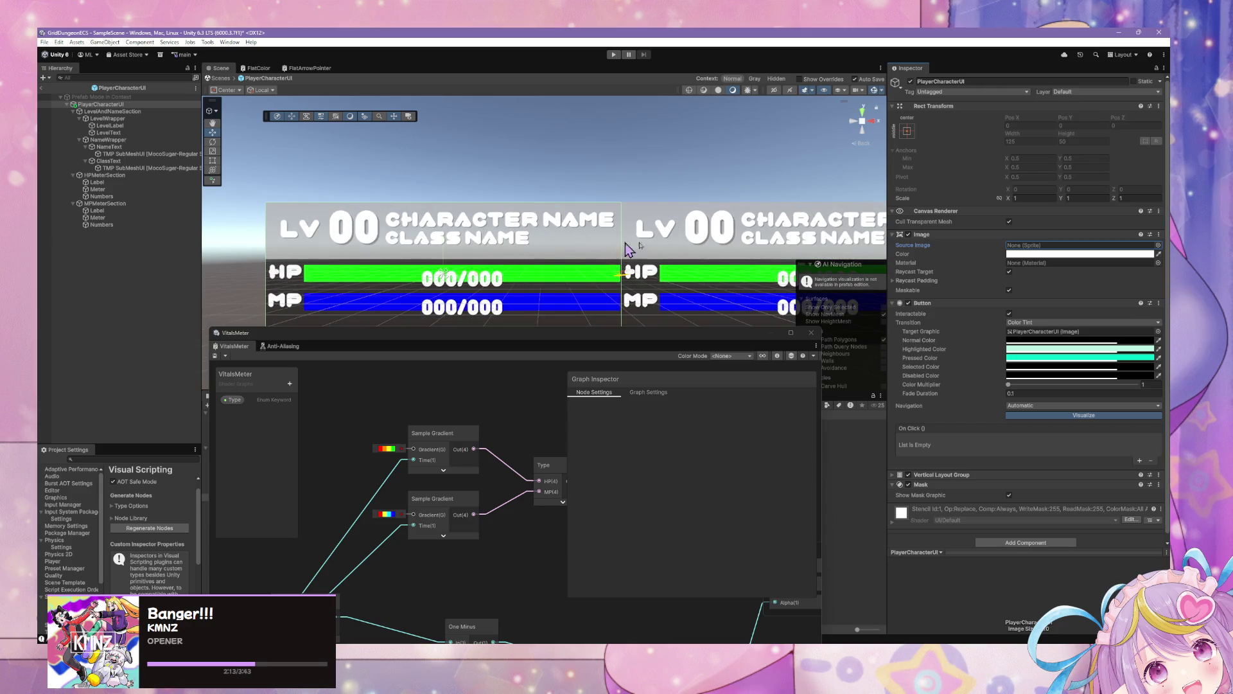
mouse_move(636, 340)
mouse_down()
mouse_move(948, 478)
mouse_move(822, 518)
mouse_up()
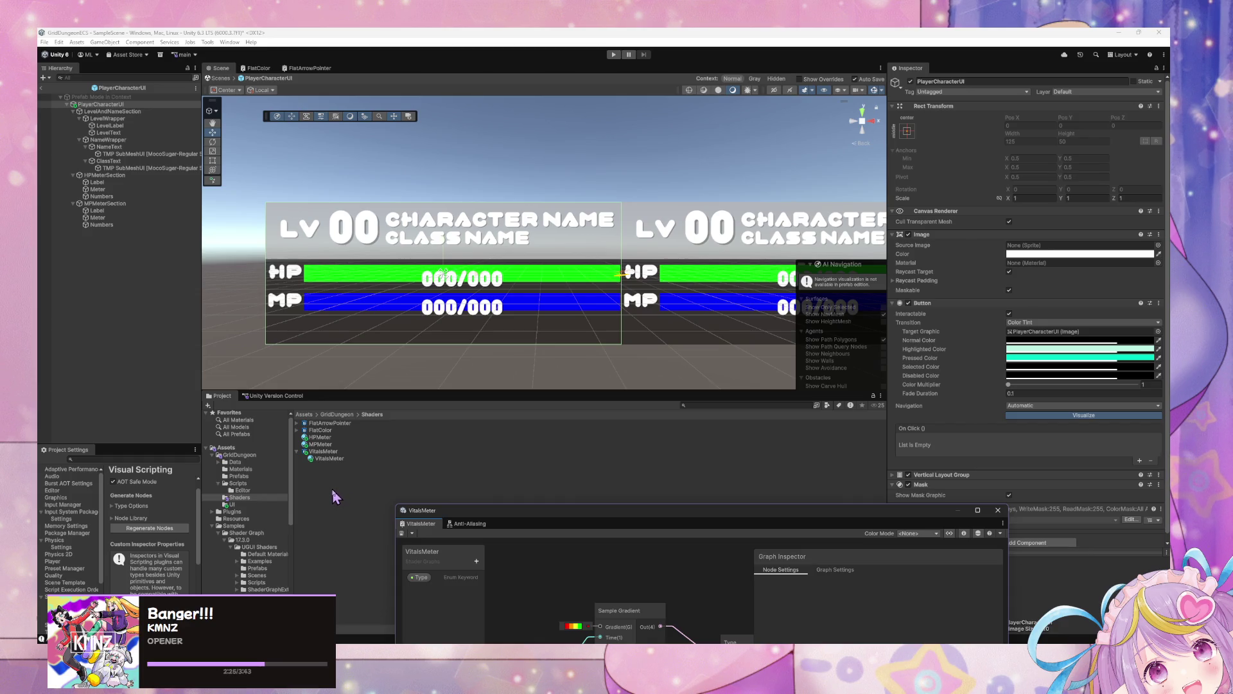
click(1158, 245)
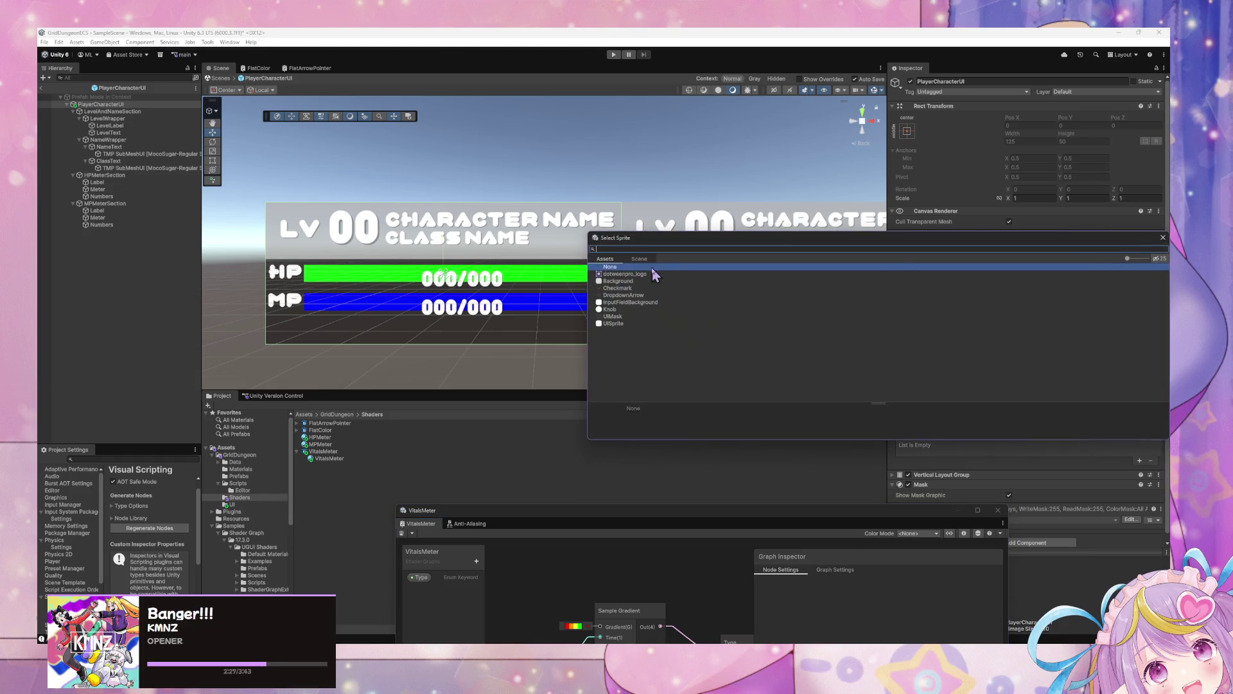
click(652, 281)
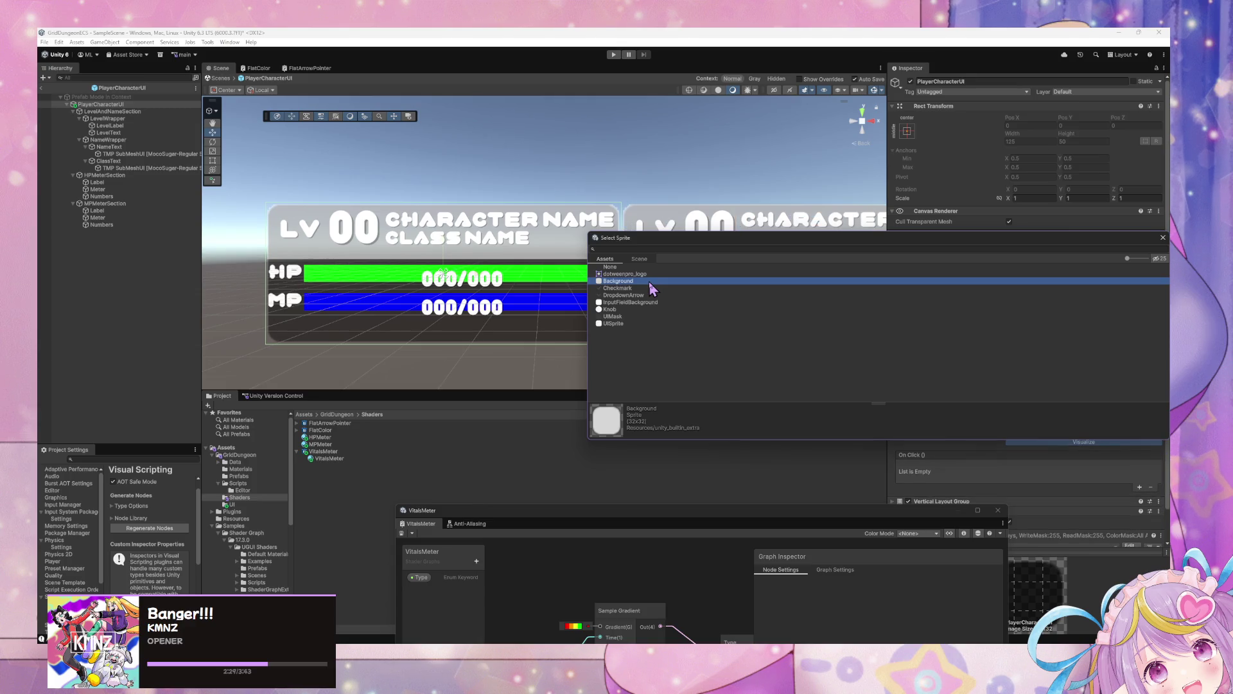
click(645, 274)
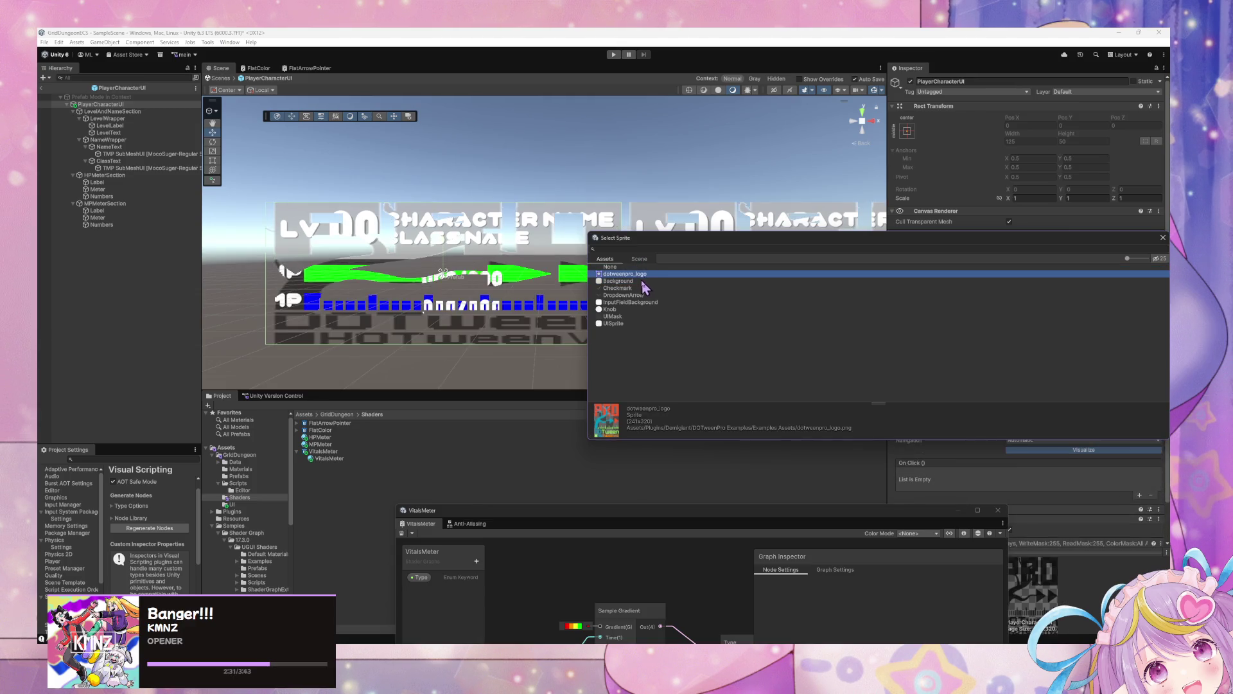
click(642, 281)
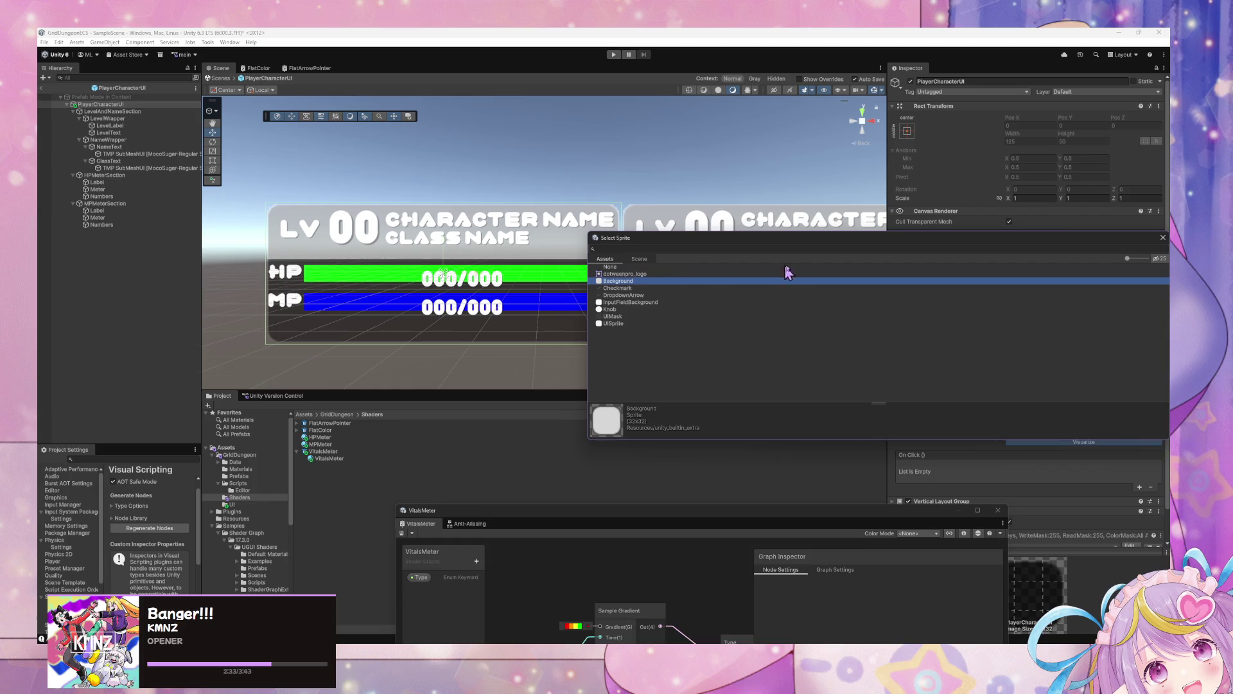
click(626, 302)
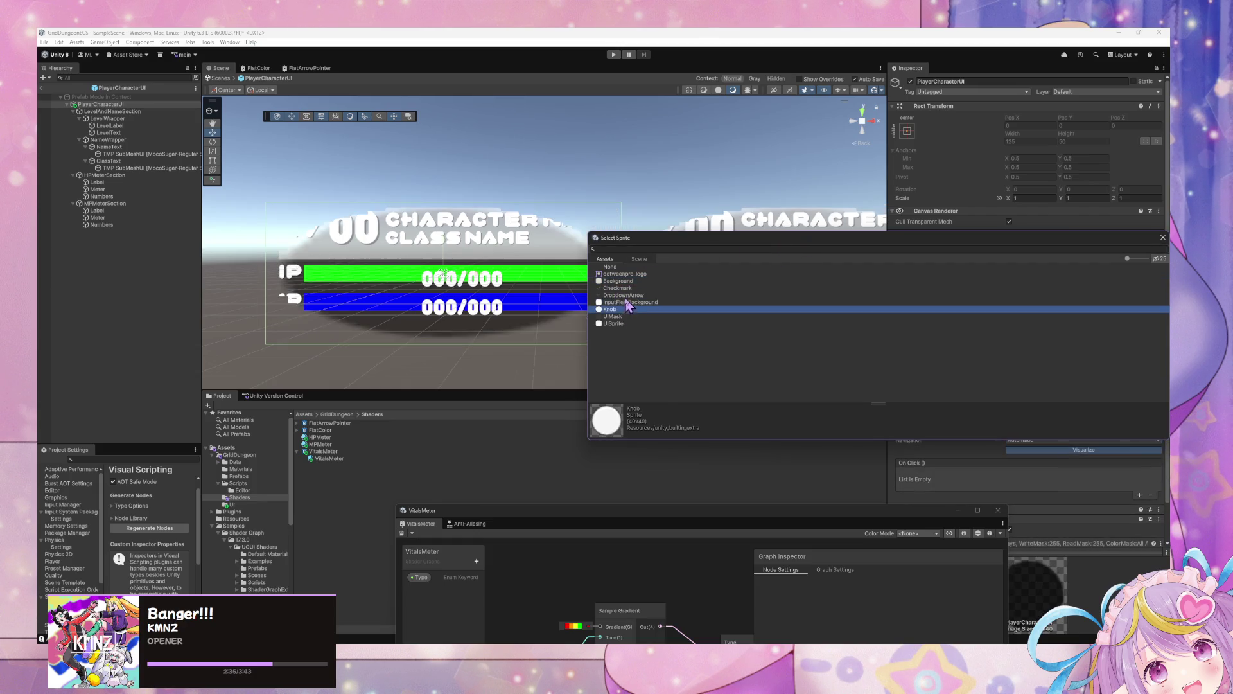
click(625, 294)
click(628, 280)
click(640, 267)
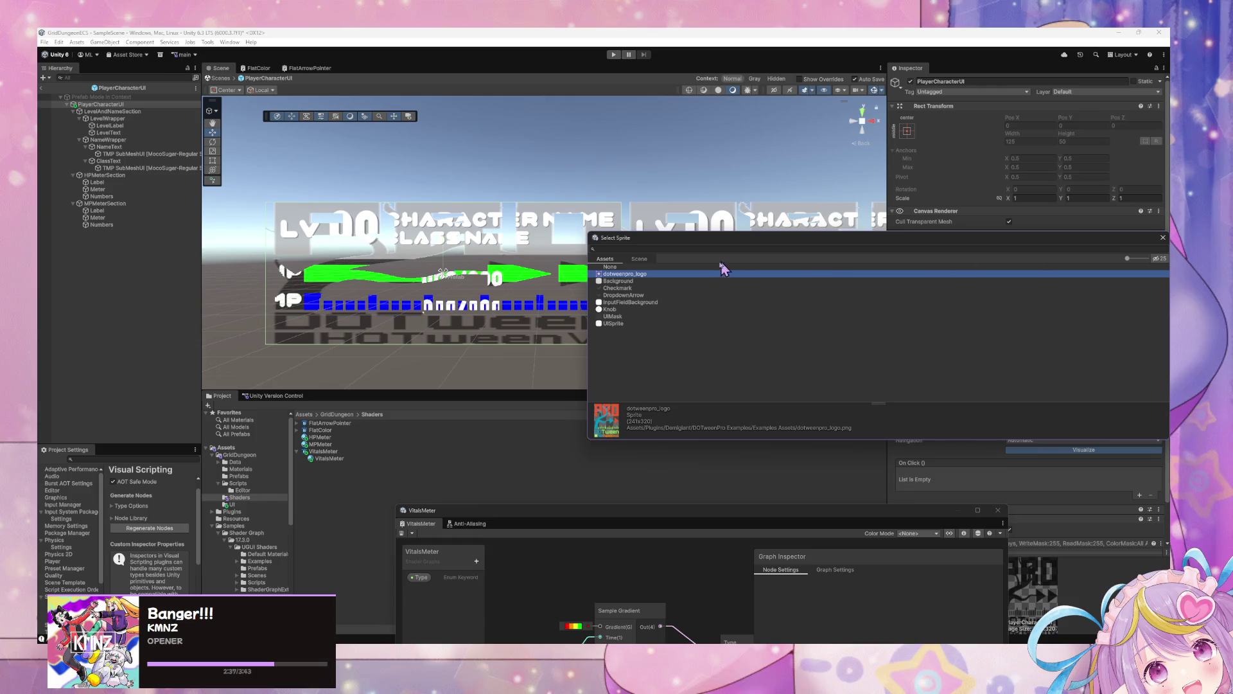
click(1162, 238)
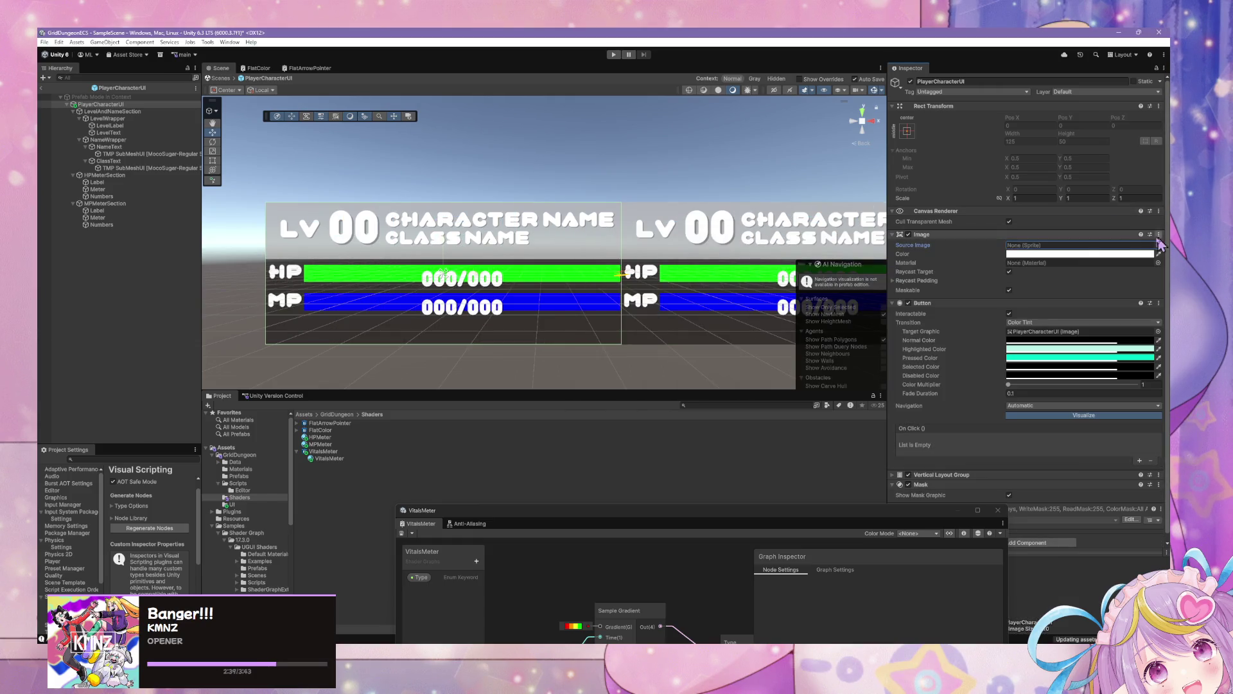
scroll(951, 335, down, 1)
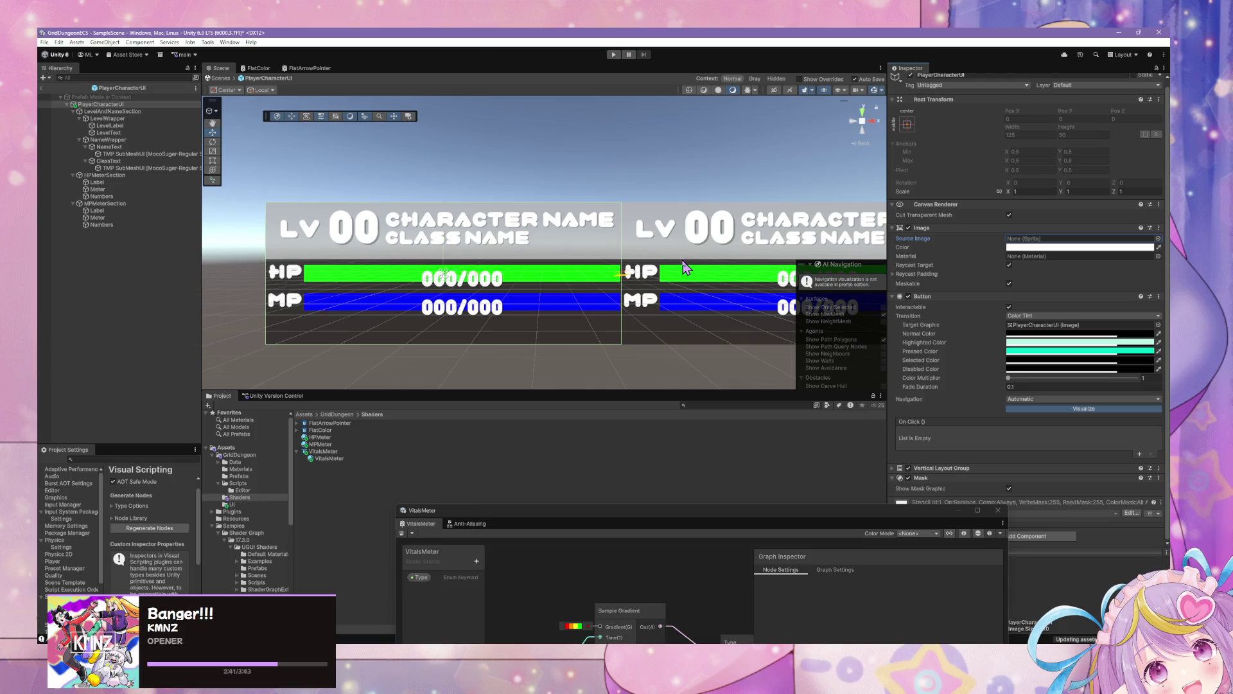
click(592, 363)
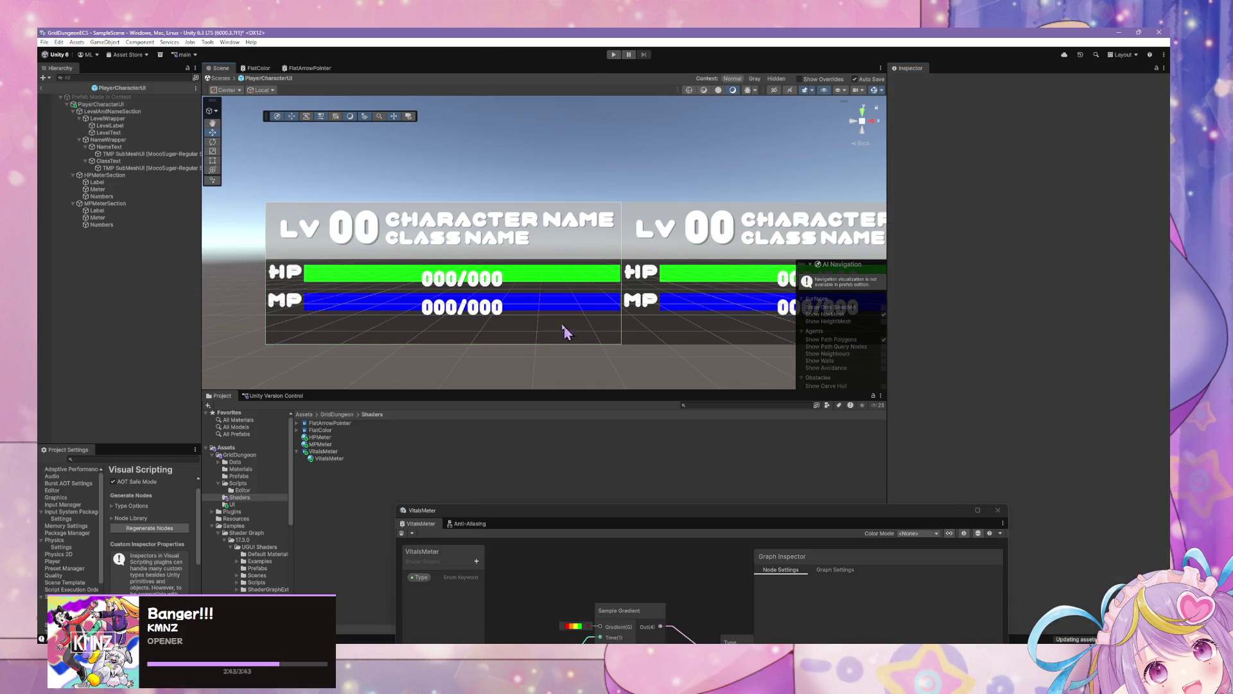
Duplicate MPMeterSection and rename the copy EXPMeterSection
scroll(508, 267, down, 1)
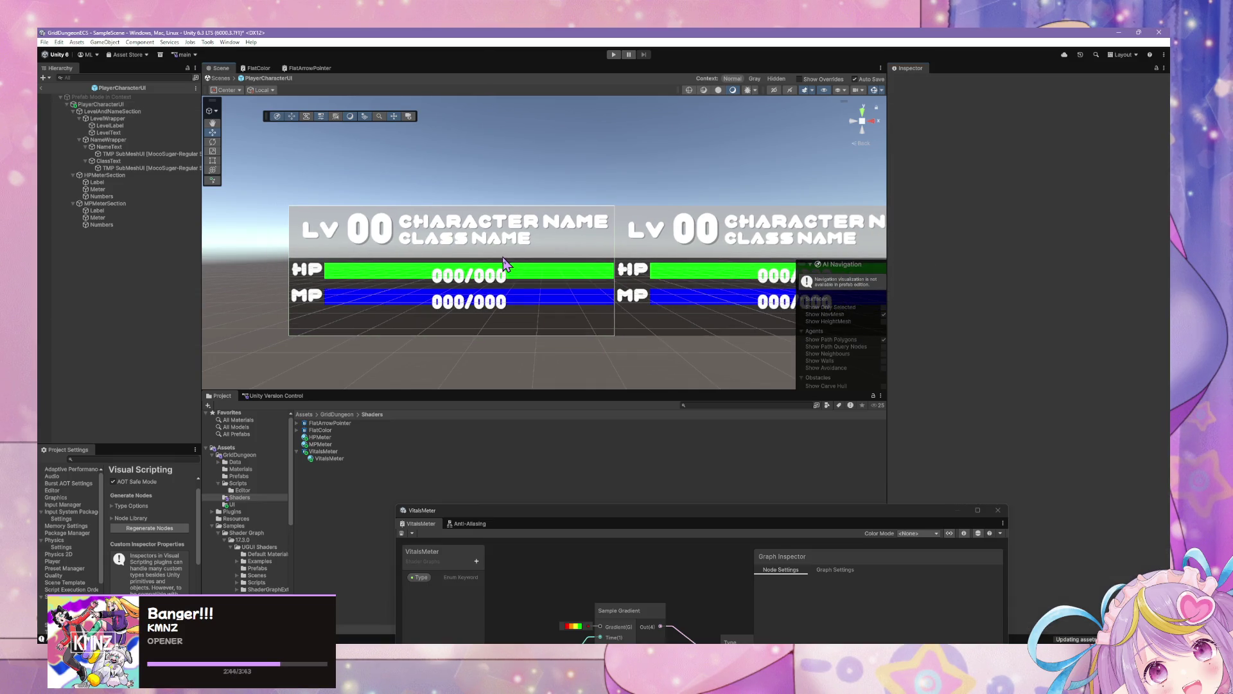
click(104, 176)
click(122, 203)
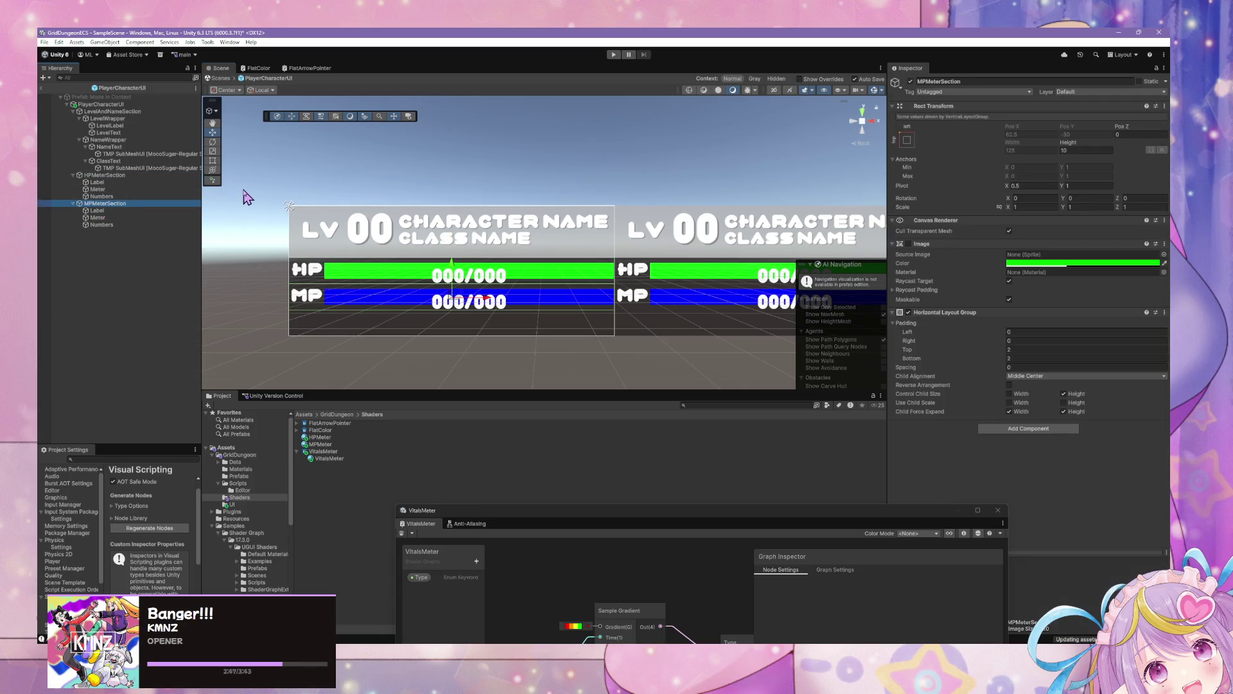
scroll(388, 230, down, 1)
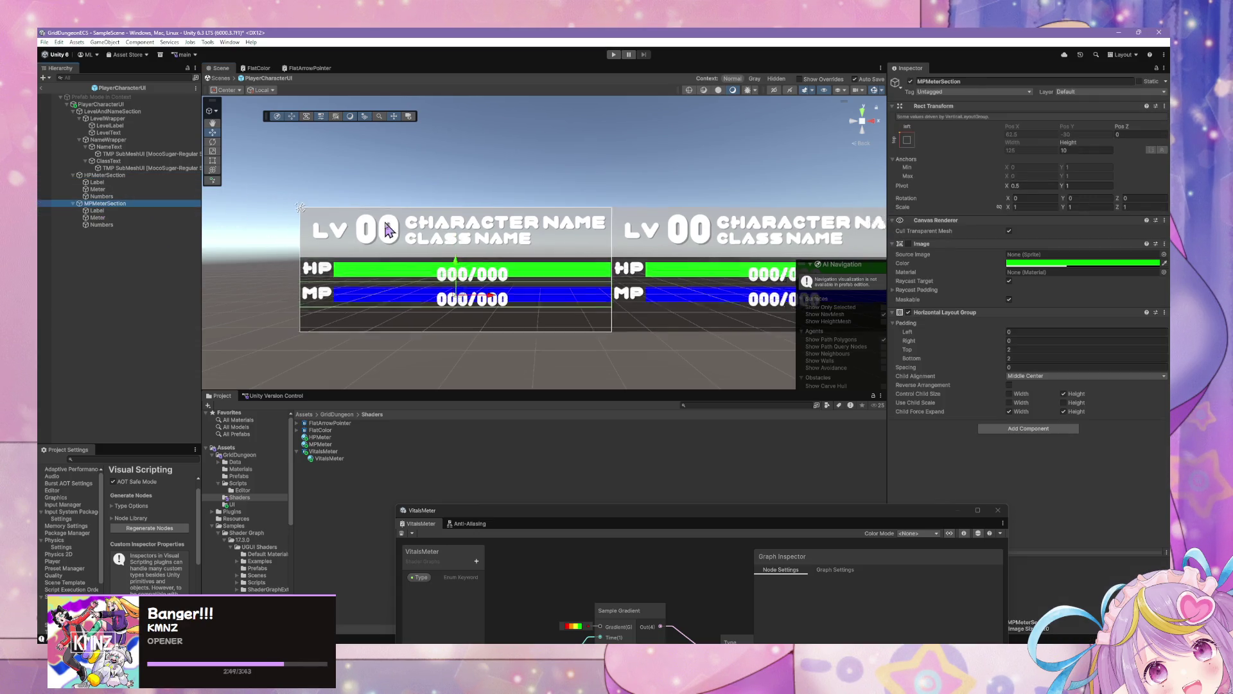
key(ctrl+d)
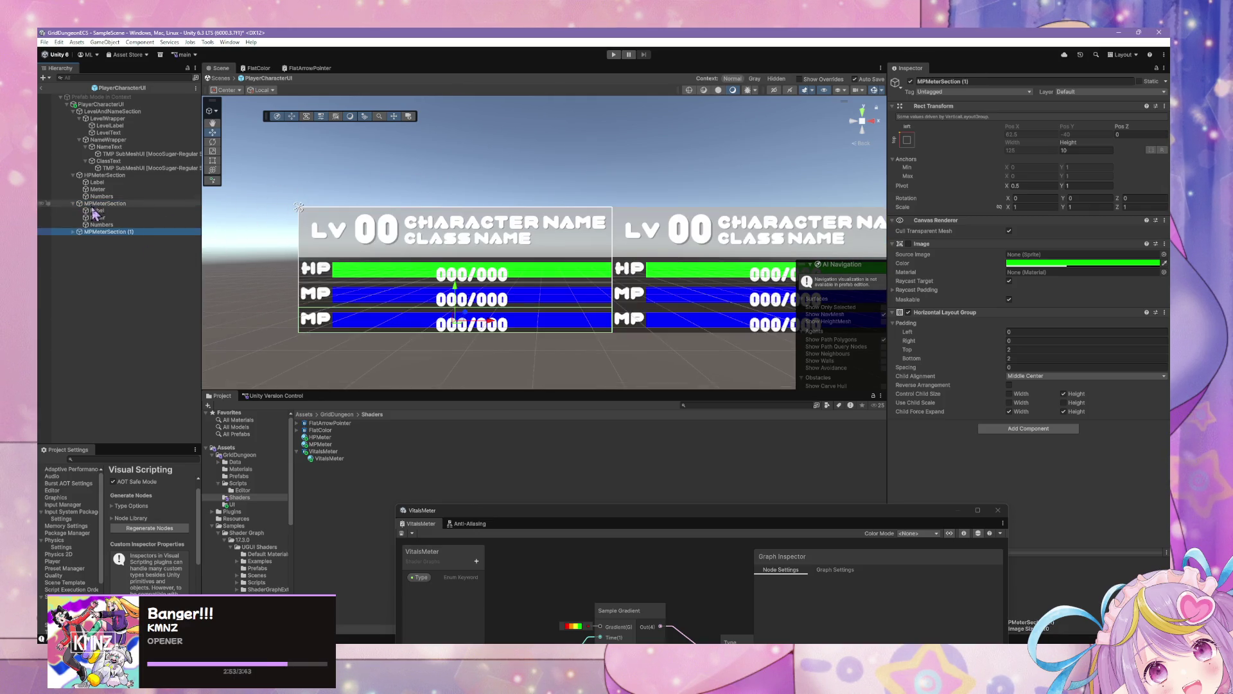
click(97, 232)
text(EXPME)
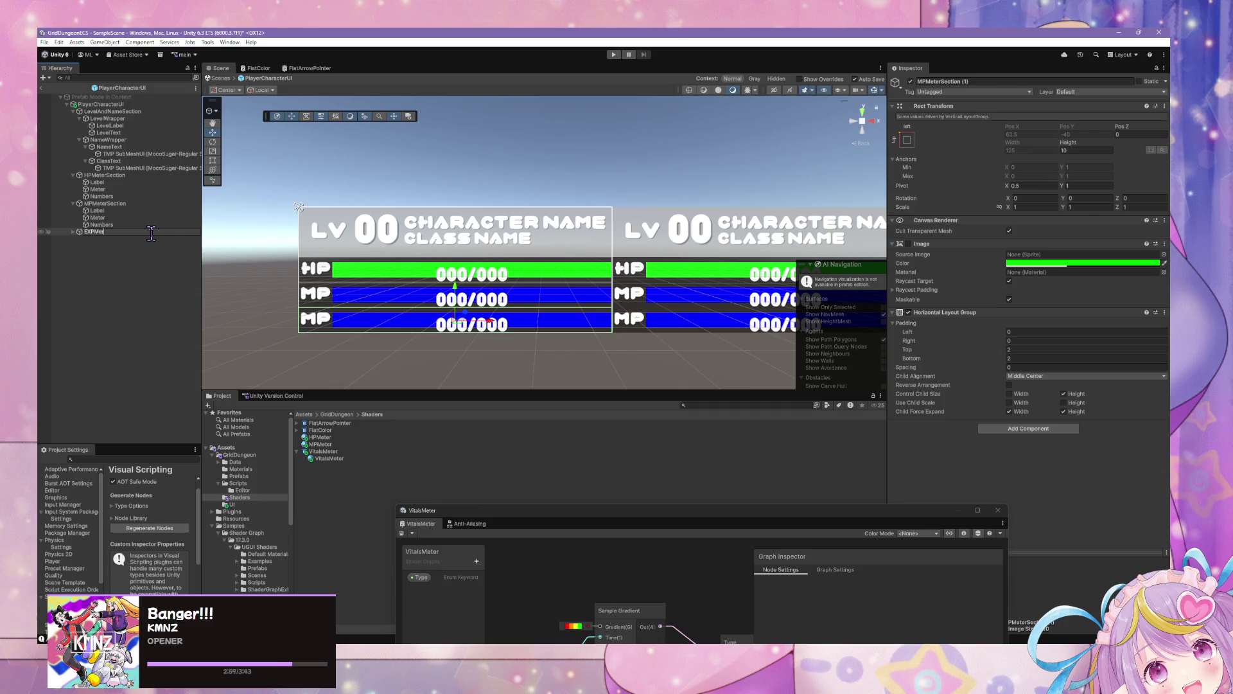
text(terSection)
key(Return)
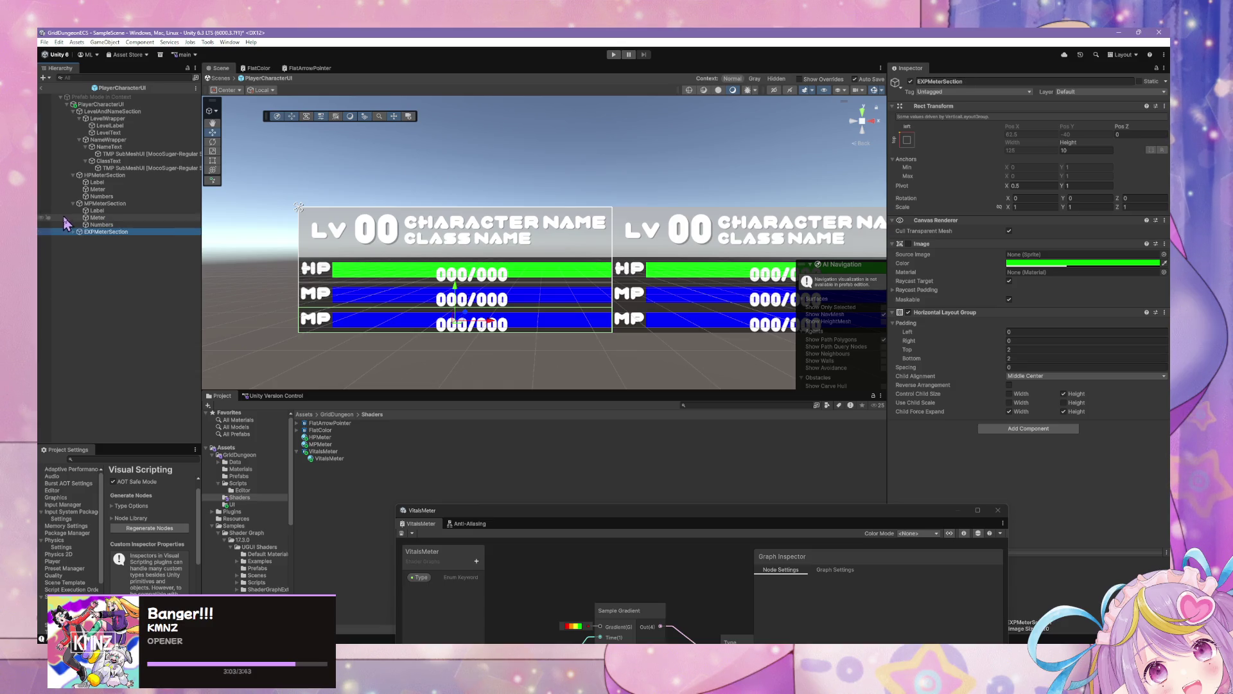
Delete the Label inside EXPMeterSection and save the prefab
click(71, 233)
click(156, 239)
key(Delete)
key(ctrl+s)
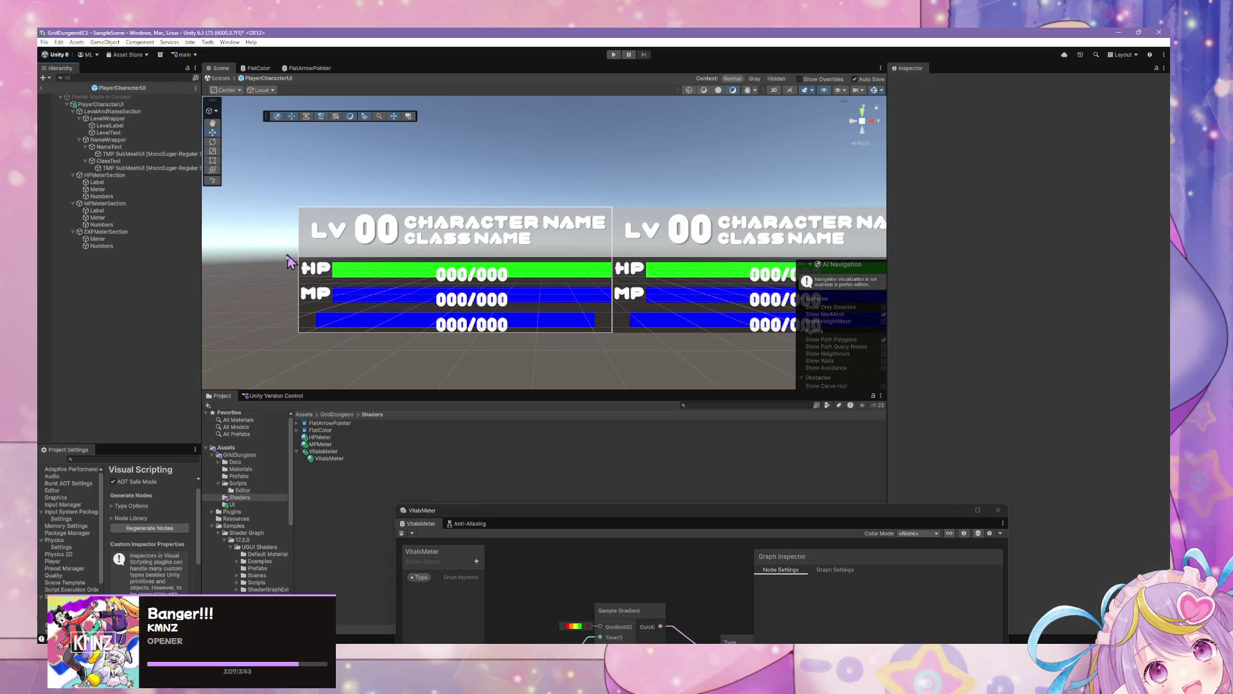
Adjust the EXP row's top padding and set the EXP Meter's width to 123
click(122, 232)
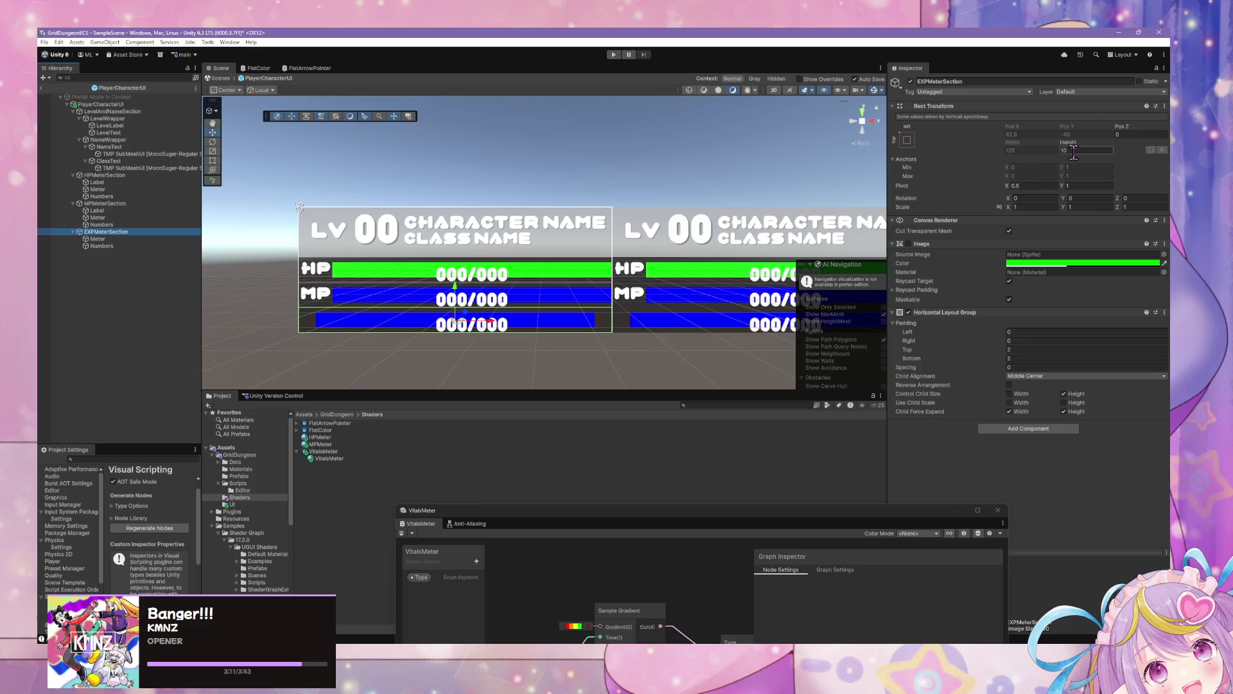
click(1022, 350)
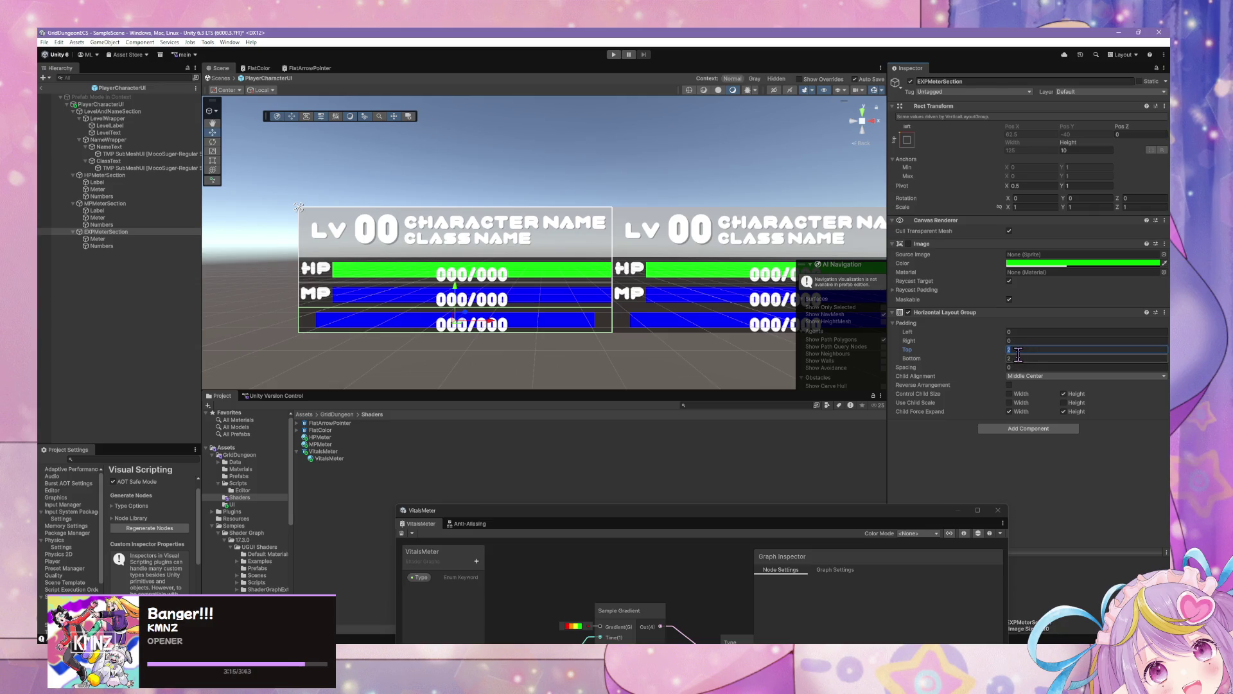
click(134, 241)
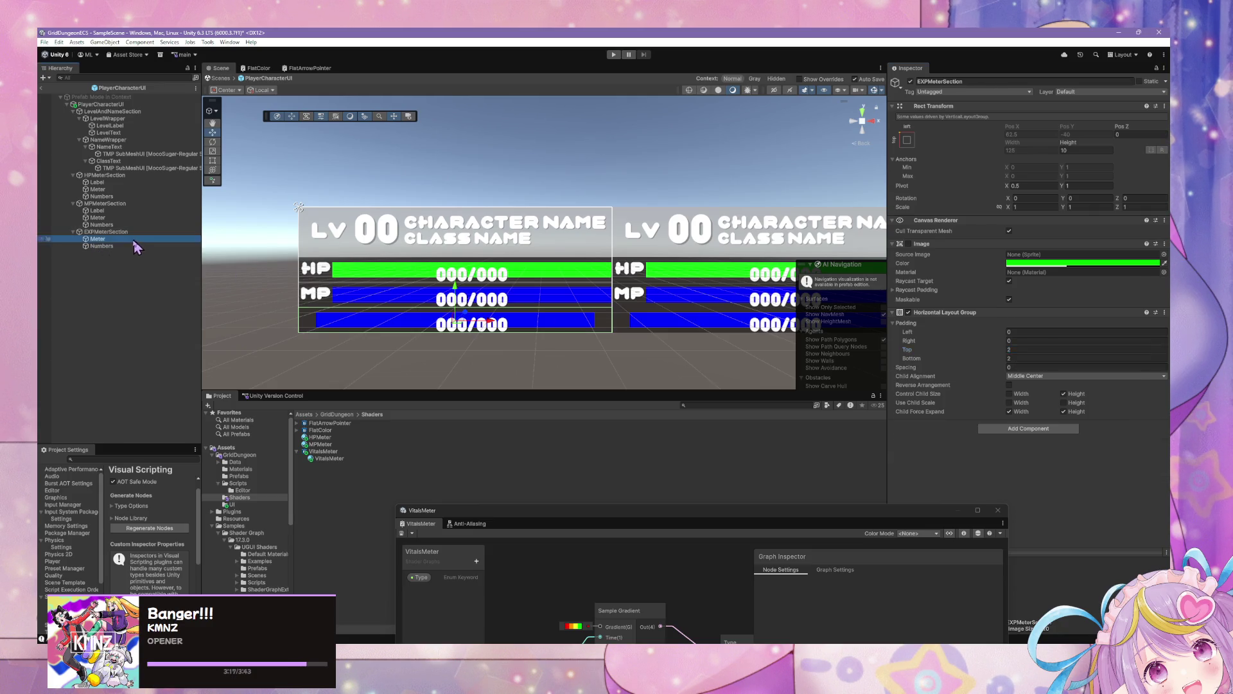
mouse_move(1013, 147)
mouse_down()
mouse_move(1060, 148)
mouse_move(50, 150)
mouse_move(69, 152)
mouse_move(257, 308)
mouse_move(795, 332)
mouse_up()
scroll(605, 183, up, 10)
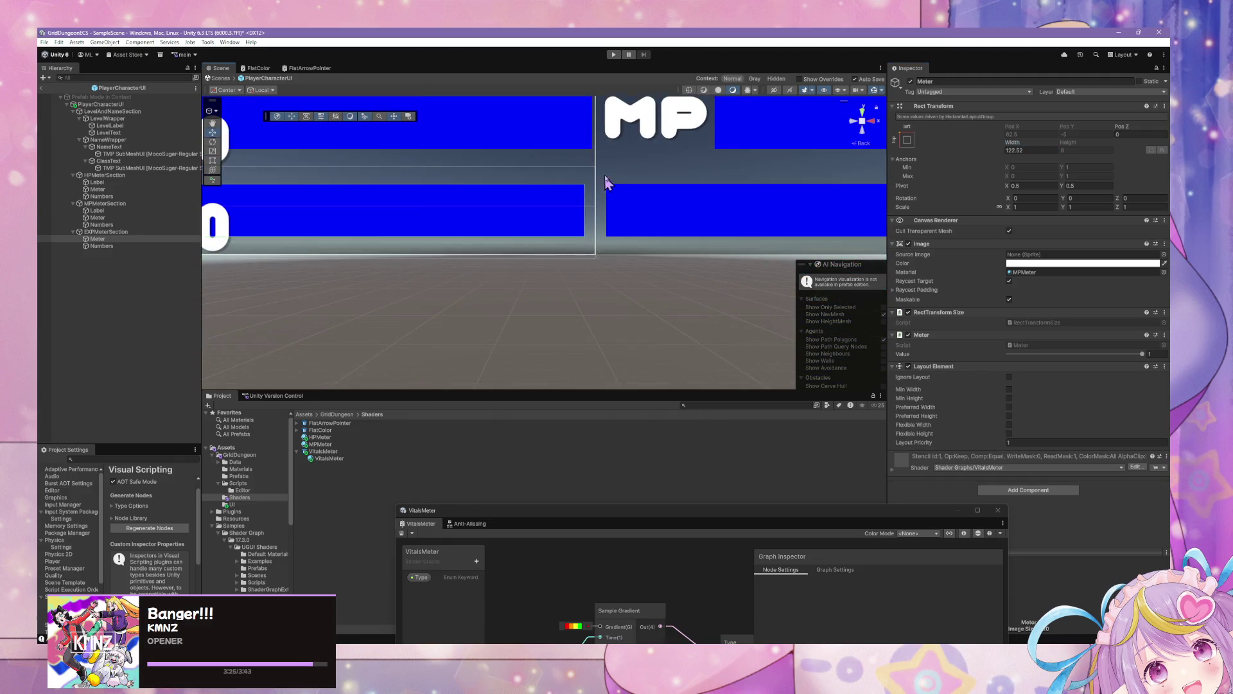
scroll(606, 184, down, 3)
click(1042, 149)
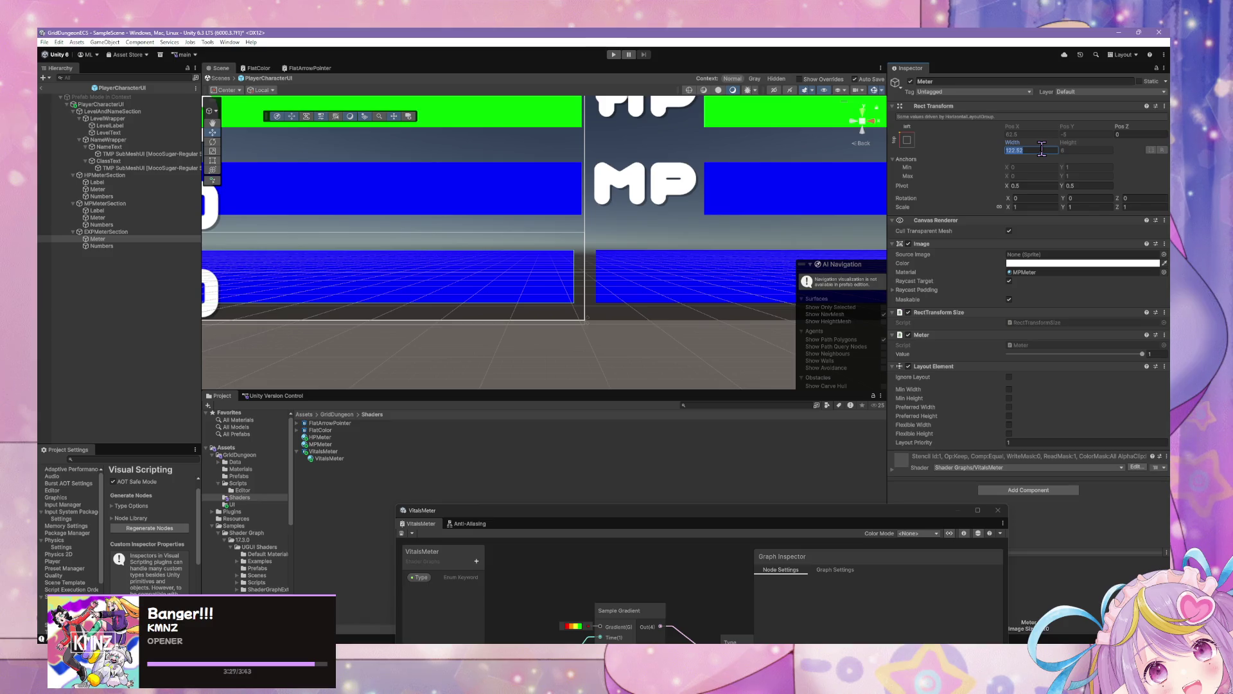
scroll(414, 253, down, 8)
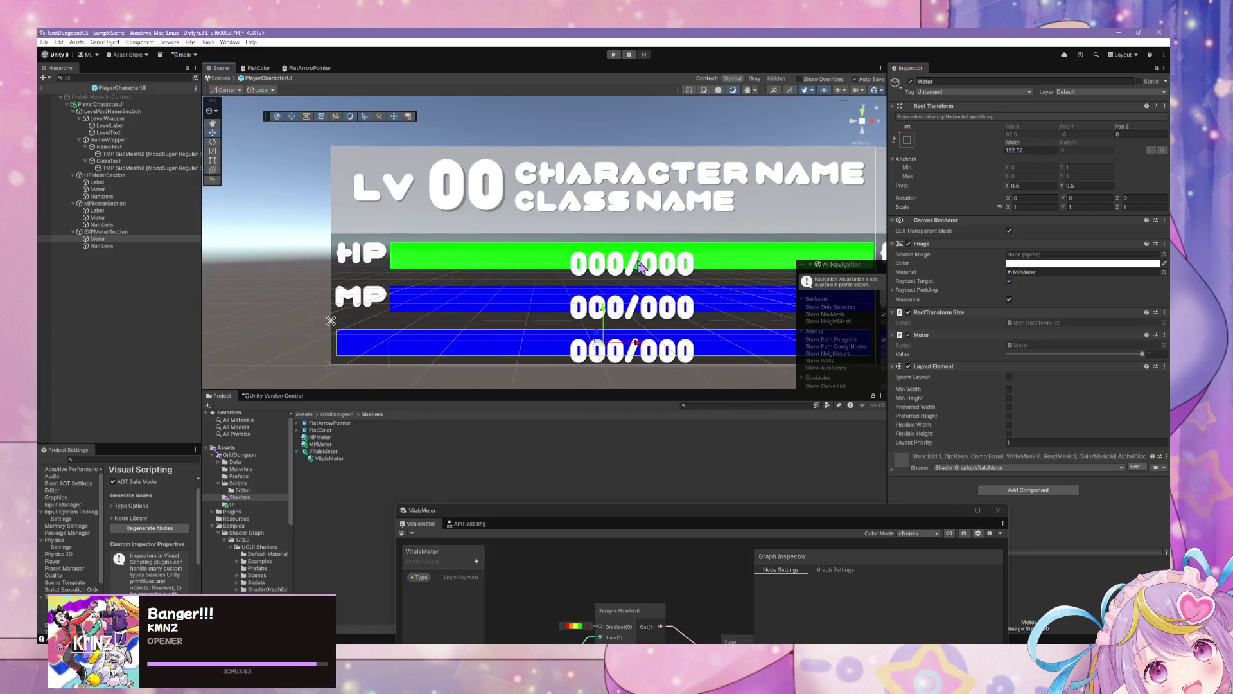
click(1046, 149)
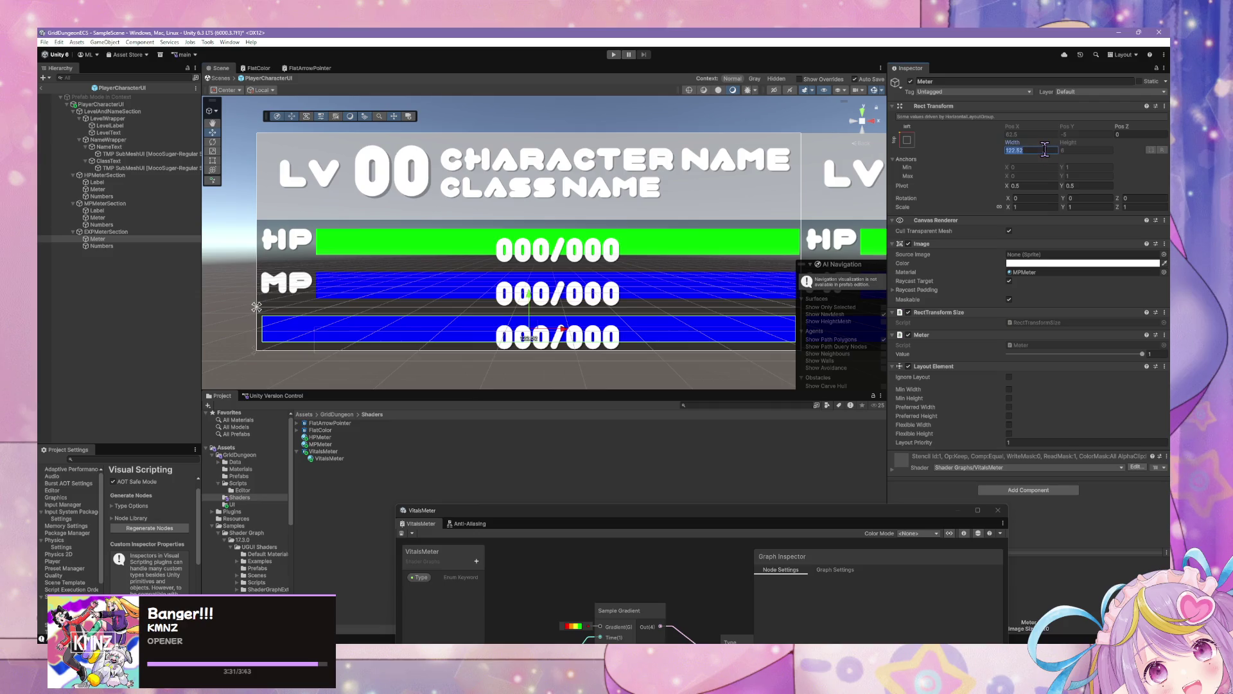
text(125)
key(BackSpace)
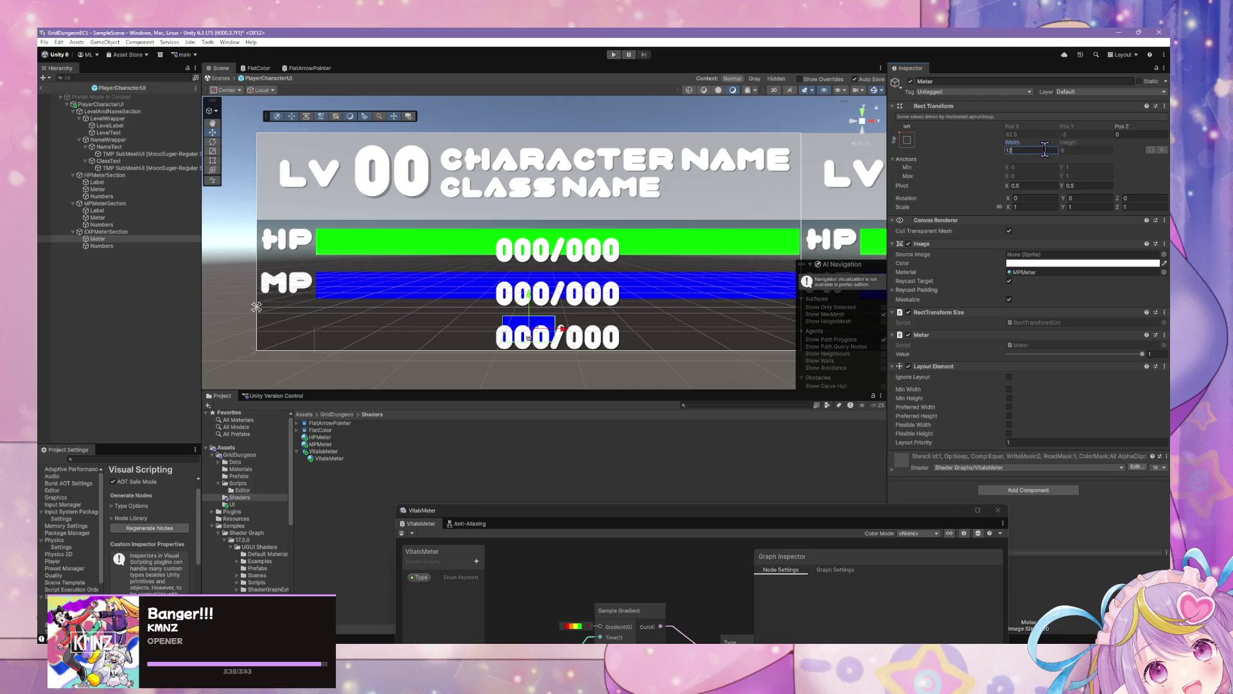
text(3.5)
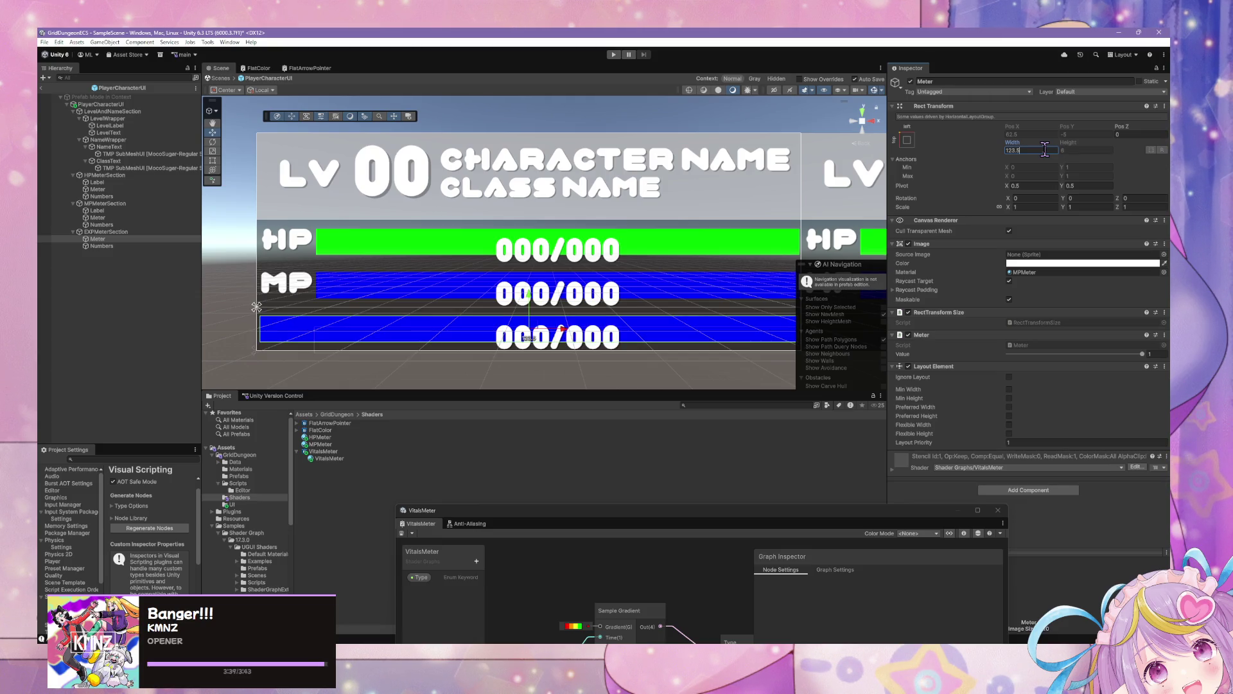
key(Return)
key(f)
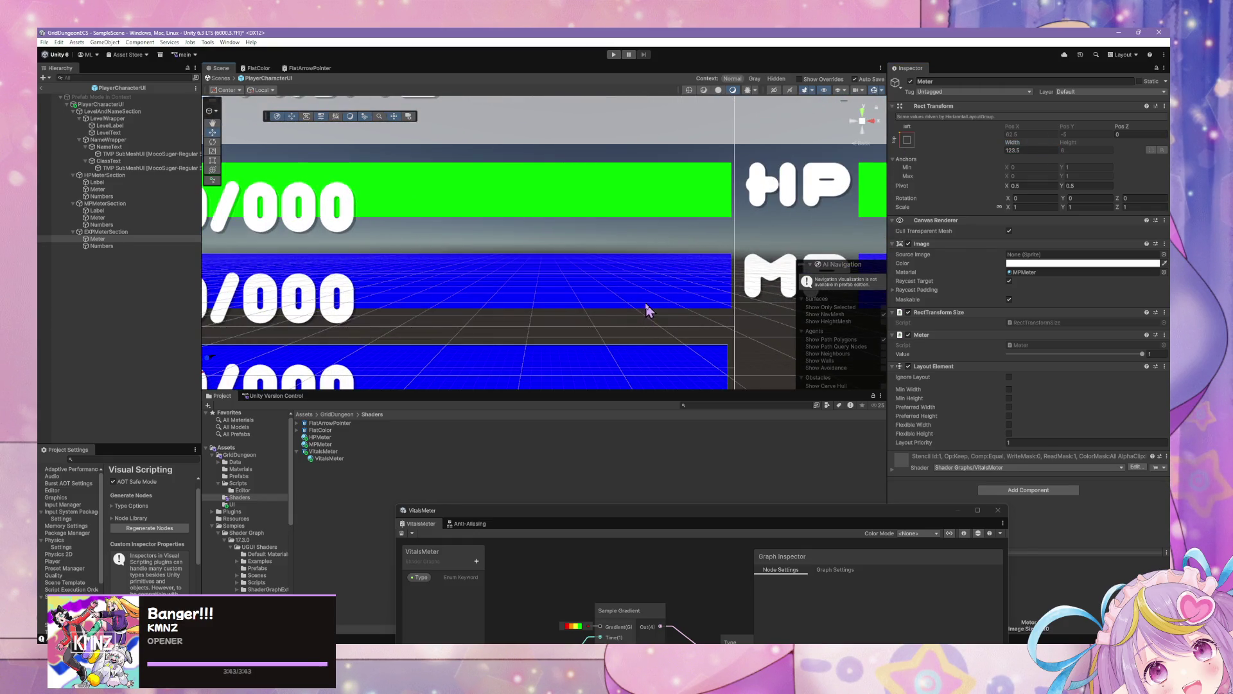
Select the MP section's Meter and experiment with its width, briefly entering 62
click(141, 218)
click(1024, 150)
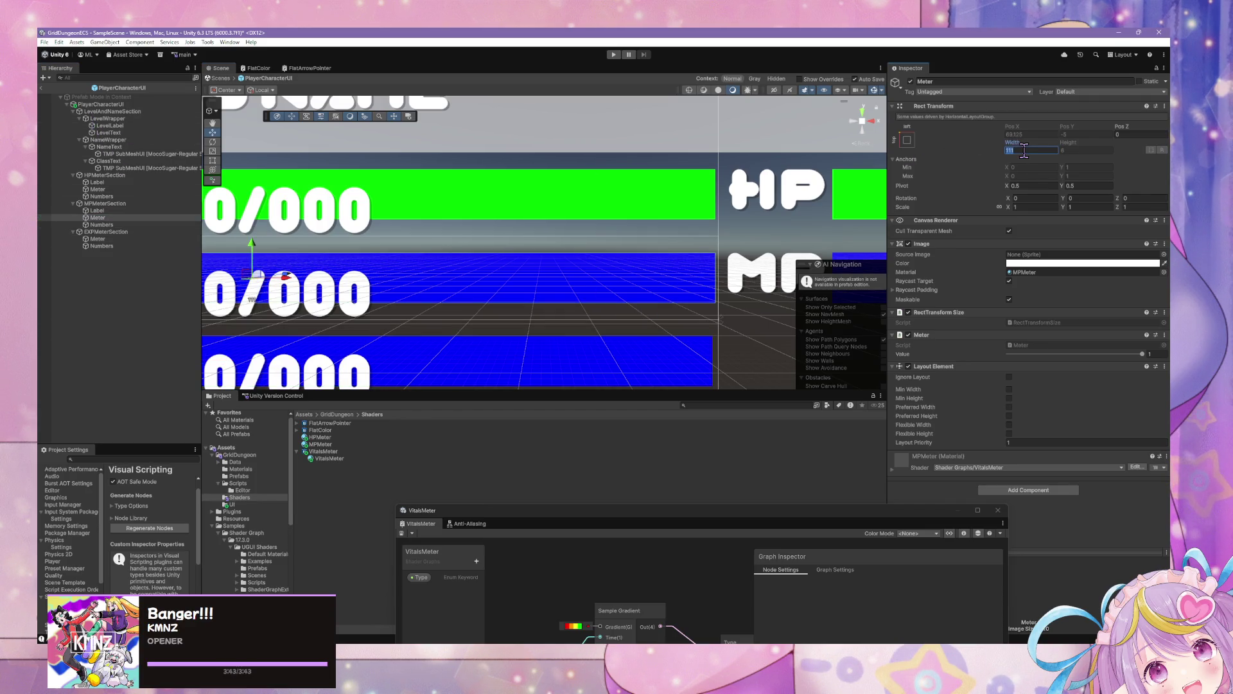
scroll(559, 240, down, 2)
mouse_move(560, 239)
mouse_down()
mouse_move(744, 234)
mouse_move(605, 230)
mouse_up()
key(f)
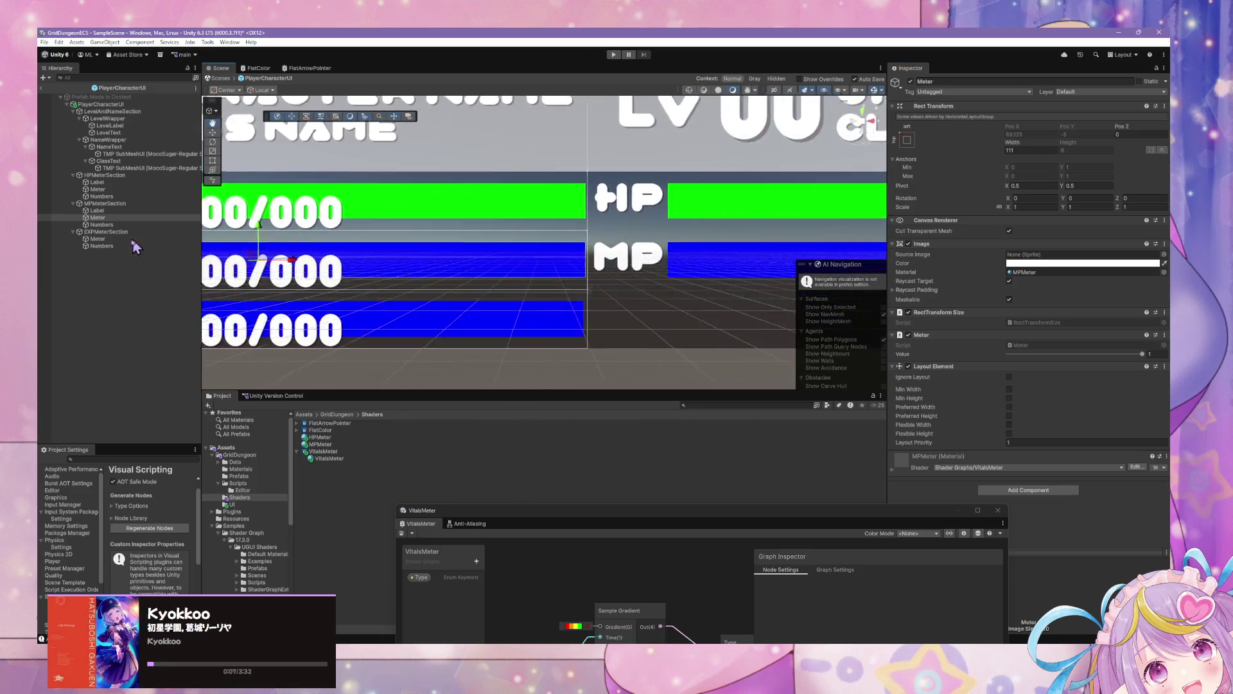
click(1030, 151)
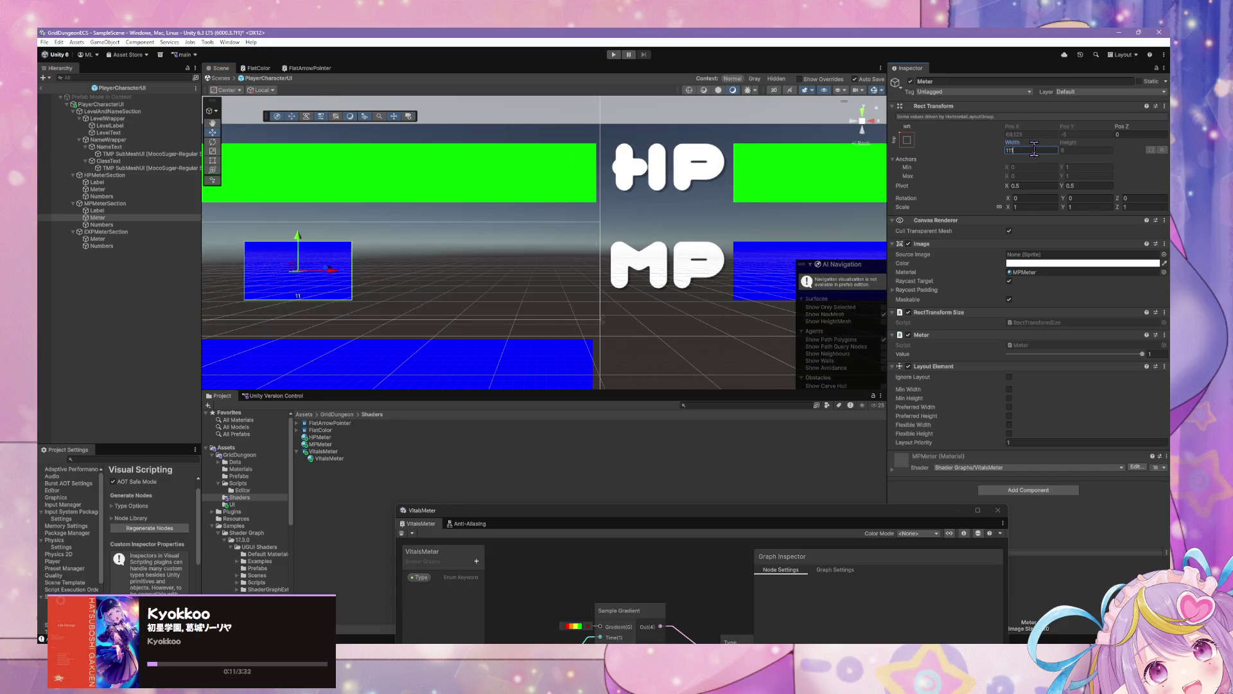
text(112.5)
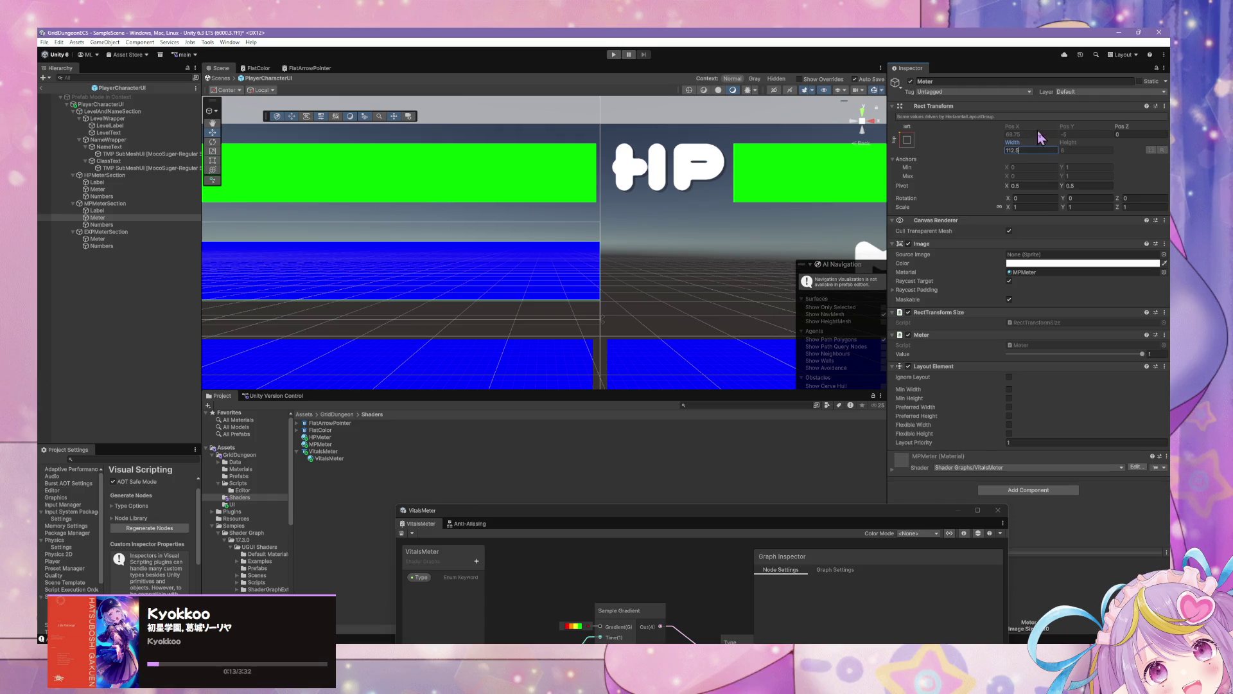
key(BackSpace)
key(BackSpace)
key(BackSpace)
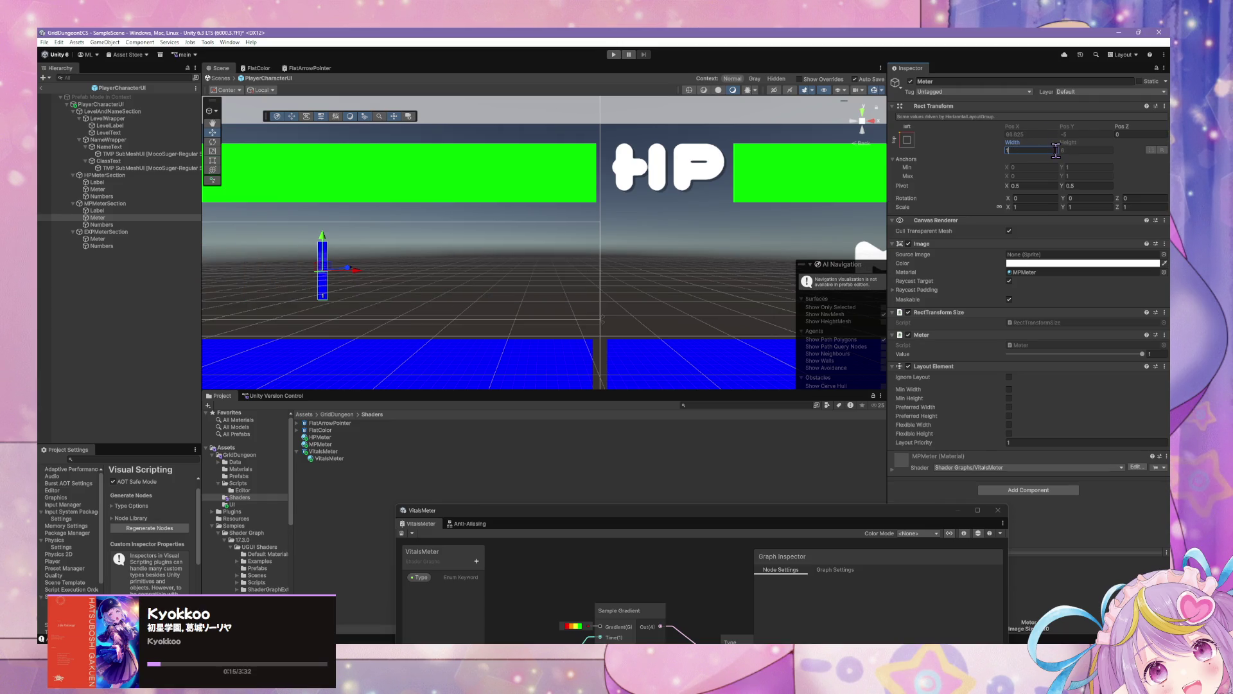
text(12)
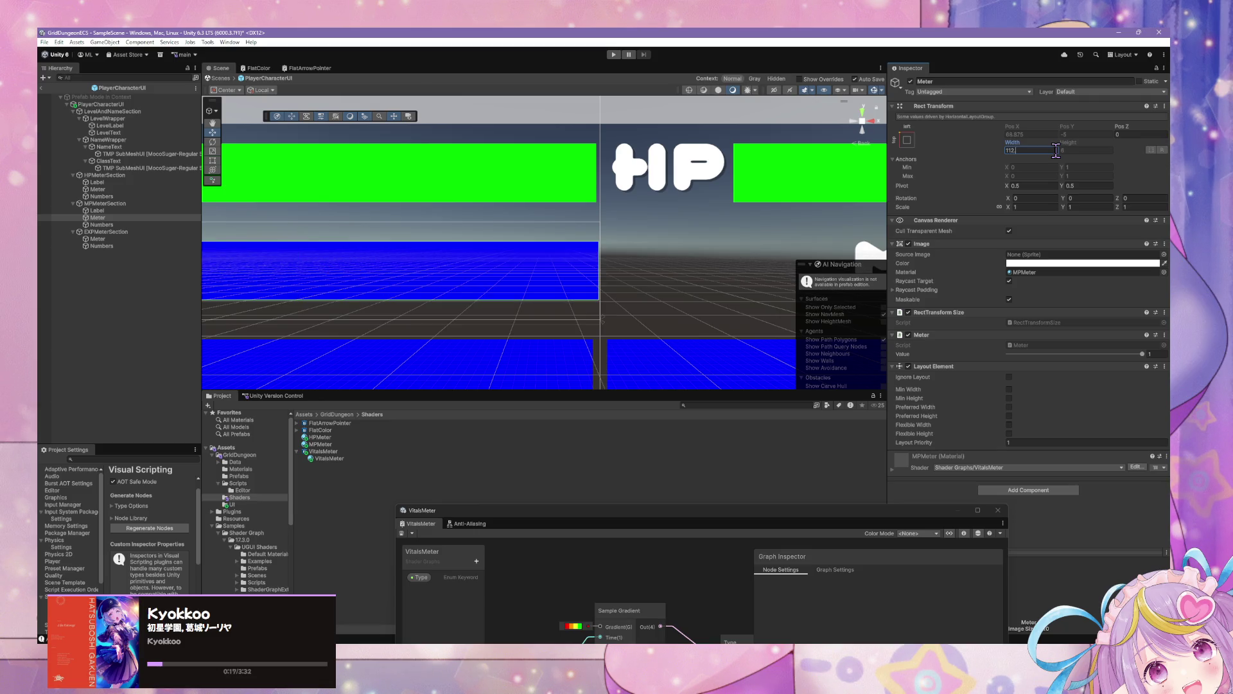
key(BackSpace)
key(BackSpace)
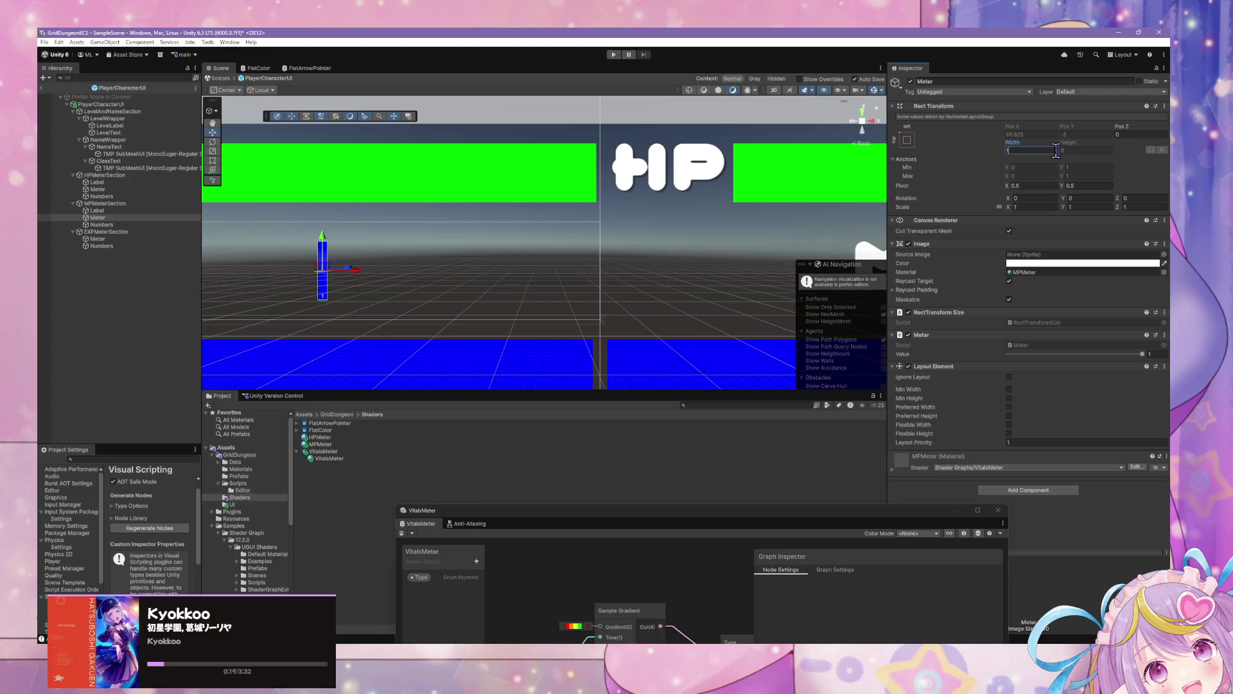
key(BackSpace)
text(62)
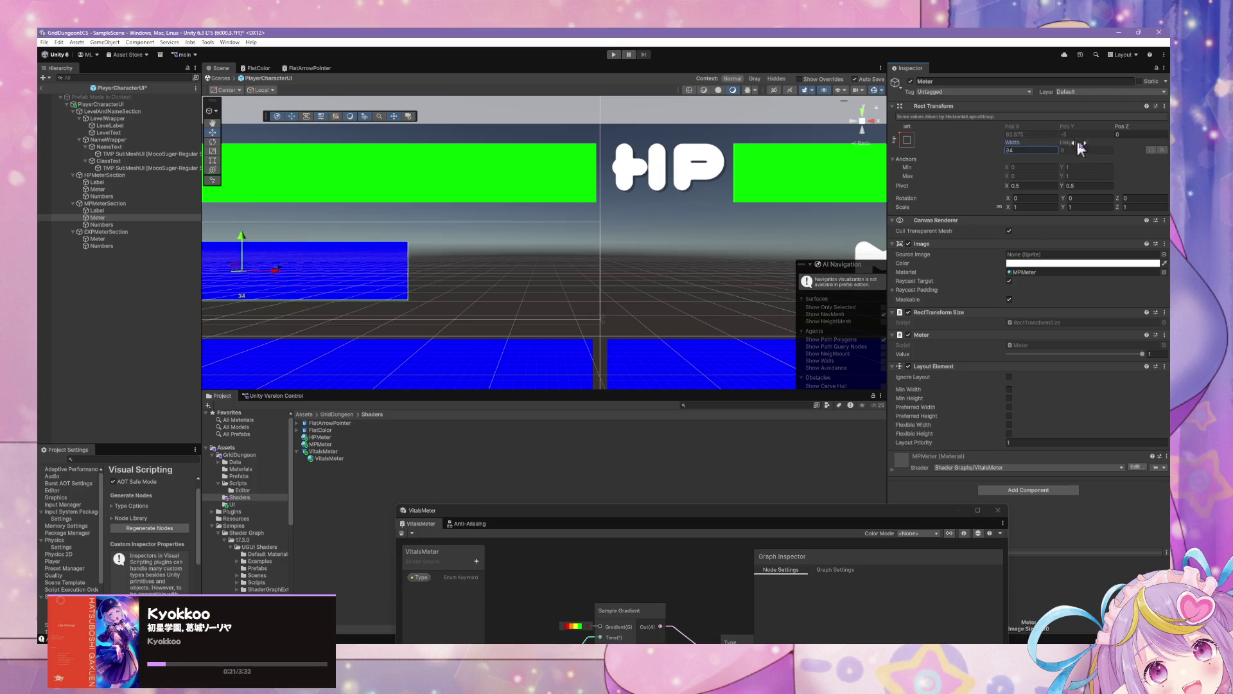
Scrub and retype the MP Meter's width until it reads 100
mouse_move(1147, 150)
mouse_down()
mouse_move(1221, 155)
mouse_move(48, 149)
mouse_up()
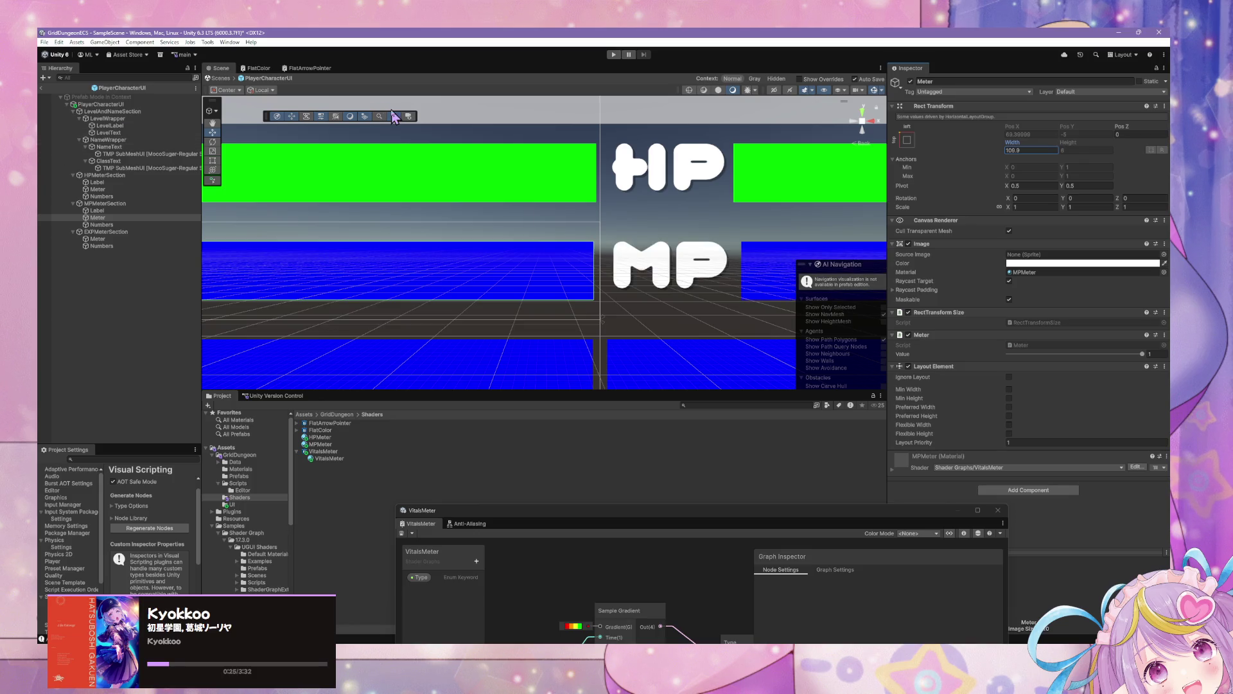
text(10)
key(BackSpace)
text(000)
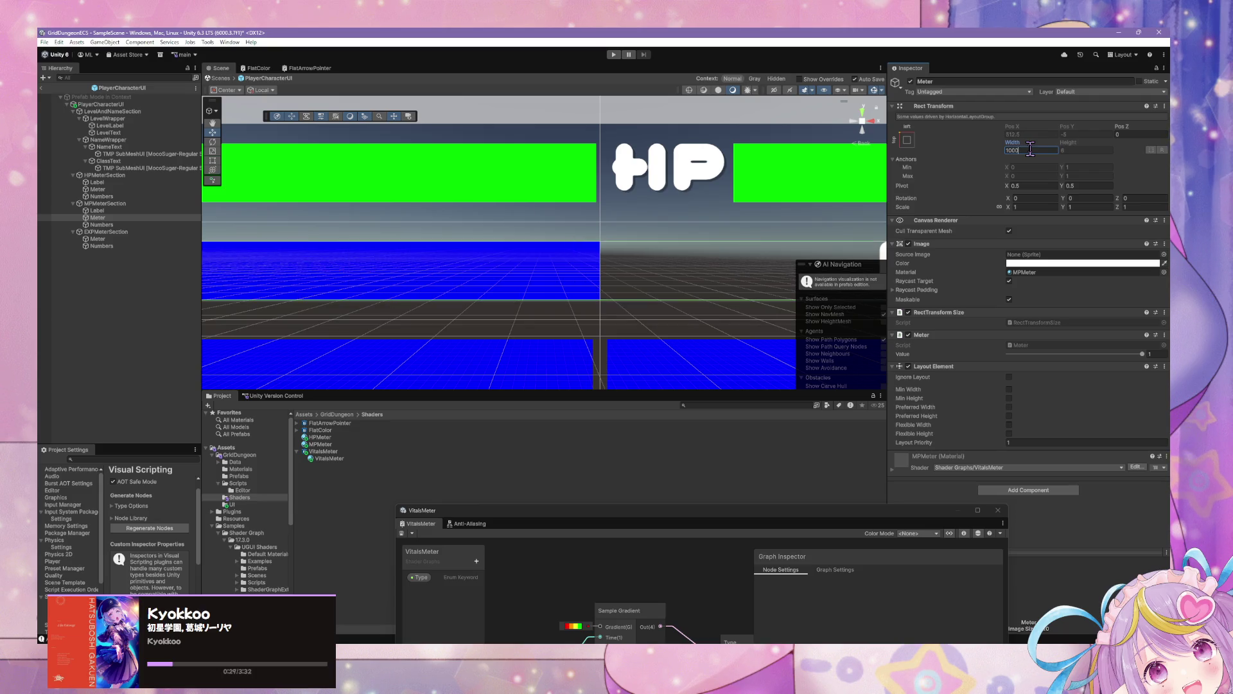
key(BackSpace)
scroll(744, 204, up, 5)
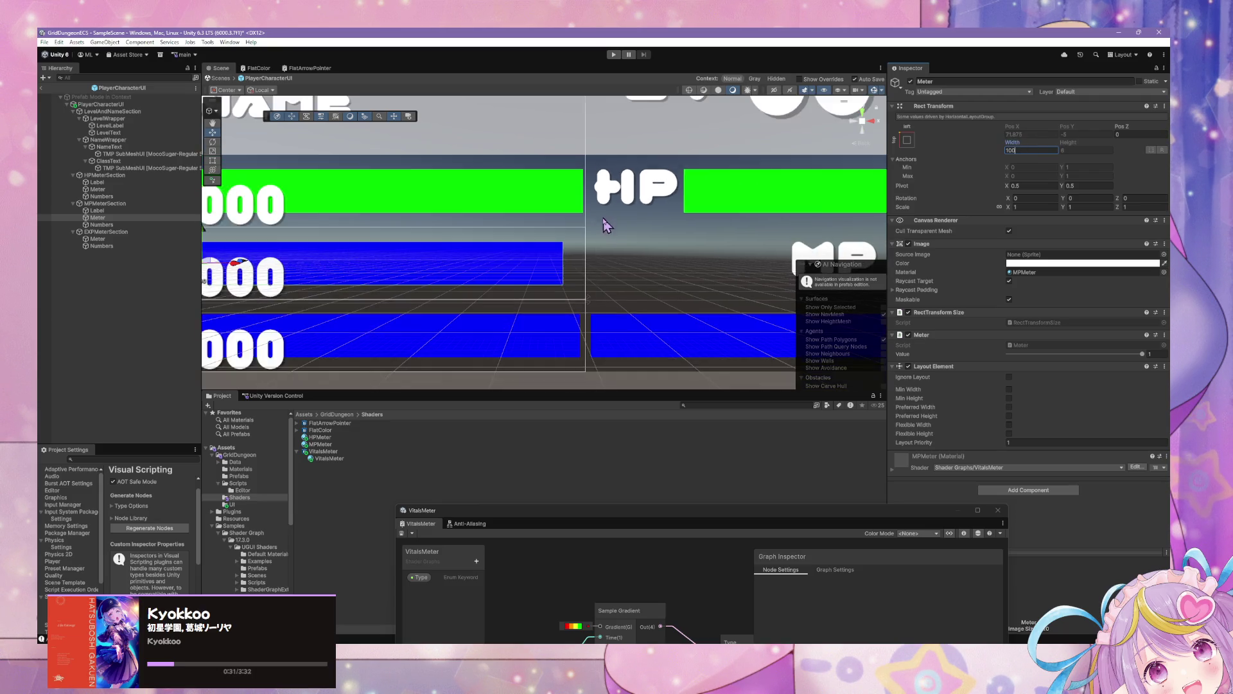
drag(744, 205, 1169, 209)
Widen the MP Meter to about 108.58 and try the horizontal-stretch anchor preset with Shift+Alt
key(f)
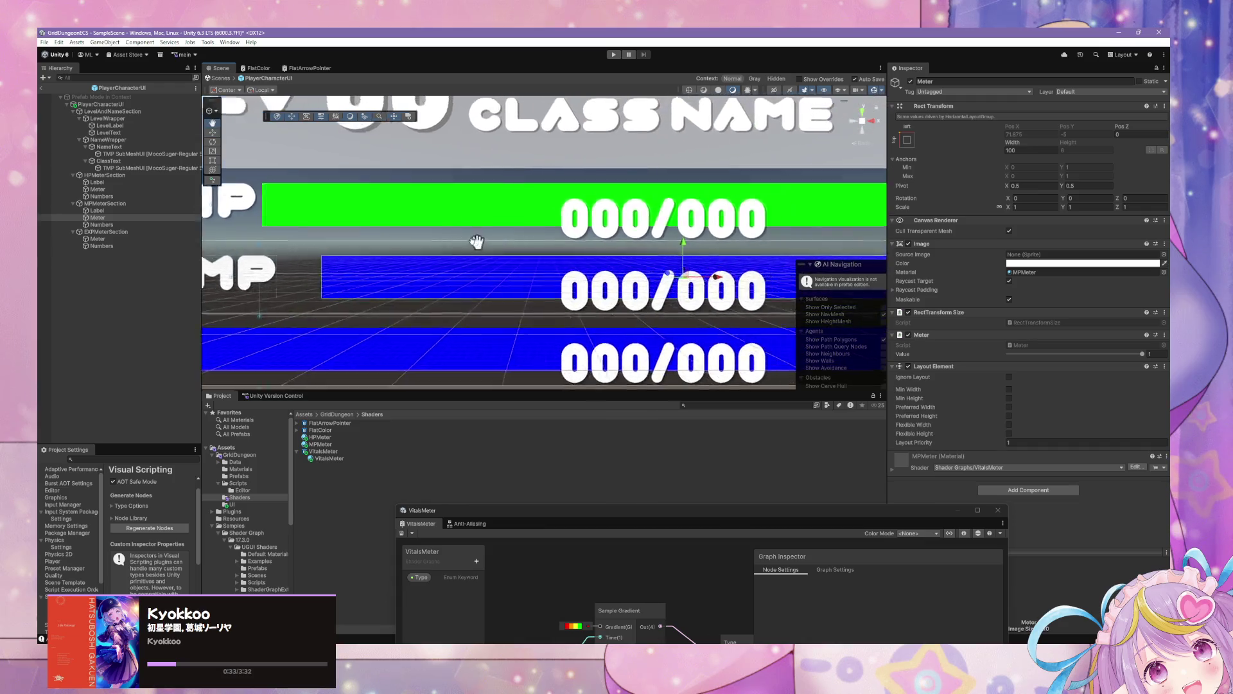
scroll(519, 201, down, 5)
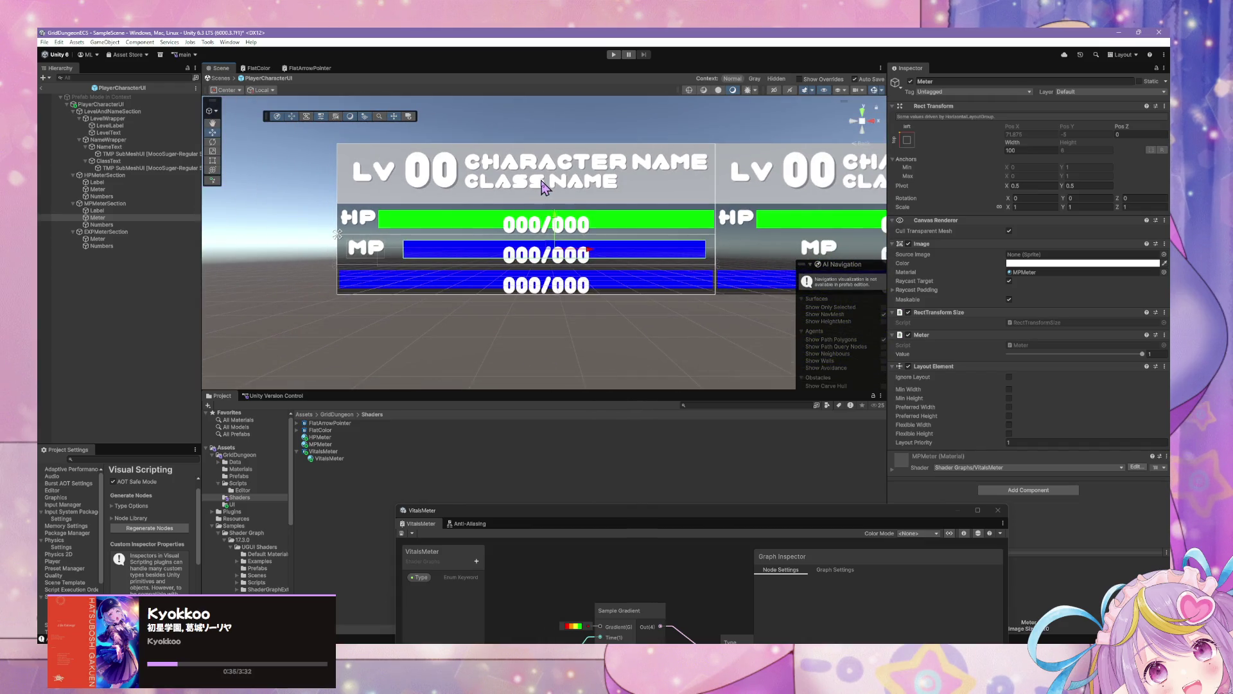
scroll(543, 187, up, 1)
scroll(546, 187, up, 2)
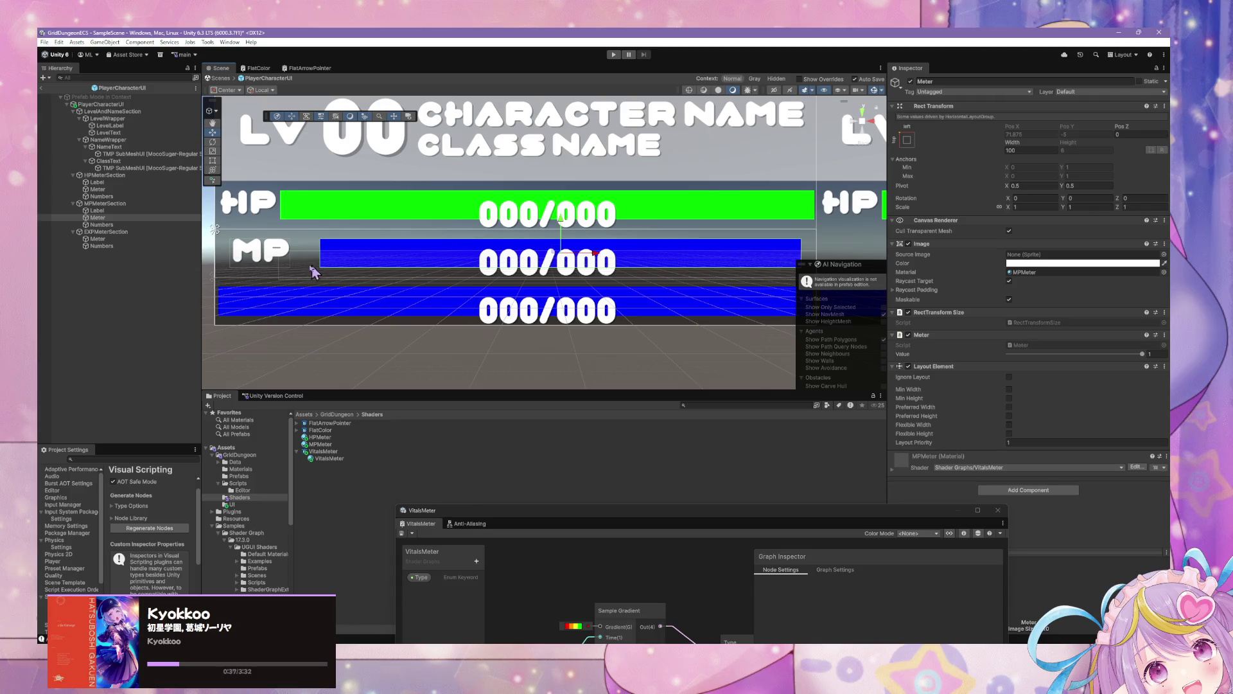
mouse_move(1020, 147)
mouse_down()
mouse_move(1156, 144)
mouse_move(52, 152)
mouse_move(1150, 151)
mouse_up()
click(916, 142)
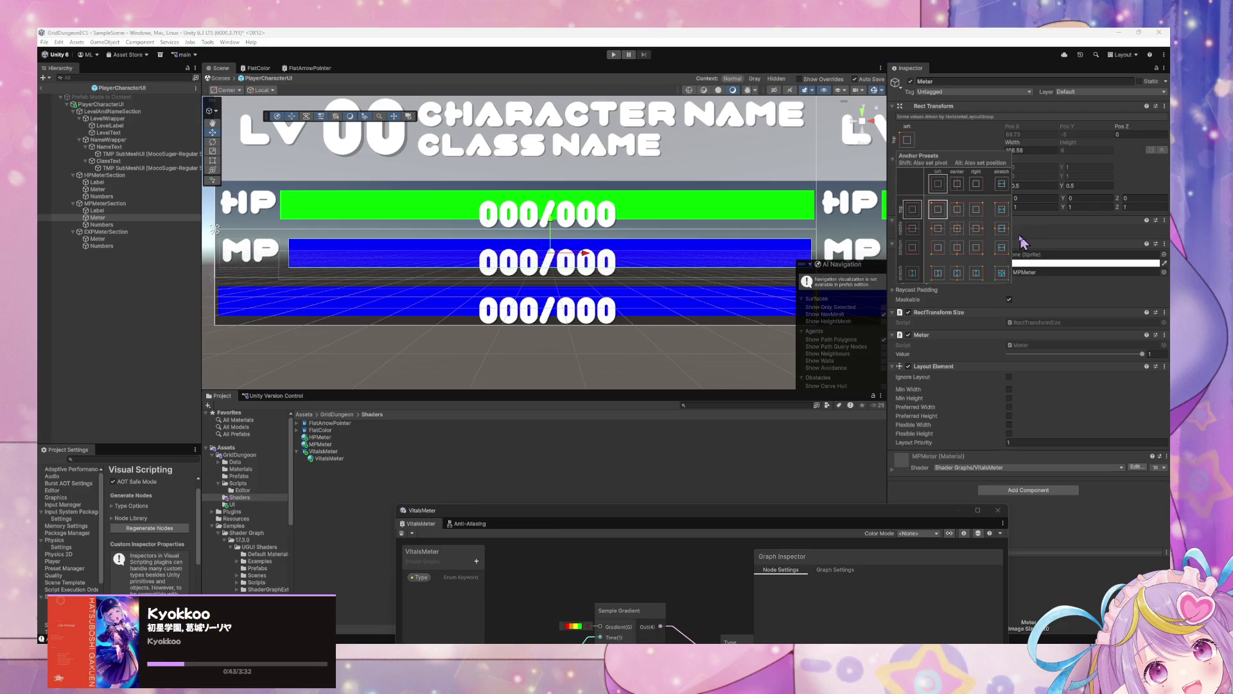
key(shift+alt)
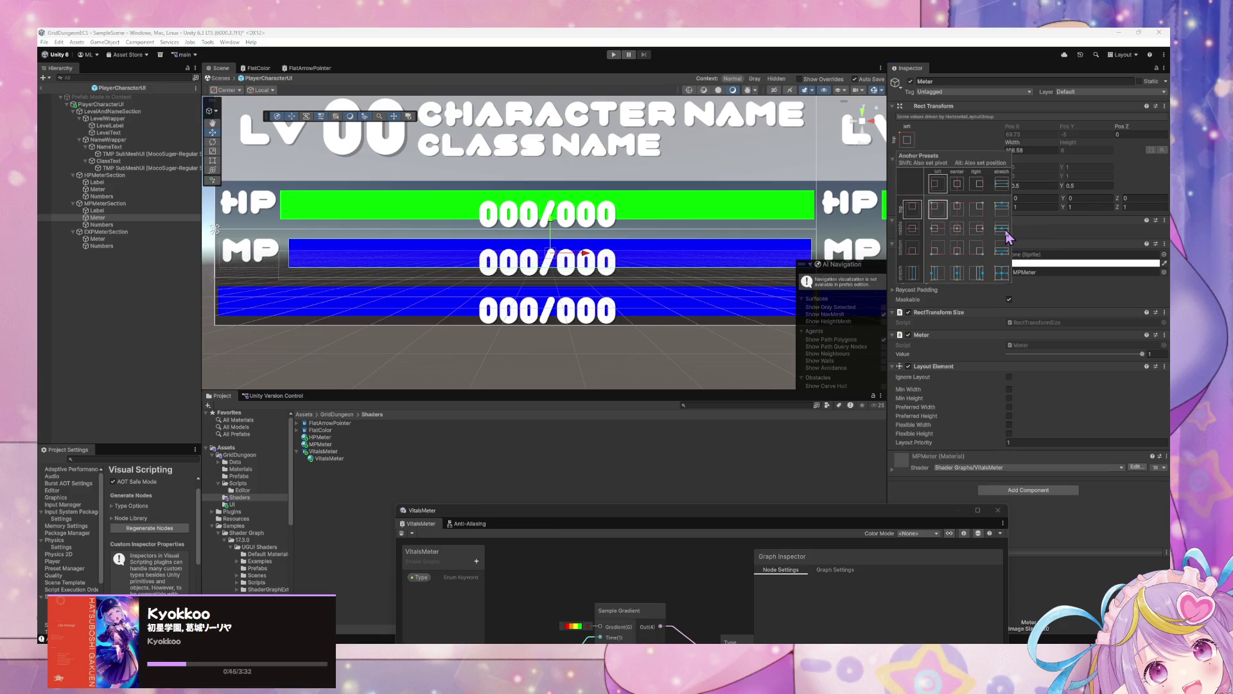
alt+shift+click(1006, 233)
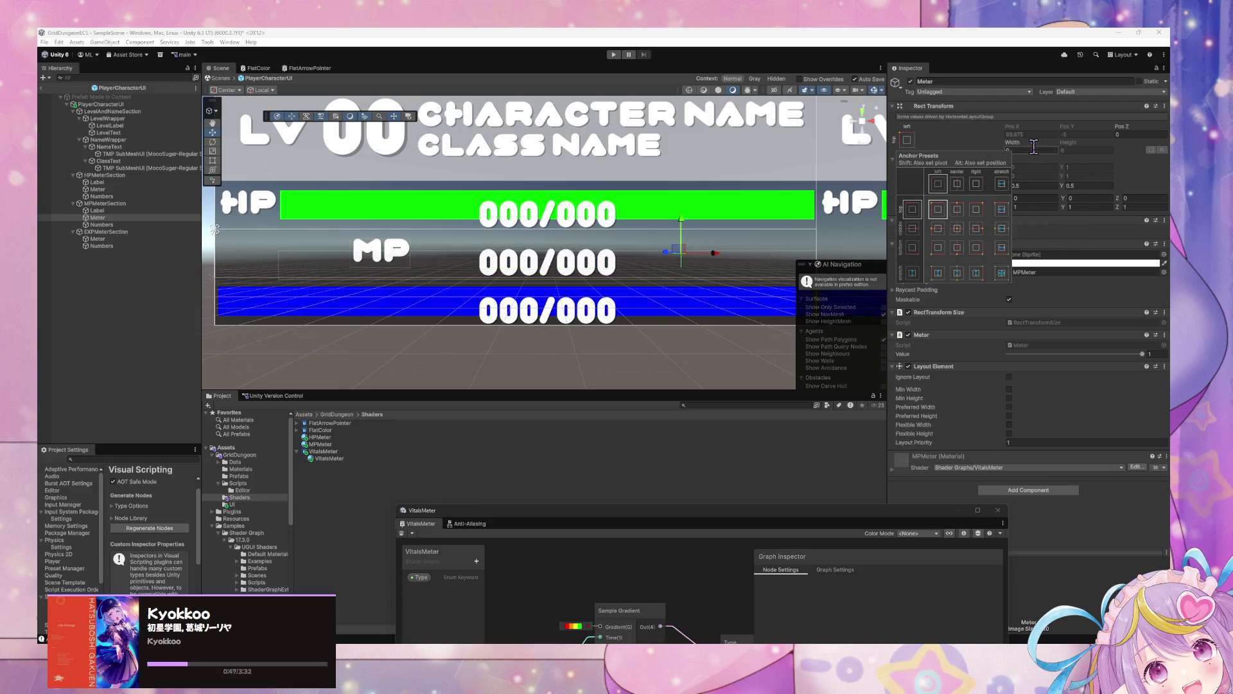
click(1134, 176)
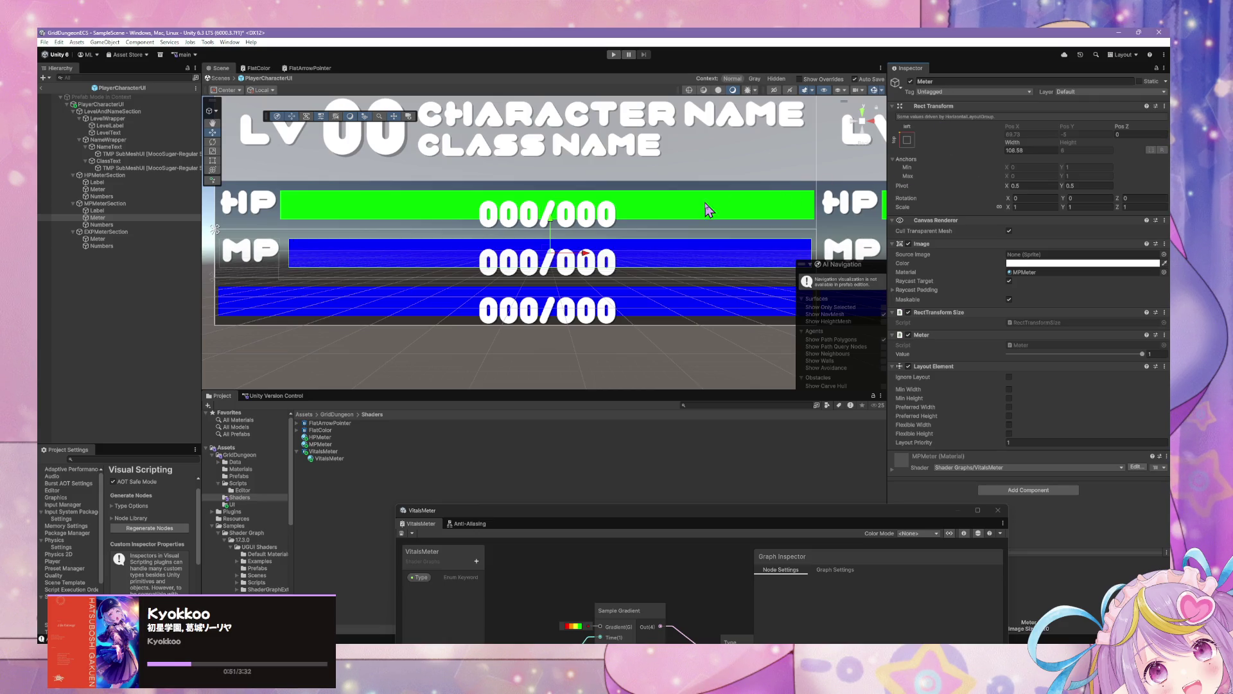
click(162, 205)
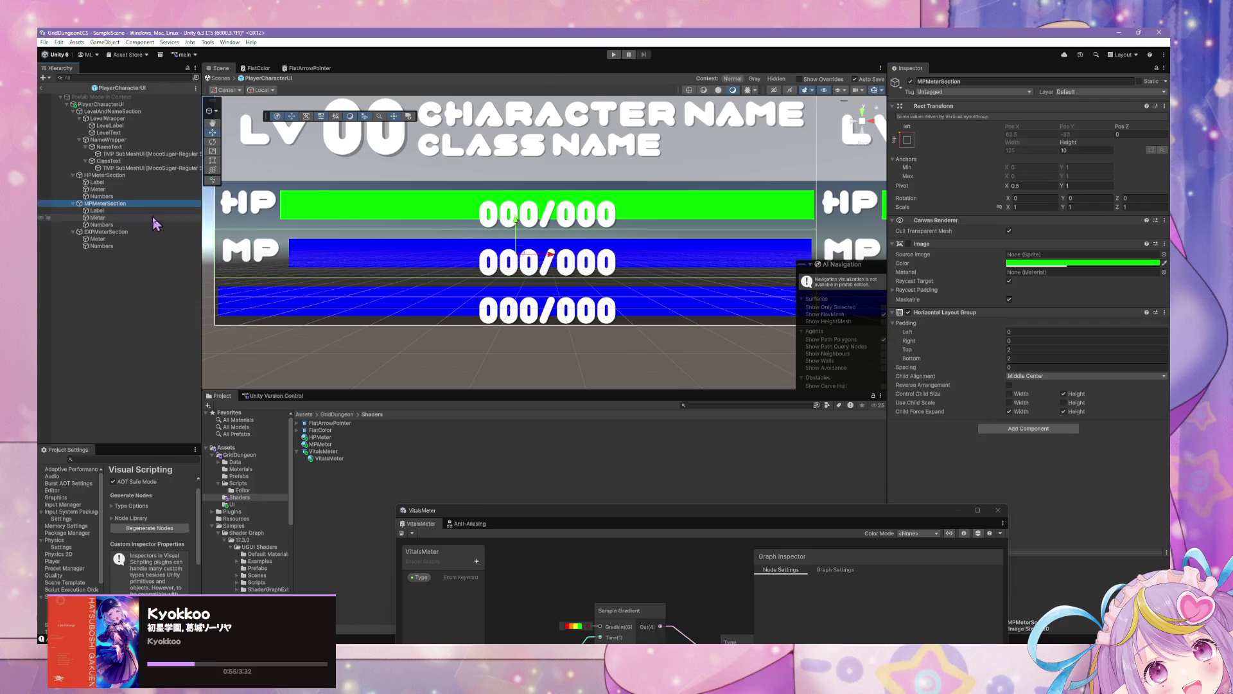
Set the MP Meter's Rect Transform width to 125-12.5, giving 108.5
click(150, 219)
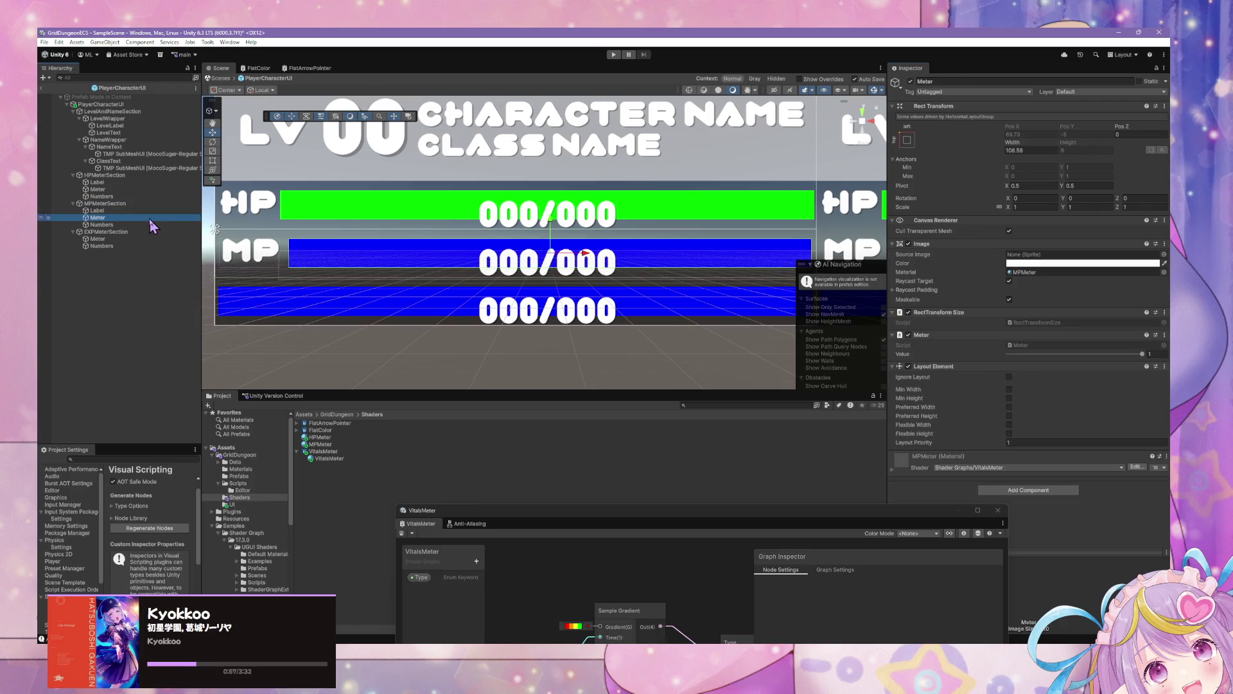
click(152, 211)
click(153, 204)
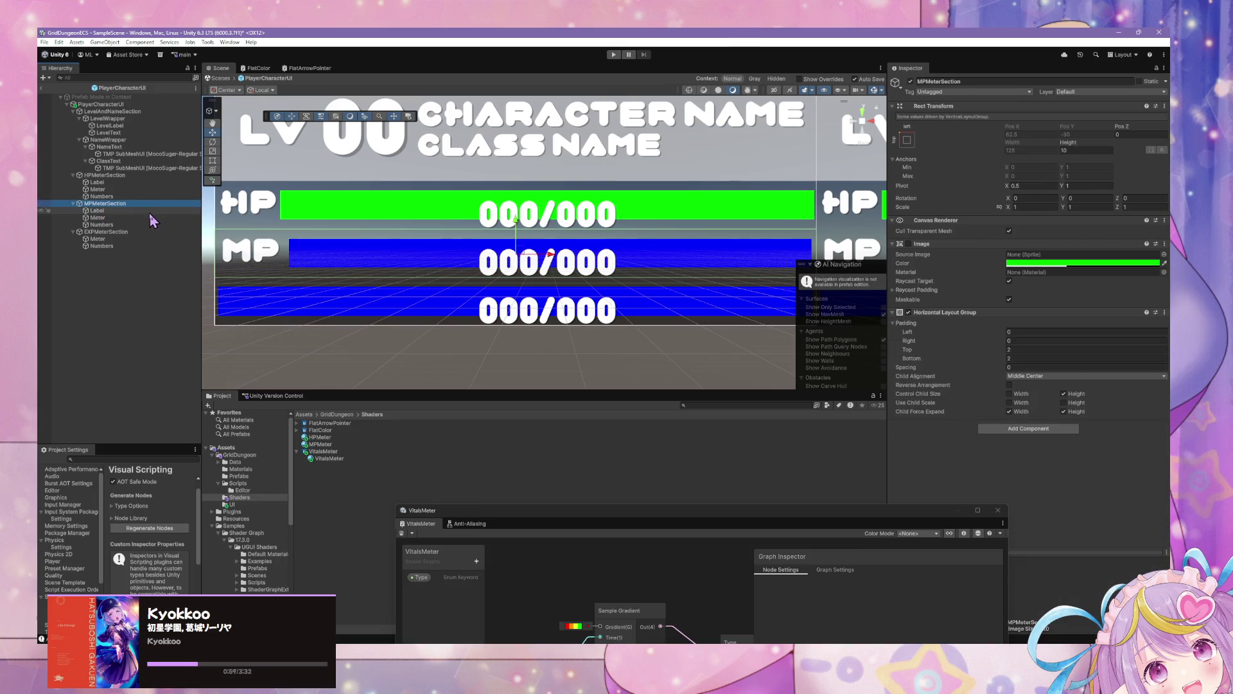
click(147, 218)
click(1034, 150)
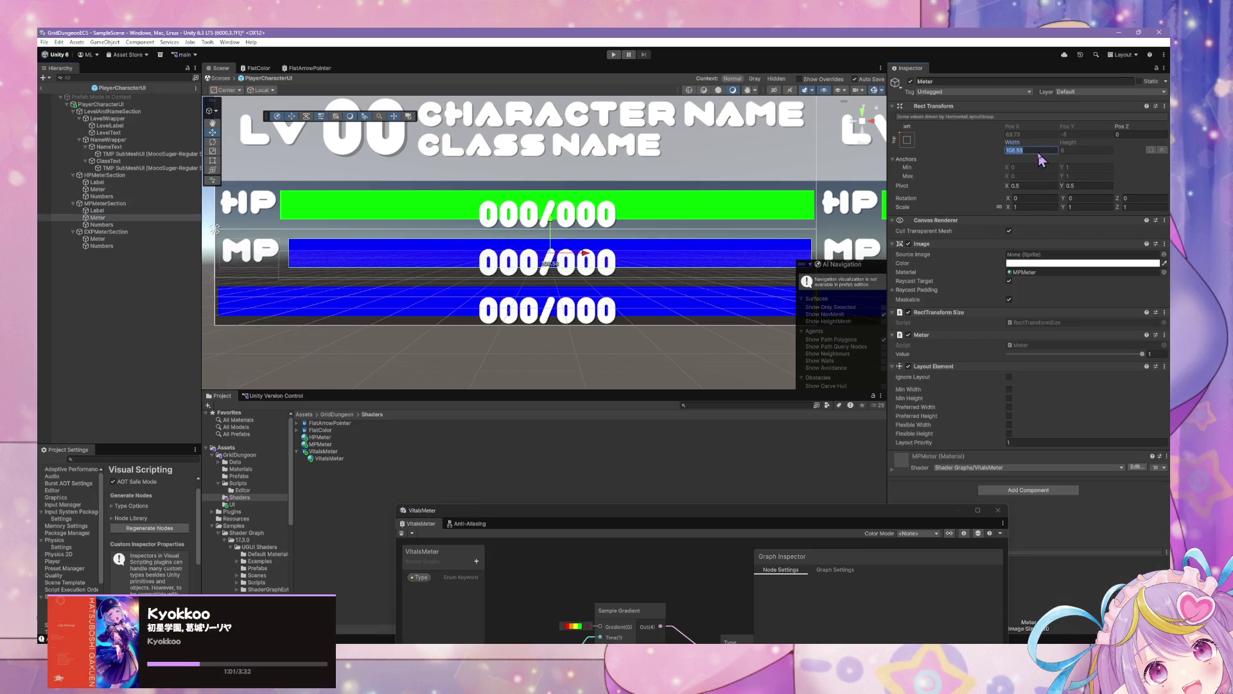
text(125-)
click(98, 218)
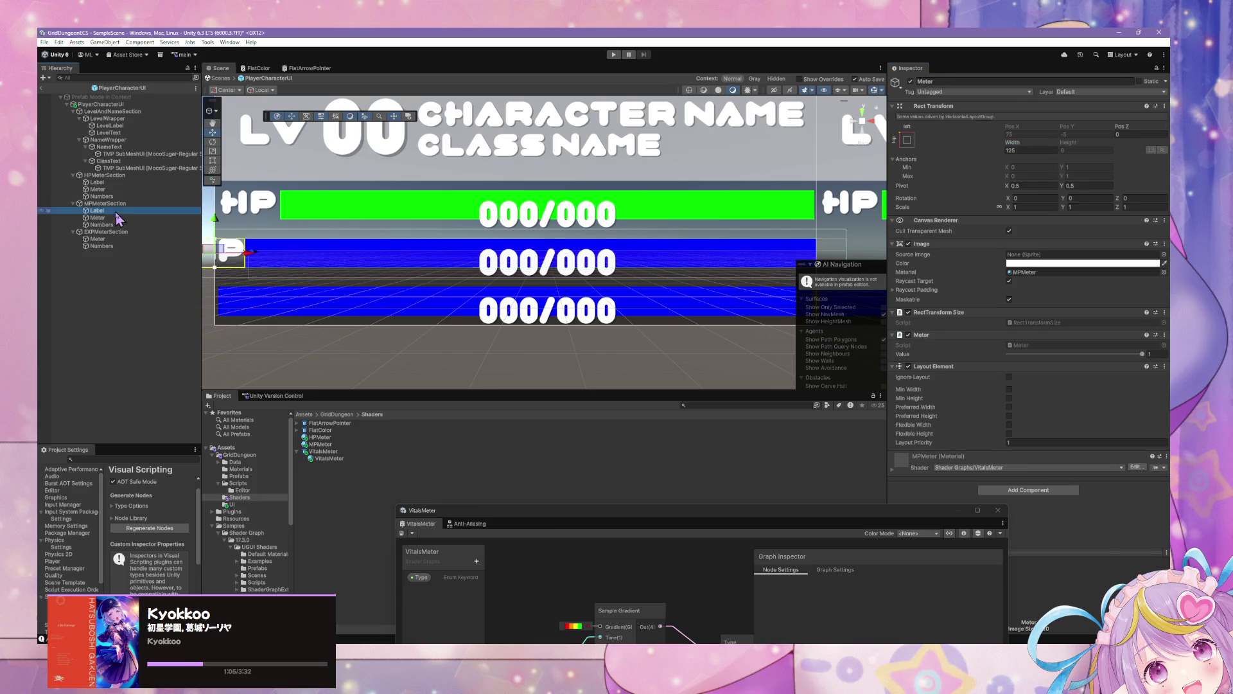
click(1053, 151)
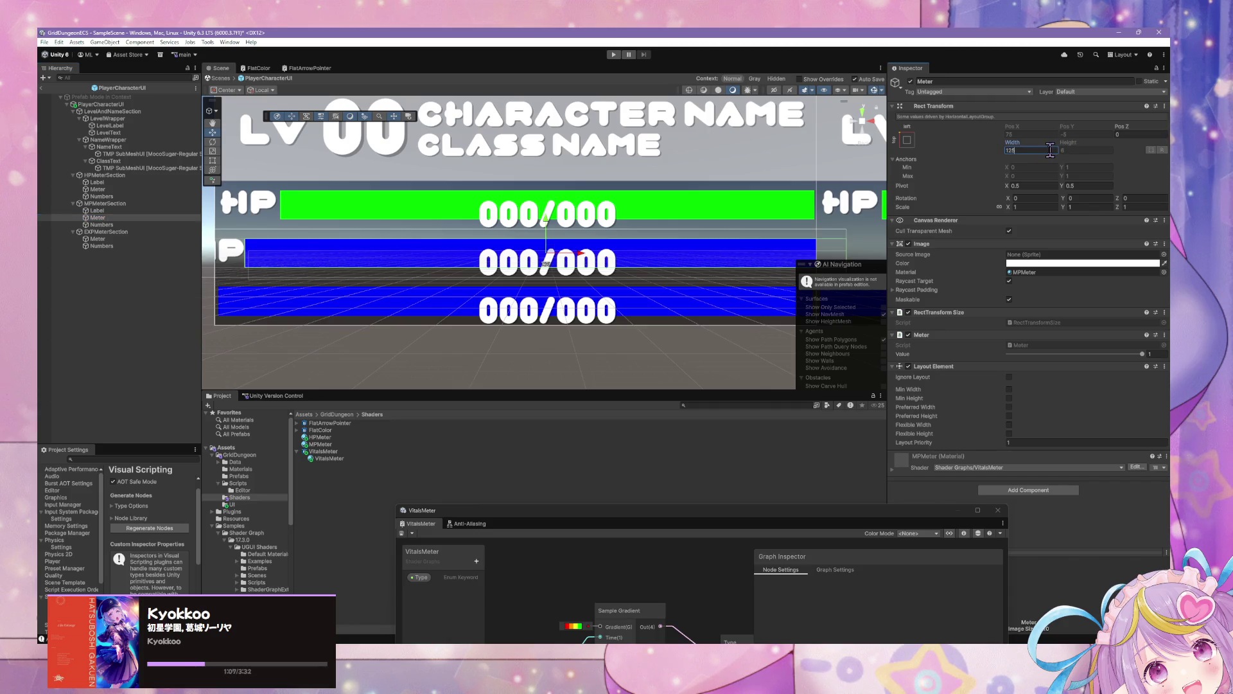
text(12.5)
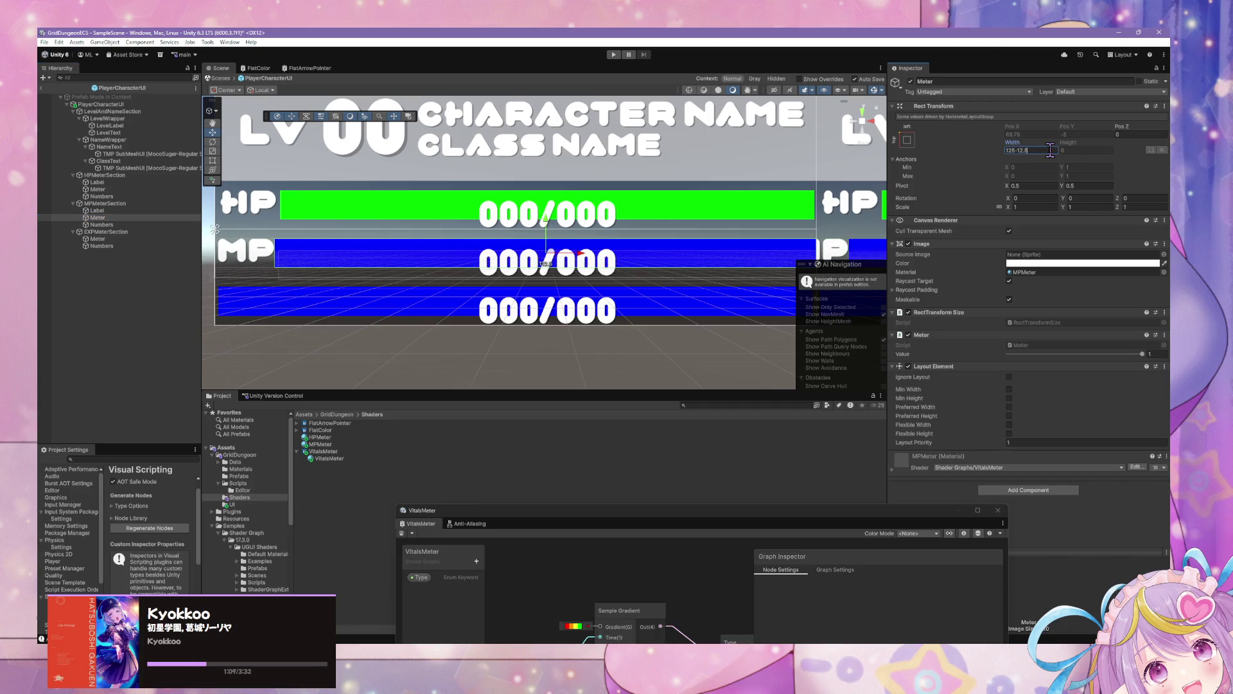
Compare the MP label and meter widths against the bars, and select the EXP row's meter
mouse_move(743, 212)
mouse_down()
mouse_move(591, 176)
mouse_move(684, 171)
mouse_move(768, 197)
mouse_up()
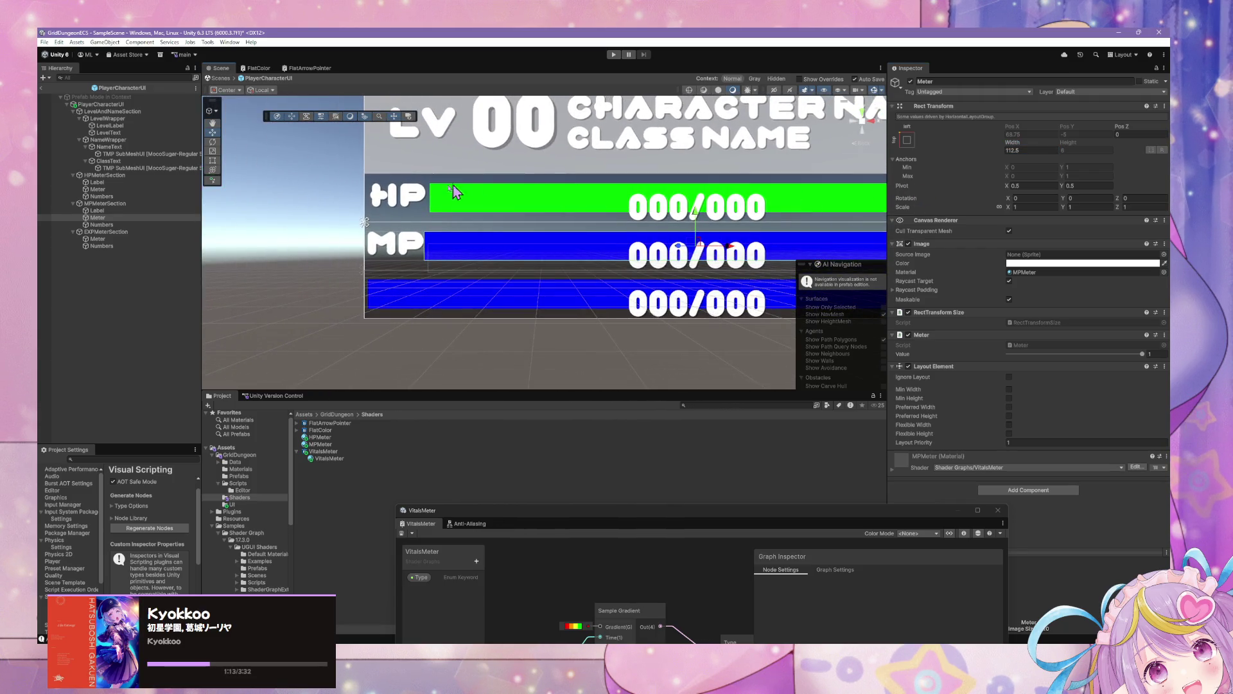
click(105, 204)
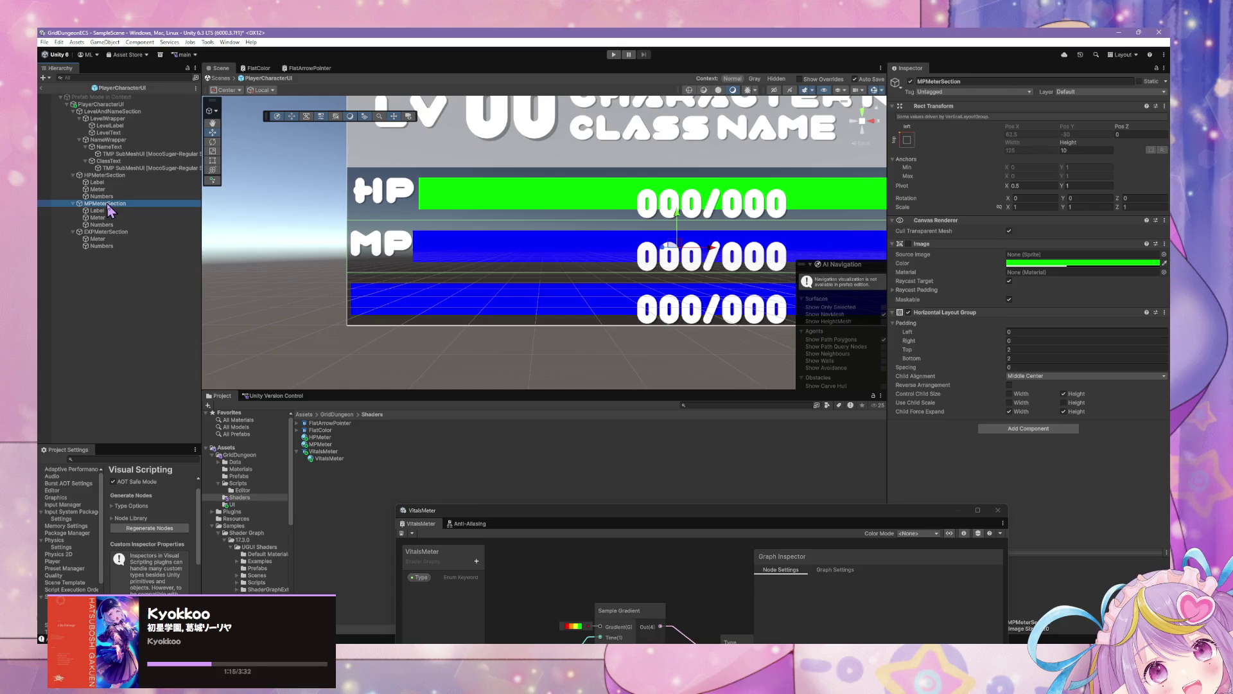
click(101, 211)
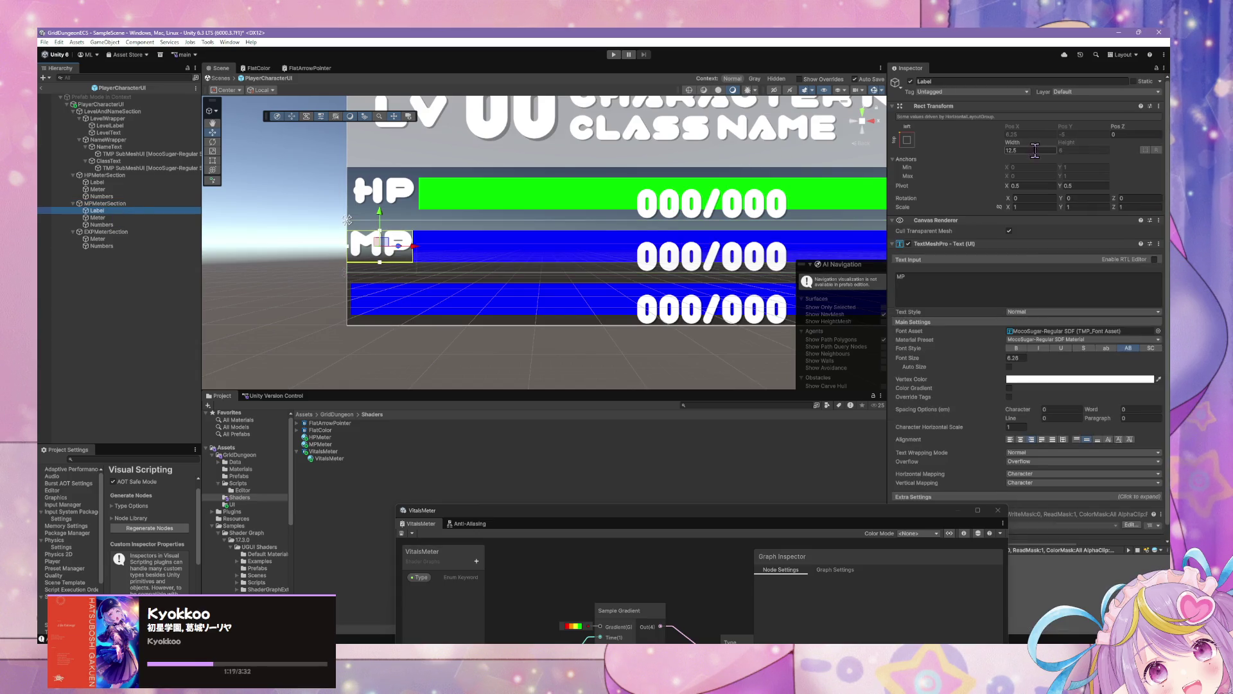
click(109, 218)
click(1048, 151)
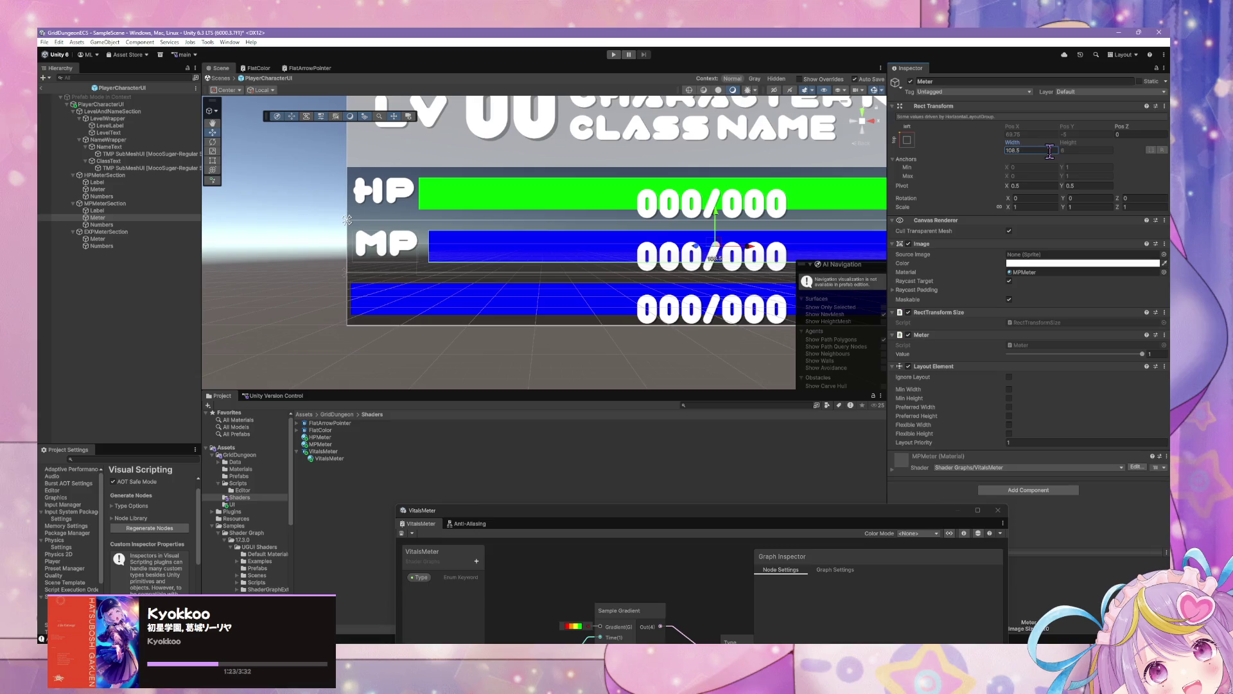
mouse_move(764, 193)
mouse_down()
mouse_move(504, 193)
mouse_move(745, 186)
mouse_move(595, 183)
mouse_up()
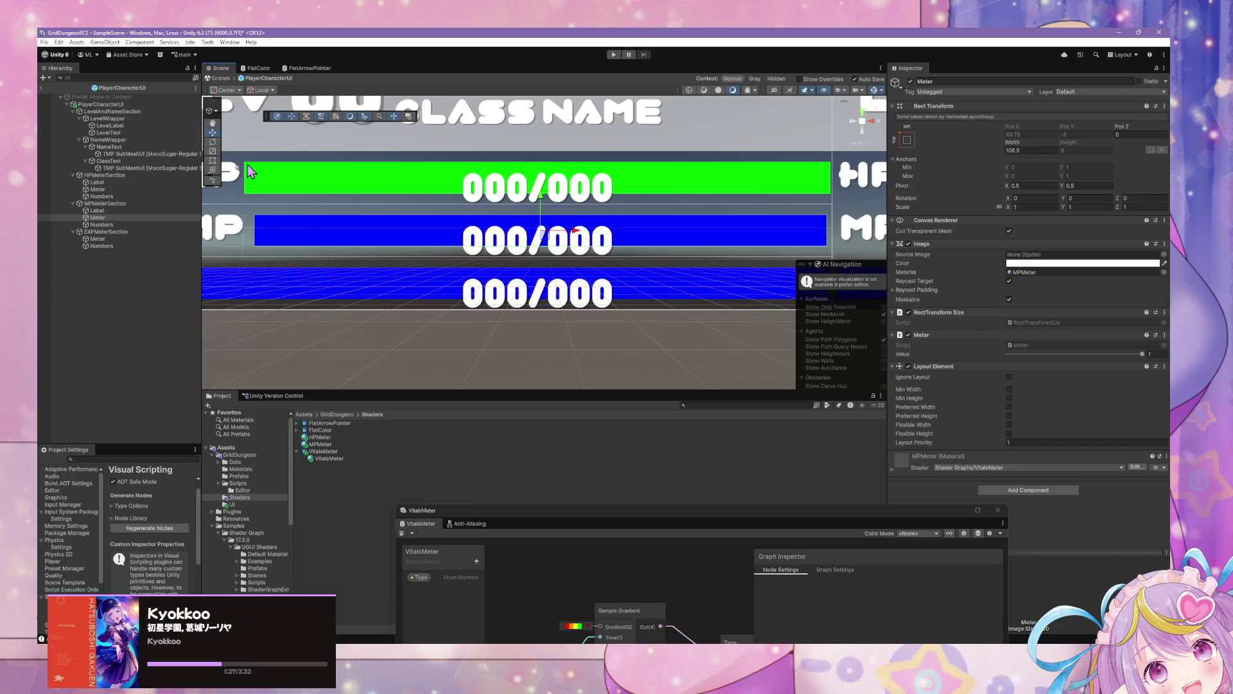
click(98, 238)
Set the EXP meter's width to 125
click(1028, 151)
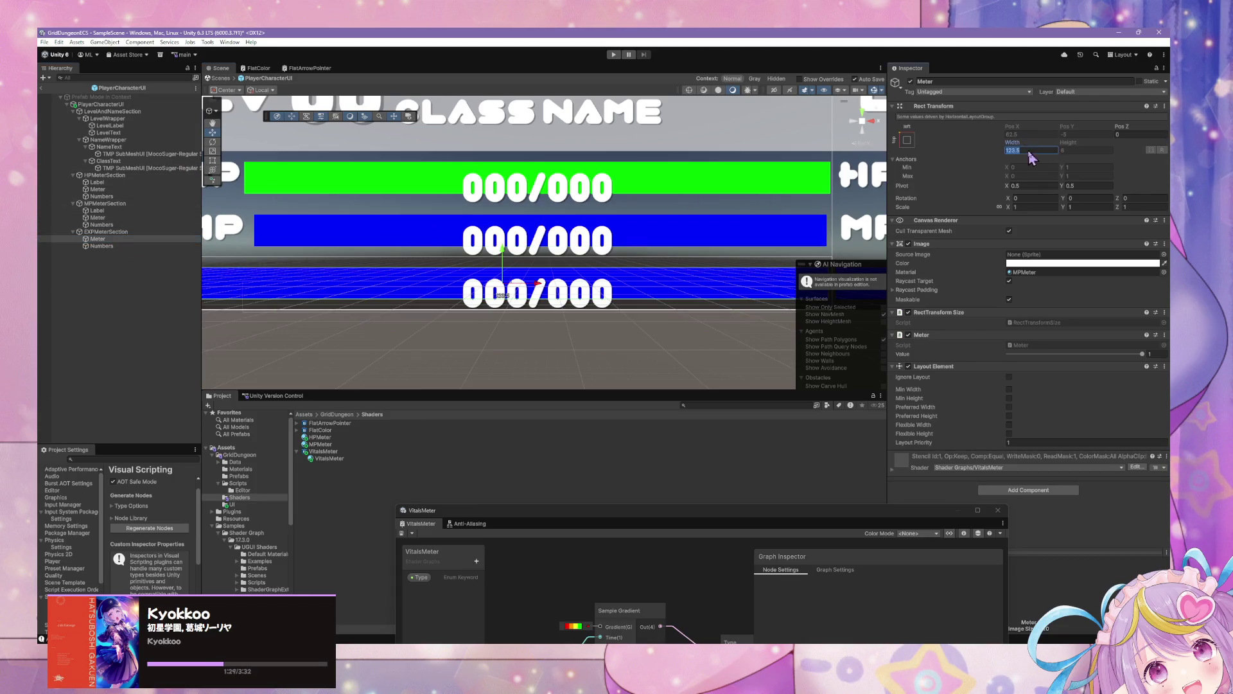
text(125)
key(Return)
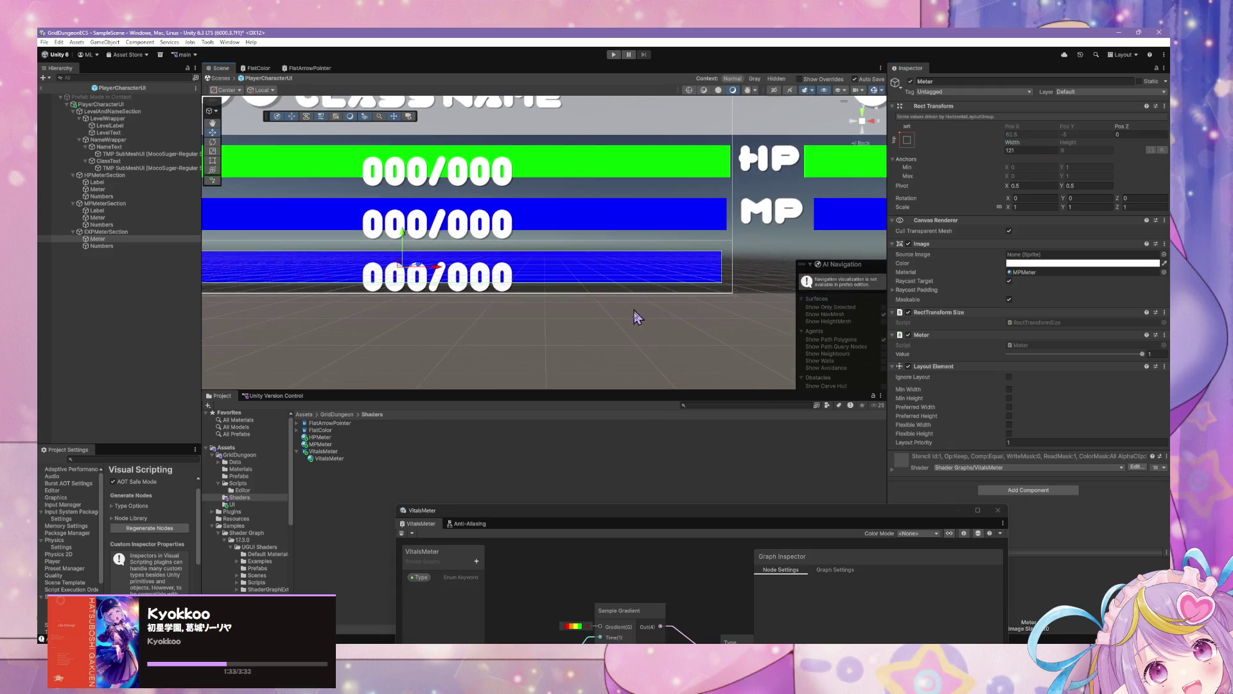
Snip the MP and EXP meter bars and move the capture window aside
drag(523, 275, 799, 284)
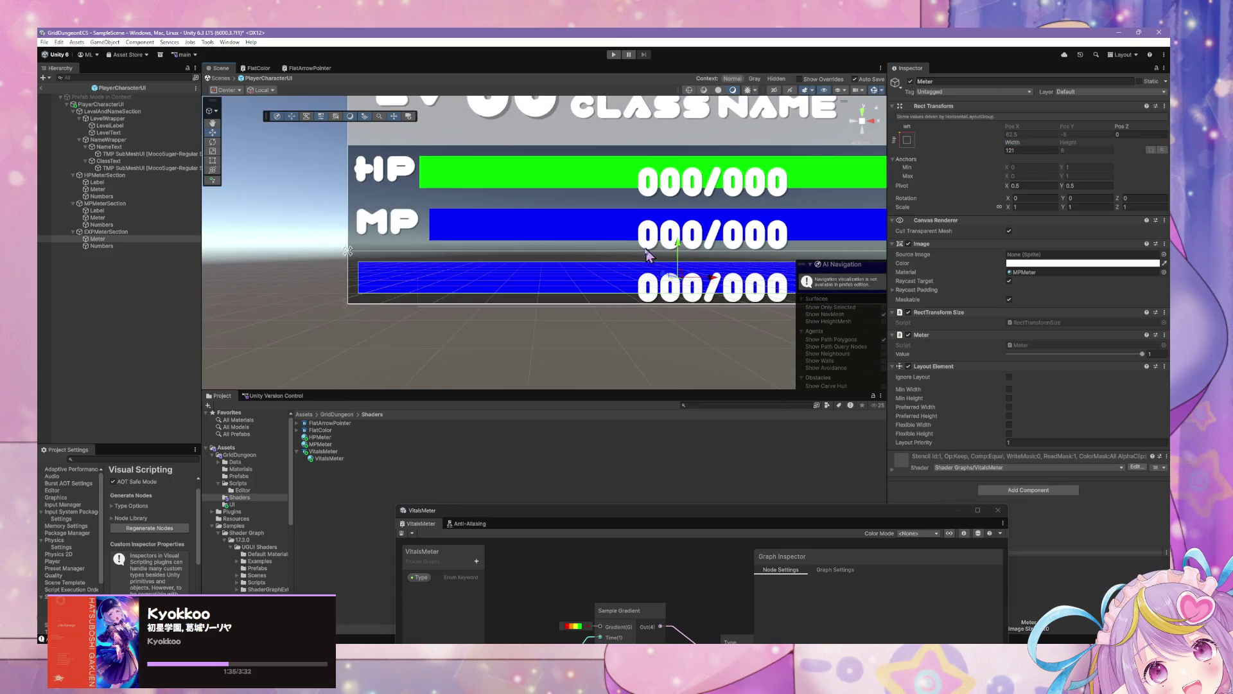
drag(489, 201, 443, 206)
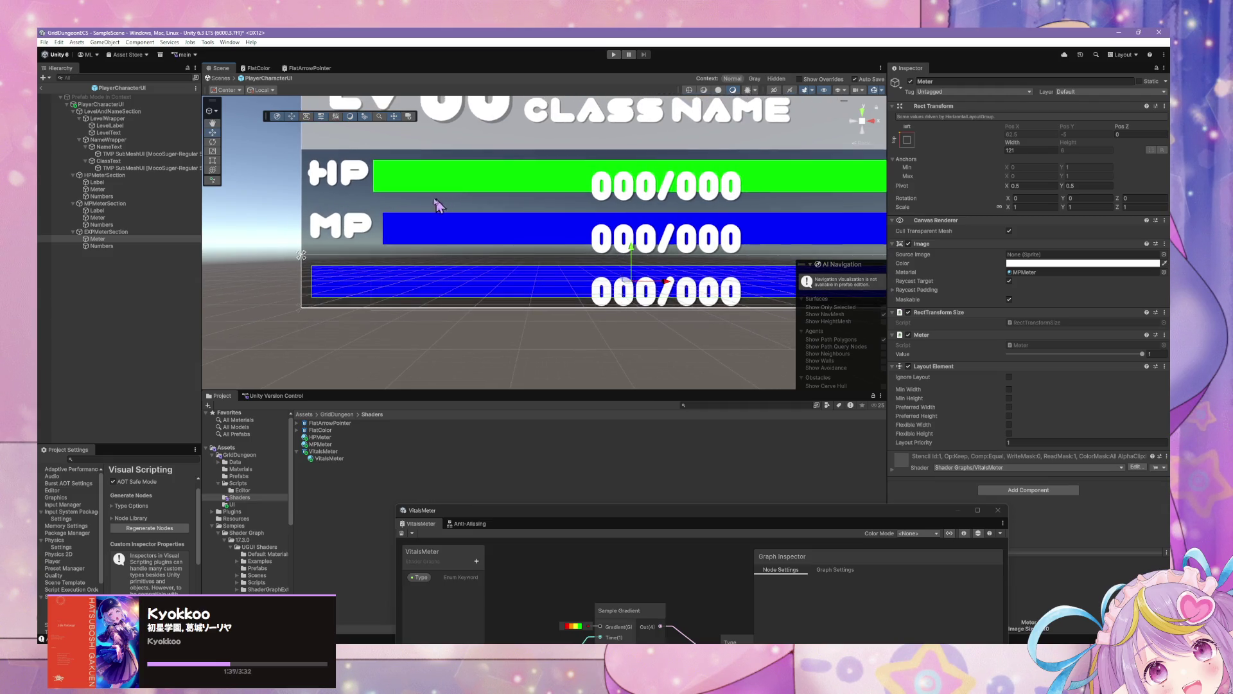
scroll(463, 237, down, 5)
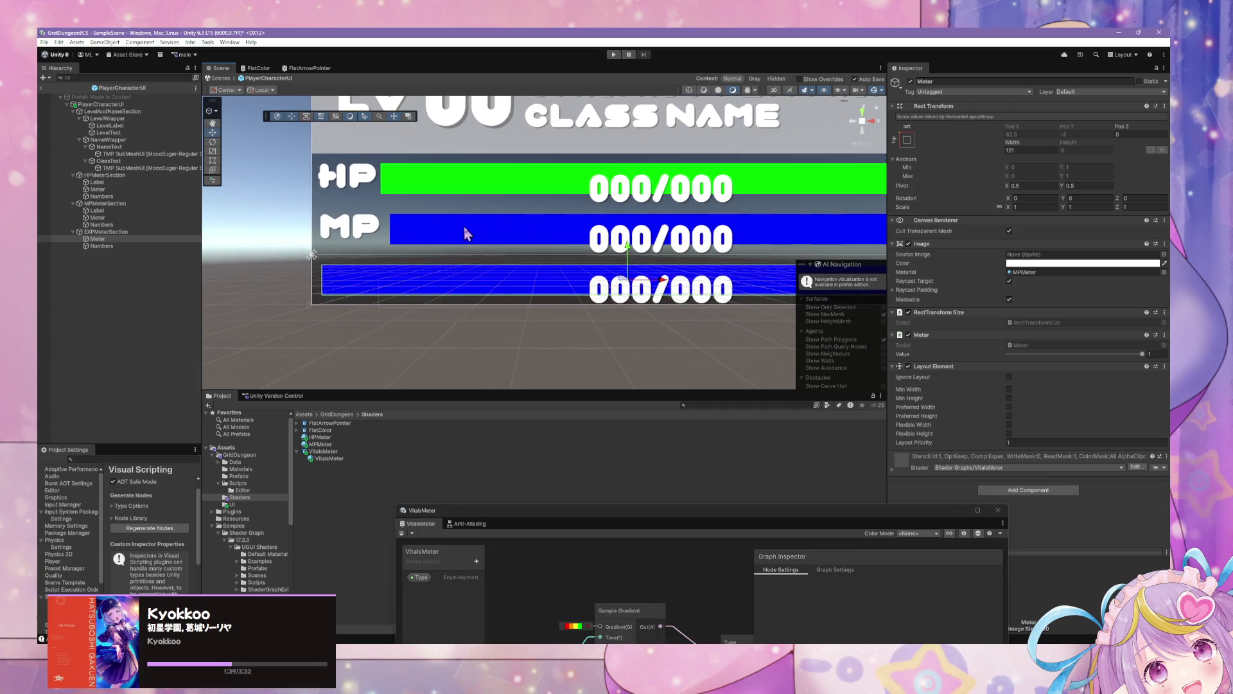
scroll(531, 196, up, 2)
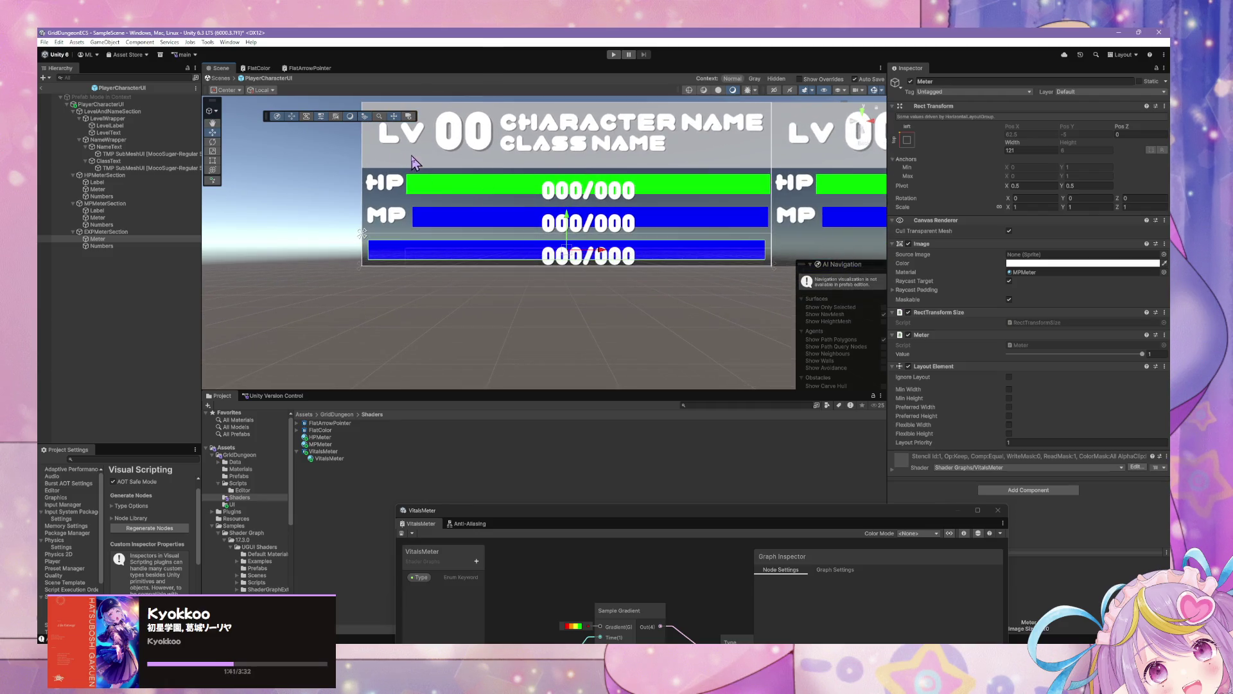
key(super+shift+s)
drag(344, 194, 769, 291)
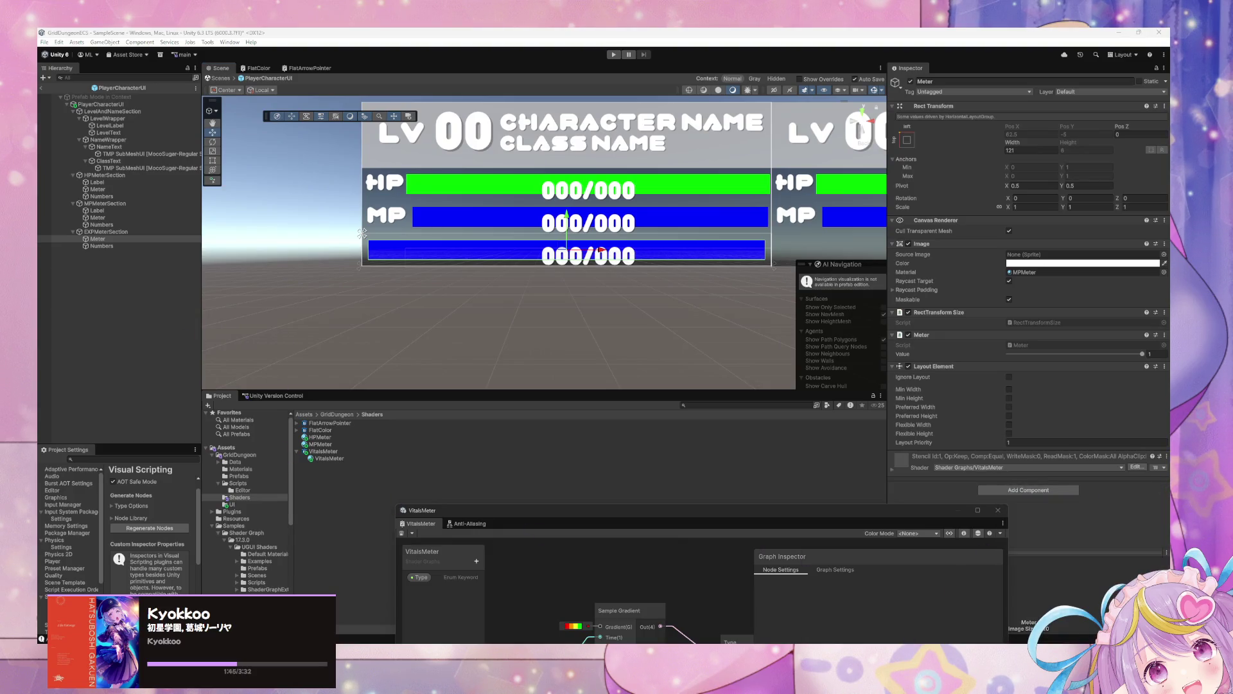
drag(626, 302, 764, 266)
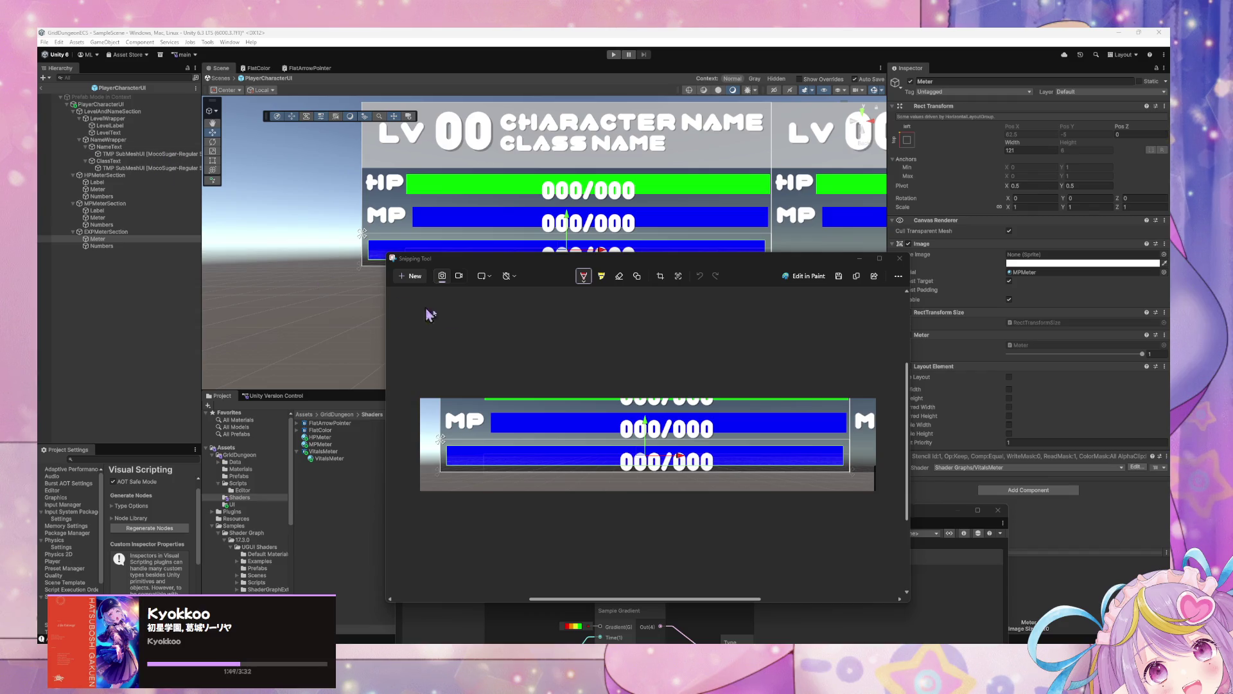
Retake a snip of the MP and EXP meter bars
scroll(559, 394, up, 2)
scroll(489, 331, down, 3)
scroll(490, 331, up, 1)
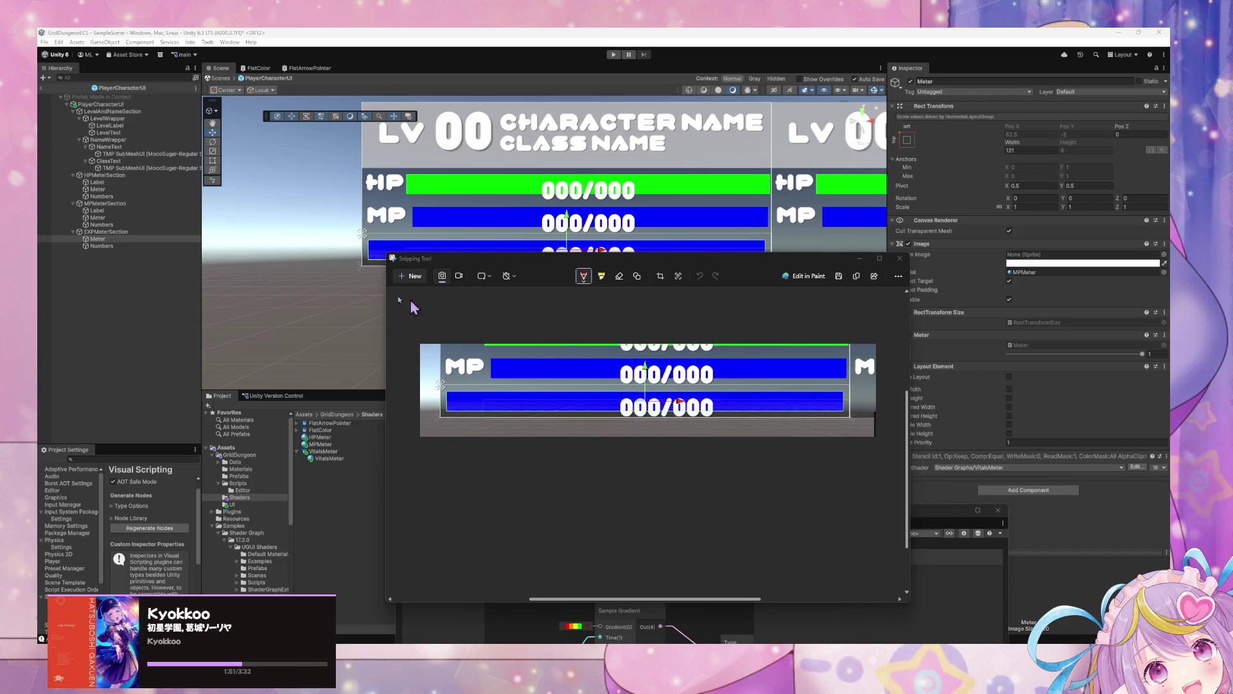
click(138, 205)
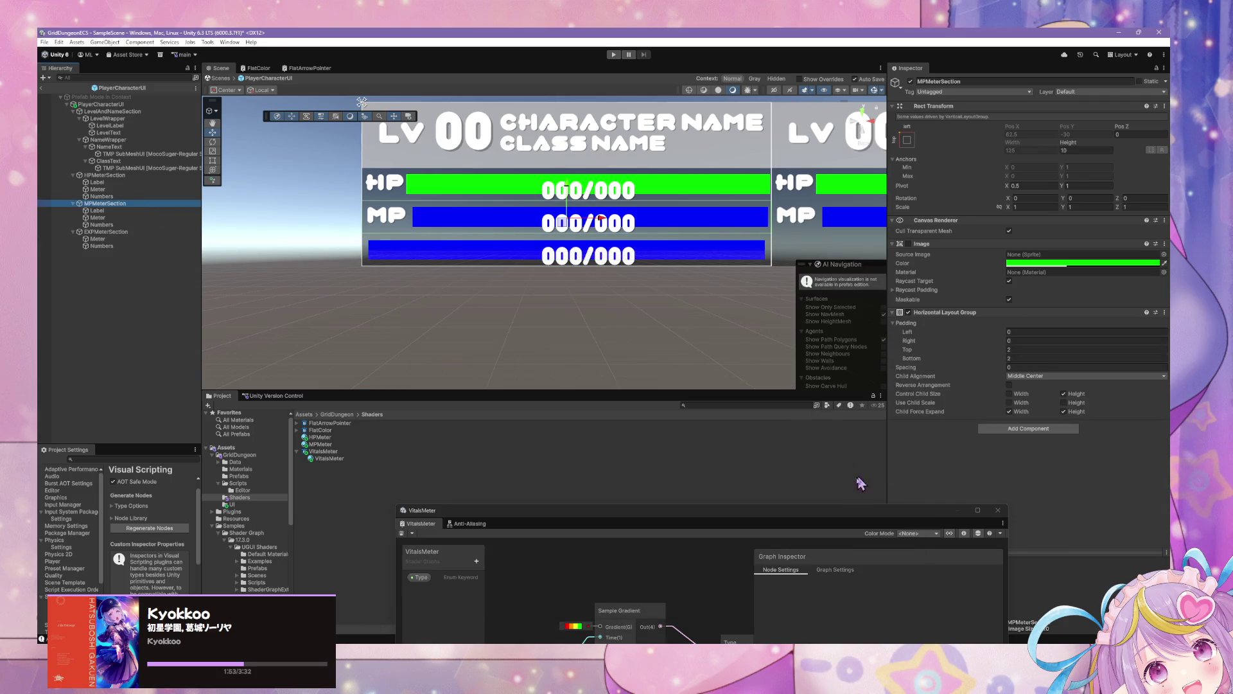
key(super+shift+s)
drag(341, 193, 797, 286)
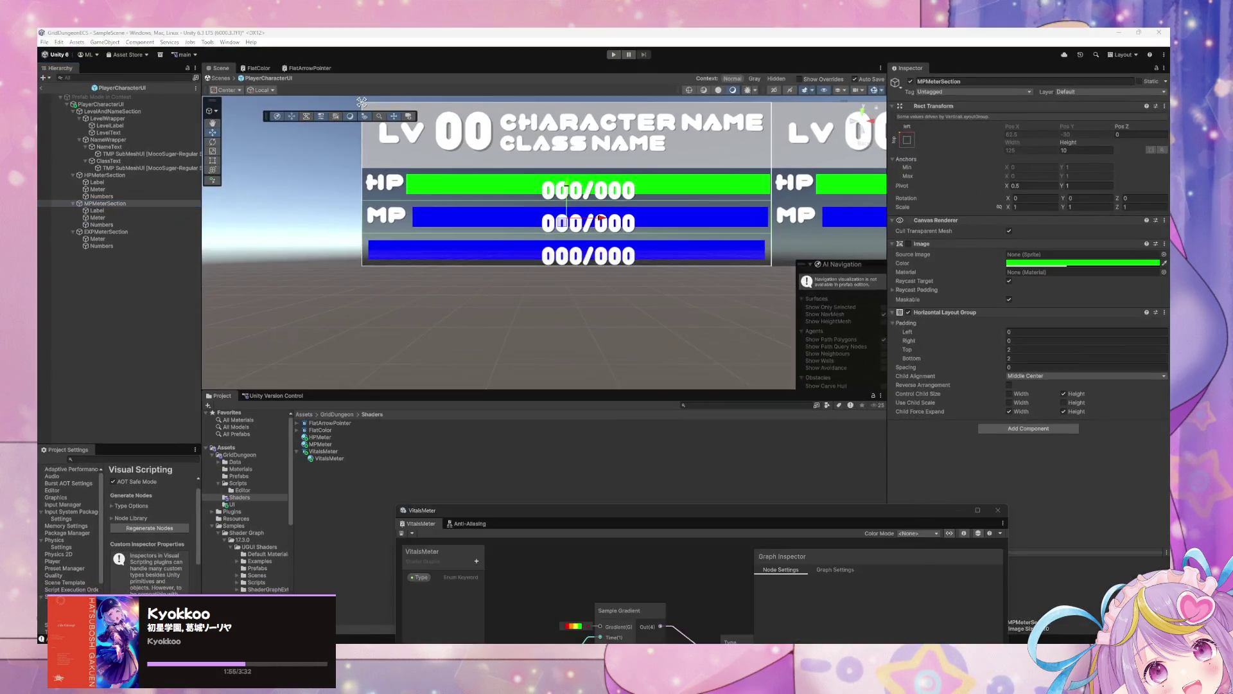
Draw red arrows at both ends of the bars and write 125 beneath them
mouse_move(437, 431)
mouse_down()
mouse_move(442, 423)
mouse_move(441, 460)
mouse_up()
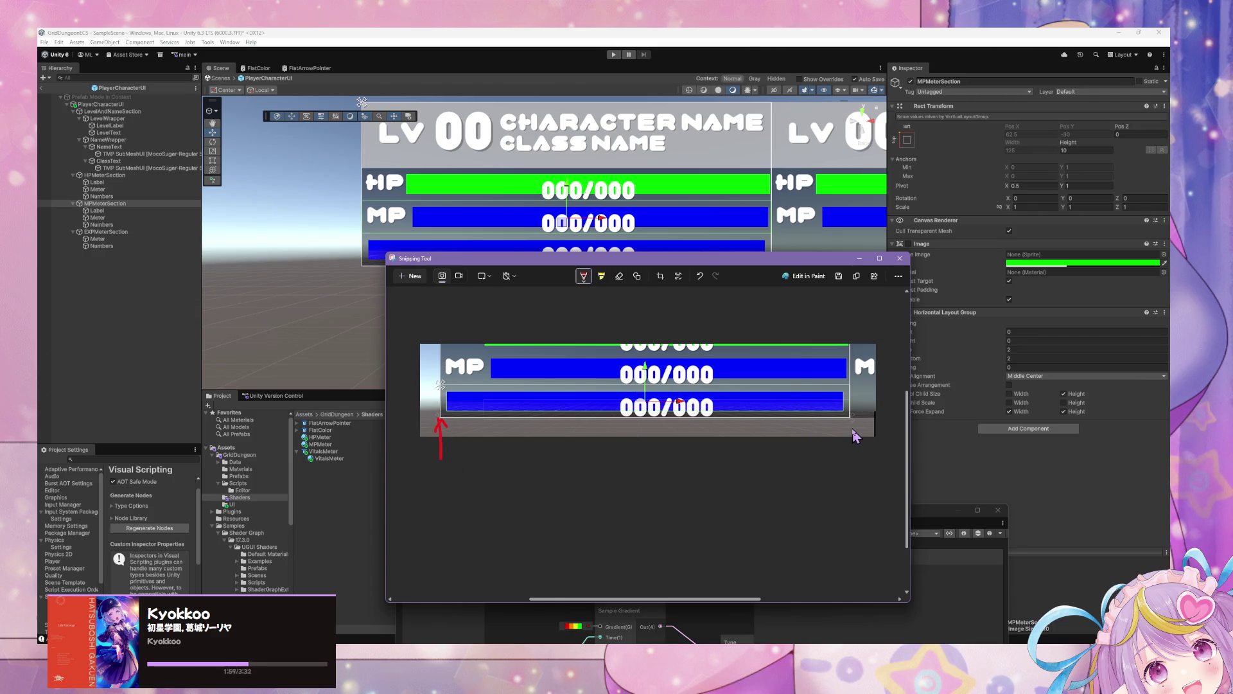
drag(848, 432, 852, 458)
mouse_move(638, 454)
mouse_down()
mouse_move(655, 469)
mouse_move(690, 450)
mouse_up()
drag(726, 254, 725, 263)
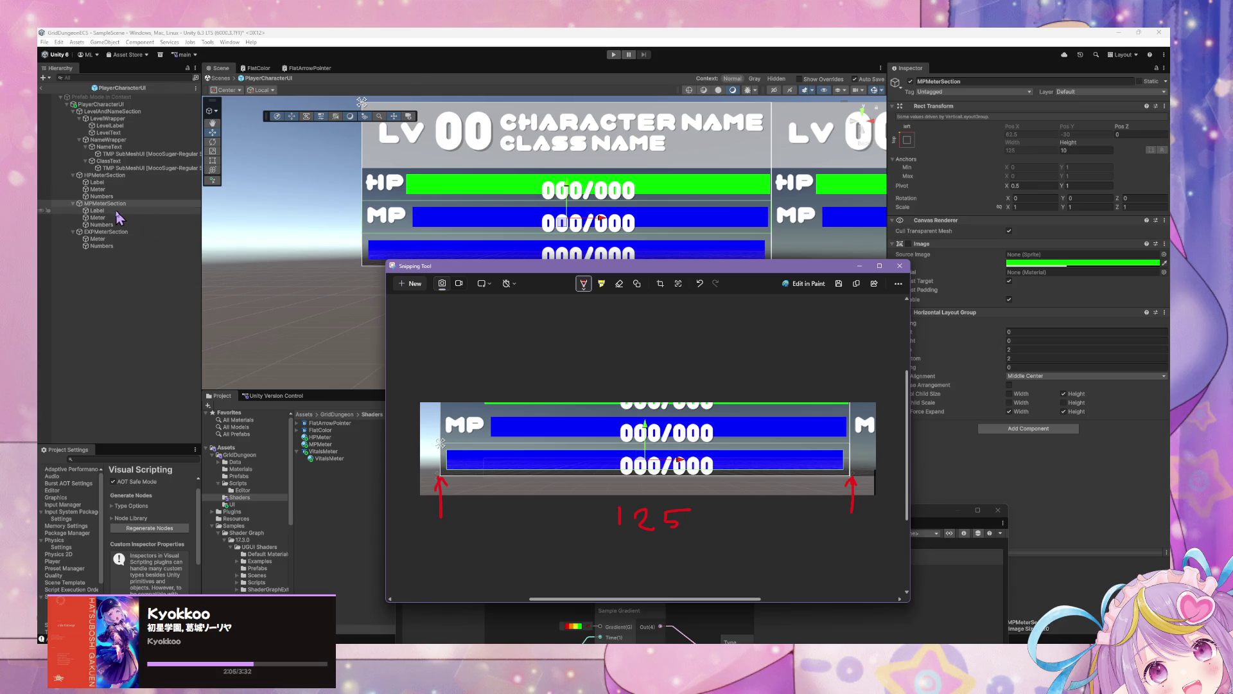
Inspect MPMeterSection's Label and Meter settings in Unity against the annotated capture
click(117, 216)
click(117, 211)
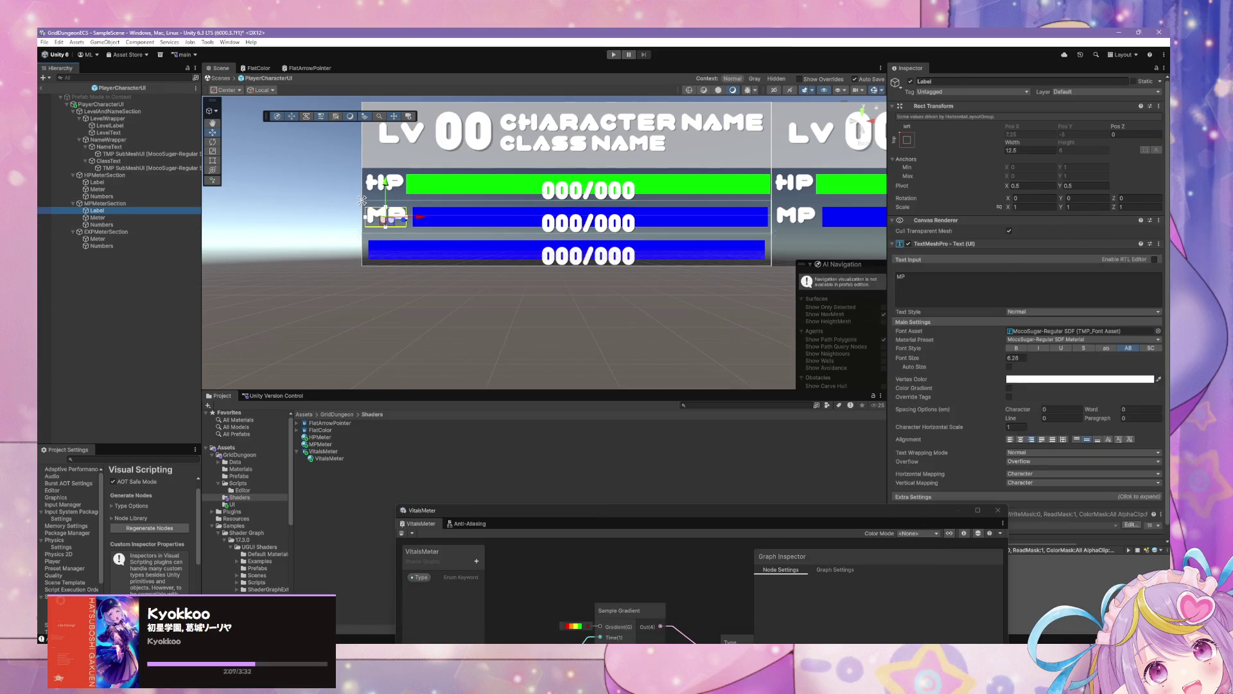
key(alt+Tab)
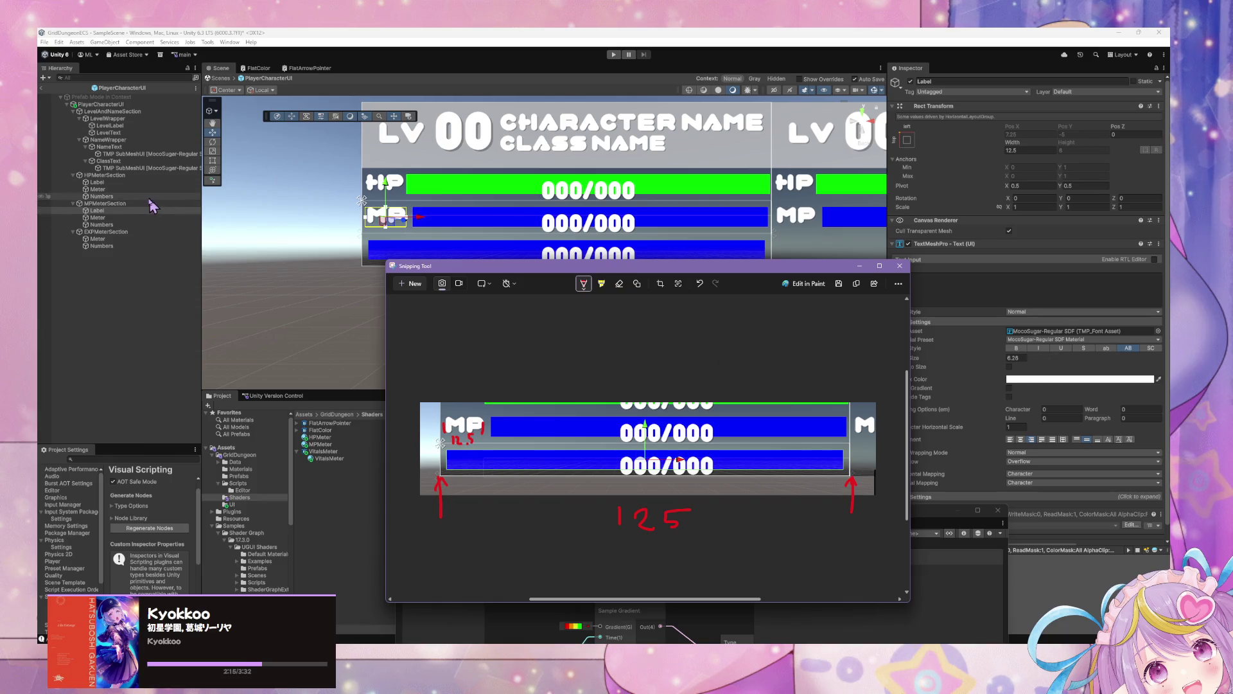
click(119, 204)
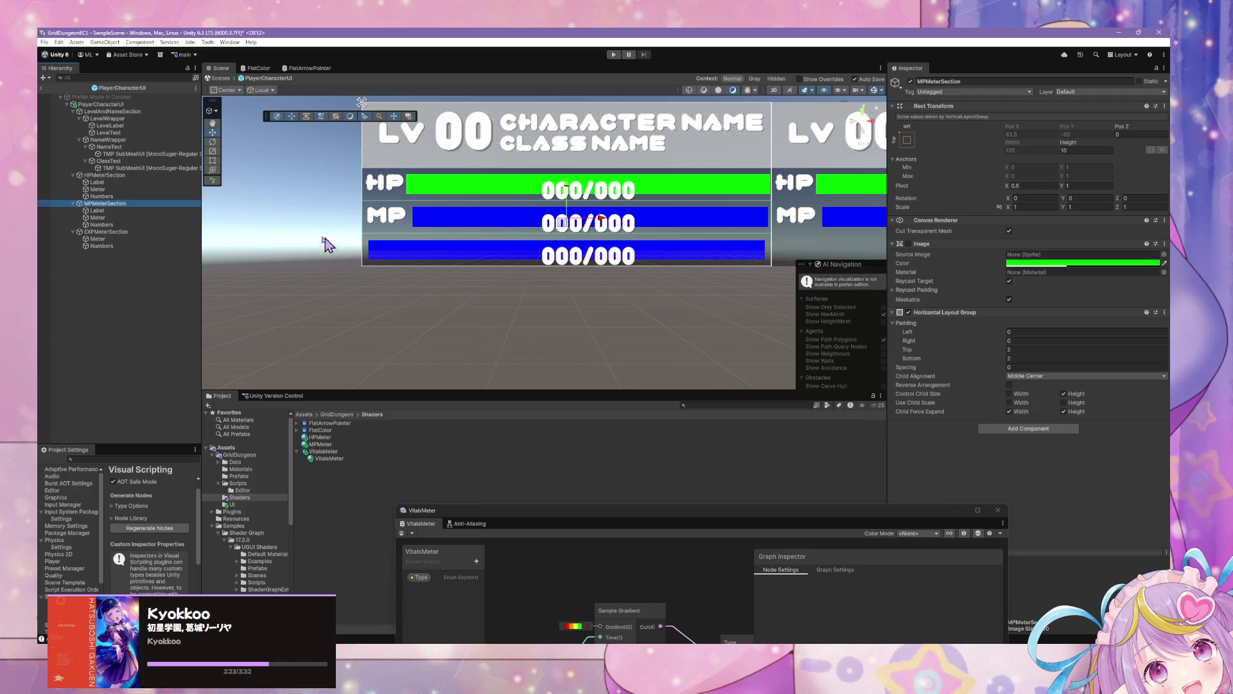
click(98, 210)
click(102, 218)
click(110, 211)
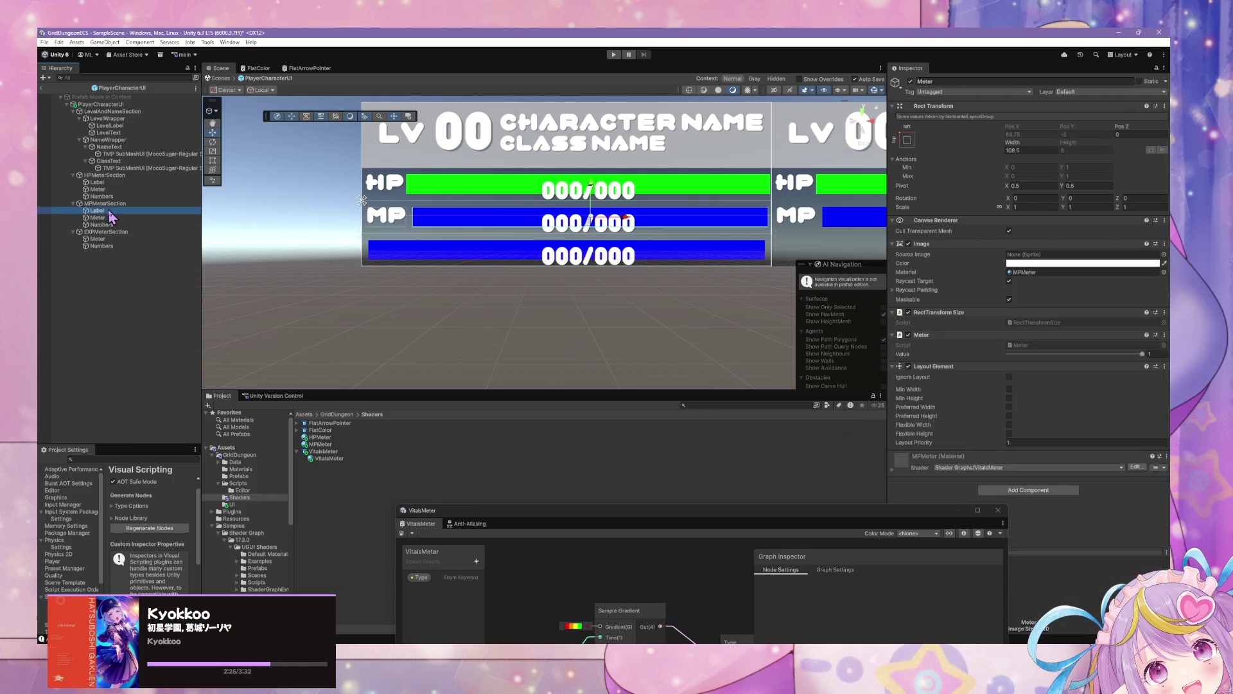
click(108, 218)
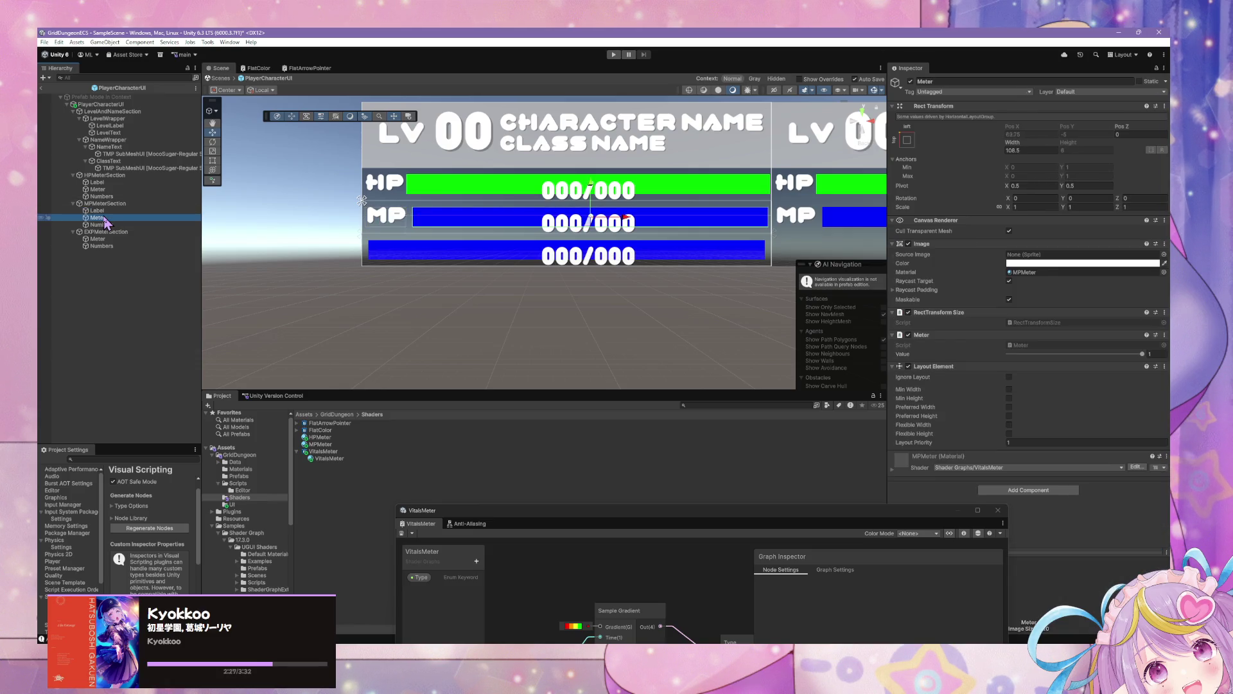
Review the MP Label's 12.5 width and MPMeterSection layout, then reopen the capture marked 12.5
click(110, 211)
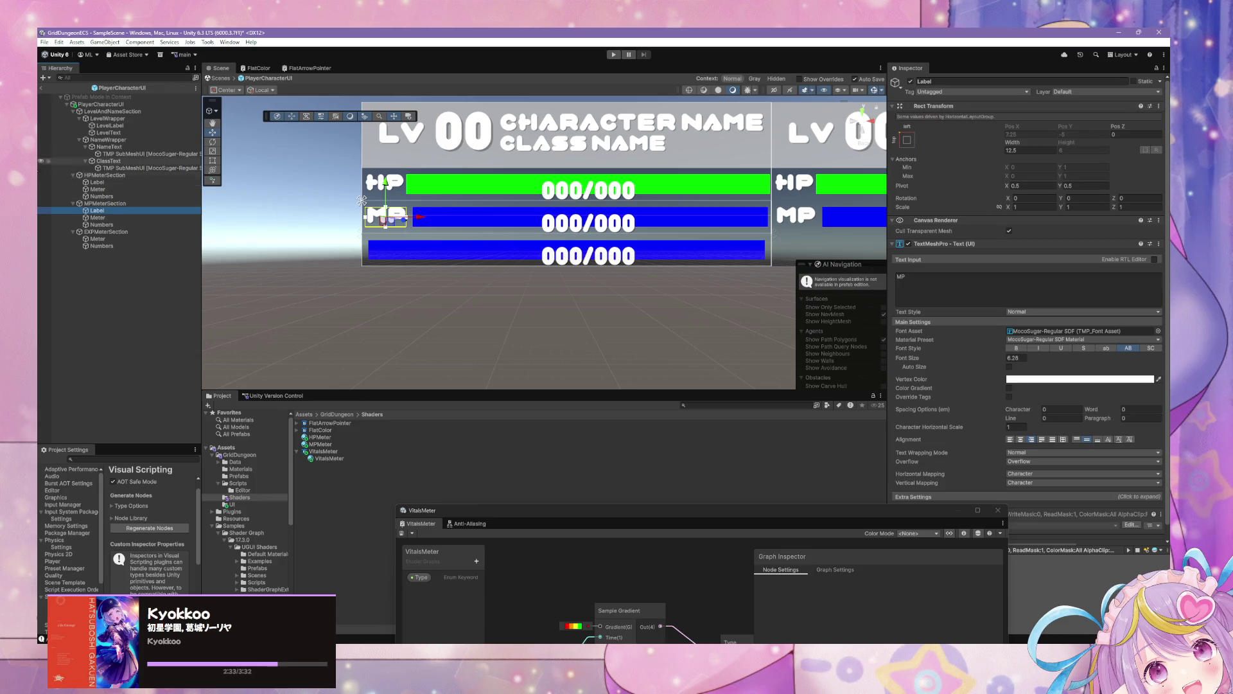
click(104, 204)
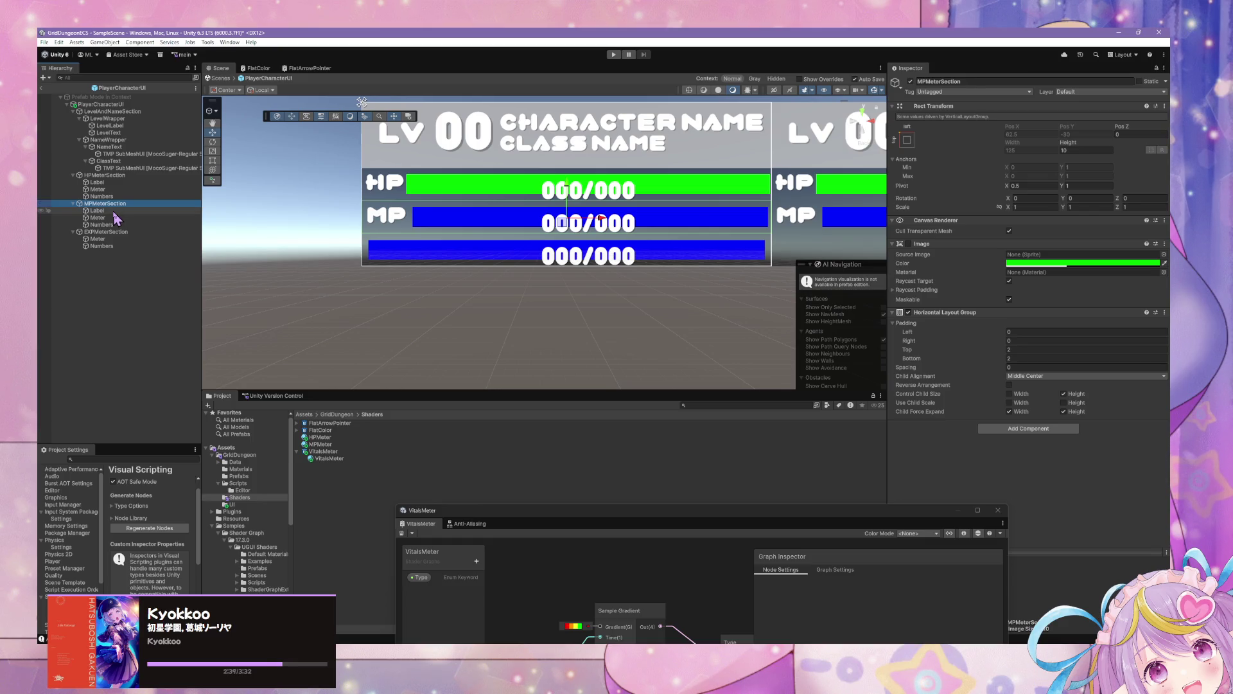
click(114, 214)
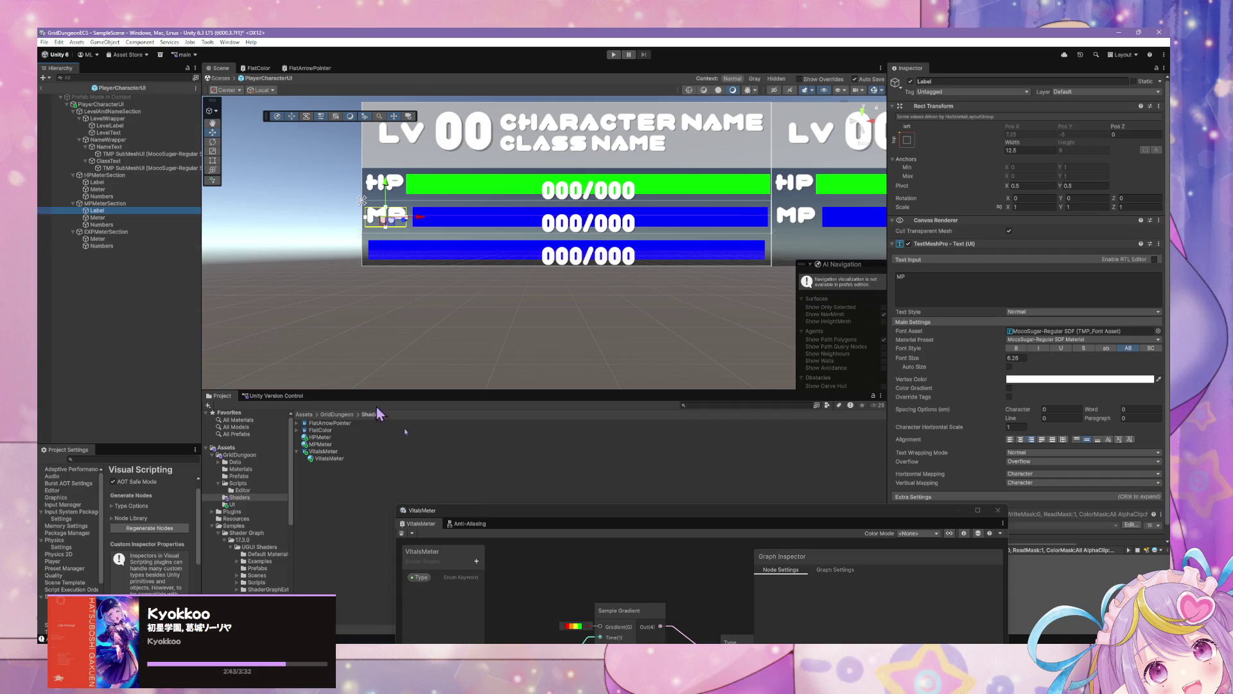
click(749, 640)
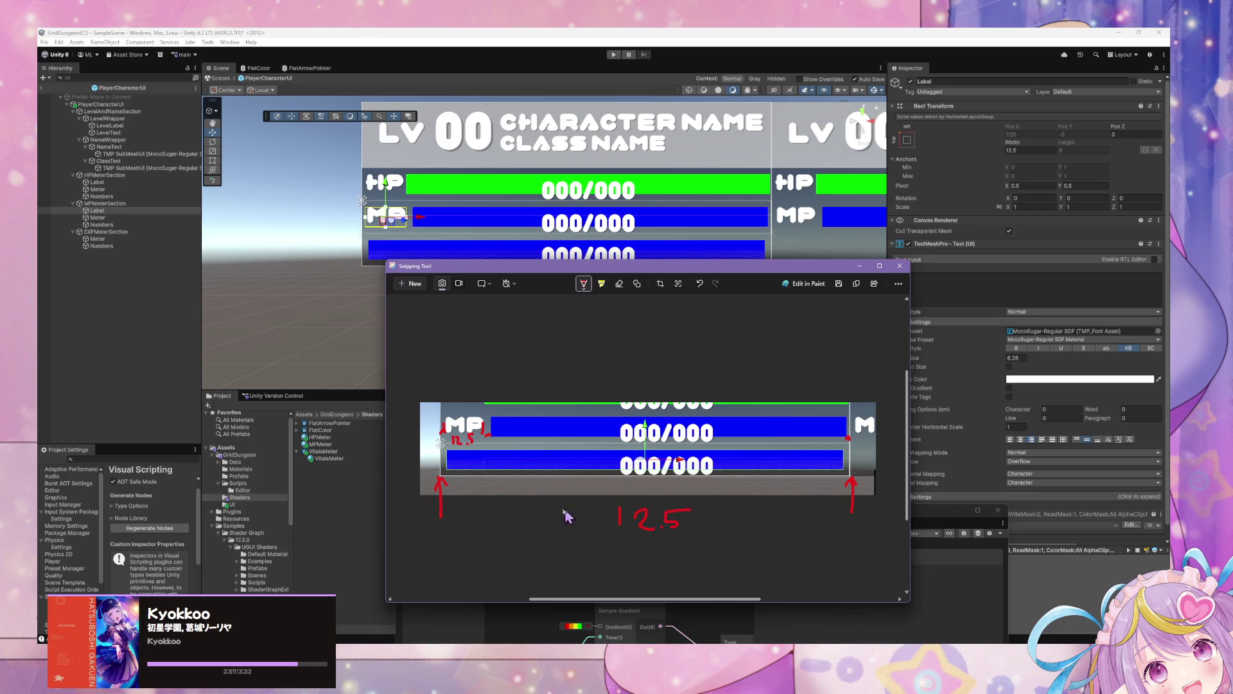
Compare the HP Meter and confirm the MP Meter's width reads 108.5
click(122, 190)
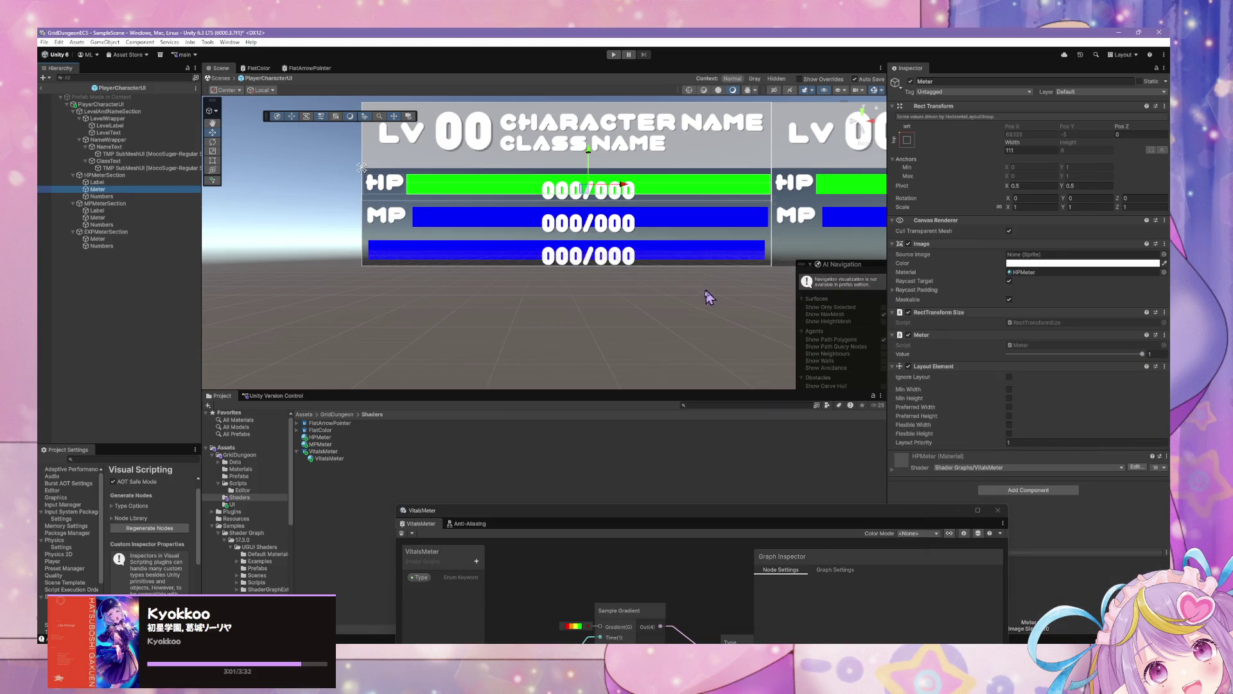
click(100, 218)
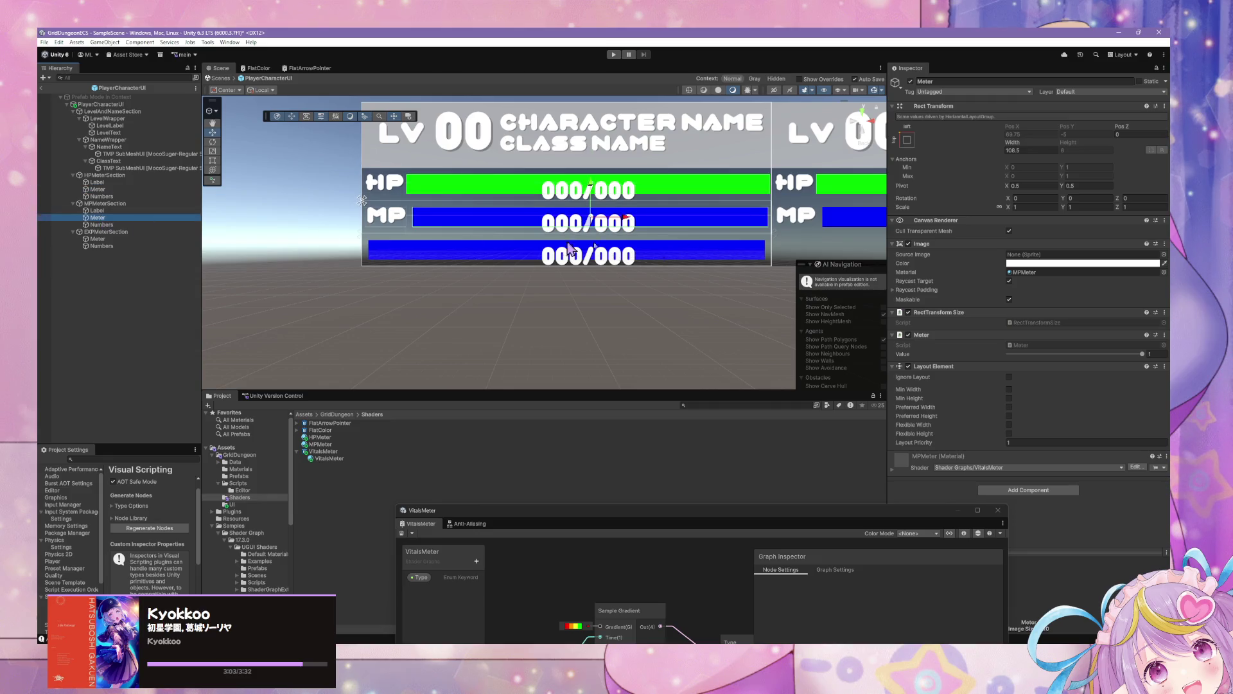
click(1031, 150)
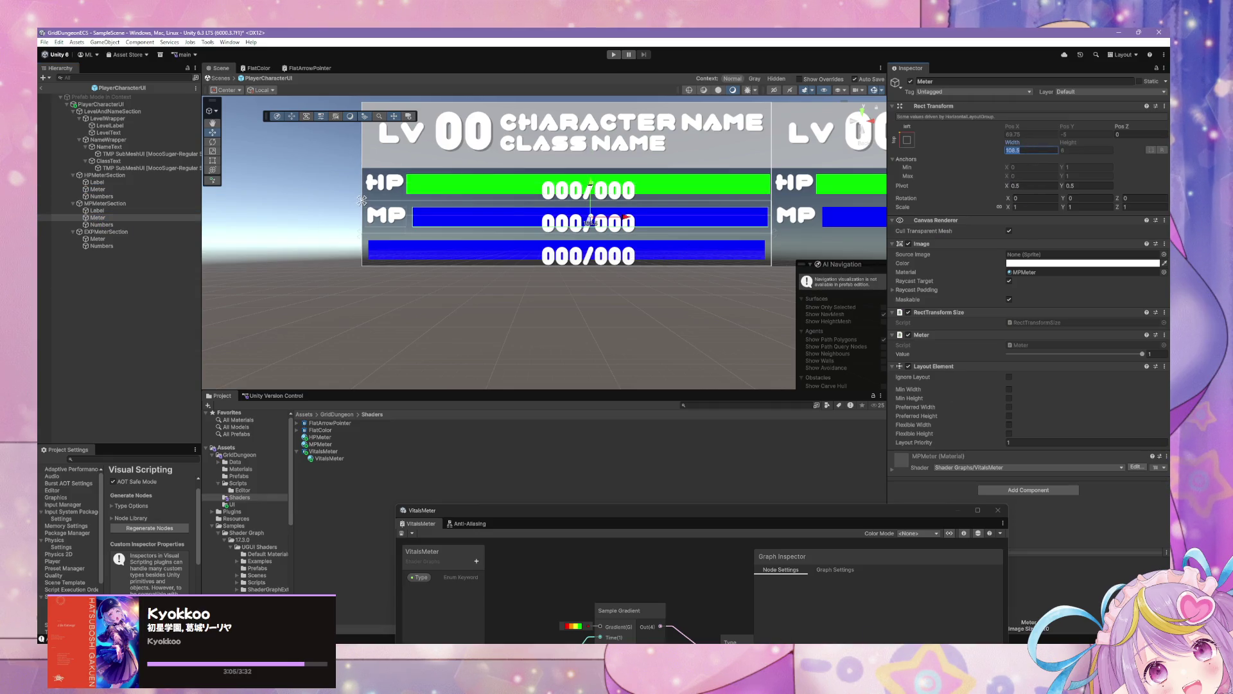
key(alt+Tab)
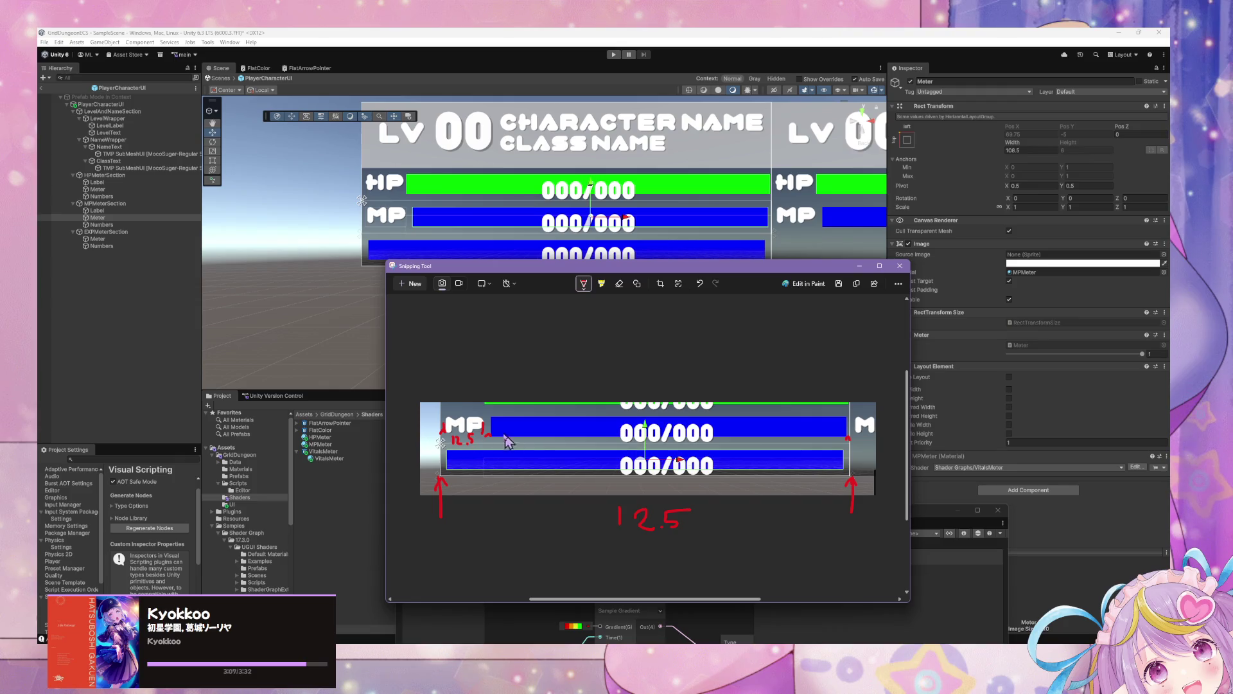
Write 108 beside the MP bar and mark its span with red lines and an end tick
drag(599, 419, 654, 430)
mouse_move(756, 426)
mouse_down()
mouse_move(846, 425)
mouse_move(849, 440)
mouse_up()
drag(493, 425, 602, 424)
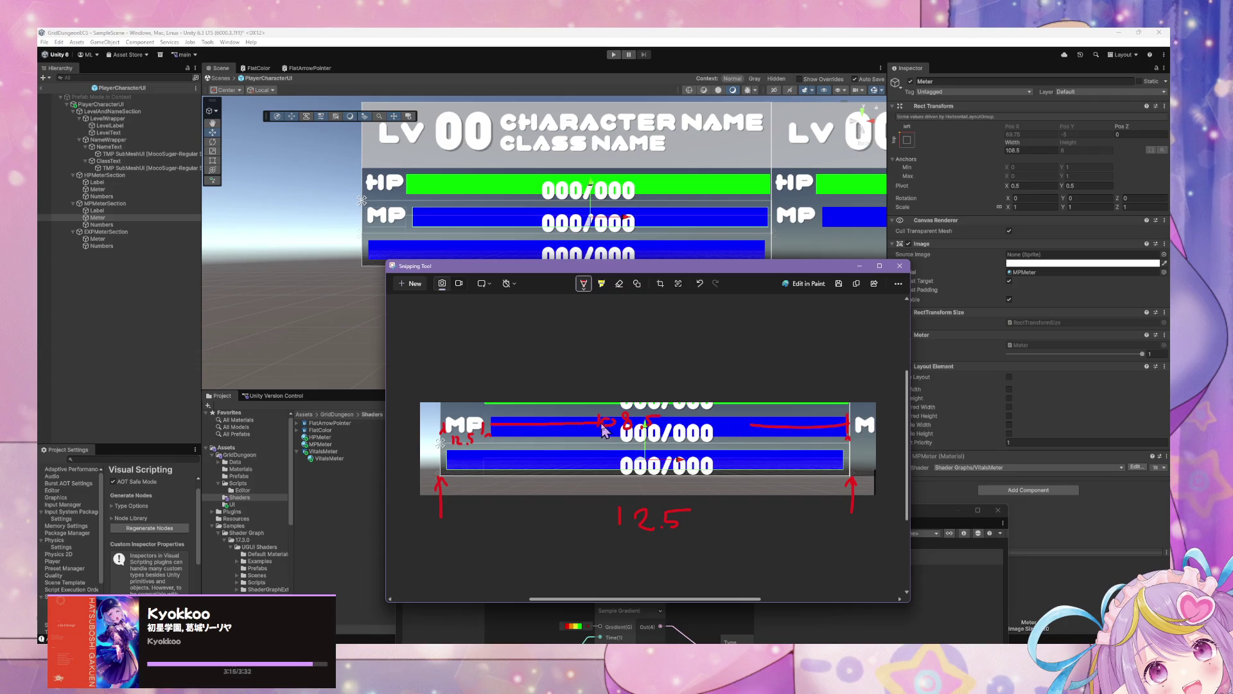
drag(489, 417, 489, 440)
click(132, 210)
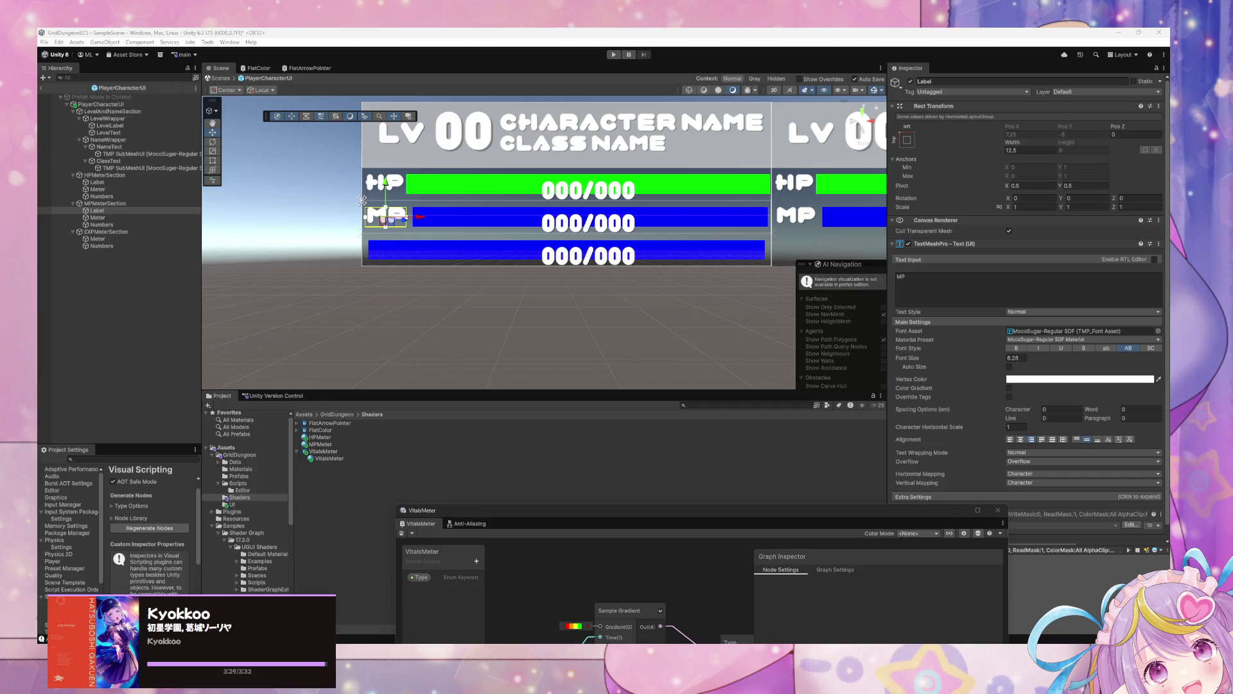
click(122, 218)
click(125, 224)
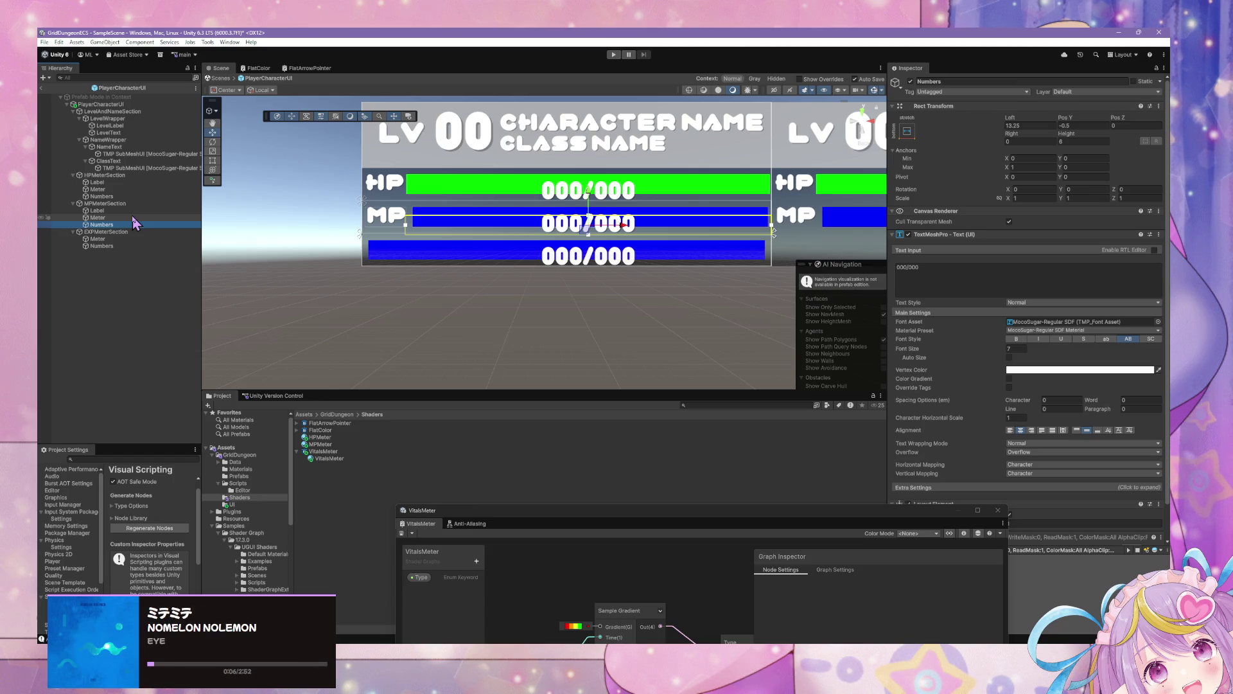
click(132, 215)
click(132, 210)
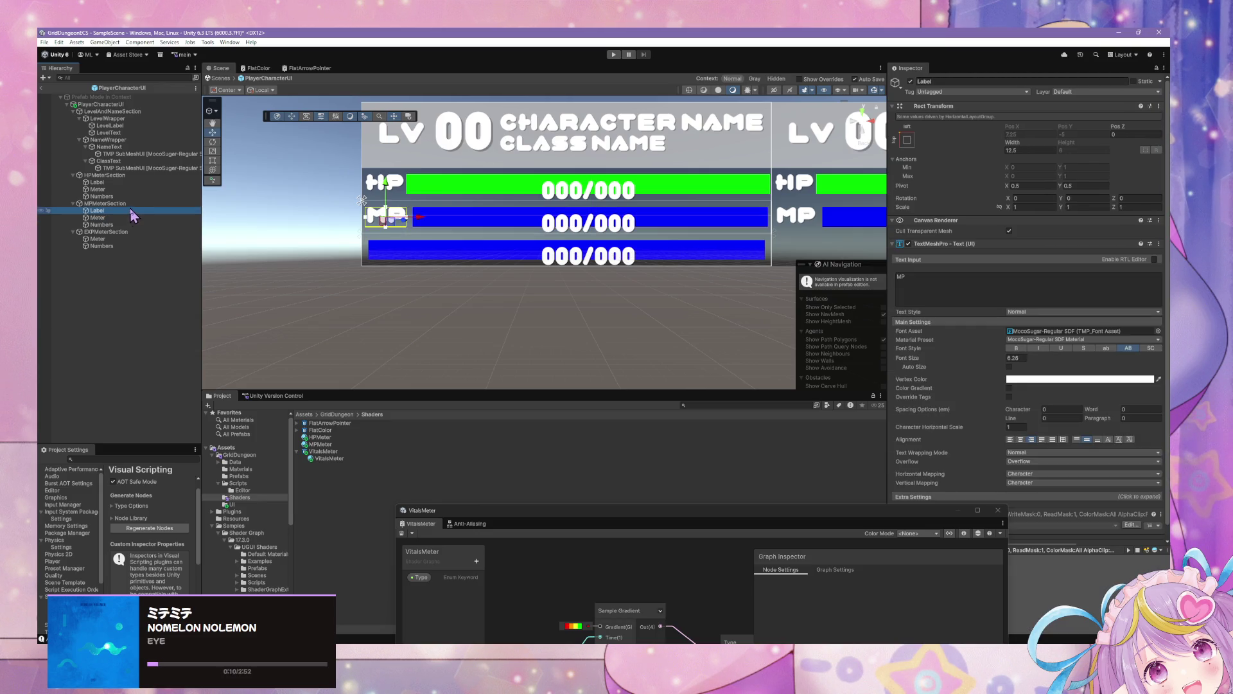
click(132, 203)
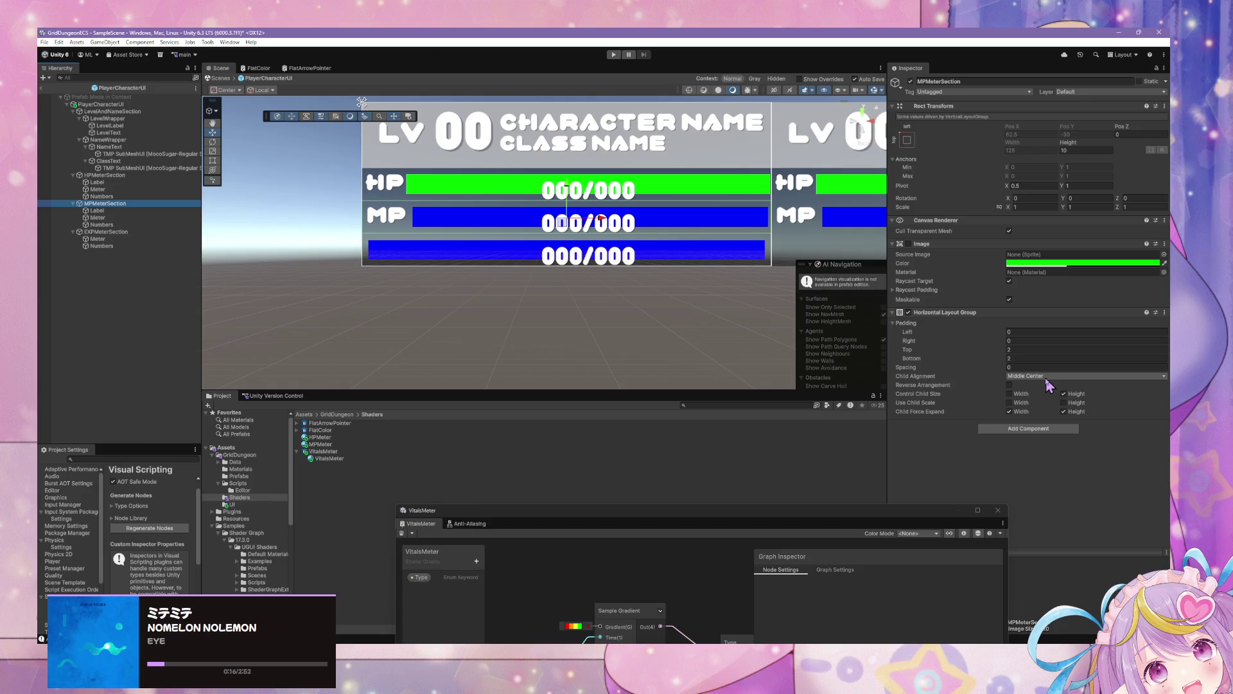
click(1012, 395)
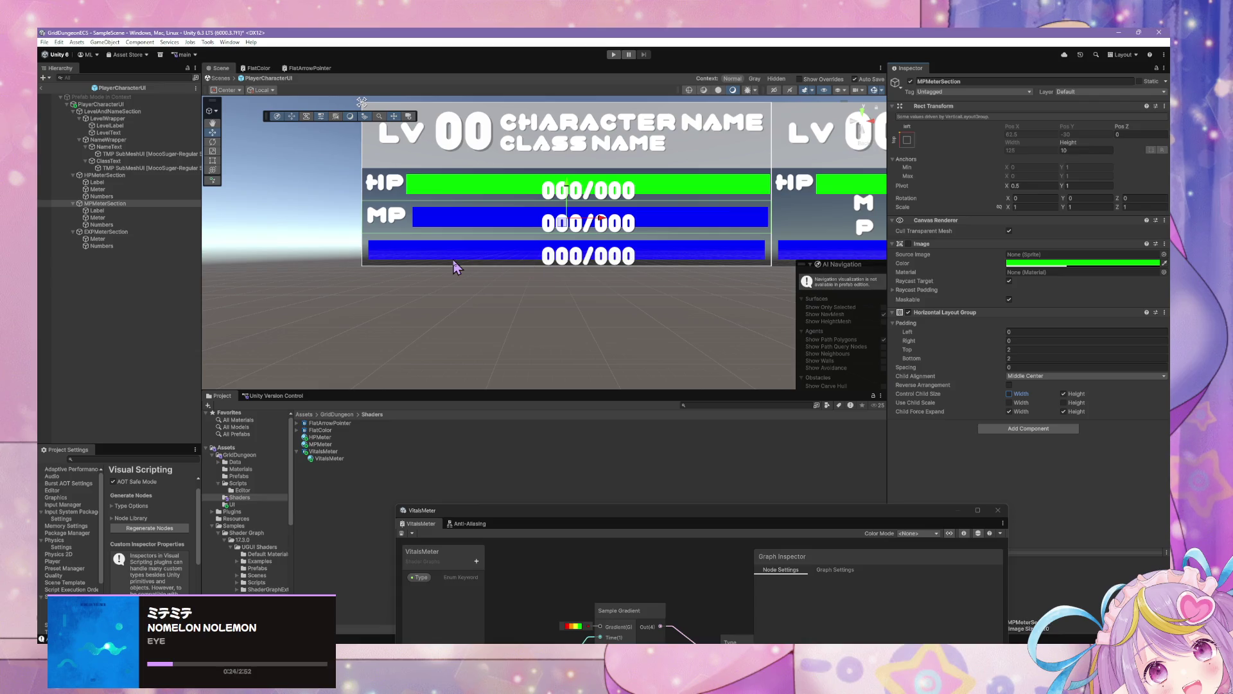
click(151, 211)
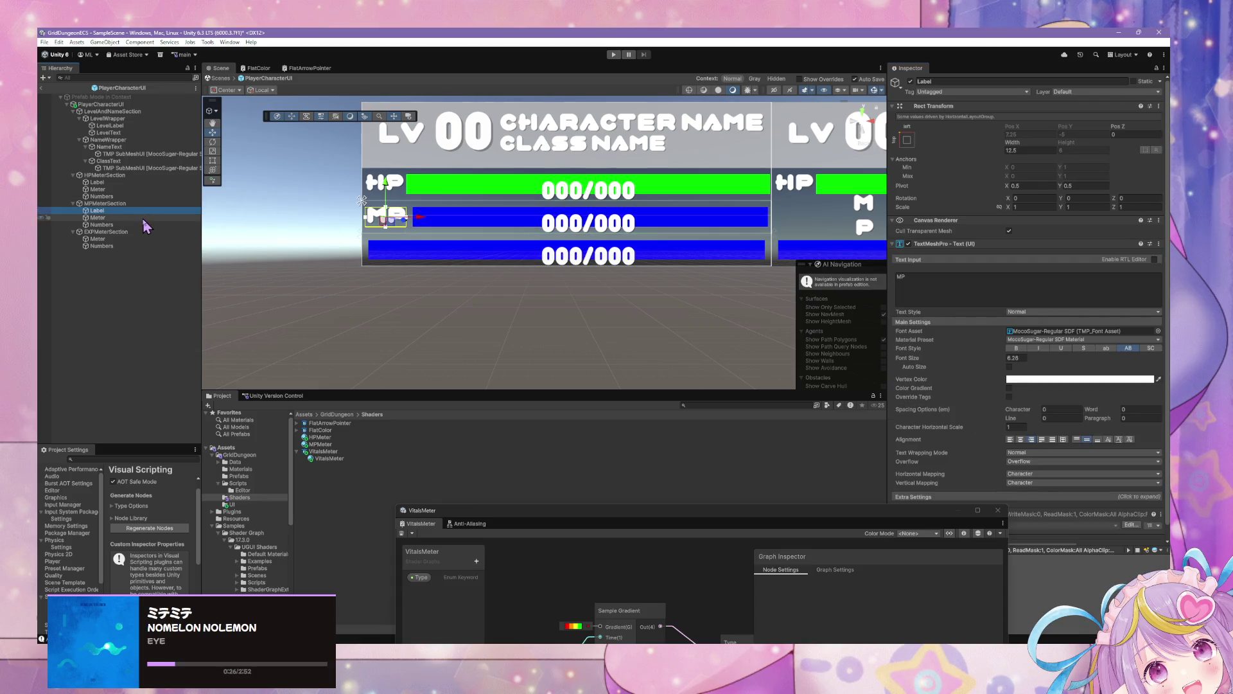
click(144, 218)
click(146, 211)
click(146, 203)
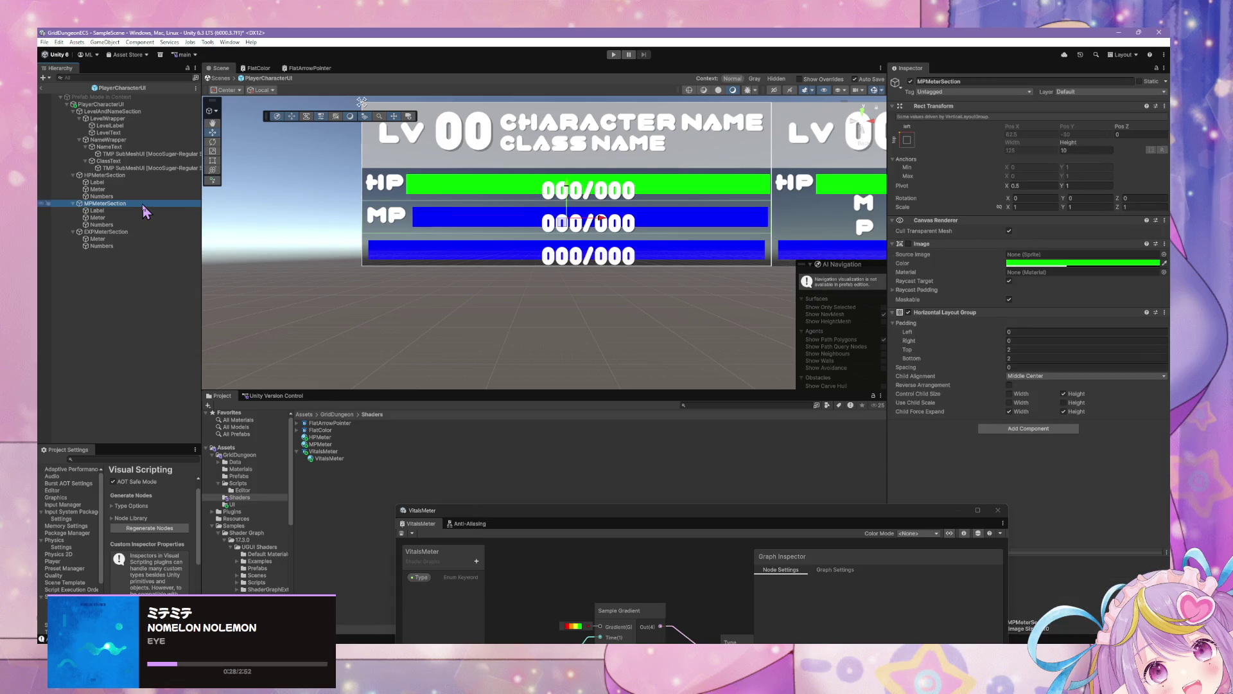
click(1009, 412)
click(1010, 412)
click(1010, 412)
click(1009, 412)
click(1010, 412)
click(1009, 412)
click(1010, 411)
click(1009, 412)
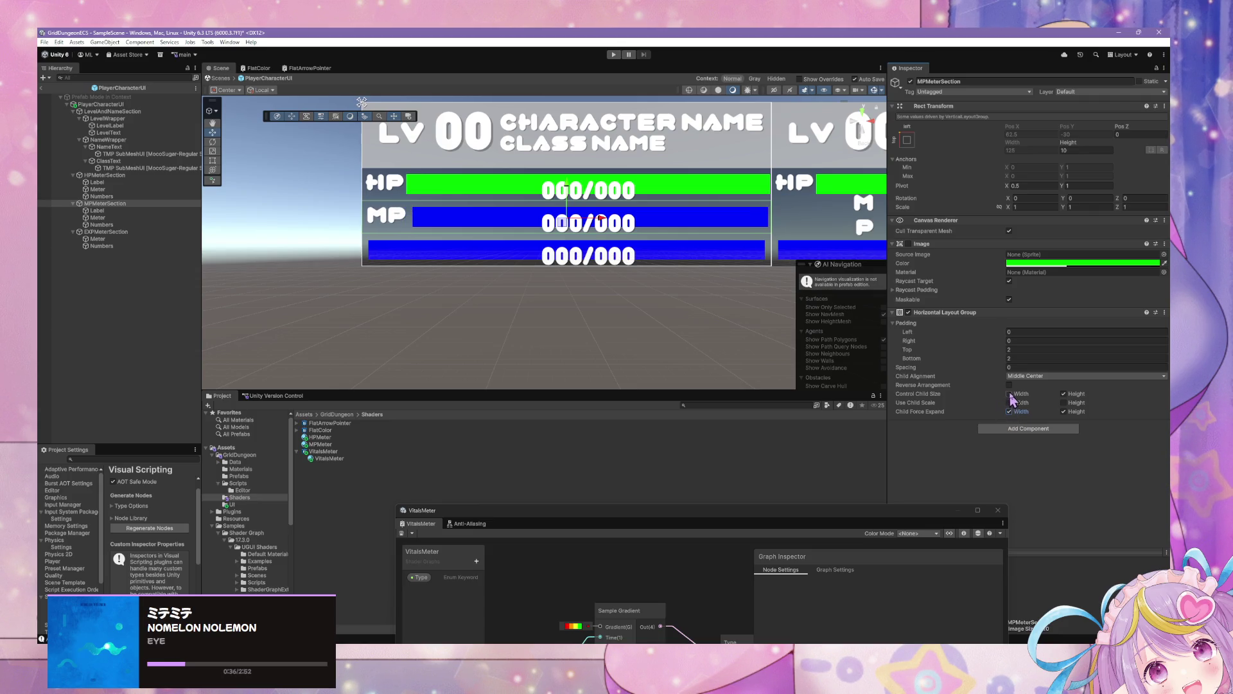
click(1009, 394)
click(1010, 394)
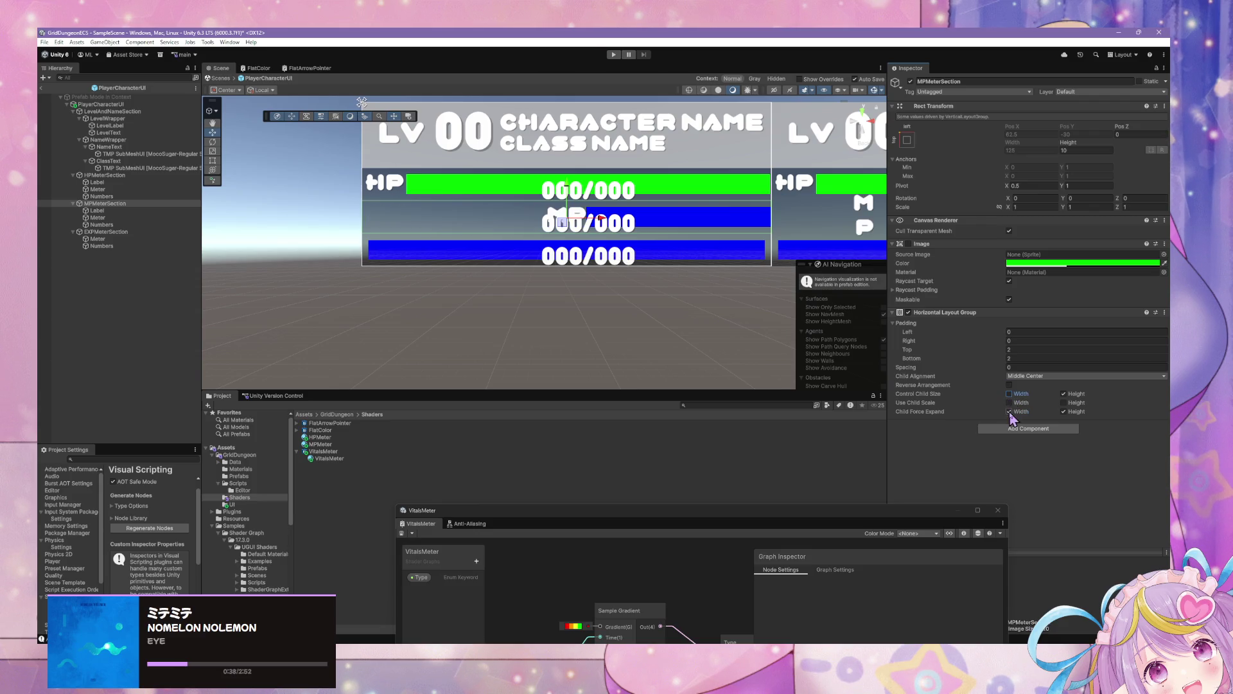
click(1009, 412)
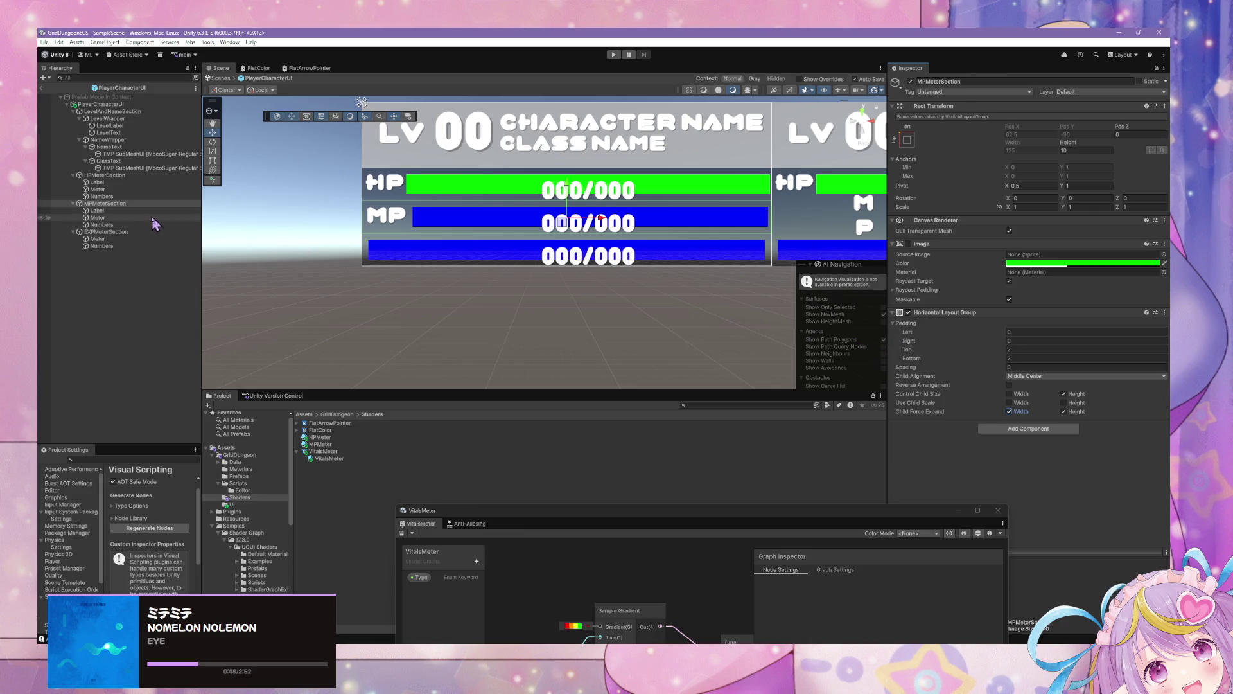
click(137, 232)
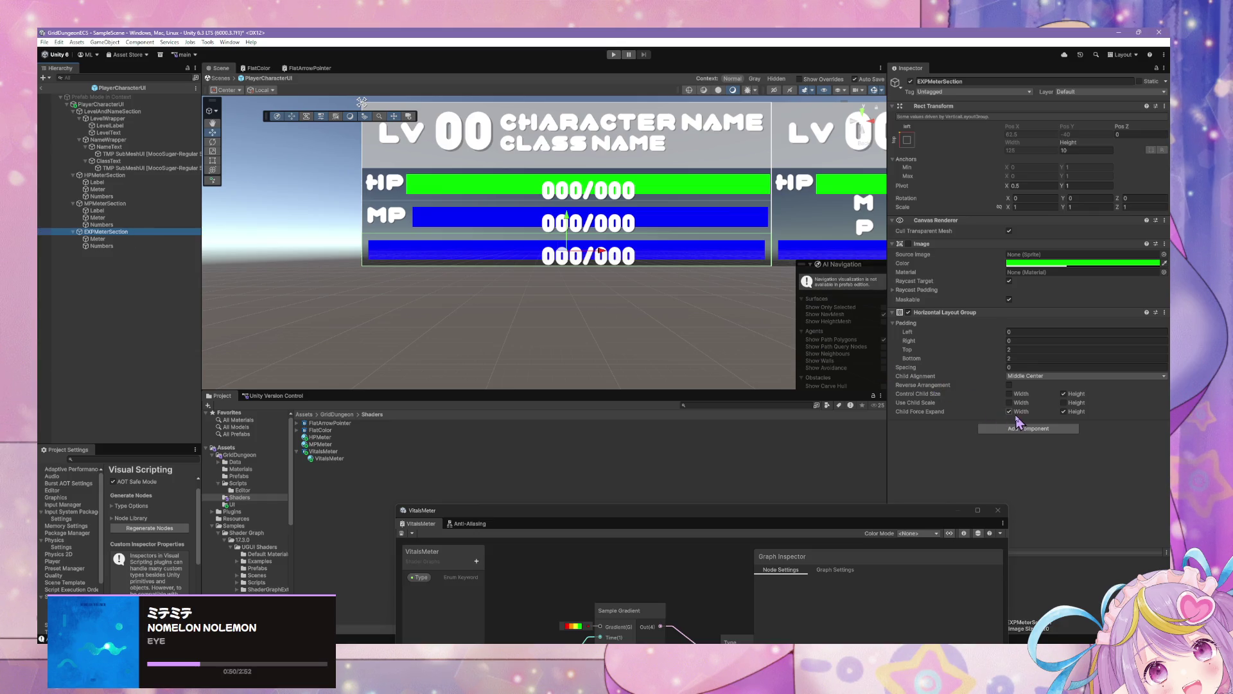
Check the EXP row's meter settings and close the annotated screenshot window
click(1010, 411)
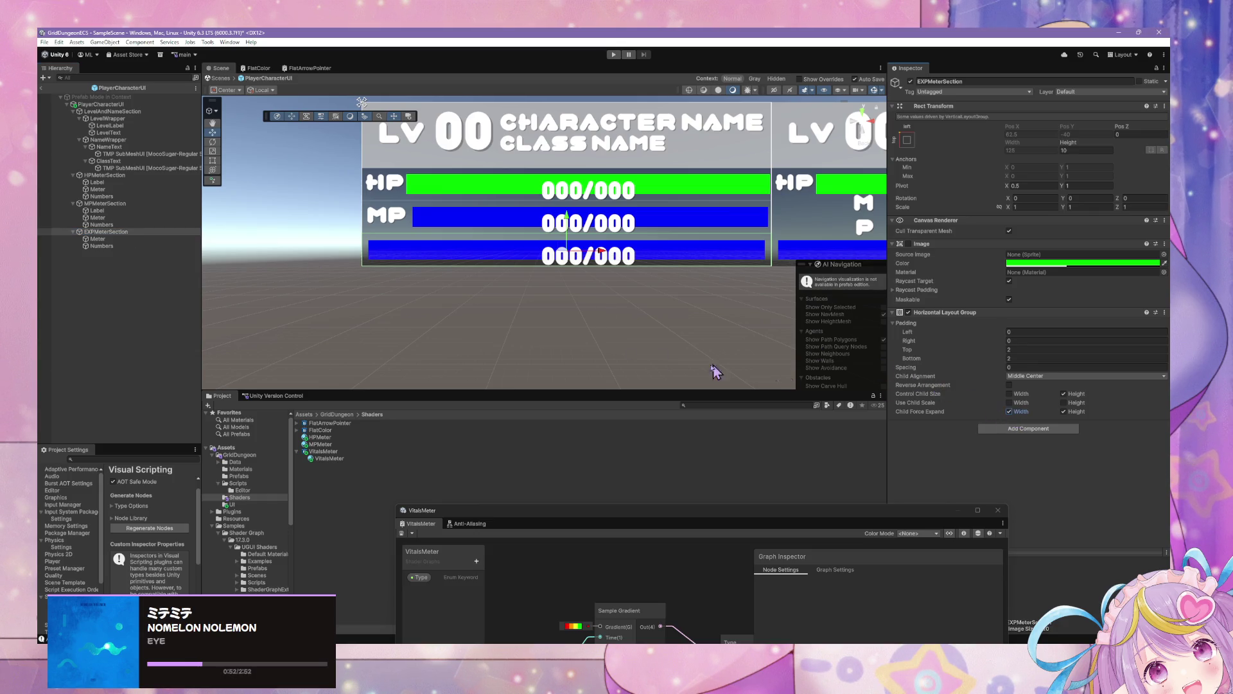
click(97, 238)
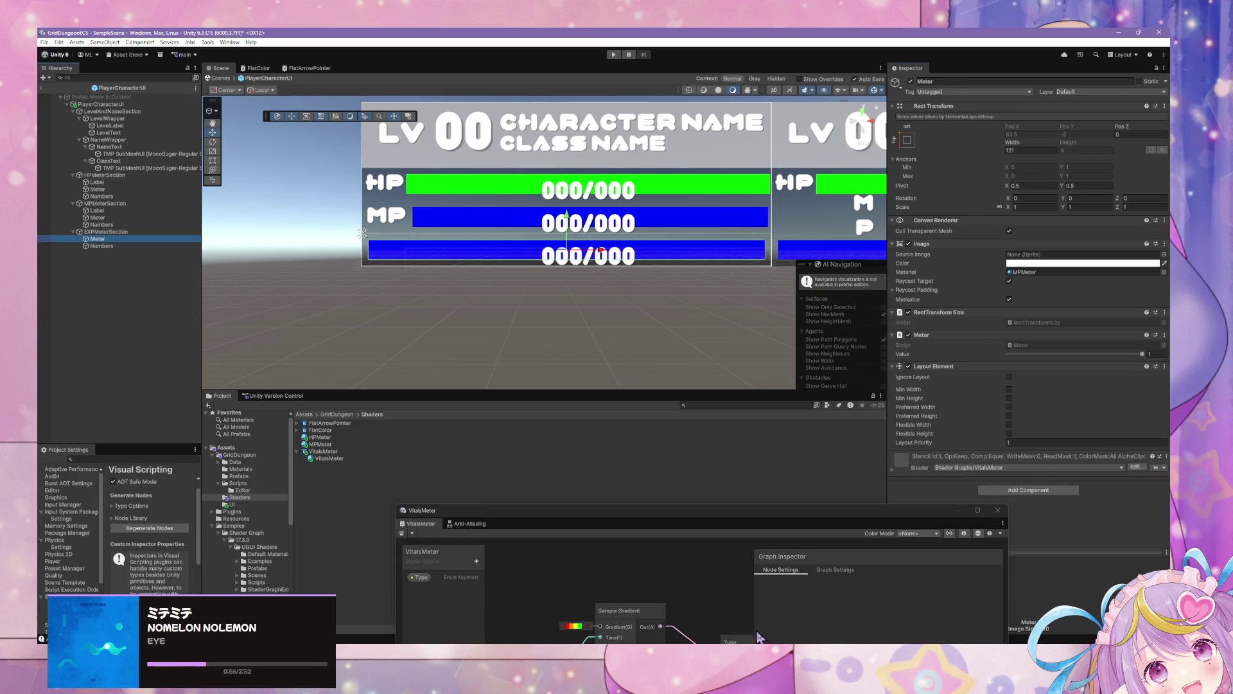
key(alt+Tab)
mouse_move(713, 276)
mouse_down()
mouse_move(625, 333)
mouse_move(505, 342)
mouse_up()
click(690, 331)
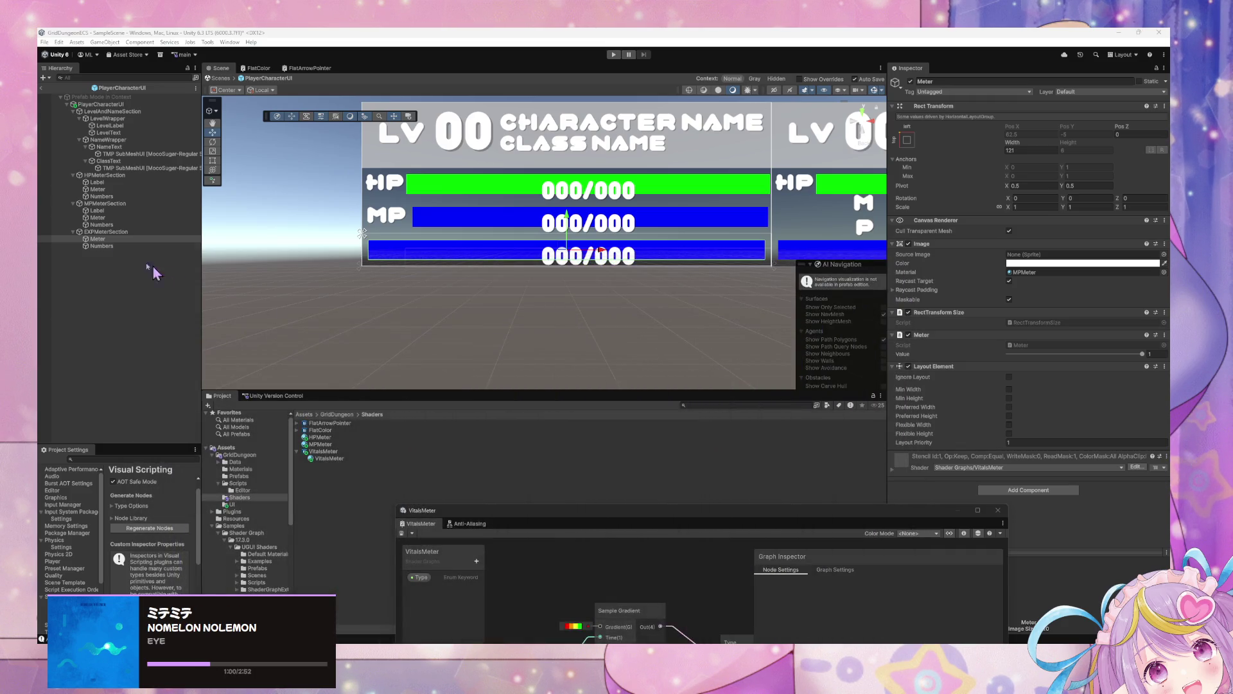
Delete the EXPMeterSection and old HPMeterSection rows
click(106, 231)
key(Delete)
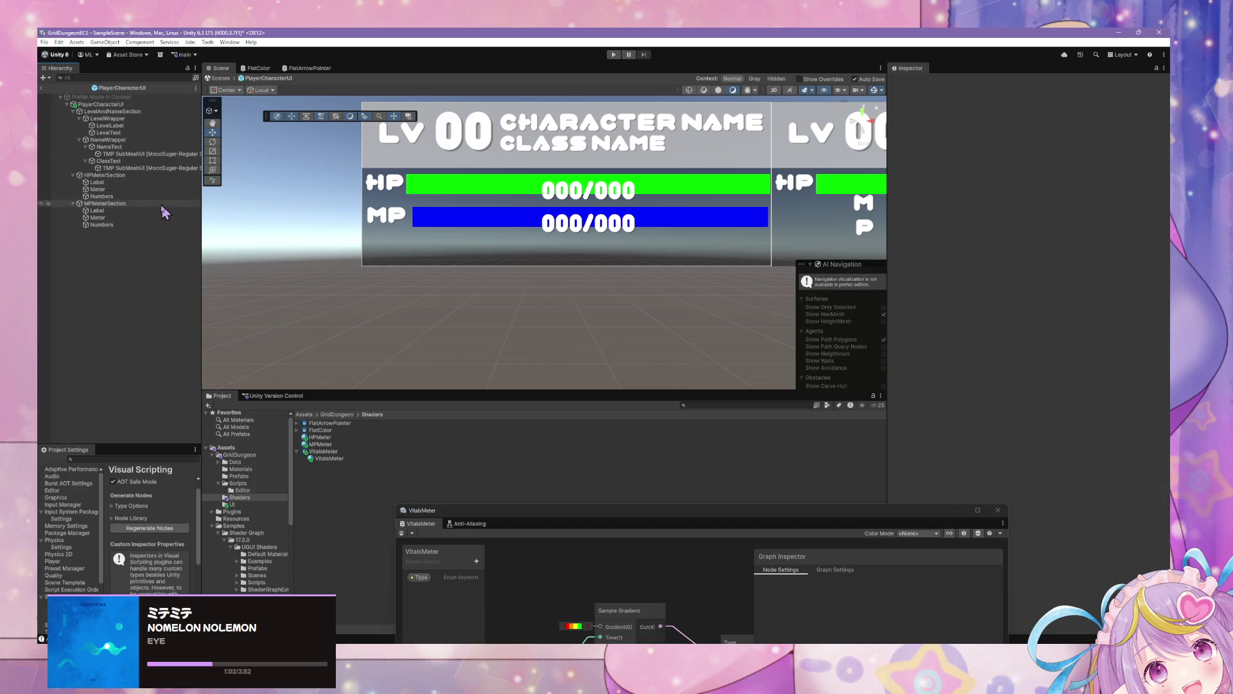
click(106, 183)
click(105, 204)
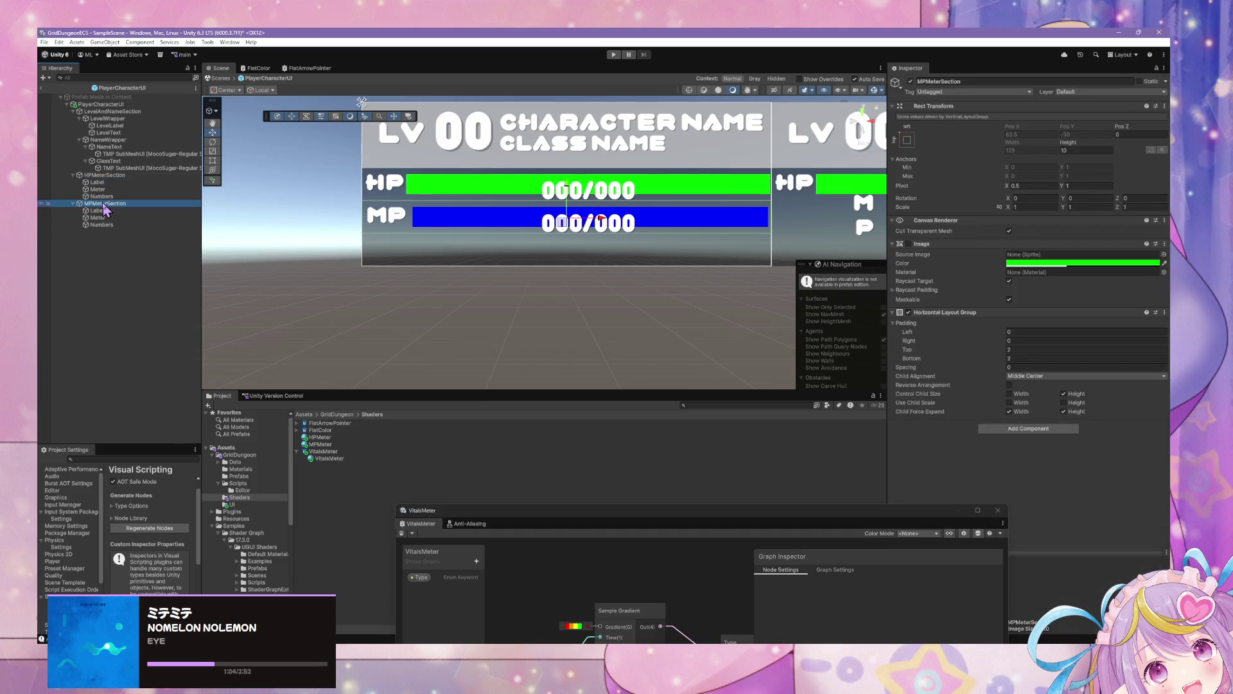
click(116, 175)
key(Delete)
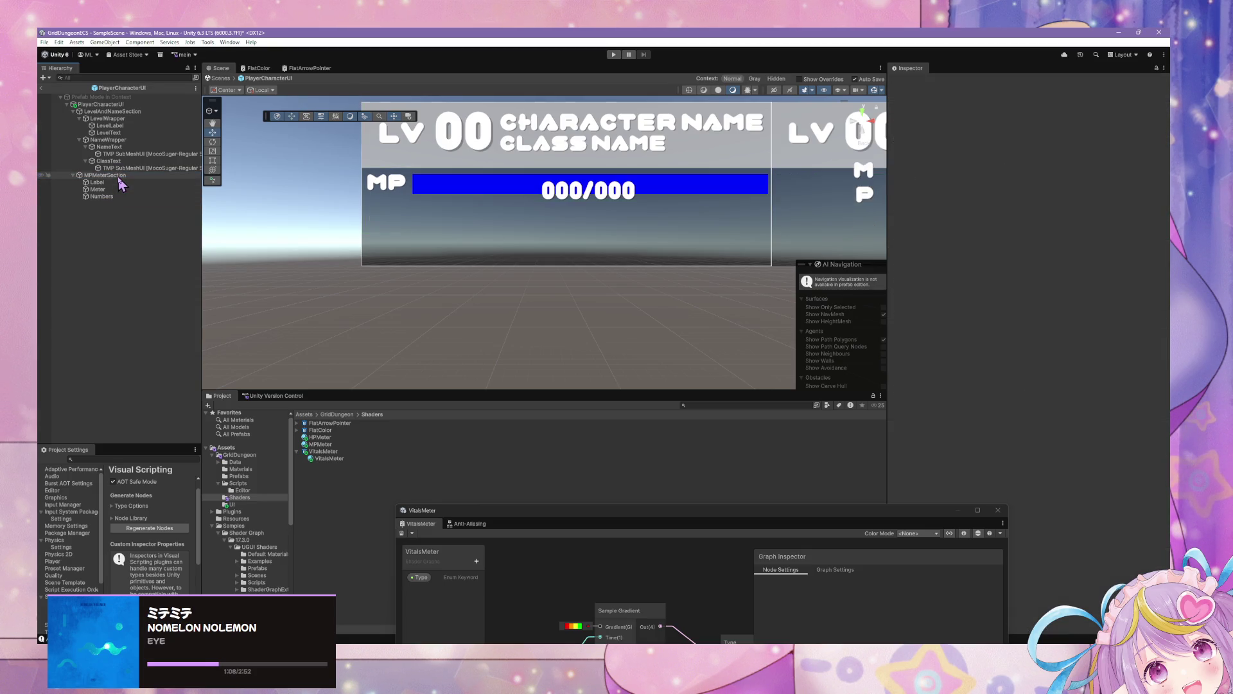
Duplicate MPMeterSection, move the copy above it, and rename it HPMeterSection
click(106, 175)
key(ctrl+d)
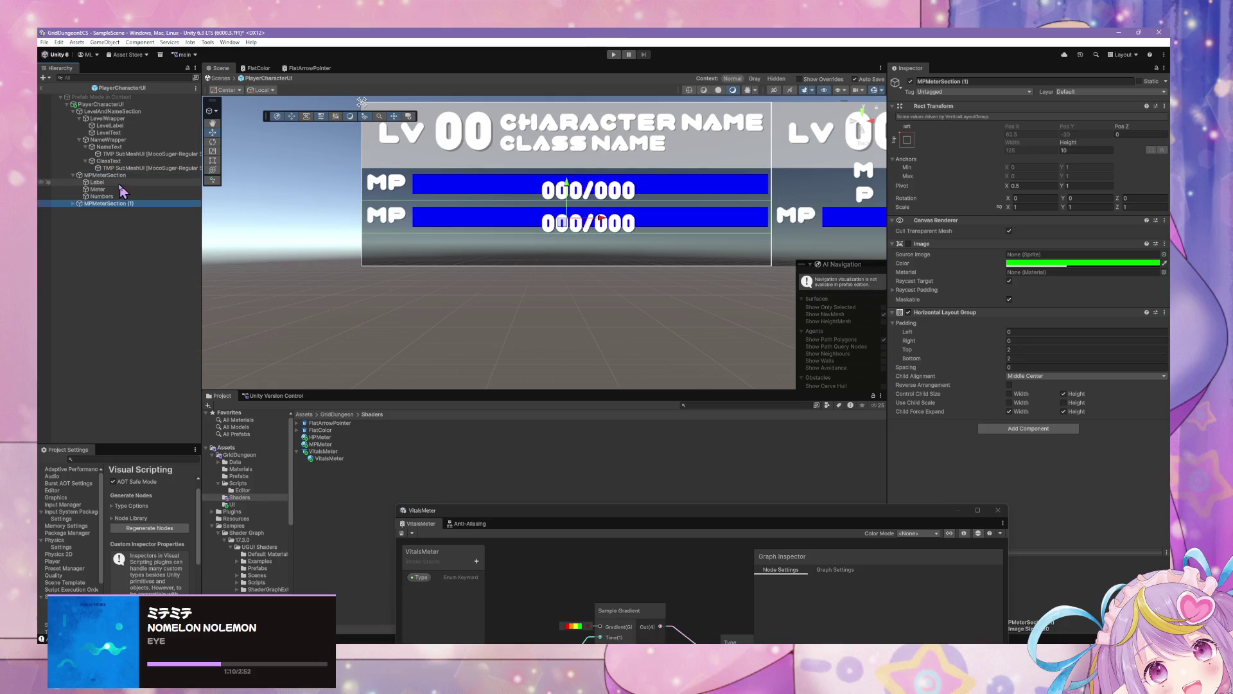
drag(79, 178, 80, 174)
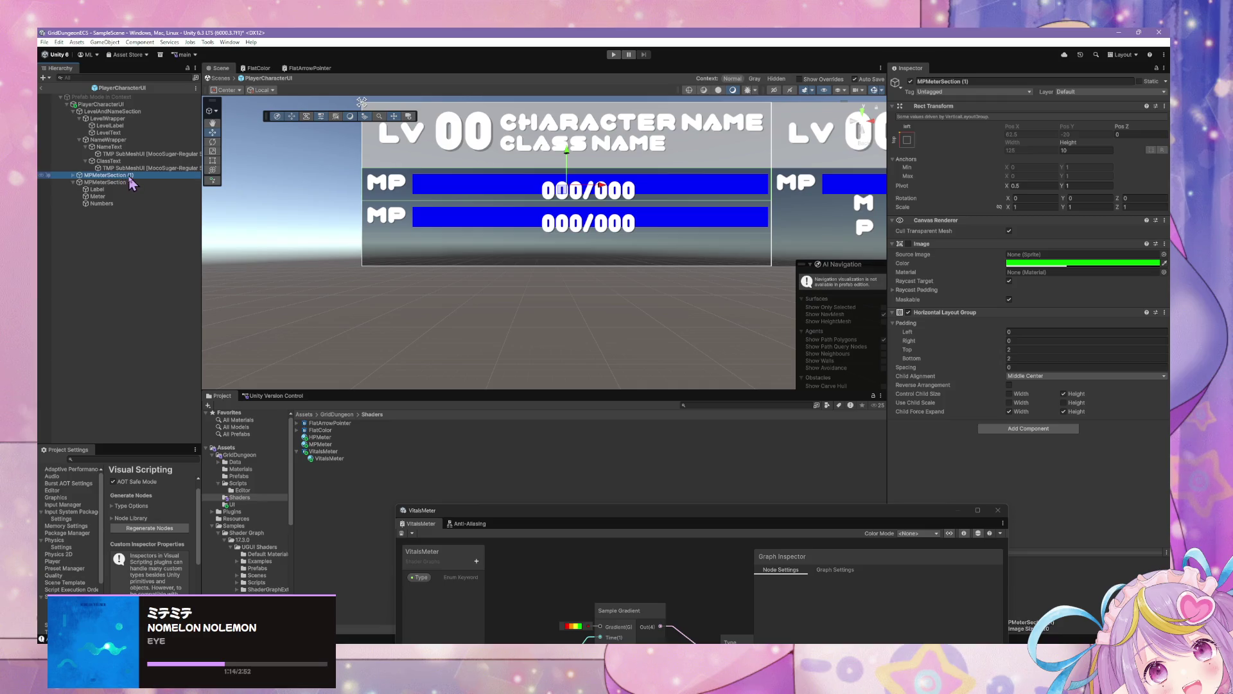
click(138, 175)
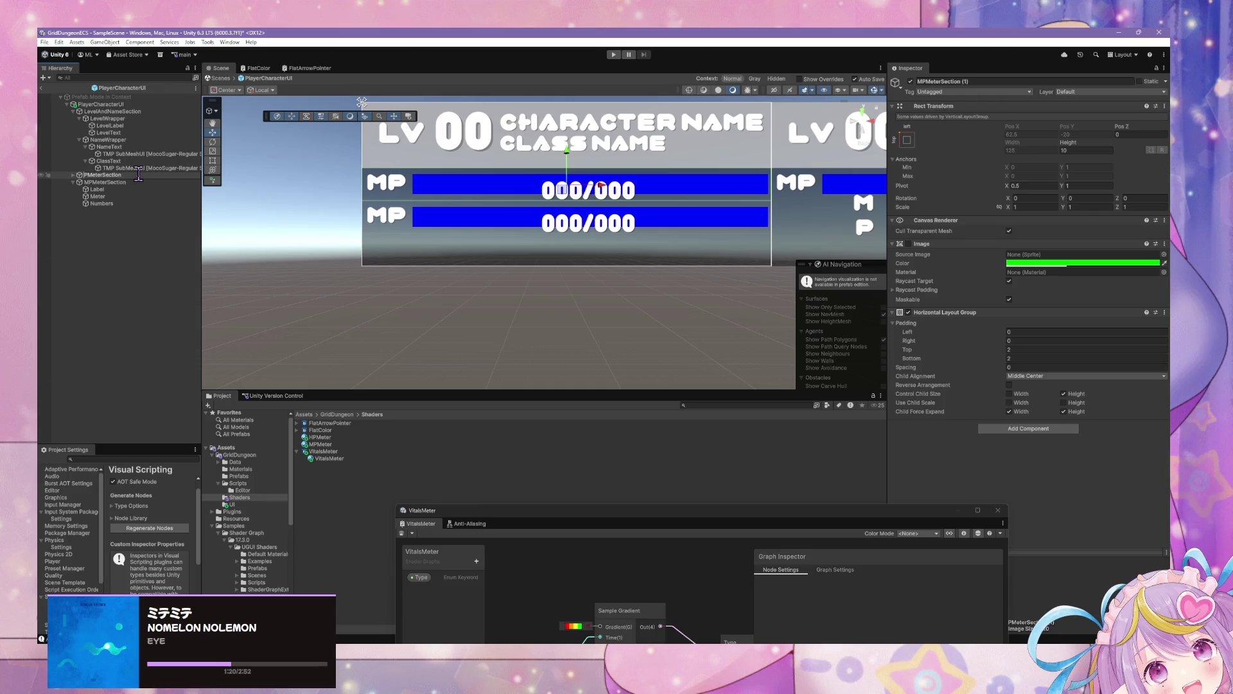
text(H)
key(Return)
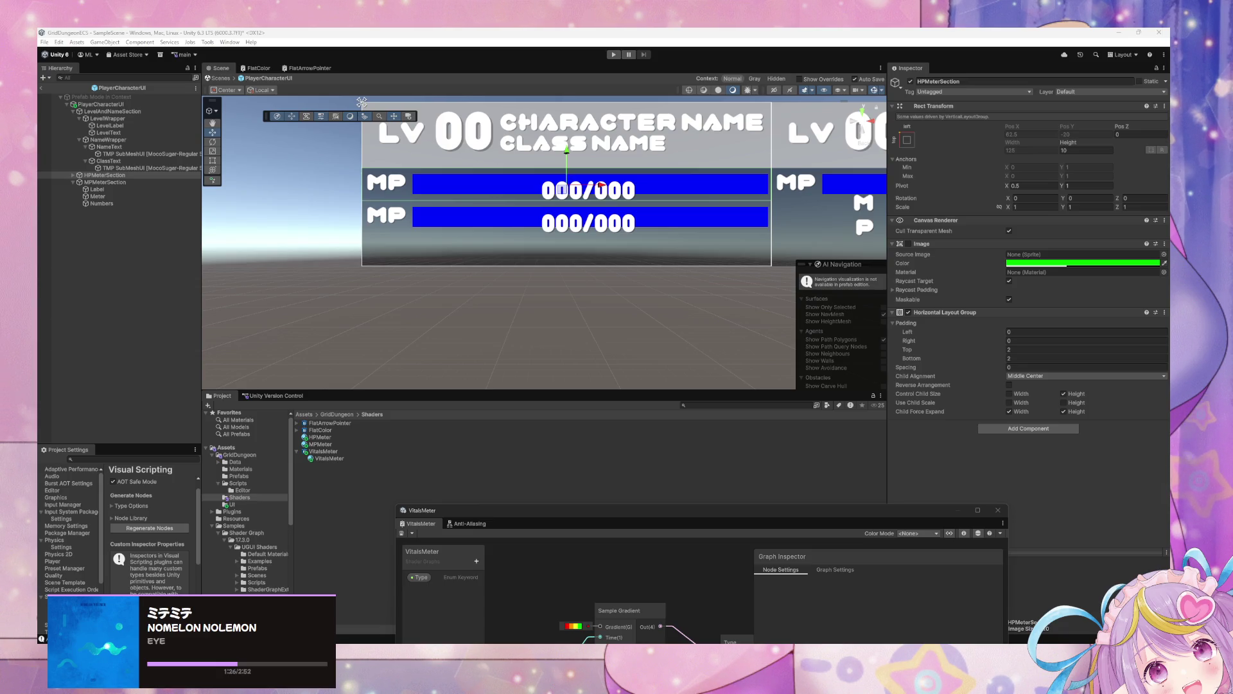
click(81, 175)
click(73, 175)
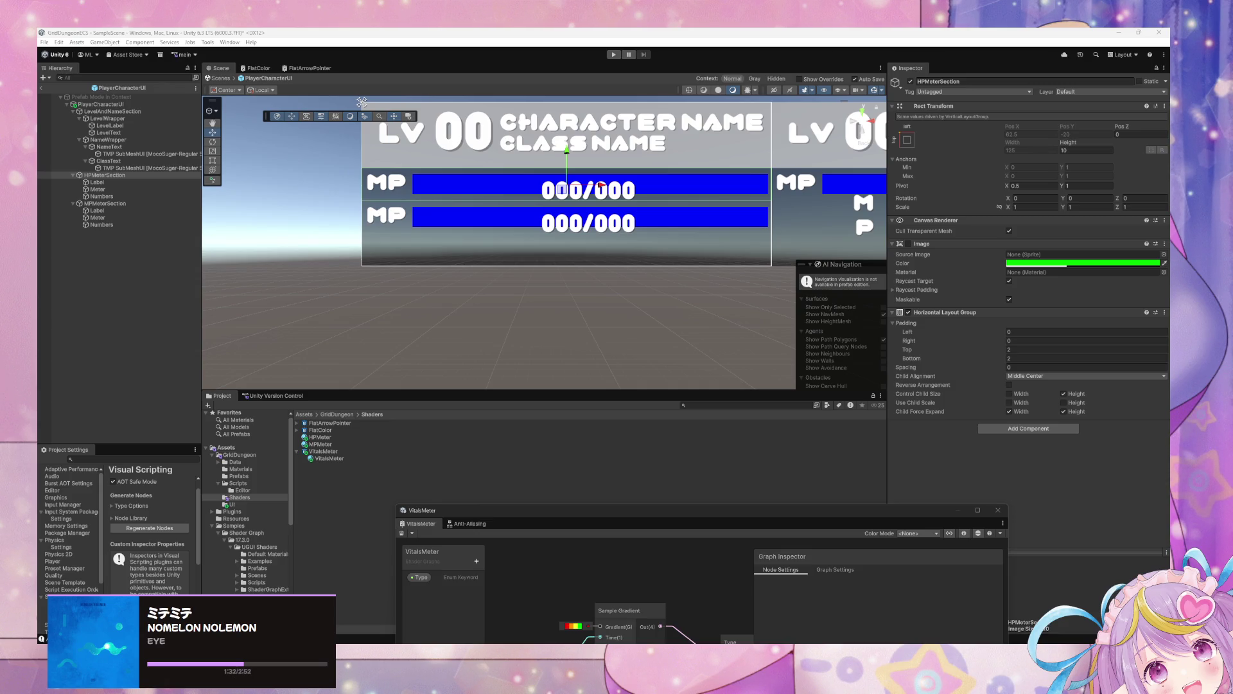
click(97, 181)
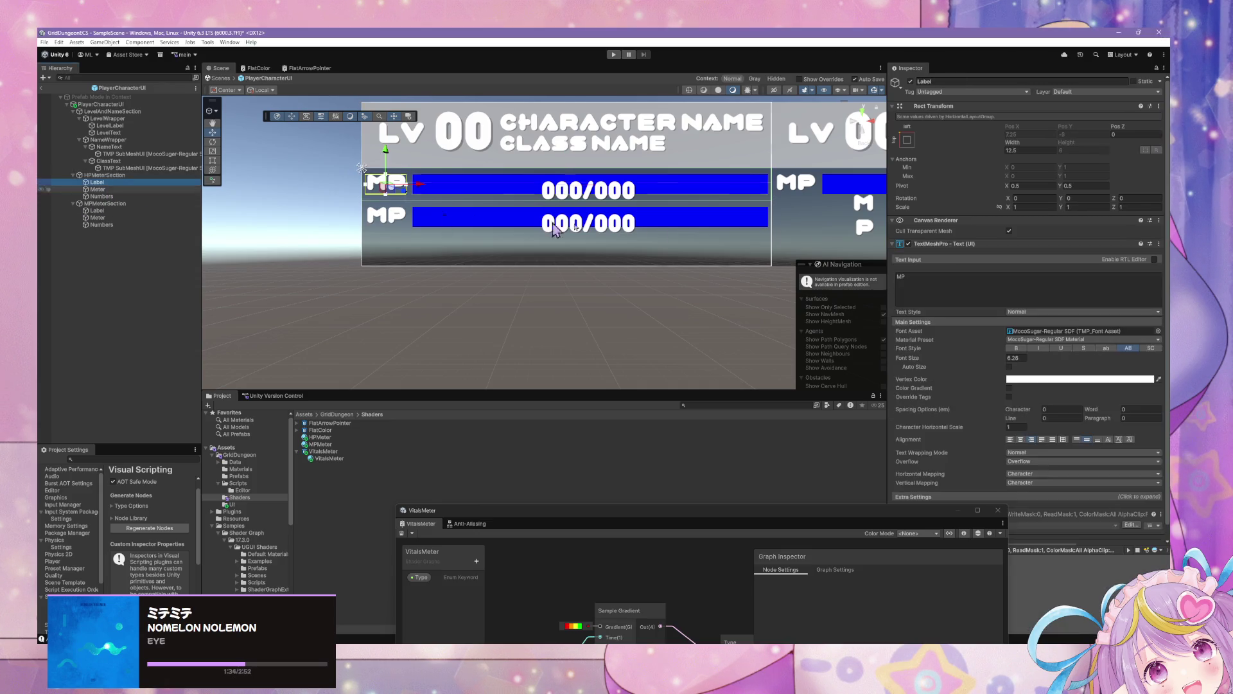
Change the top row's label text from MP to HP
click(924, 278)
text(HP)
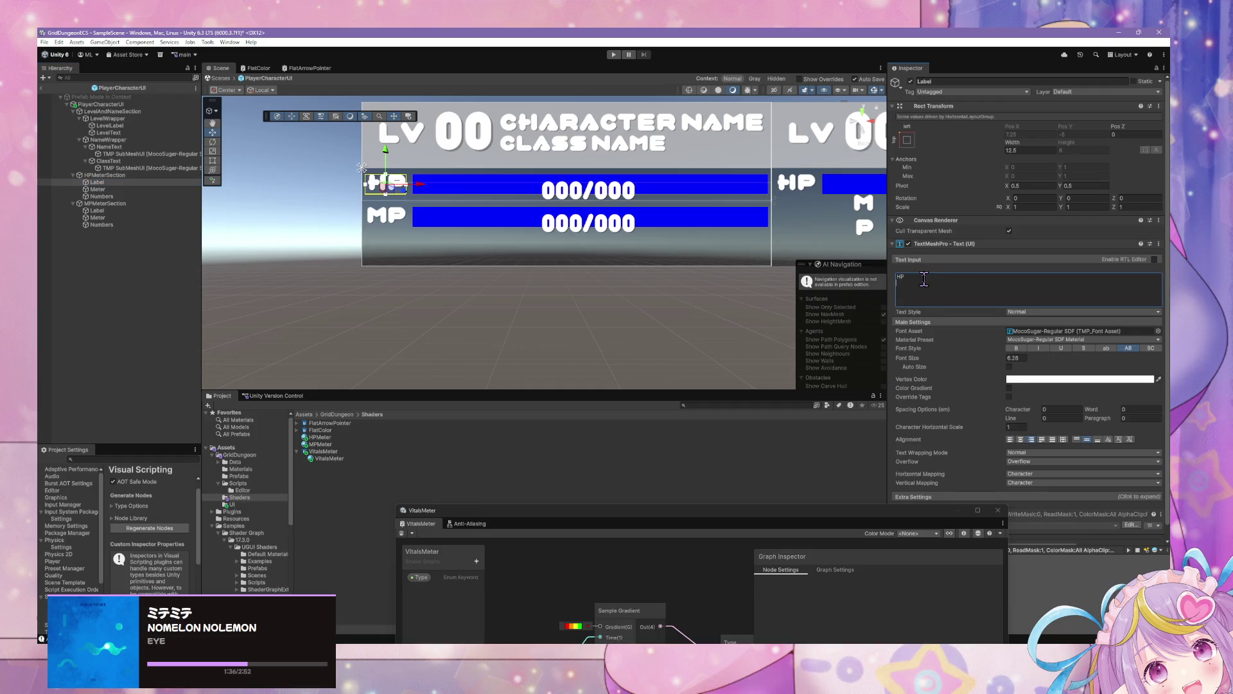
click(126, 196)
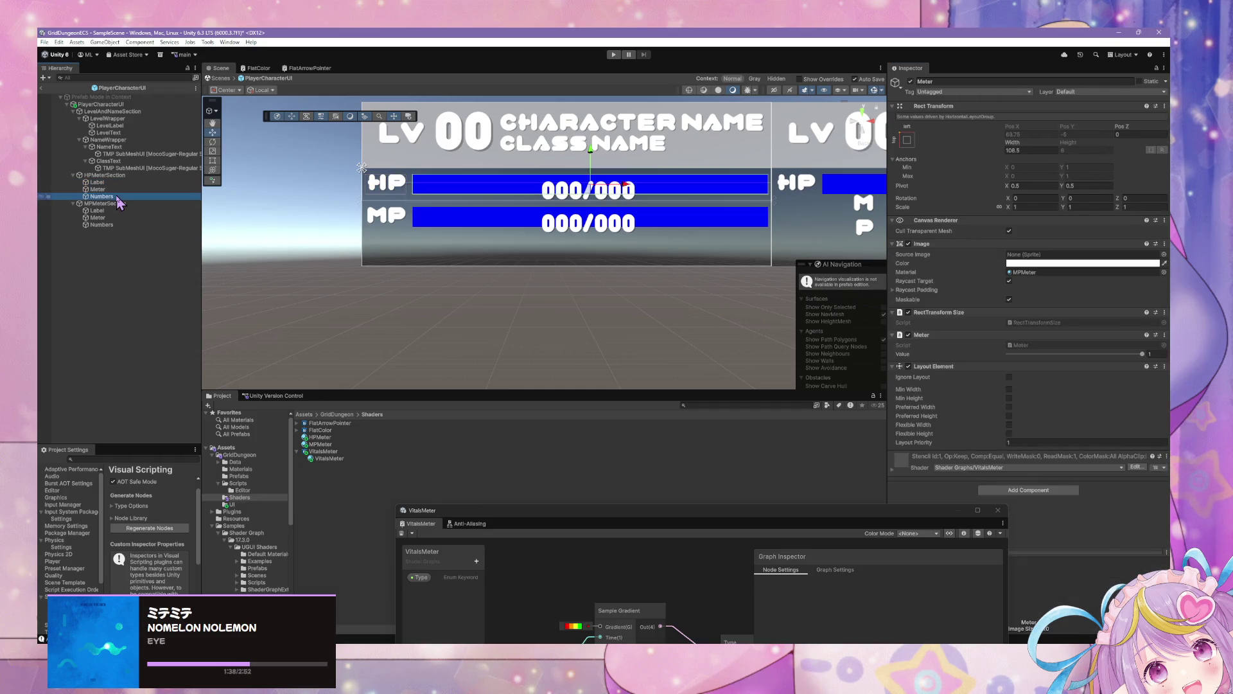
Assign the green HPMeter material to the top row's Meter image
click(121, 189)
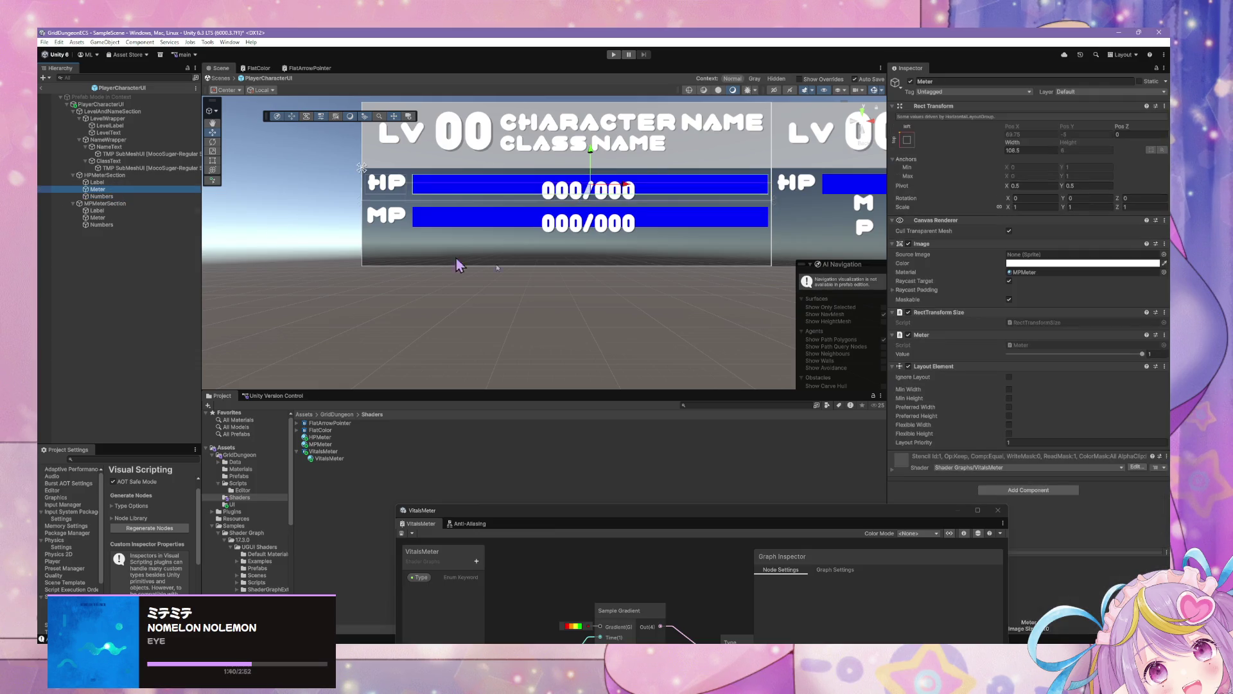
click(1163, 272)
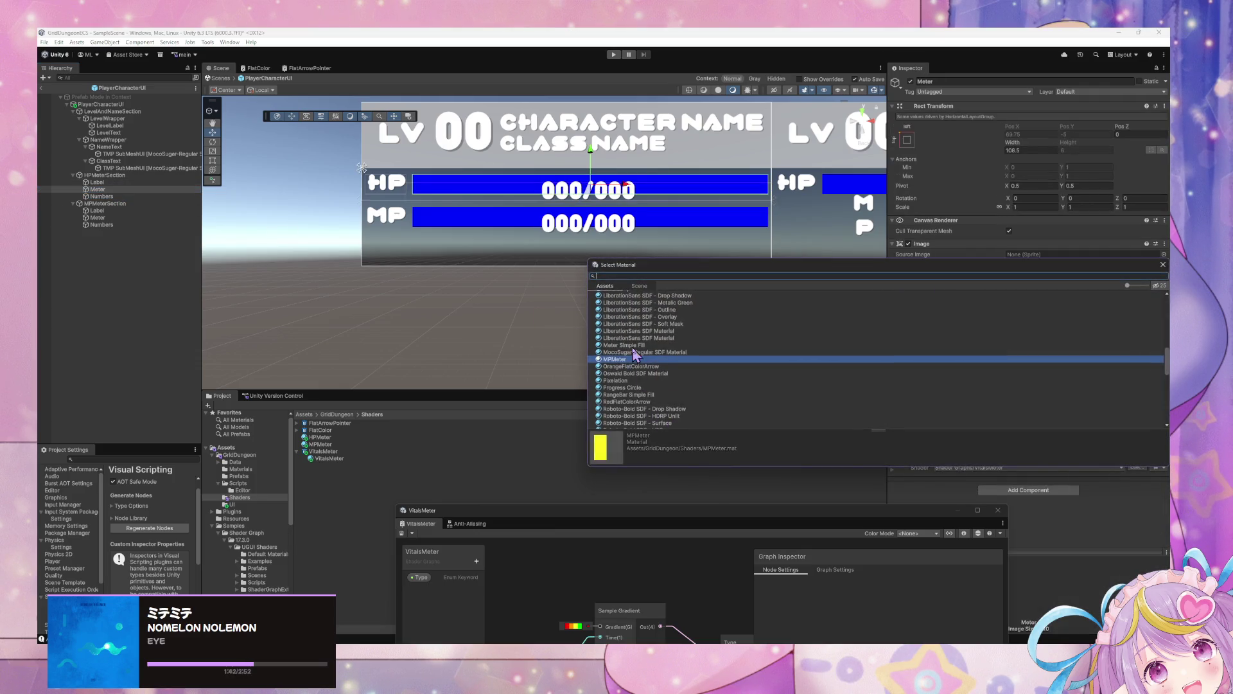
text(hp)
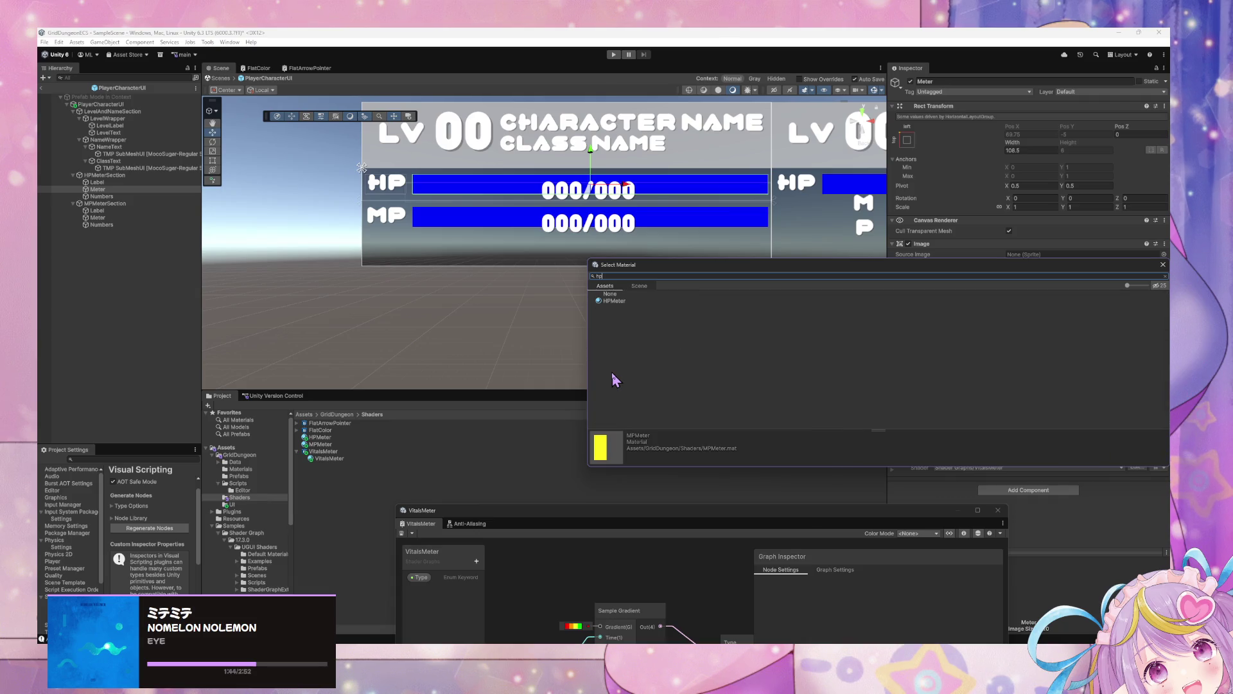
click(614, 301)
double_click(614, 301)
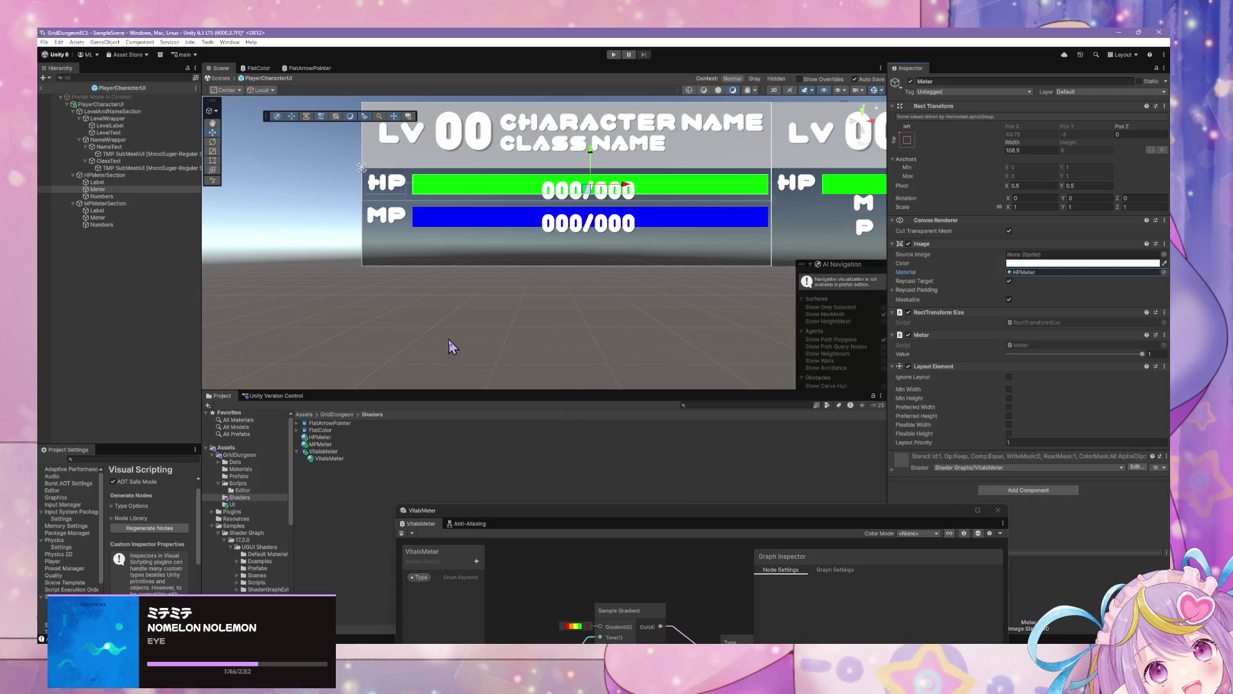
click(142, 206)
Duplicate MPMeterSection as EXPMeterSection and expand it to reach its Label
key(ctrl+d)
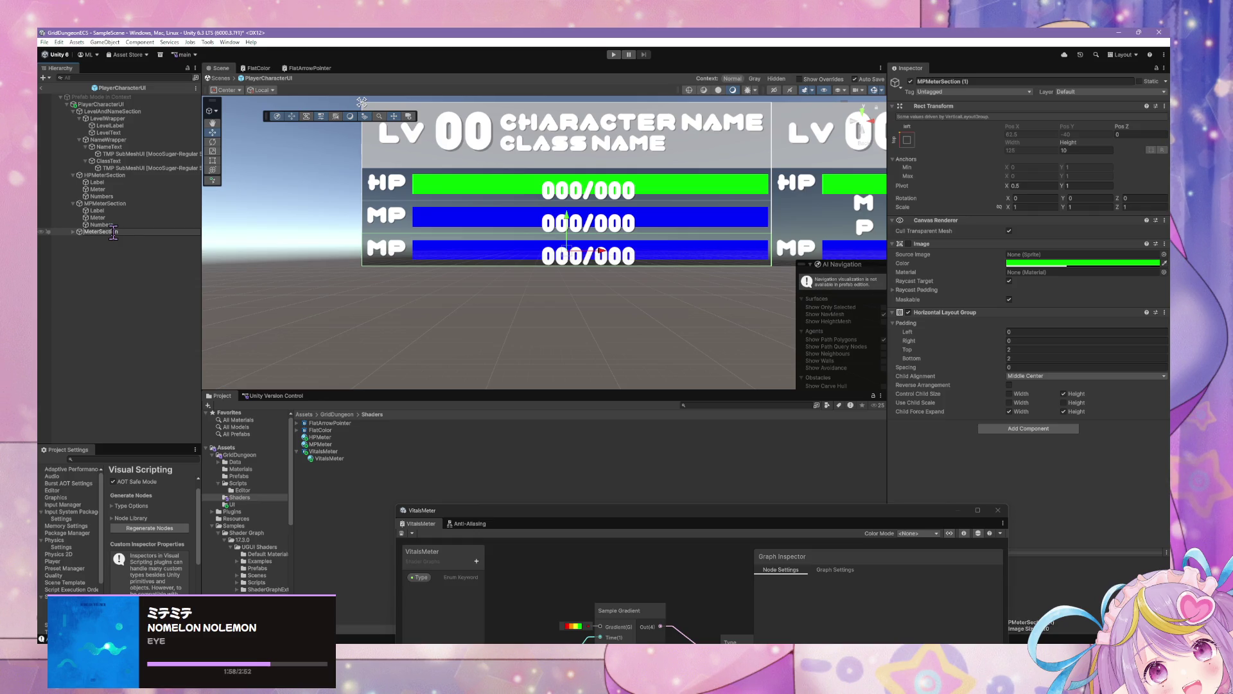
text(ExP)
key(Return)
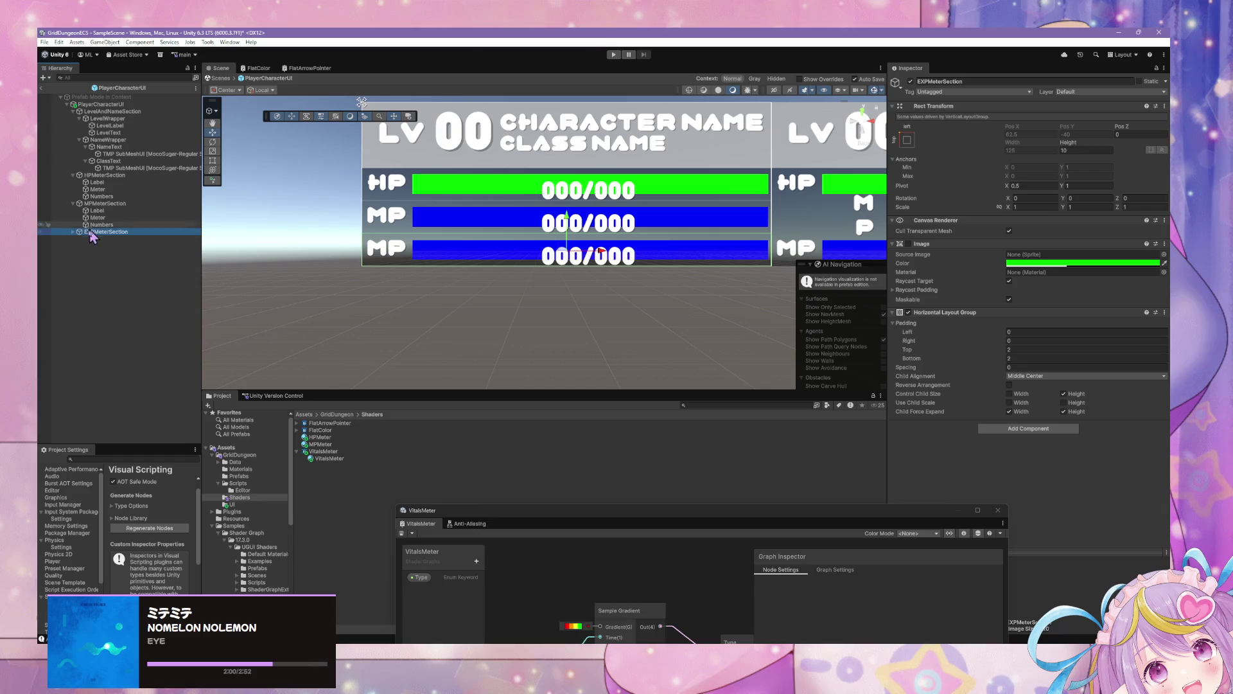
click(72, 232)
click(96, 239)
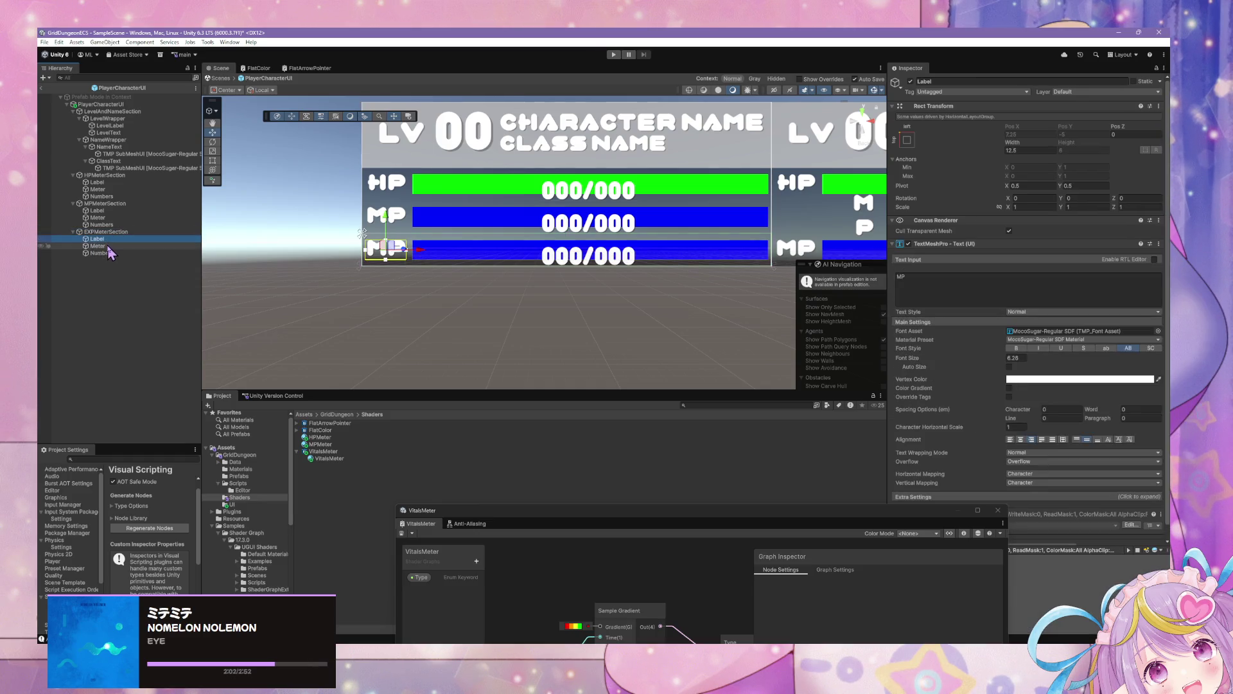